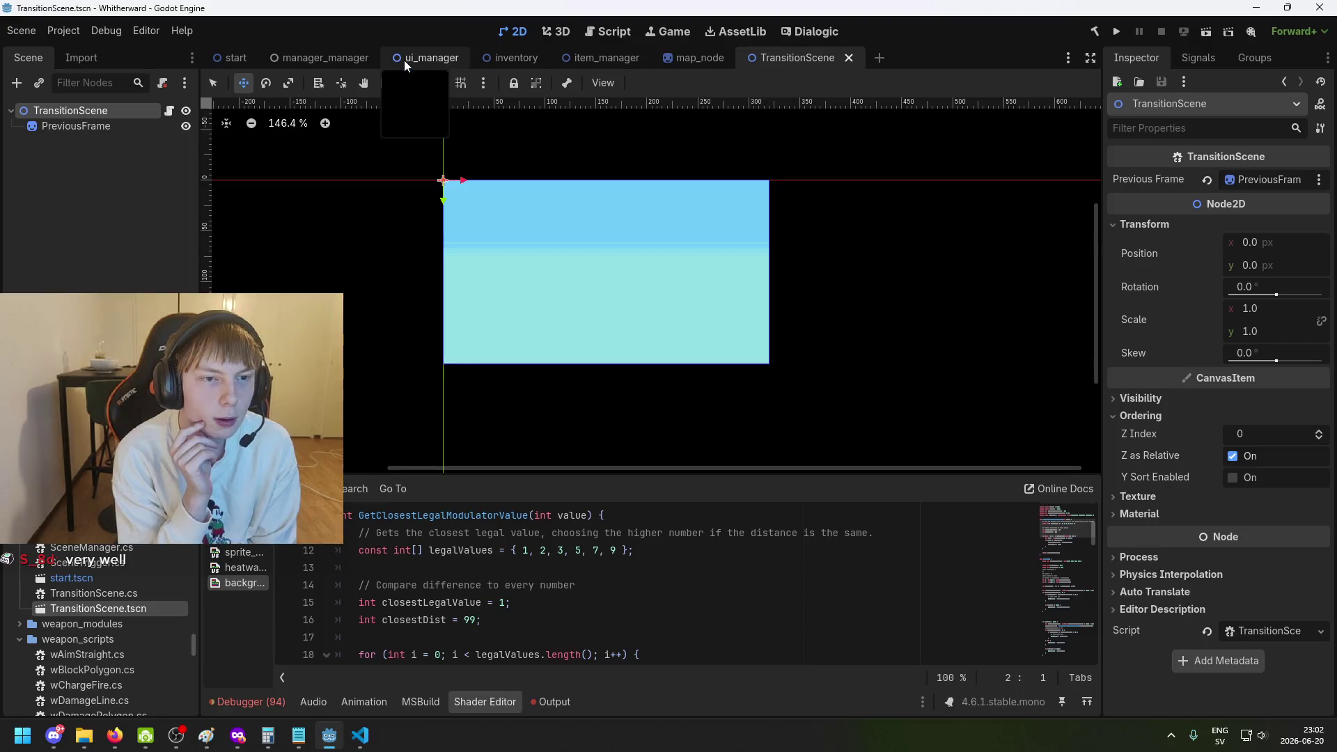
Switch to the manager_manager scene and zoom and pan the canvas to the UI Manager rectangle.
click(327, 58)
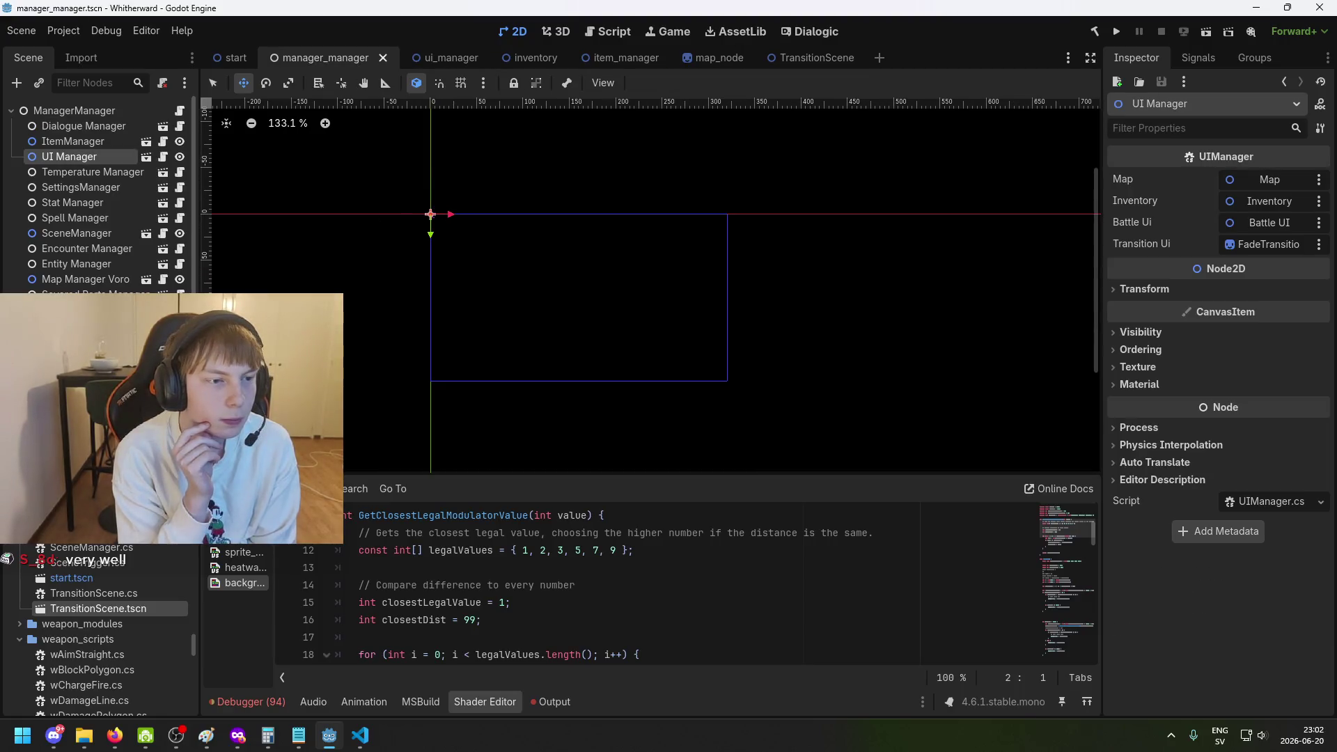
scroll(650, 274, up, 10)
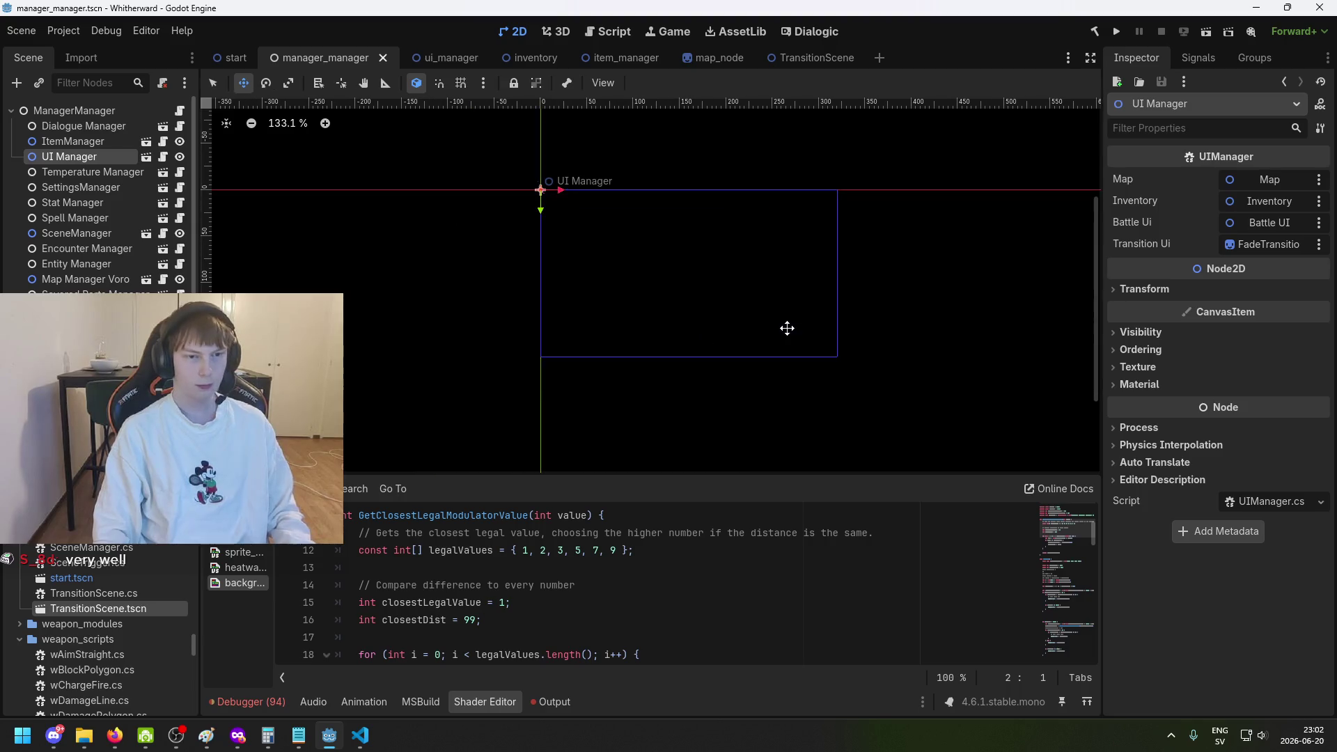
scroll(603, 293, down, 5)
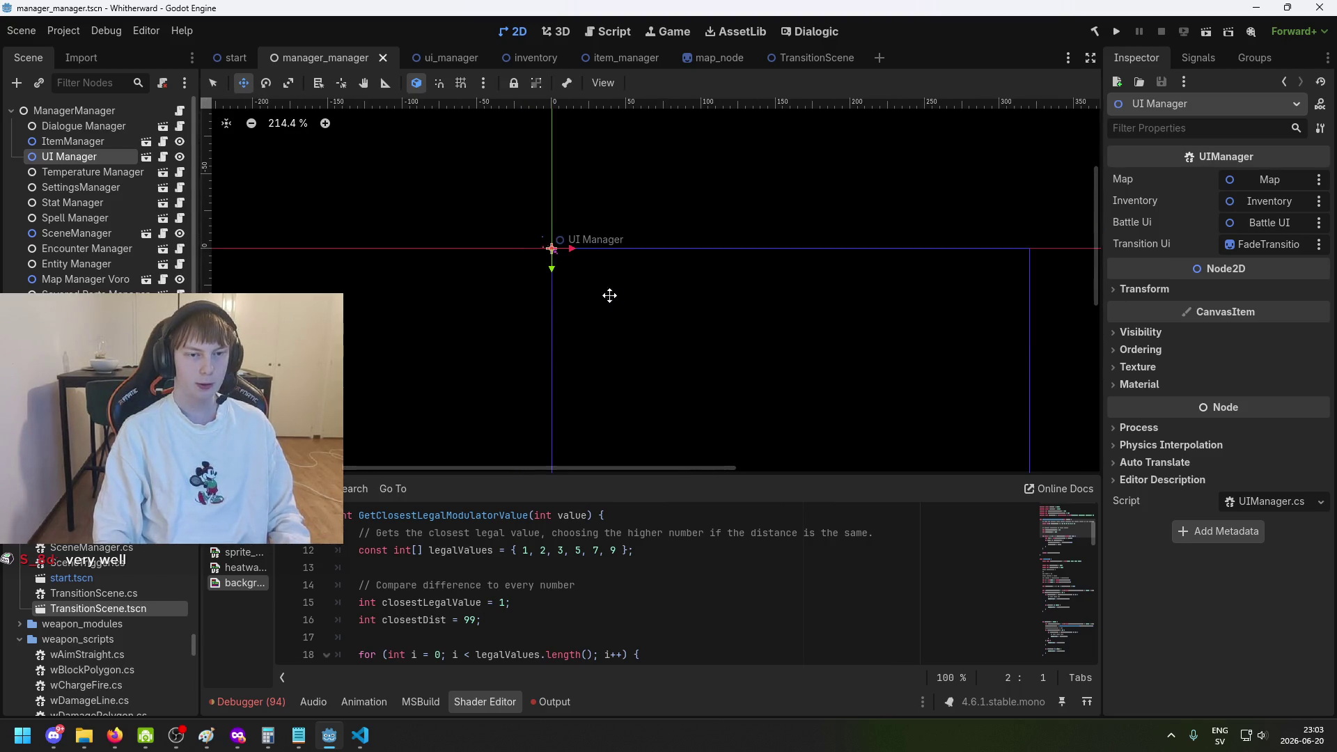
mouse_move(918, 278)
mouse_down()
mouse_move(776, 236)
mouse_move(782, 202)
mouse_up()
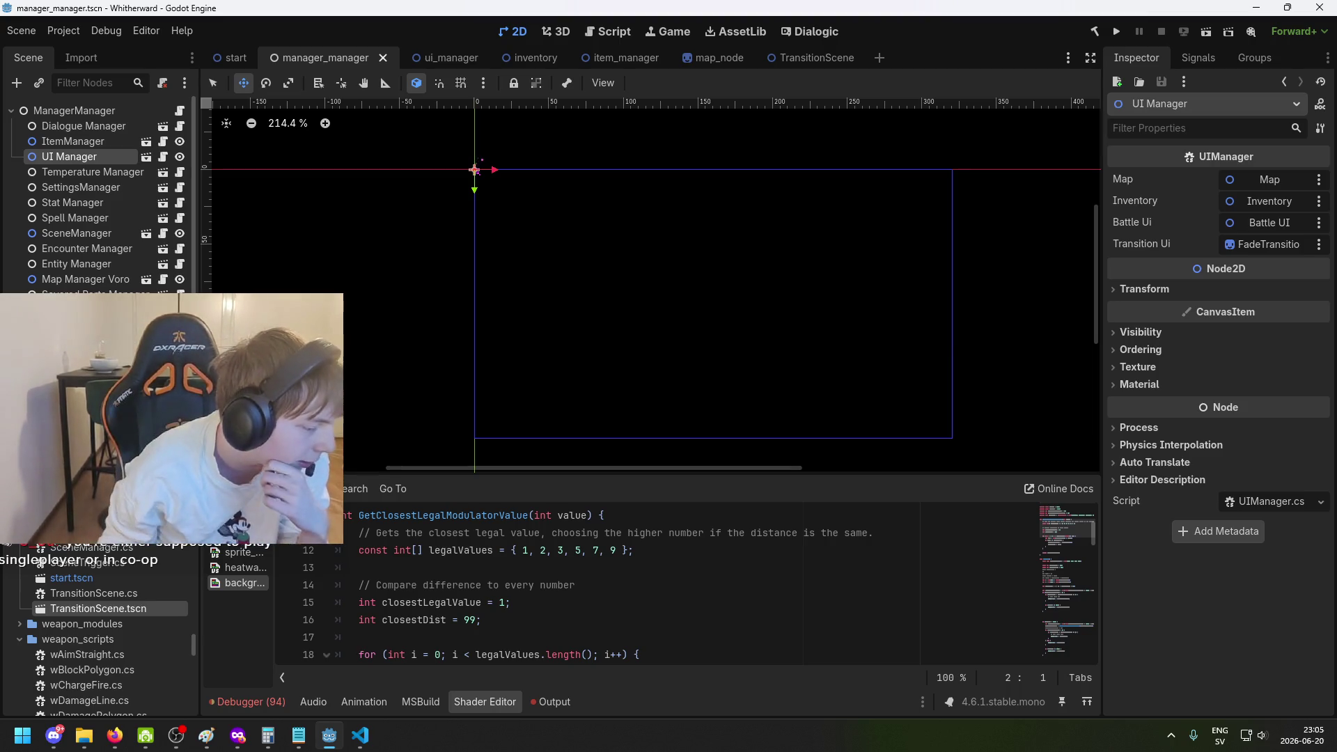
key(alt+Tab)
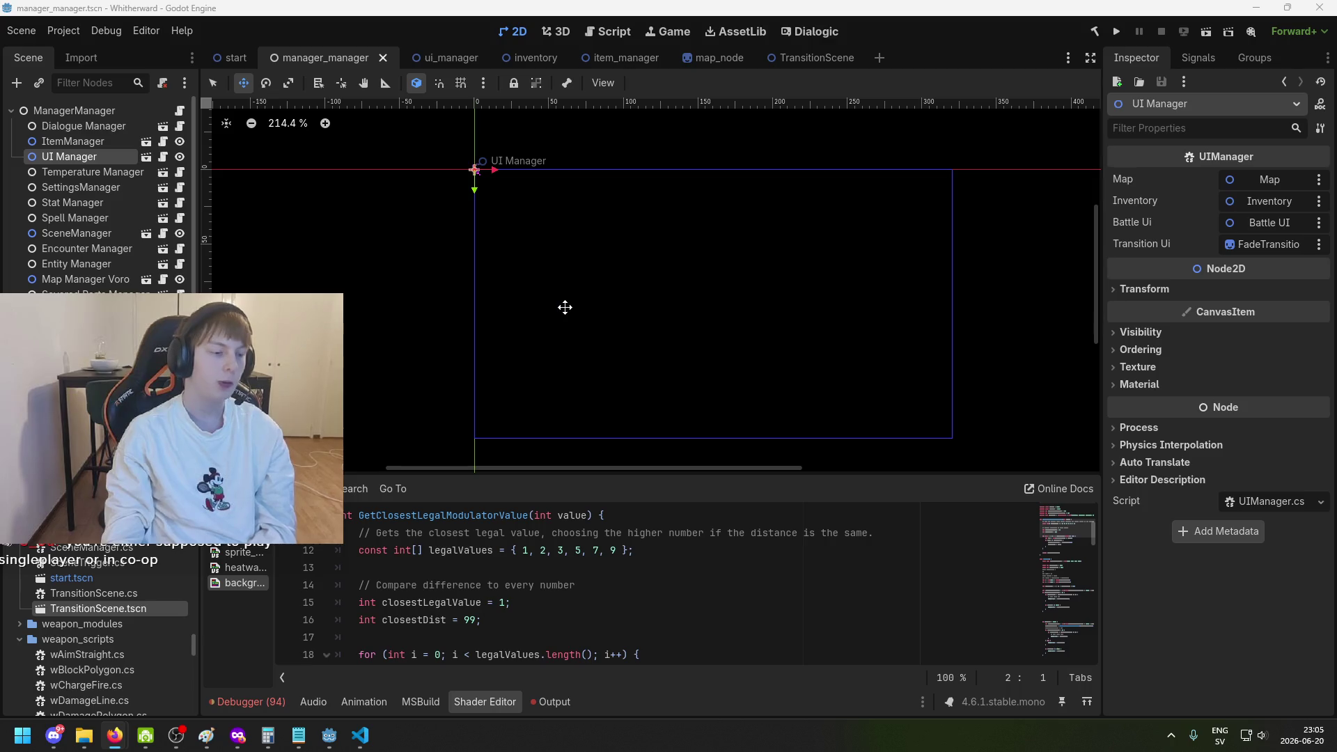
scroll(570, 305, down, 2)
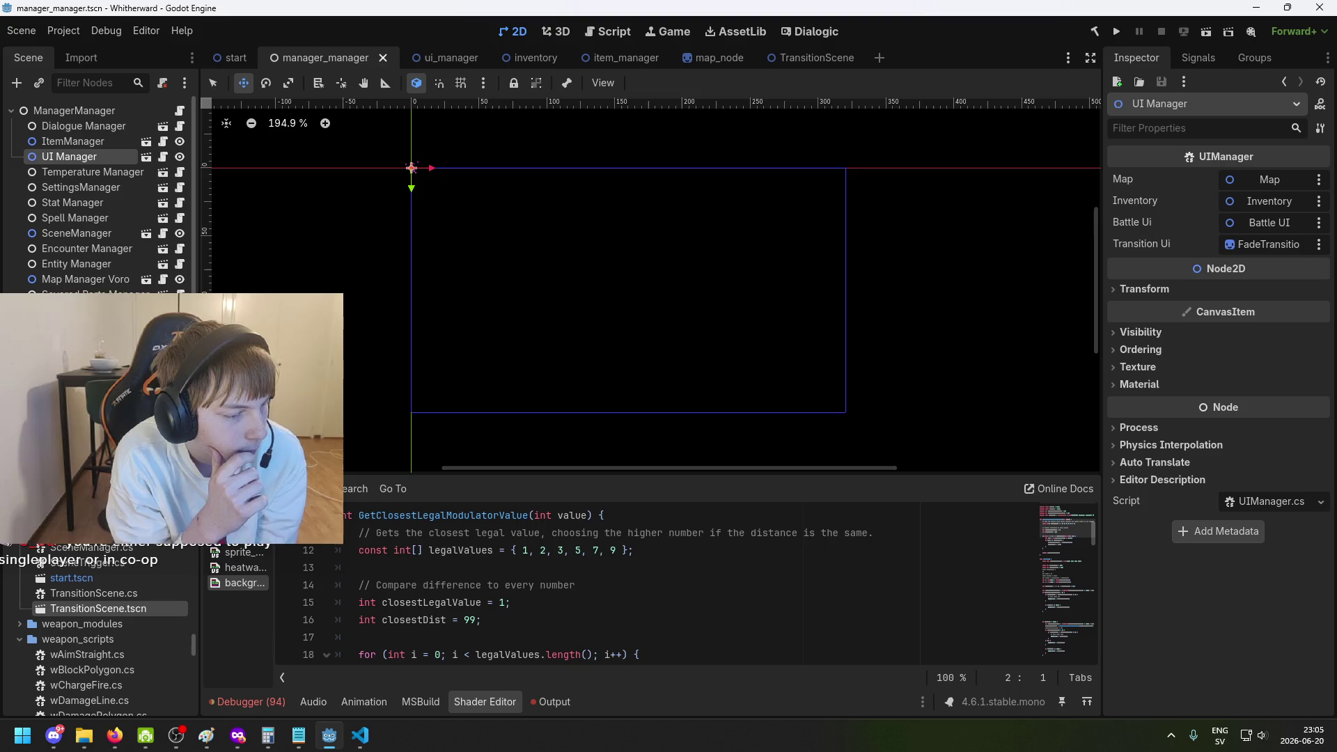
key(alt+Tab)
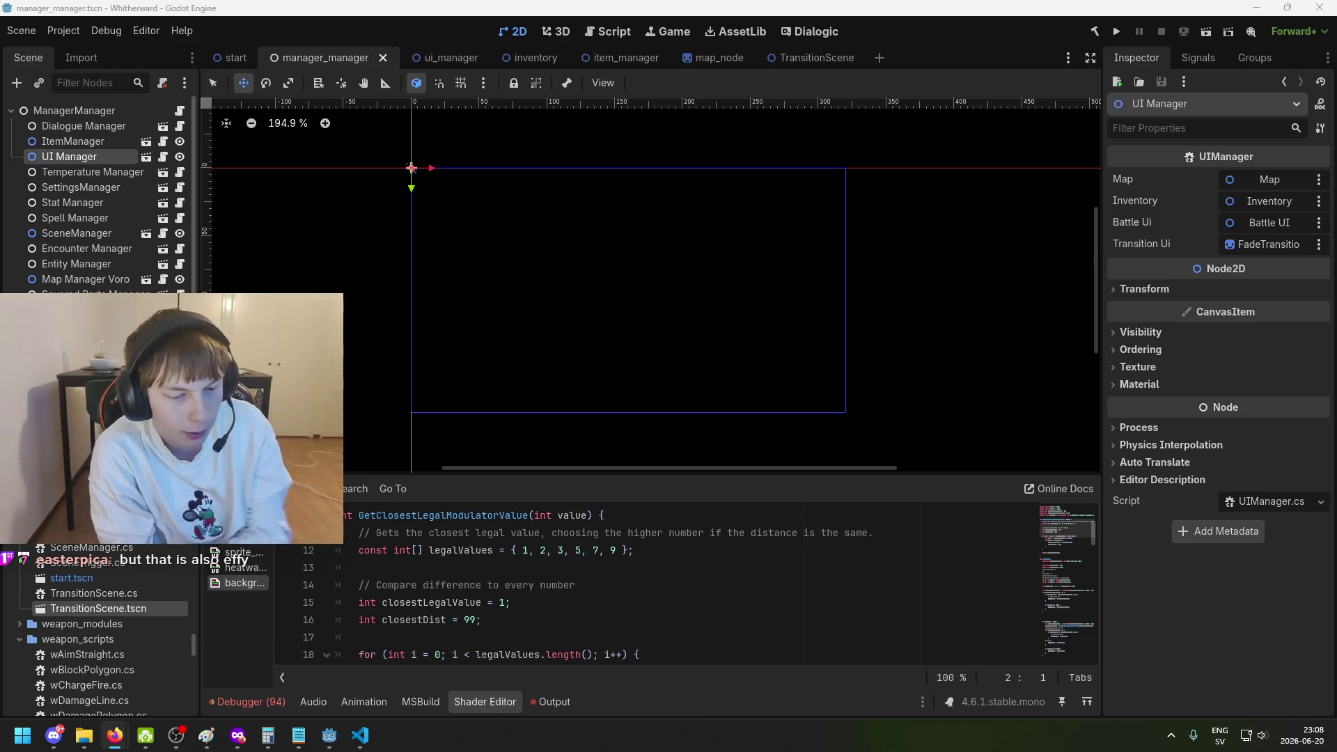
Open TransitionScene.cs in VS Code, then view ManagerManager.cs at its _Ready method.
double_click(94, 592)
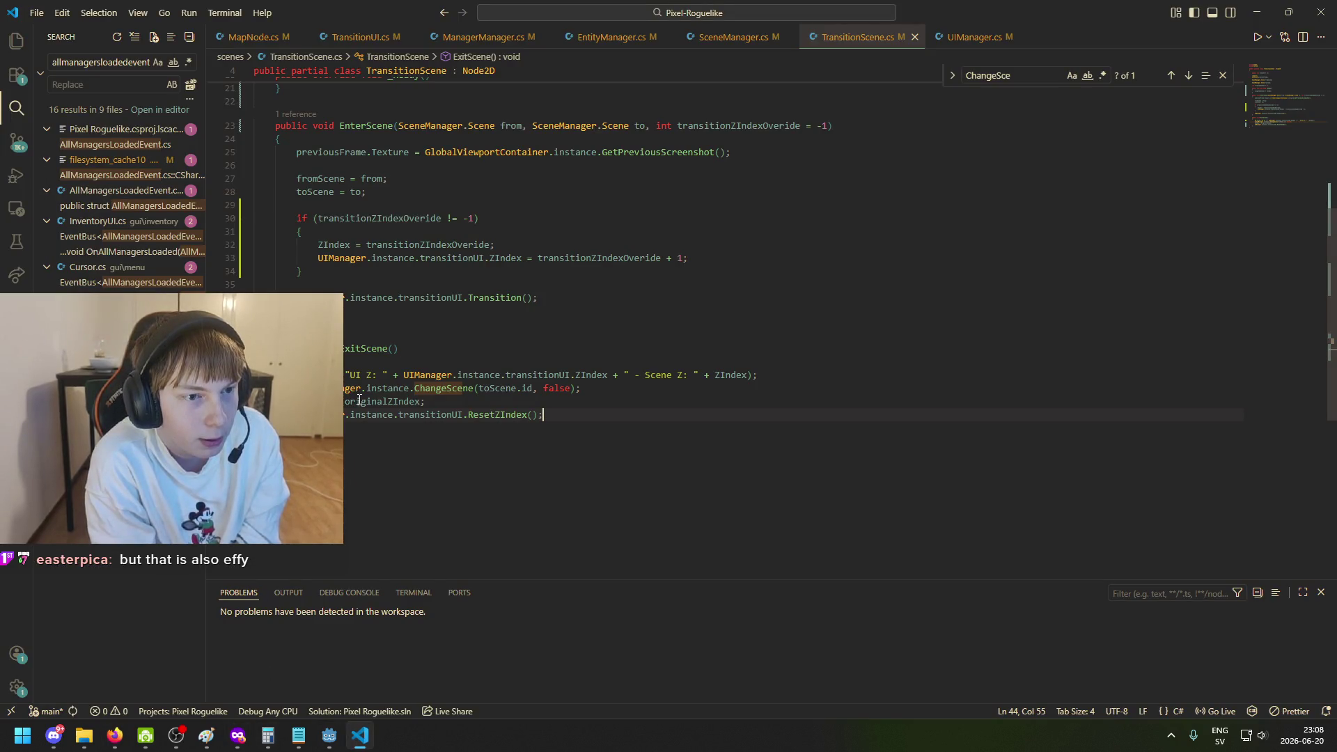
scroll(696, 293, up, 3)
scroll(439, 324, up, 4)
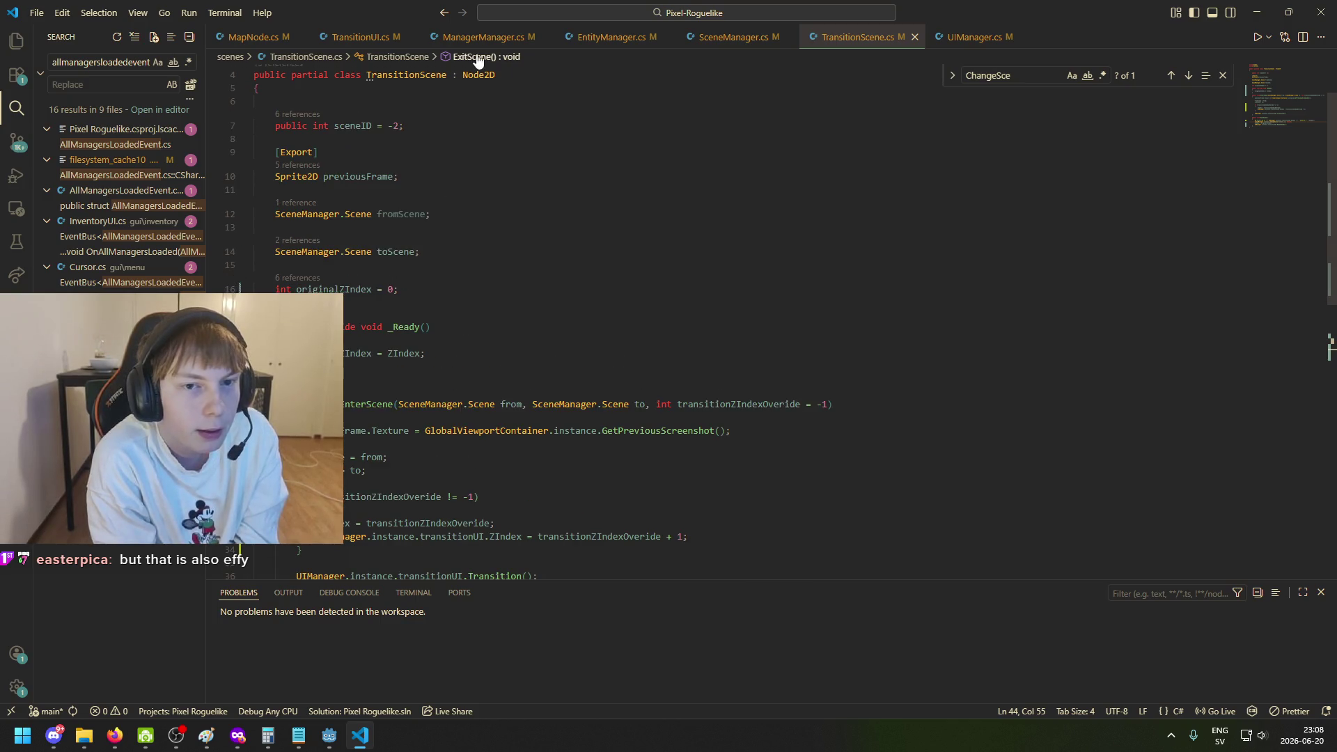
click(502, 41)
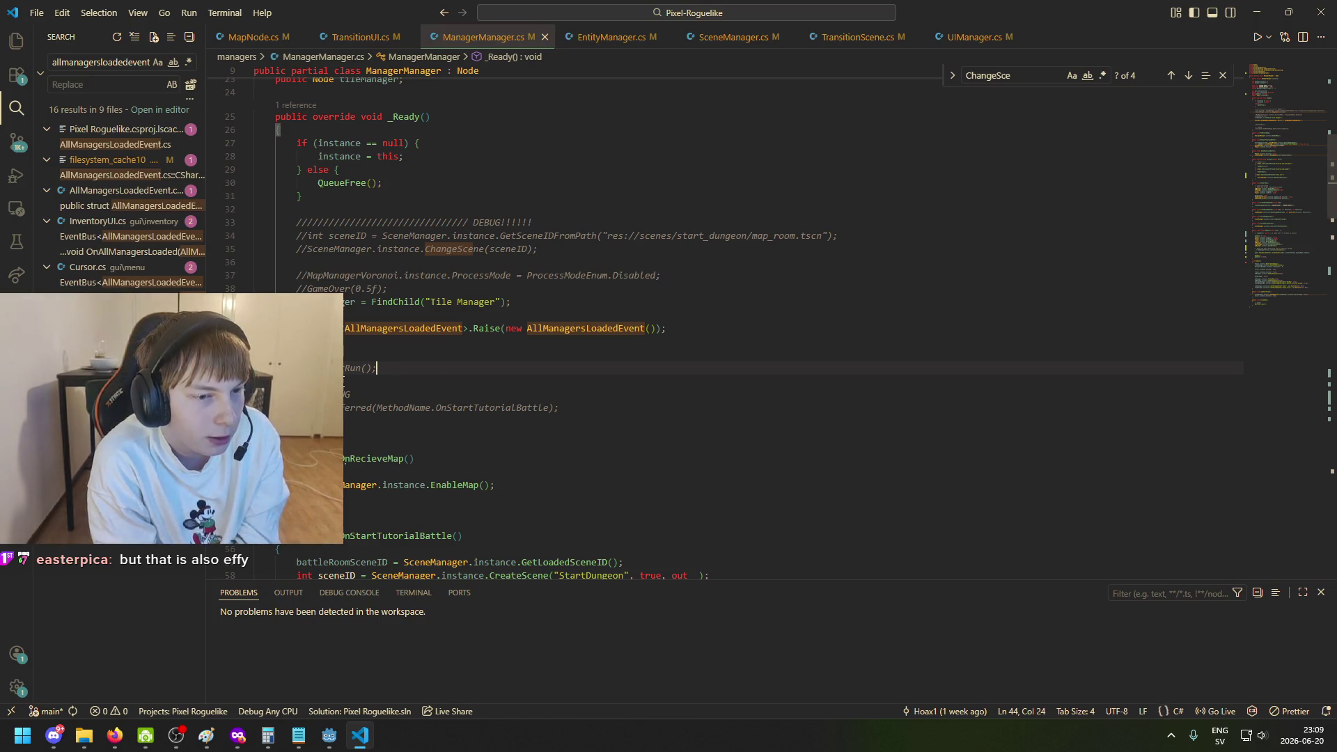
scroll(696, 334, down, 3)
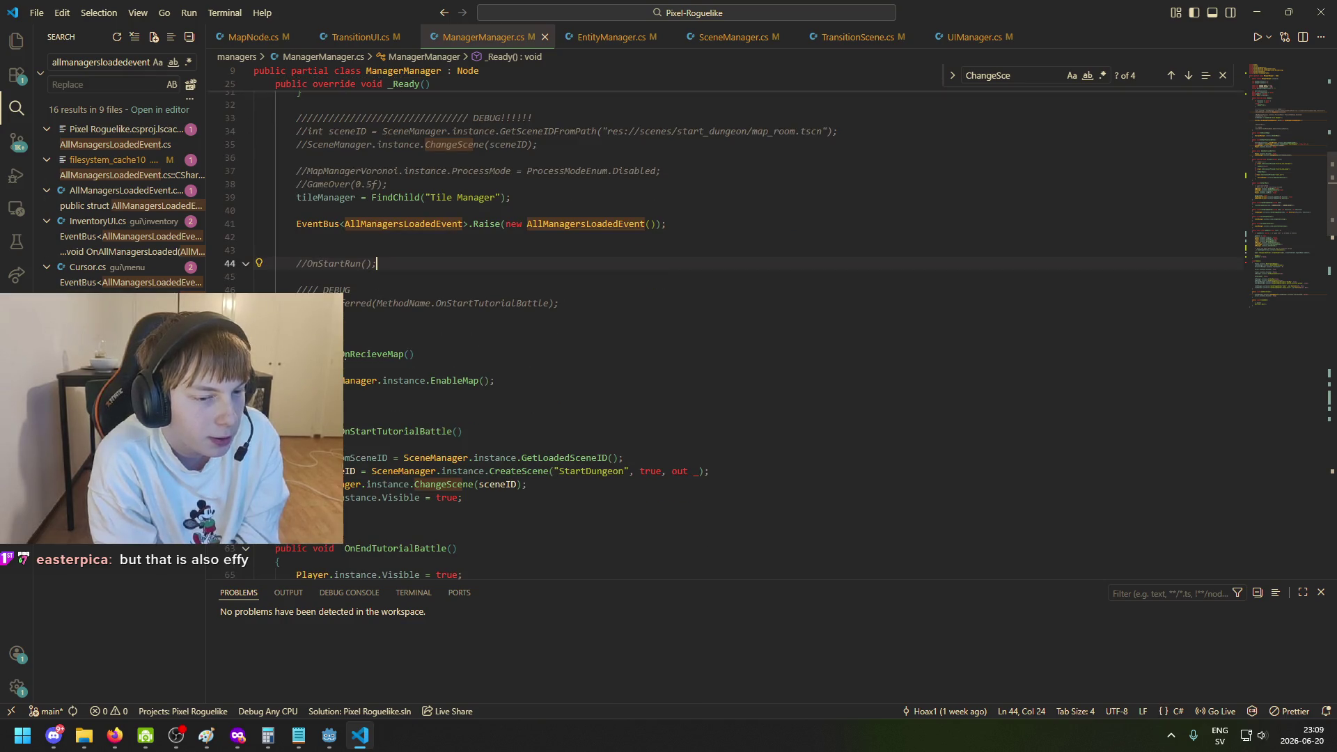
click(296, 393)
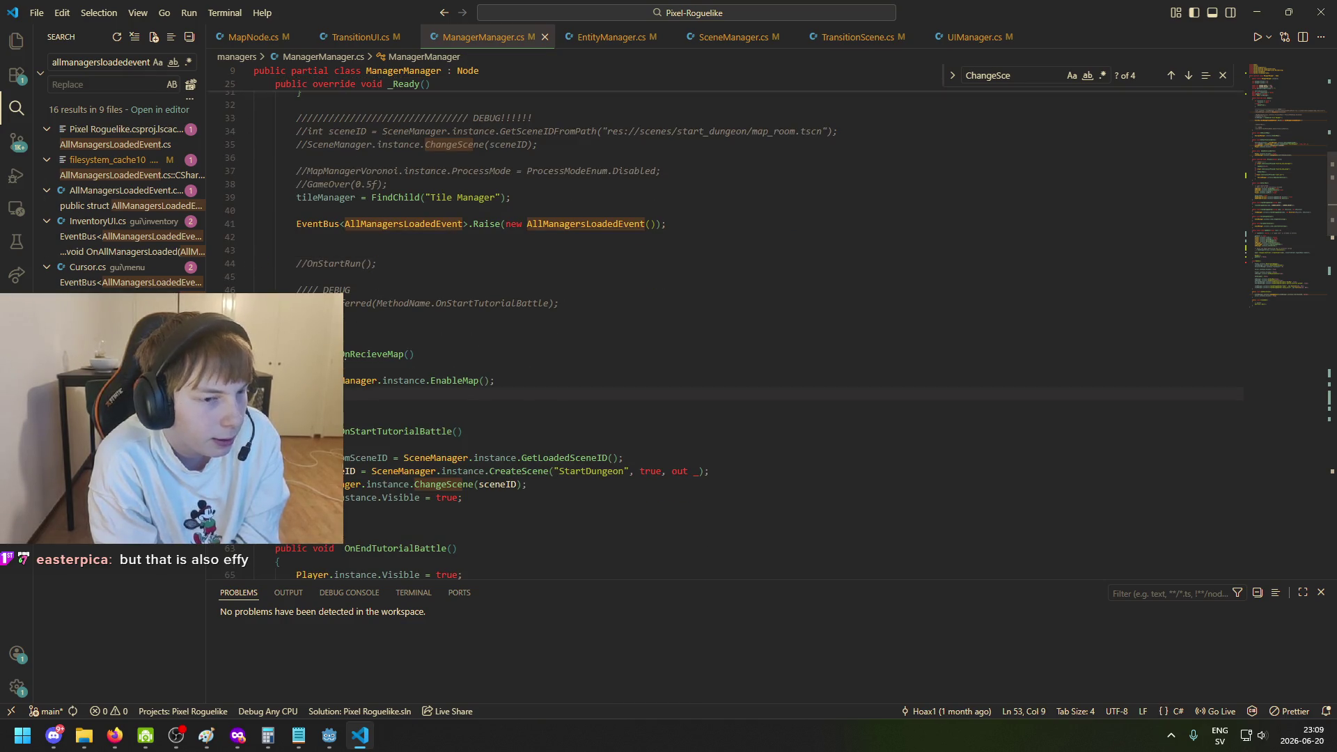
click(494, 380)
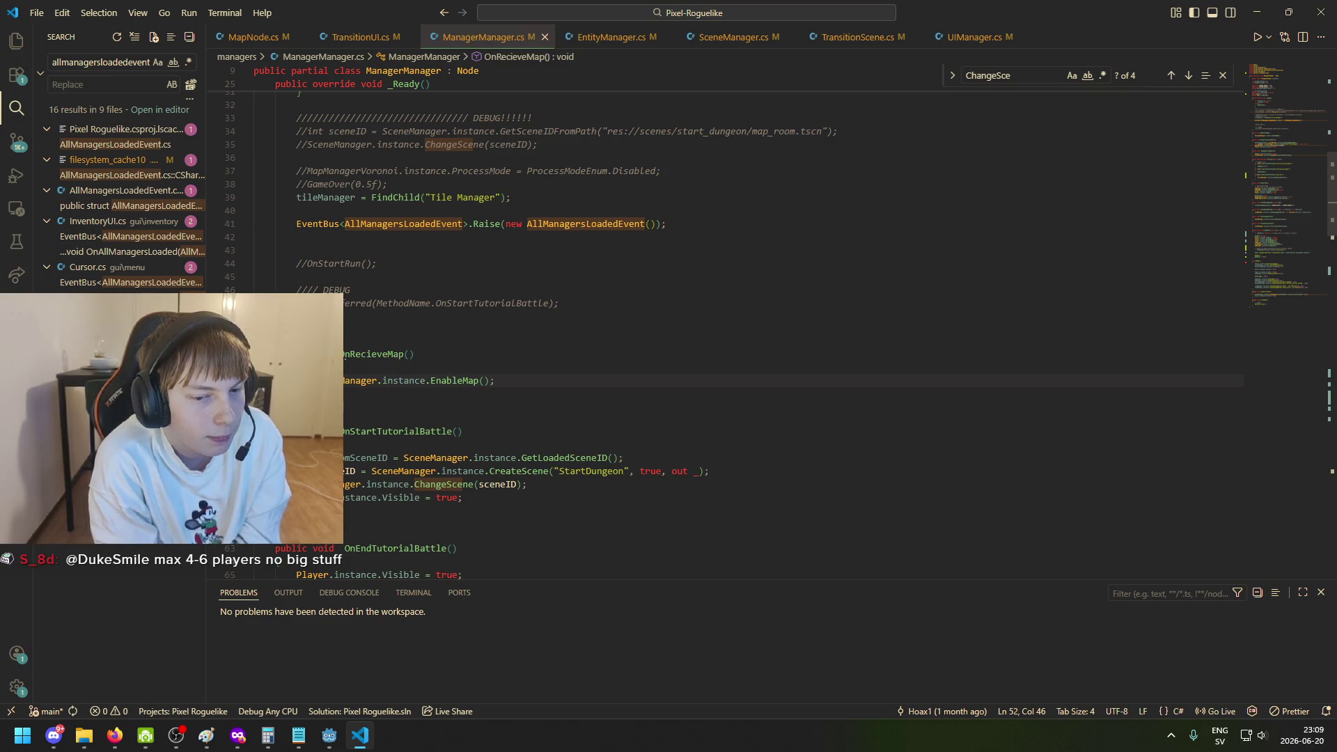
scroll(389, 322, up, 6)
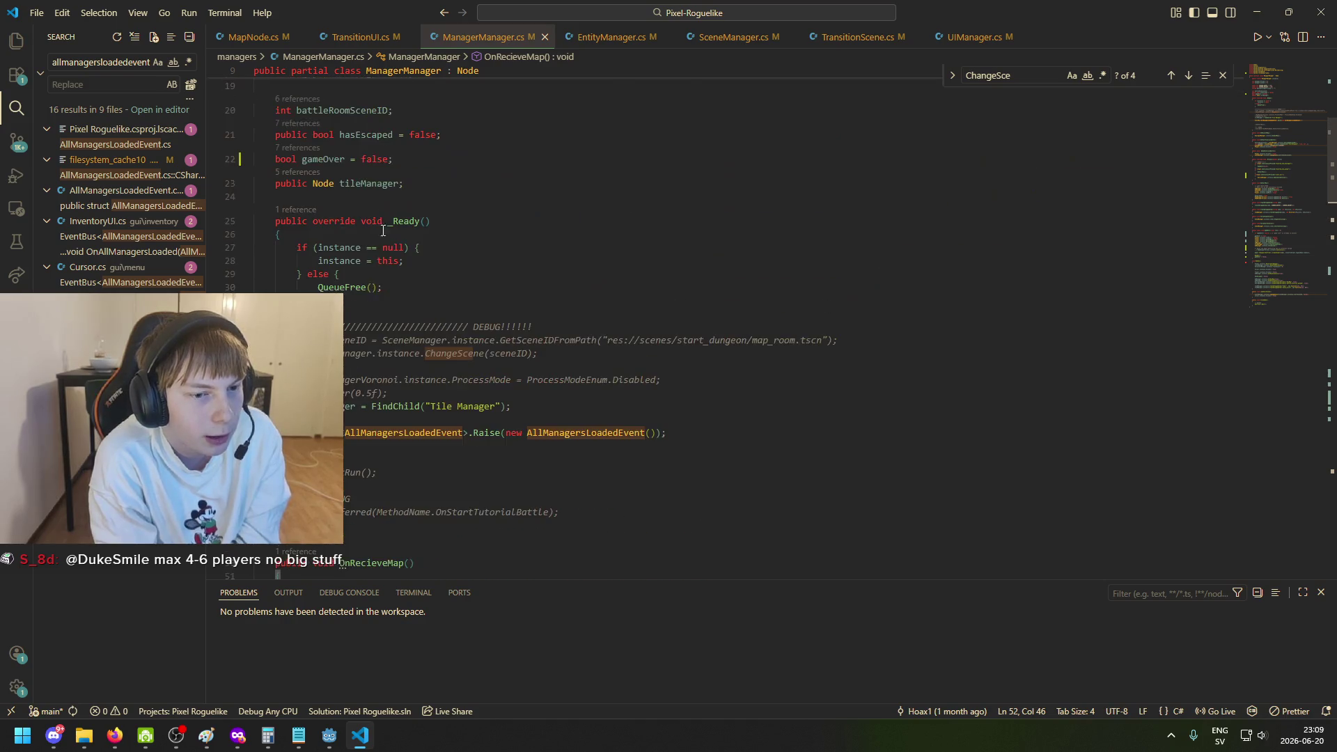
scroll(389, 322, up, 2)
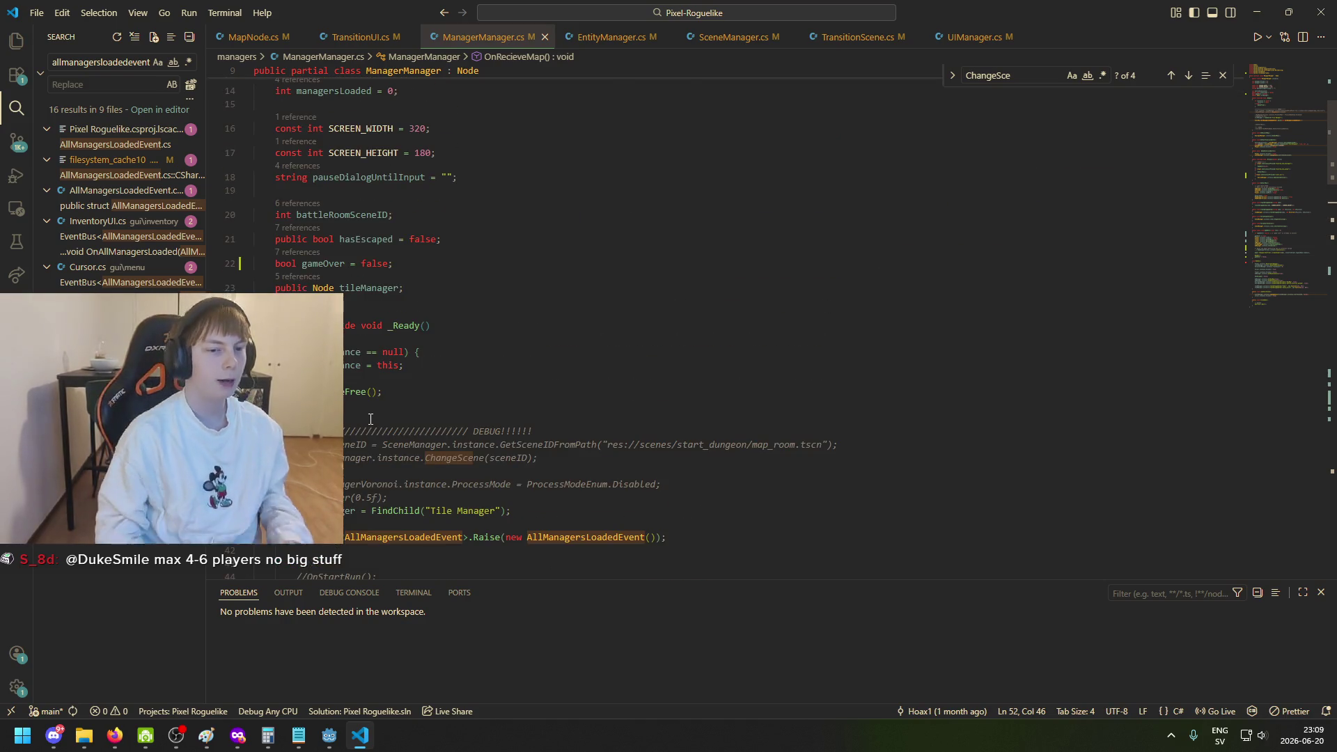
key(ctrl+shift+f)
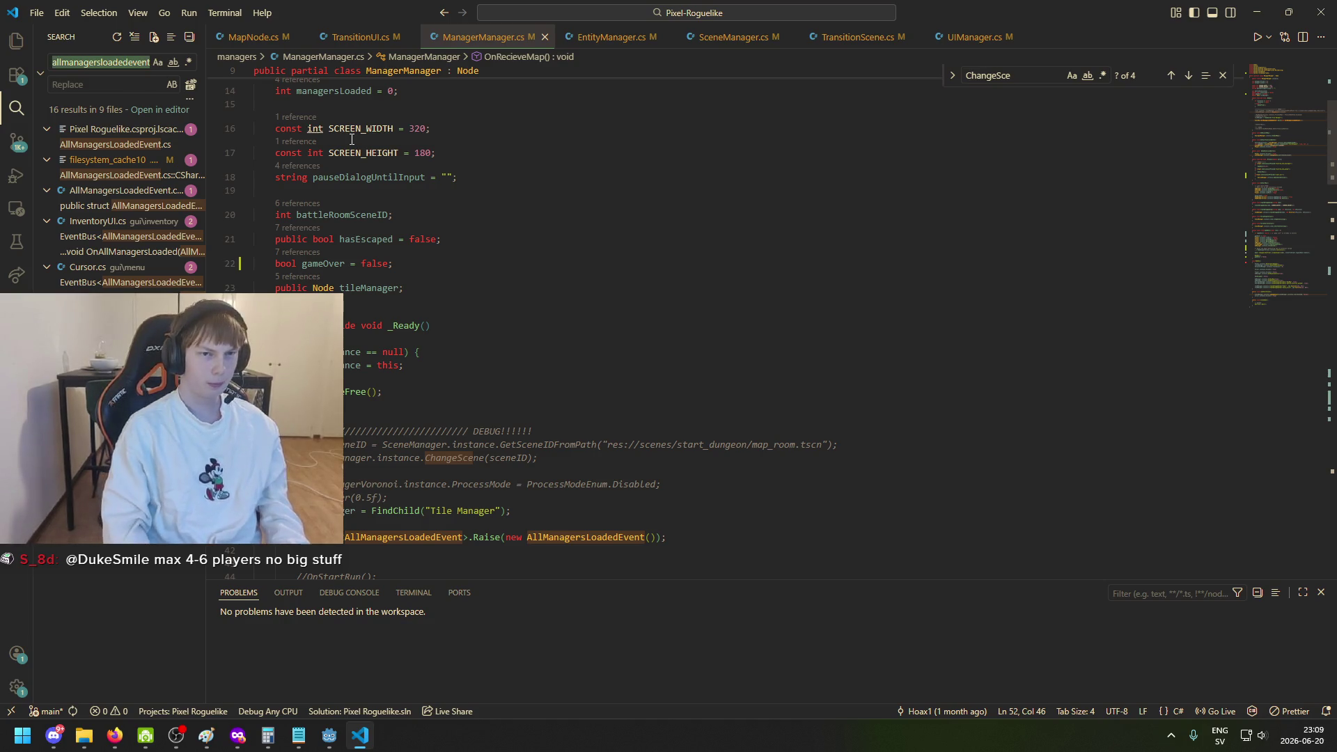
Search the workspace for 'Call(' and open the SoftbodySpawner.cs result.
text(Call/)
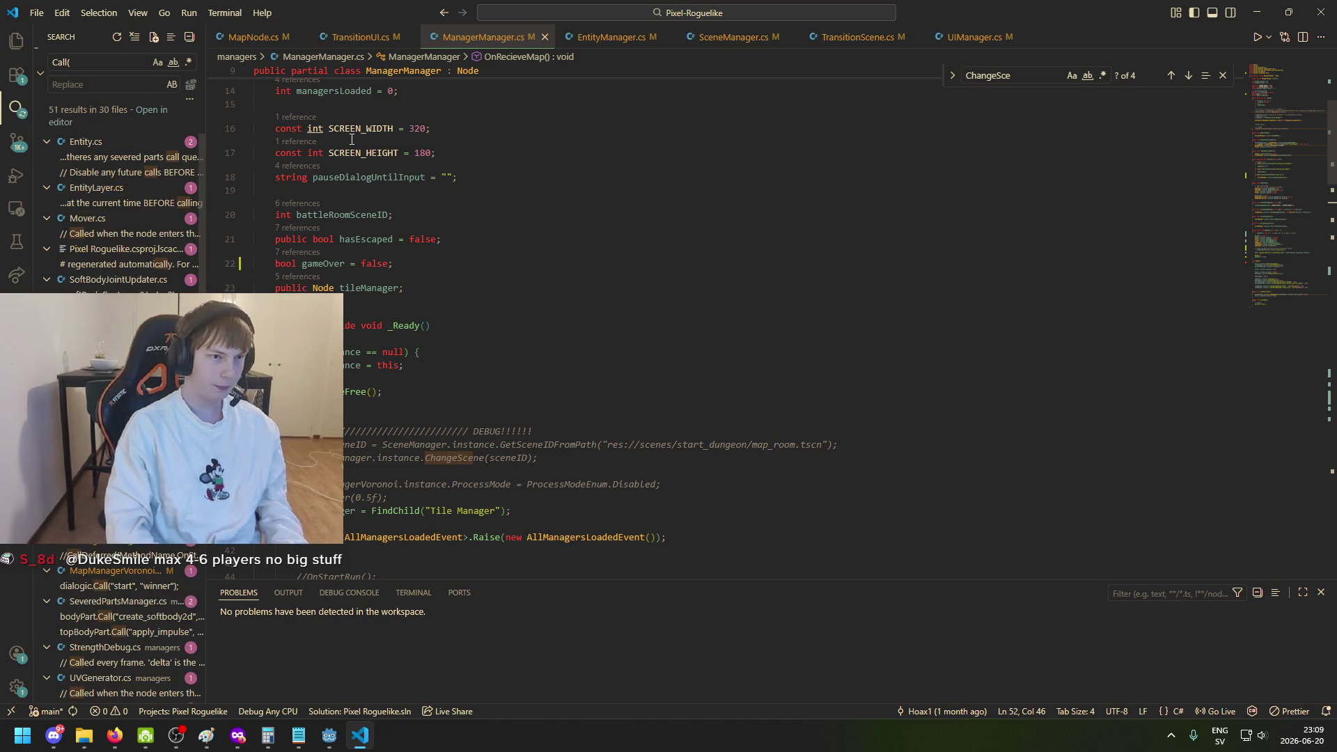
key(BackSpace)
text(()
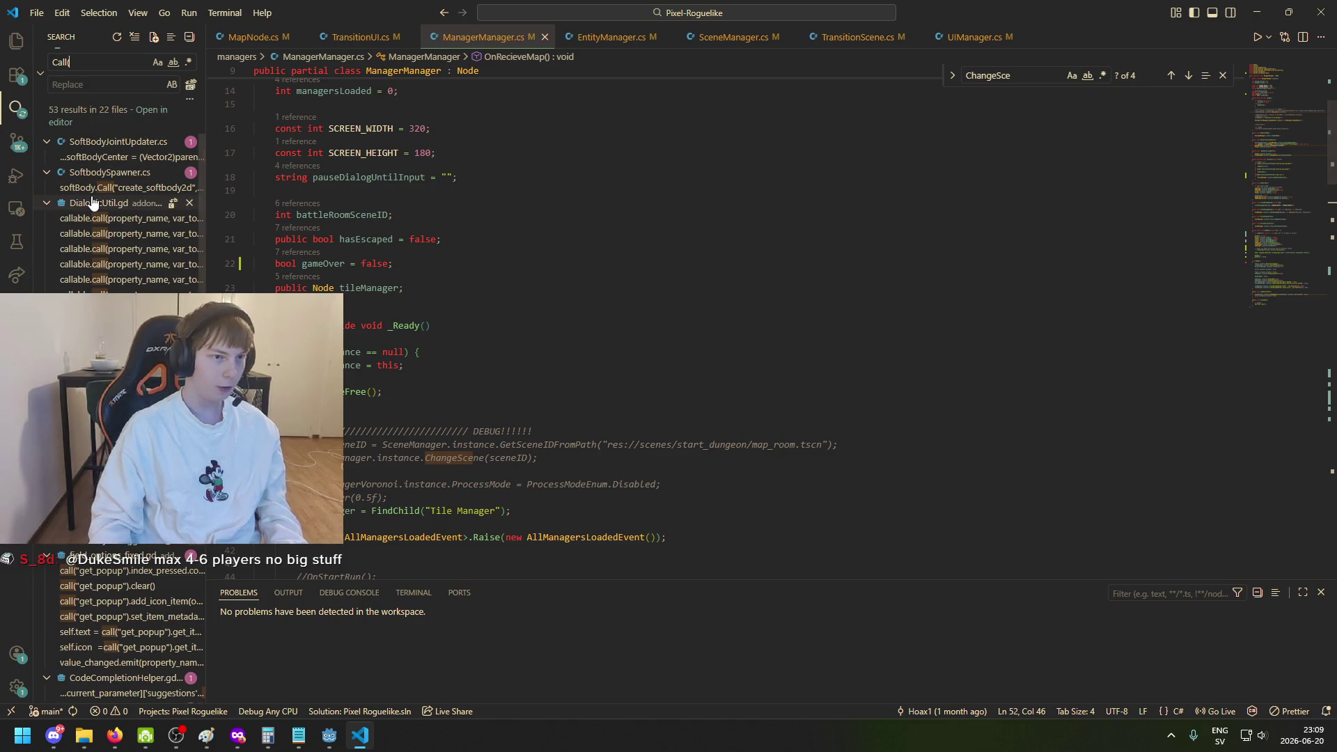
click(94, 189)
Inspect the softBody line and select the create_softbody2d method name.
click(408, 383)
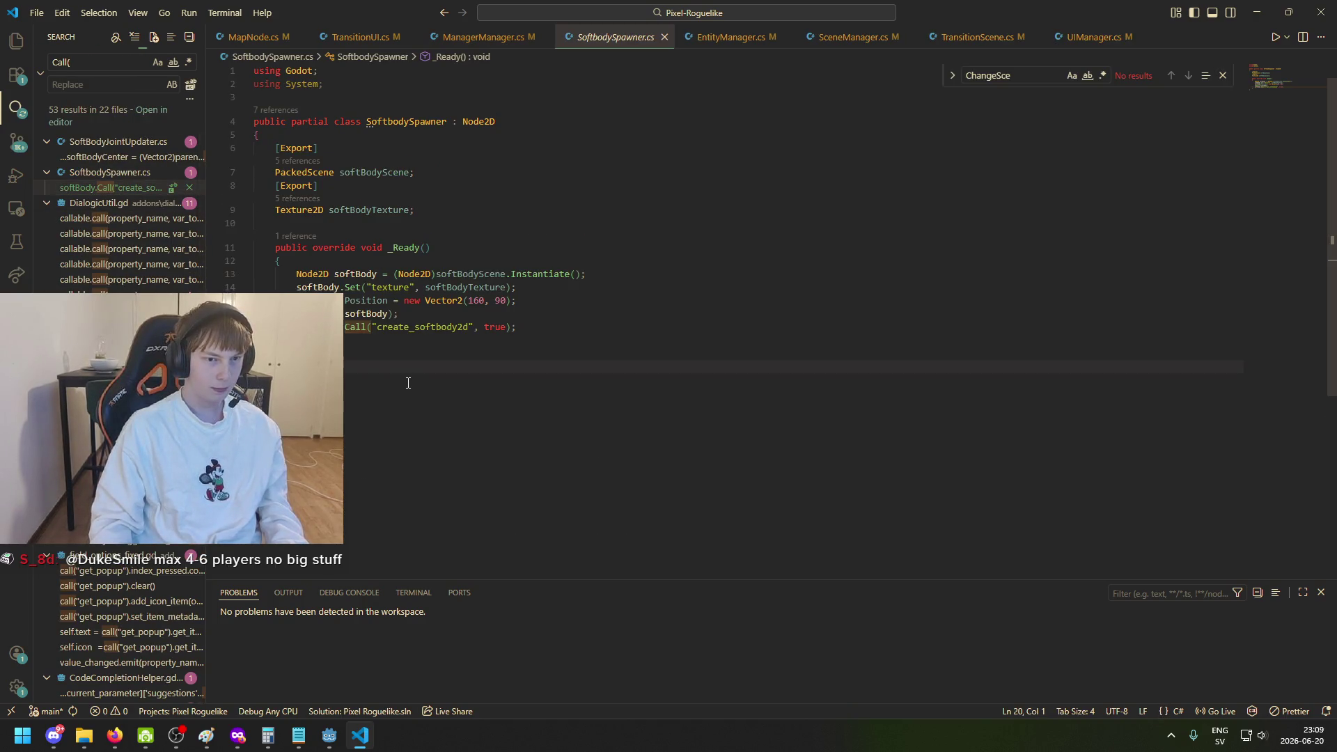
mouse_move(364, 322)
click(297, 326)
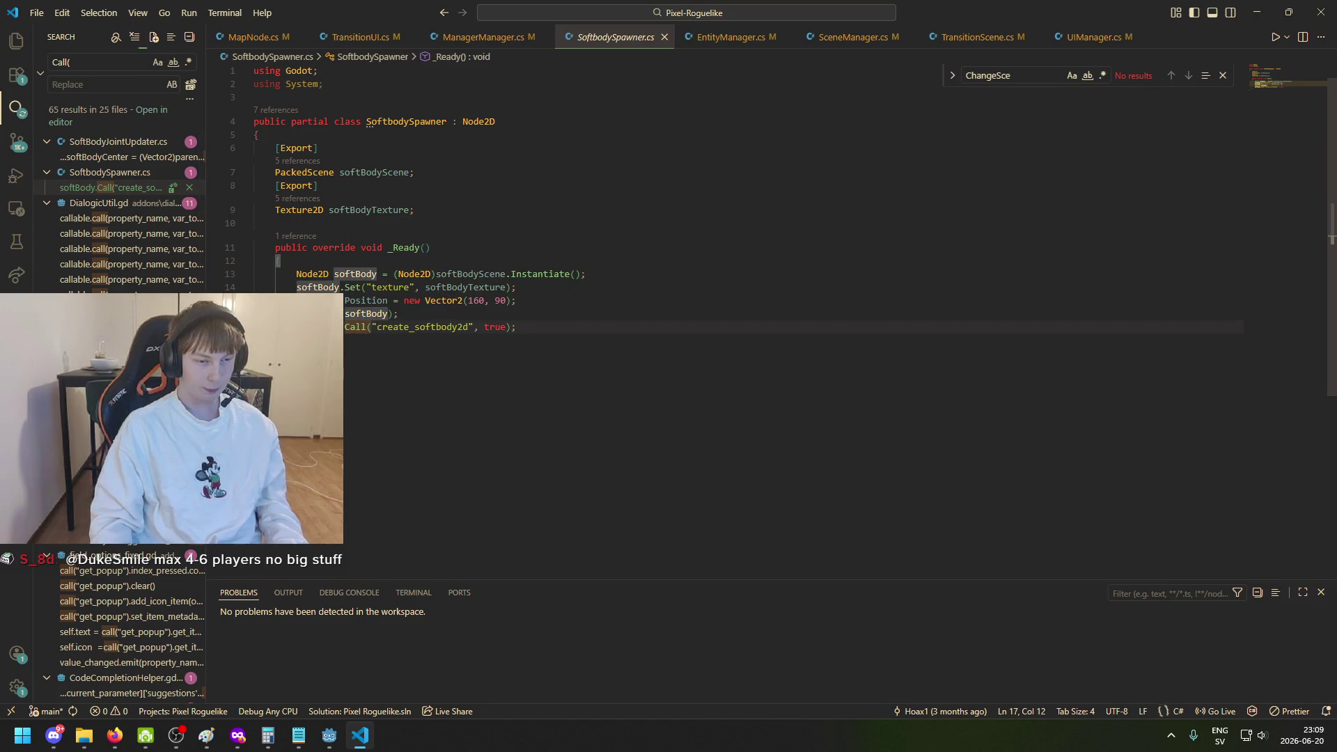
click(381, 357)
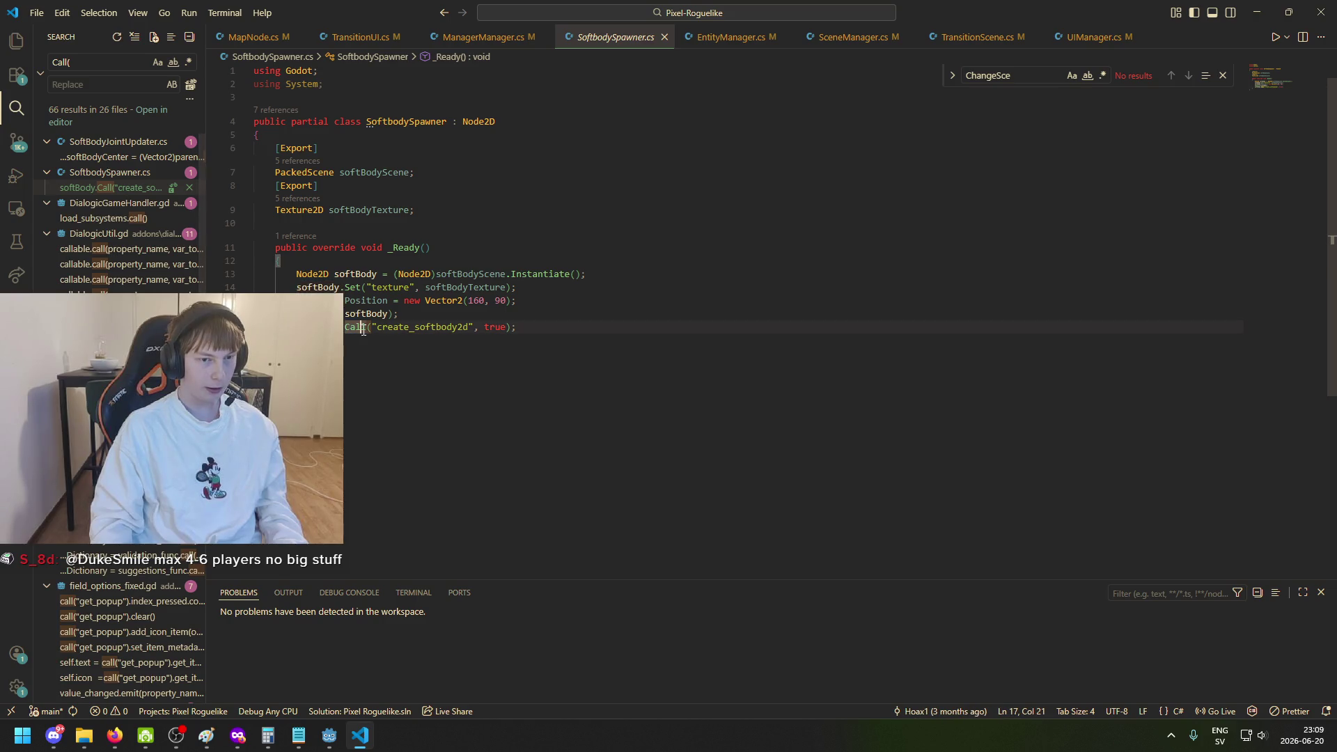
mouse_move(377, 326)
mouse_down()
mouse_move(473, 330)
mouse_move(378, 326)
mouse_up()
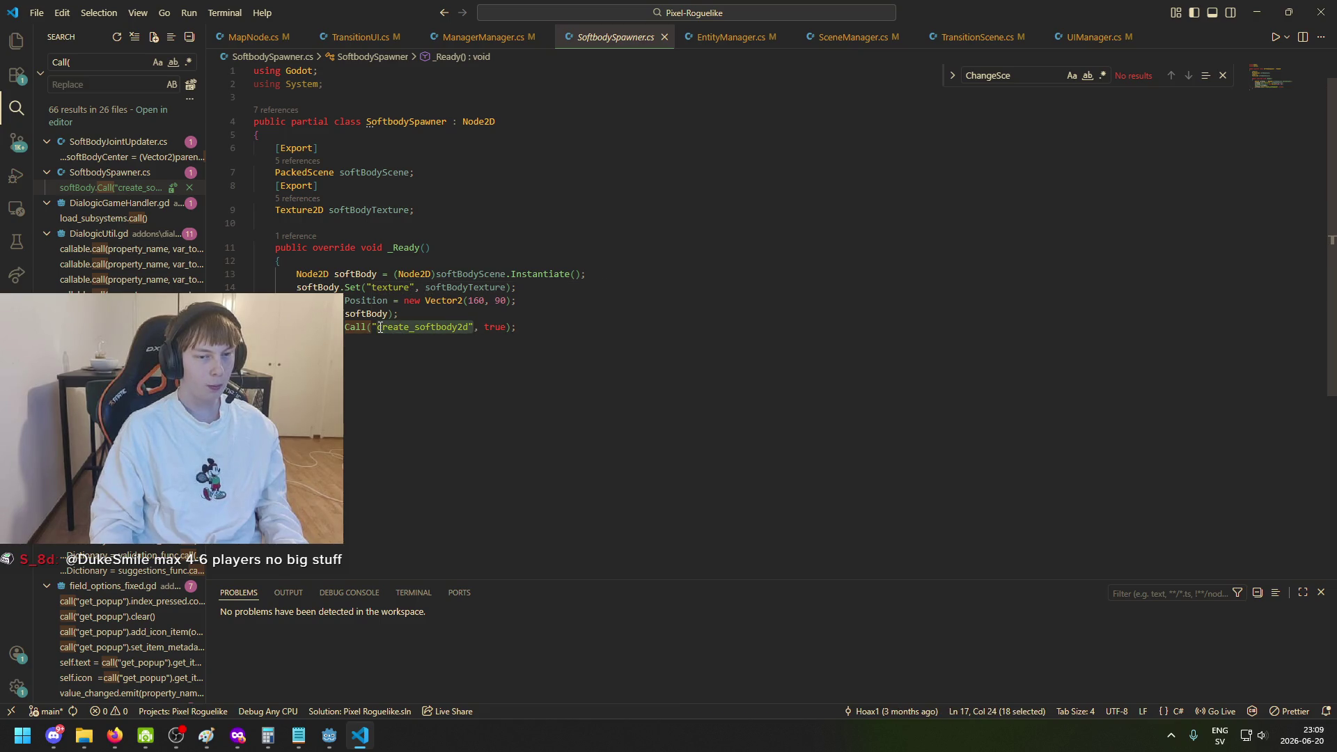
click(451, 360)
Select the 'create_softbody2d' string in the Call line and place the caret after true.
drag(387, 326, 468, 329)
click(484, 347)
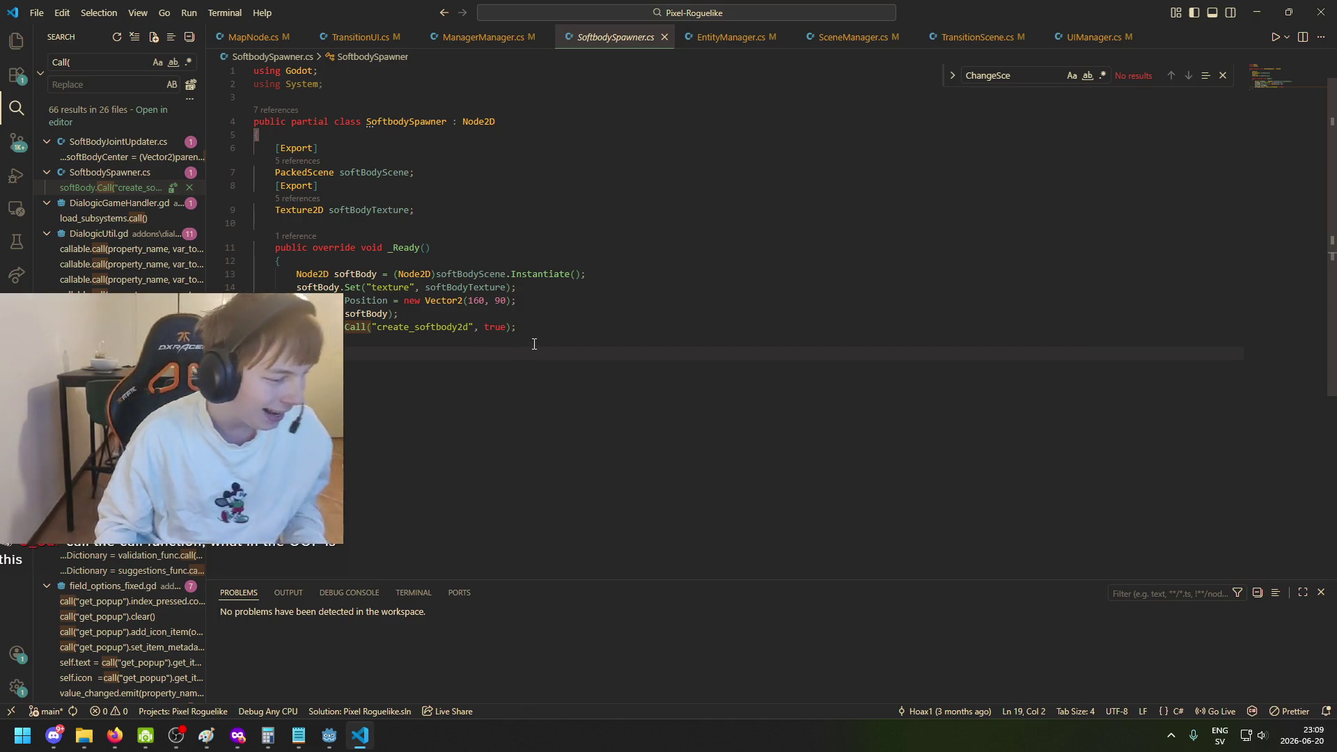
click(491, 327)
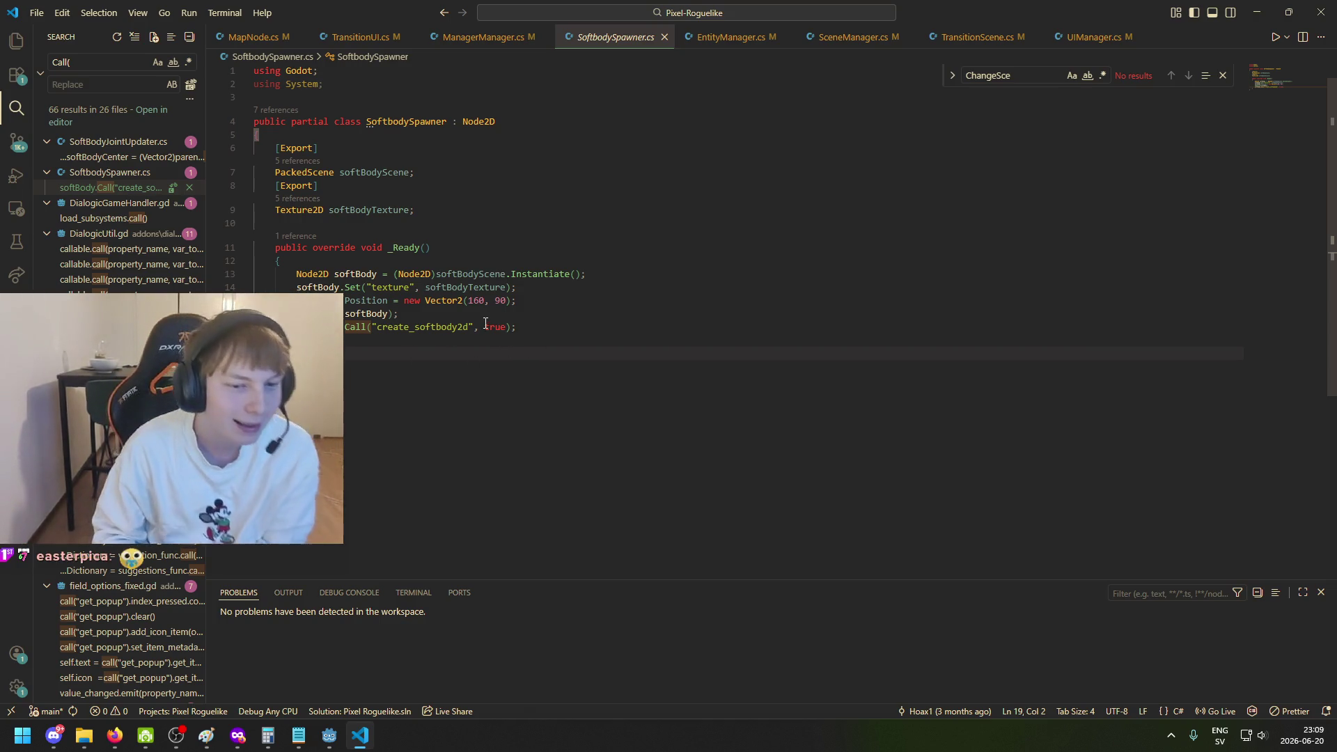
mouse_move(471, 327)
mouse_down()
mouse_move(377, 328)
mouse_move(484, 328)
mouse_up()
click(374, 327)
click(505, 350)
click(506, 327)
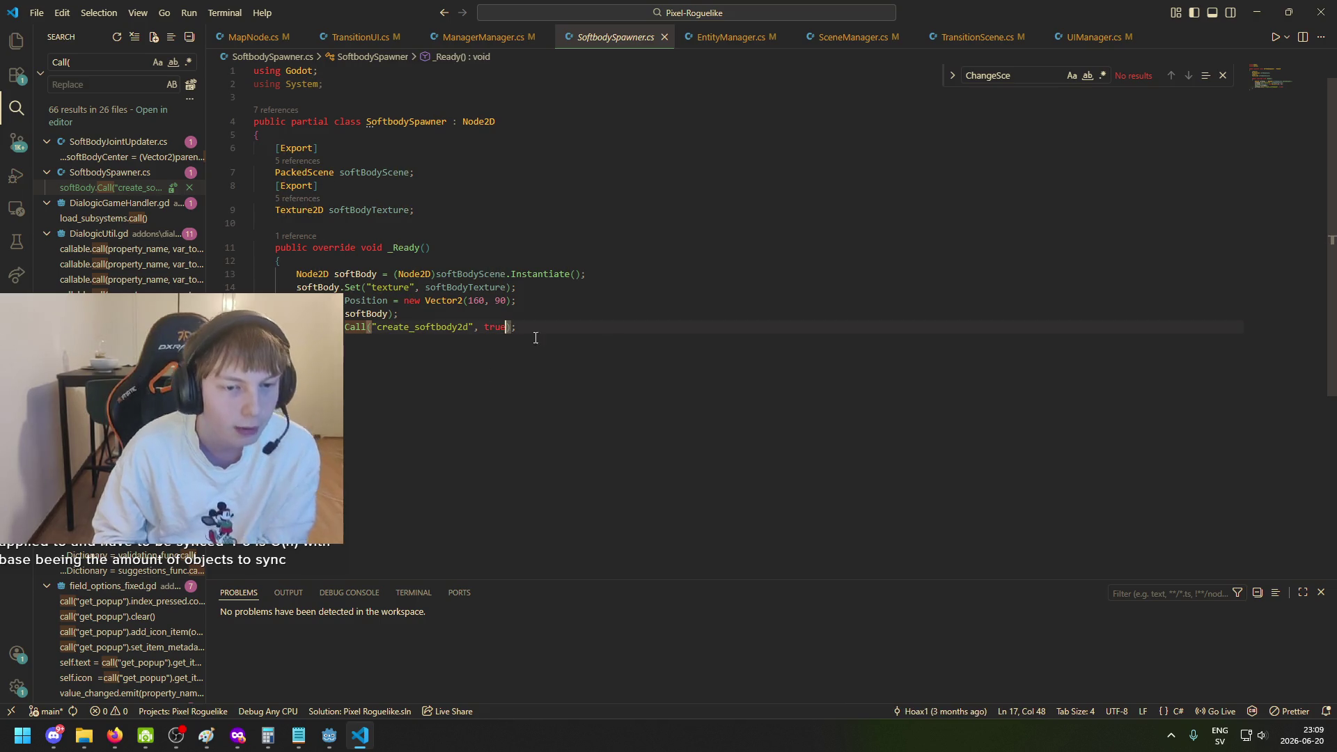
Append extra arguments true, 1, "hello" after true in the create_softbody2d call.
text(, s)
key(BackSpace)
text(true, 1,)
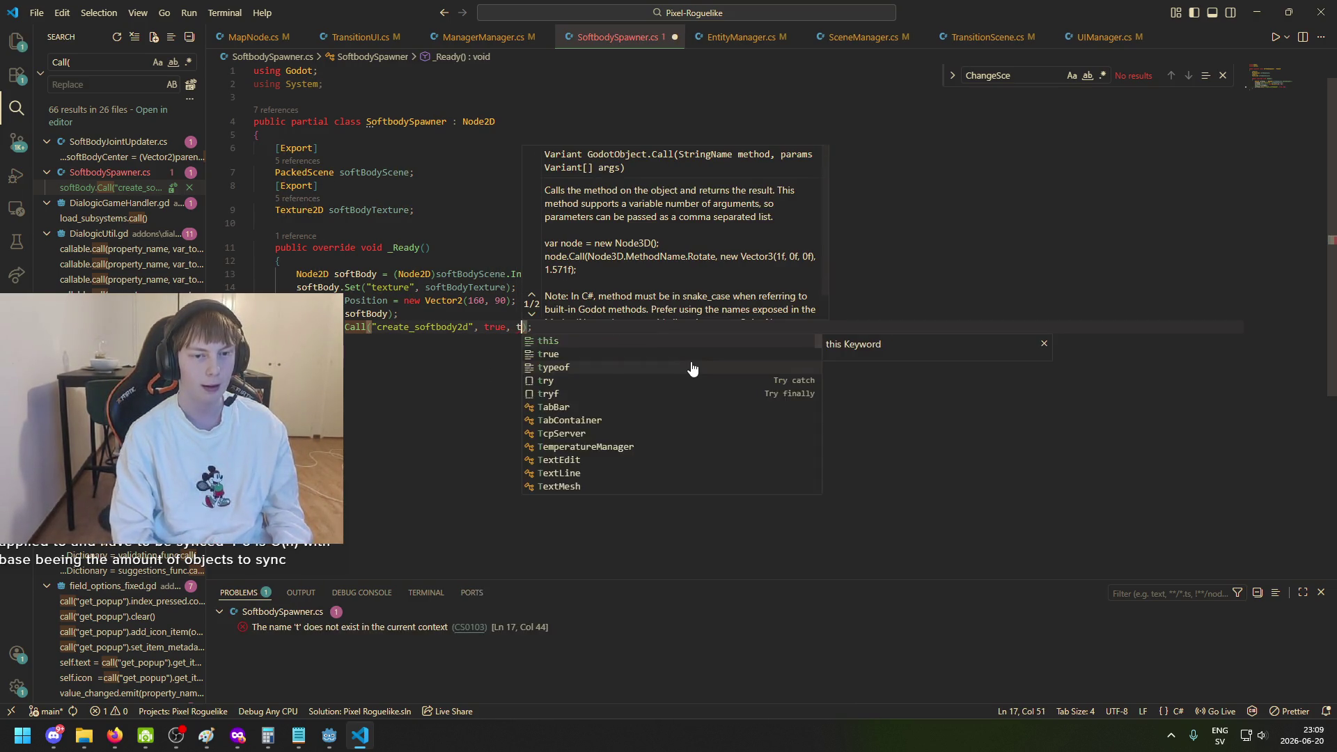
text( "hello)
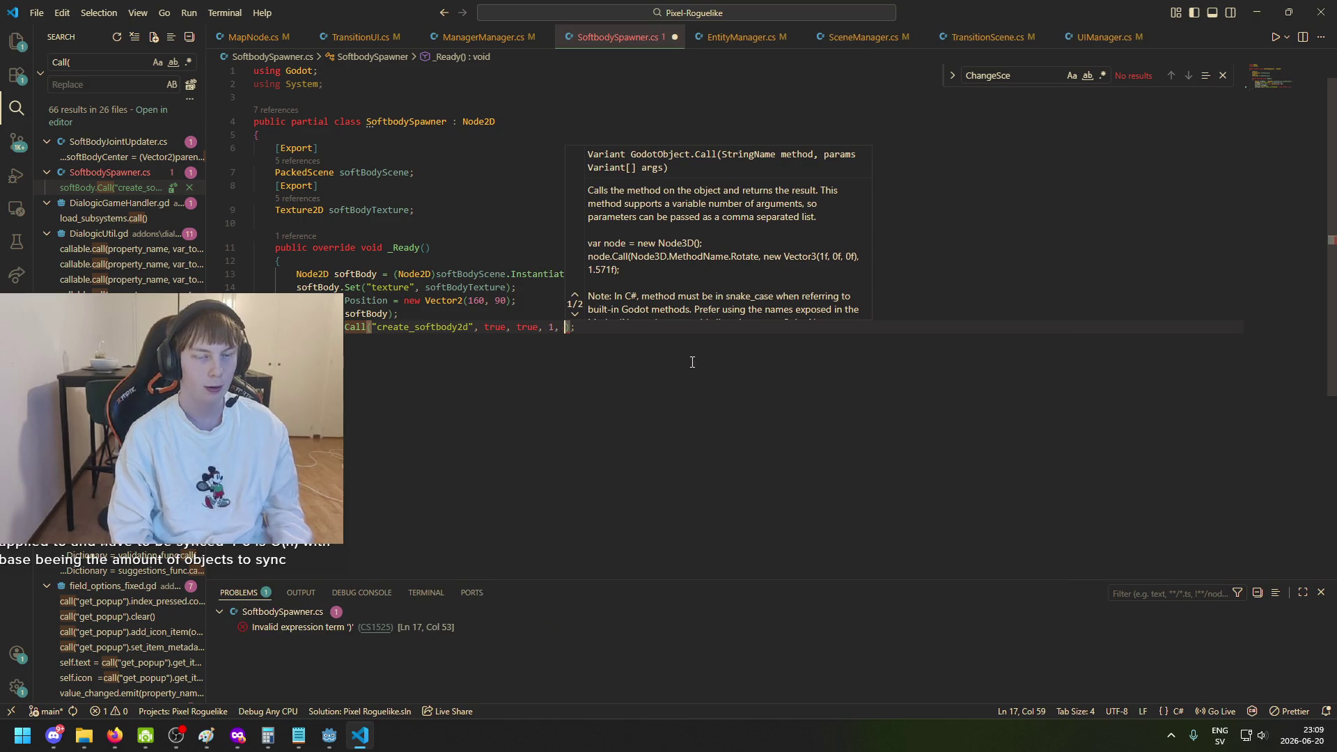
text(",)
key(BackSpace)
key(BackSpace)
Delete the extra arguments so the call passes only true again.
click(446, 327)
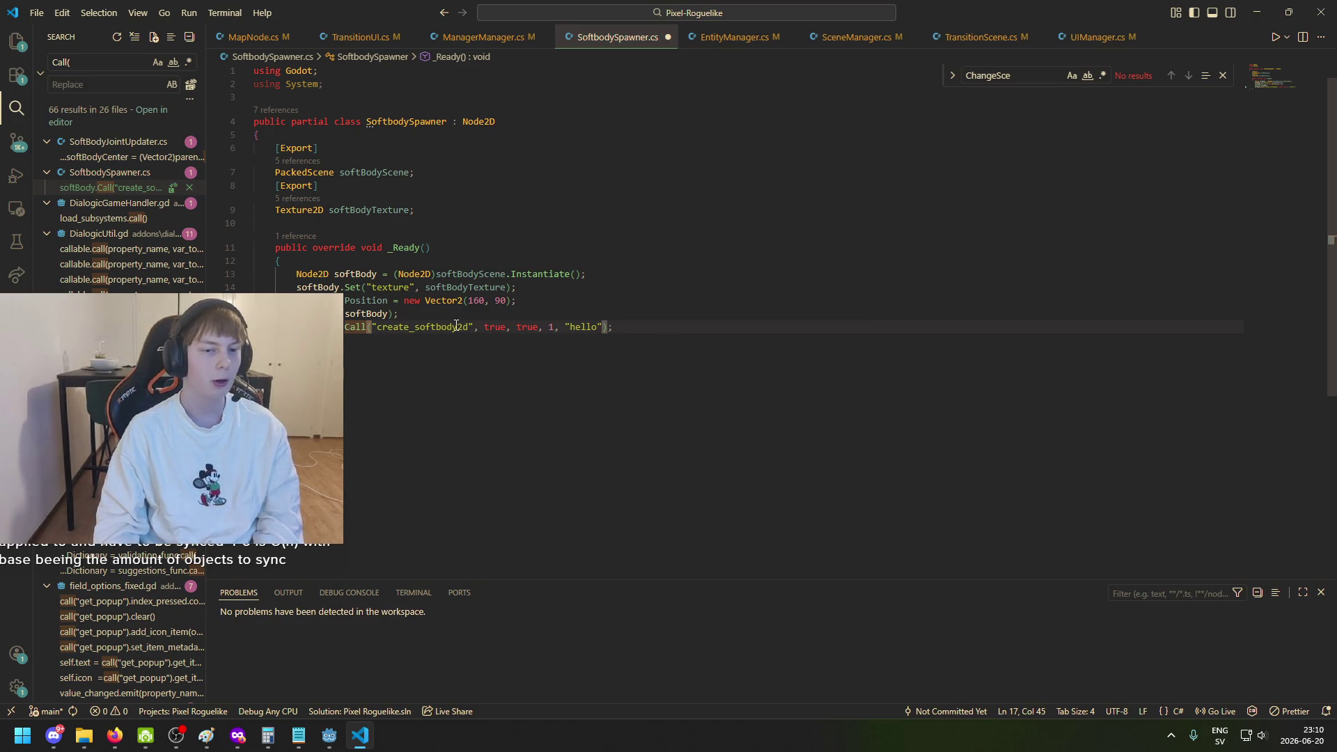
mouse_move(603, 326)
mouse_down()
mouse_move(487, 327)
mouse_move(510, 329)
mouse_up()
key(BackSpace)
key(BackSpace)
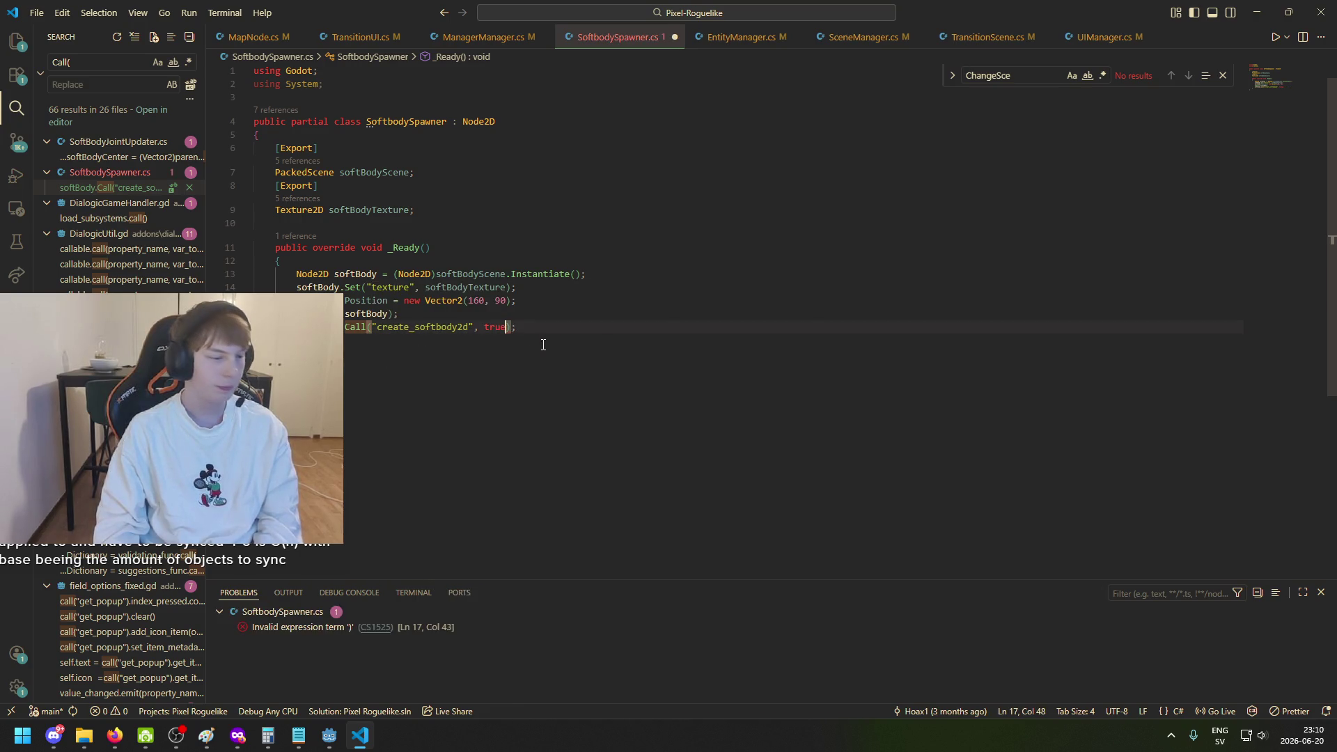
click(560, 327)
Save SoftbodySpawner.cs and review the create_softbody2d Call line on line 17.
key(ctrl+s)
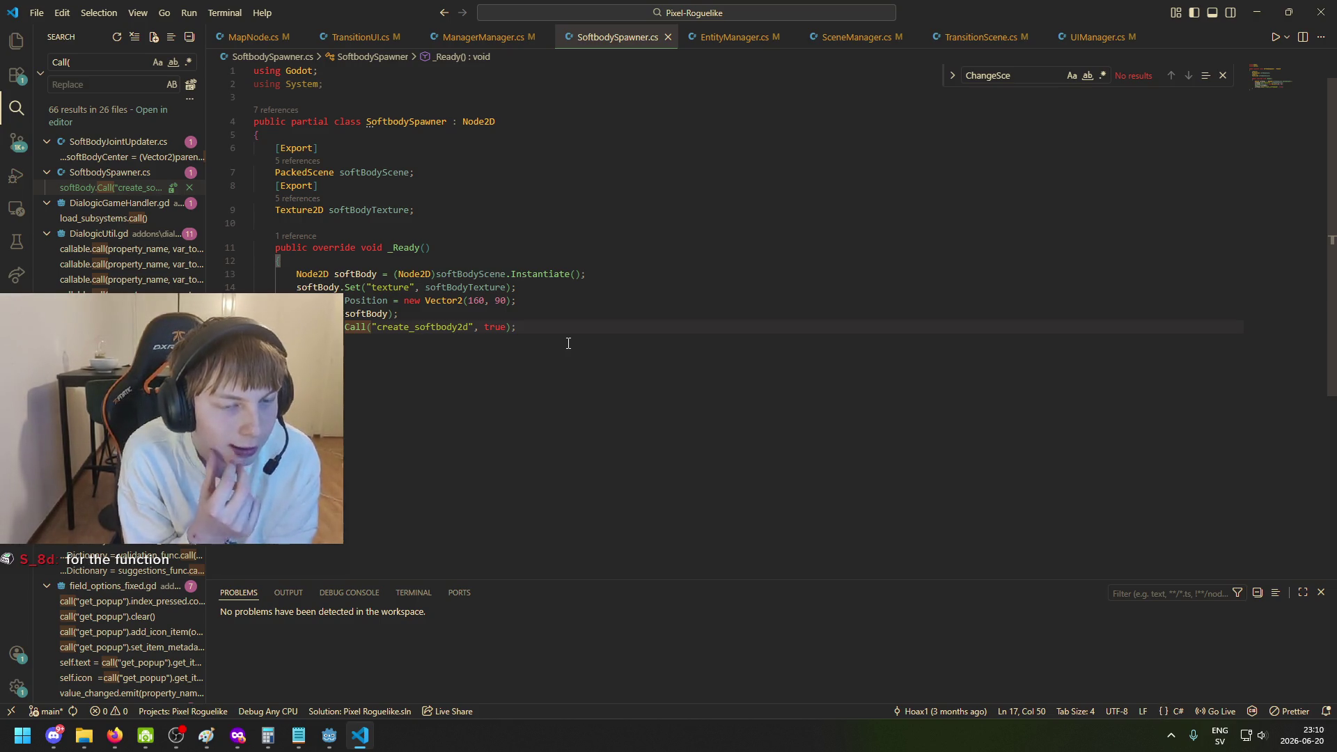
click(376, 330)
drag(375, 330, 474, 329)
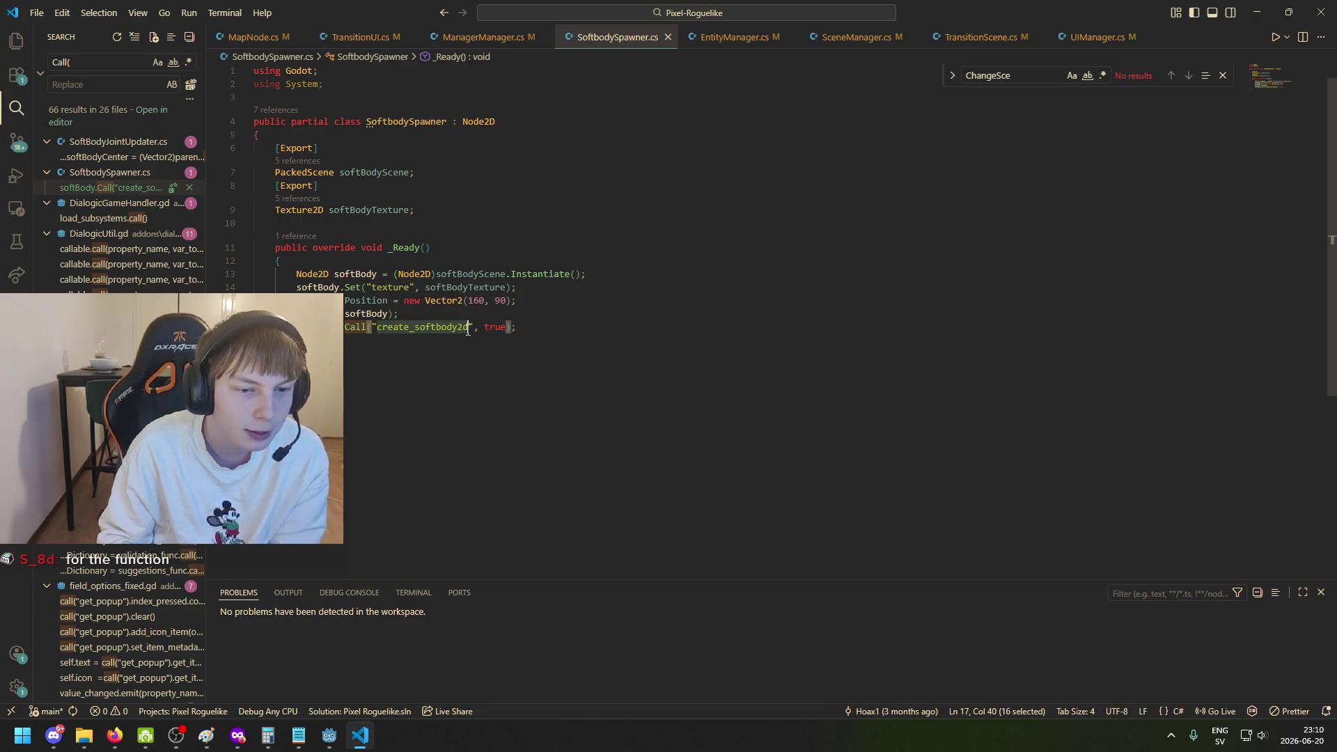
click(474, 330)
click(373, 330)
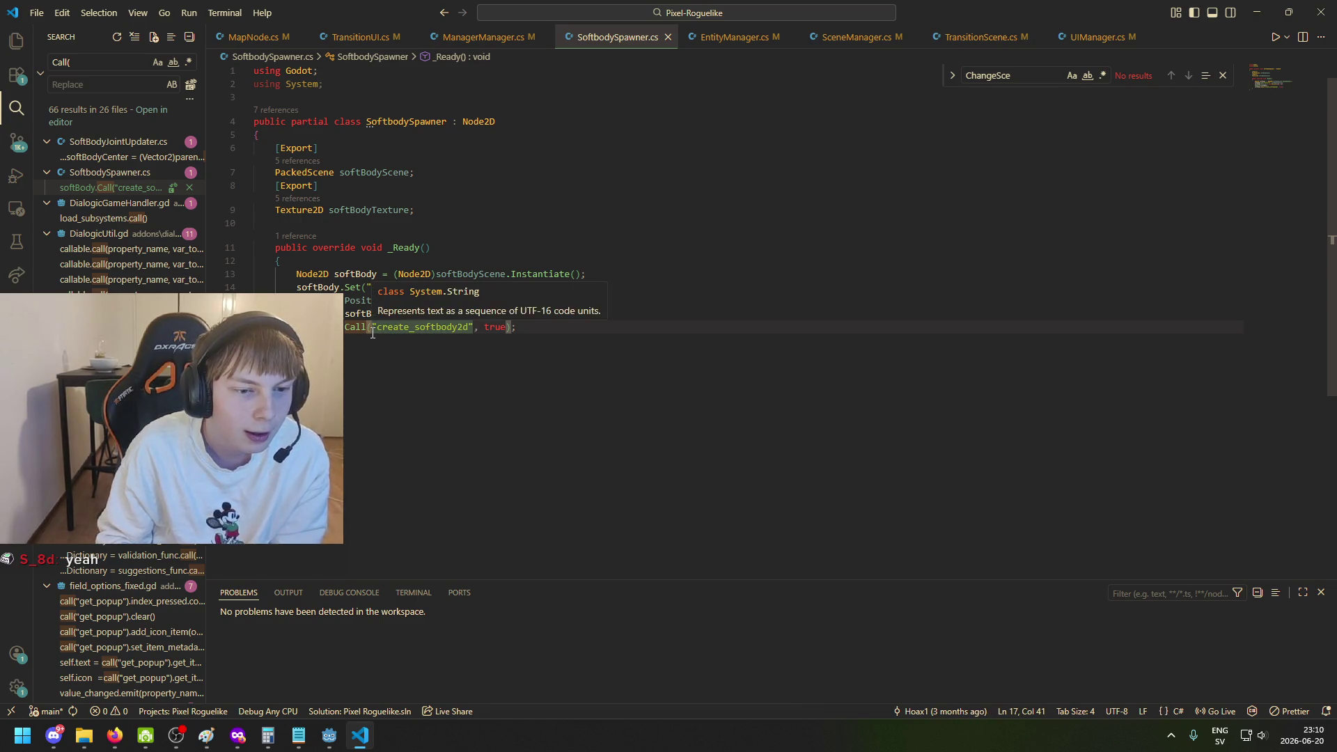
click(348, 327)
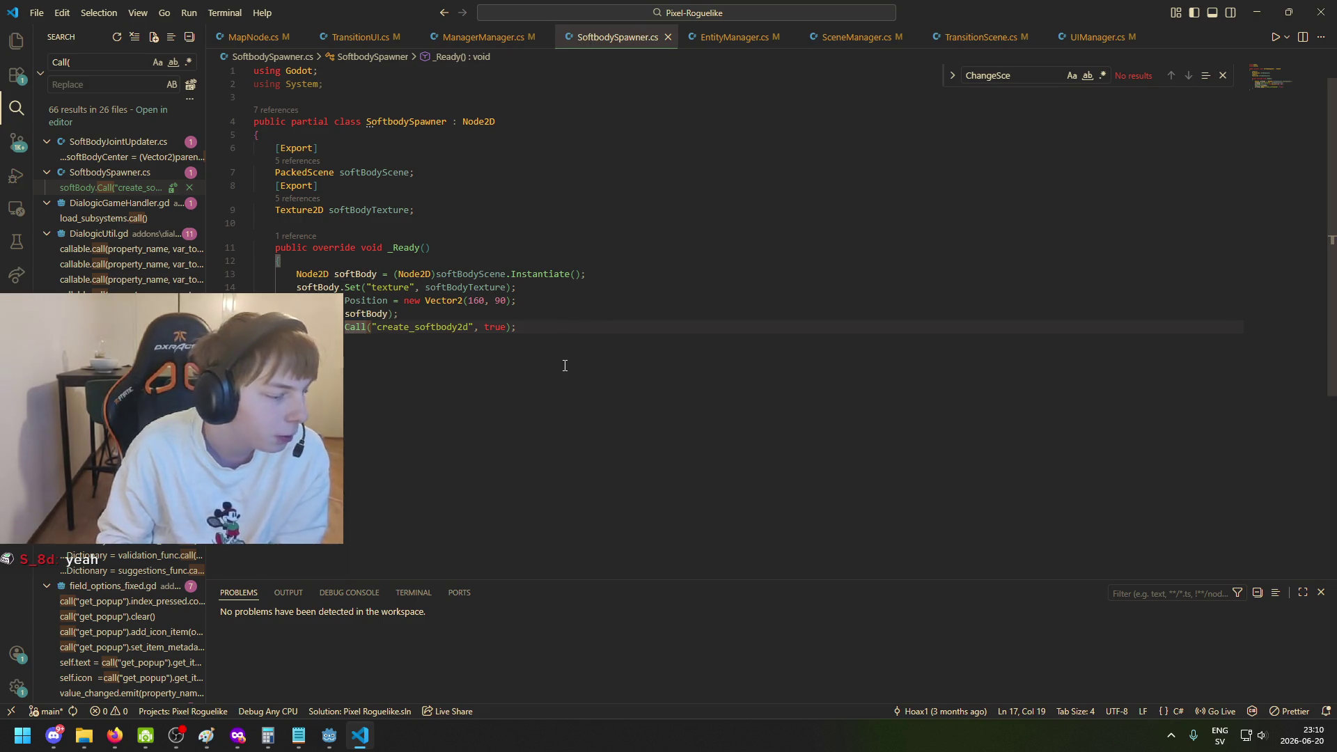
click(566, 328)
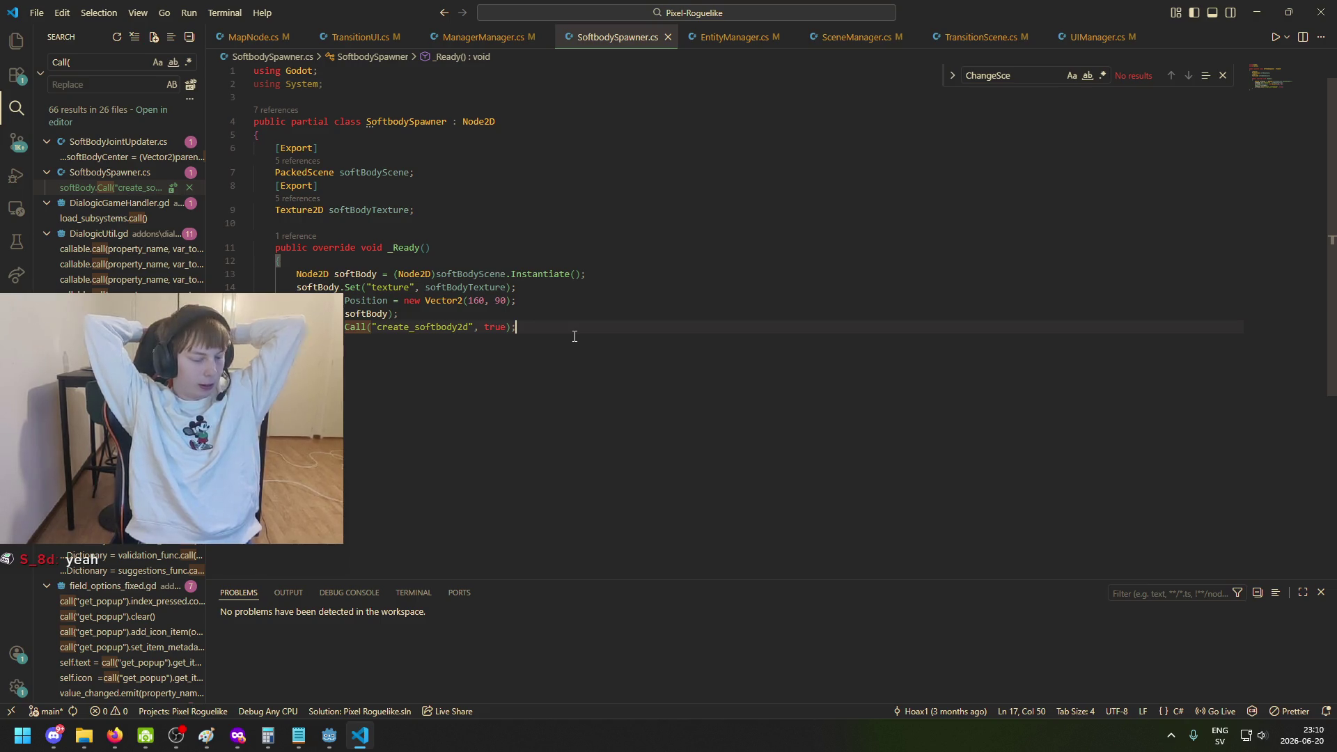
Type and remove a stray '<' after true);, then switch to the Godot editor.
text(<)
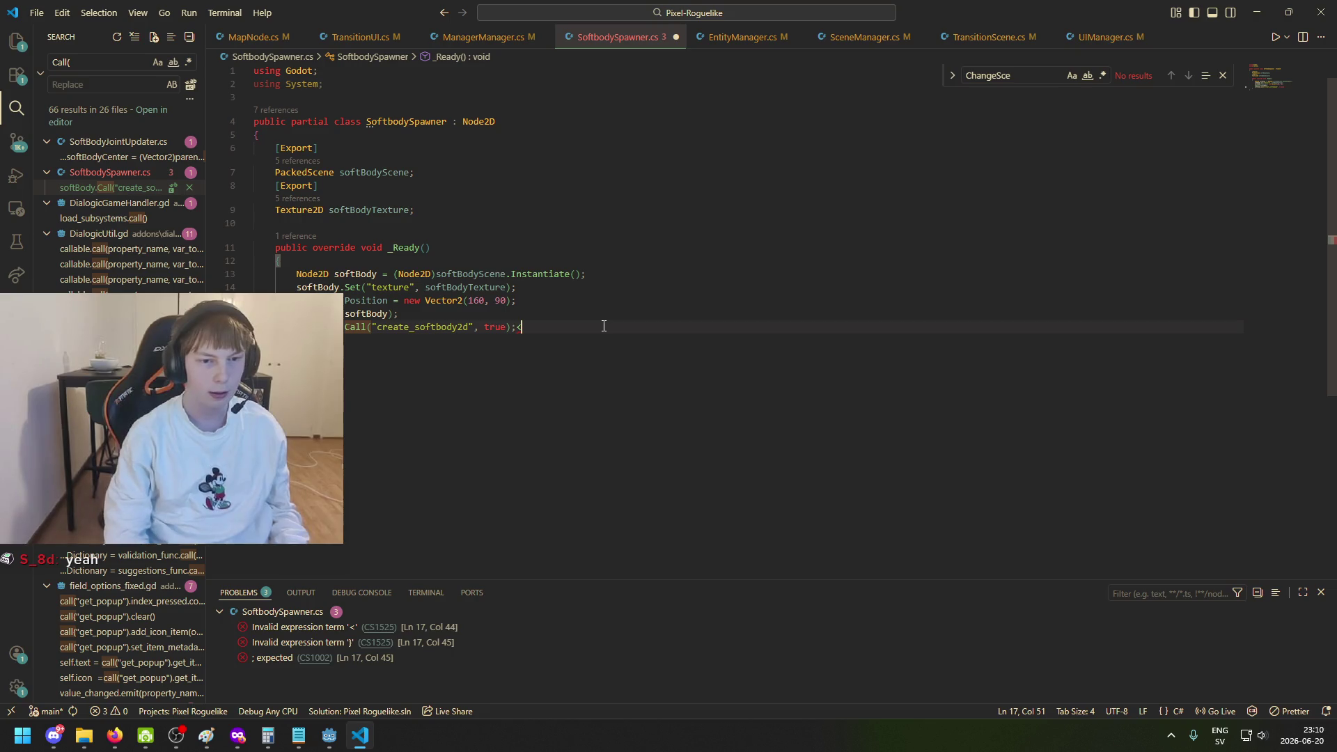
key(BackSpace)
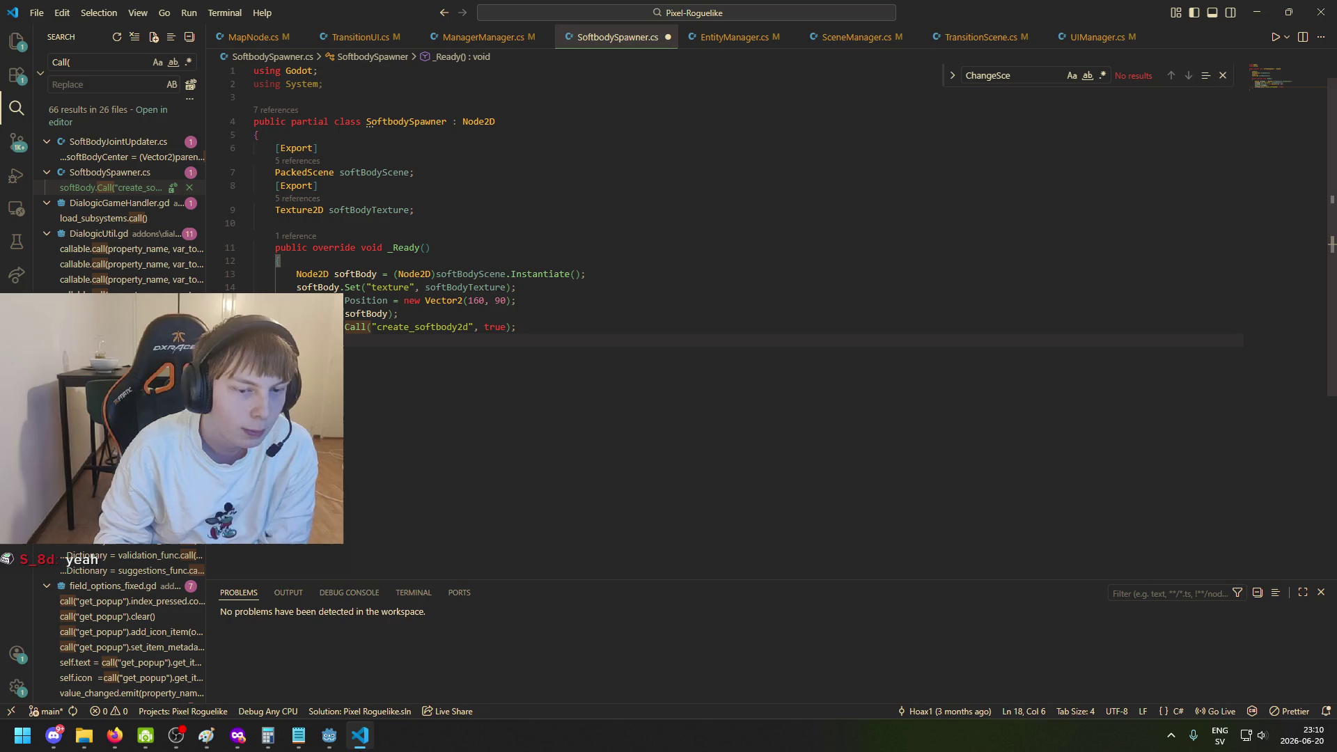
click(328, 735)
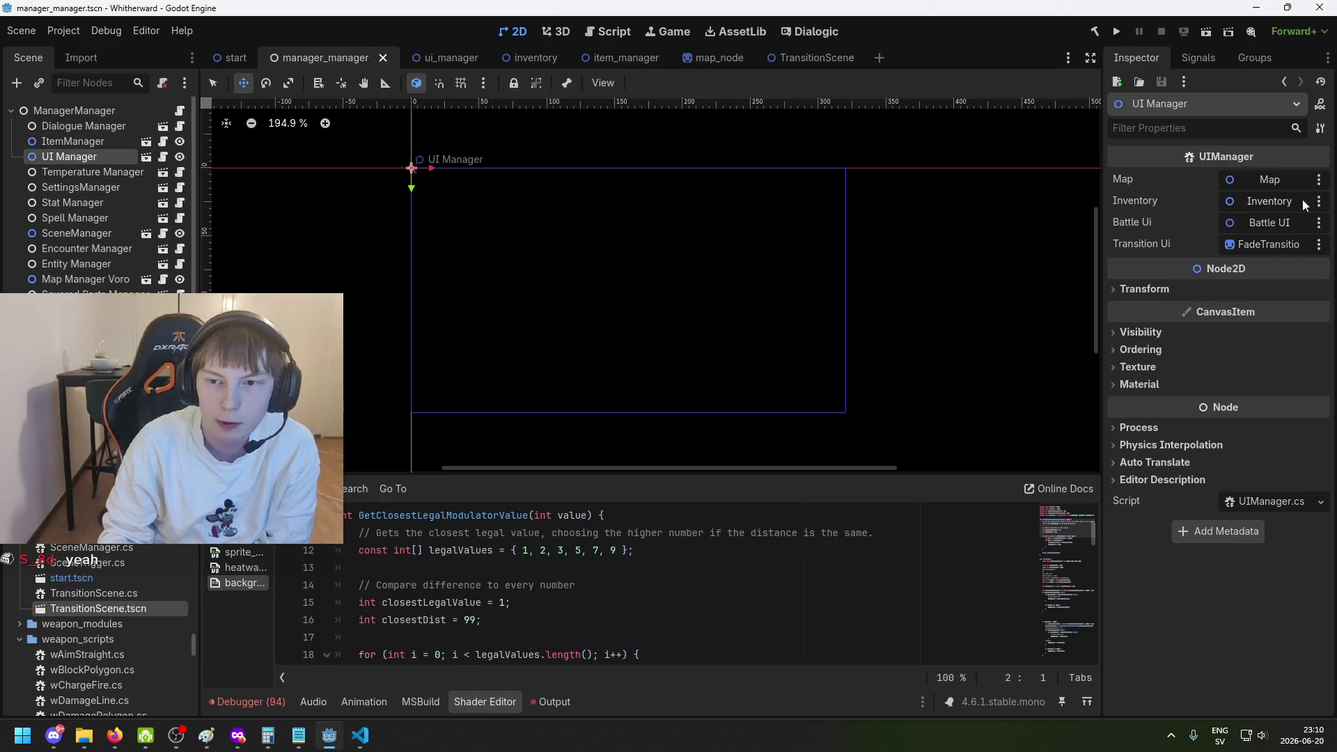
Check ItemManager's Item Node Scenes array and its two scenes, then return to VS Code.
click(80, 141)
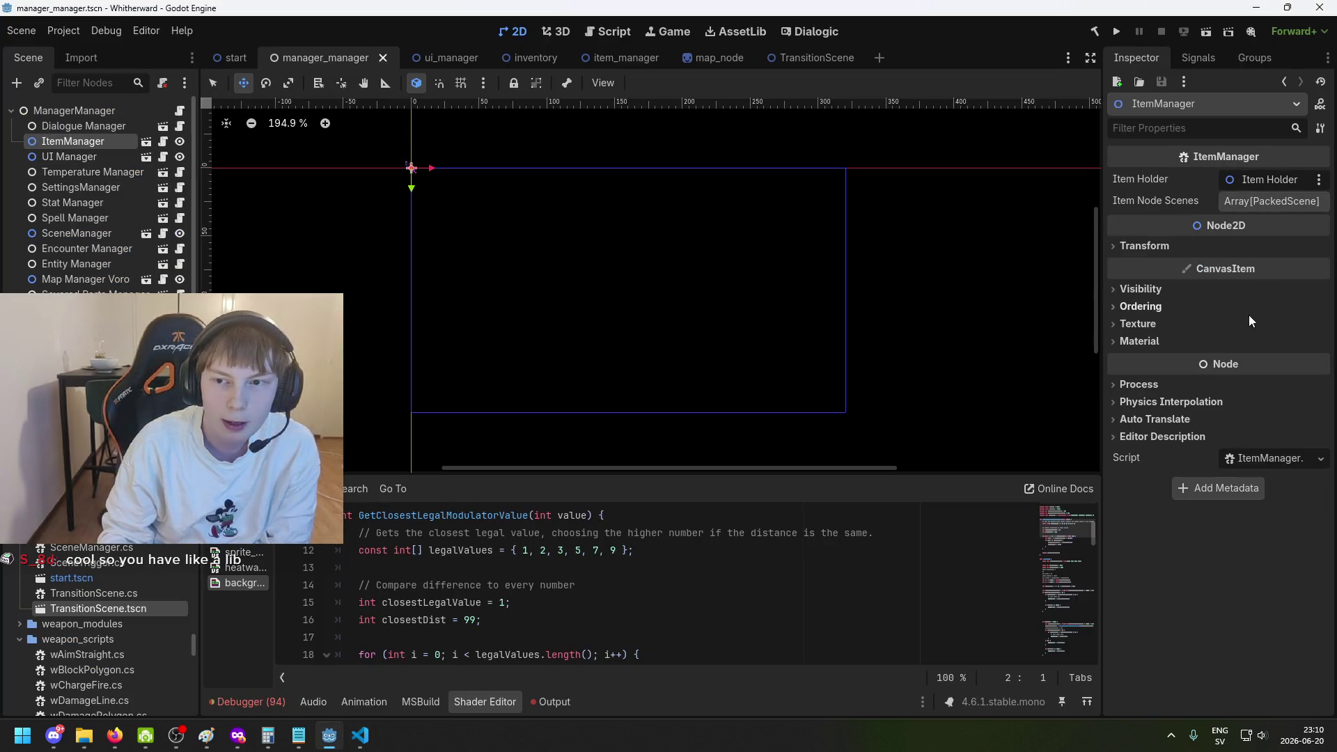
click(1197, 252)
click(1198, 252)
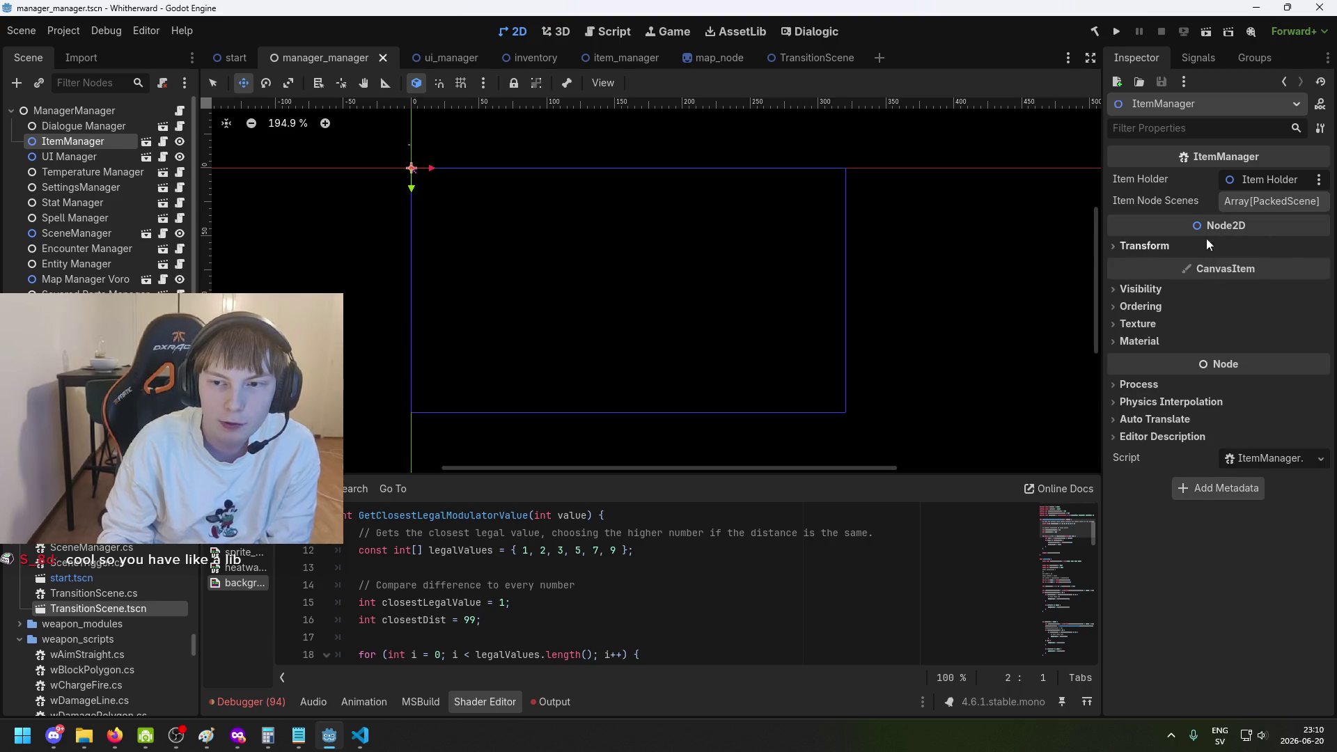
click(1272, 203)
click(1273, 204)
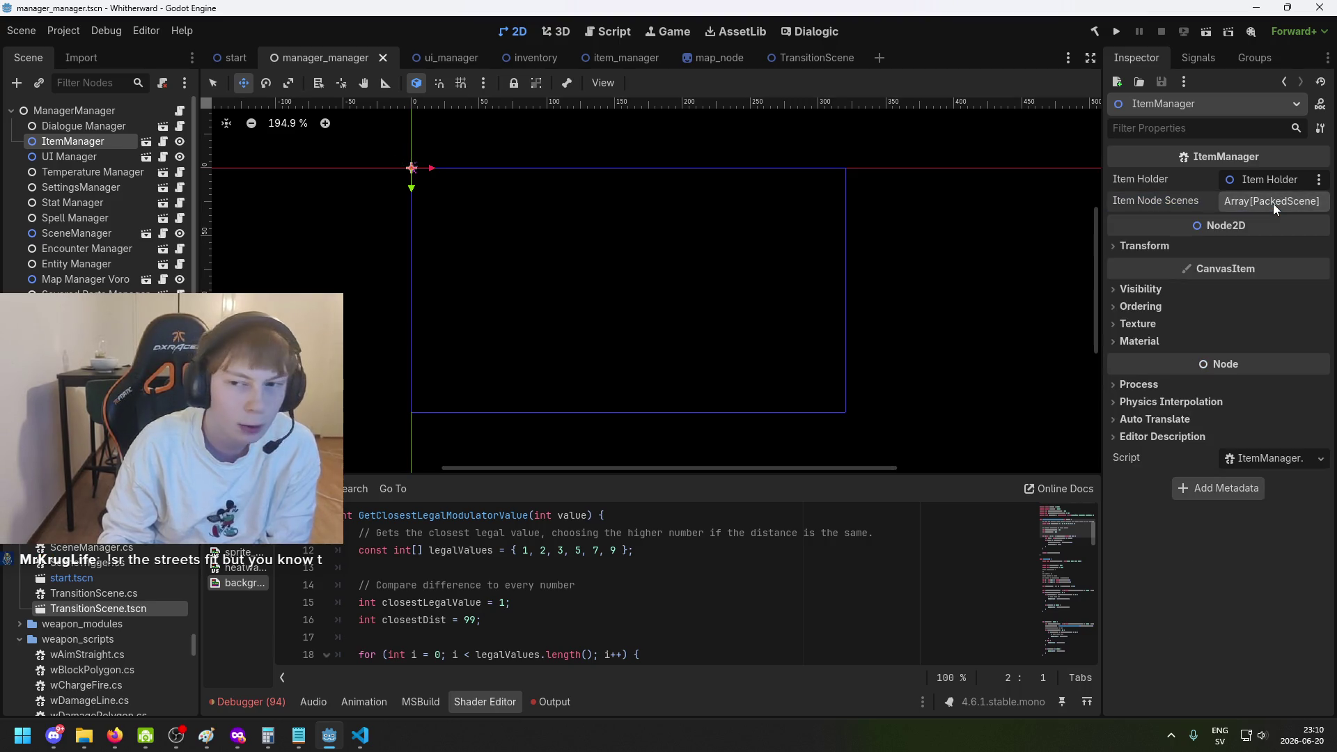
click(1272, 203)
click(1258, 202)
click(1183, 246)
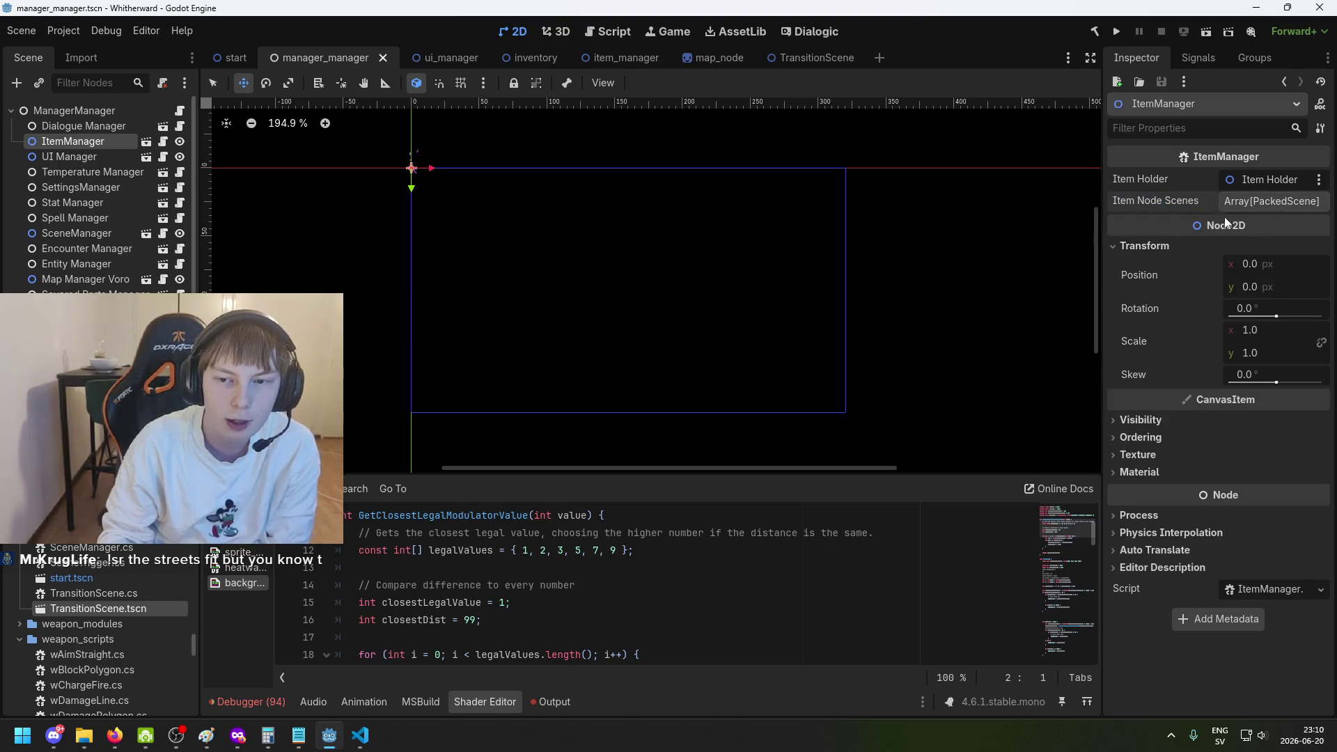
click(1267, 201)
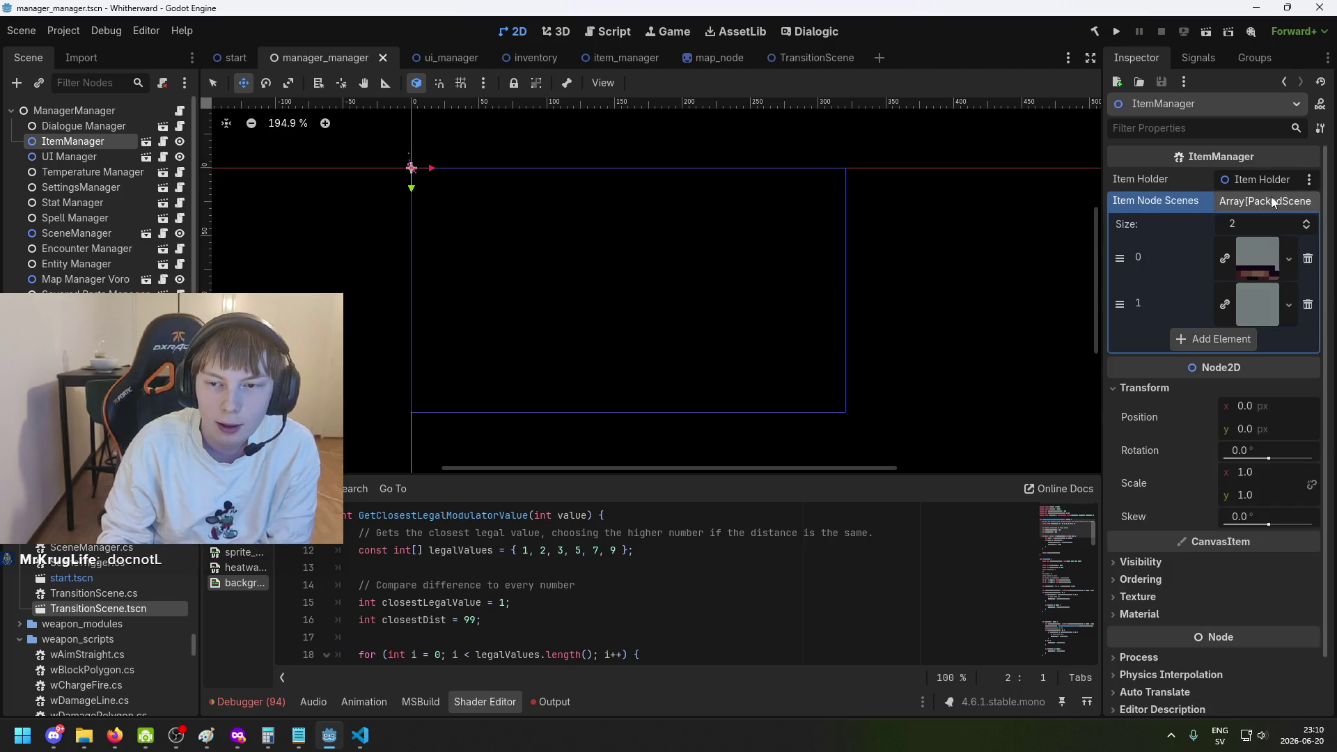
click(1271, 204)
click(1272, 203)
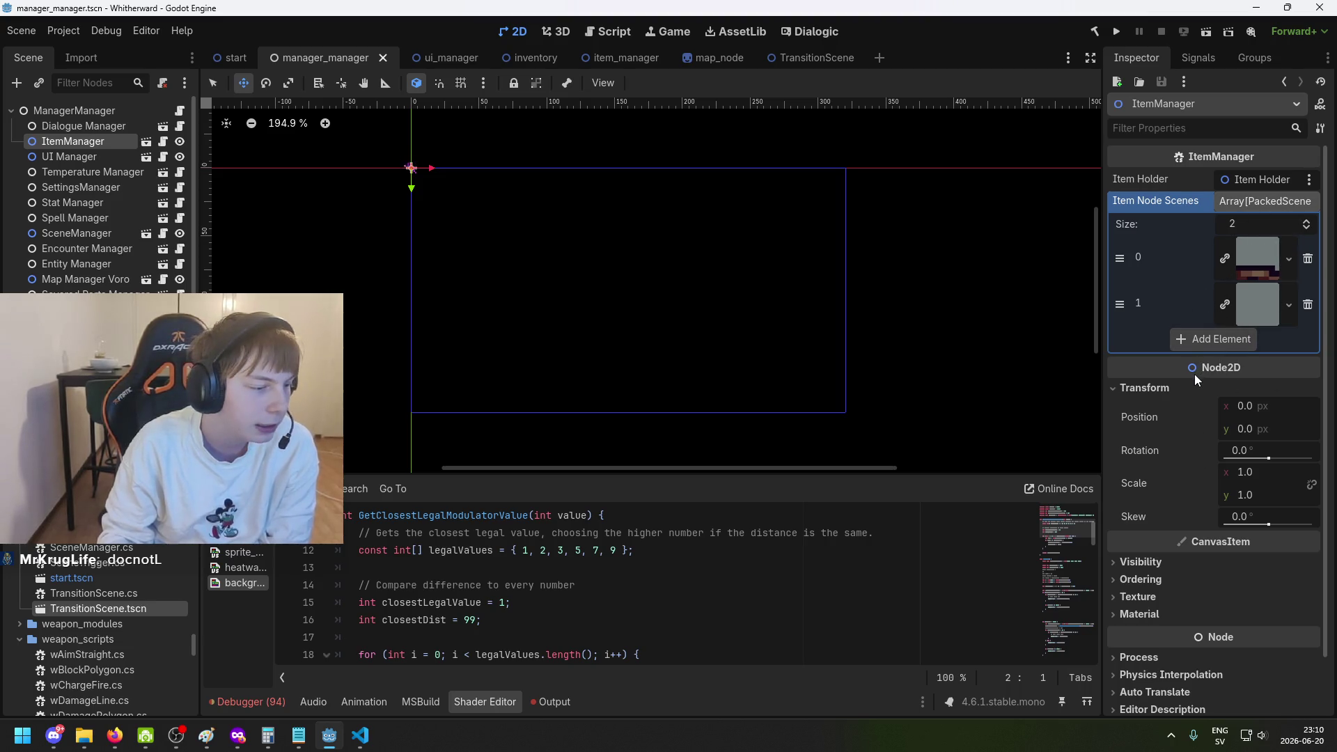
click(1261, 201)
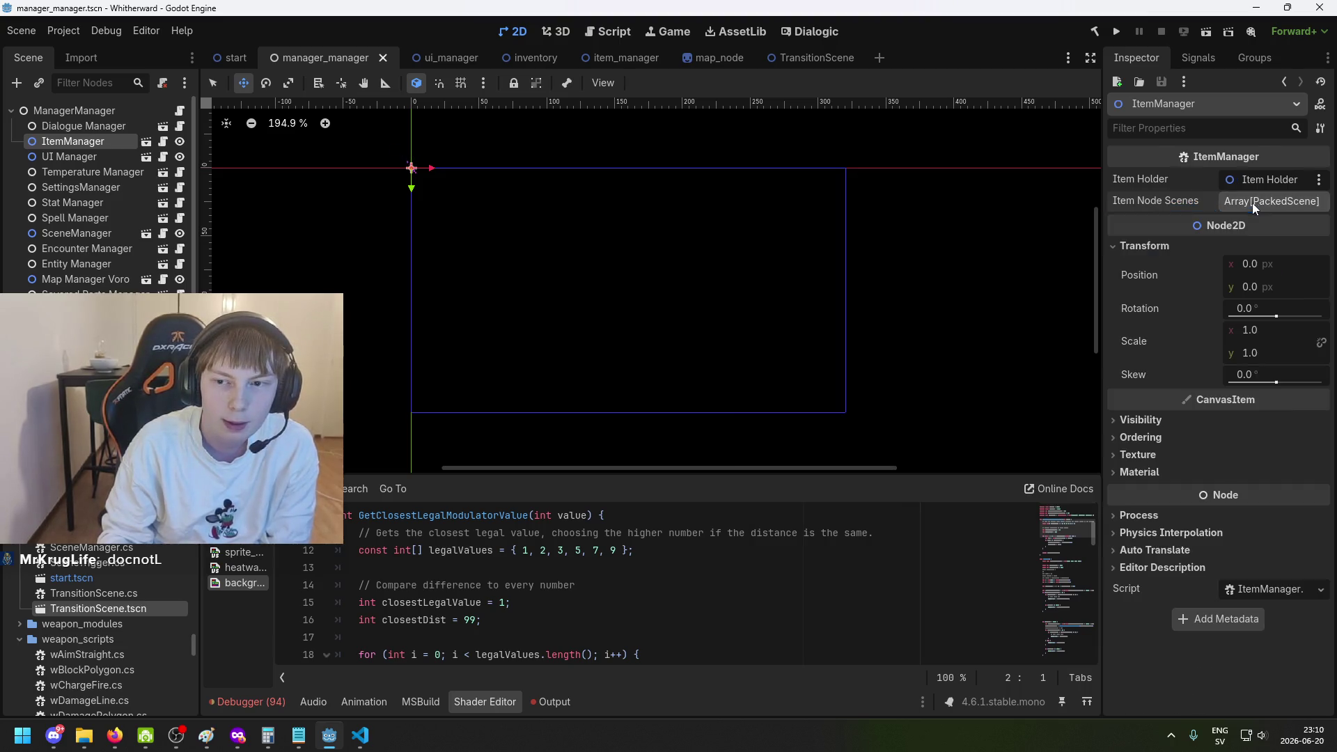
click(360, 735)
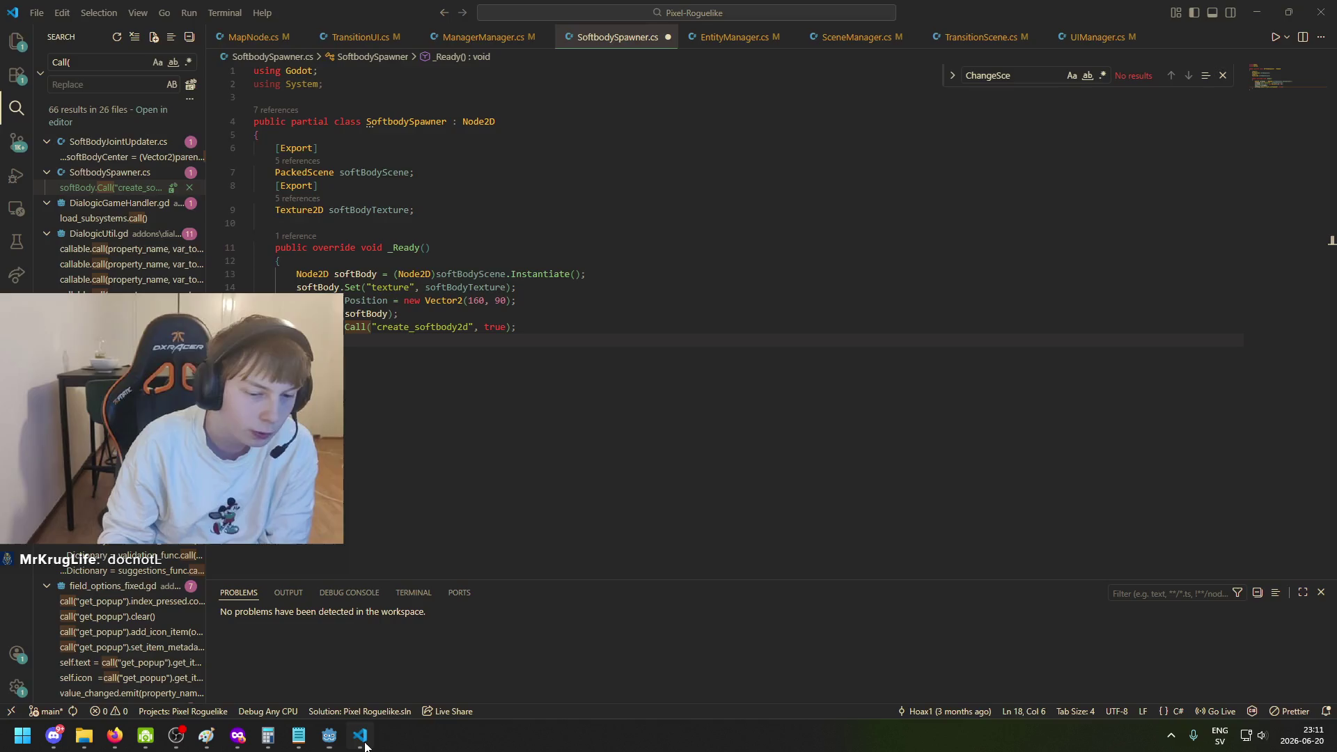
Save SoftbodySpawner.cs, glance at Firefox, then bring the Godot editor back up.
click(570, 330)
key(ctrl+s)
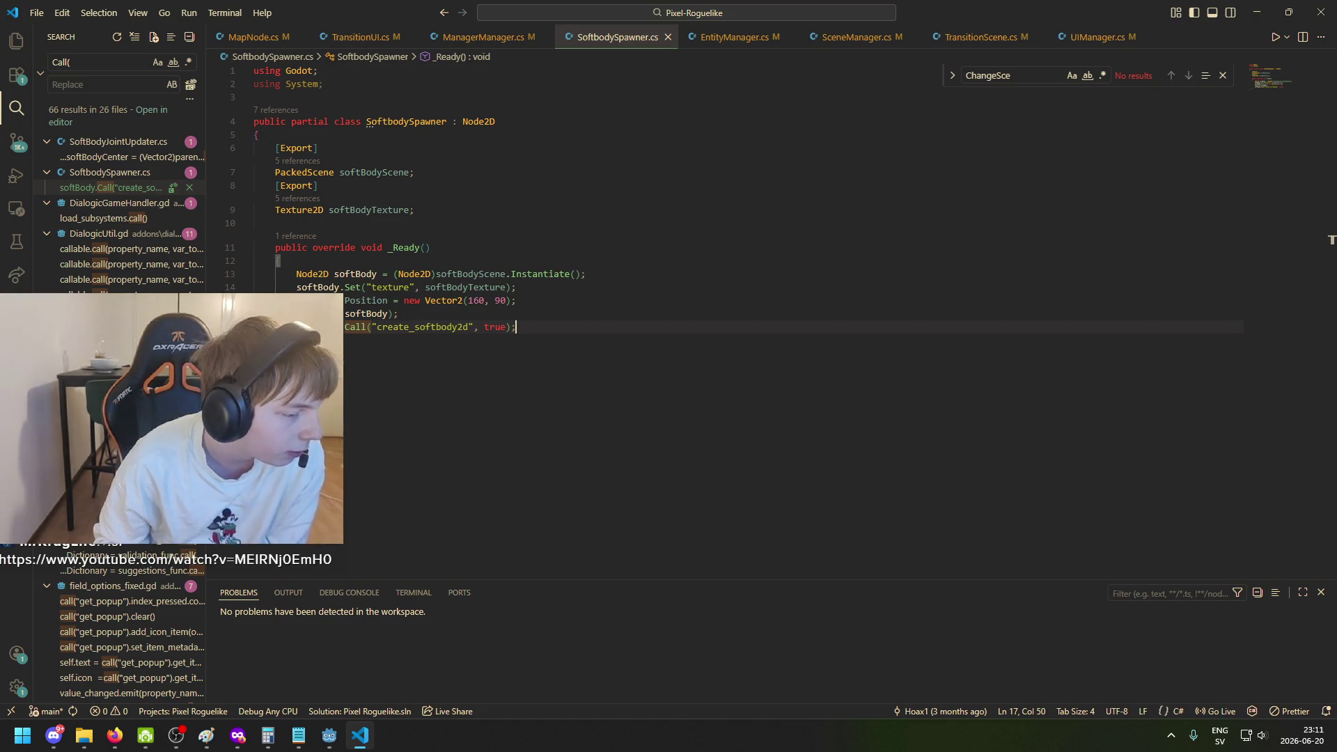
key(alt+Tab)
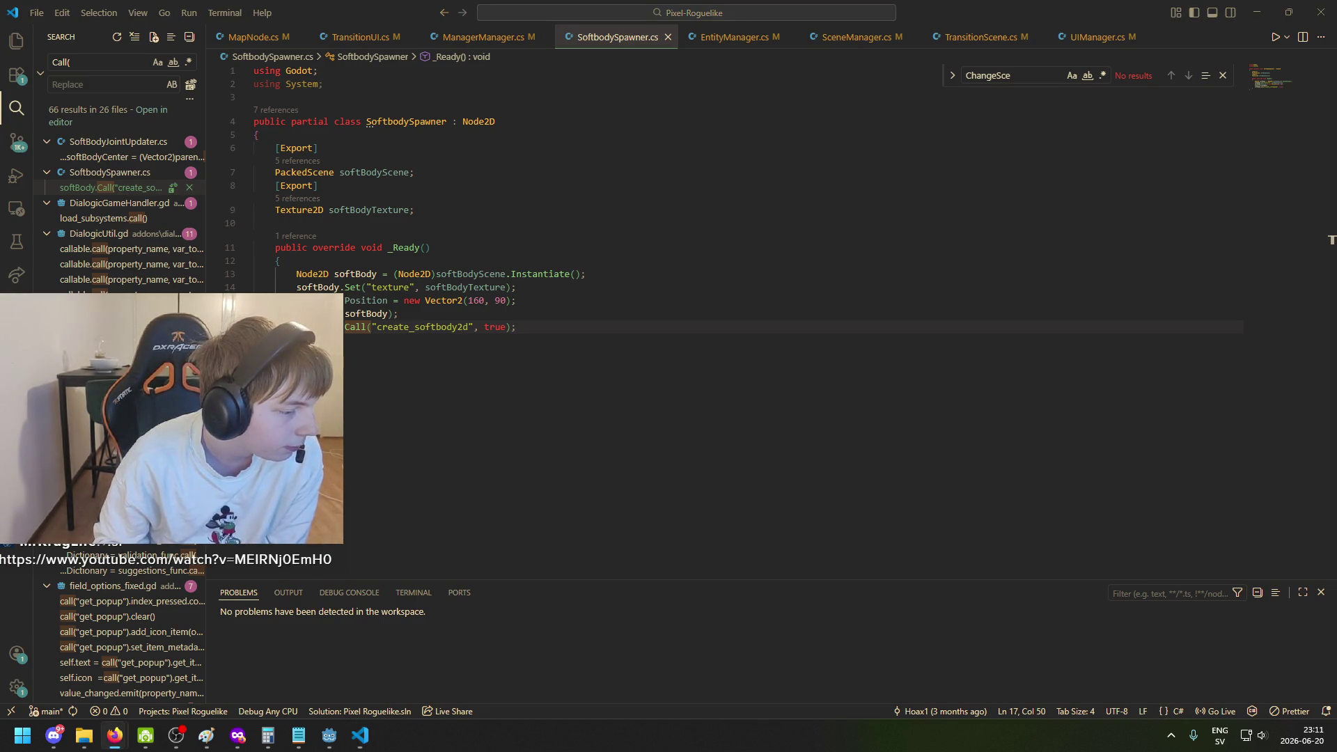
click(619, 331)
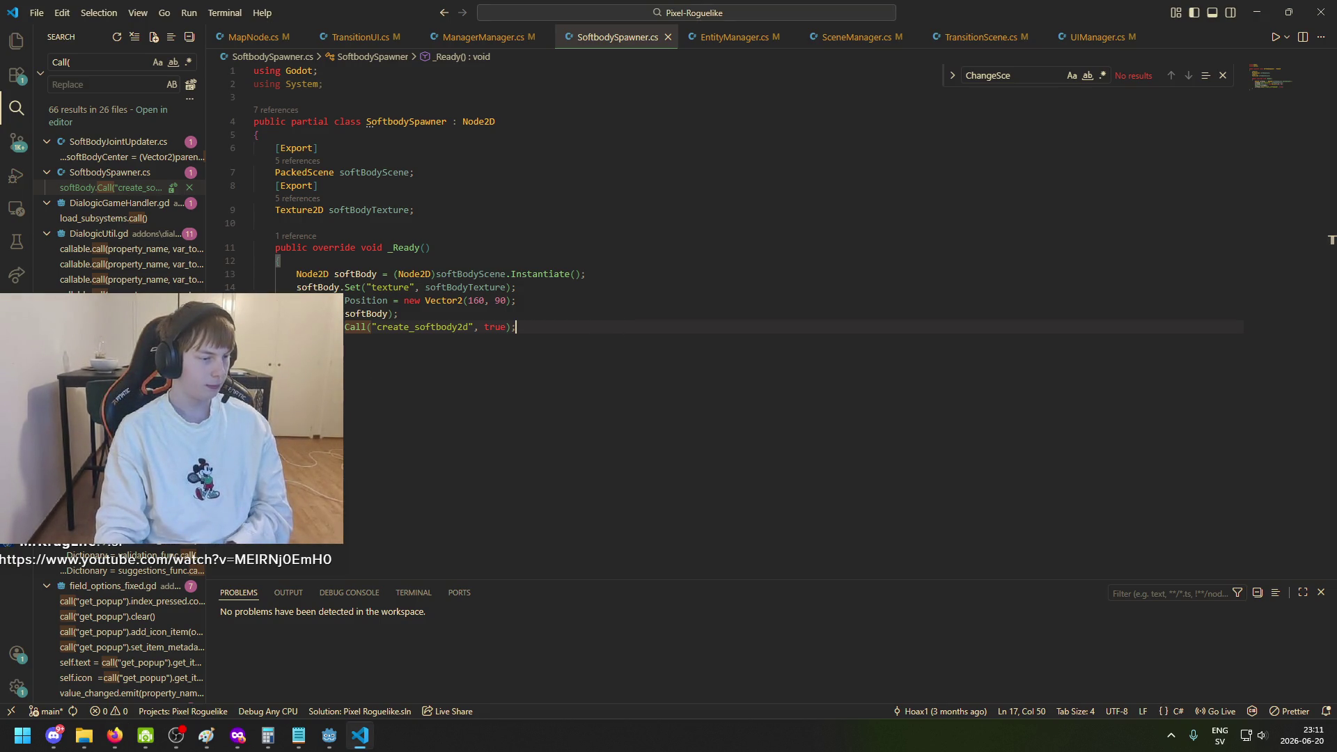
key(alt+Tab)
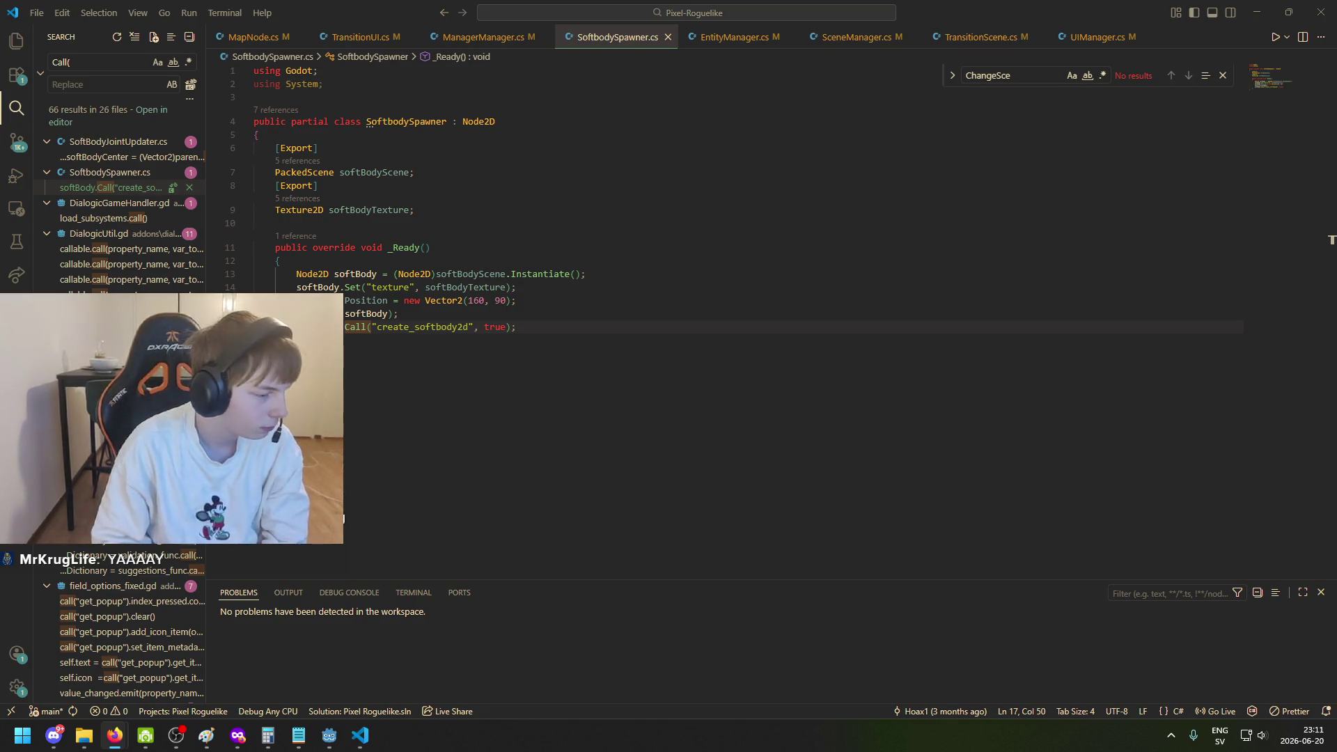
key(XF86AudioLowerVolume)
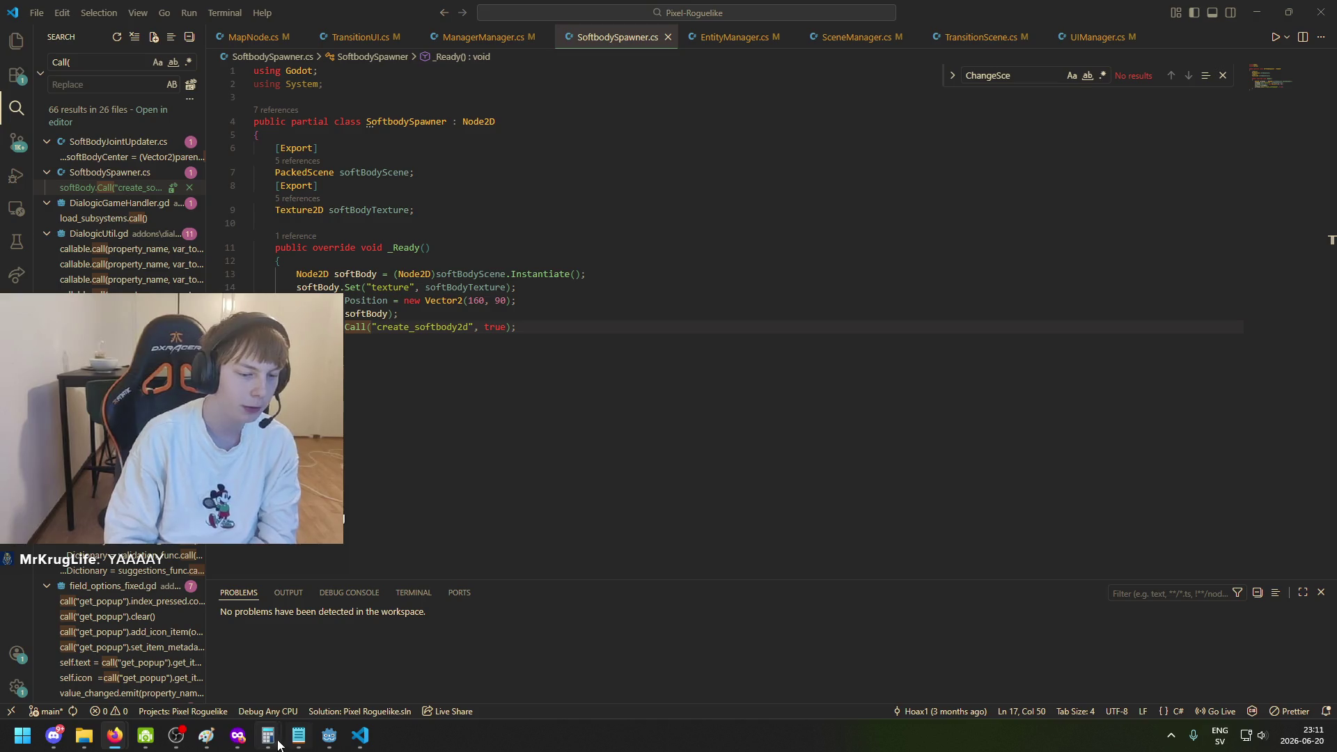
click(342, 741)
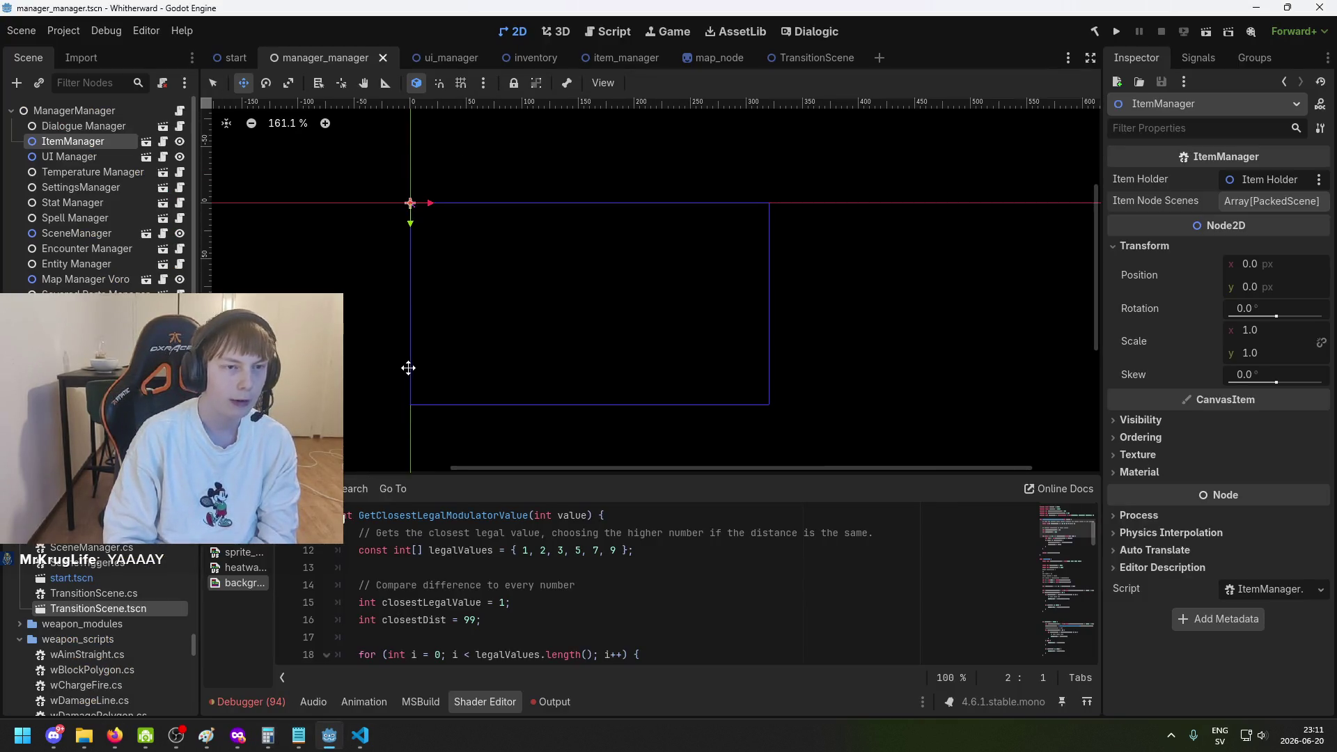
Zoom the manager_manager canvas, then go through the ui_manager tab to the start scene.
scroll(432, 336, up, 1)
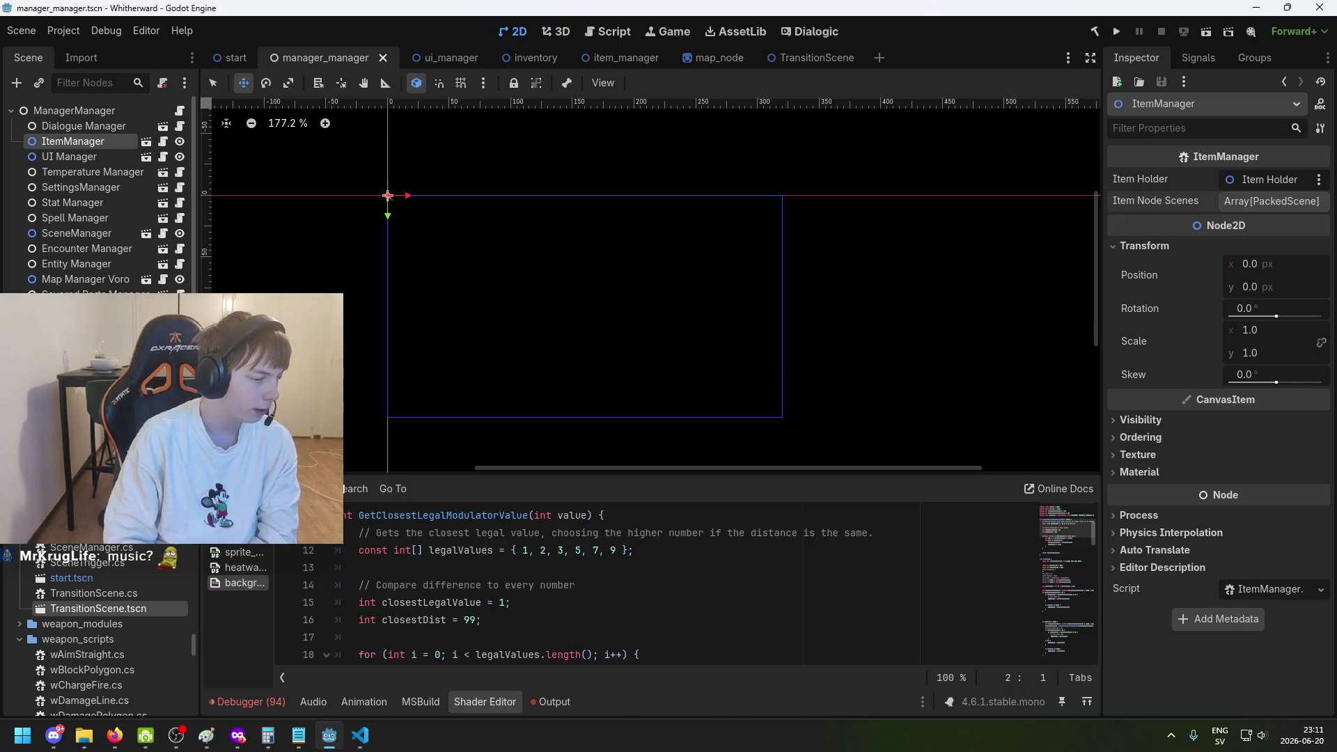
key(alt+Tab)
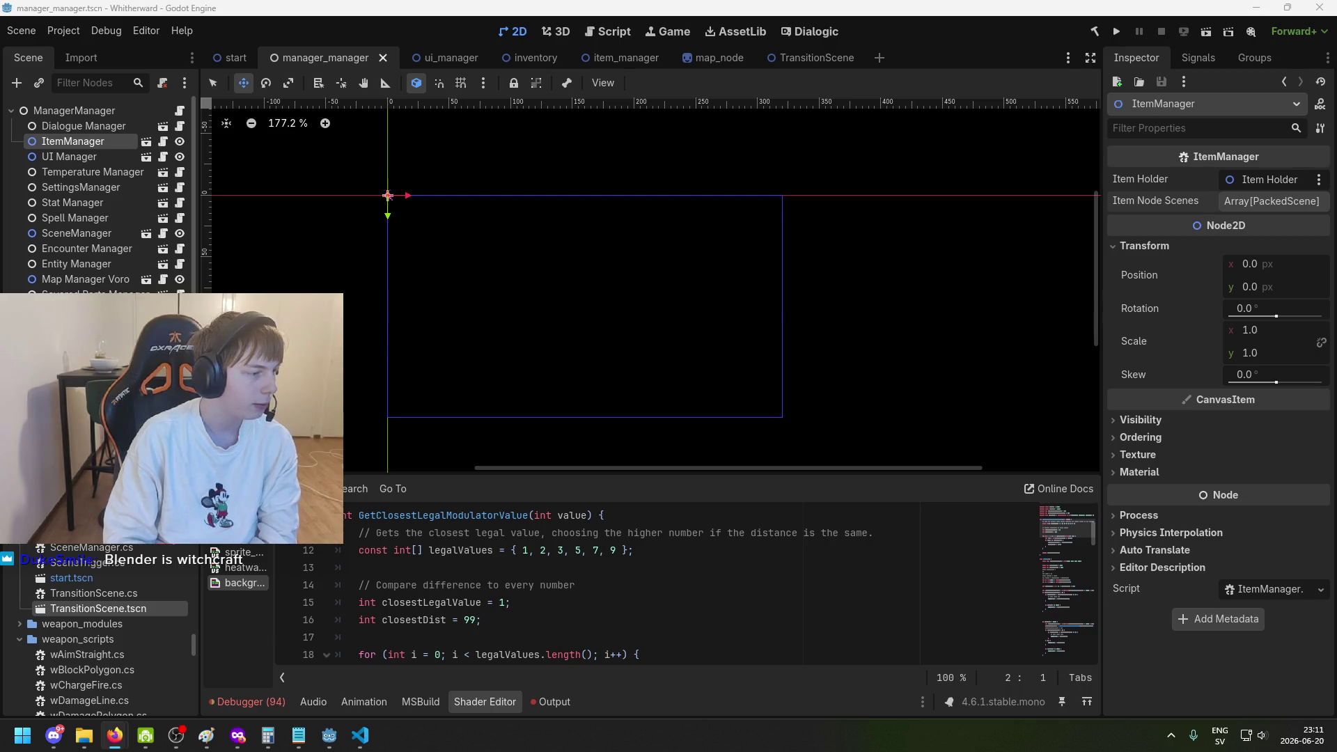
scroll(380, 267, down, 2)
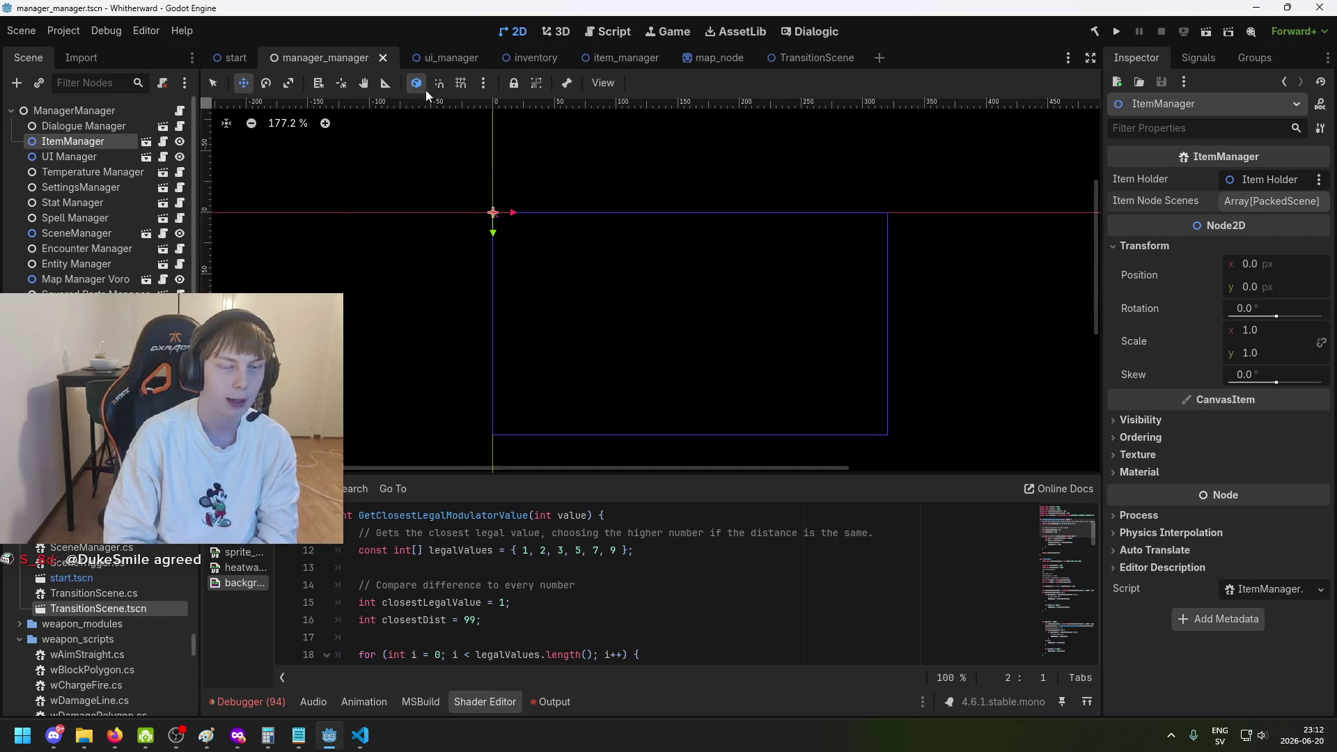
click(436, 61)
click(230, 61)
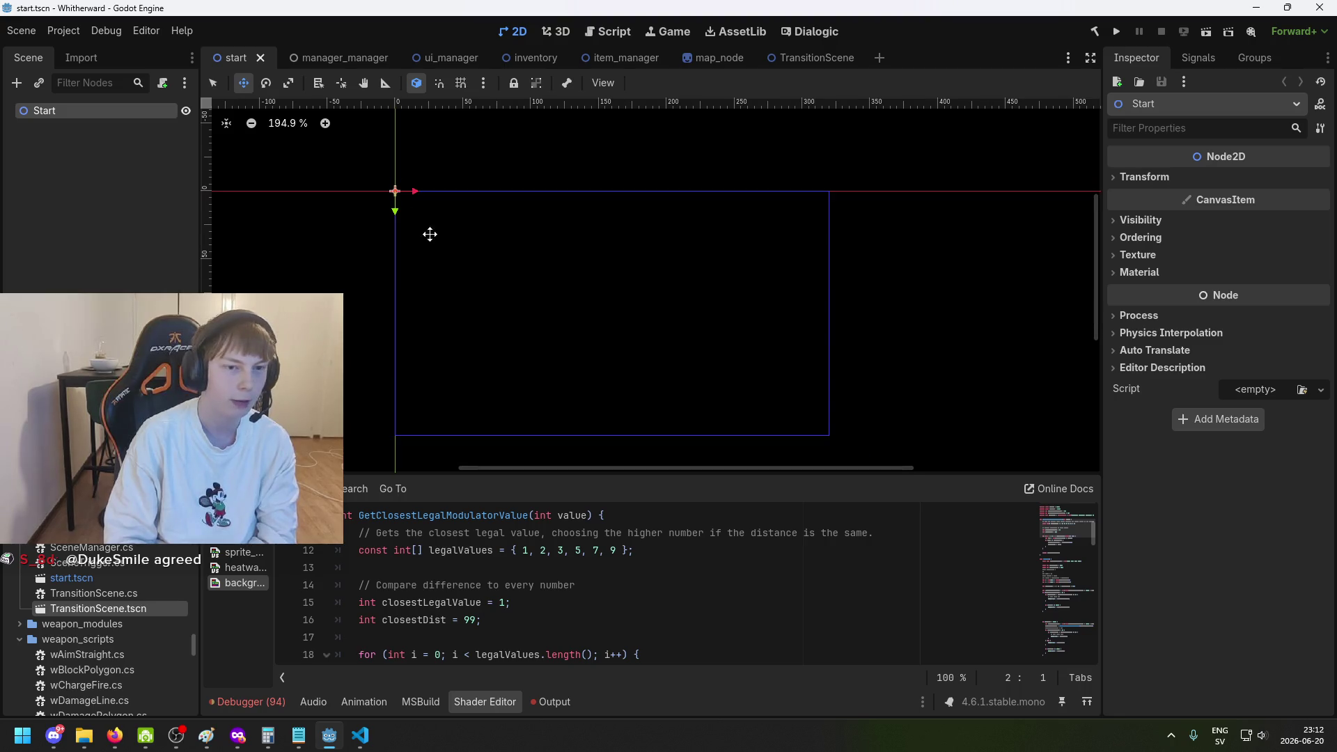
Cycle through the manager_manager, ui_manager and inventory scenes, panning around the inventory layout.
click(324, 58)
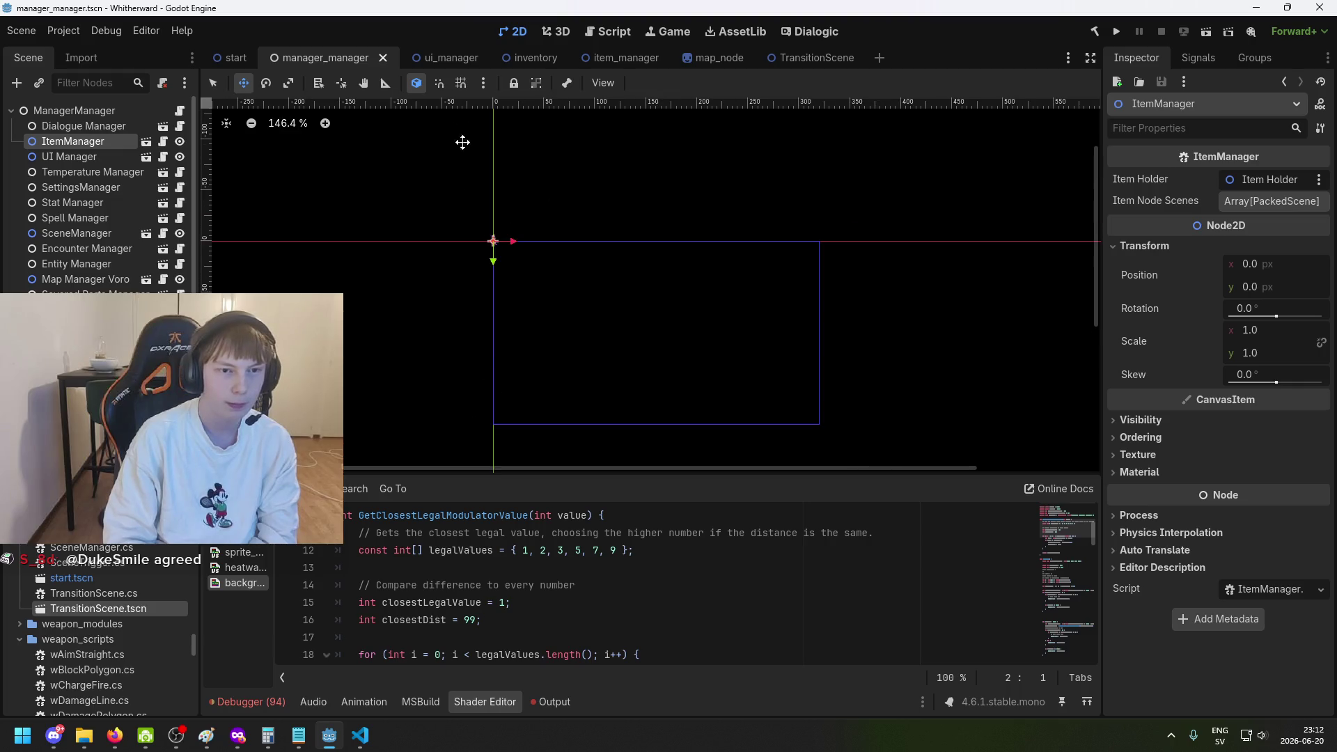
click(429, 58)
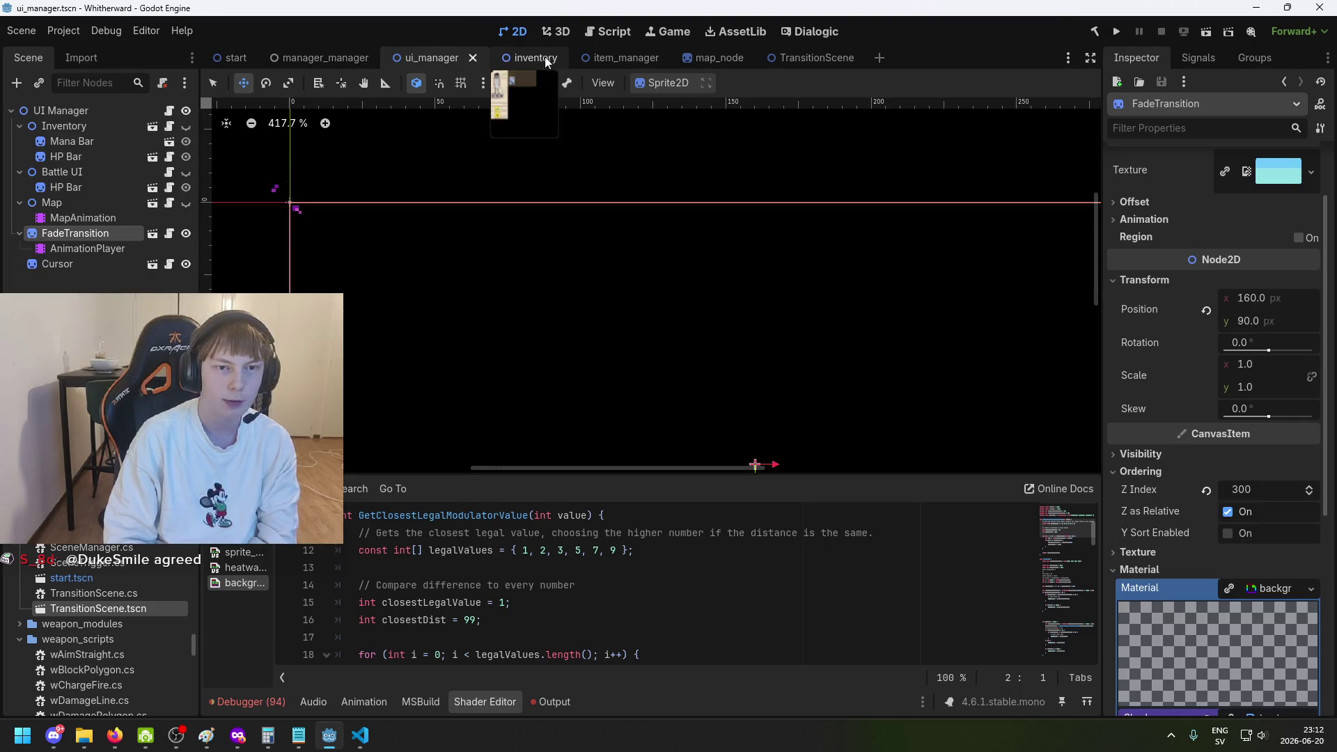
click(530, 61)
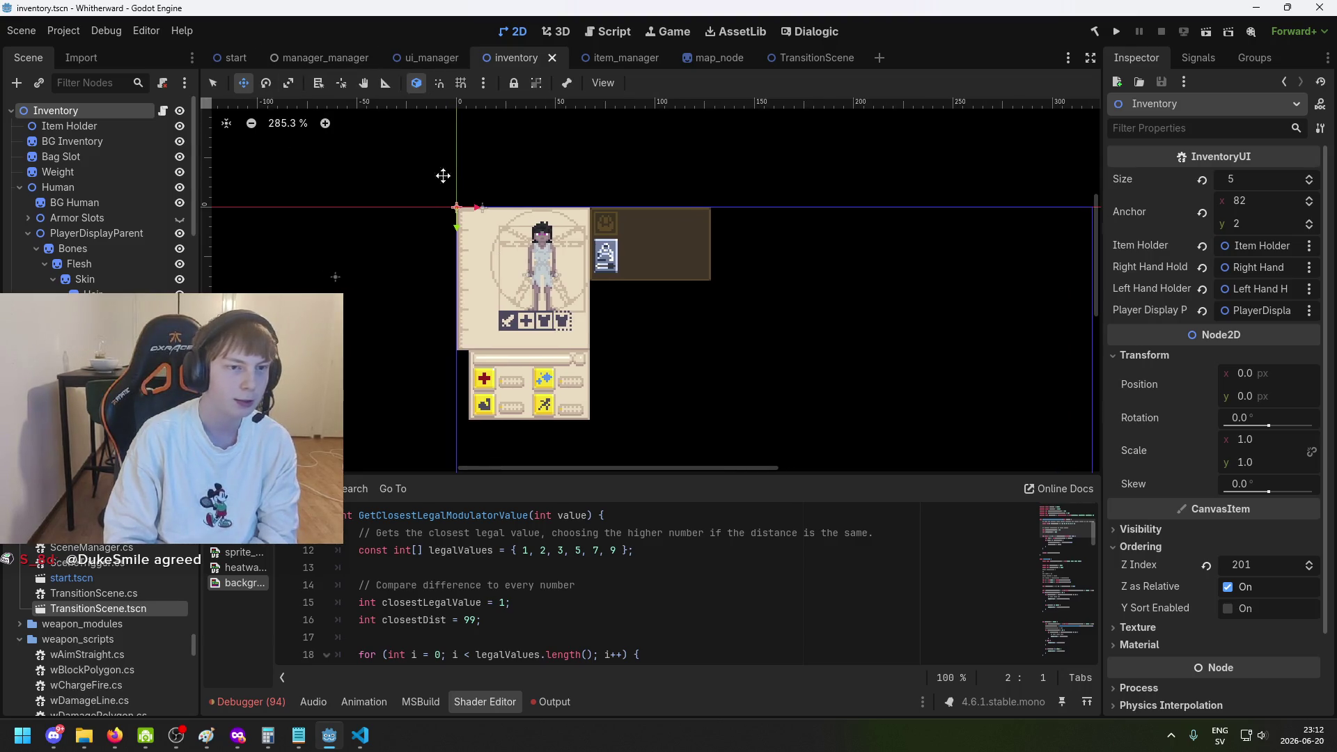
scroll(432, 173, right, 3)
scroll(446, 209, down, 2)
scroll(452, 235, down, 2)
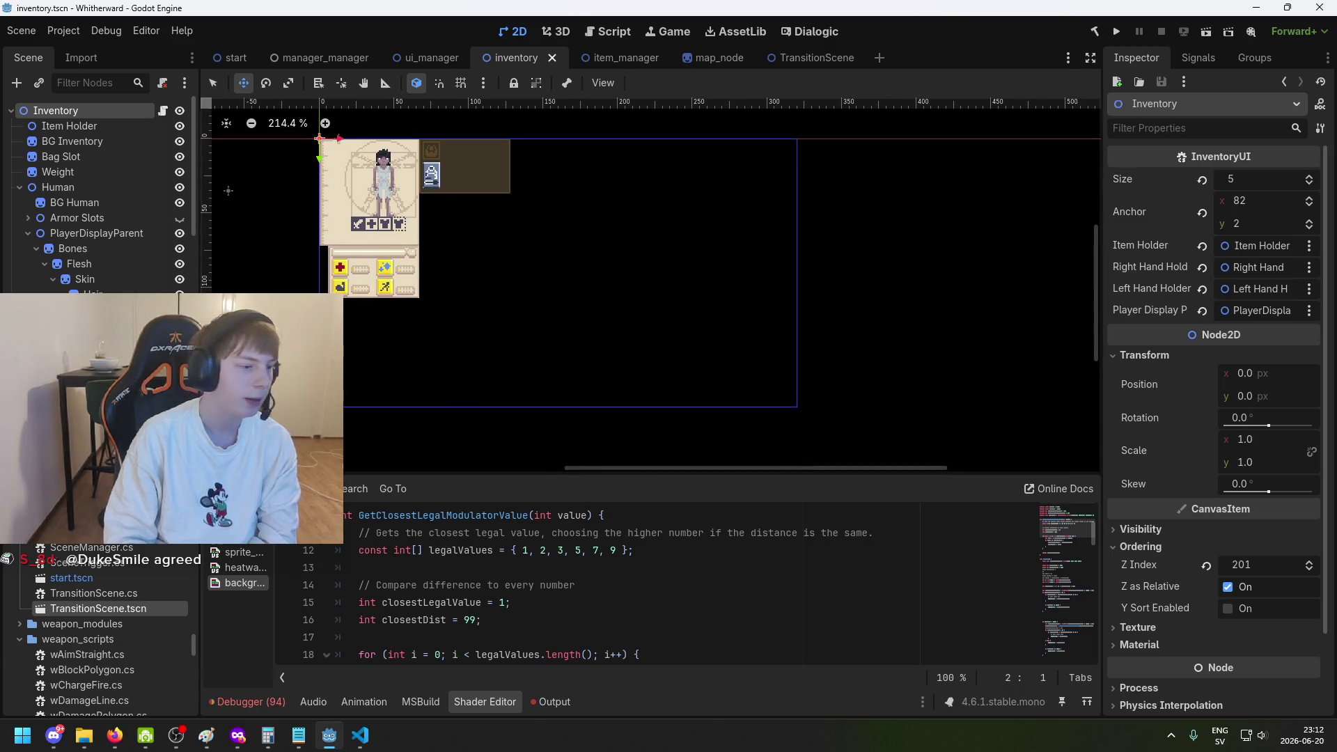
scroll(397, 358, up, 1)
scroll(400, 407, down, 1)
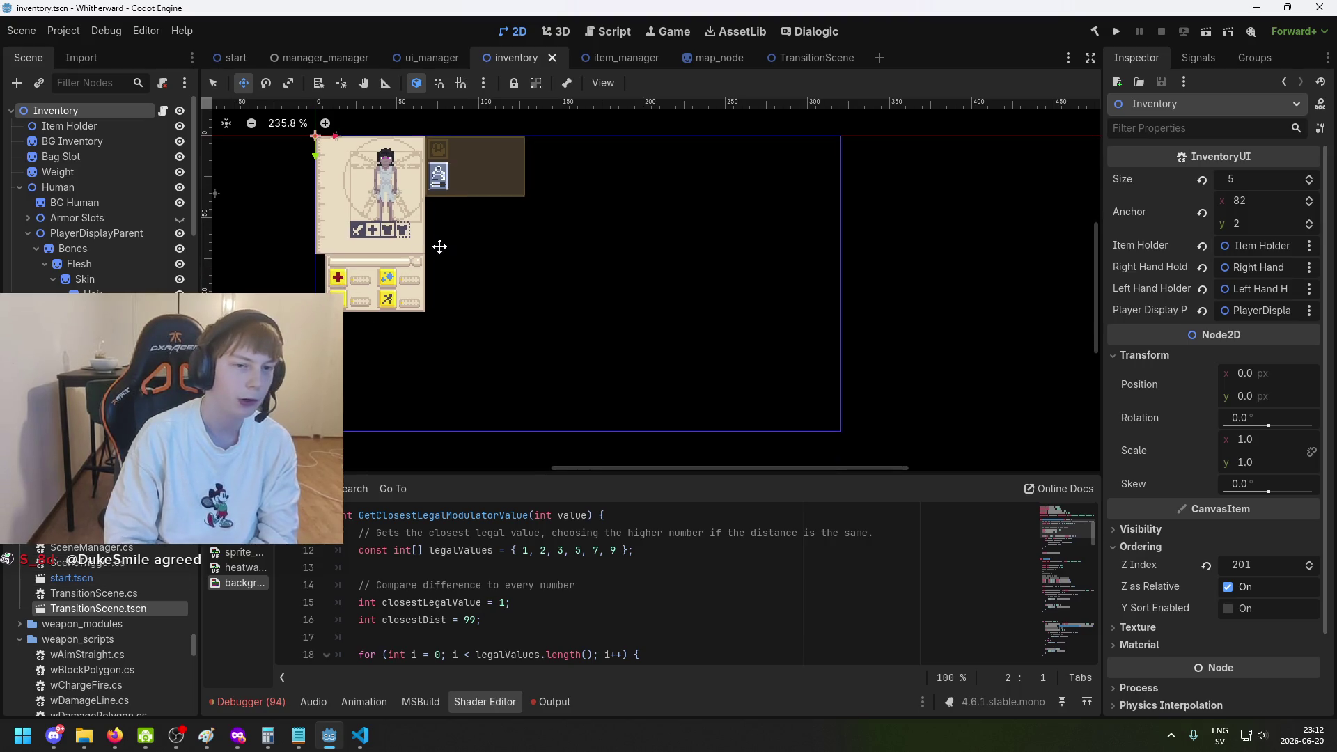
drag(438, 248, 446, 254)
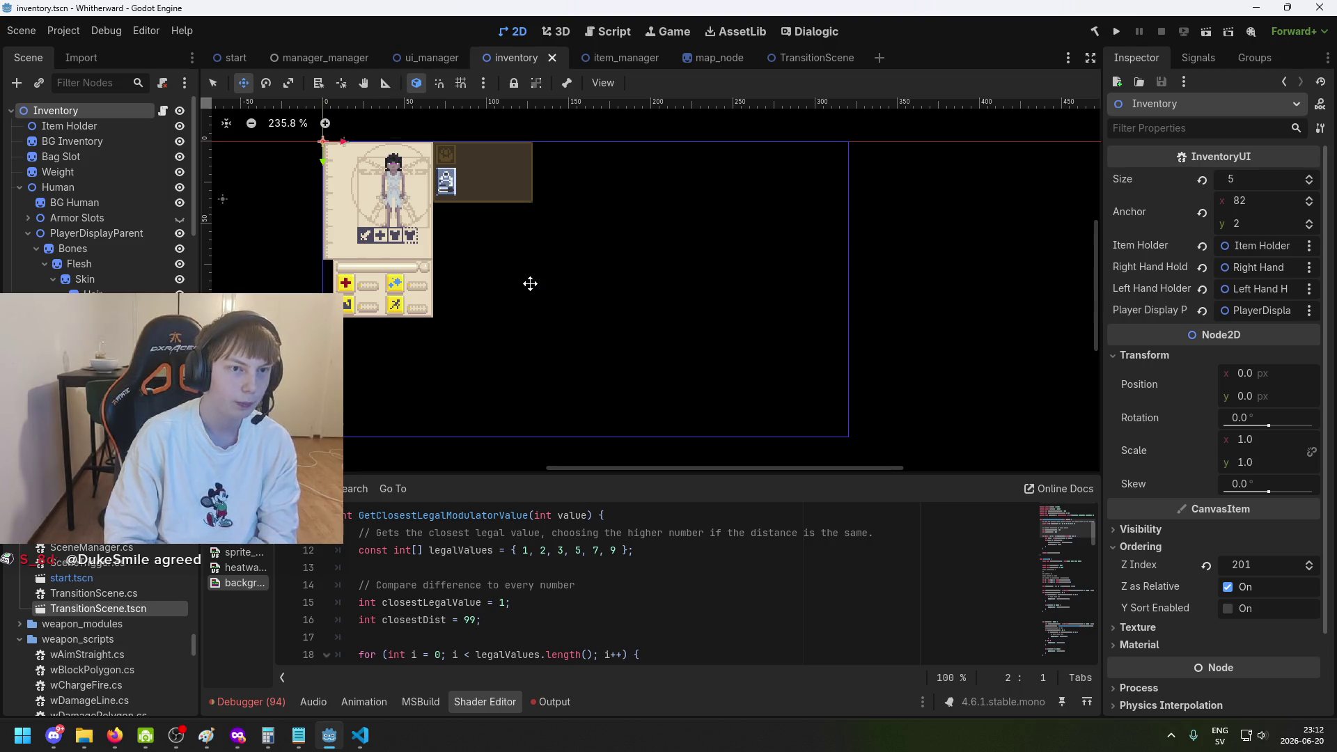
Go back through ui_manager, inventory and manager_manager to the start scene, then leave for the browser.
click(426, 61)
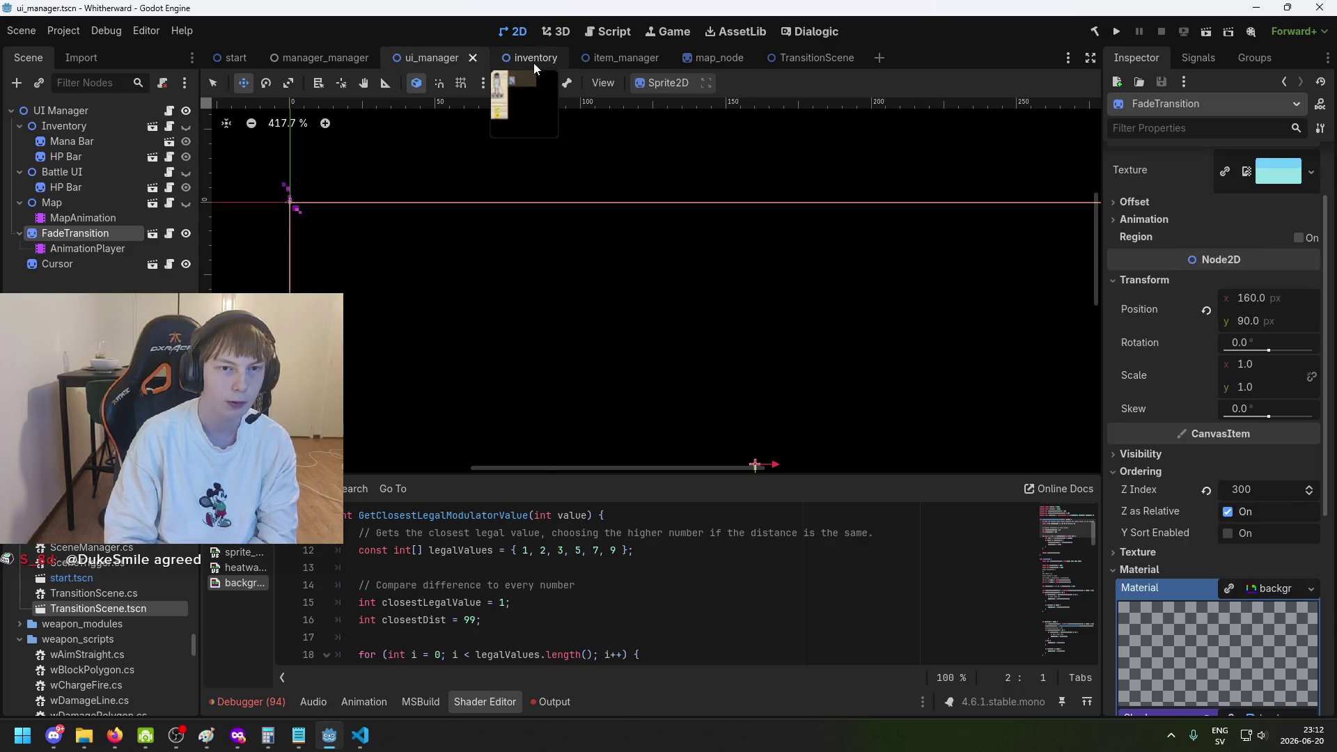
click(533, 63)
click(277, 57)
click(236, 58)
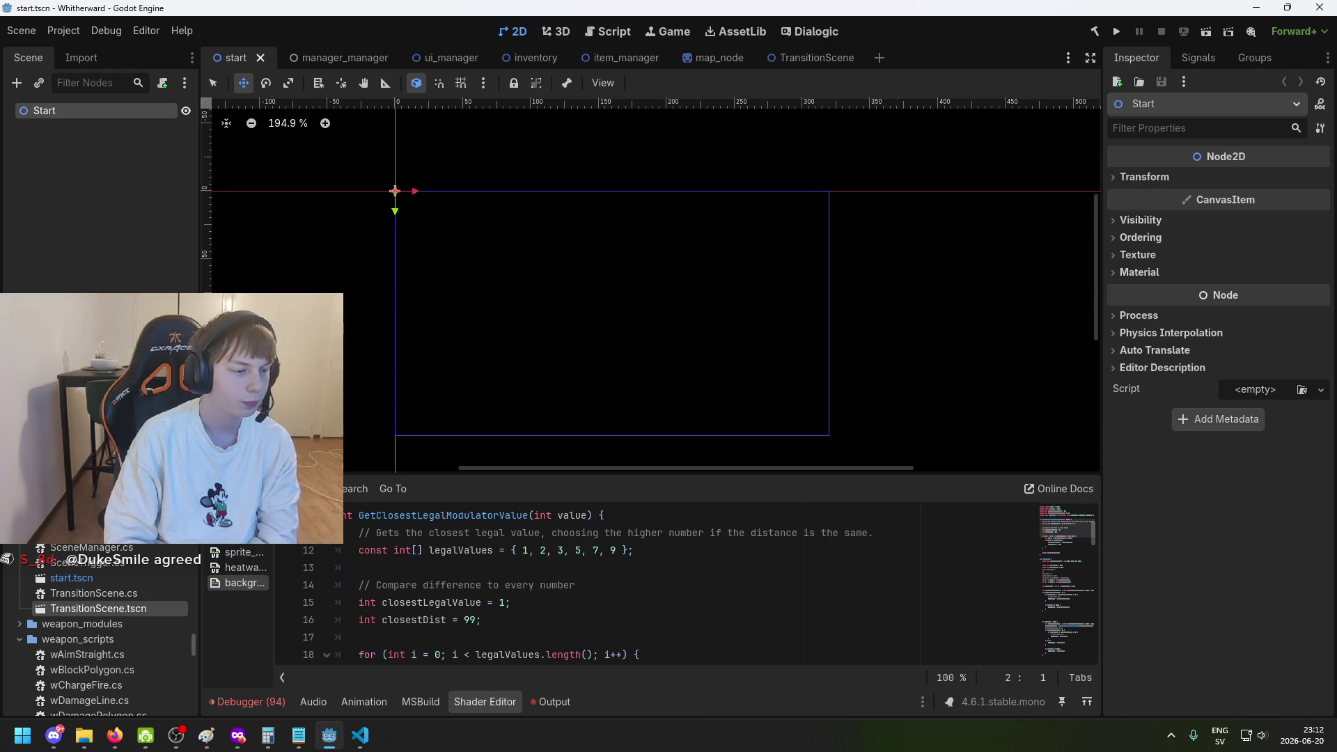
key(alt+Tab)
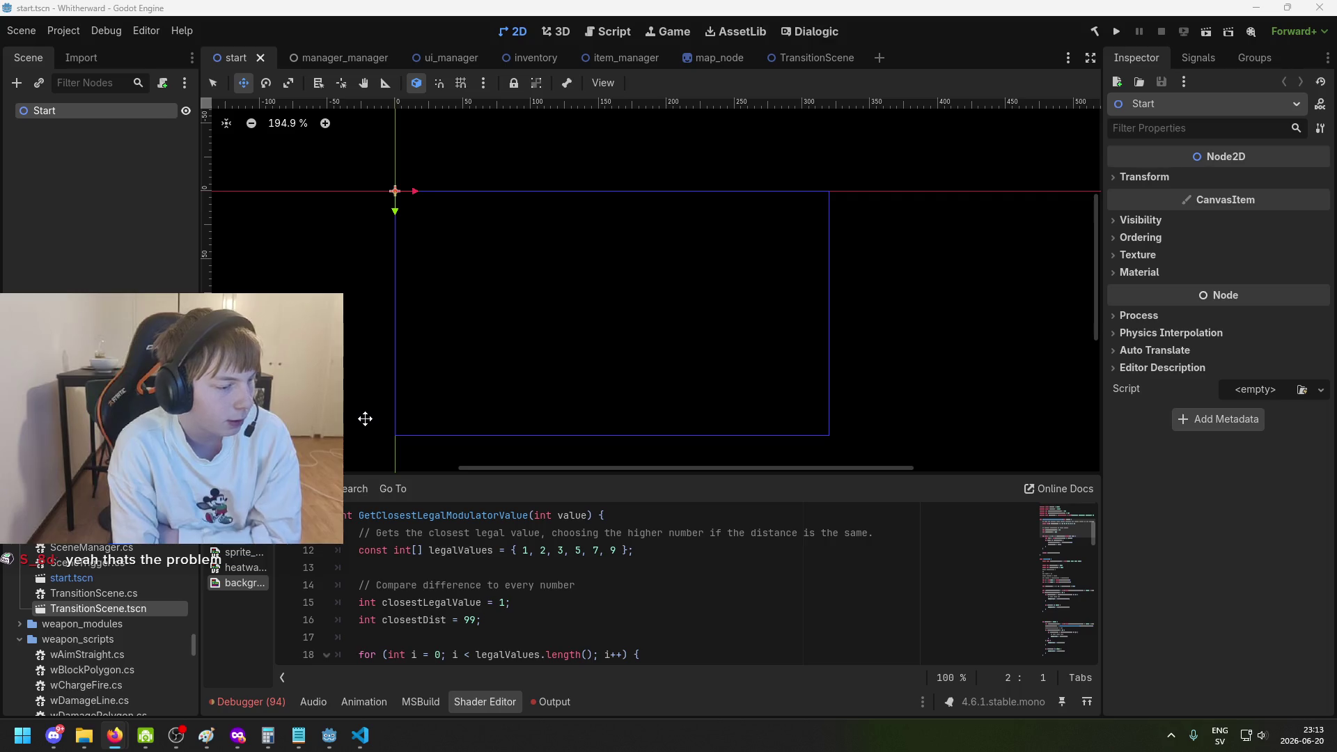
Bring up Firefox showing the PhysicsShapeQueryParameters2D documentation page.
click(237, 735)
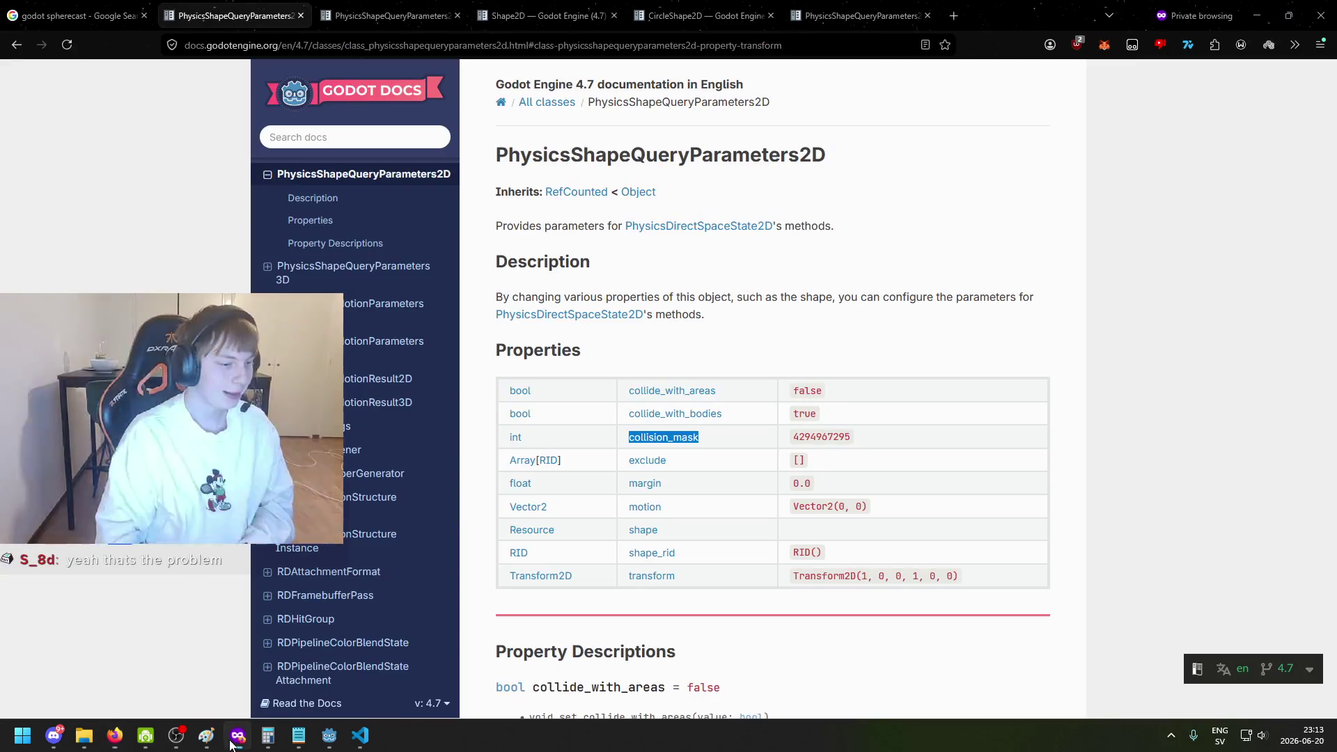
Open a private Firefox window and search Google for 'cad export formats'.
key(ctrl+shift+p)
text(a)
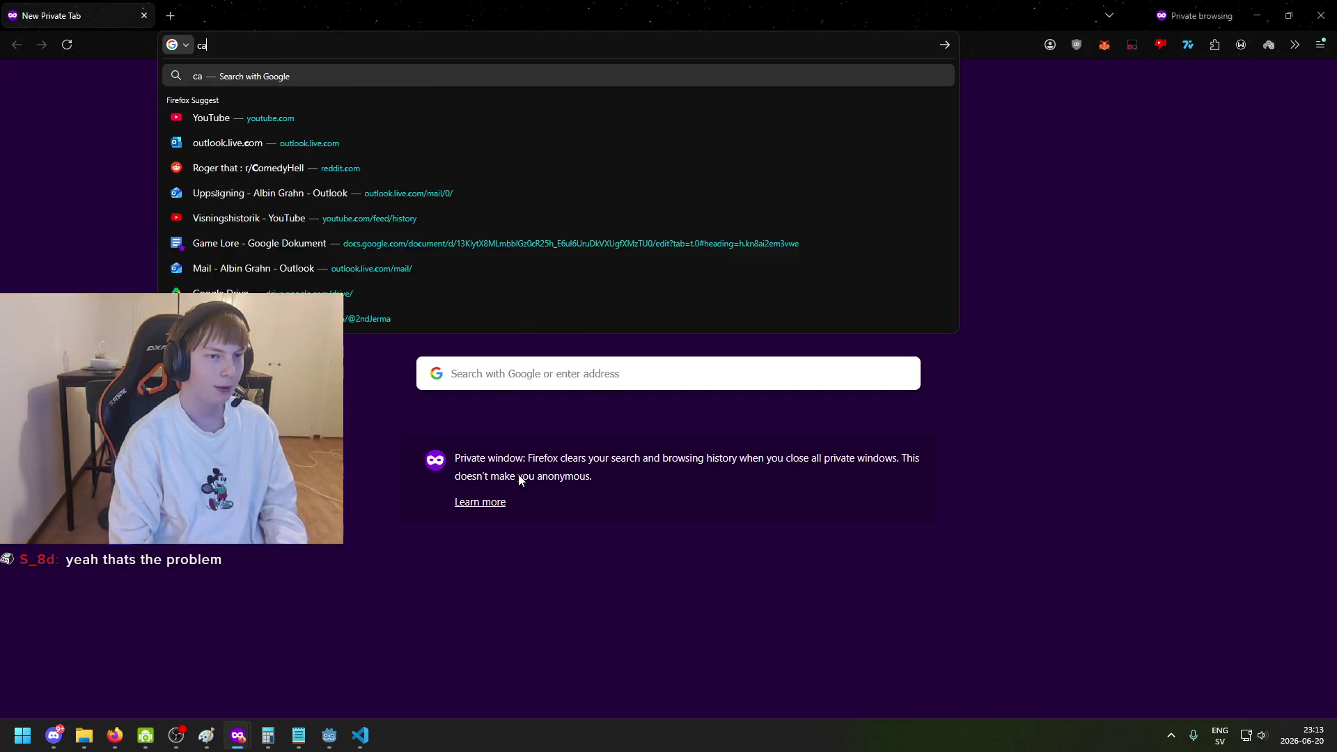
key(BackSpace)
text(cad ex)
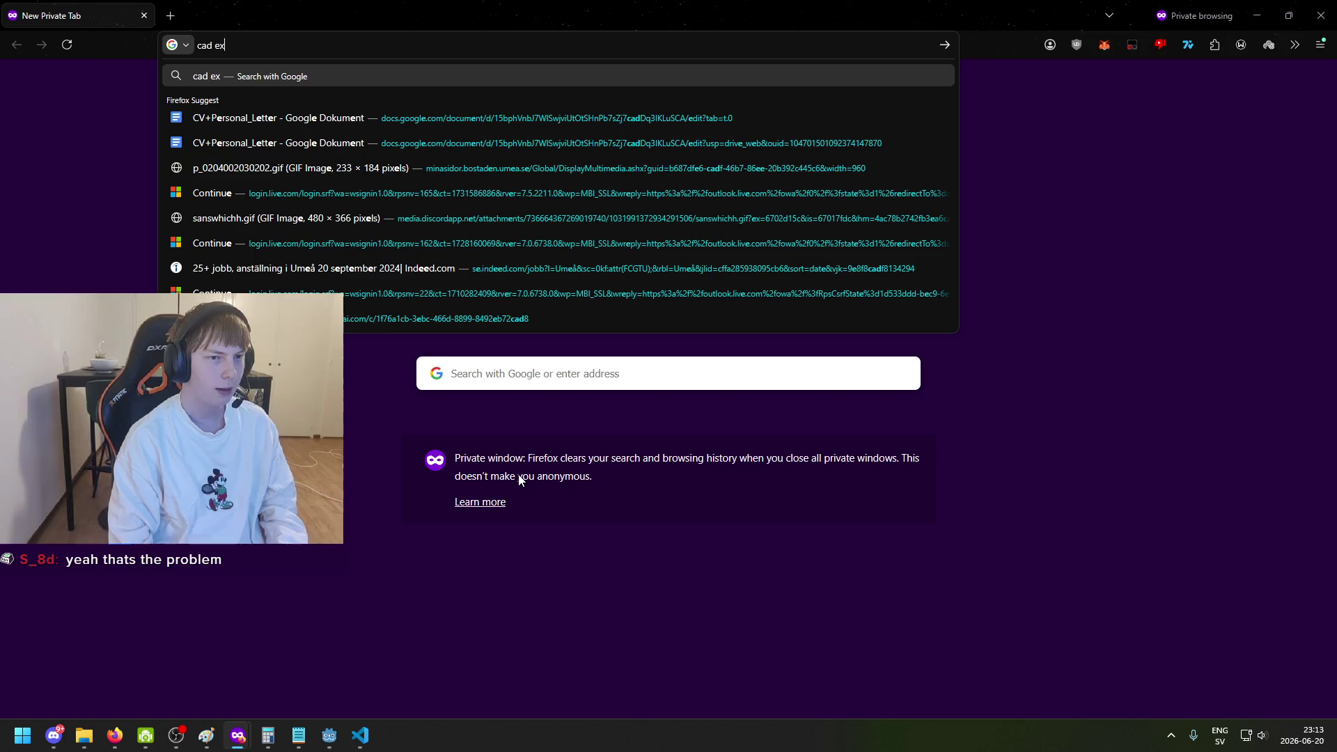
text(port formats)
key(Return)
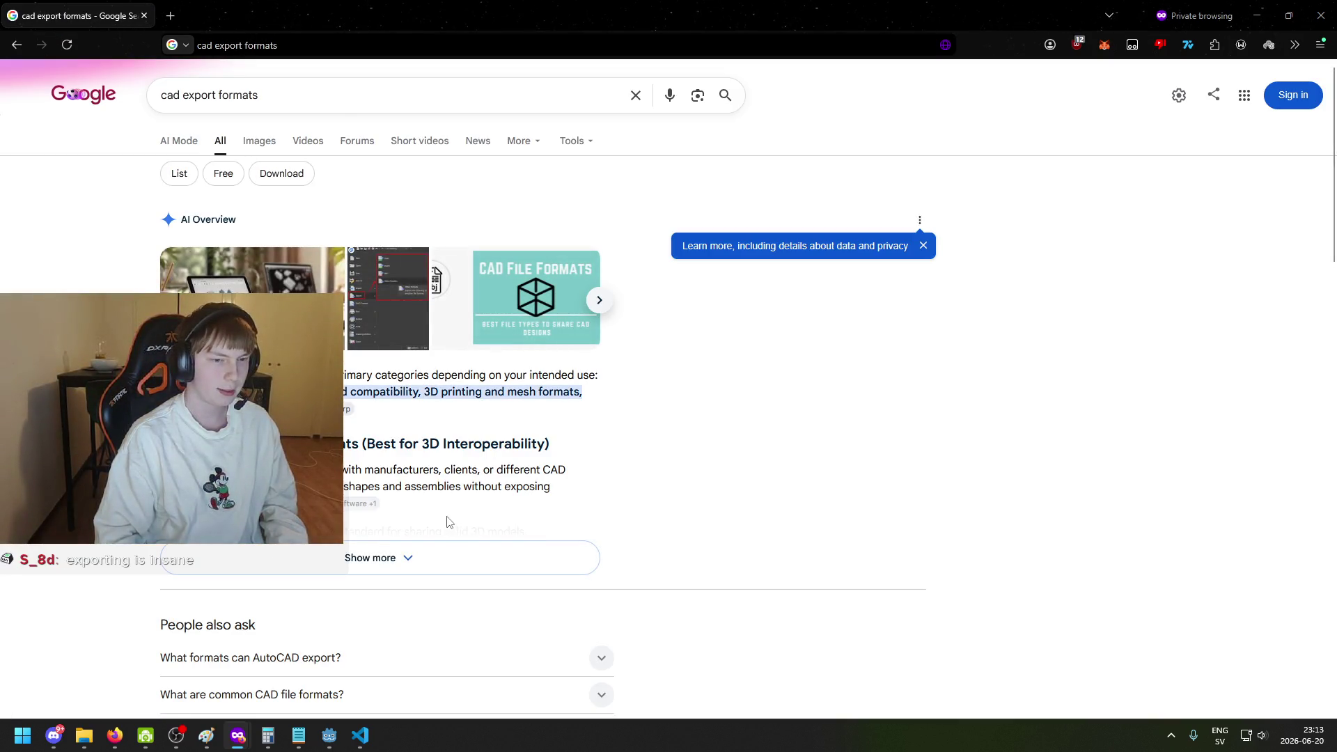
scroll(400, 555, down, 3)
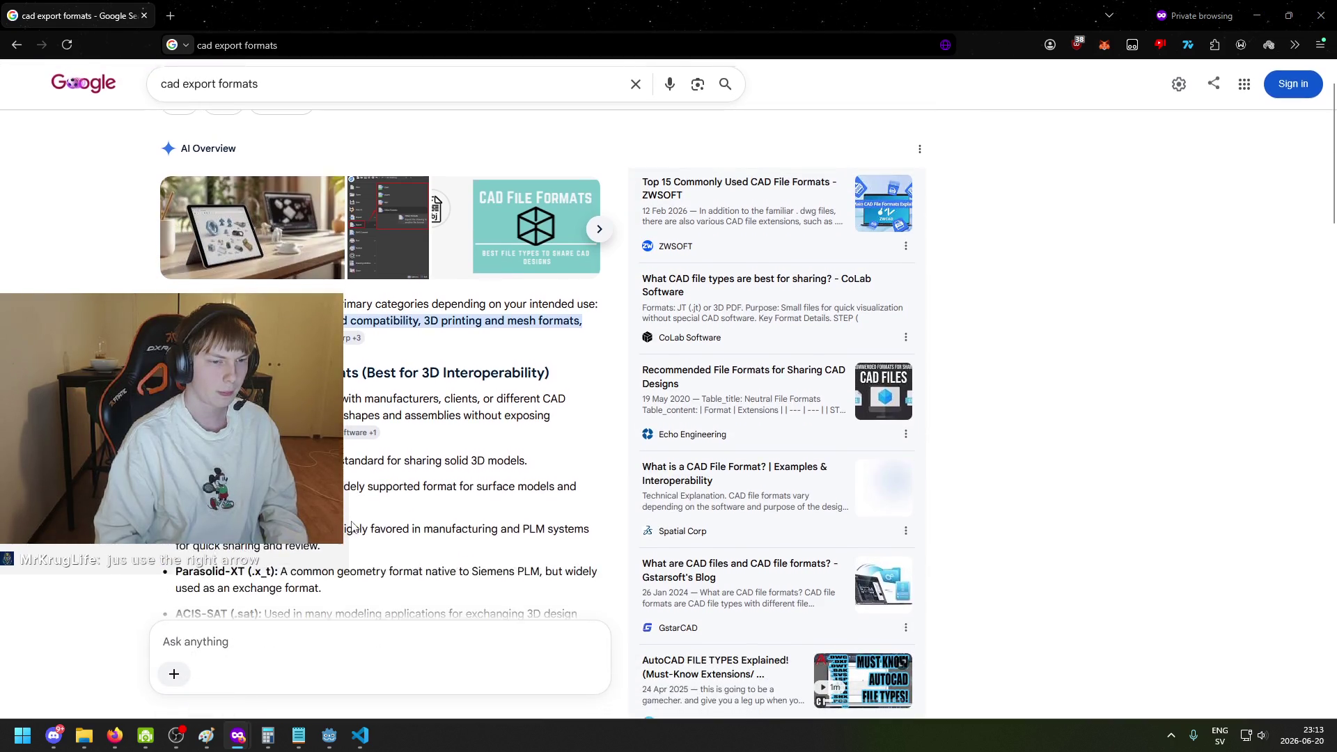
scroll(390, 348, down, 4)
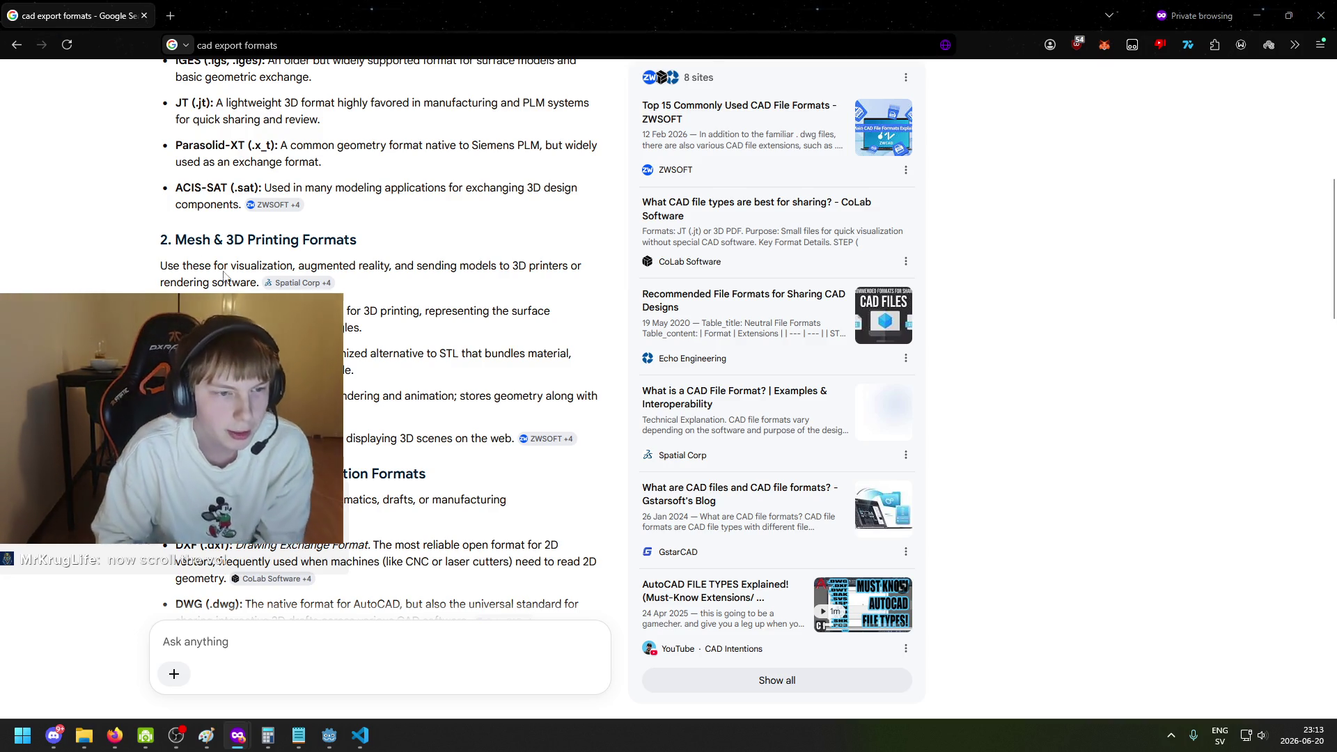
drag(174, 240, 194, 240)
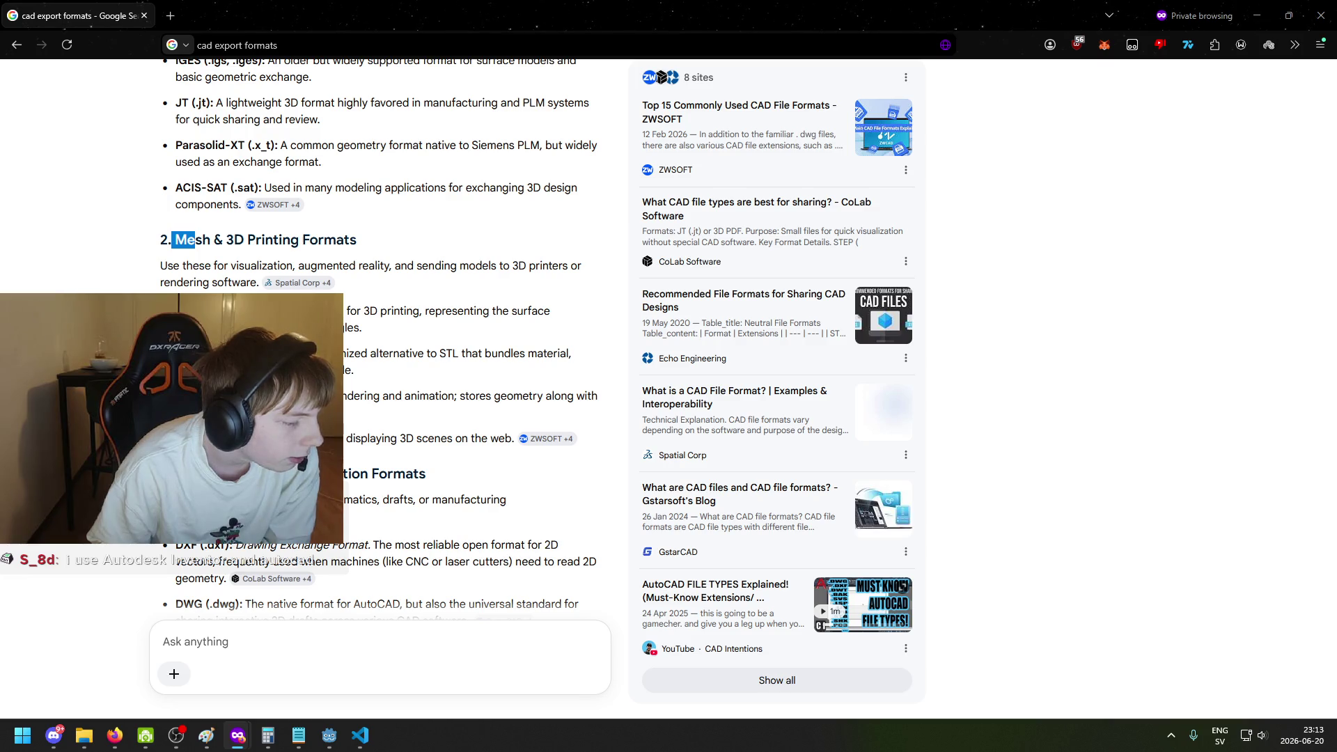
Search for 'Autodesk Inventor export formats' and read through the AI Overview.
key(alt+Tab)
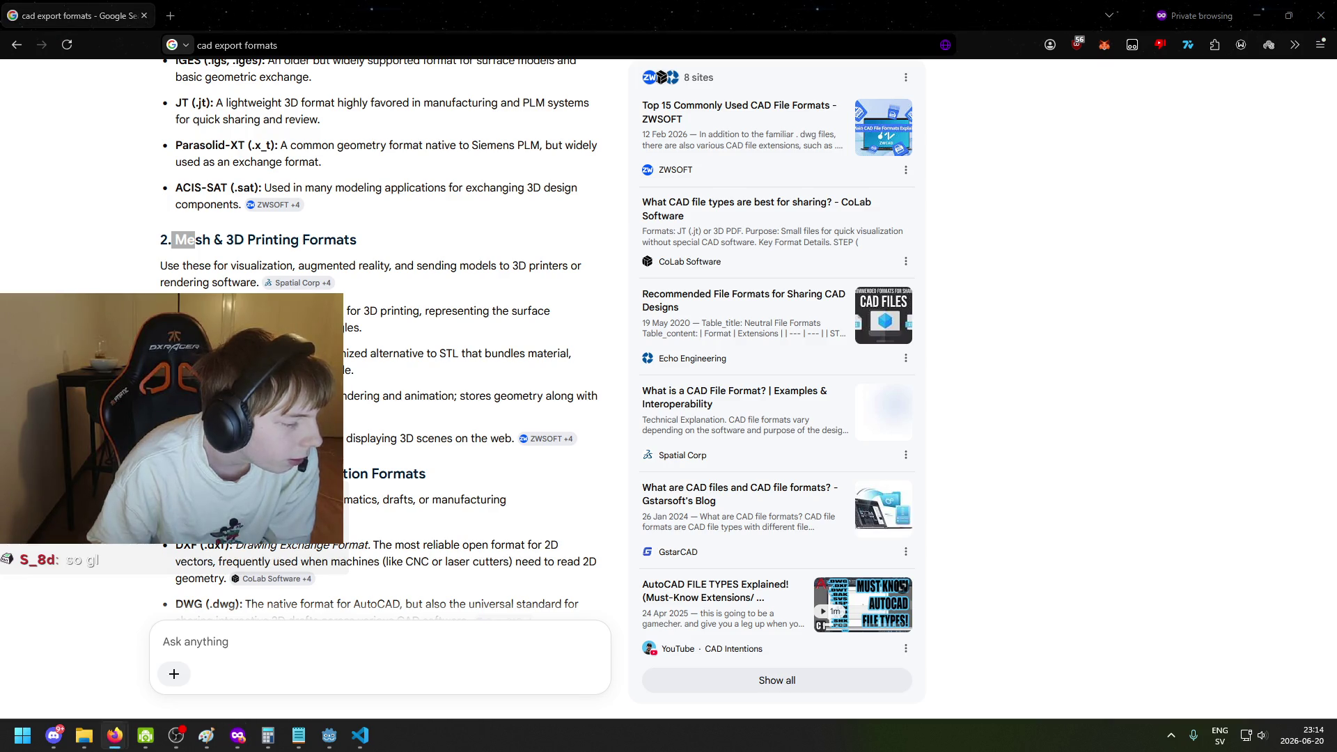
scroll(341, 220, up, 5)
scroll(341, 220, up, 3)
triple_click(209, 94)
text(Autodesk Inventor export co)
key(BackSpace)
key(BackSpace)
text(formats)
key(Return)
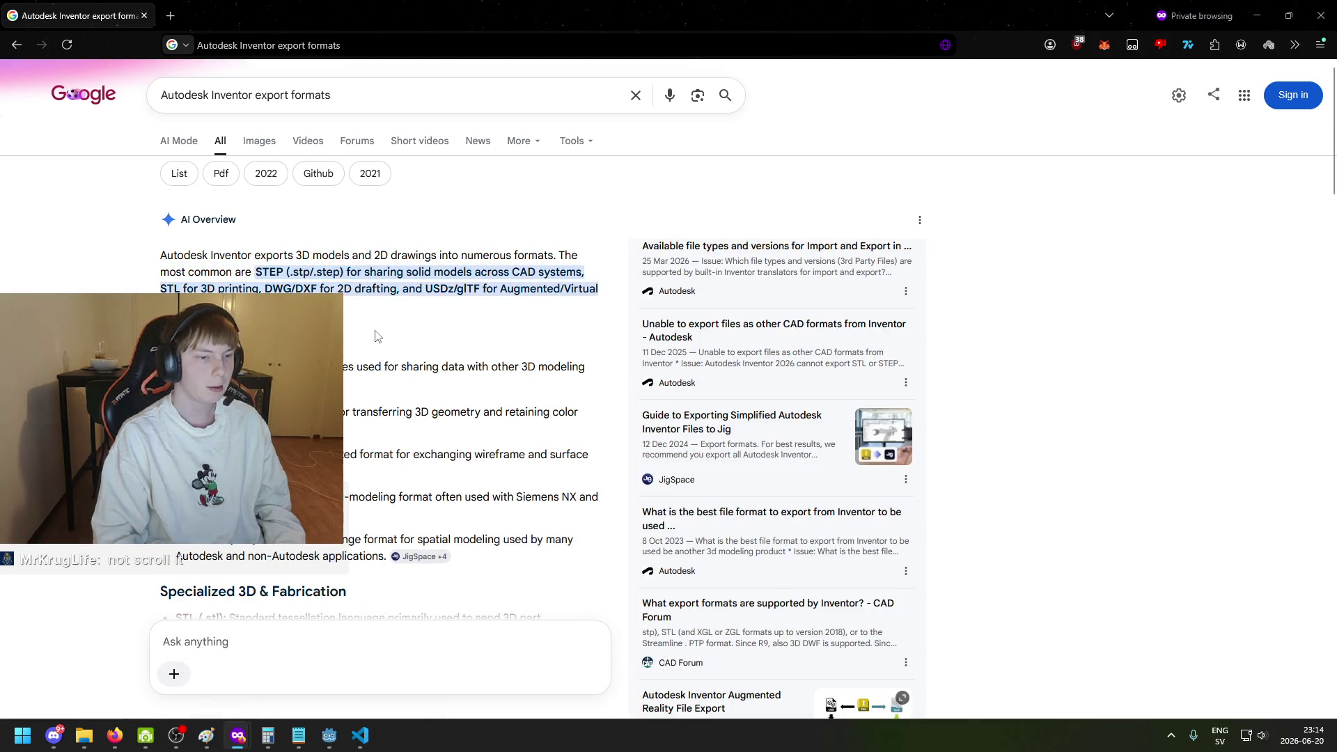
scroll(221, 258, down, 3)
scroll(221, 257, down, 2)
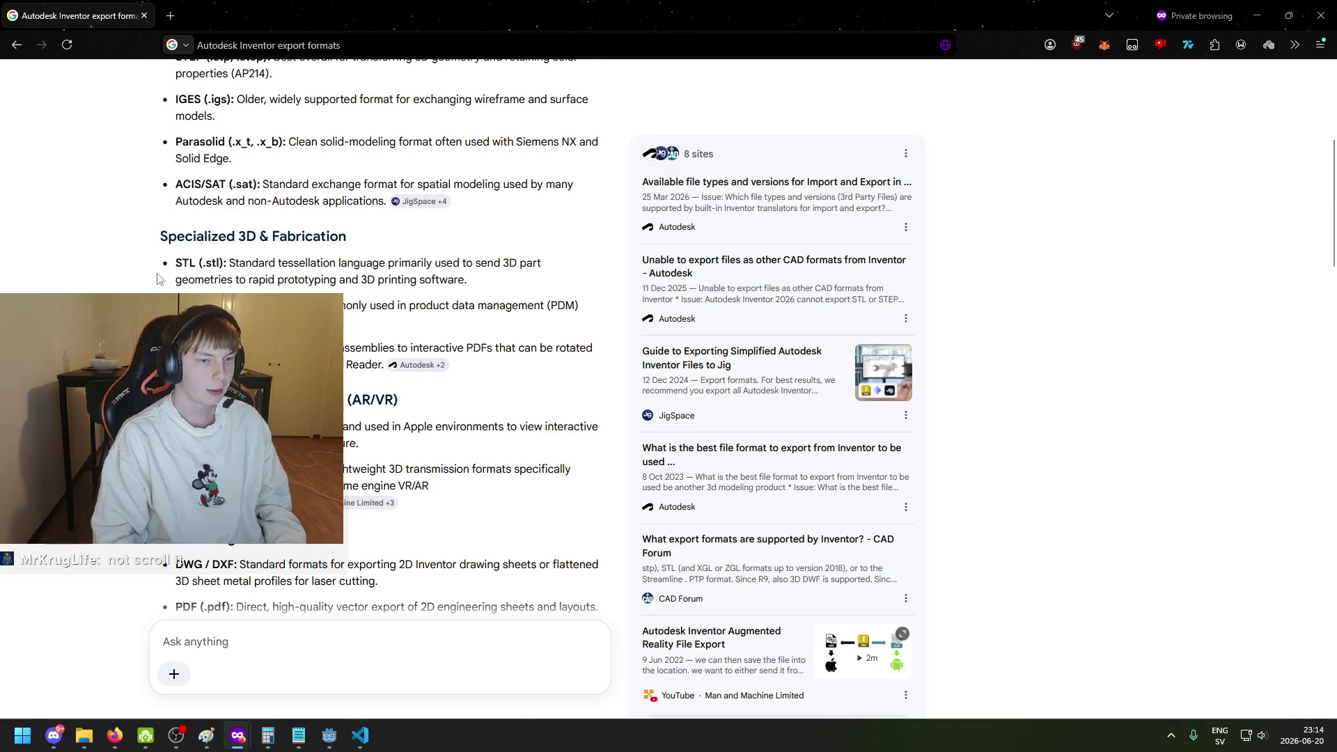
scroll(379, 334, down, 2)
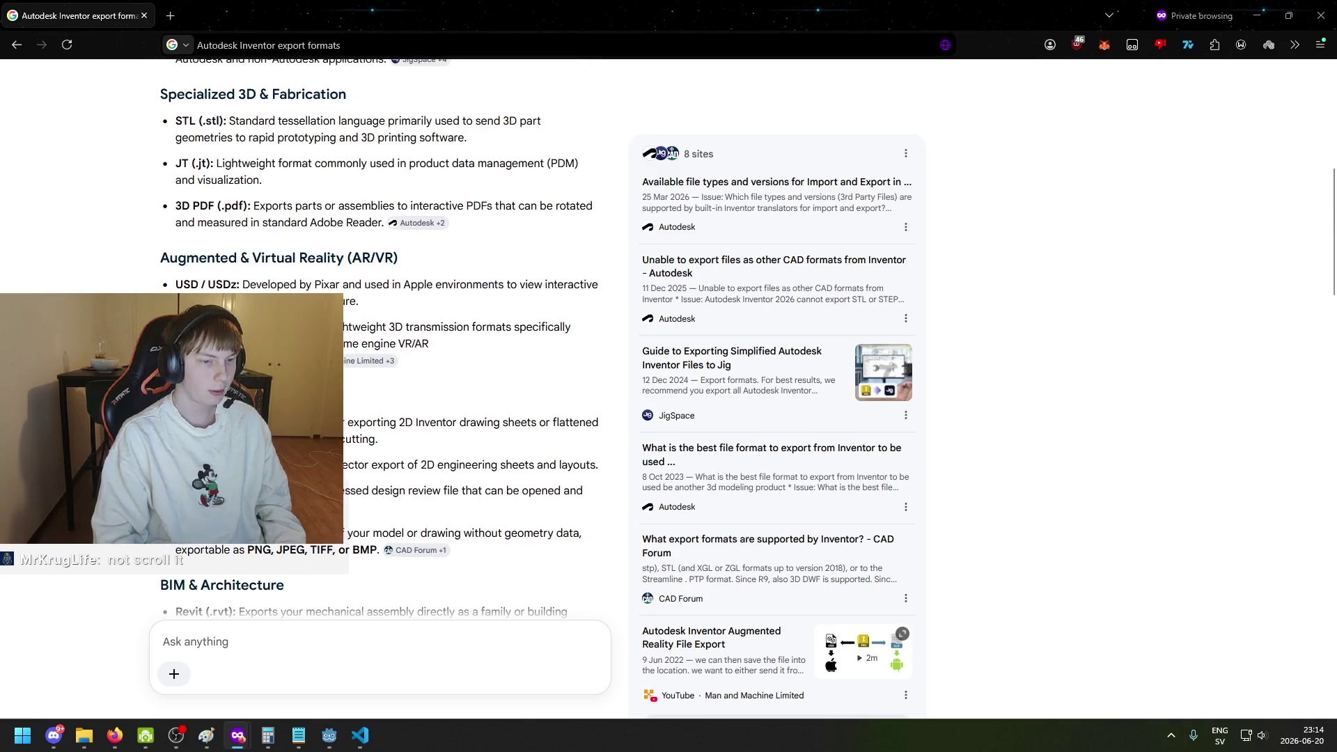
scroll(379, 334, down, 2)
scroll(380, 334, up, 5)
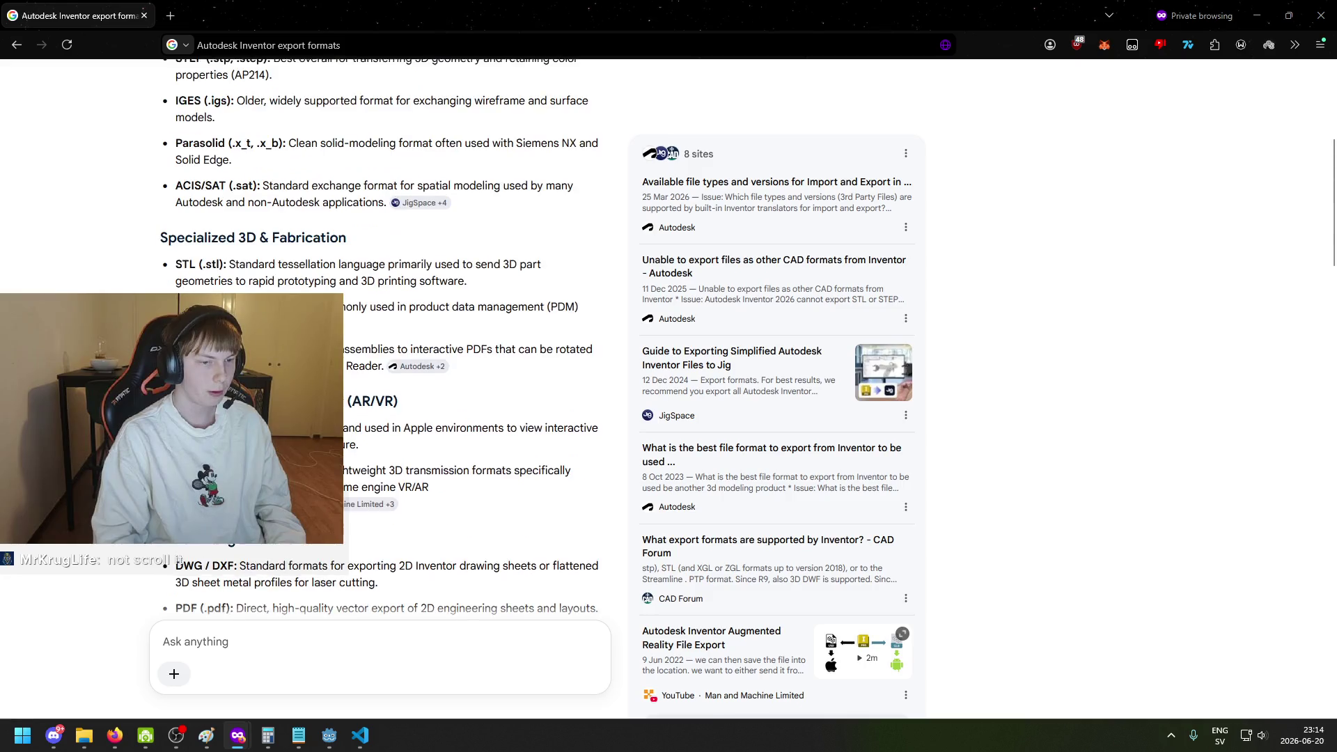
scroll(380, 334, up, 3)
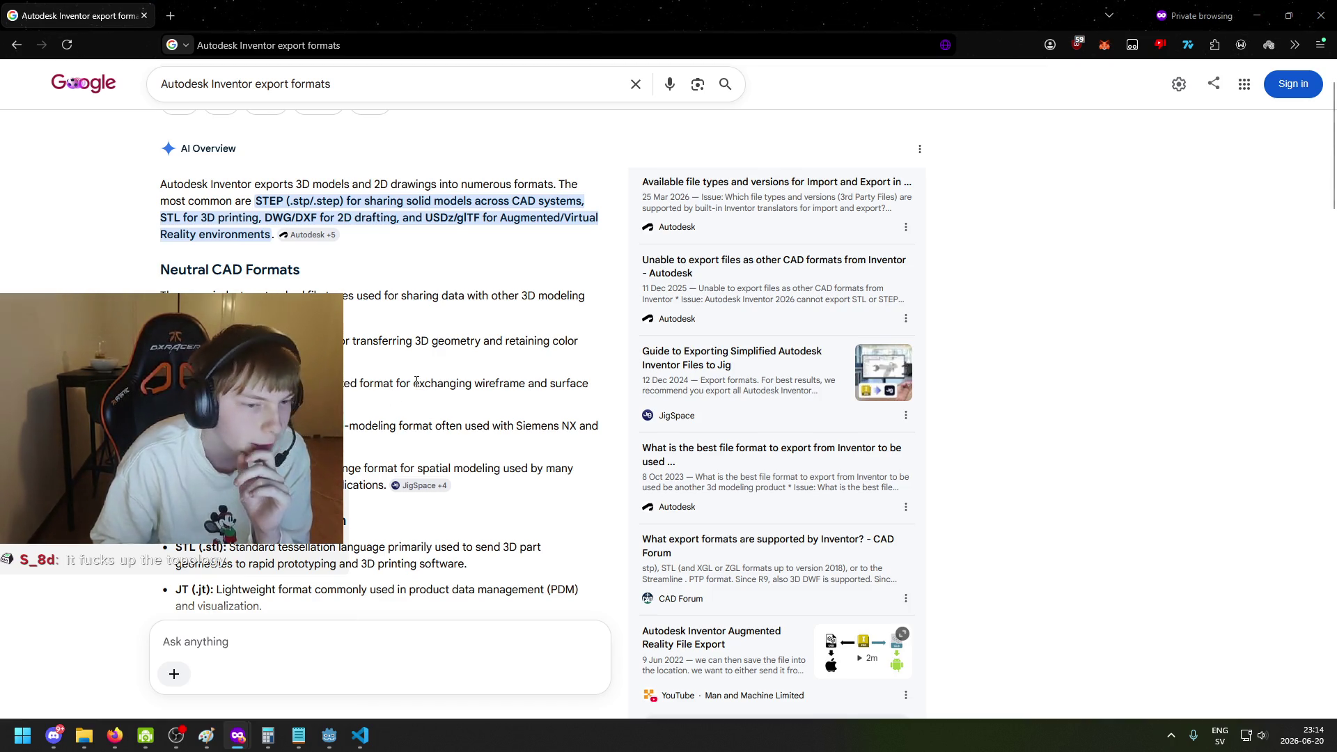
scroll(367, 429, up, 1)
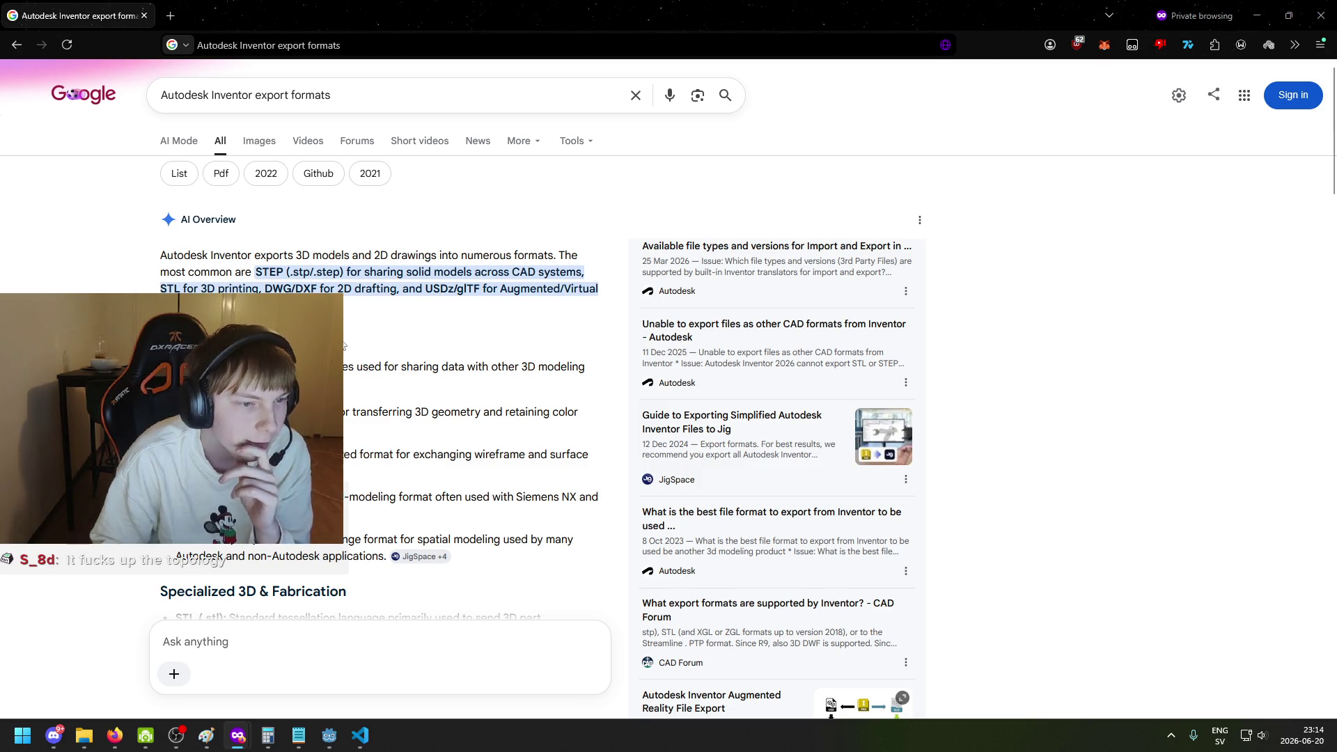
scroll(379, 390, down, 10)
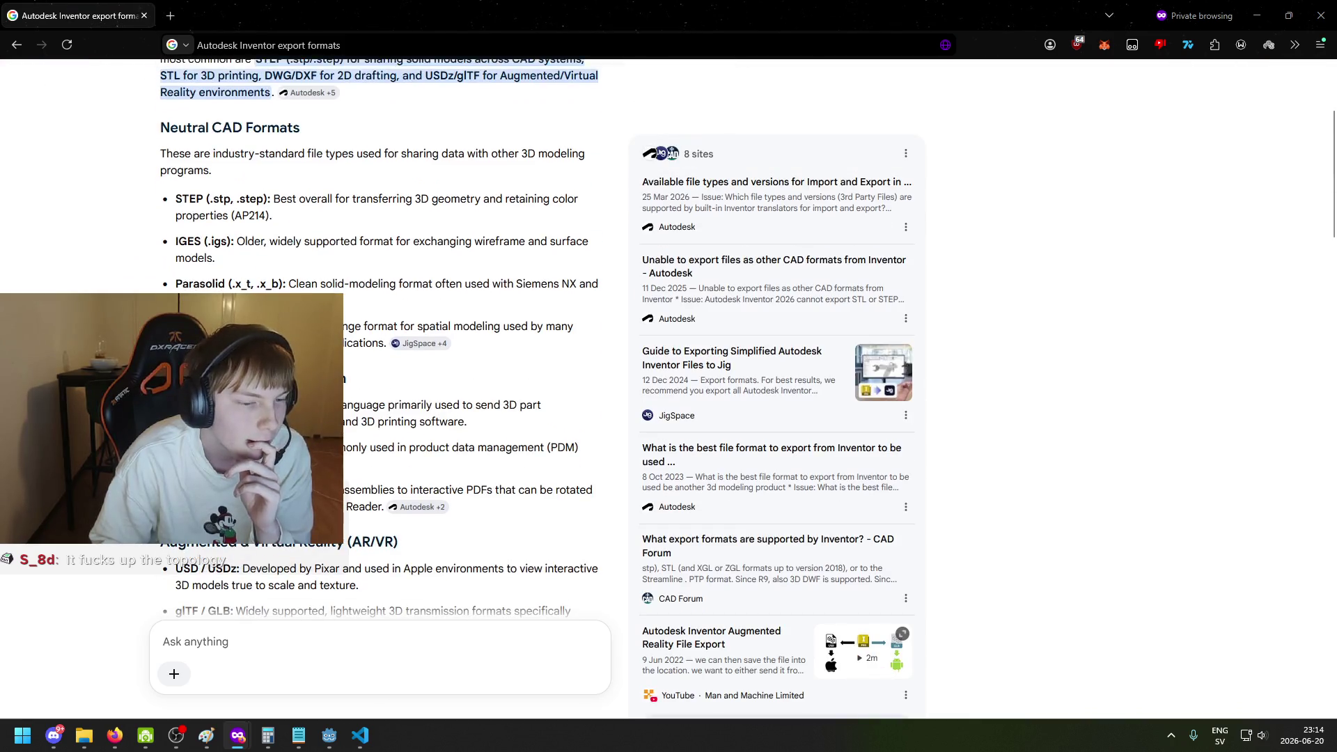
scroll(379, 390, down, 4)
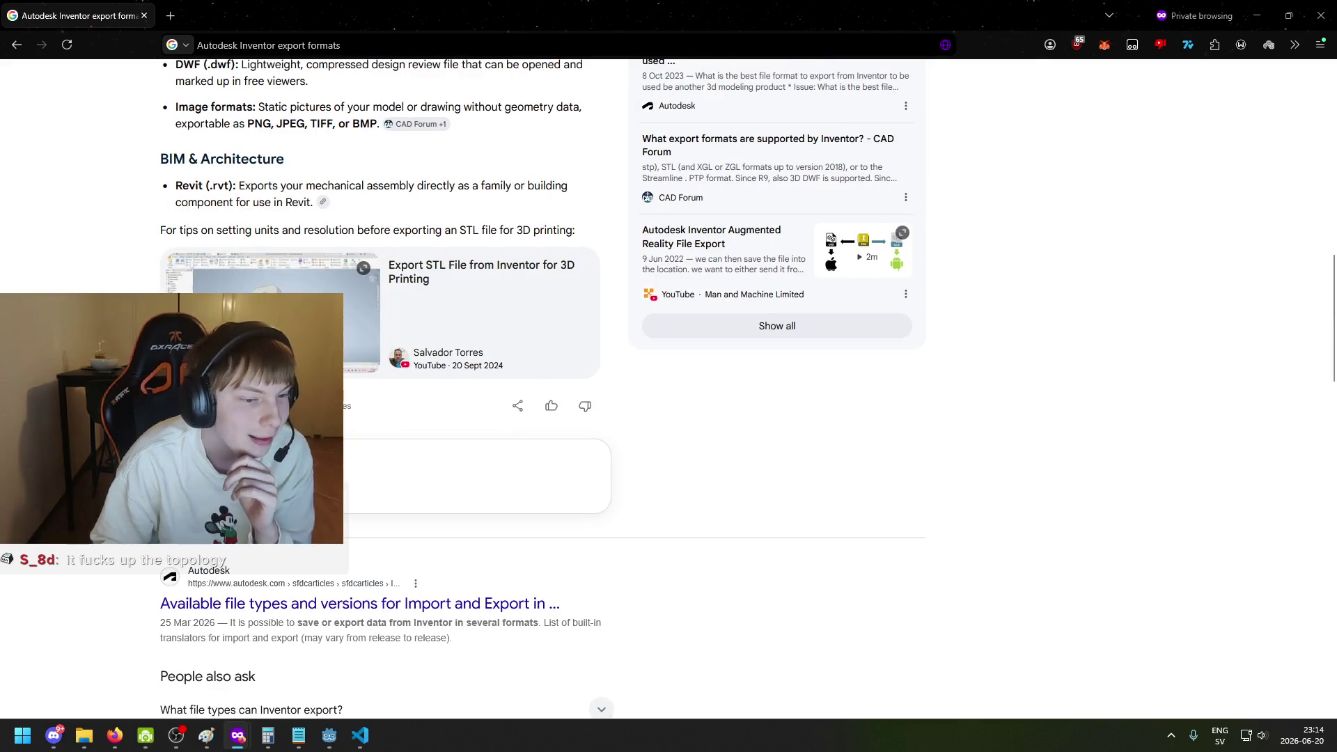
scroll(379, 390, up, 4)
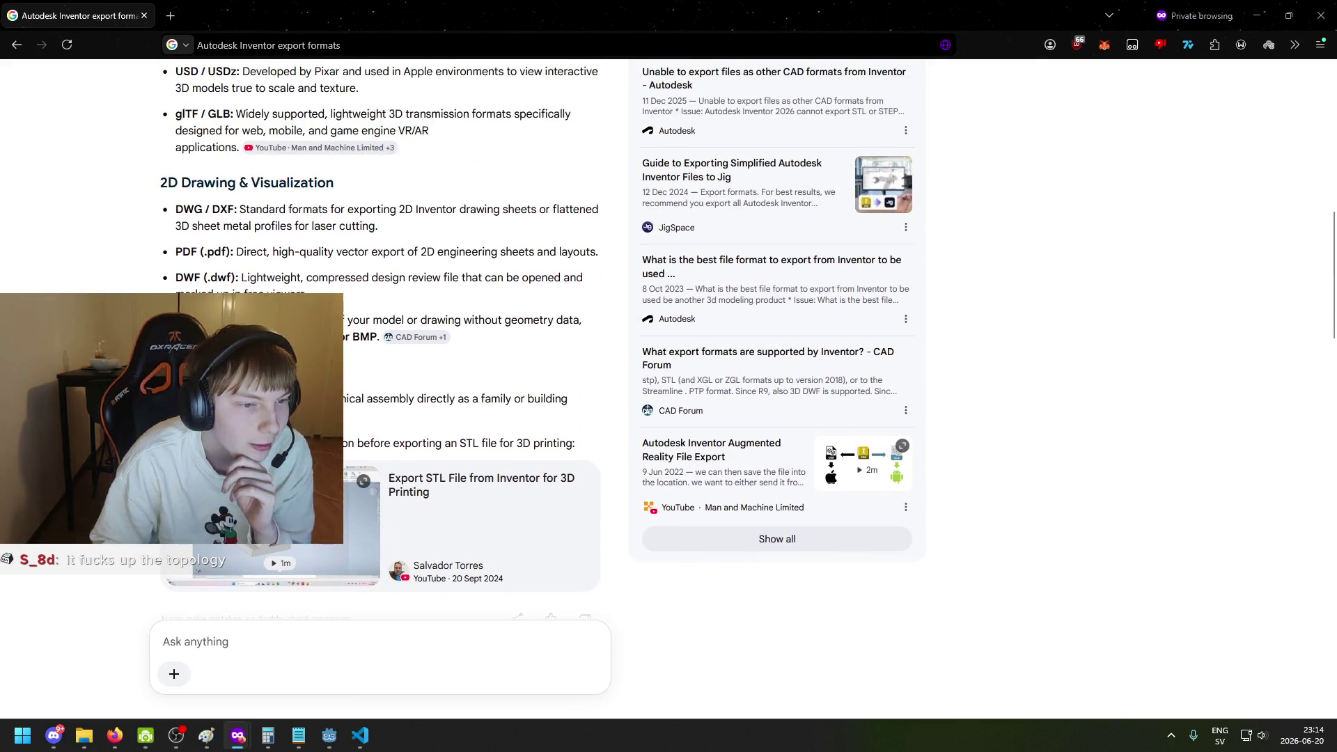
scroll(379, 390, up, 3)
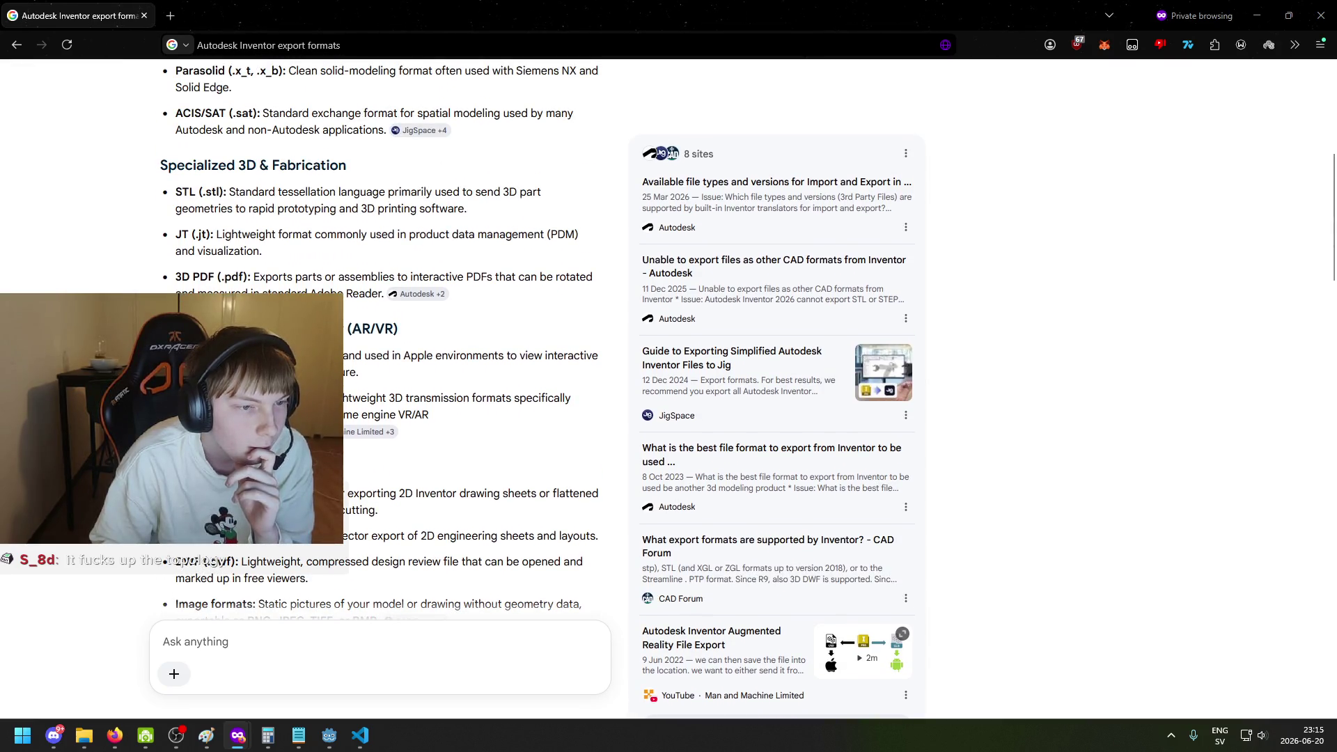
scroll(336, 182, up, 6)
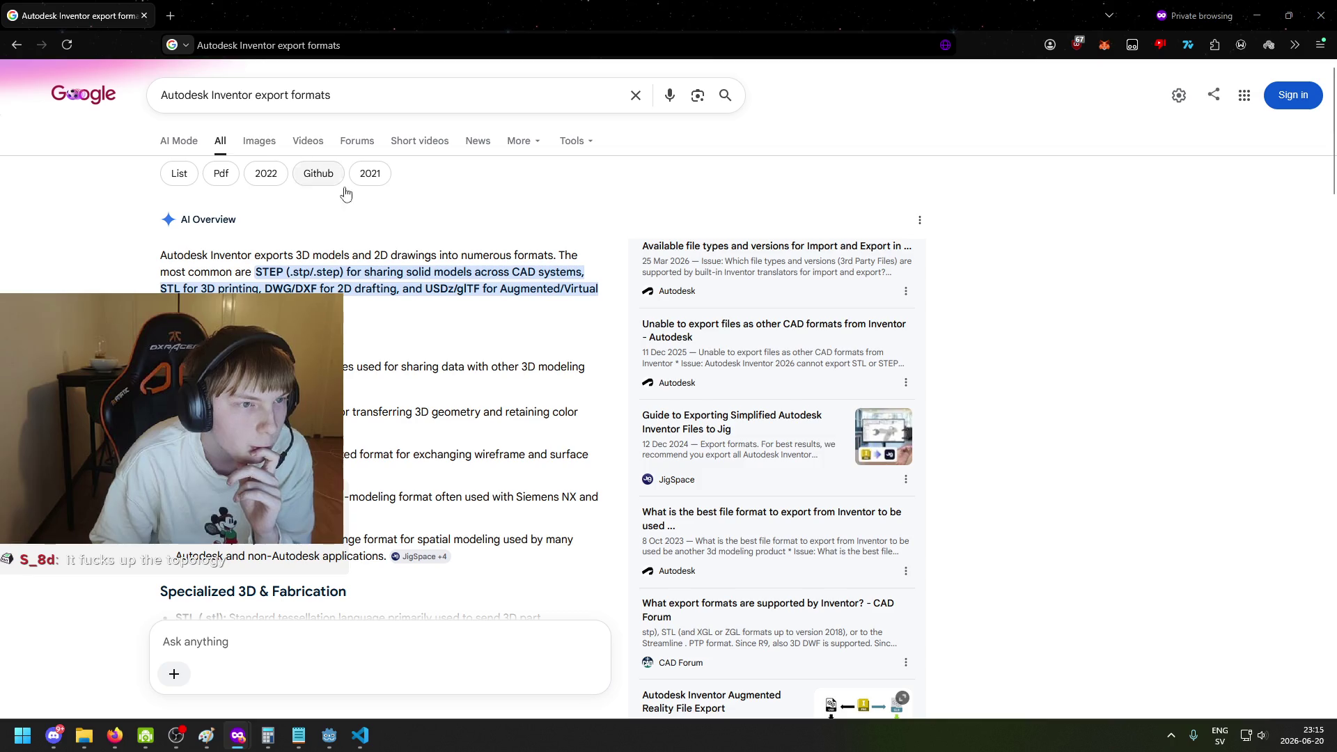
Leave the search results and return to the PhysicsShapeQueryParameters2D docs window.
drag(252, 95, 161, 94)
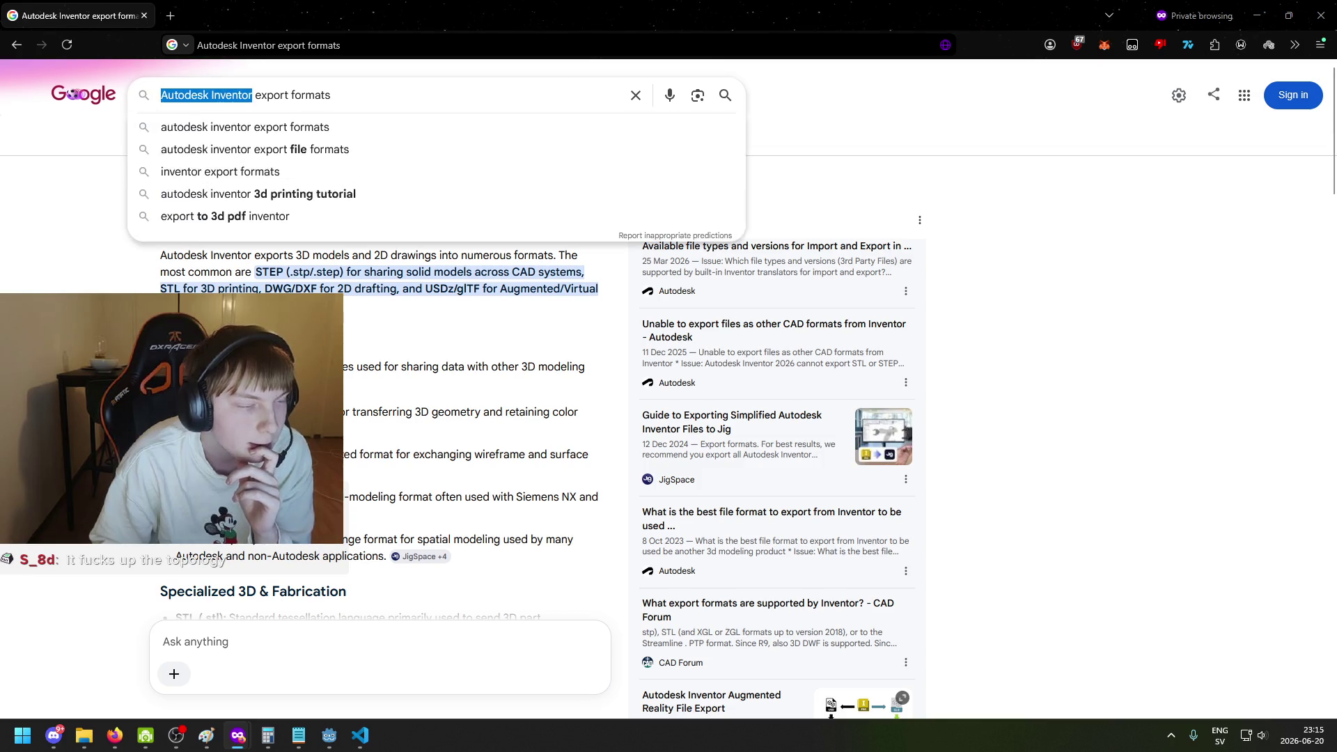
key(Escape)
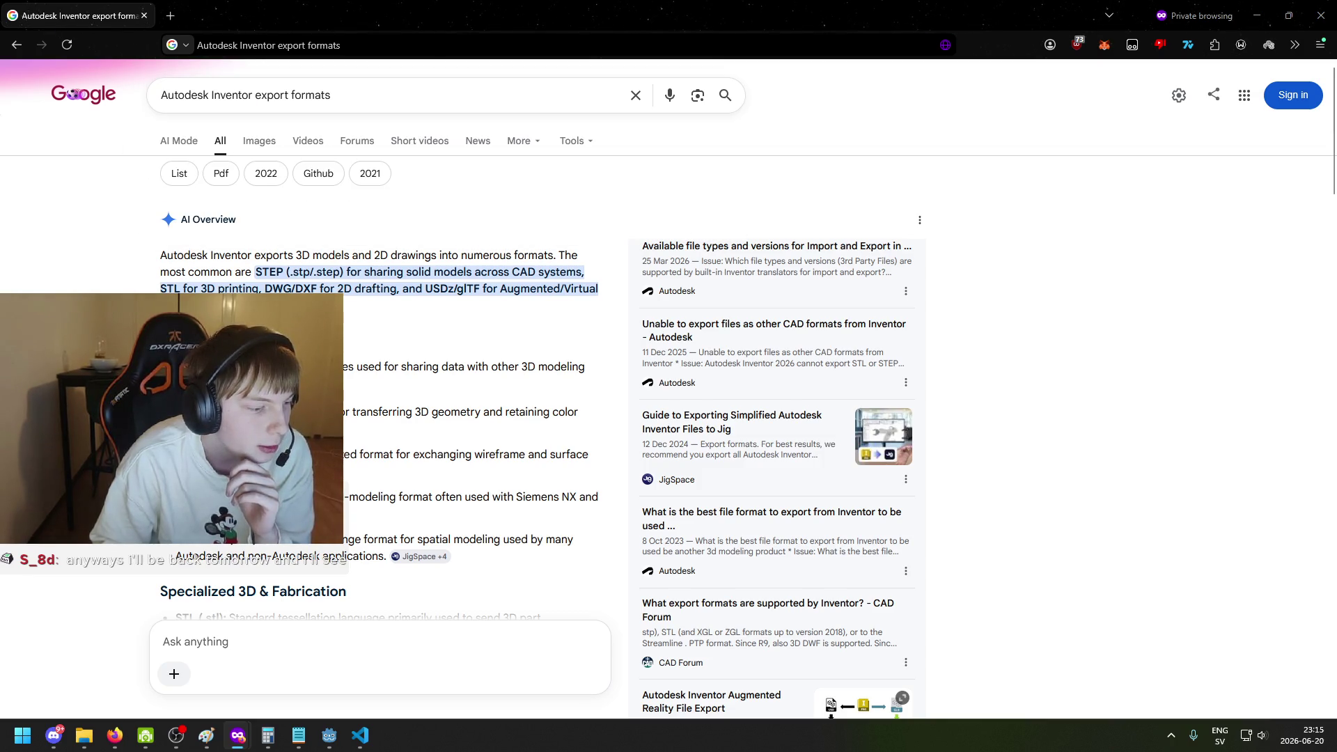
key(alt+Tab)
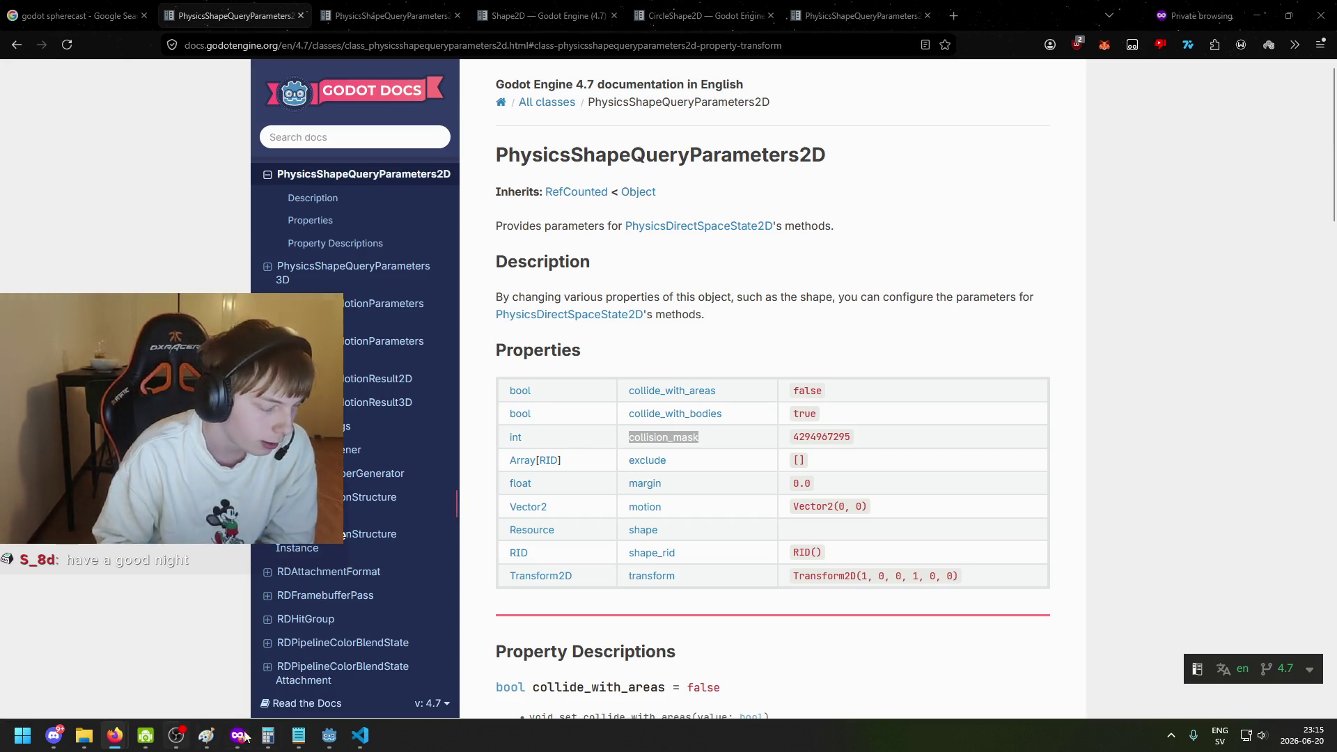
Bring Godot forward, zoom the start scene canvas and deselect the Start node, then switch away.
click(330, 735)
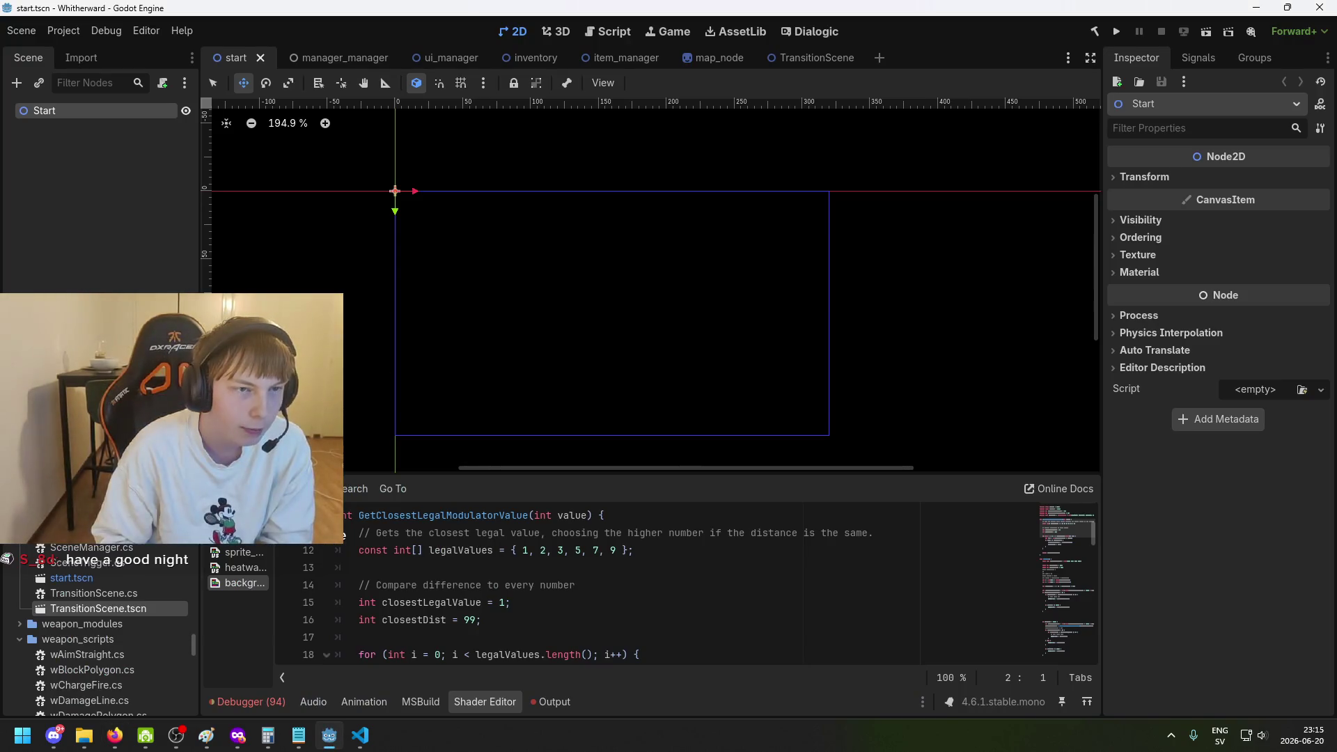
scroll(330, 345, up, 1)
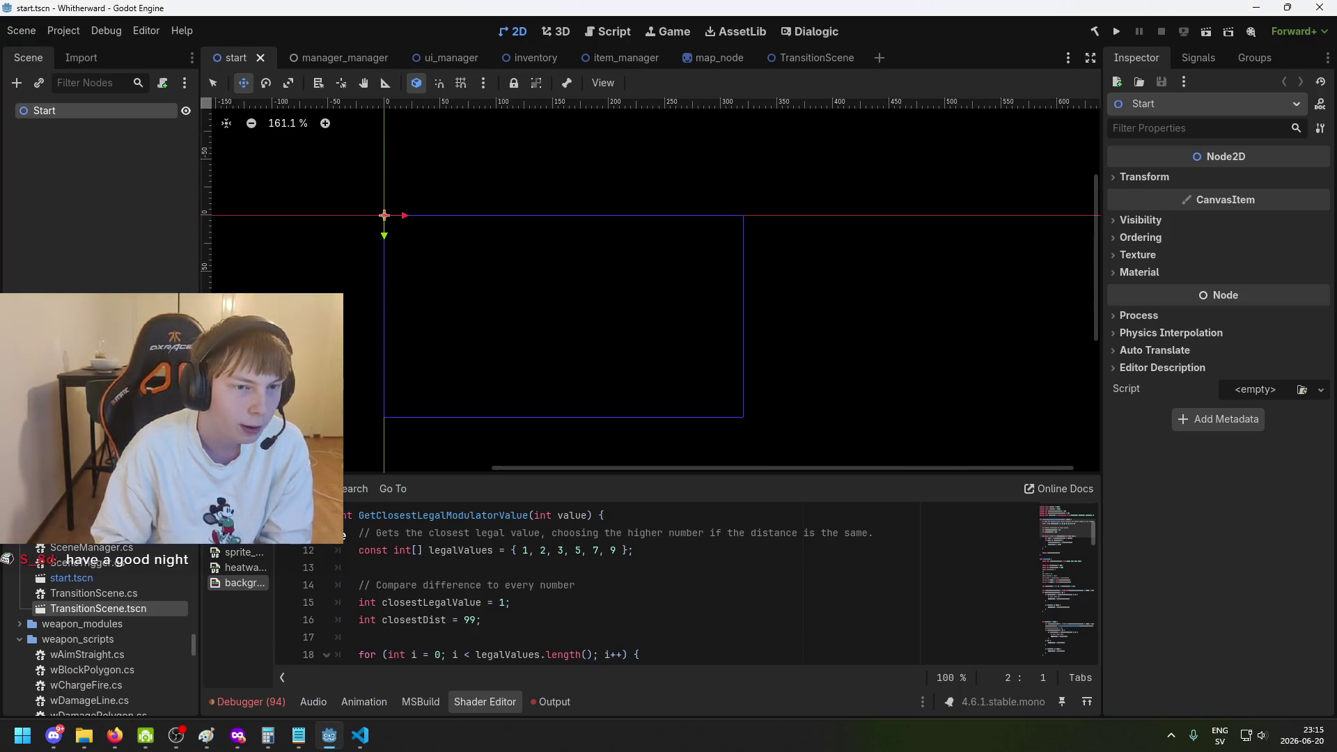
click(54, 239)
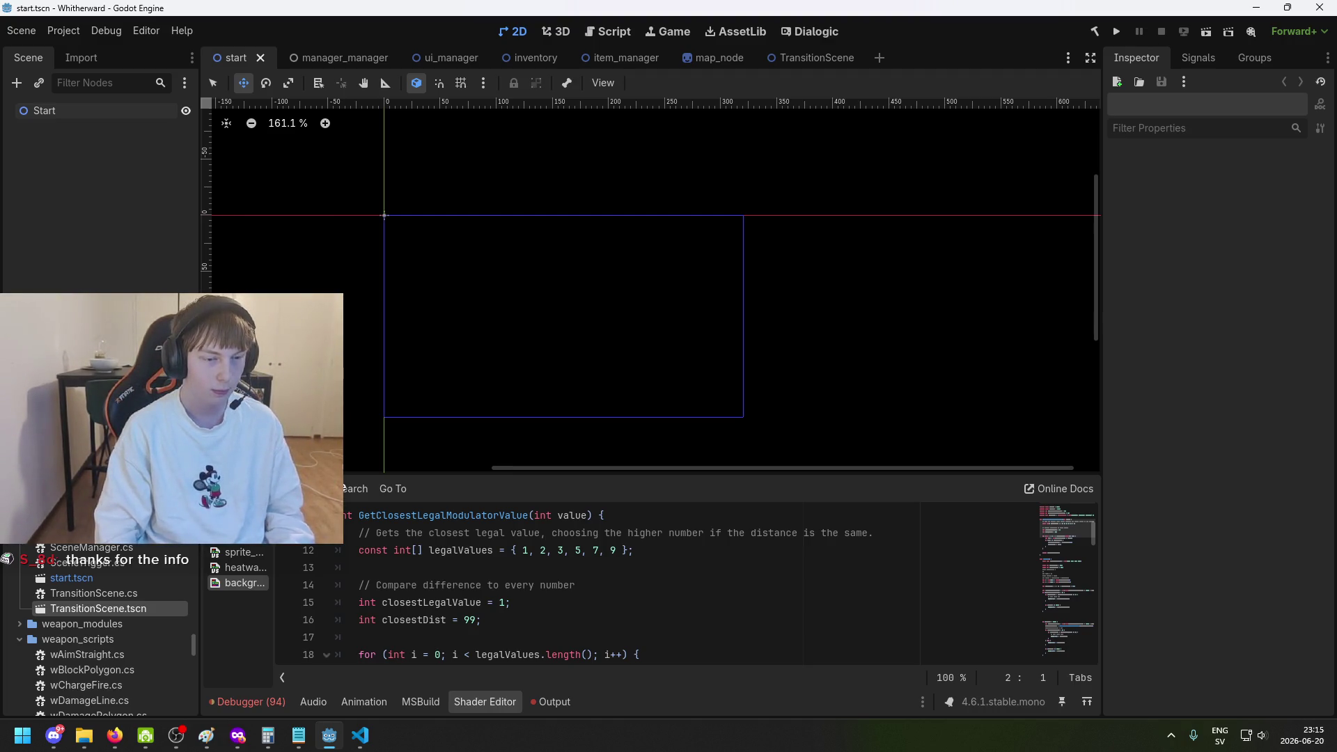
key(alt+Tab)
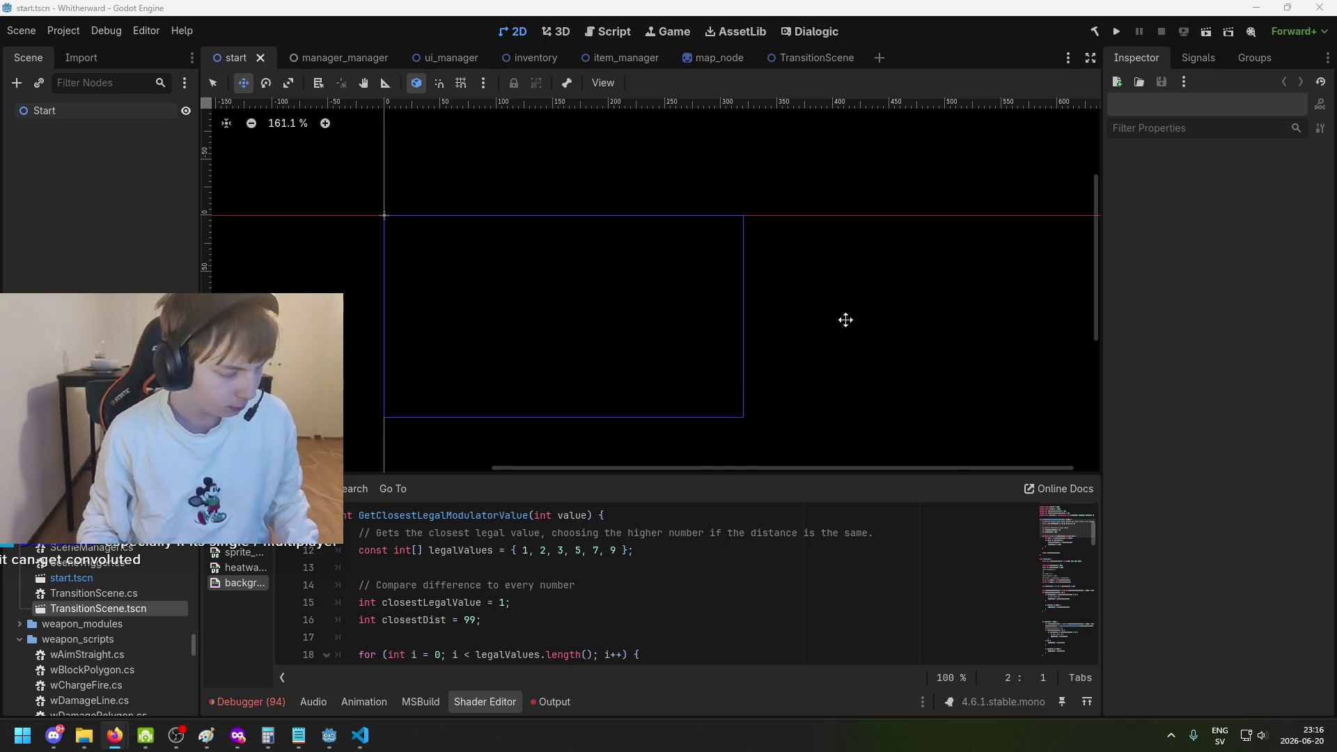
Glance at the SoftbodySpawner script in VS Code, then build and run Whitherward from Godot.
click(371, 744)
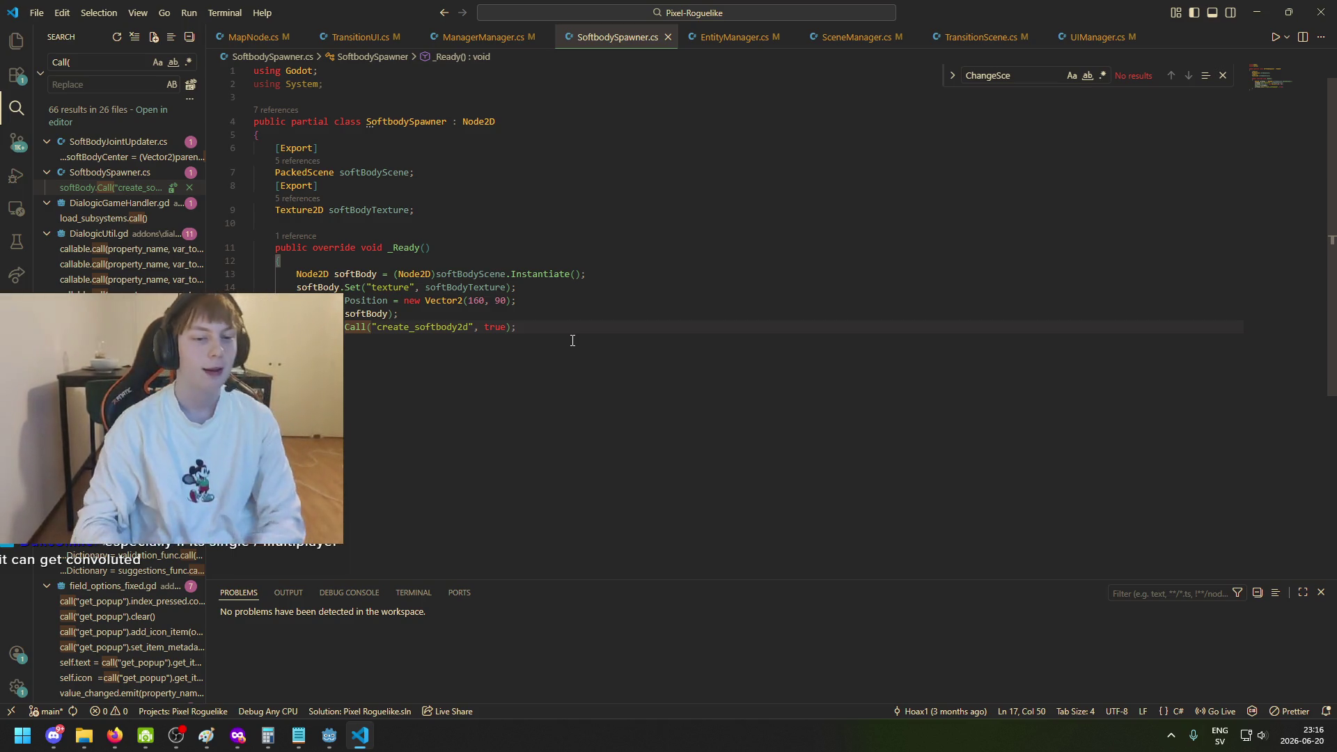
click(330, 735)
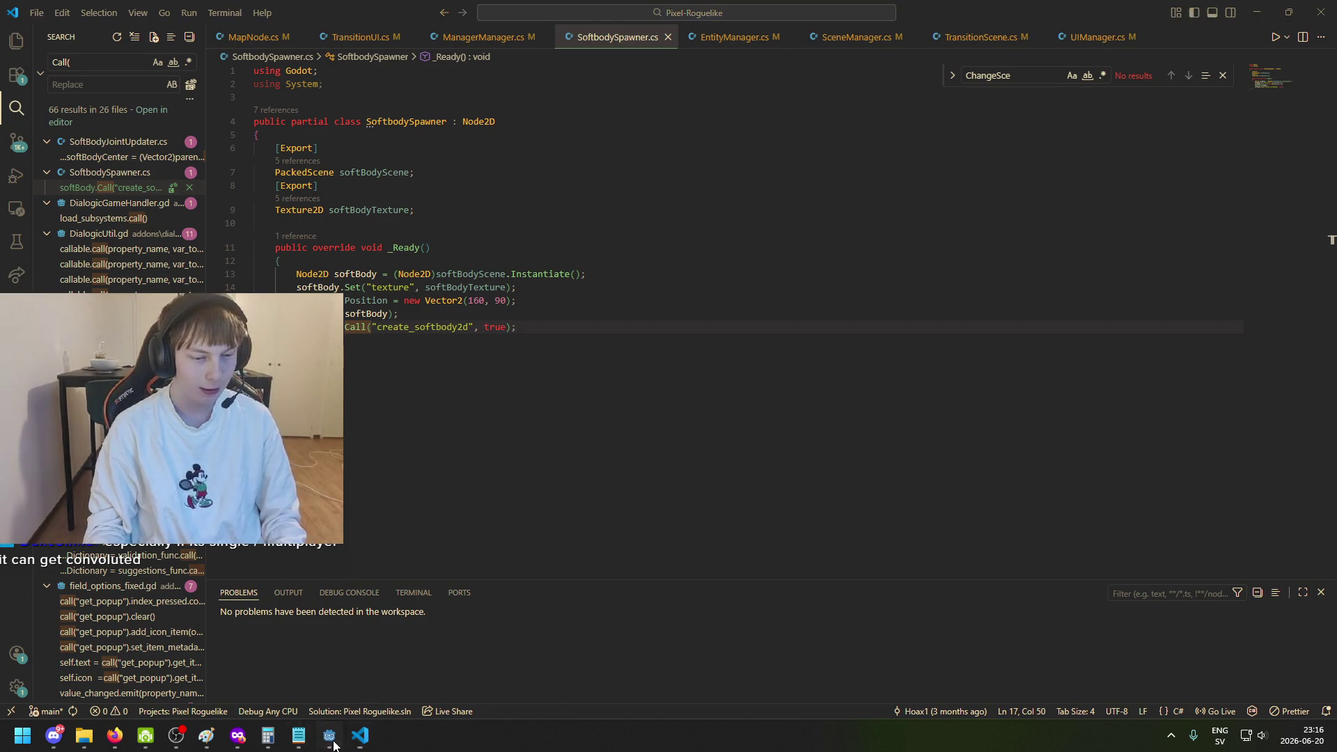
click(1118, 31)
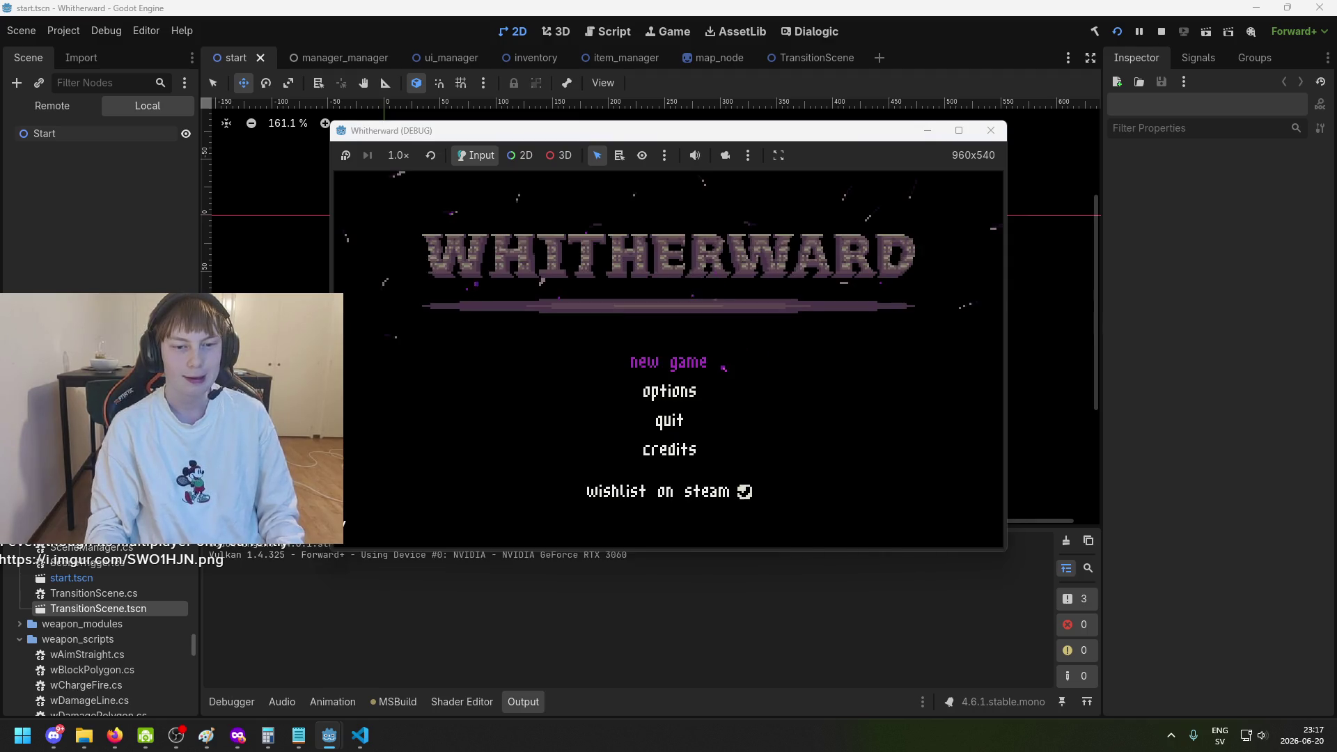
Choose 'new game' in the Whitherward menu to load the first room, then switch to Firefox.
click(701, 360)
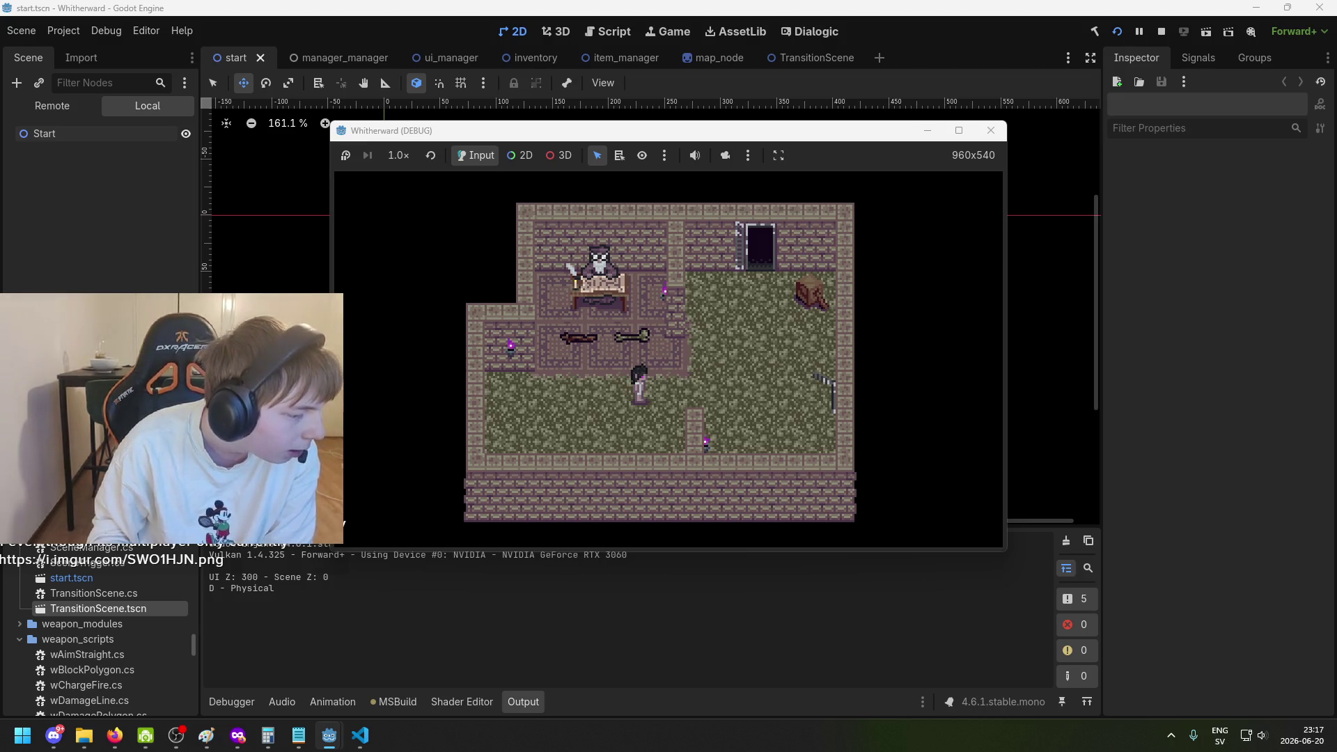
key(alt+Tab)
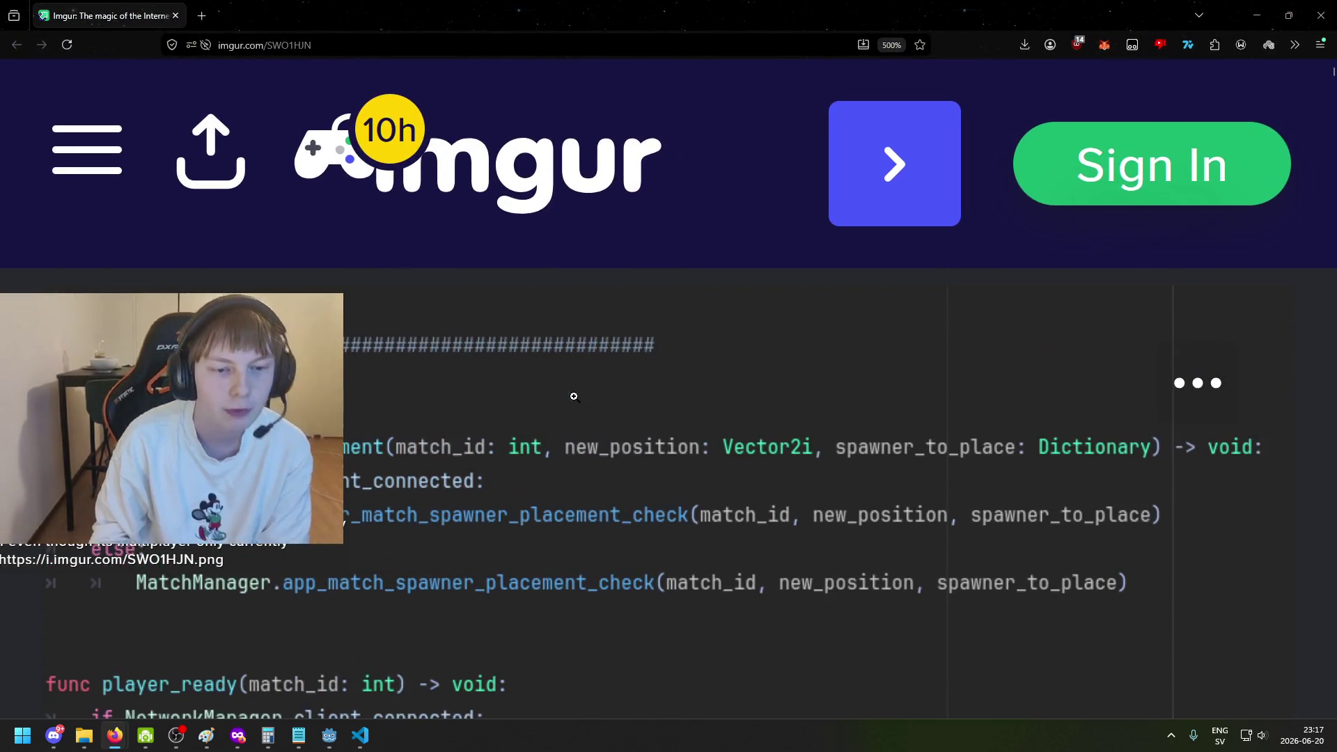
Enlarge the Imgur code screenshot, scroll through it, then return to the running game.
click(603, 414)
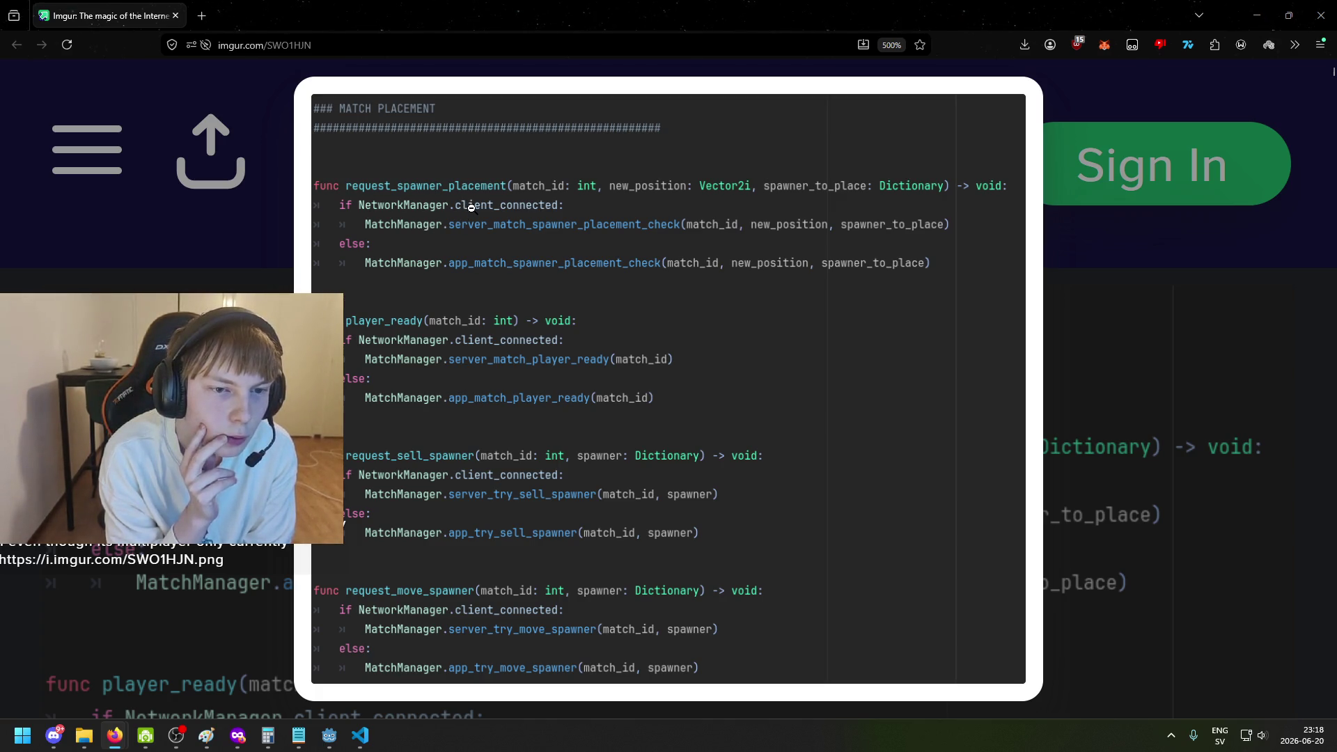
scroll(477, 224, down, 2)
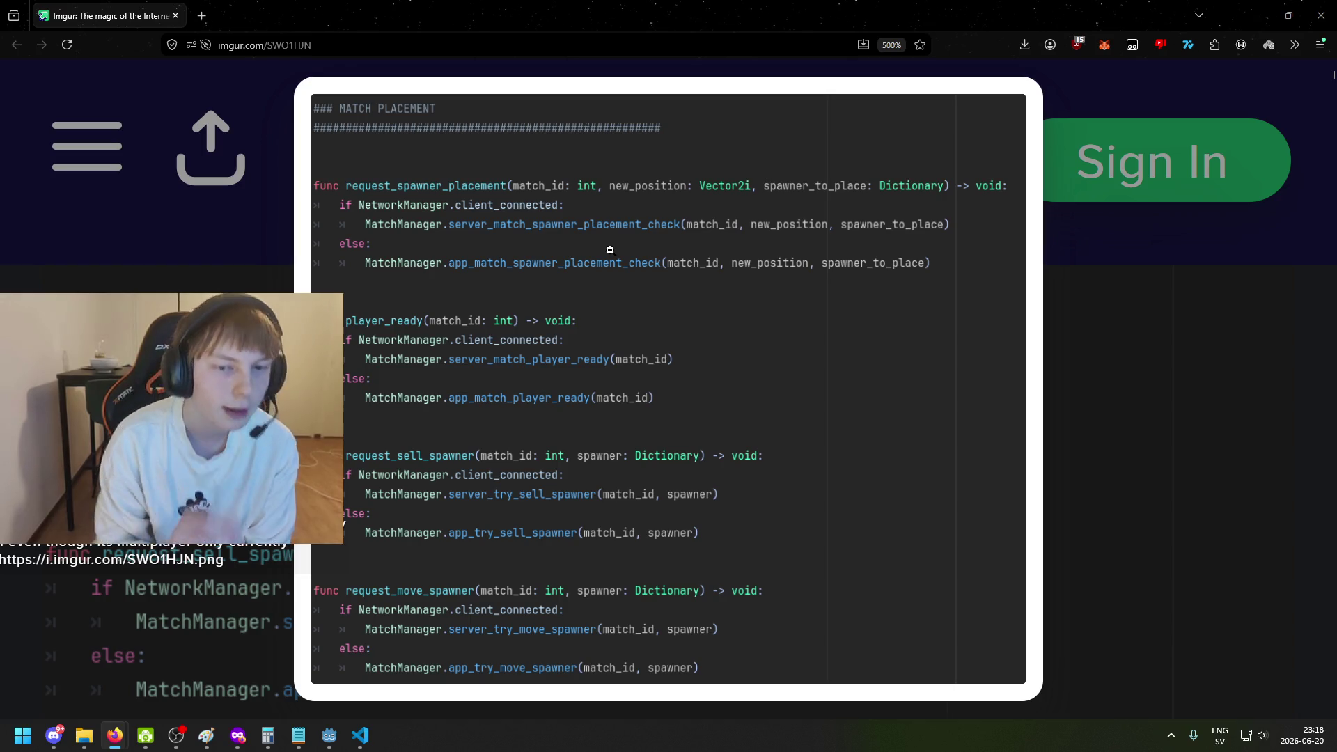
key(alt+Tab)
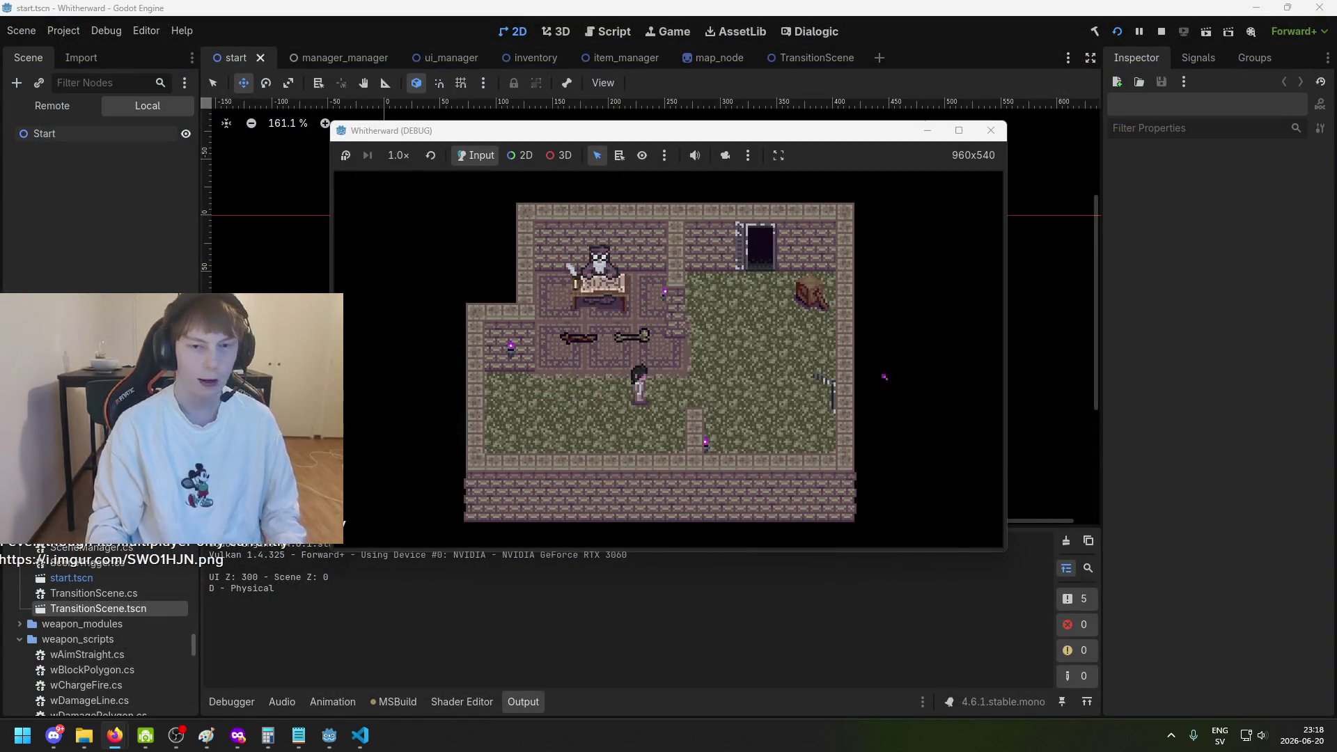
Close the debug game, visit VS Code briefly, and relaunch Whitherward from Godot with F5.
click(991, 130)
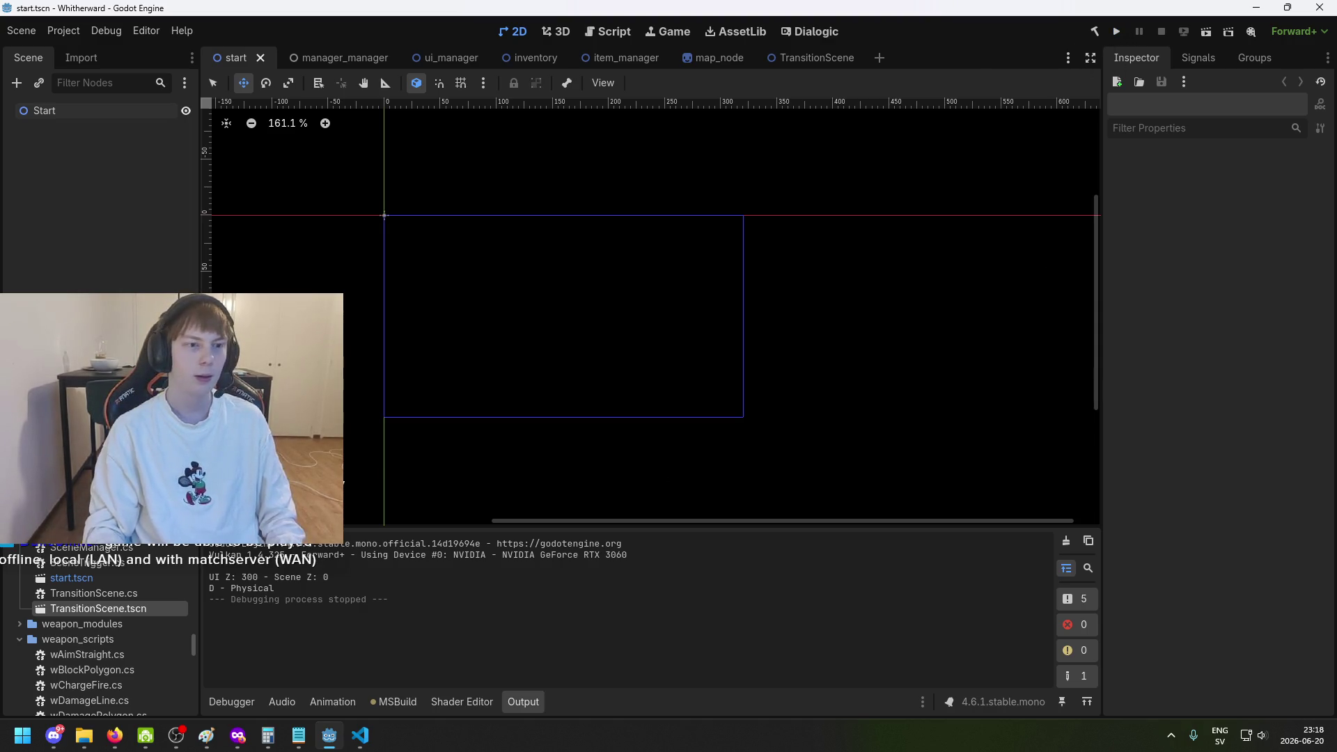
click(360, 735)
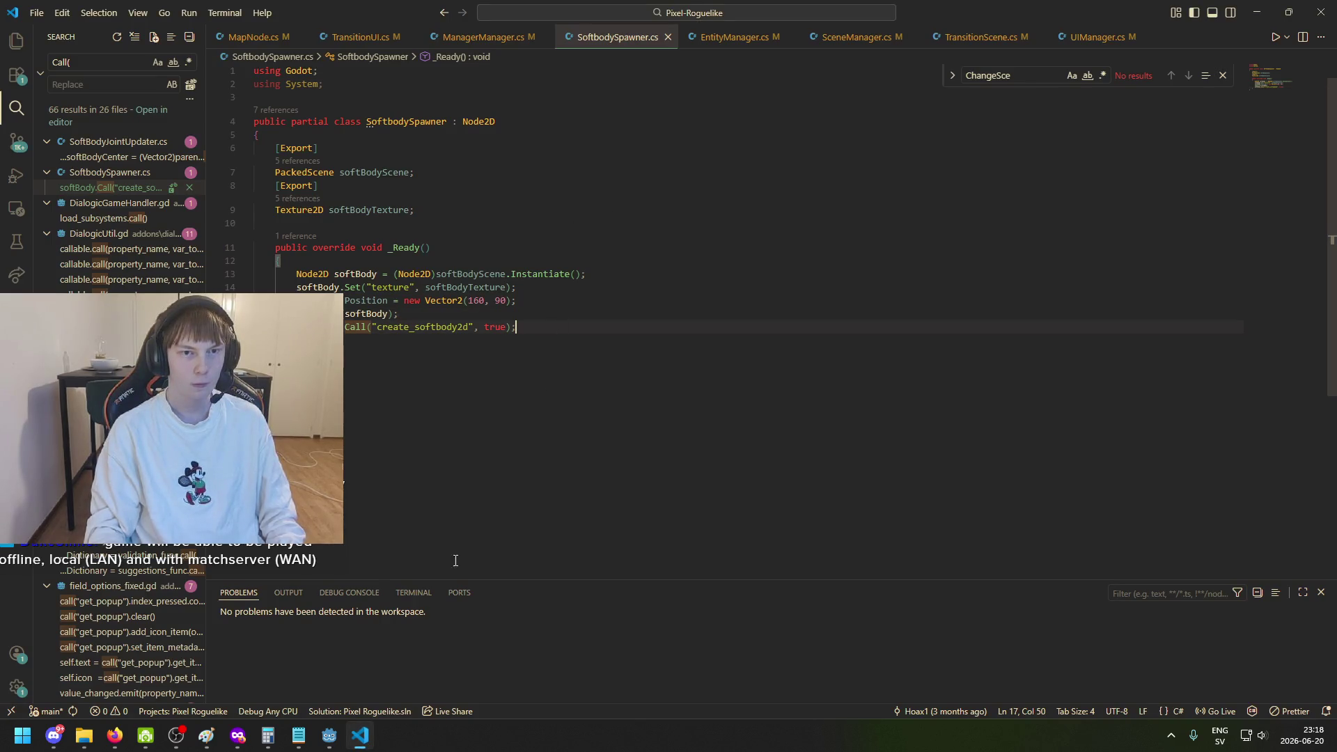
click(323, 739)
key(F5)
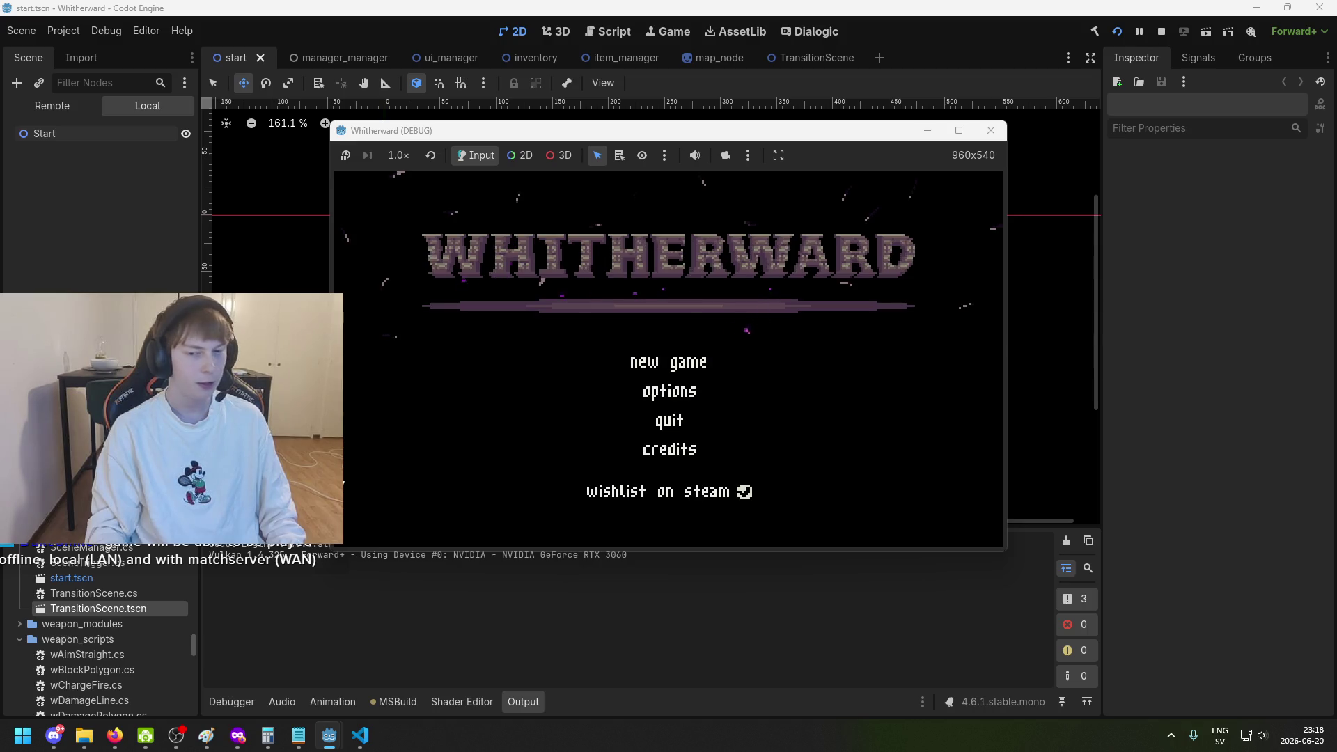
Start a new game and pick up the weapon and items lying on the floor.
key(Return)
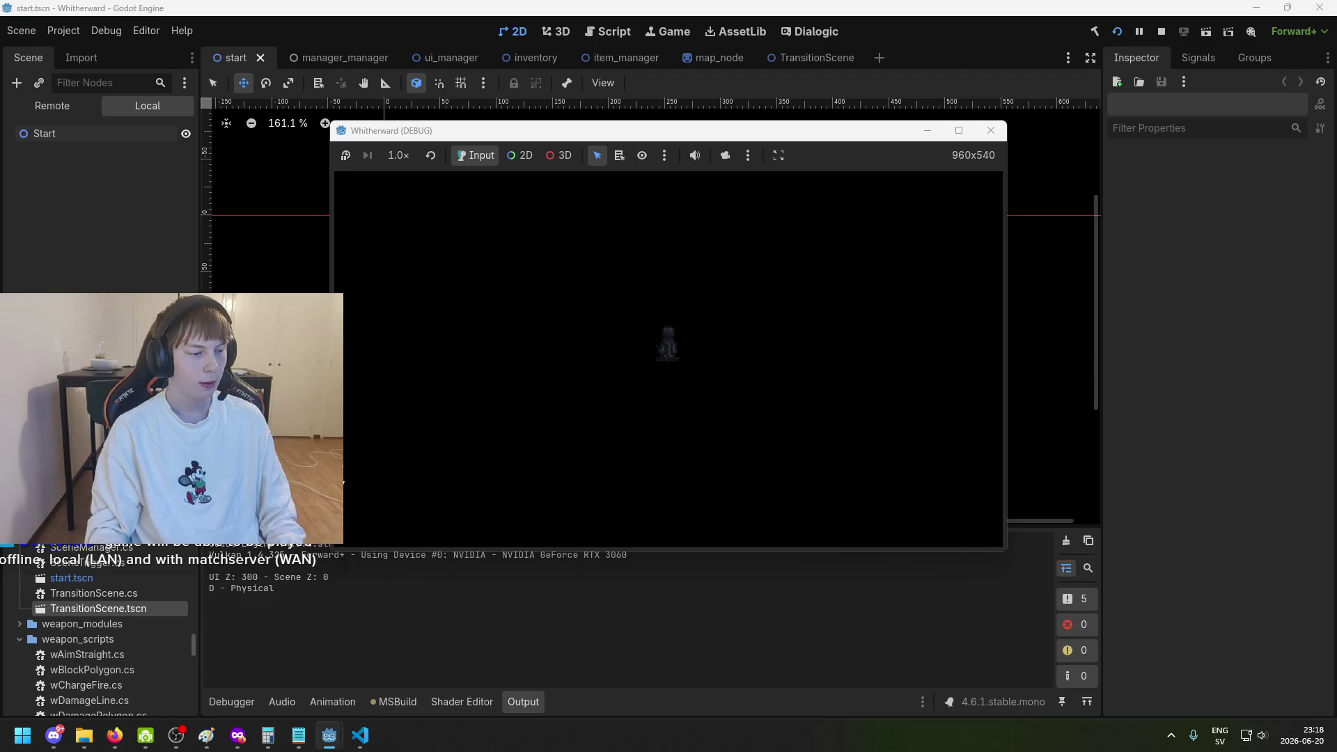
key(d)
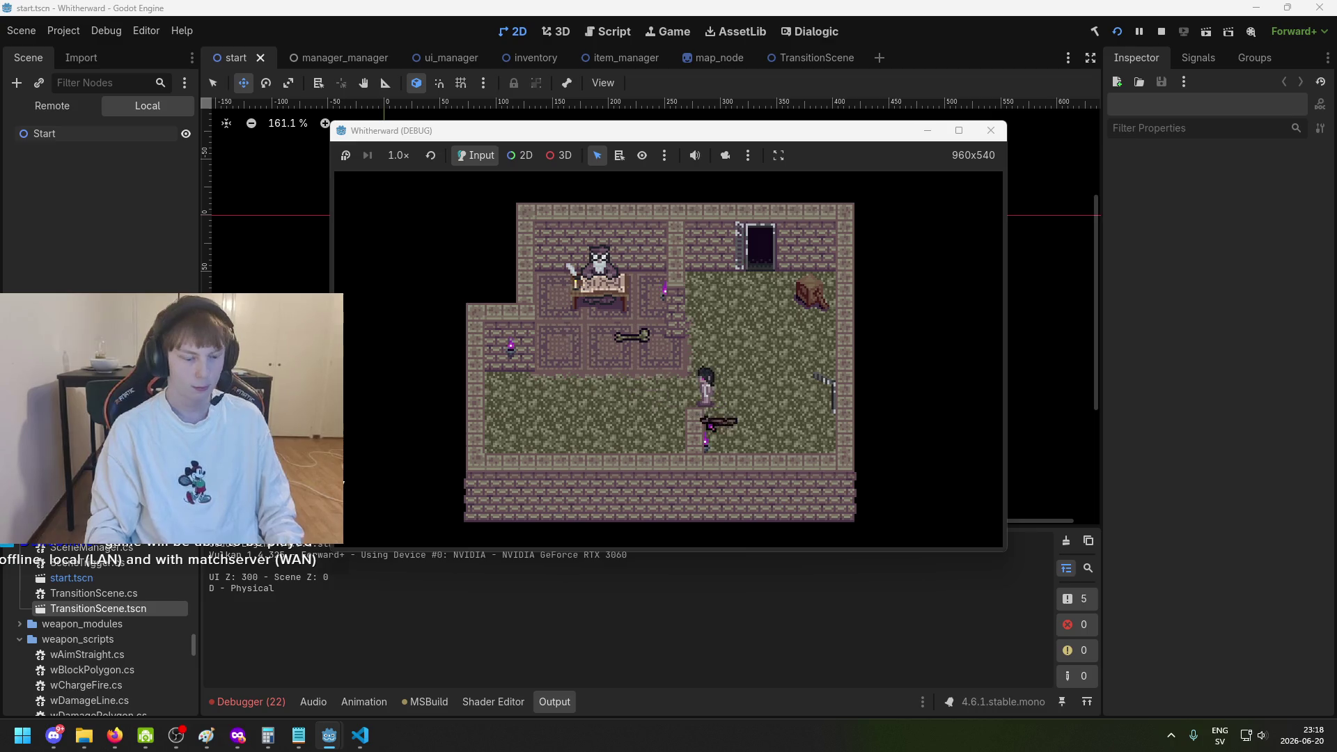
key(Tab)
key(Tab)
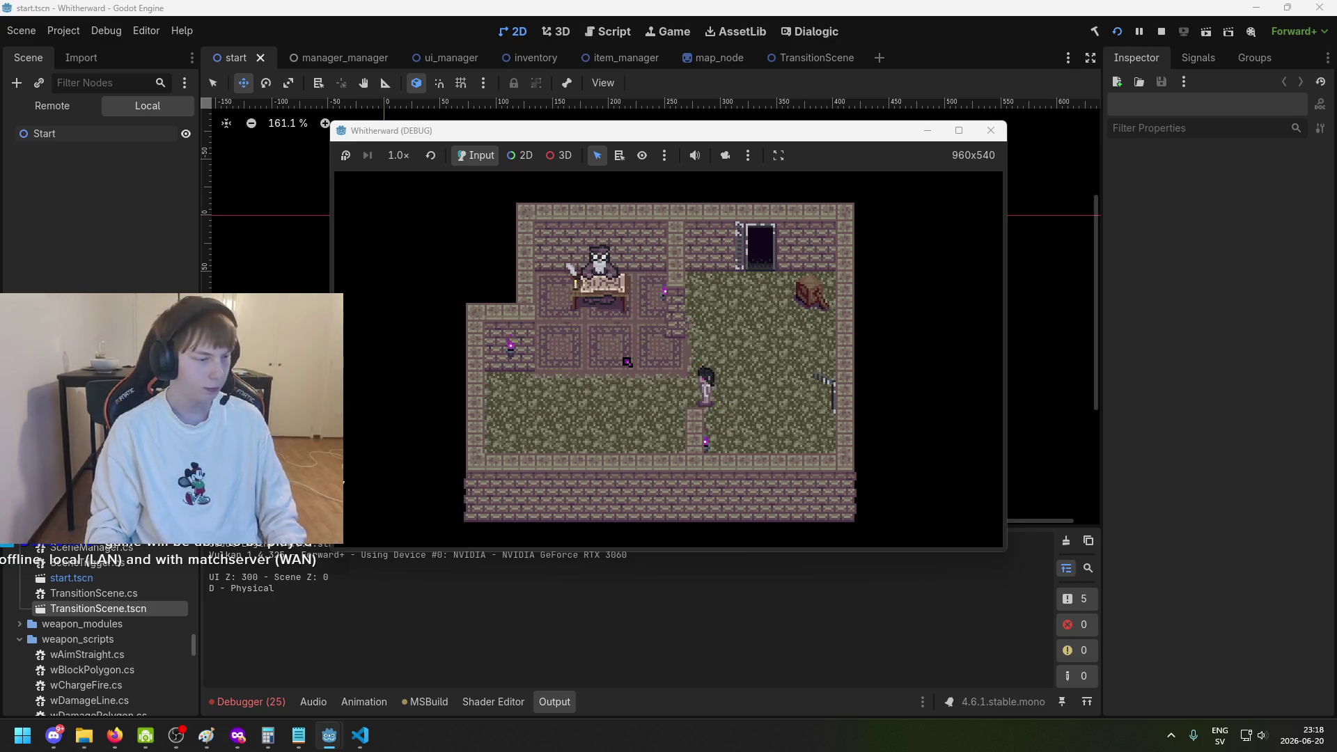
key(d)
Walk east through the corridor into the next room beside the NPC and open the inventory.
key(d)
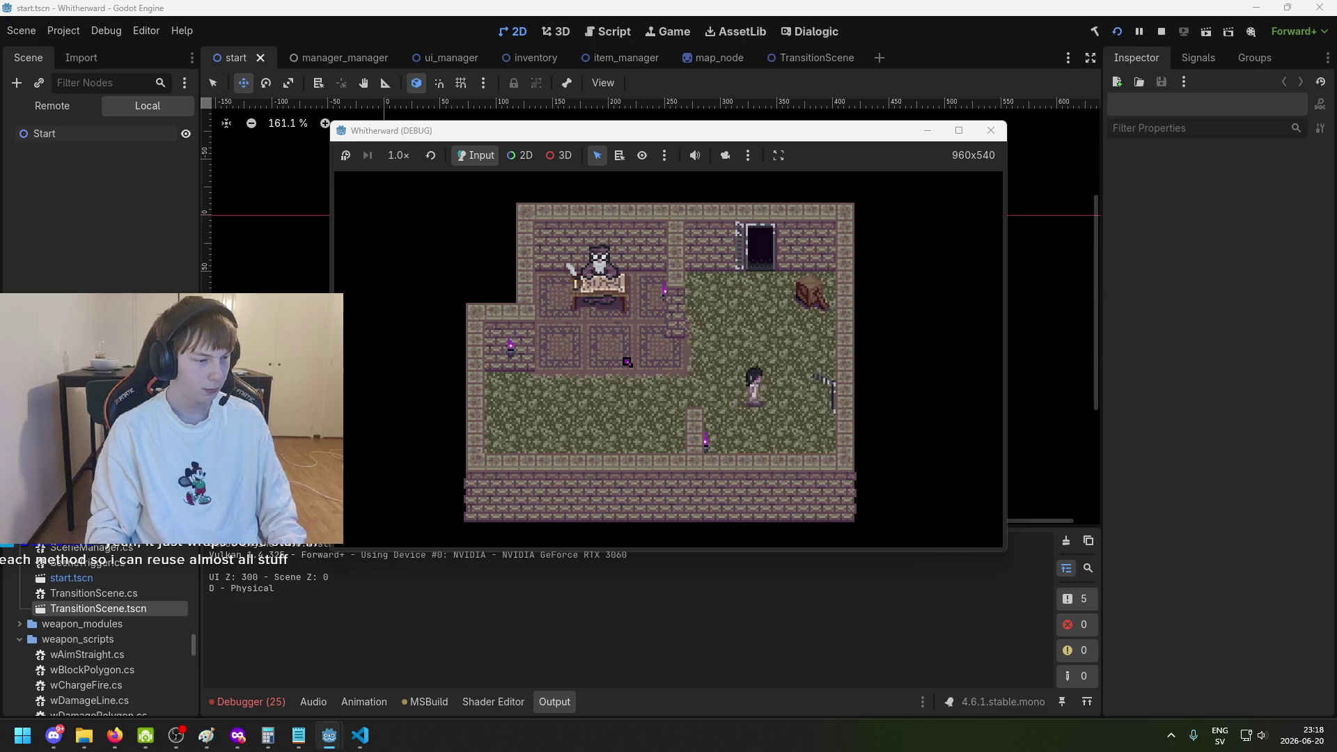
key(d)
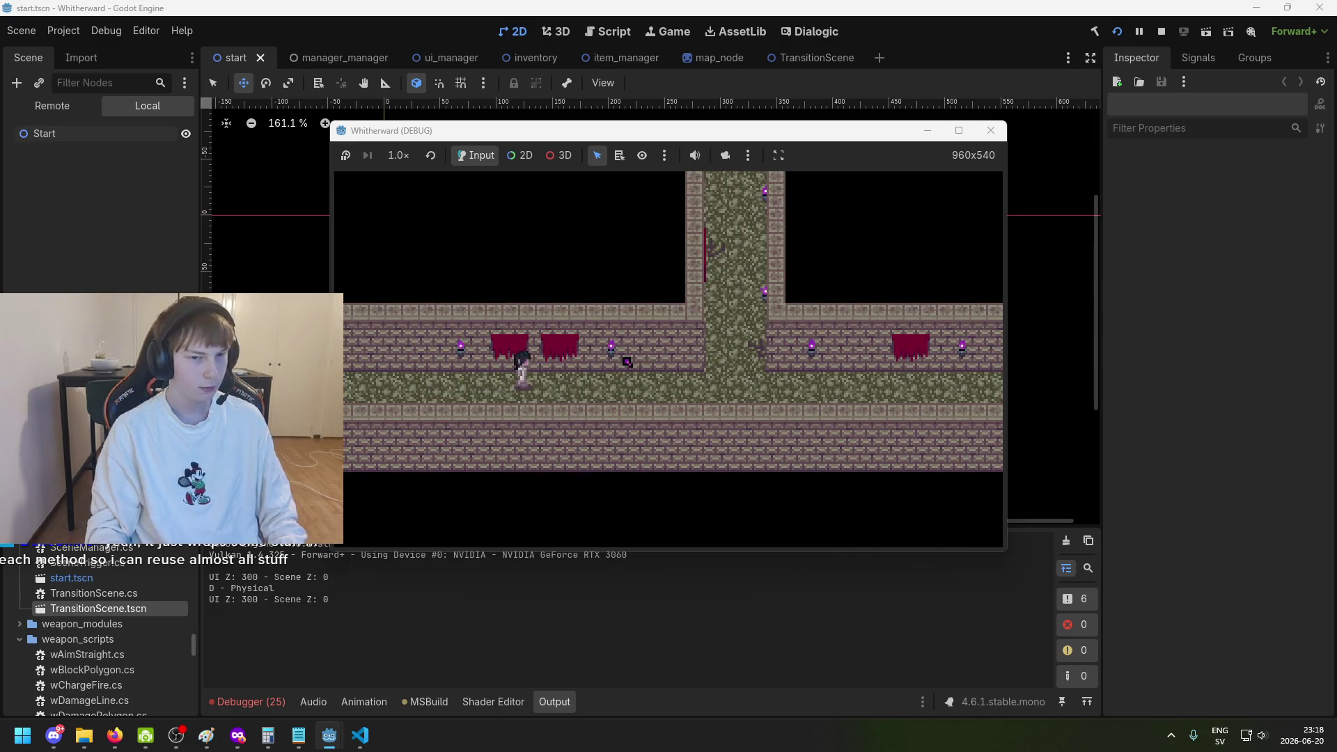
key(d)
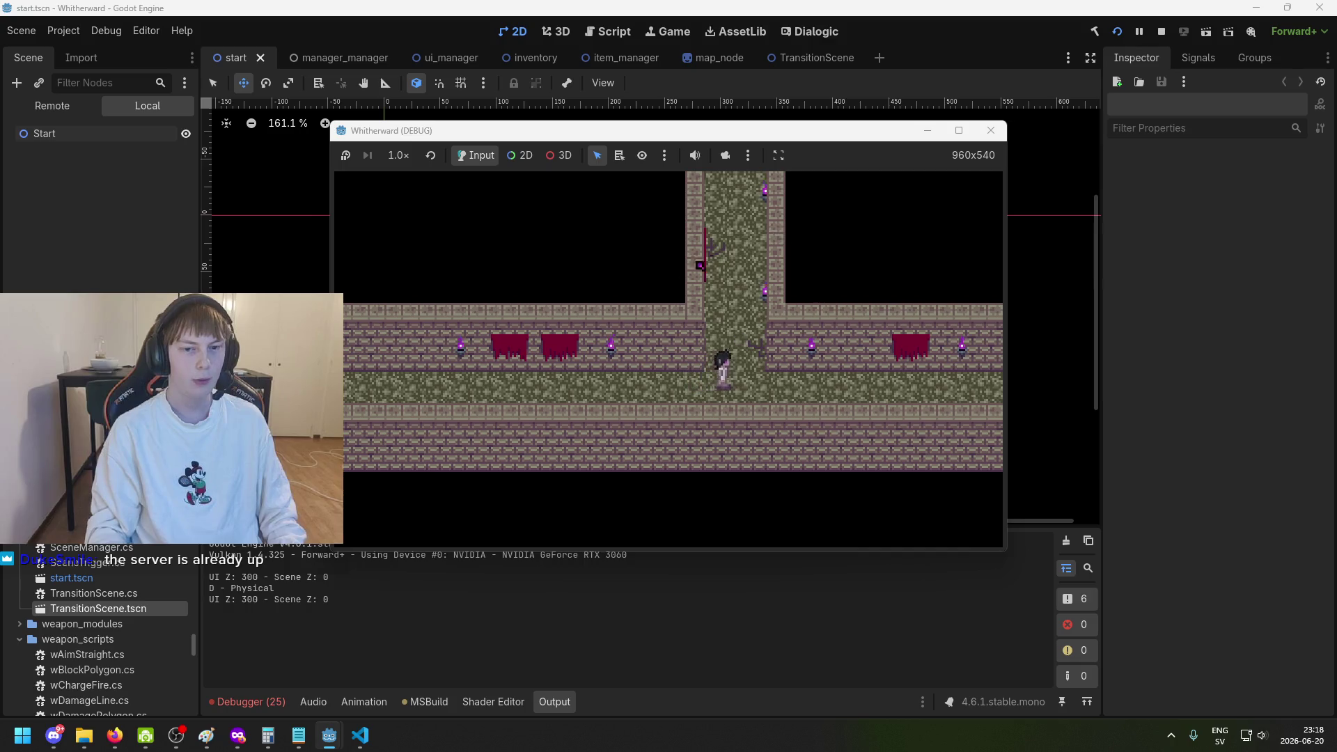
key(d)
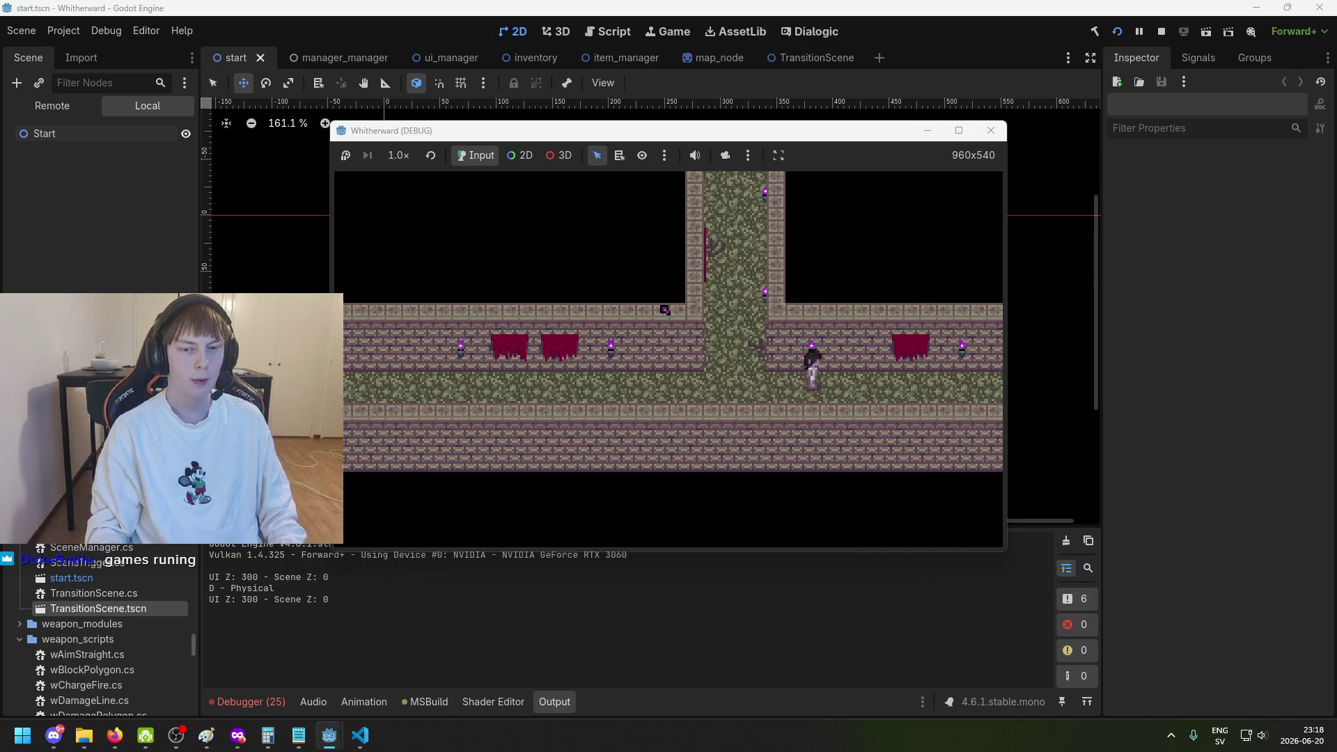
key(d)
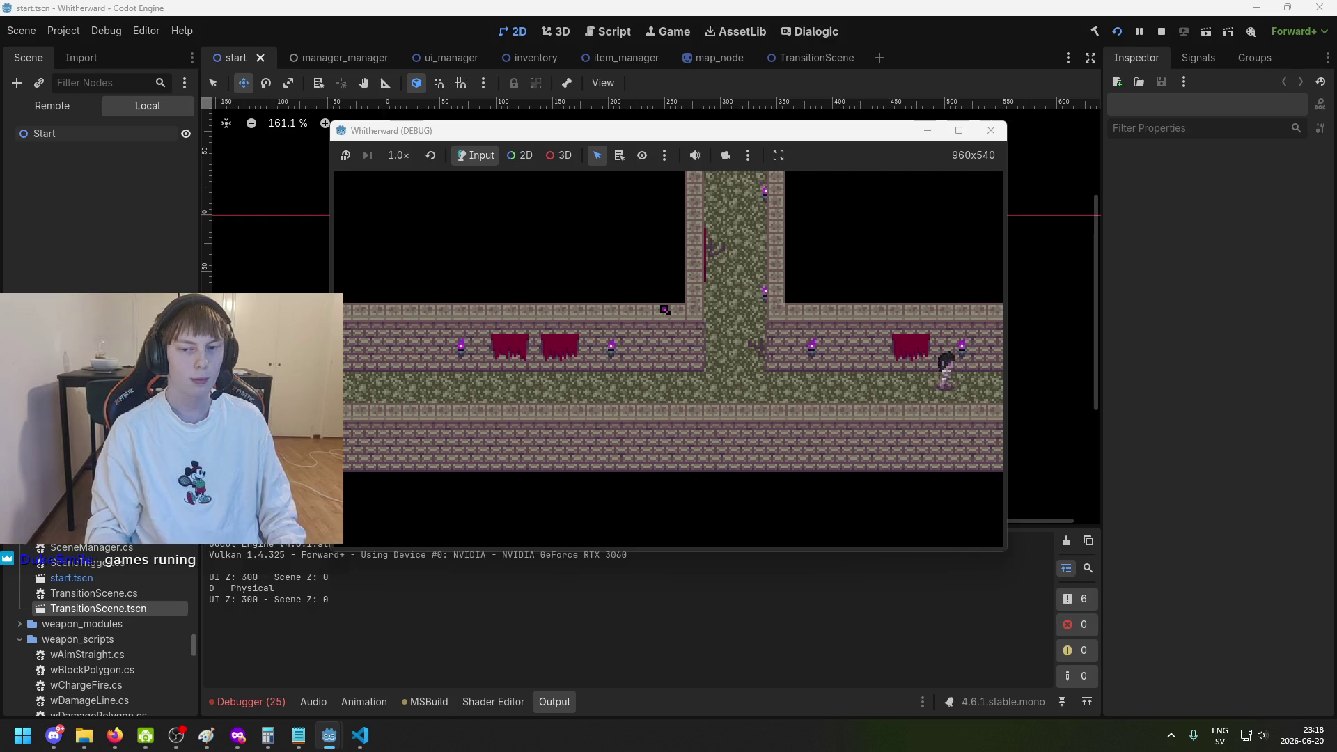
key(d)
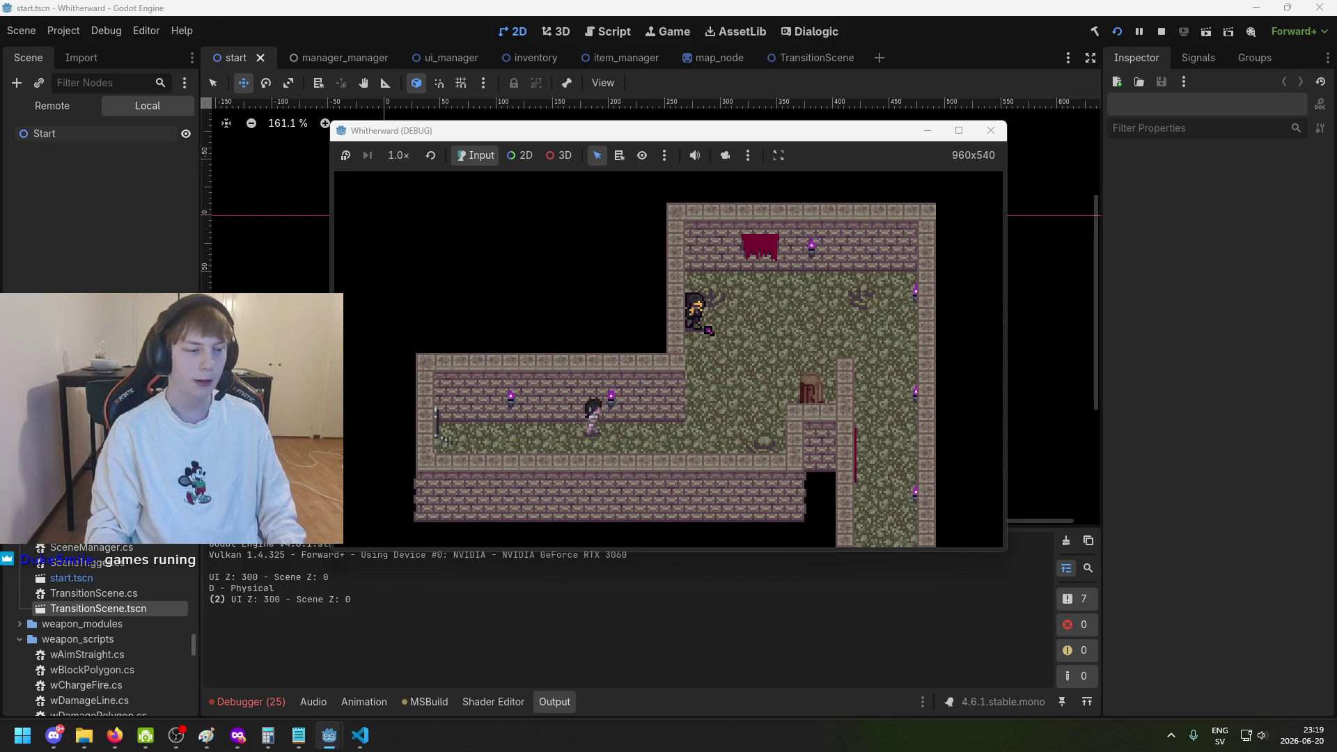
key(w)
key(w)
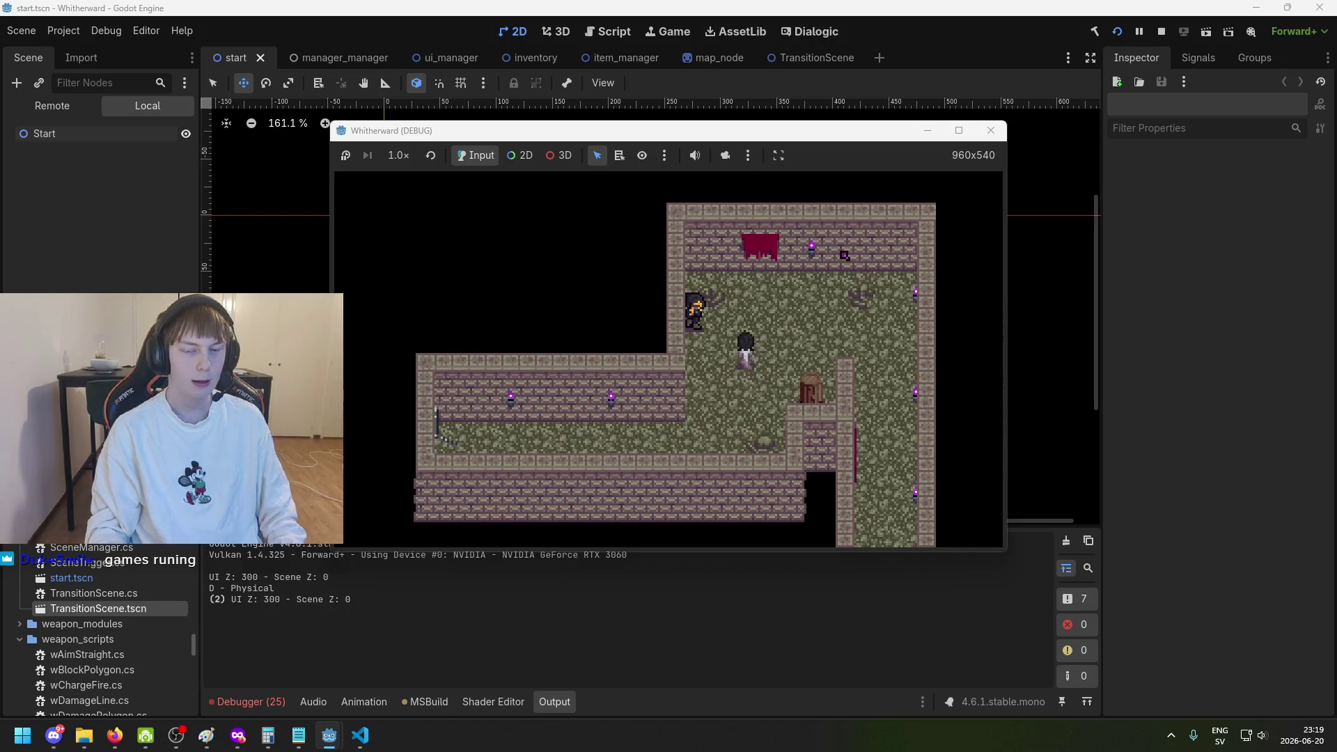
key(a)
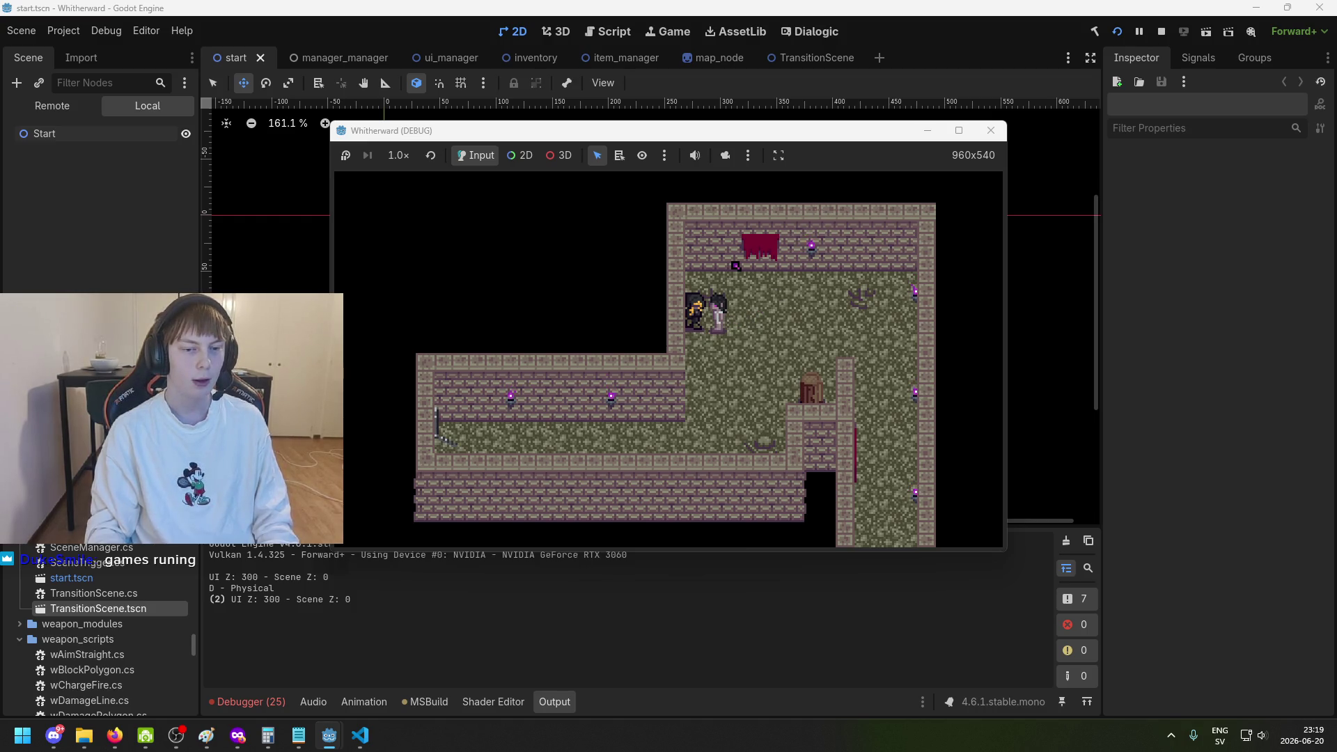
key(Tab)
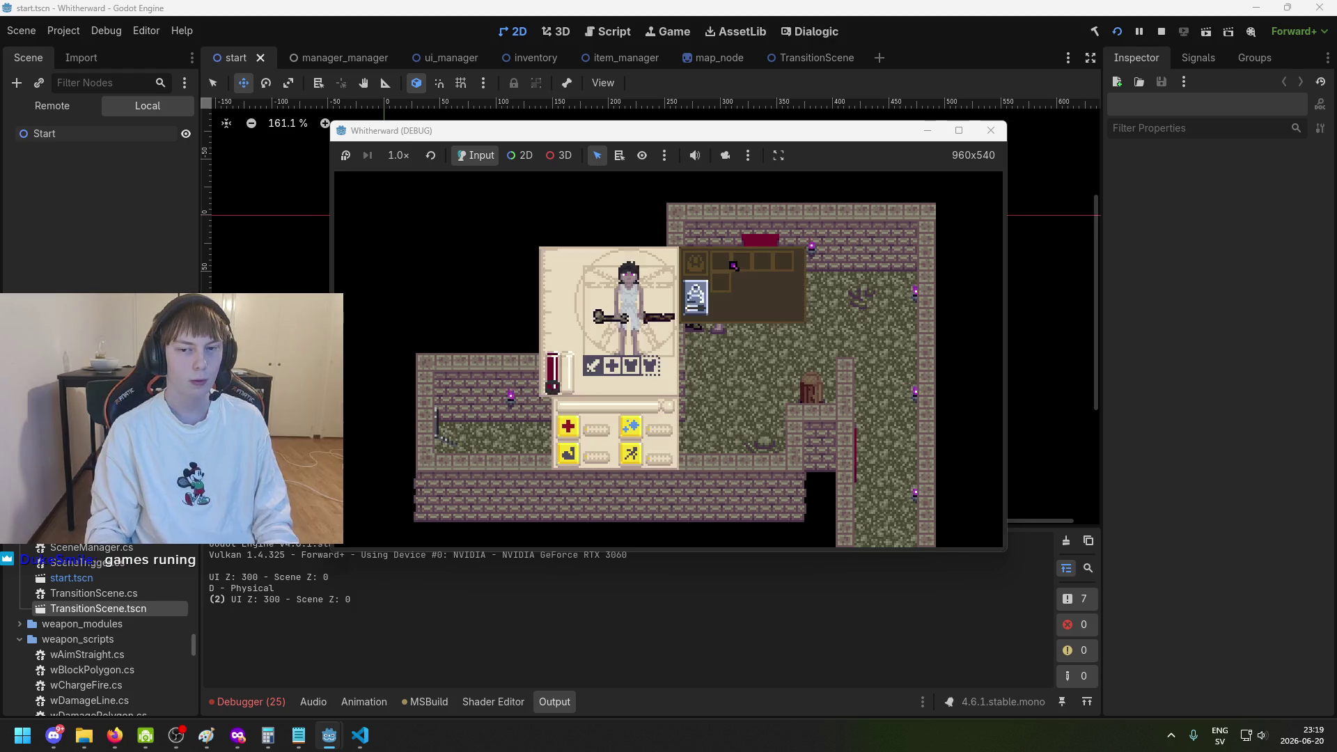
Close the inventory, kill the goblin with four strikes, and walk down the forest path.
key(Tab)
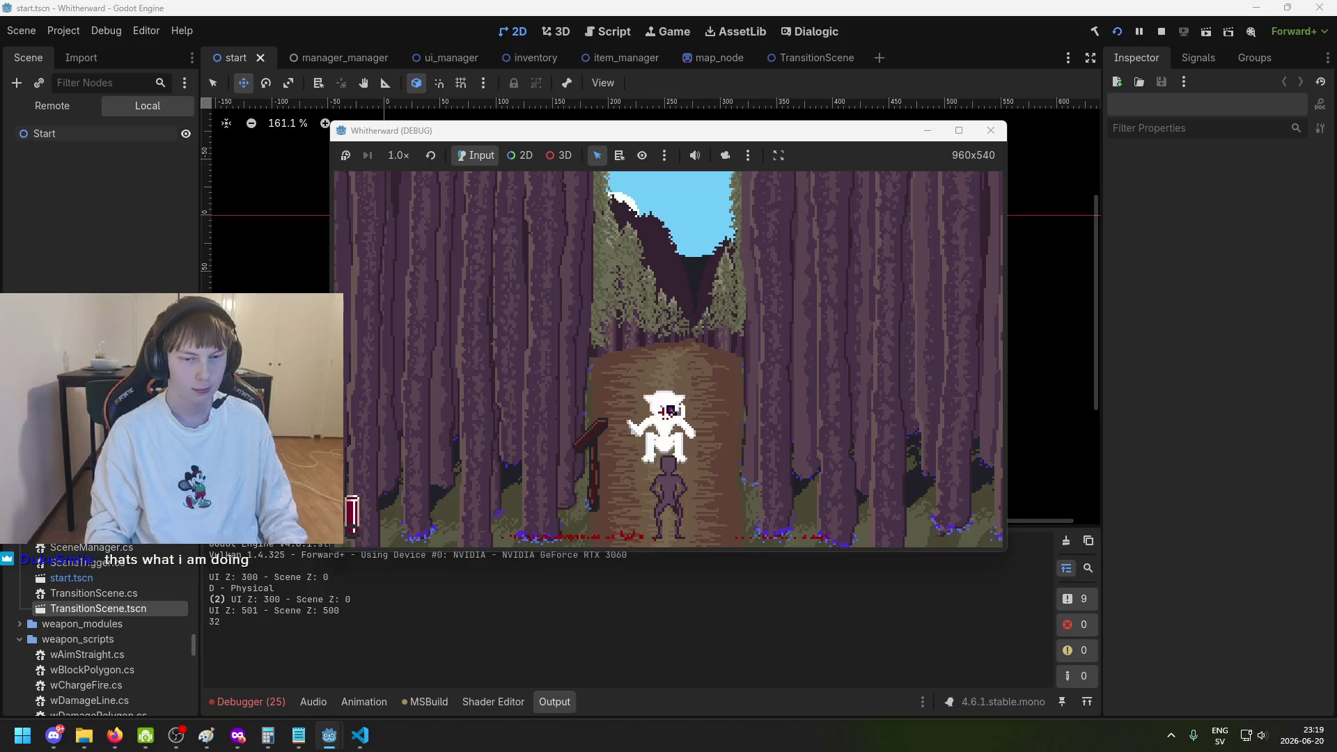
key(d)
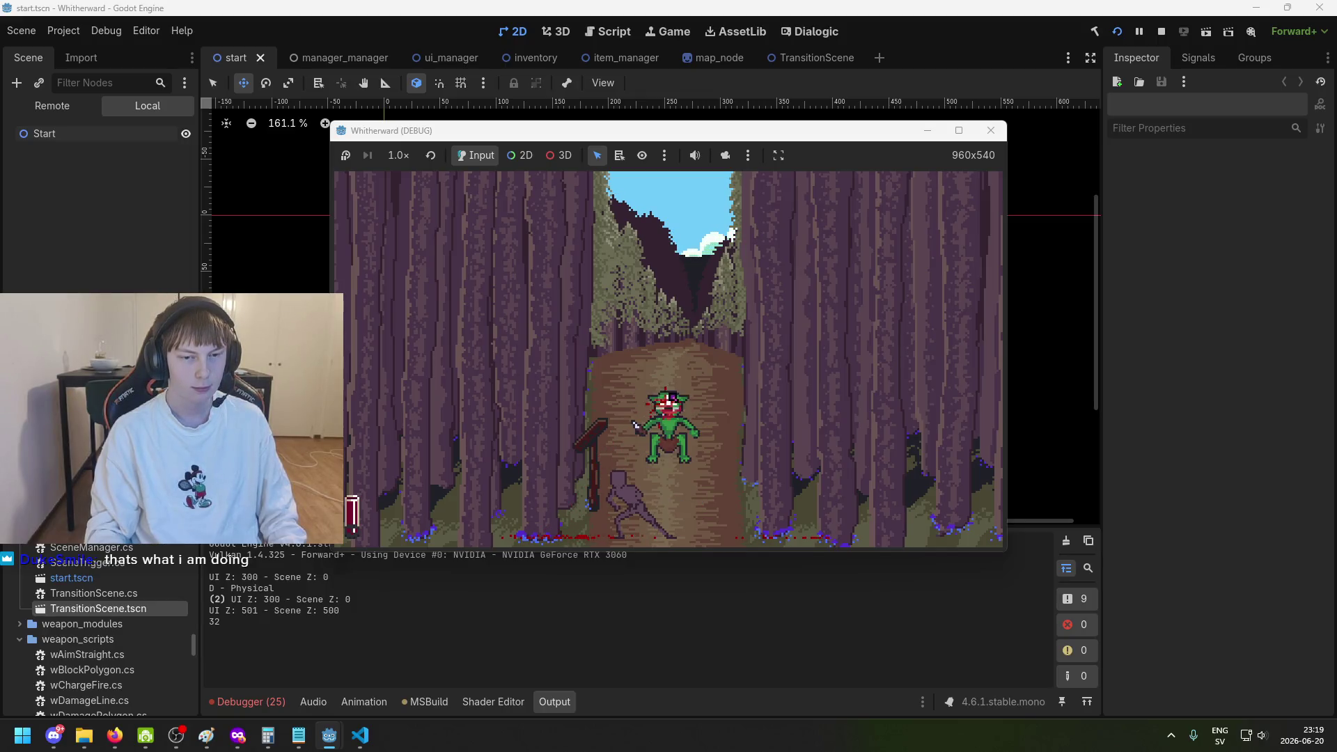
click(669, 402)
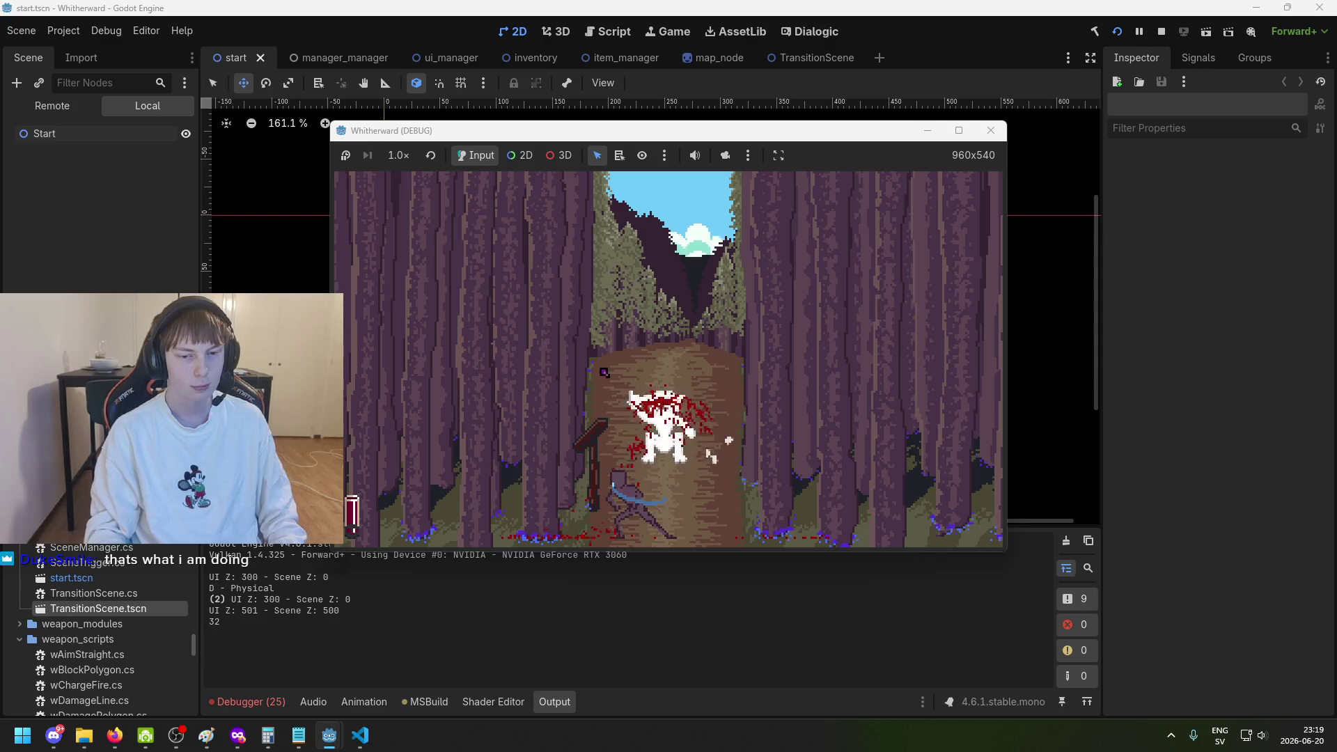
click(719, 387)
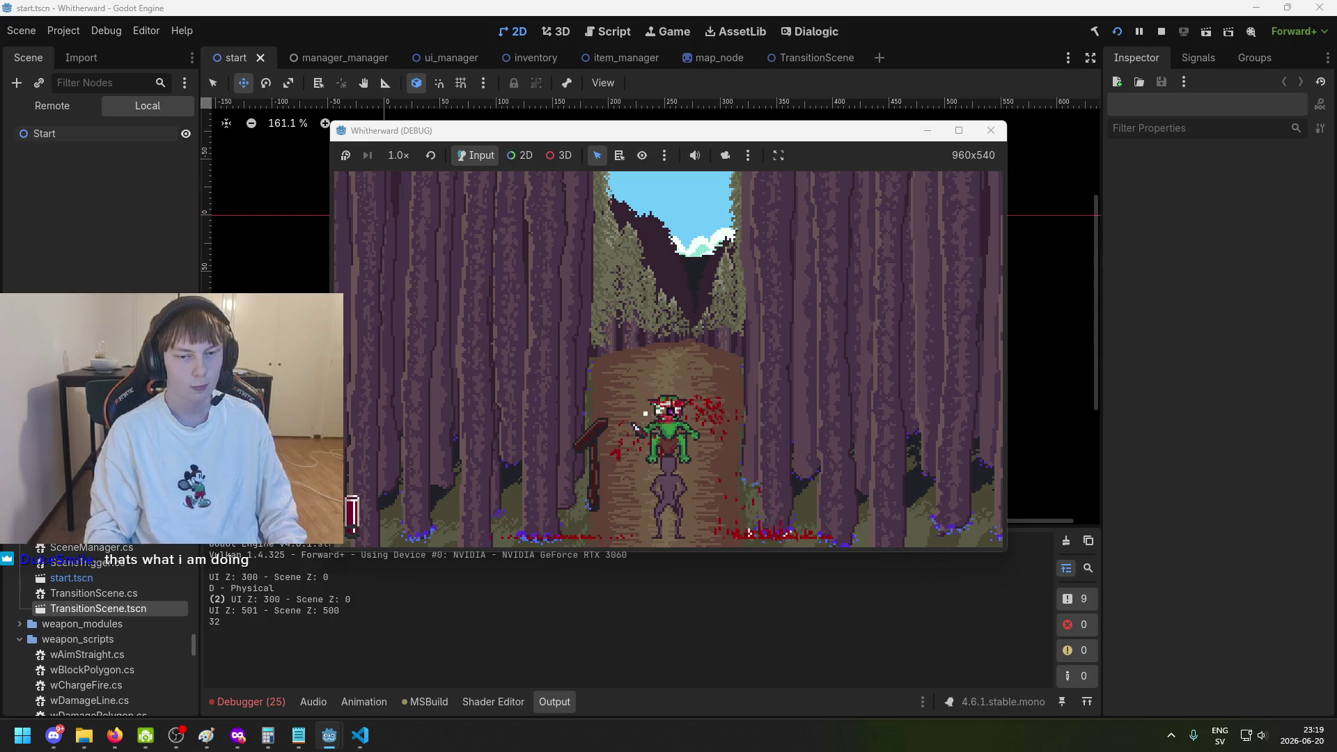
click(700, 391)
click(700, 392)
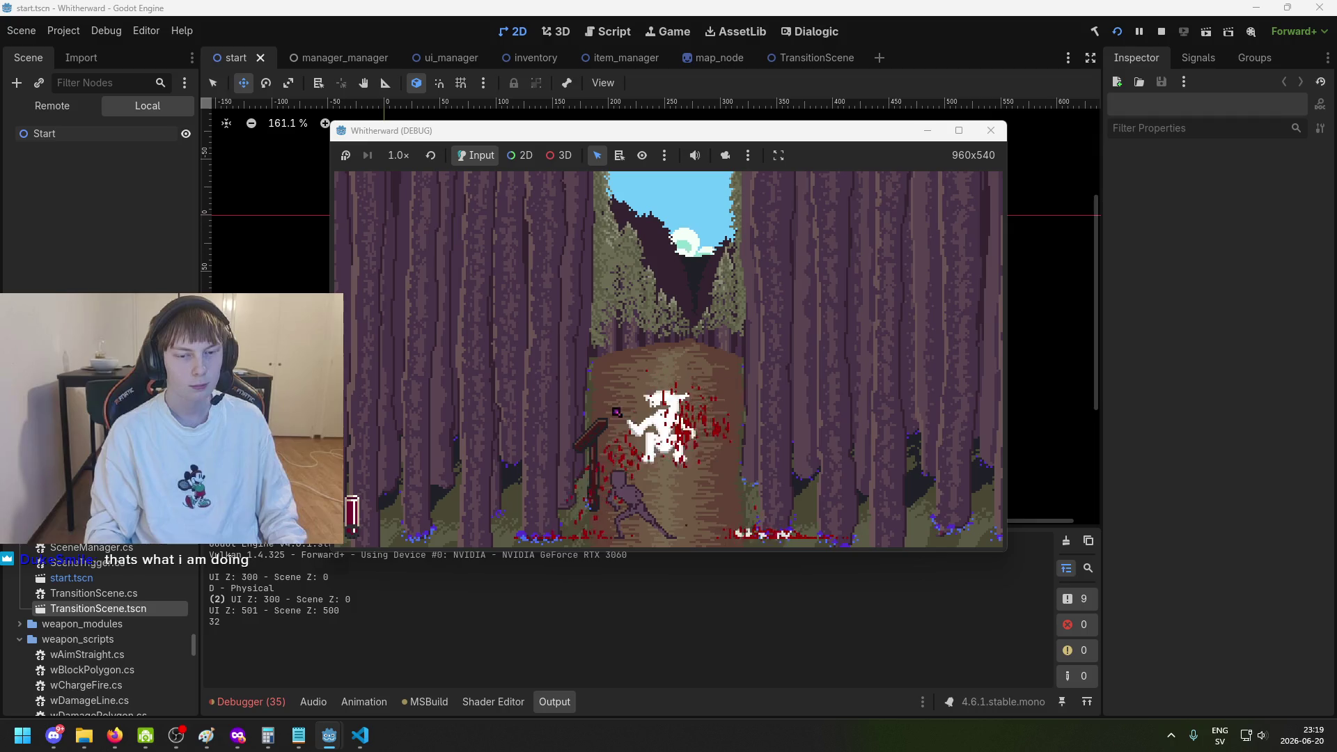
key(s)
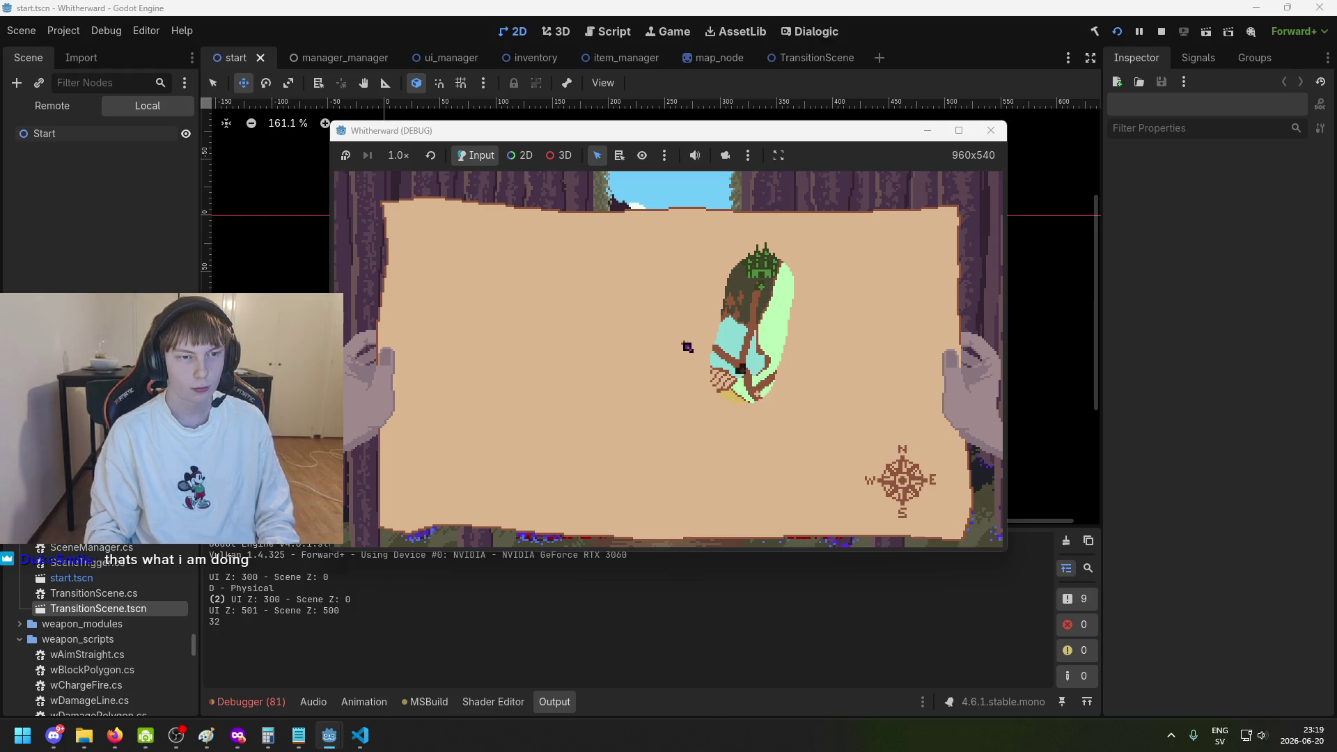
Close the world map, then reopen it with M and close it again.
click(688, 347)
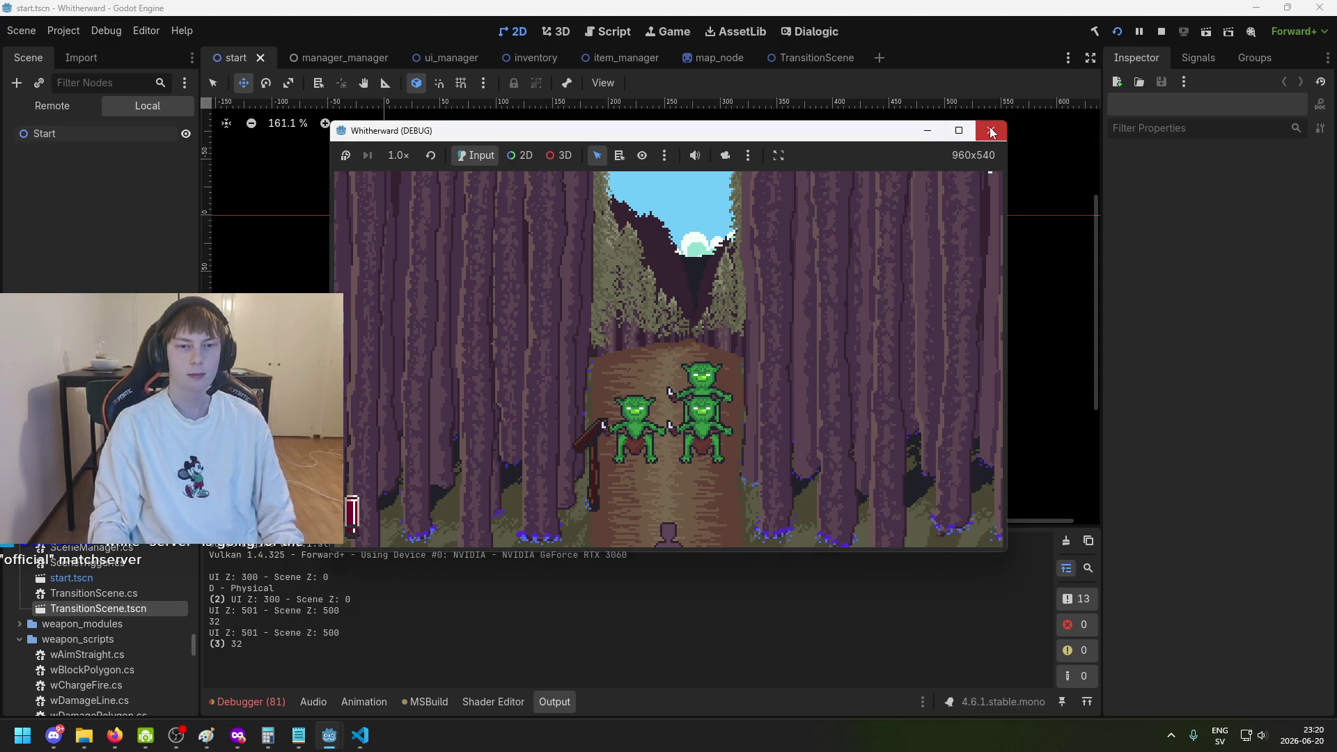
click(991, 133)
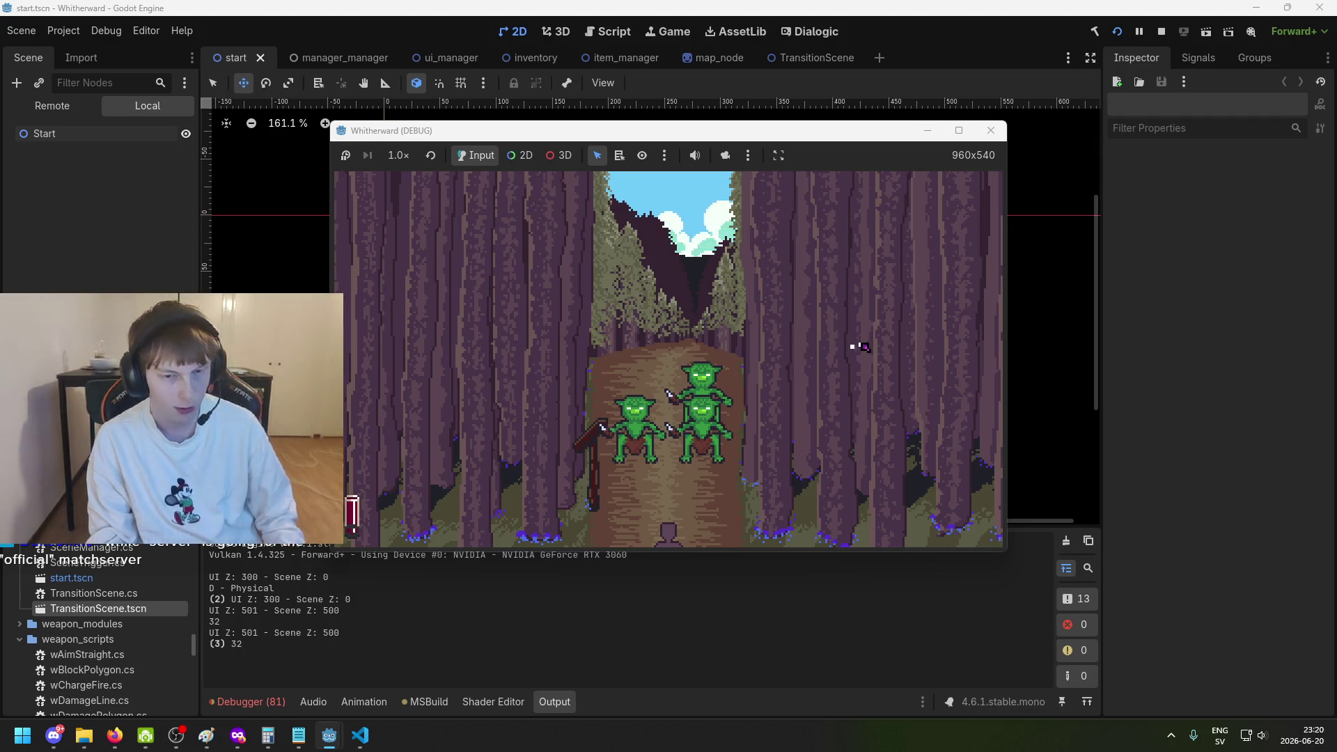
key(m)
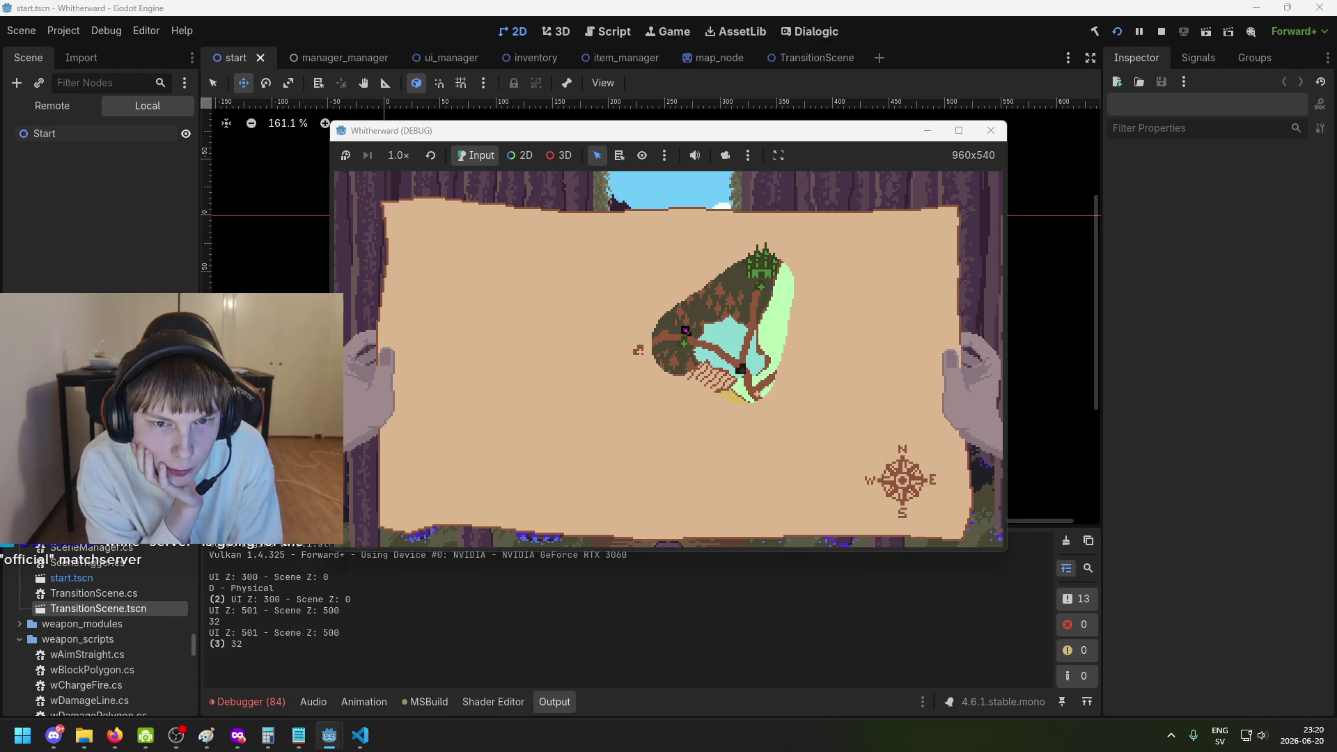
click(641, 357)
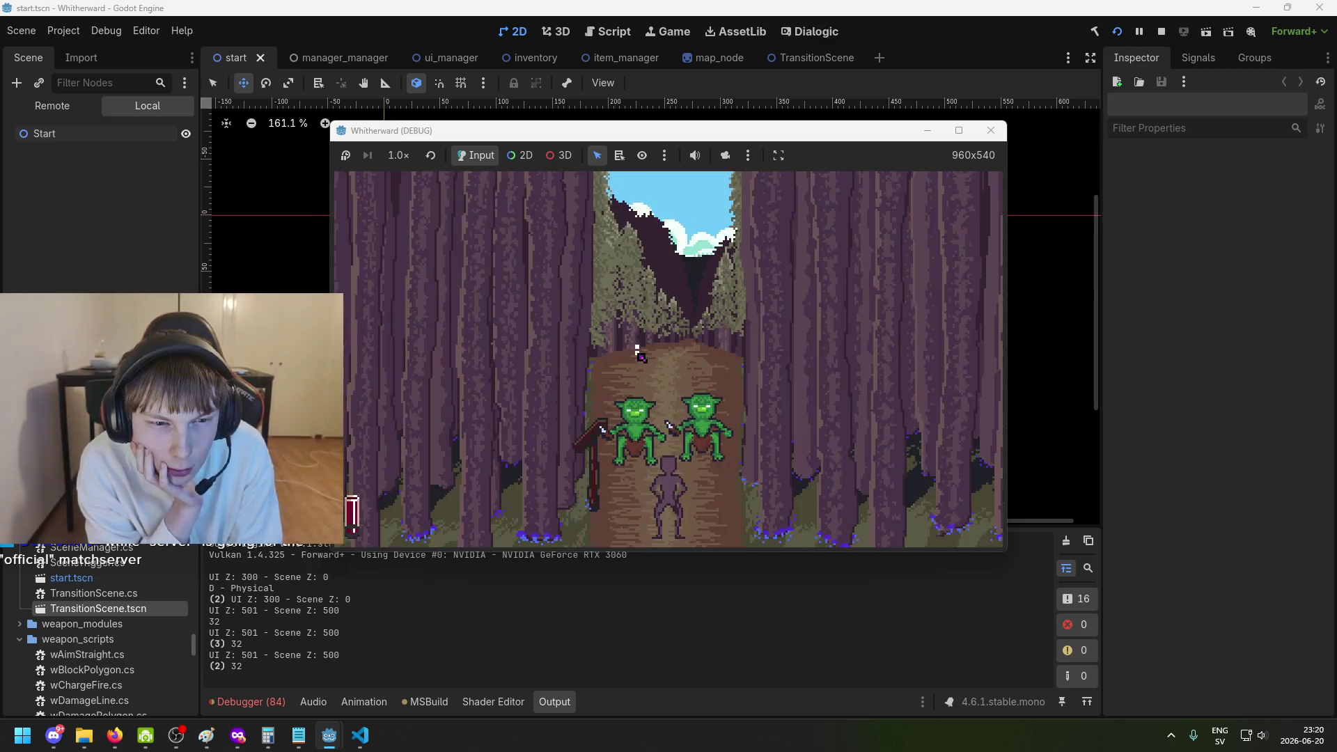
Walk down the forest path, shoot the two goblins, and stop the playtest.
key(s)
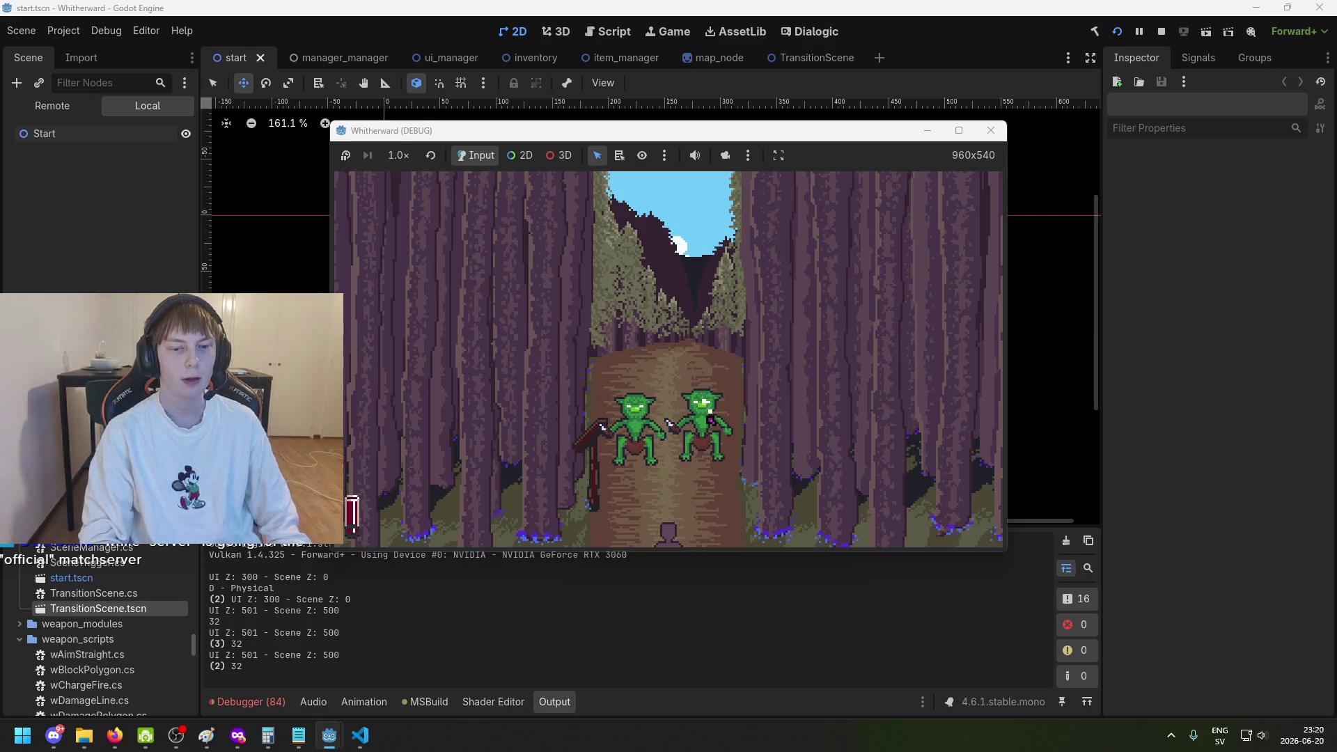
click(707, 415)
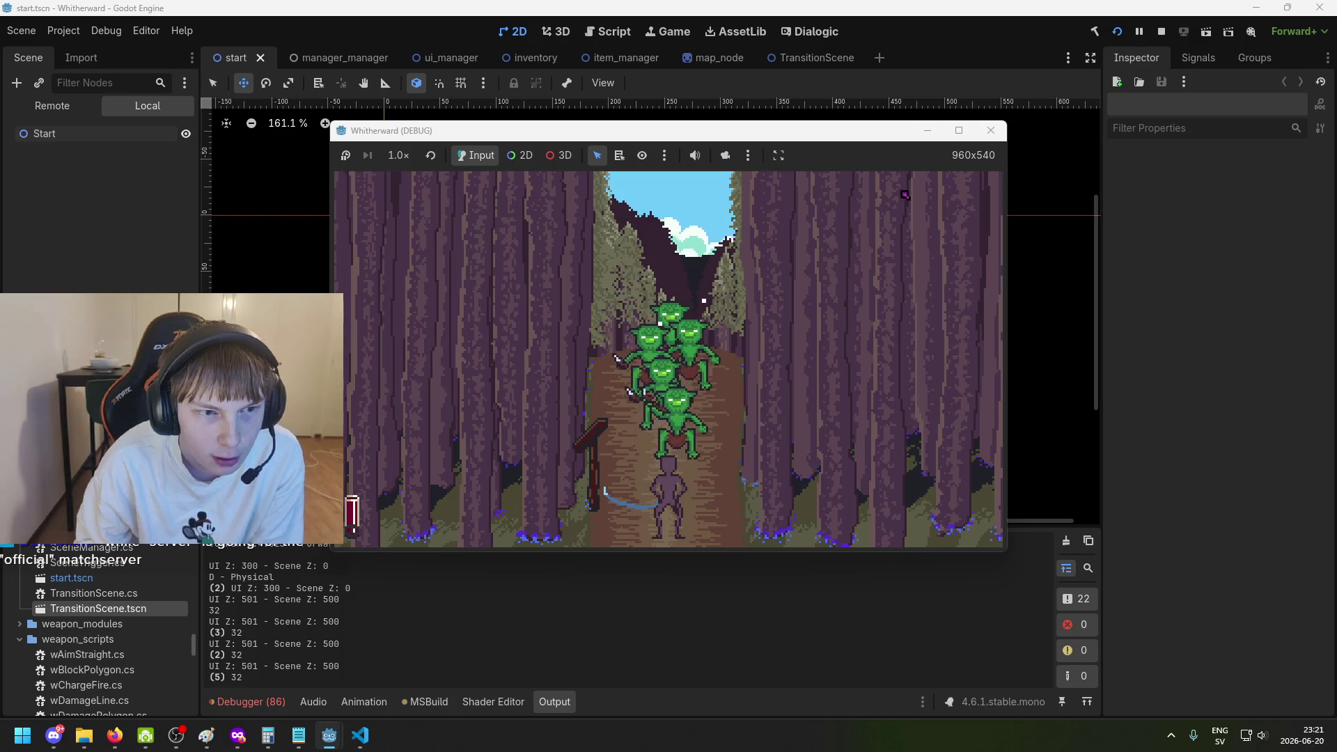
click(991, 130)
Open the TransitionScene scene and compare Z Index on PreviousFrame and the root node.
click(834, 66)
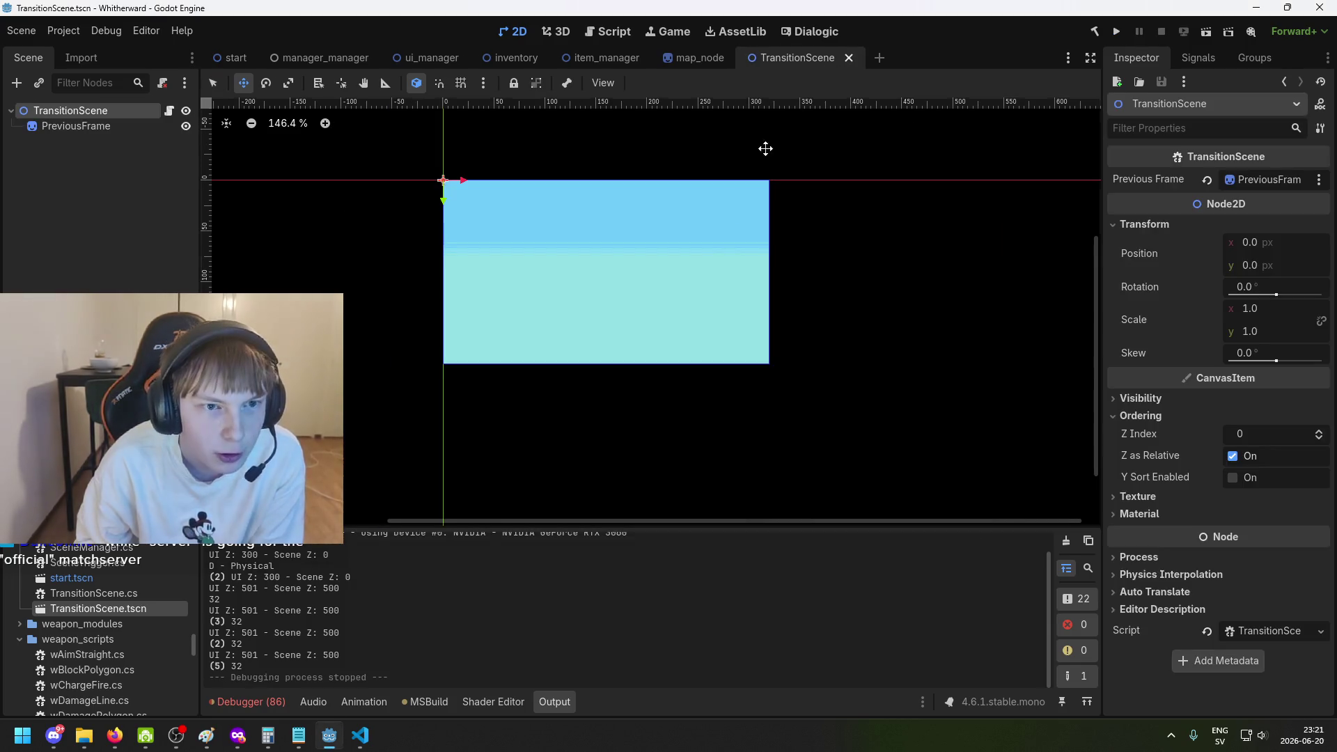
scroll(299, 230, up, 4)
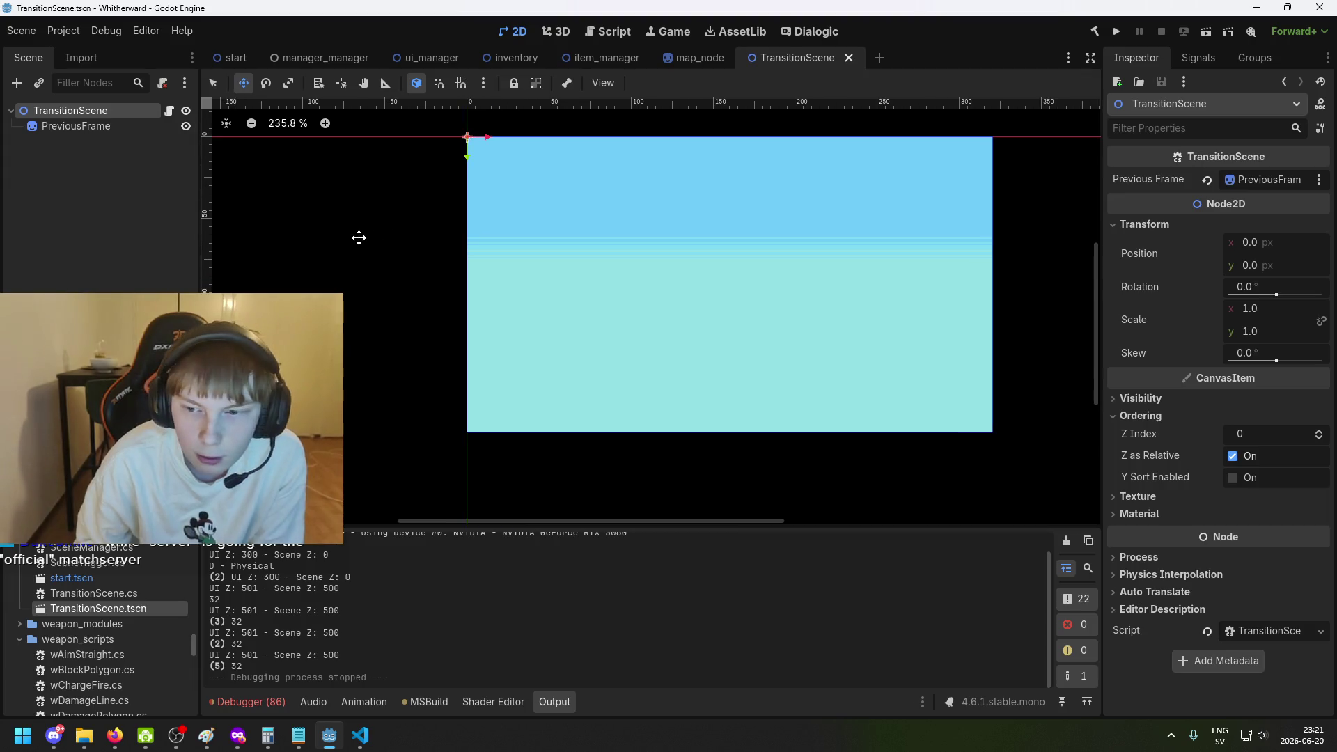
click(83, 126)
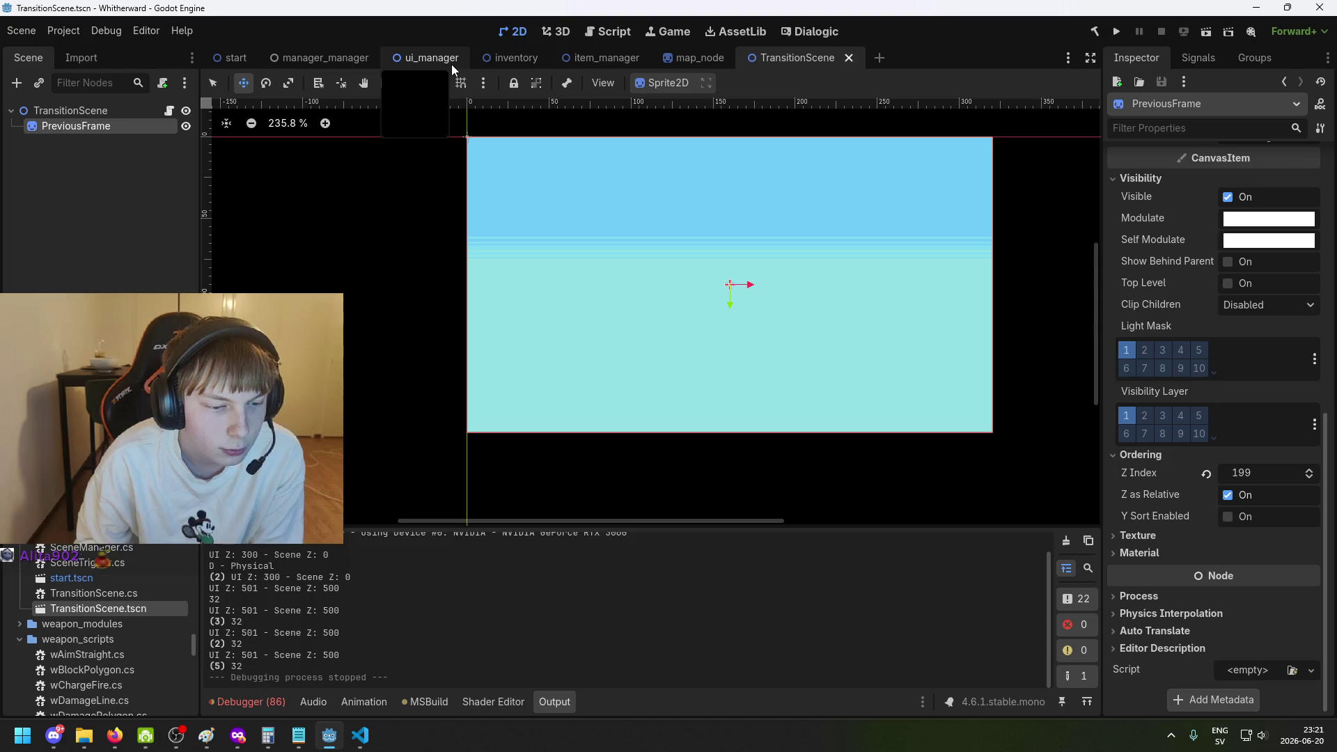
click(85, 110)
click(87, 122)
click(85, 108)
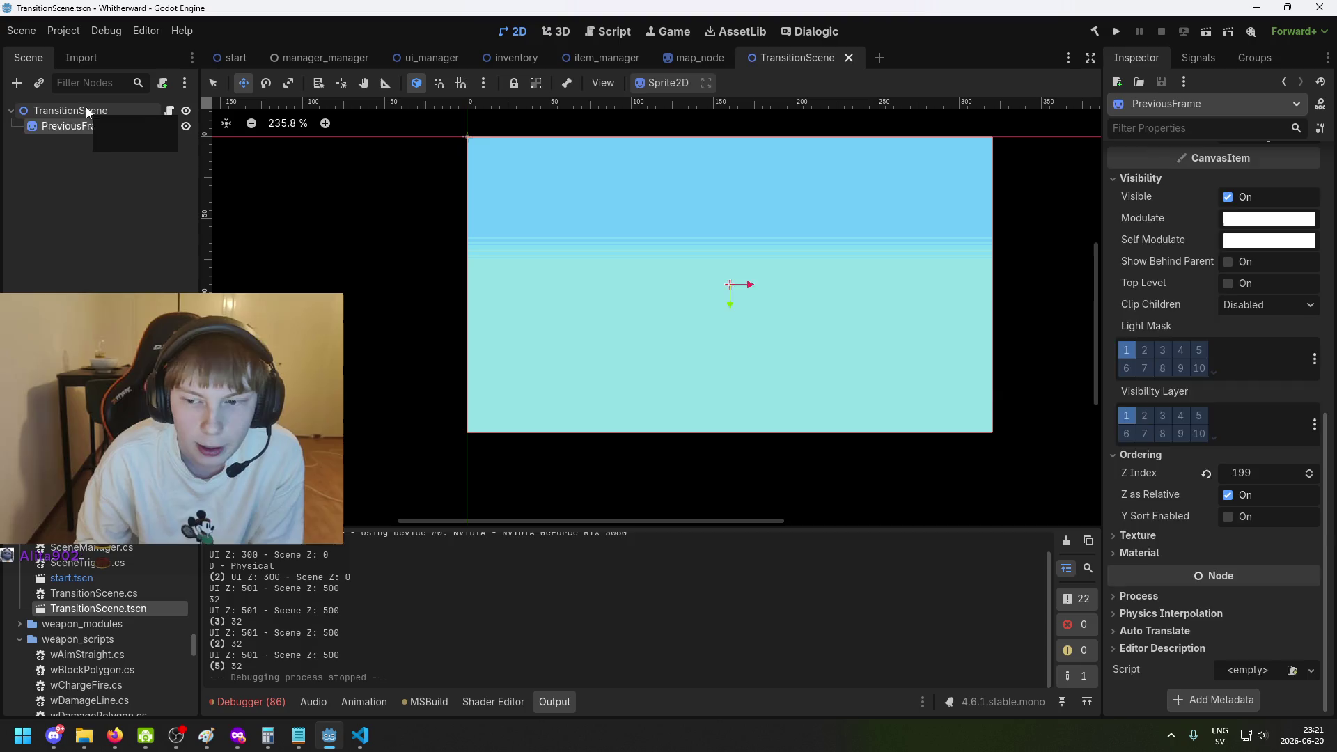
Open TransitionScene.cs in VS Code, then return to Godot.
click(359, 735)
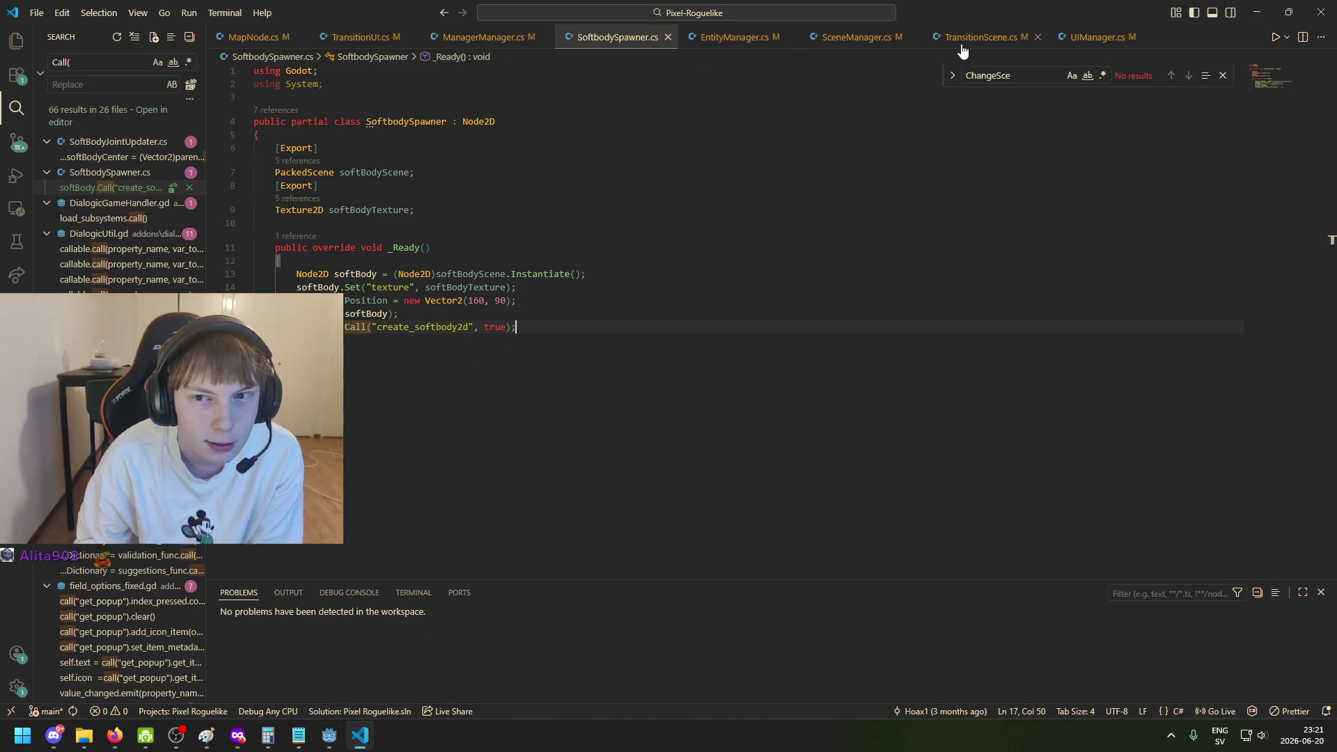
click(1092, 42)
click(981, 37)
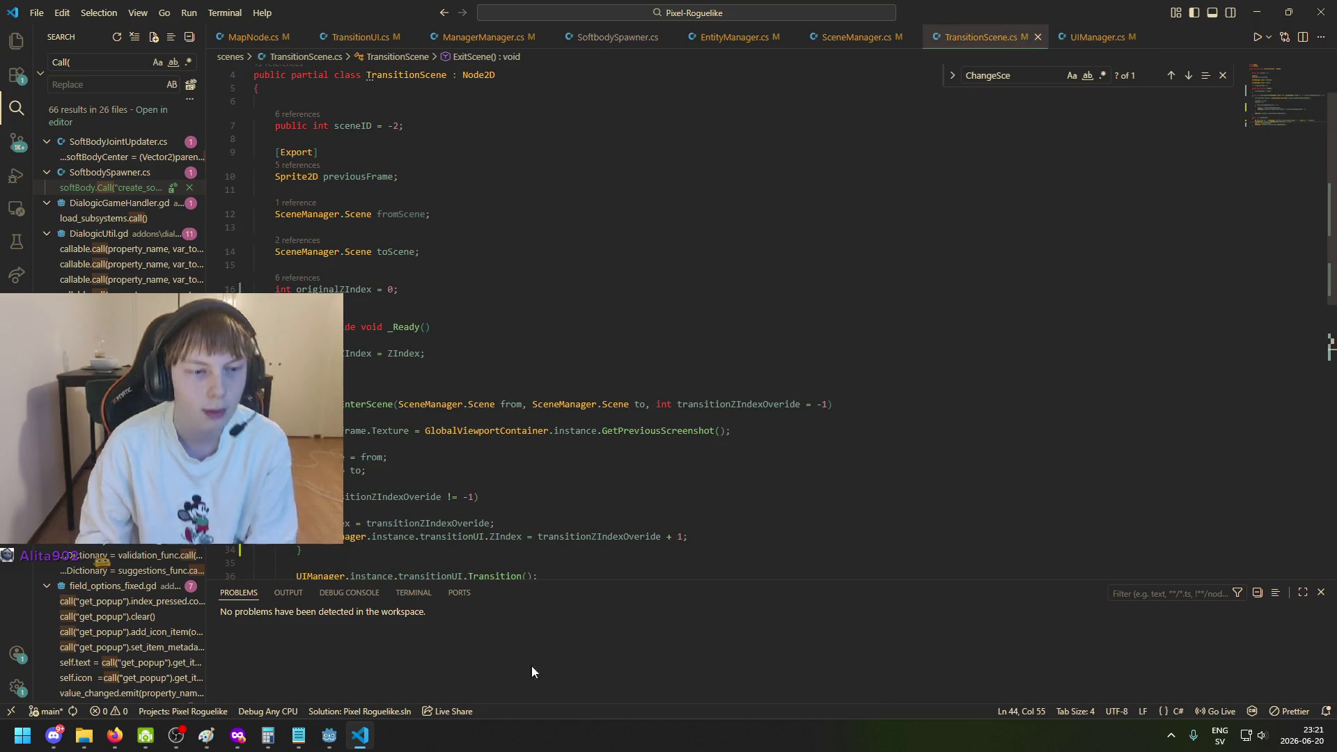
click(338, 741)
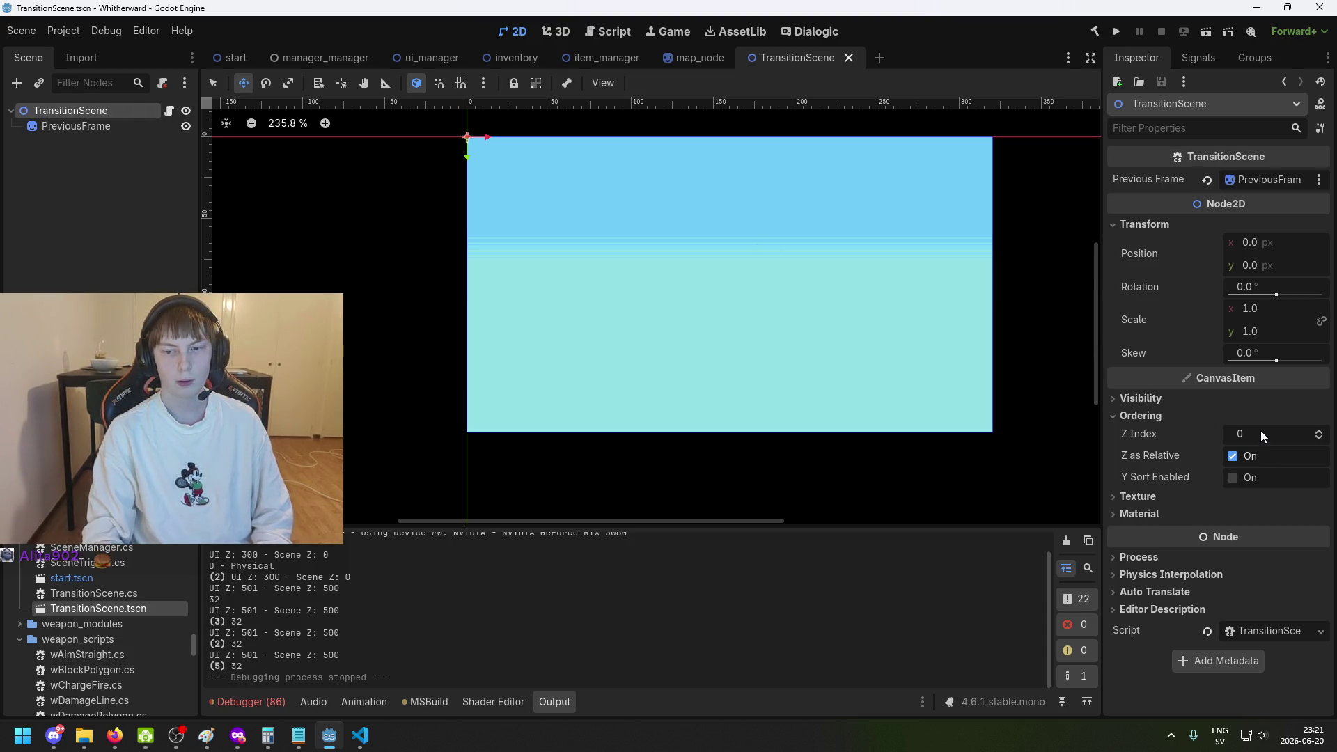
Check PreviousFrame's Z Index of 199, select the root, and focus TransitionScene.cs code.
click(88, 126)
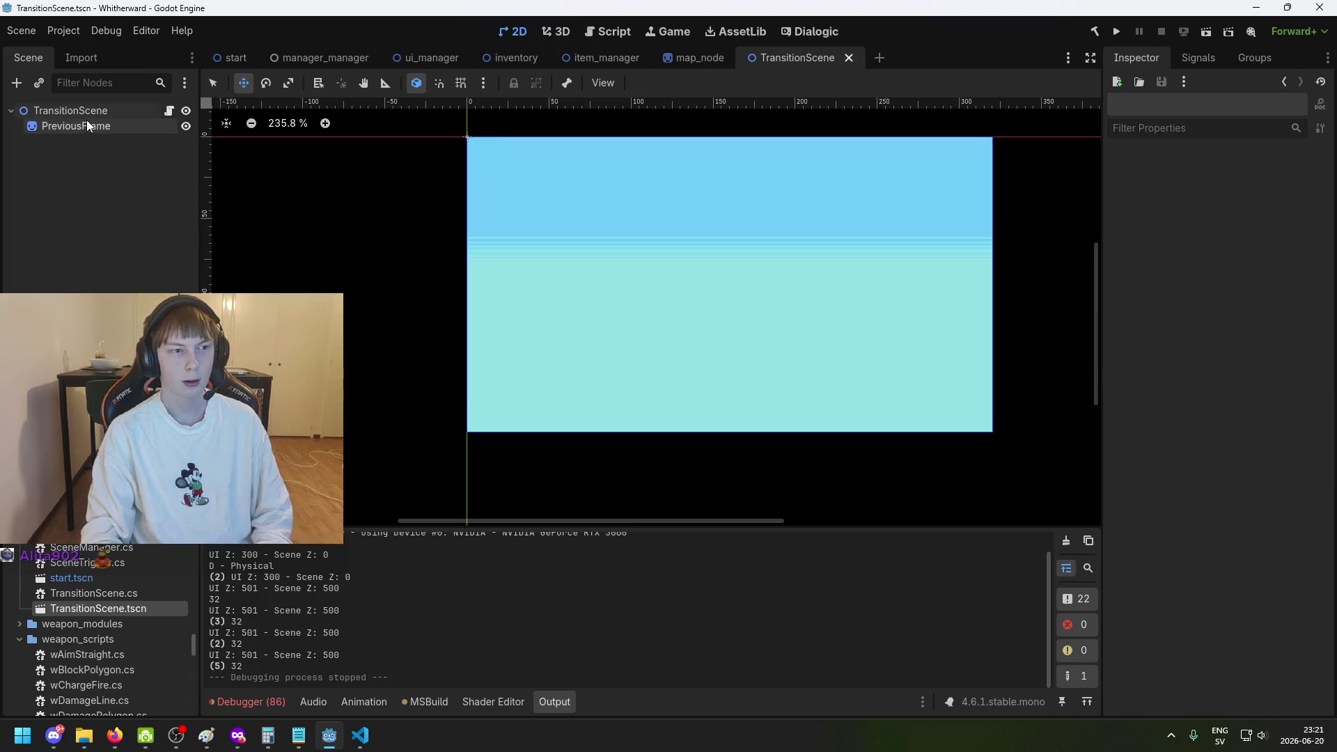
click(1246, 473)
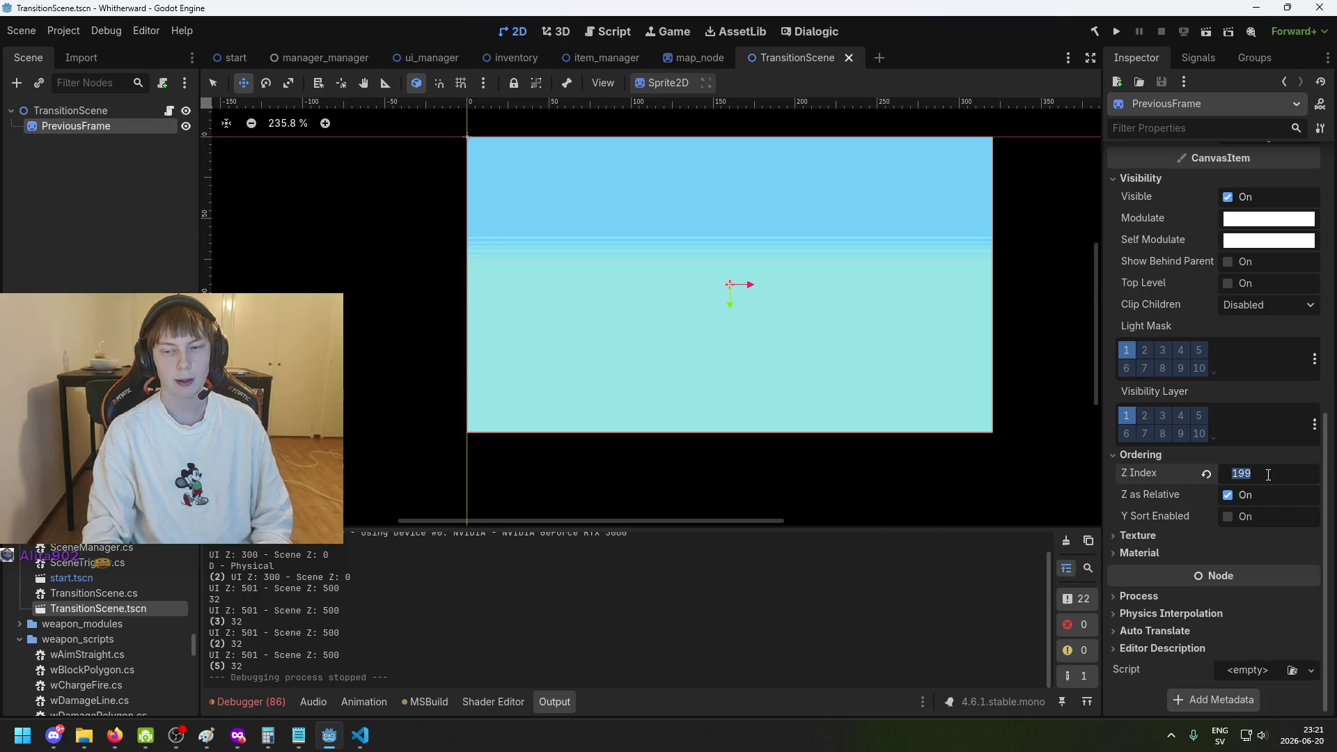
click(1245, 473)
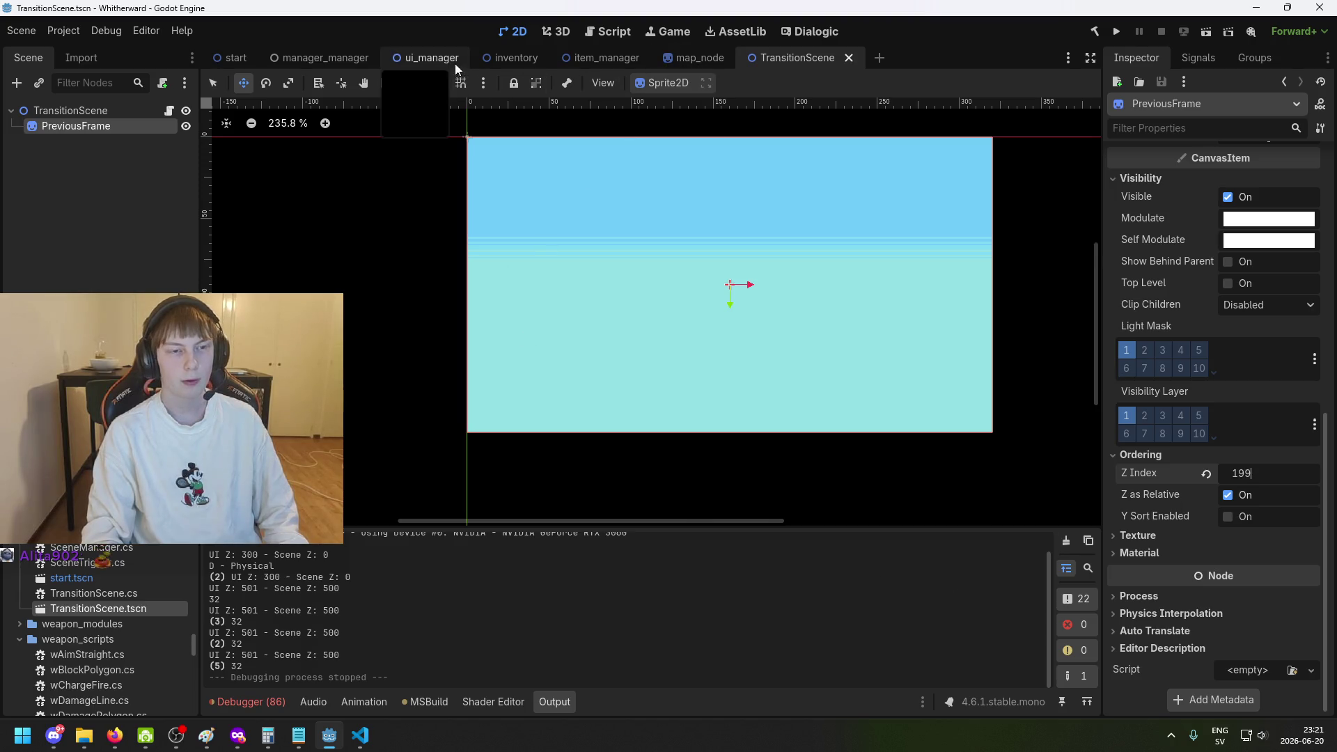
click(84, 109)
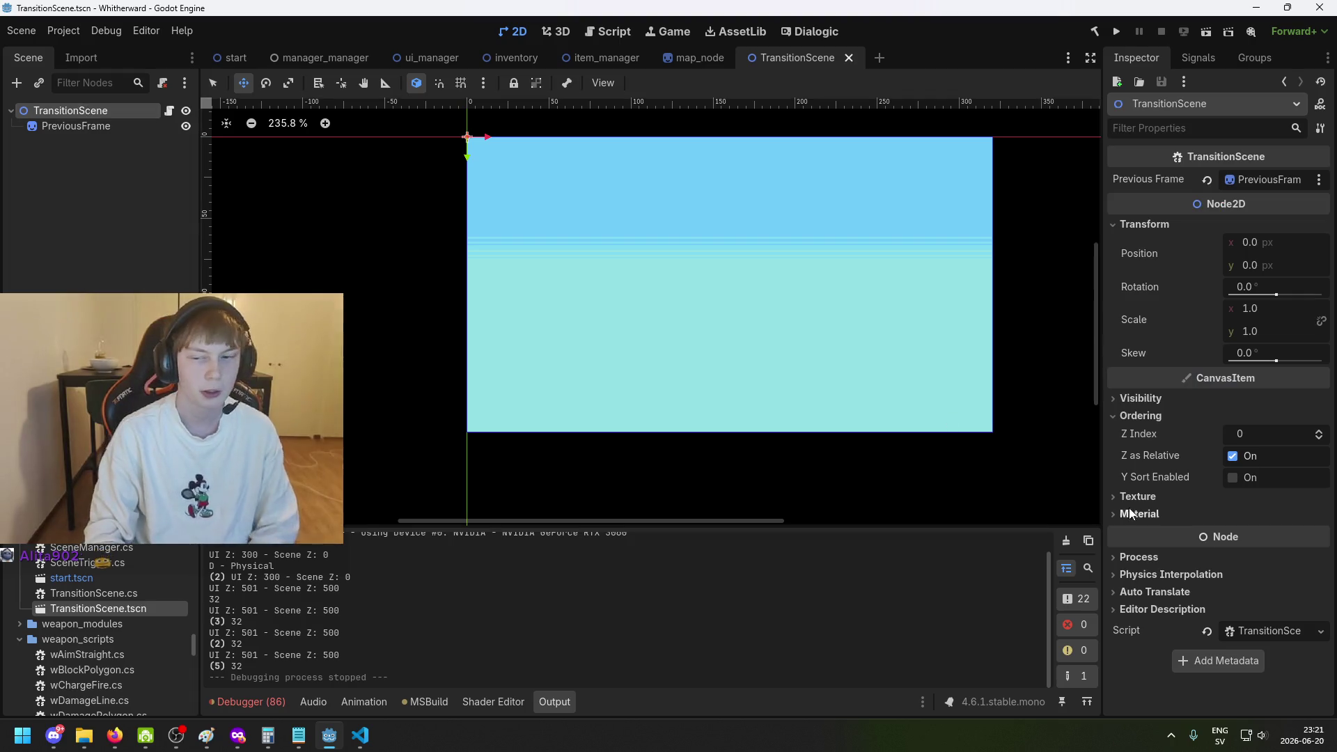
click(360, 742)
click(597, 482)
Delete the line in _Ready that sets the scene's own ZIndex.
click(480, 353)
scroll(462, 376, down, 5)
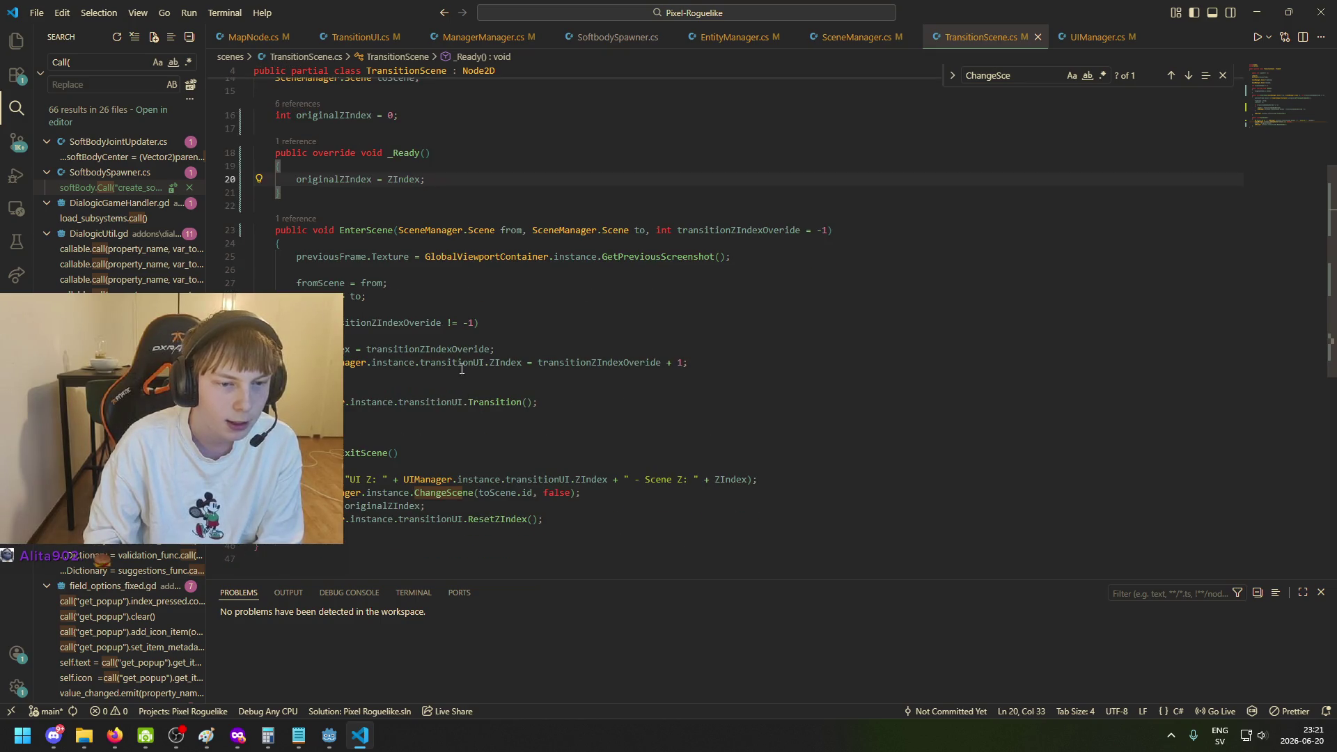
drag(495, 349, 254, 349)
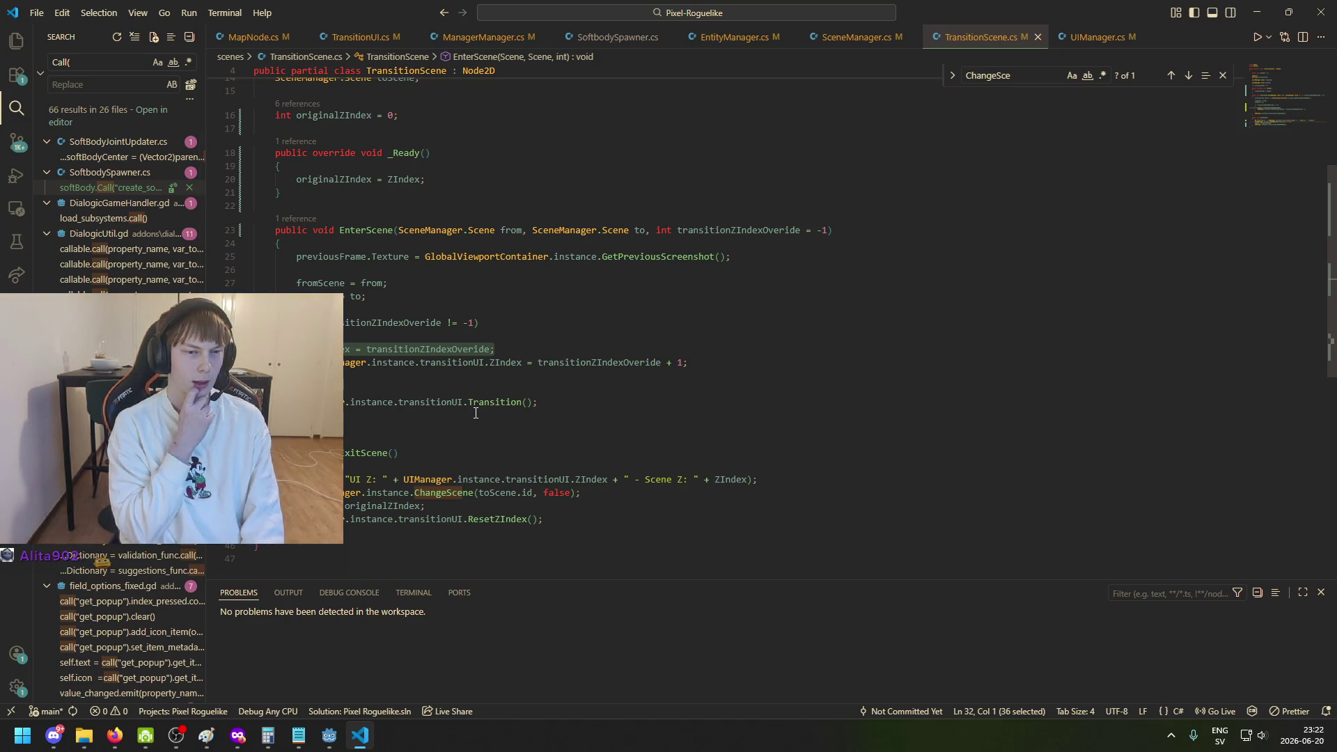
key(BackSpace)
key(BackSpace)
Remove the originalZIndex field, the _Ready method and the line restoring originalZIndex, then save.
scroll(459, 313, up, 3)
click(444, 212)
mouse_move(418, 218)
mouse_down()
mouse_move(222, 209)
mouse_move(426, 296)
mouse_up()
key(BackSpace)
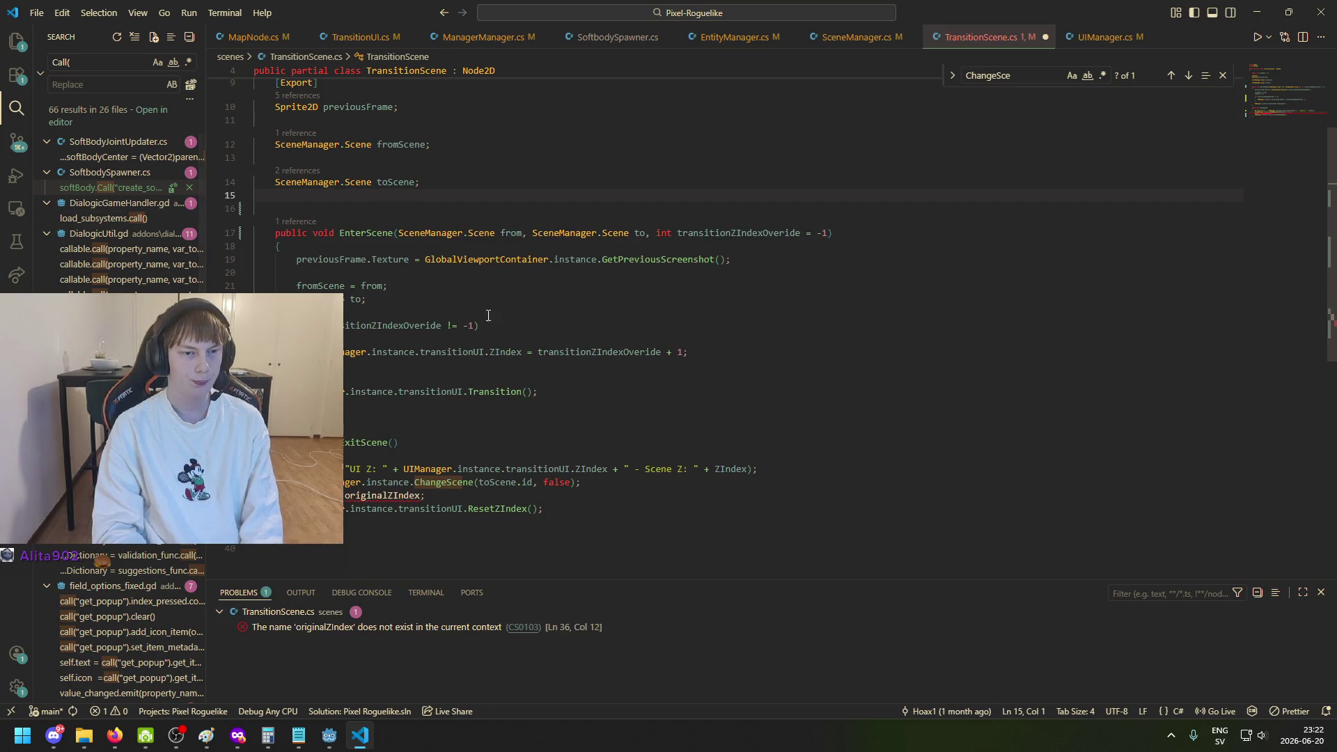
key(BackSpace)
drag(506, 481, 585, 469)
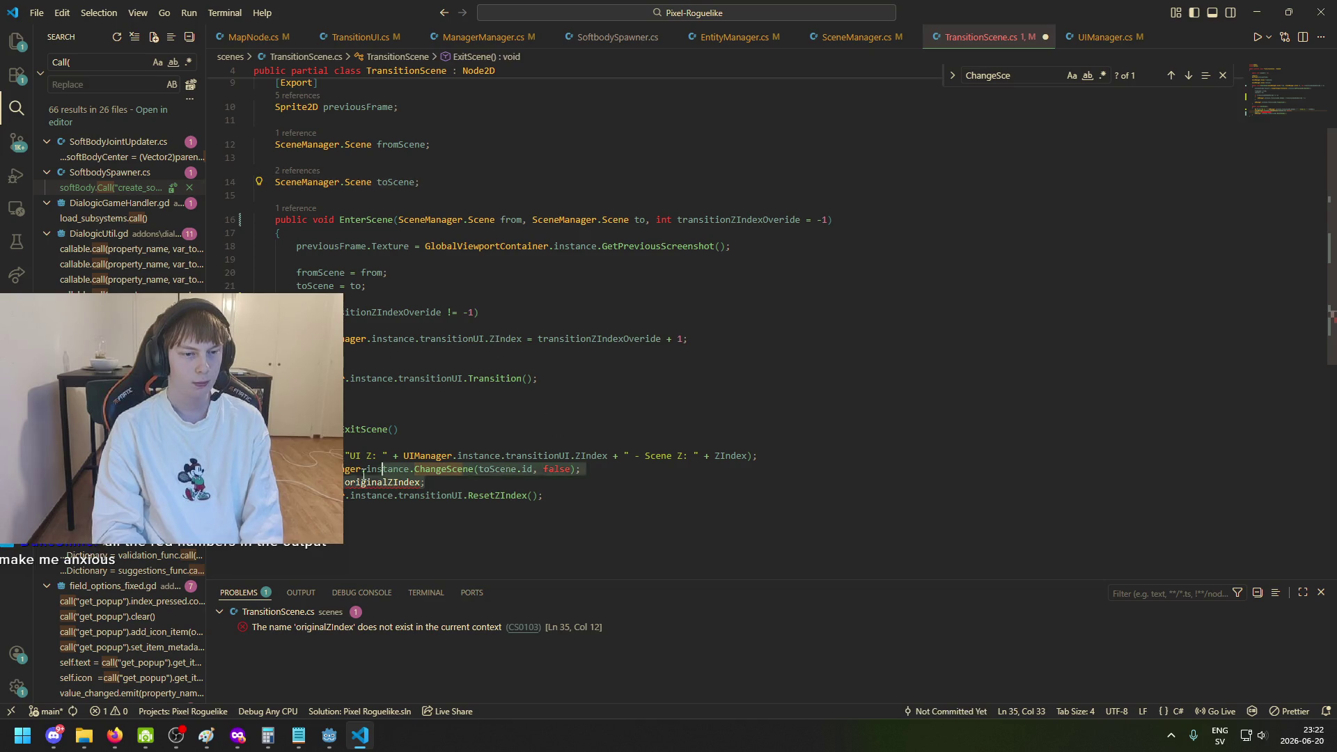
key(BackSpace)
click(503, 481)
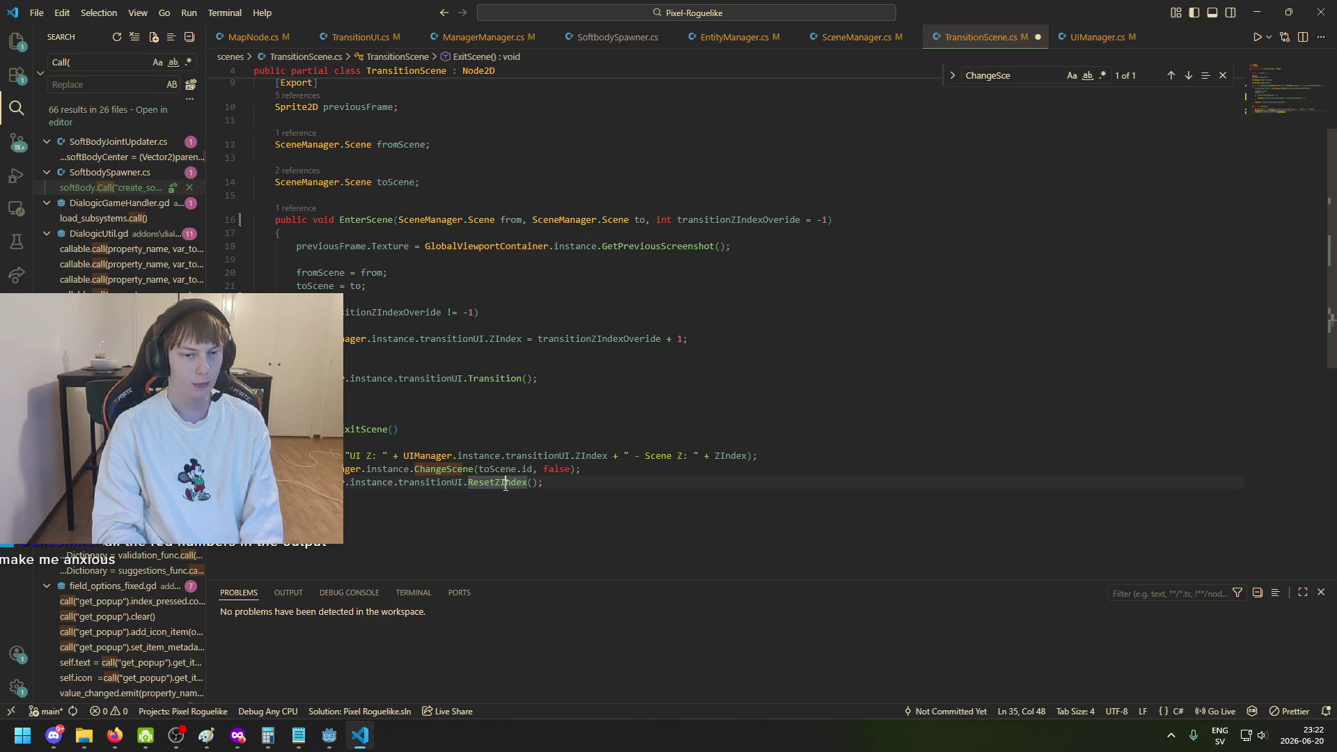
click(440, 482)
key(ctrl+s)
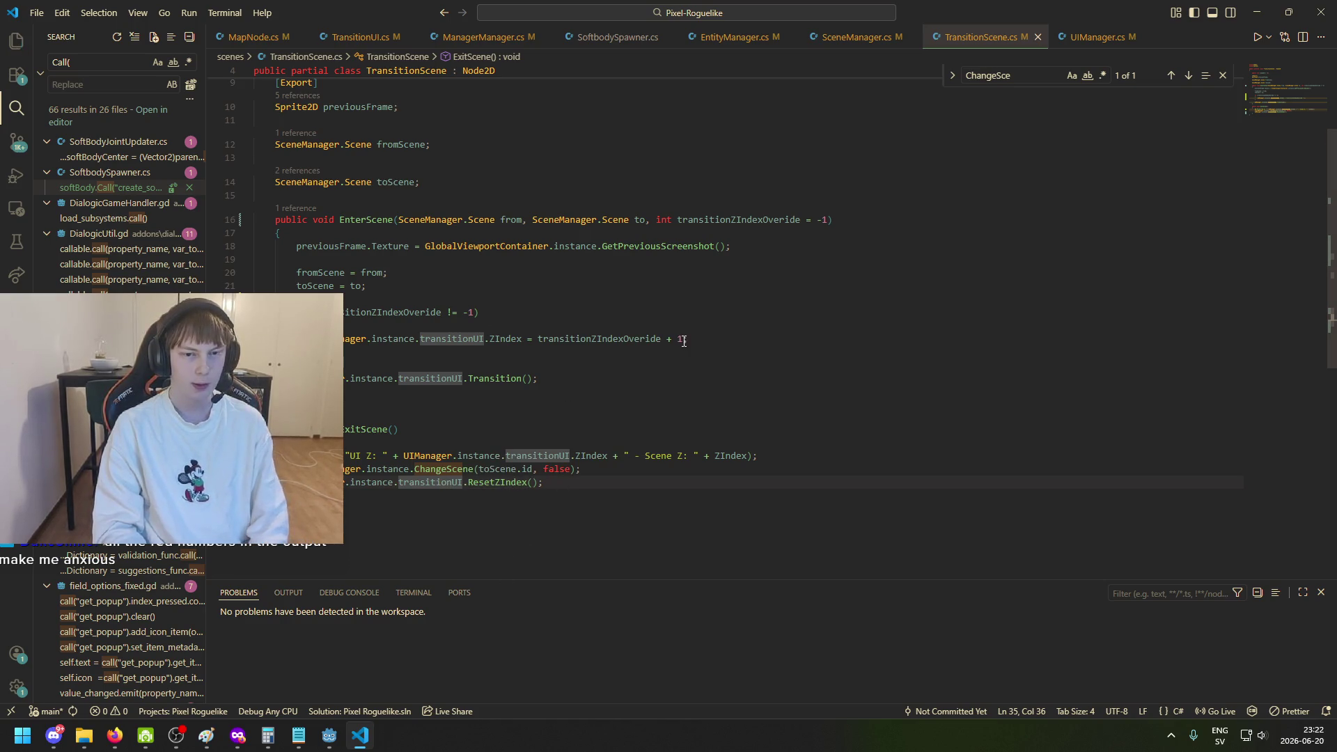
Drop the ' + 1' so transitionUI.ZIndex equals transitionZIndexOverride, and save TransitionScene.cs again.
drag(660, 339, 687, 338)
key(BackSpace)
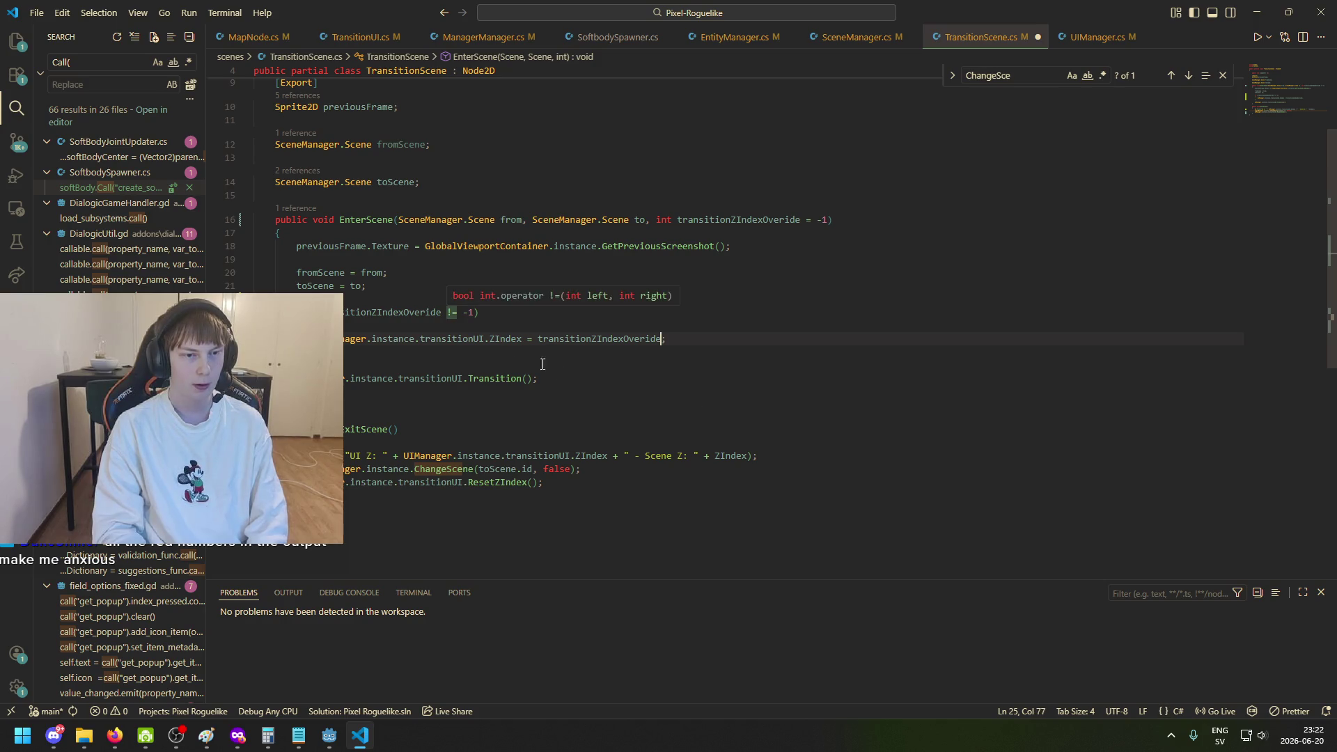
click(636, 341)
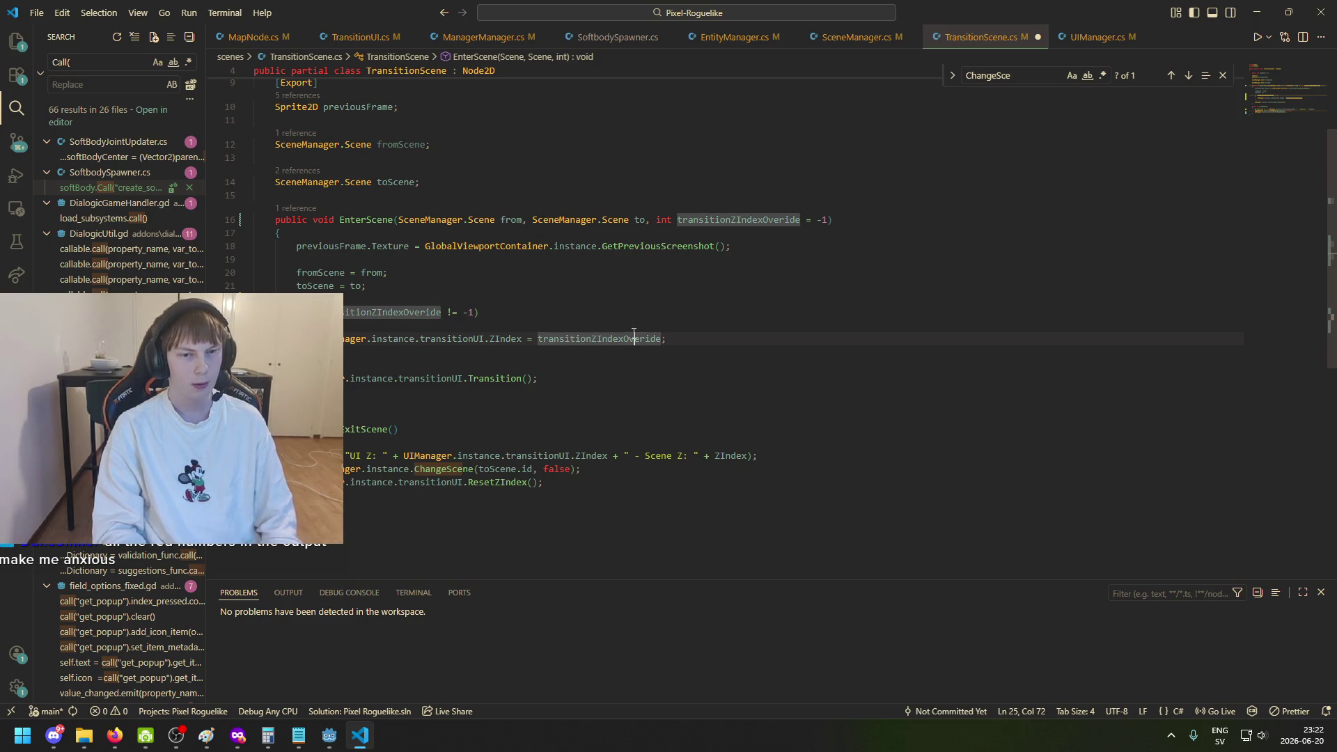
key(ctrl+s)
mouse_move(330, 738)
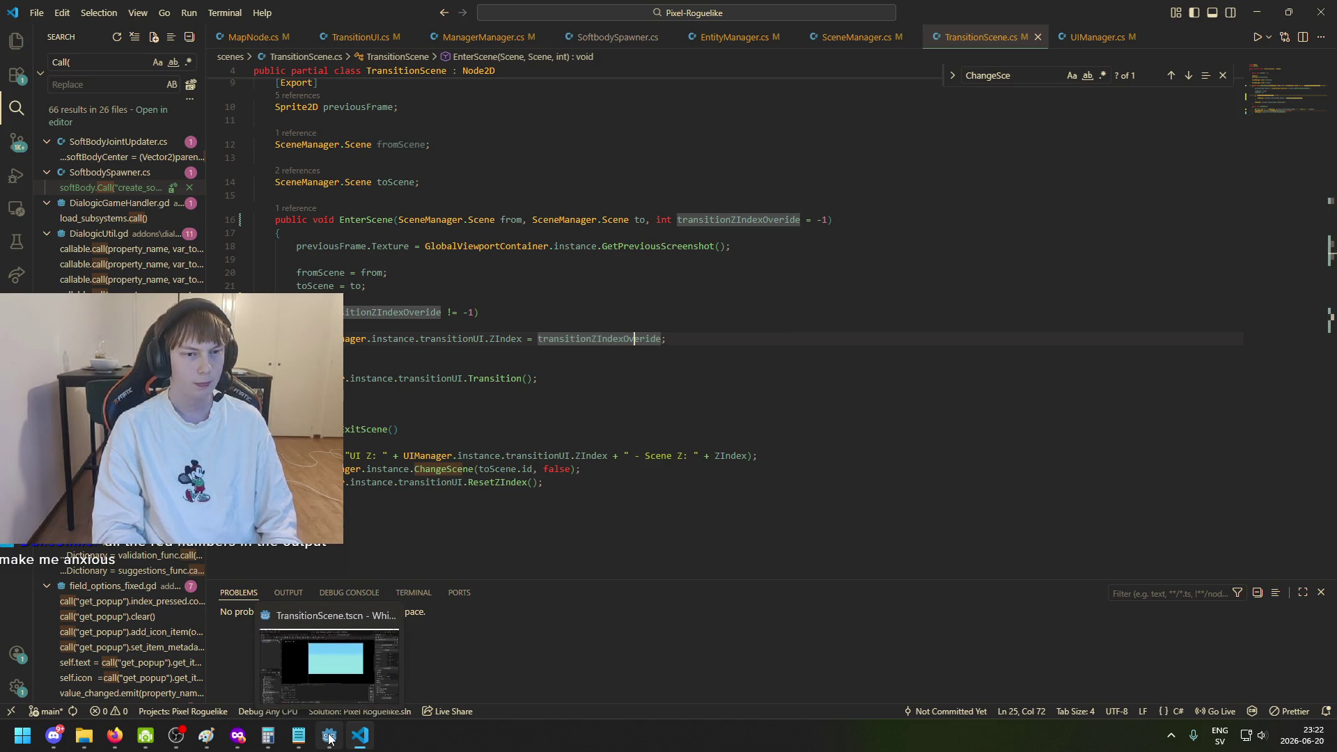
click(329, 735)
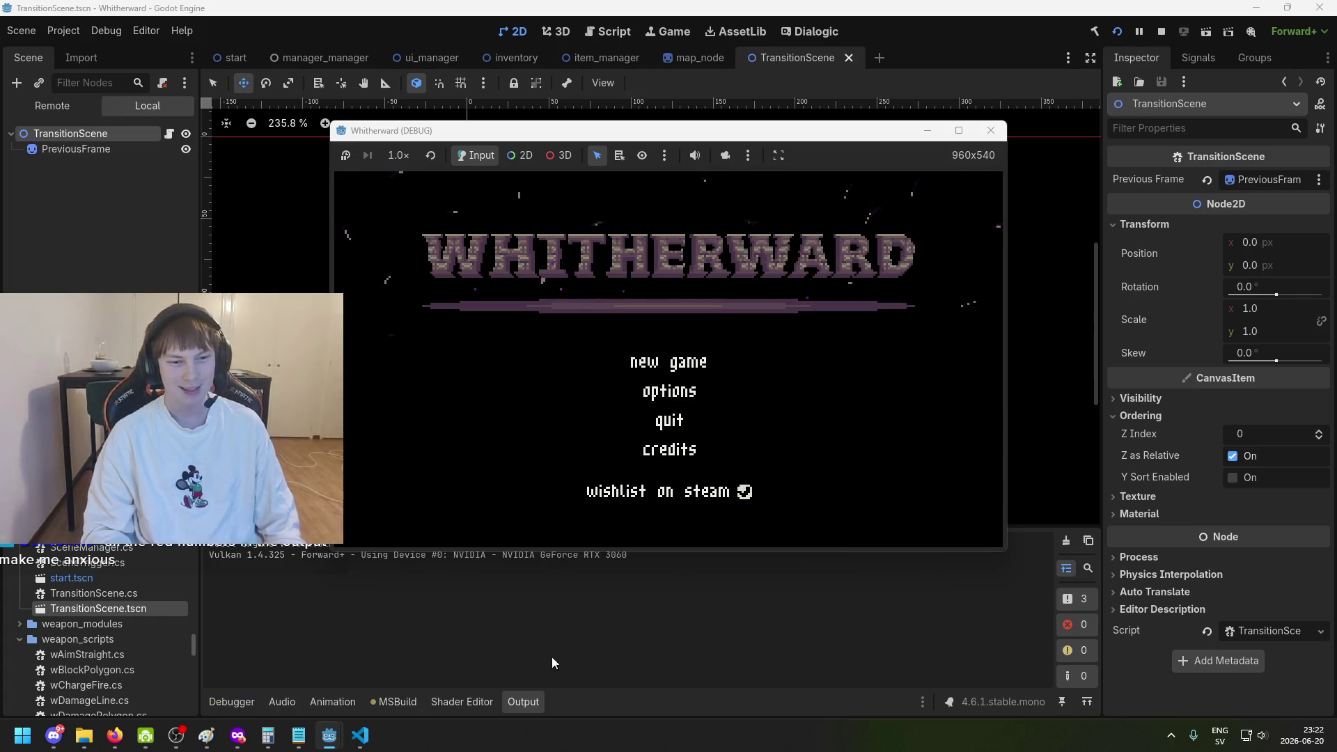
Start a new game from the title menu and toggle the character and inventory panel.
key(Up)
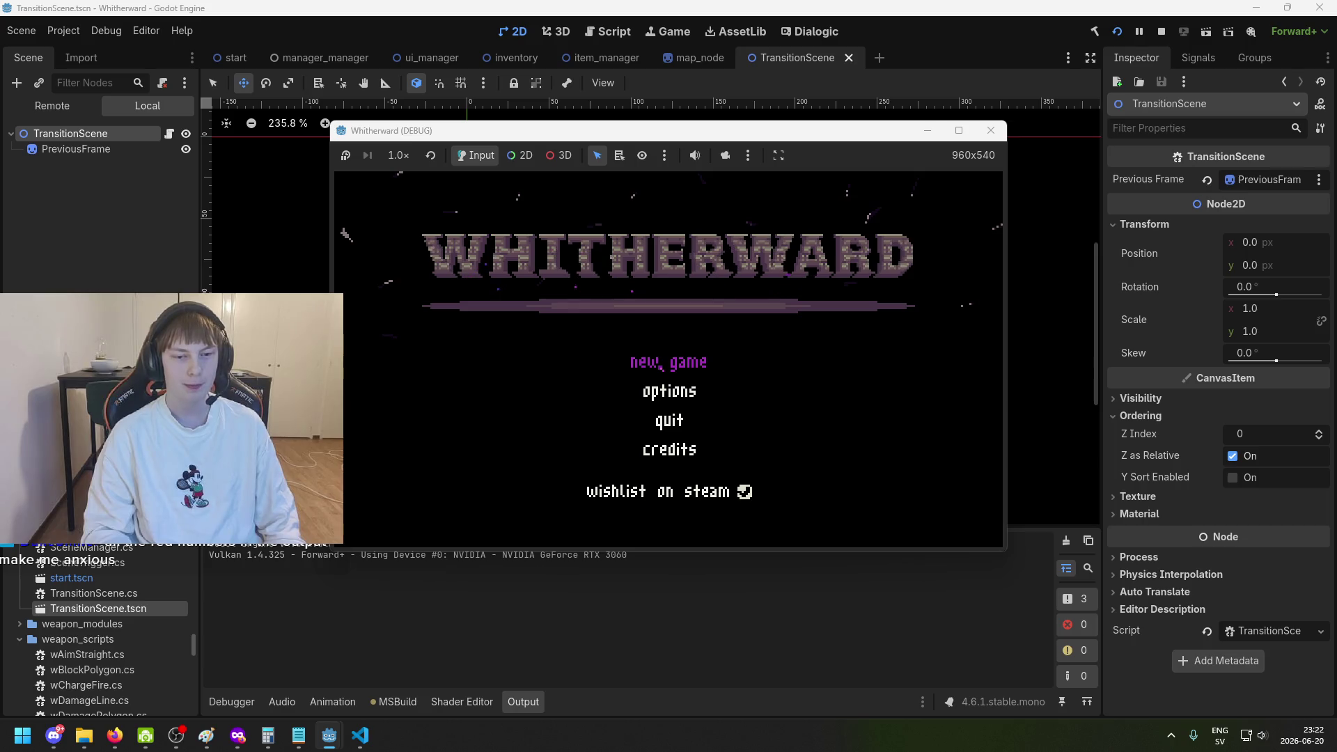
key(d)
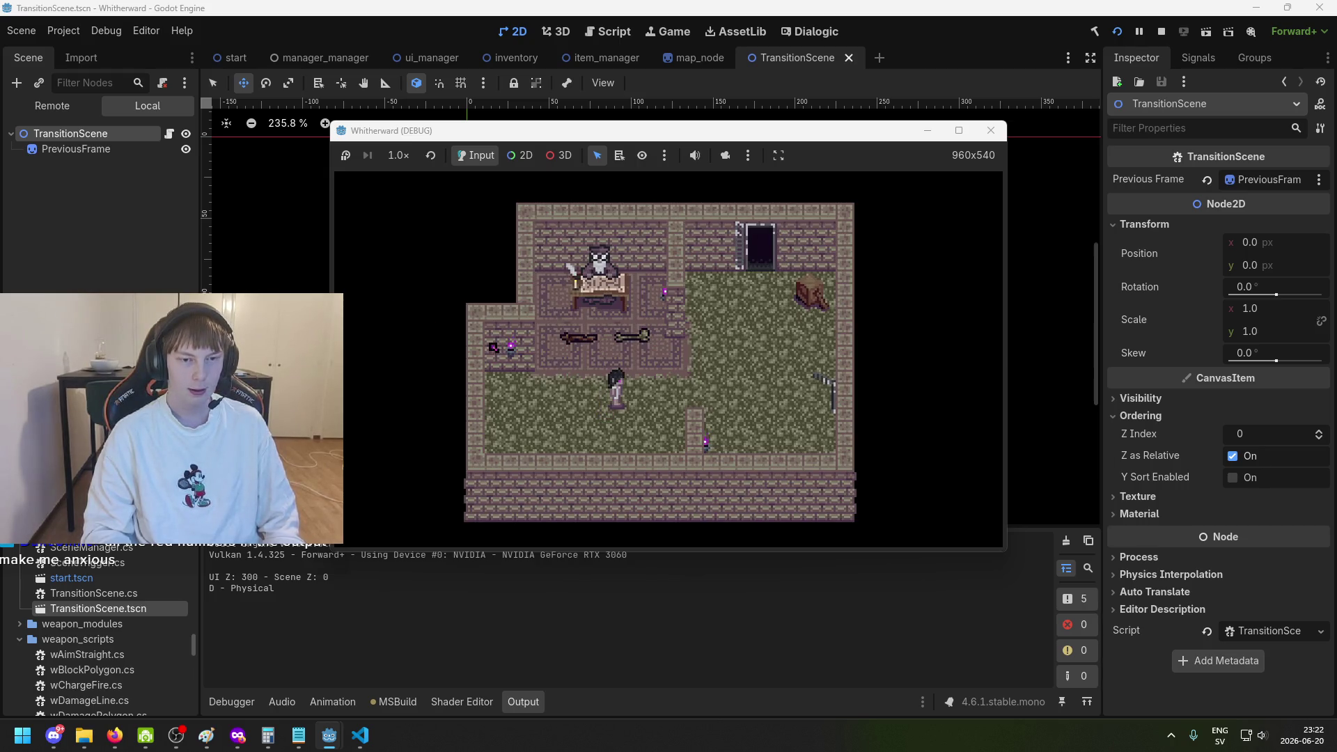
key(Tab)
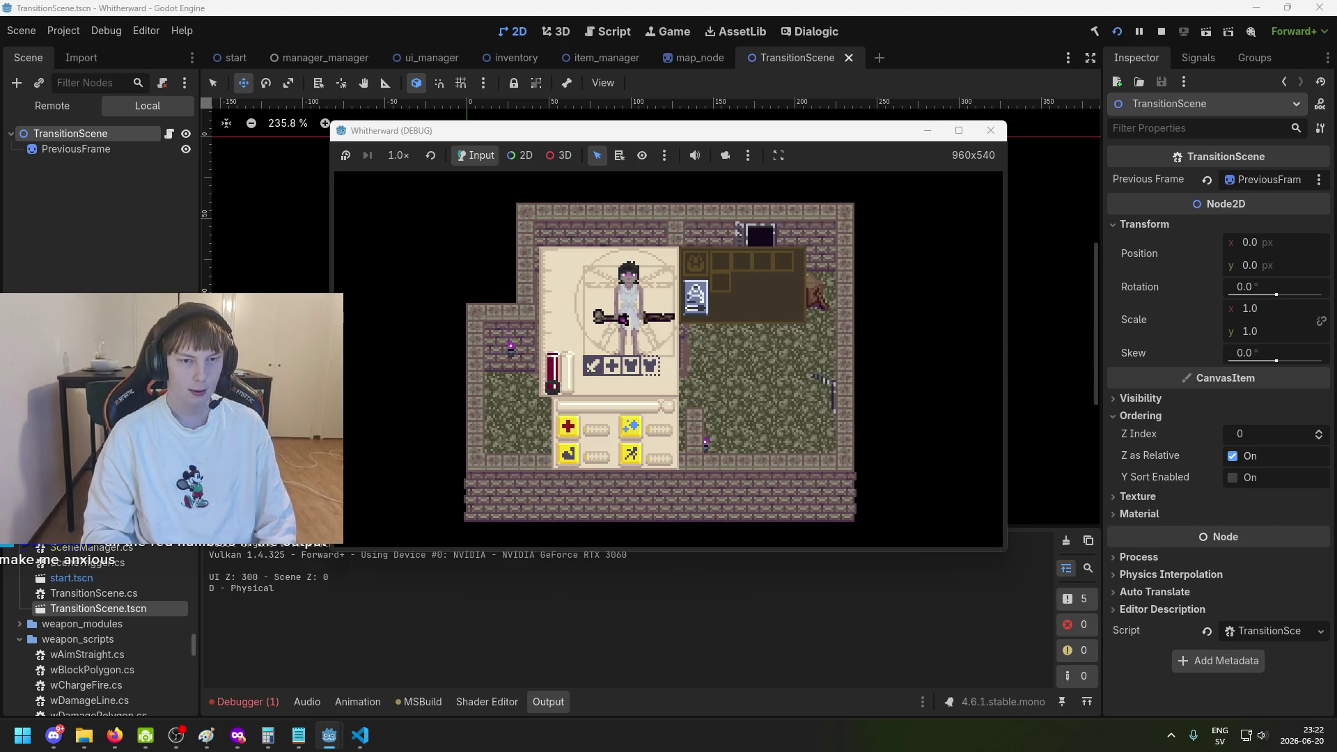
key(Tab)
Walk the player up and right across the grass, then stop the playtest.
key(w)
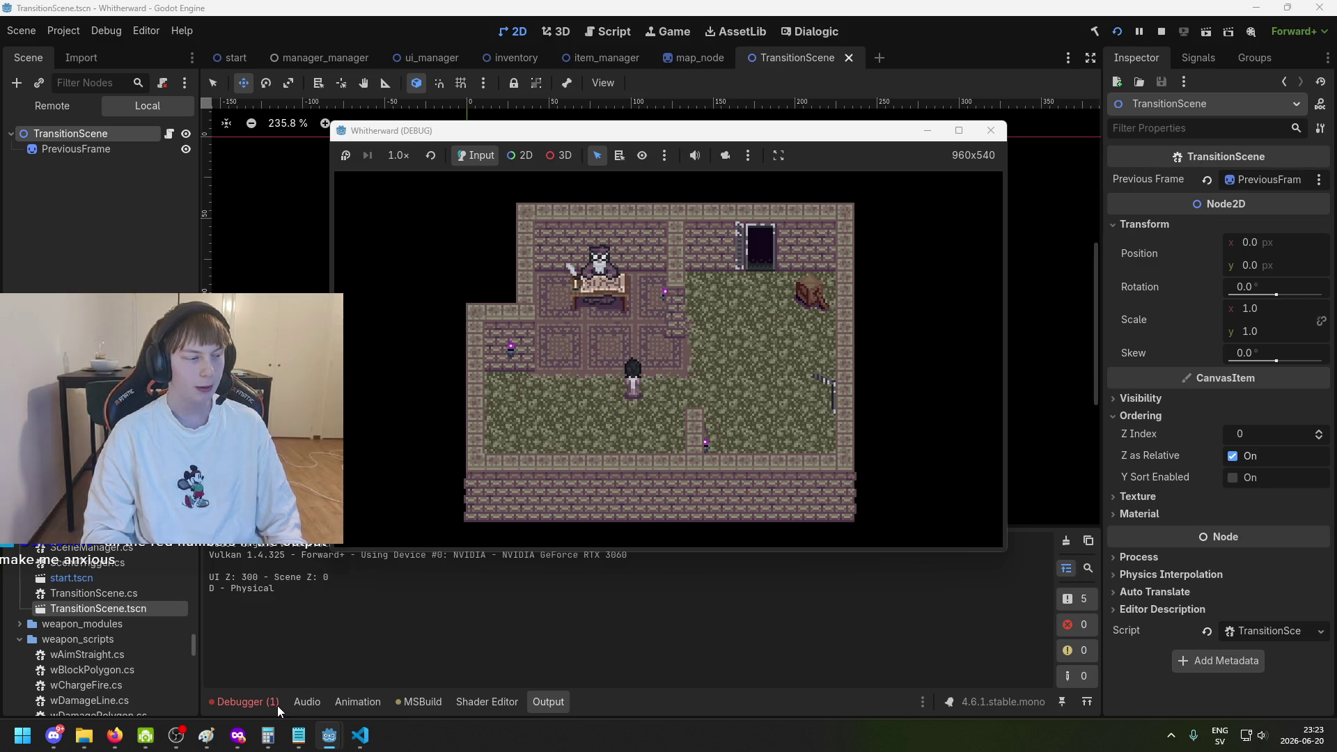
key(d)
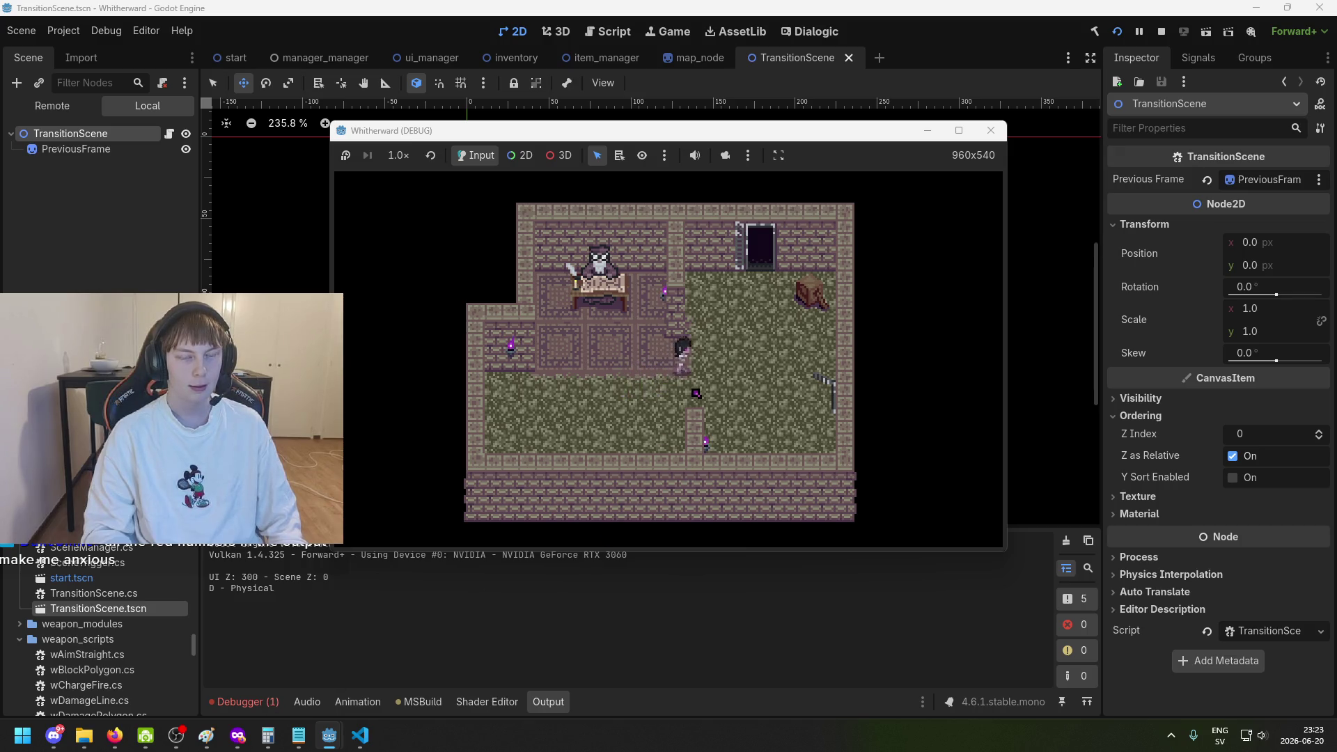
key(s)
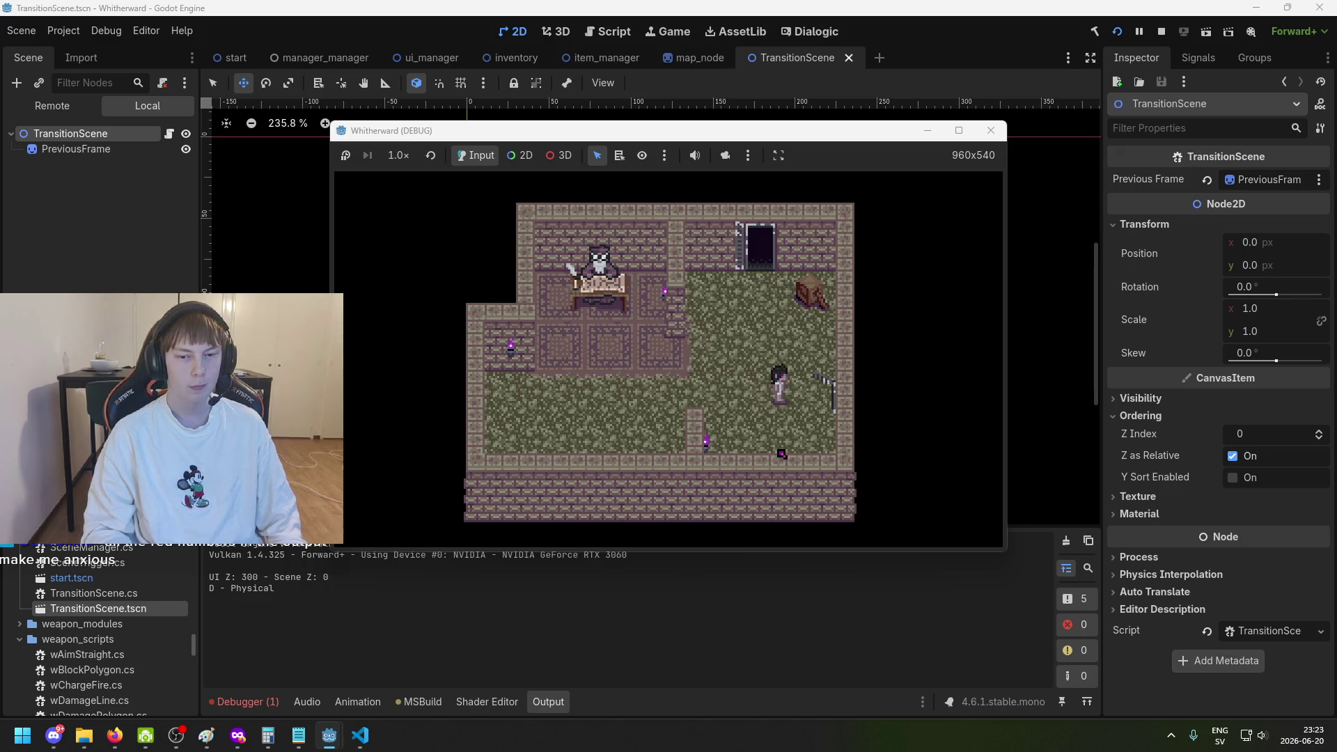
click(250, 702)
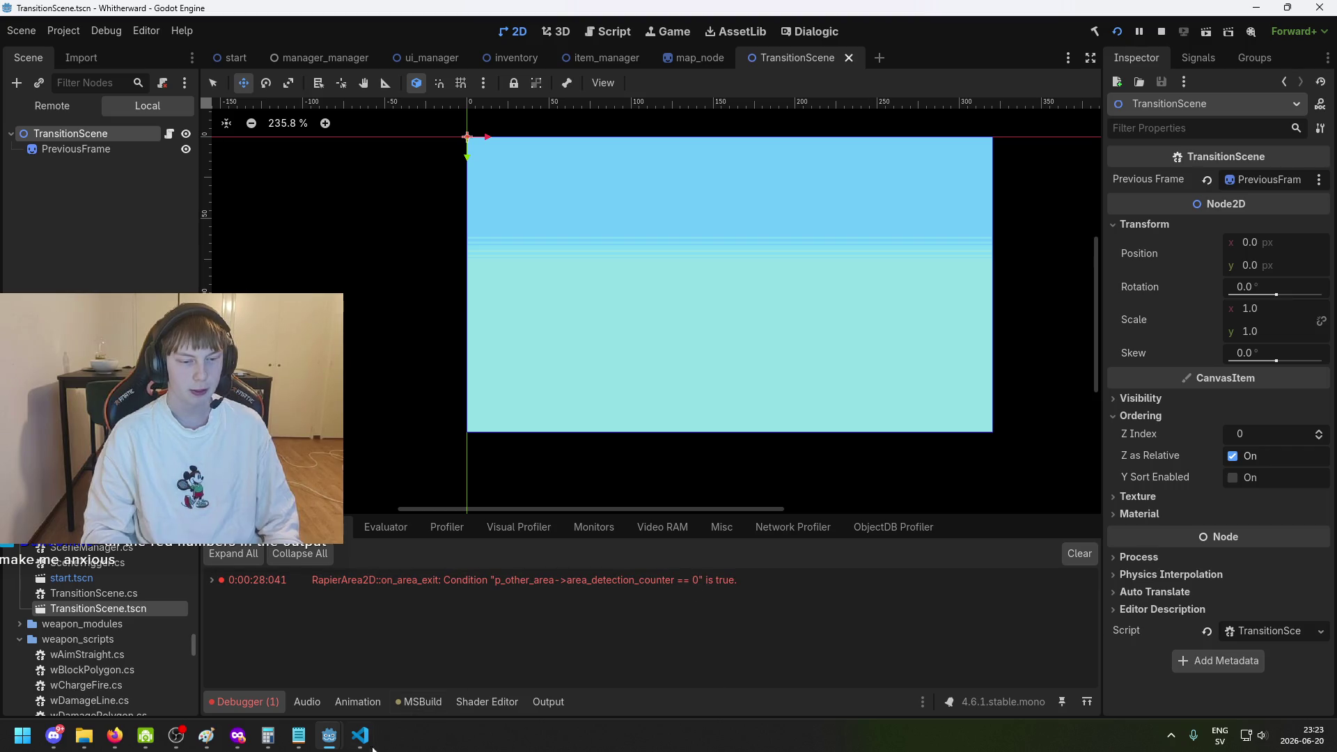
In the debug game, toggle the map with M, then quit the game with F8.
mouse_move(329, 735)
mouse_move(467, 684)
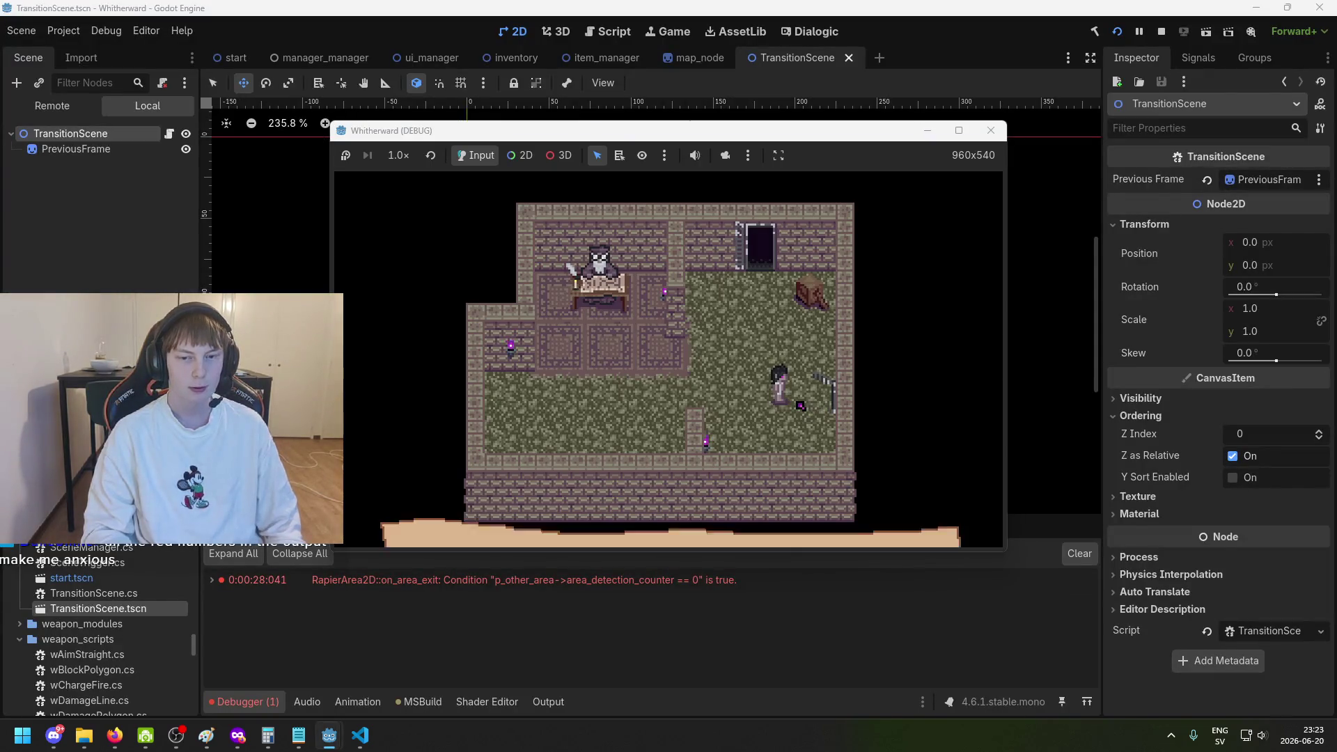
key(m)
key(m)
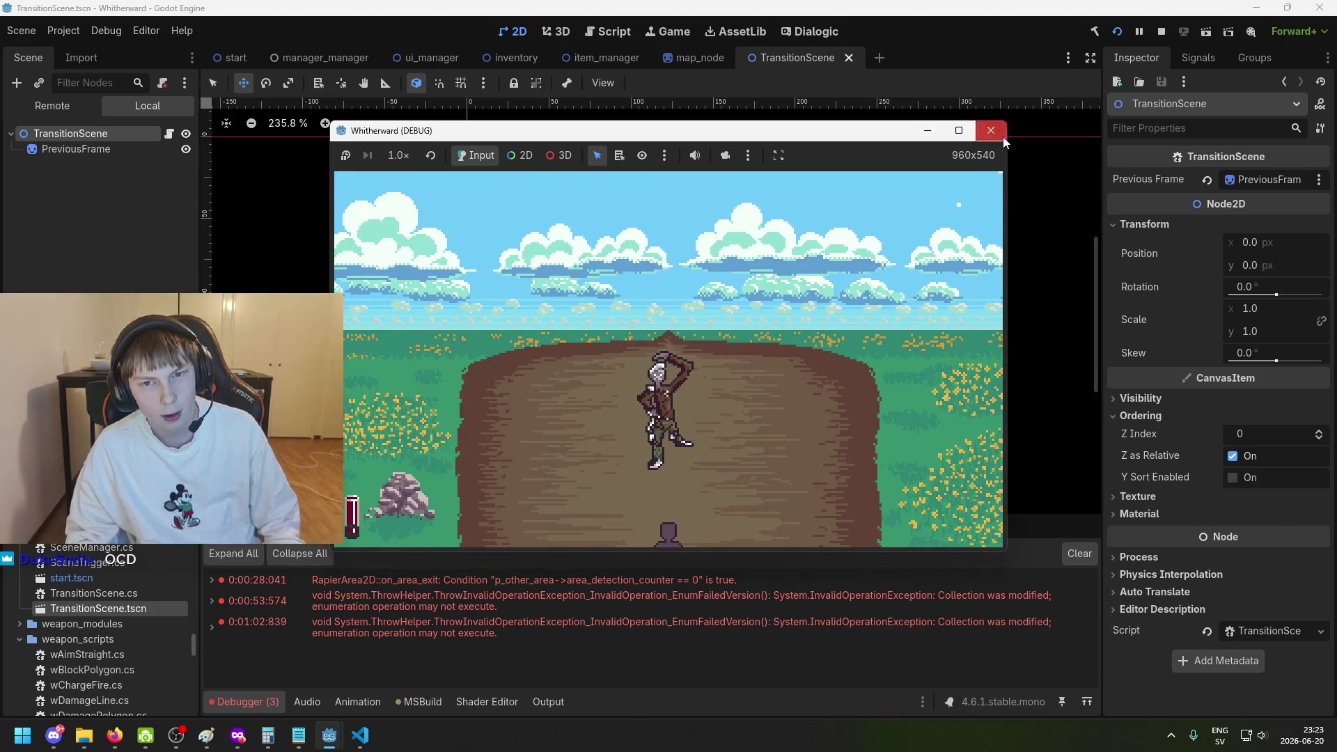
key(F8)
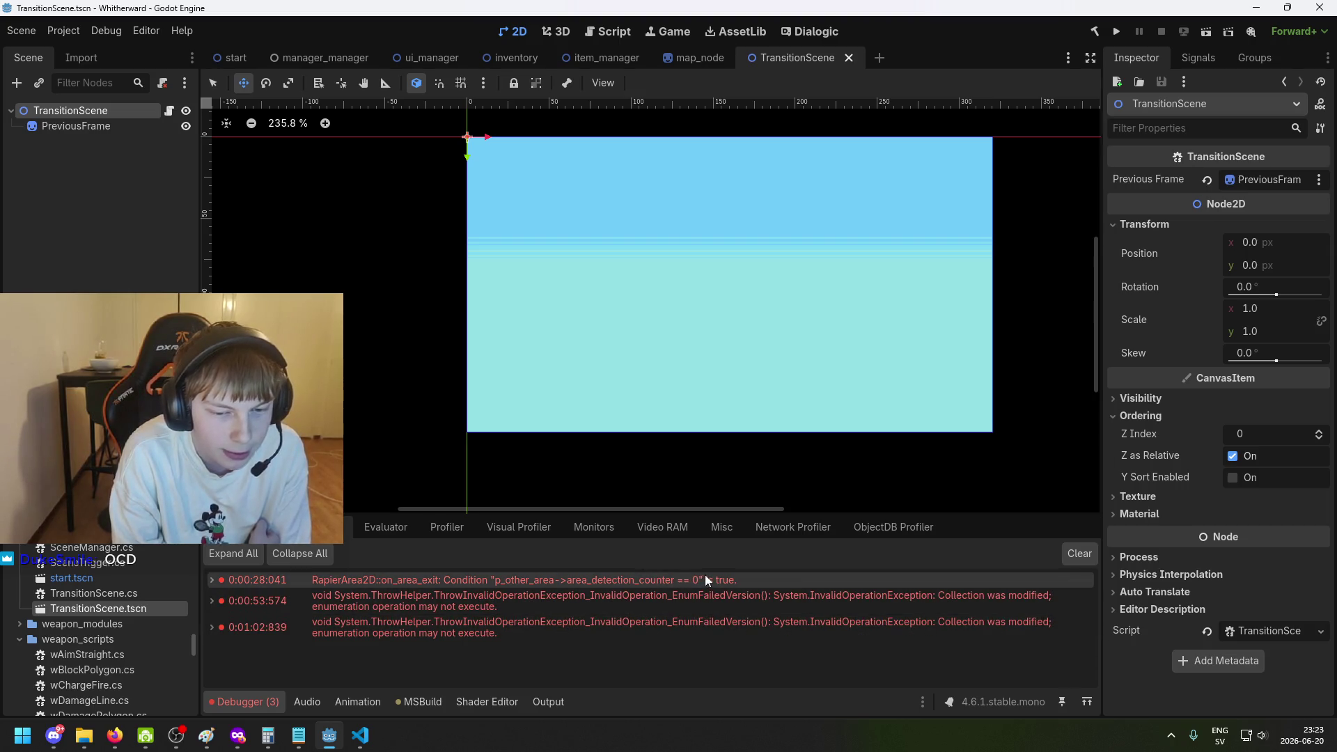
mouse_move(705, 575)
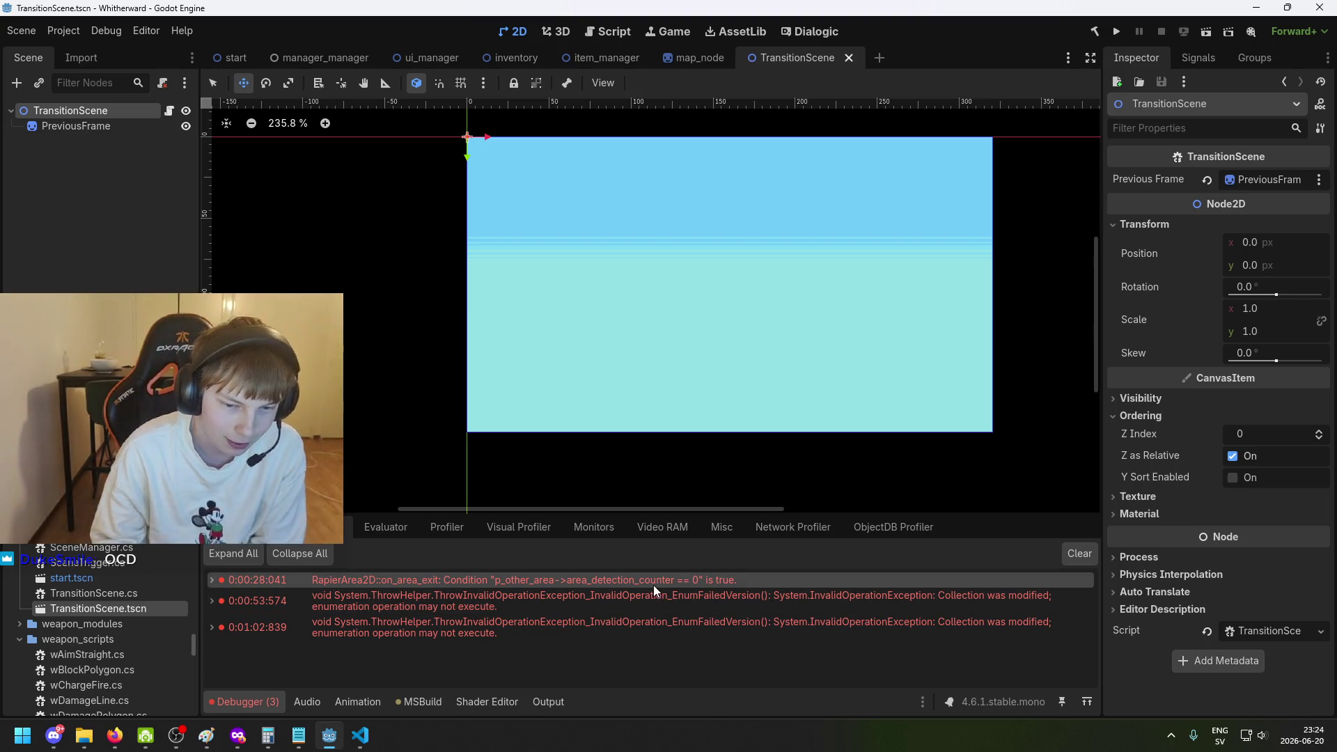
mouse_move(653, 587)
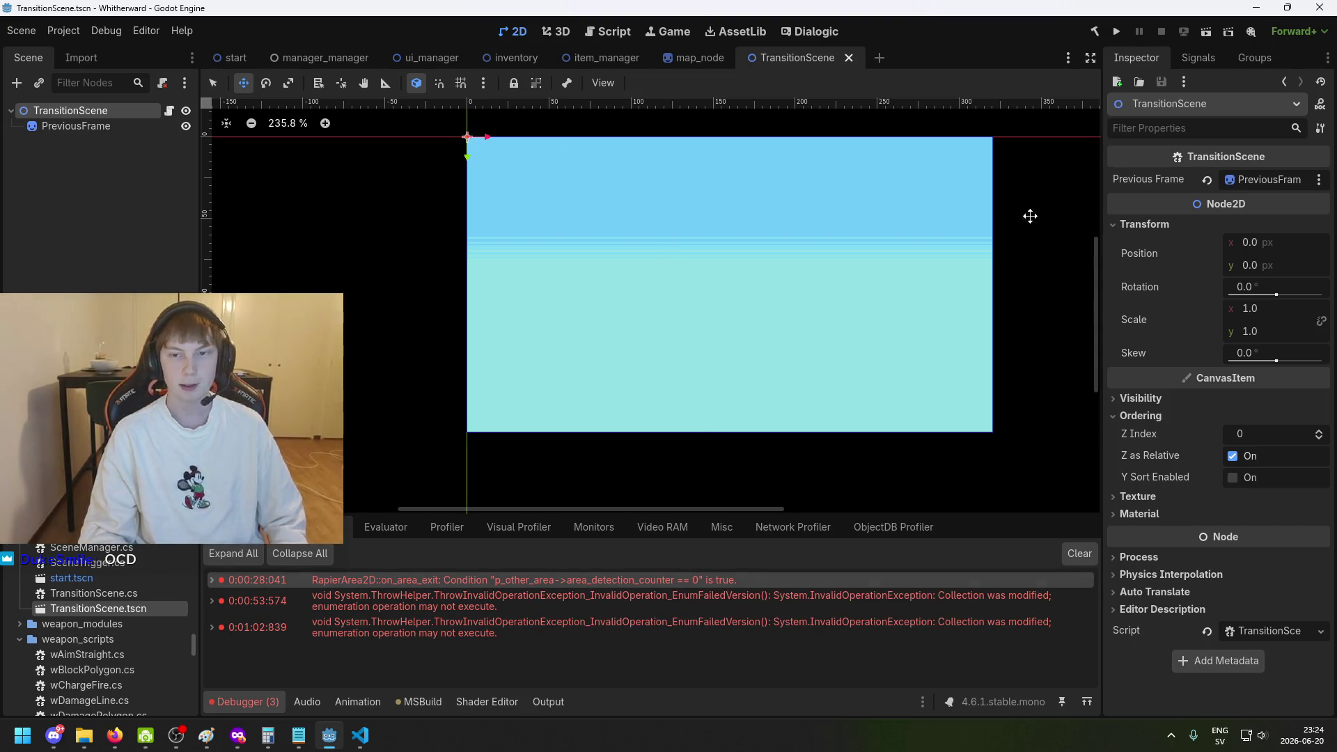
click(1076, 557)
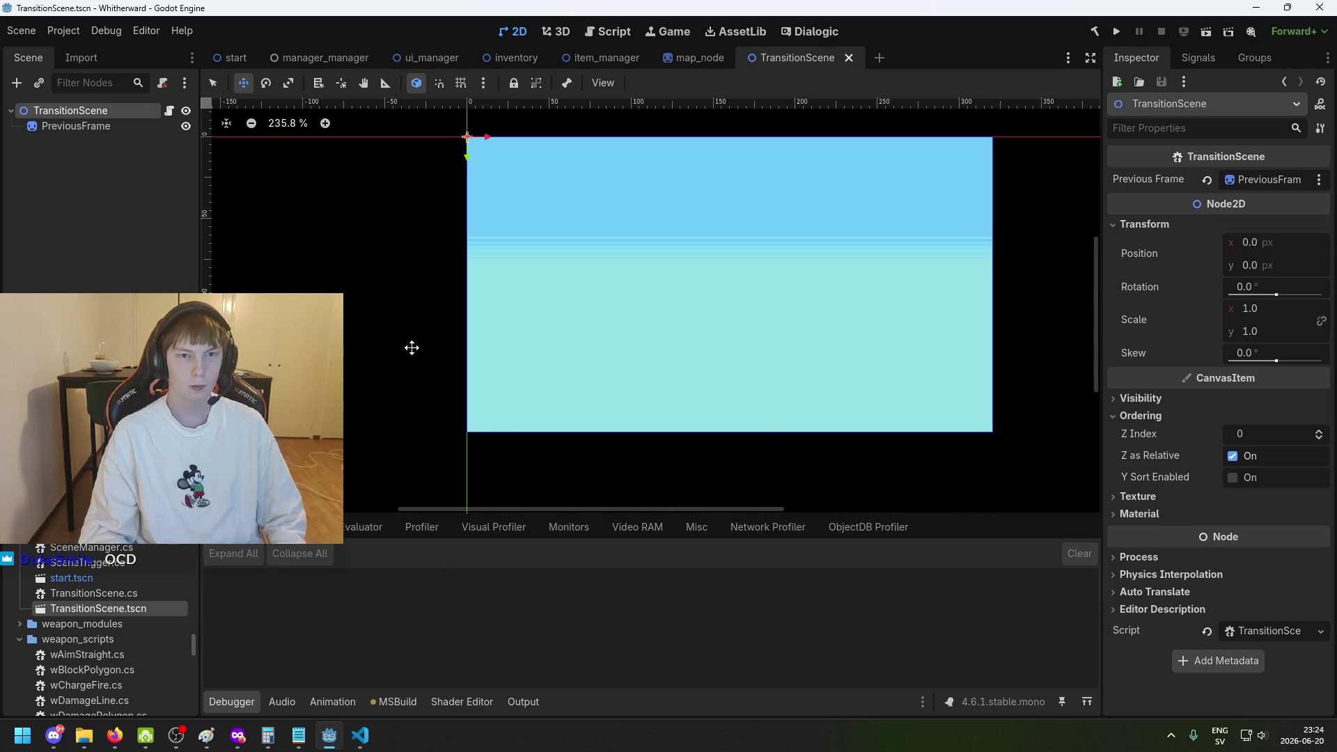
Save the transition scene and pan the canvas view left.
scroll(513, 411, down, 3)
scroll(576, 362, up, 2)
key(ctrl+s)
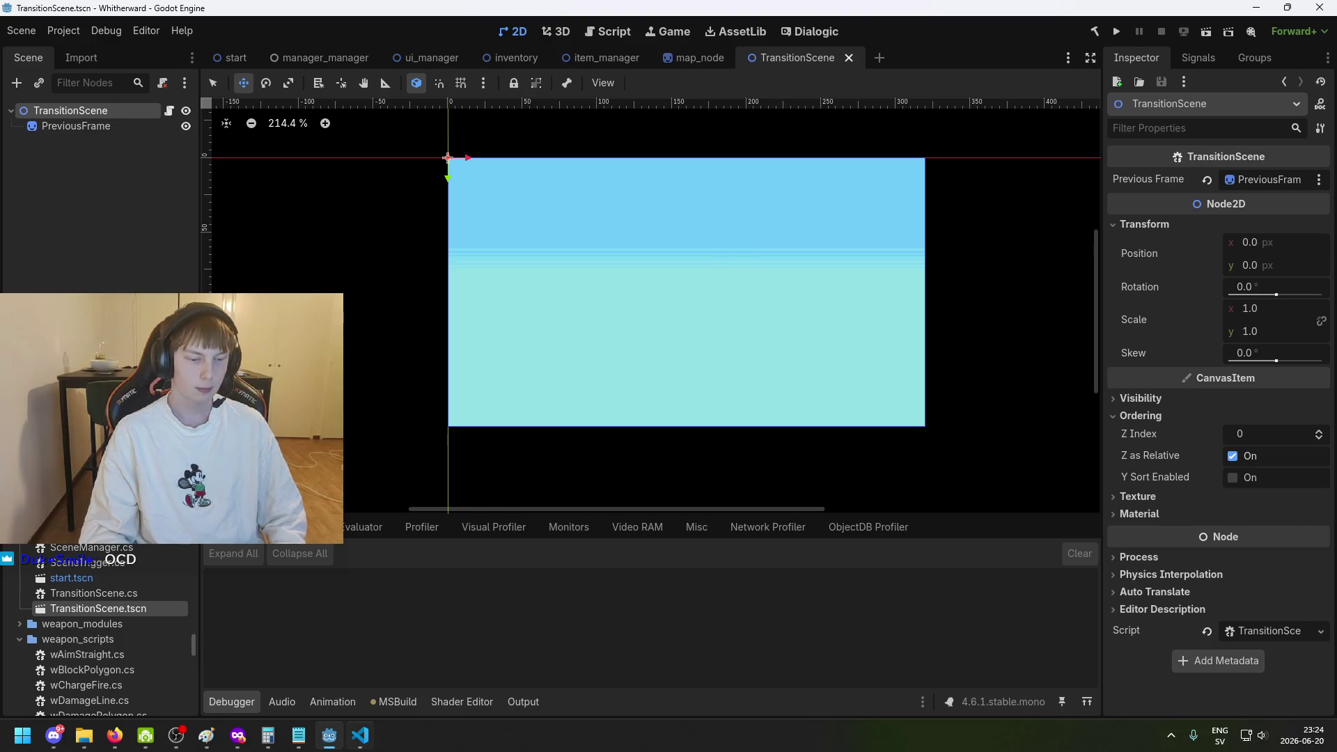
mouse_move(527, 437)
mouse_down()
mouse_move(479, 433)
mouse_move(533, 434)
mouse_up()
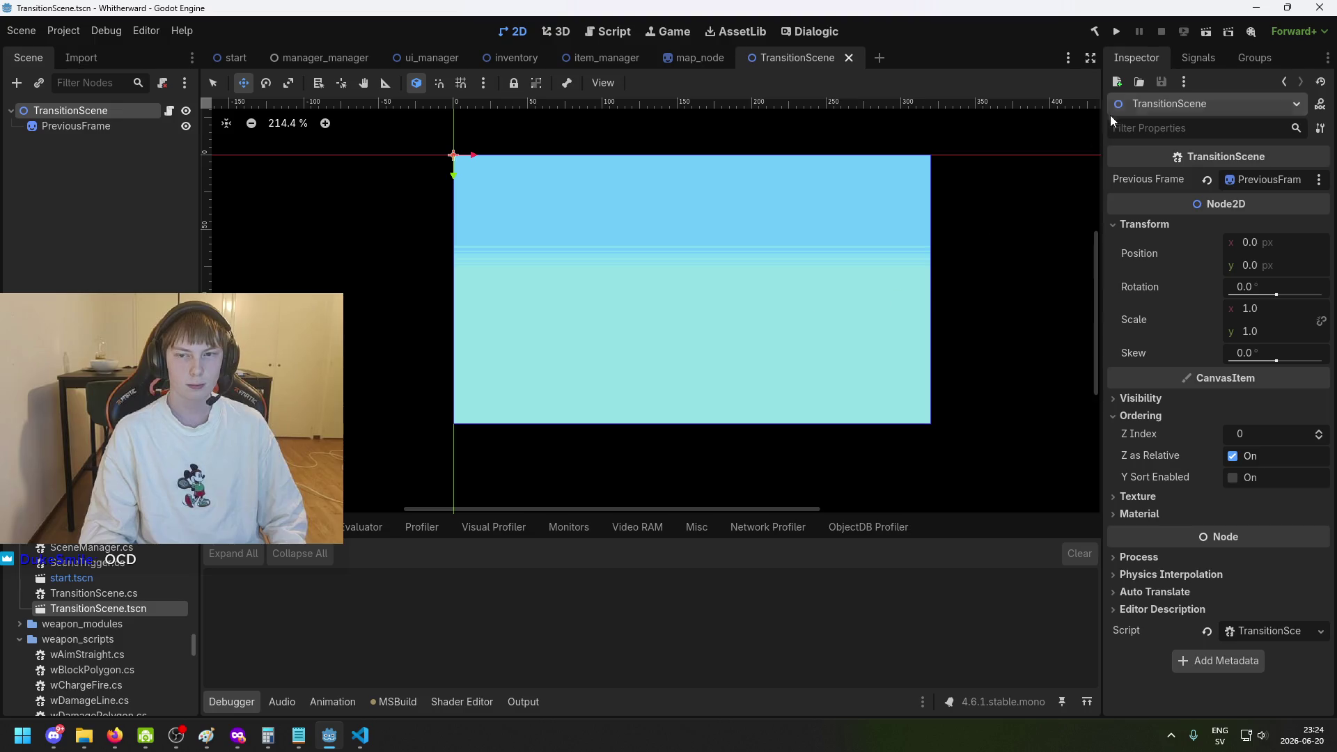
click(1116, 32)
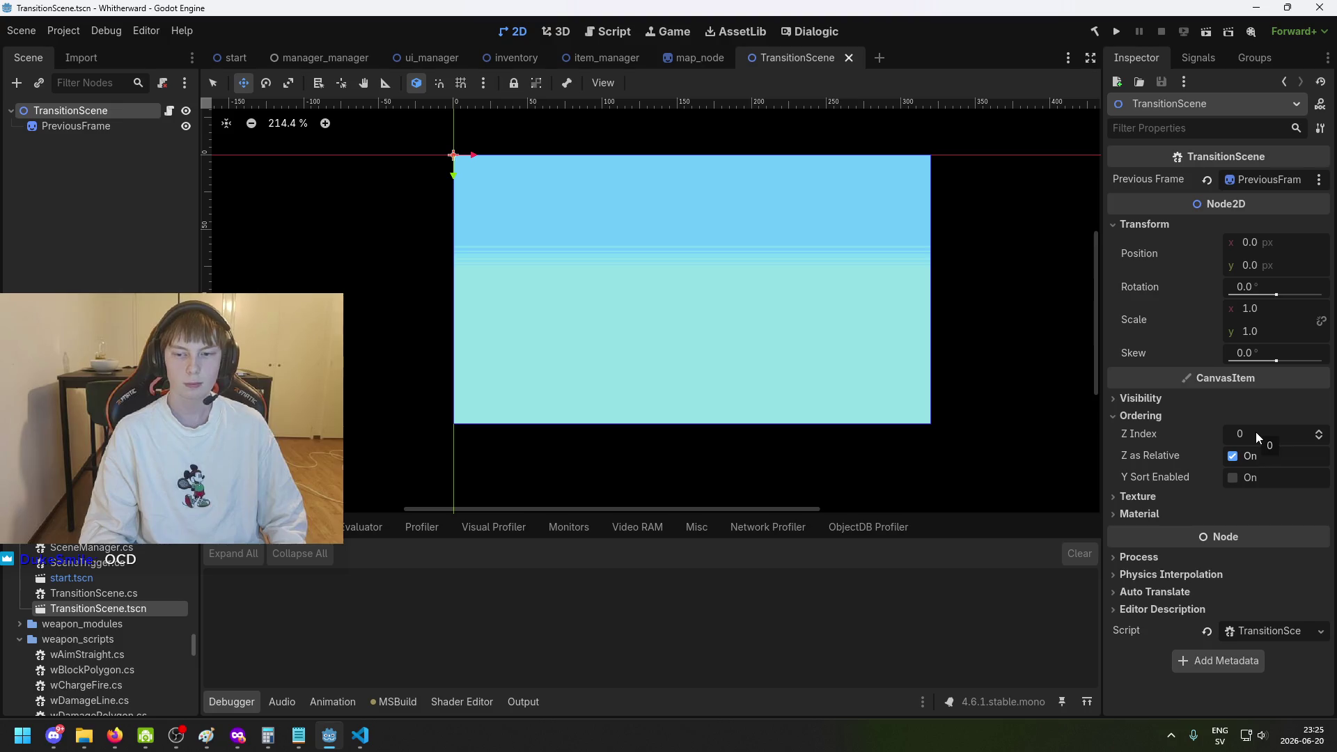
drag(755, 316, 692, 317)
Compare the TransitionScene root's Z Index with PreviousFrame's Z Index of 199.
click(130, 142)
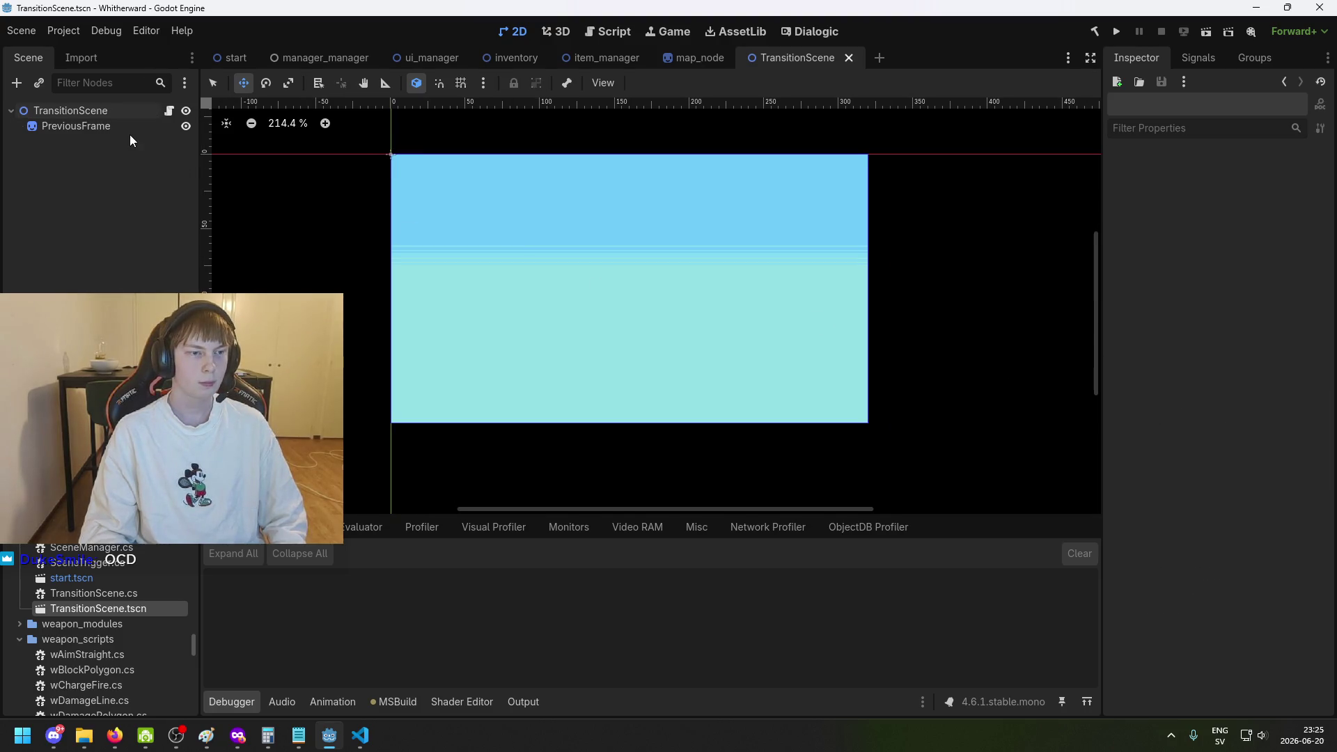
click(105, 126)
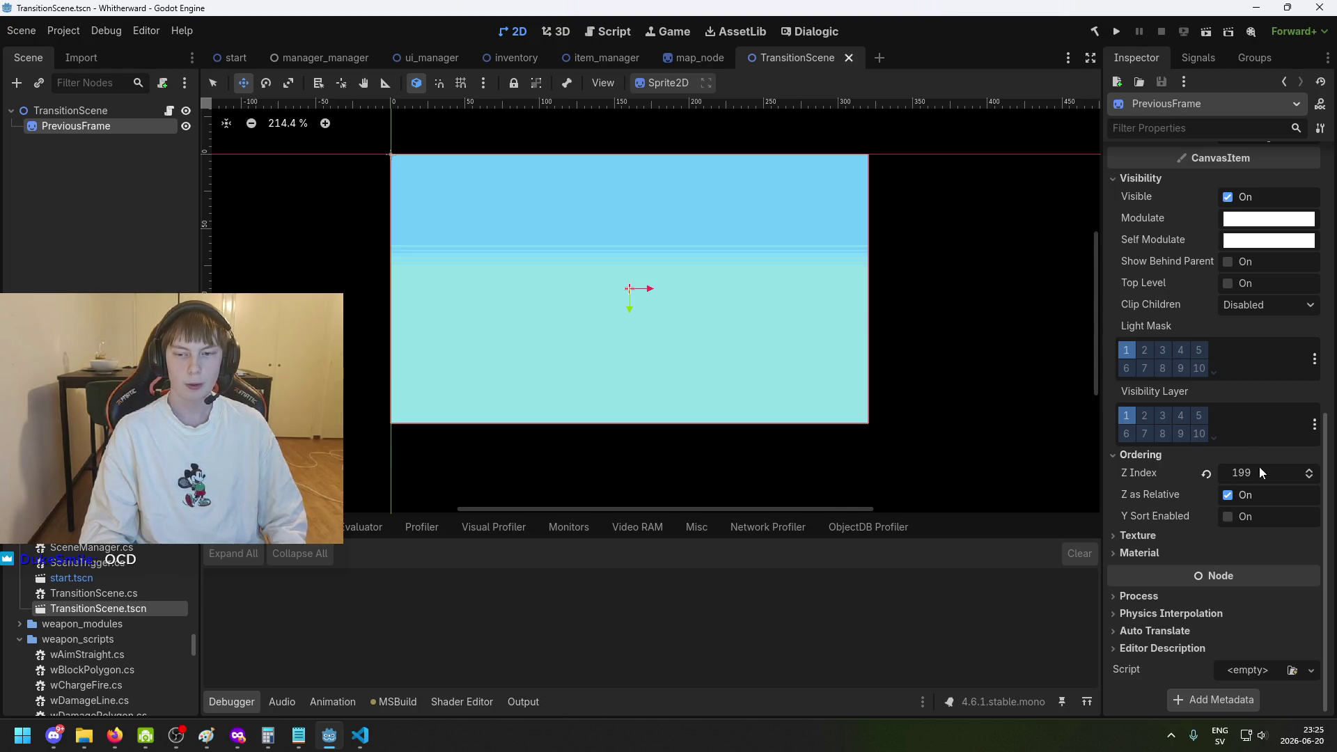
scroll(1260, 470, up, 8)
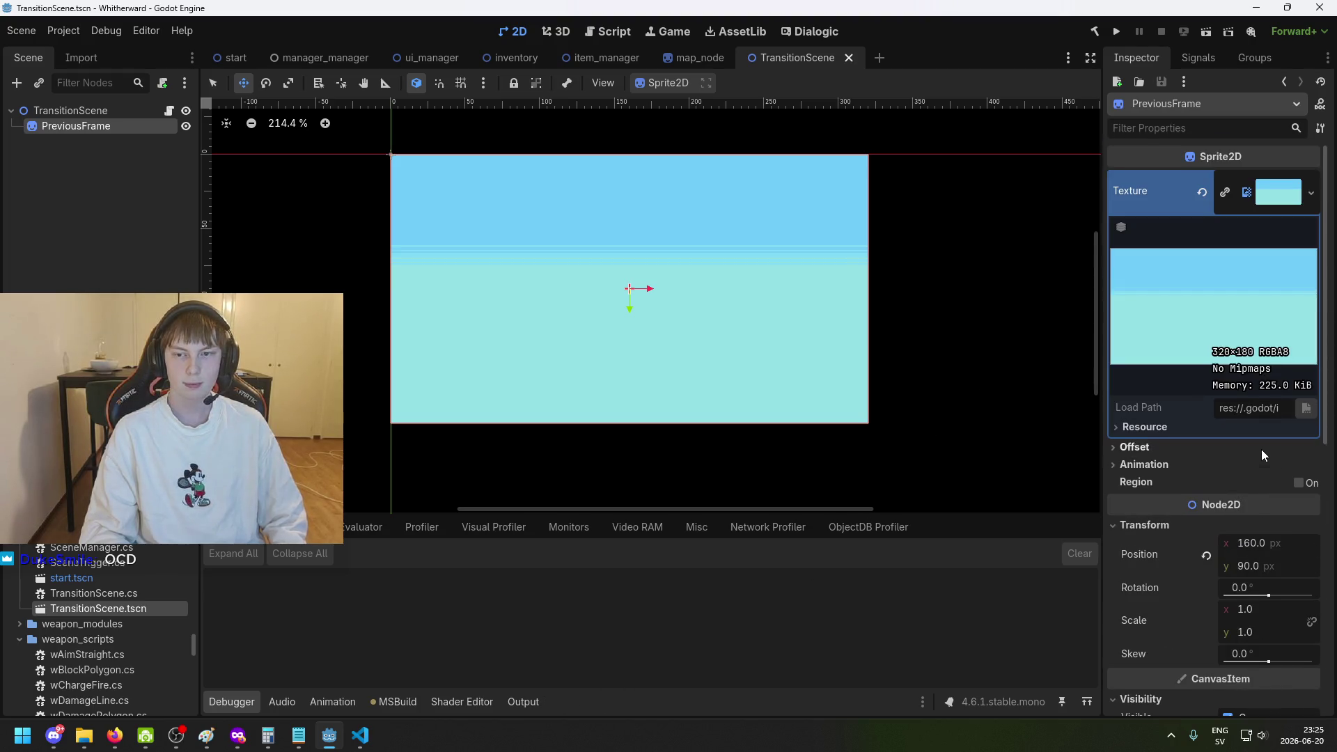
scroll(1260, 451, down, 8)
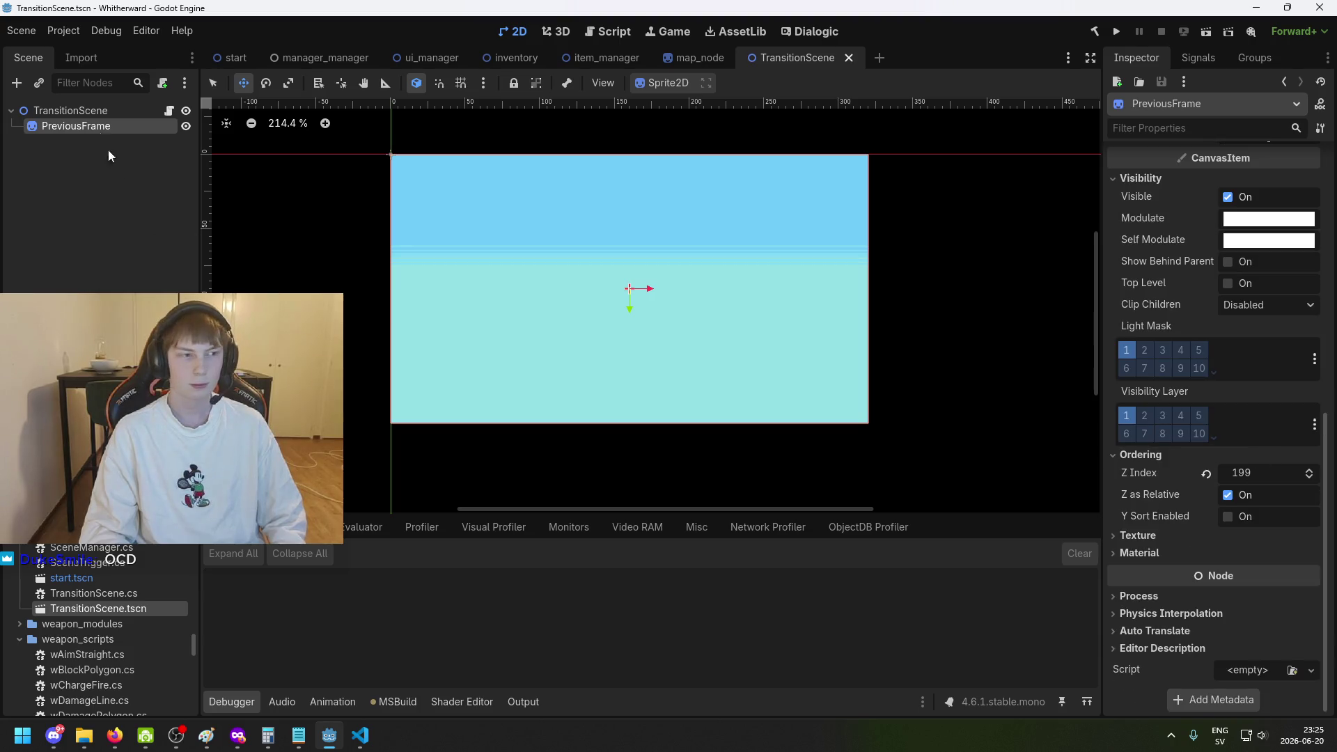
click(76, 110)
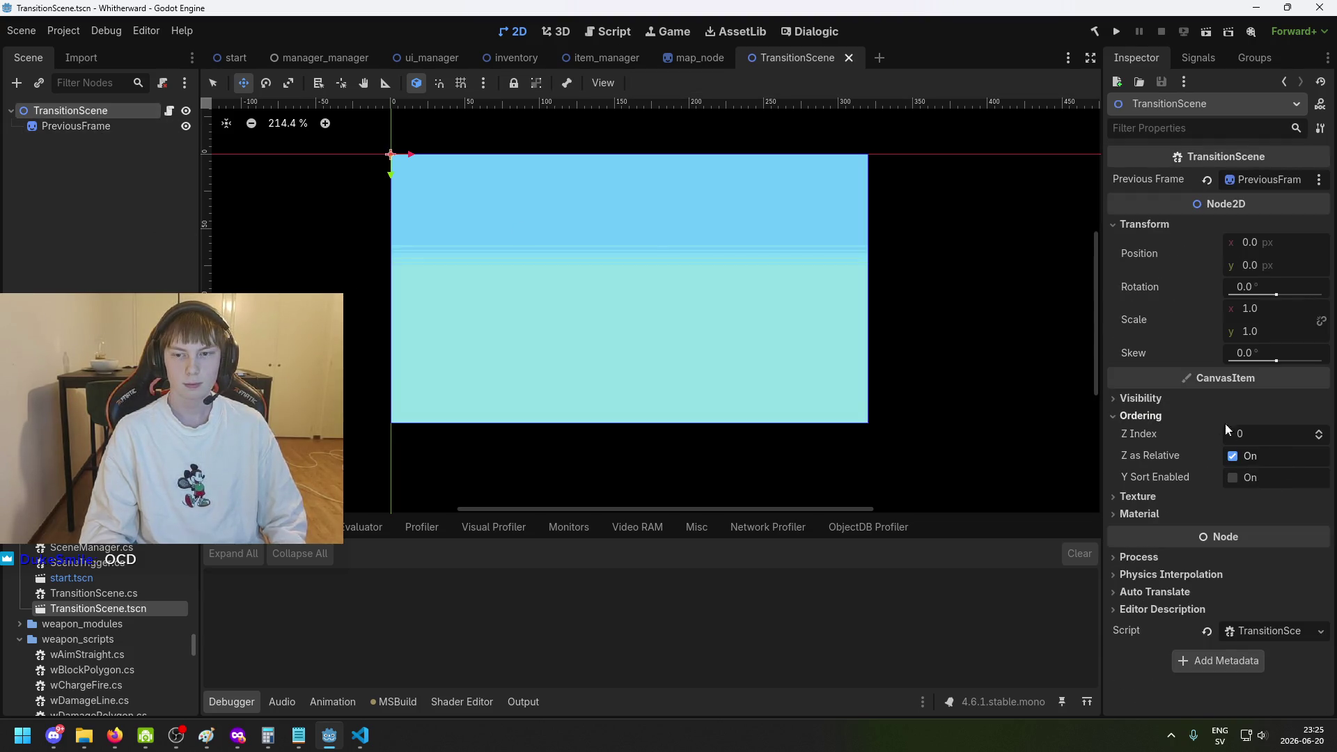
click(76, 126)
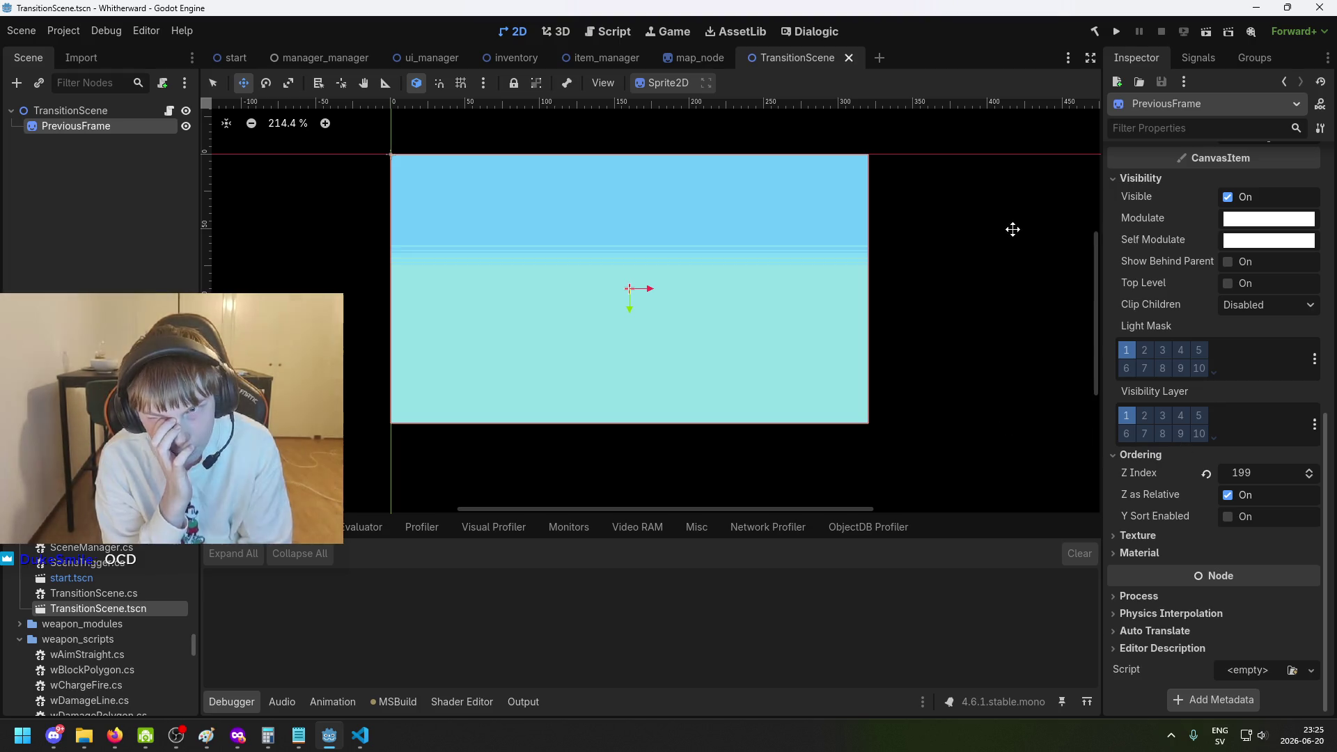
Expand PreviousFrame's texture resource to check the 320×180 background at position 160, 90.
scroll(1016, 238, up, 2)
scroll(1072, 265, down, 1)
scroll(1170, 267, up, 5)
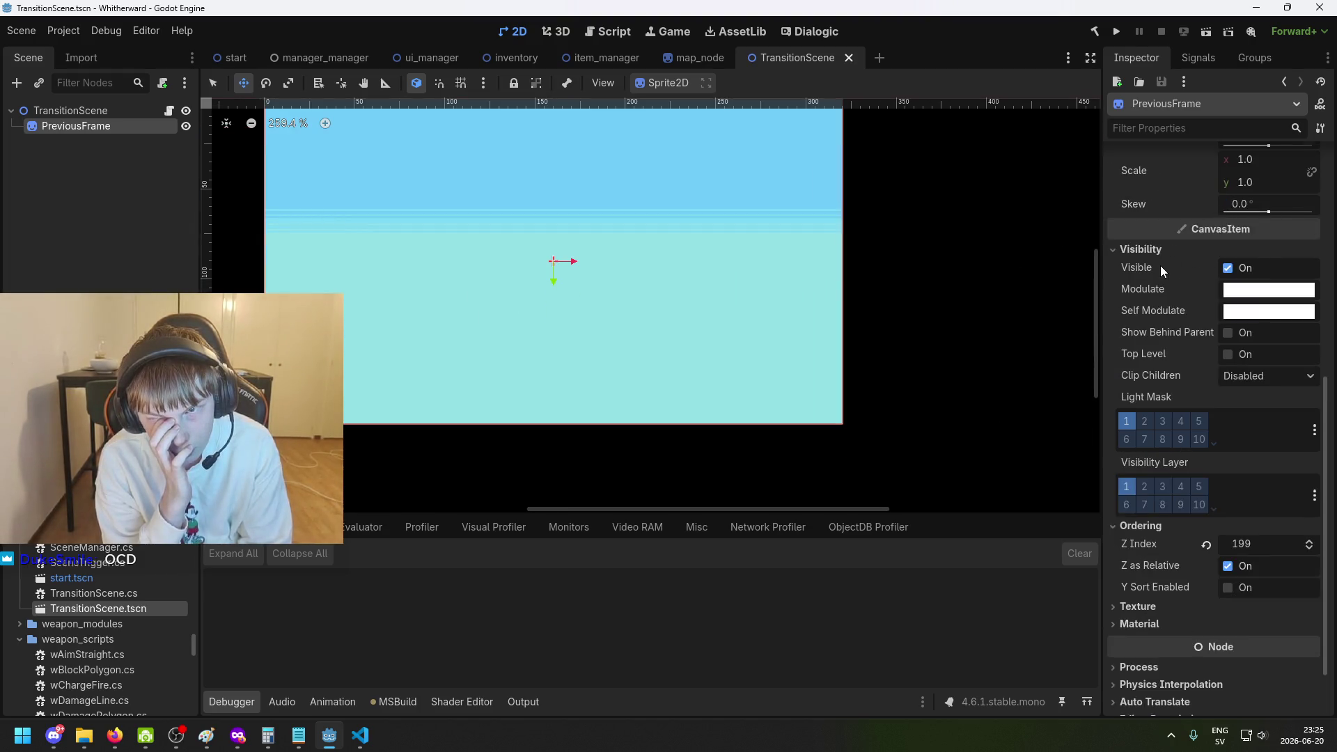
click(1164, 268)
scroll(1167, 268, up, 2)
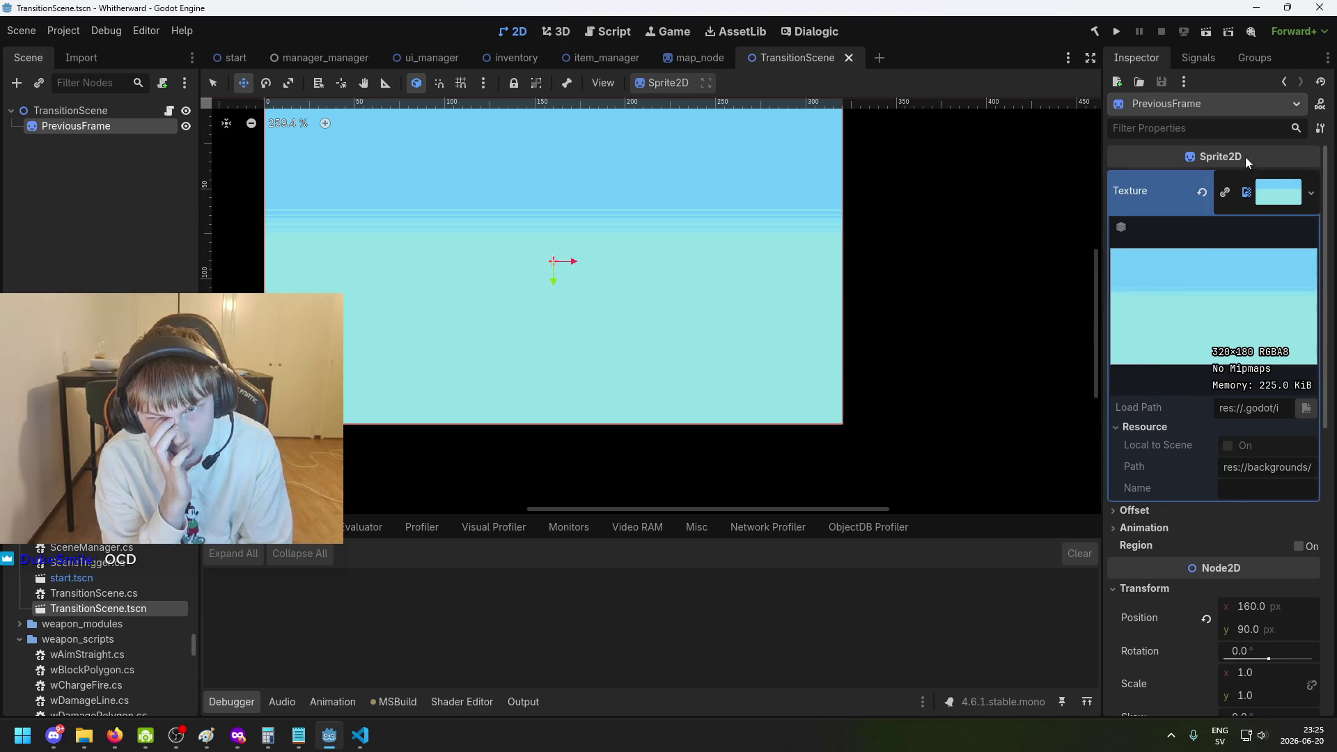
mouse_move(1178, 148)
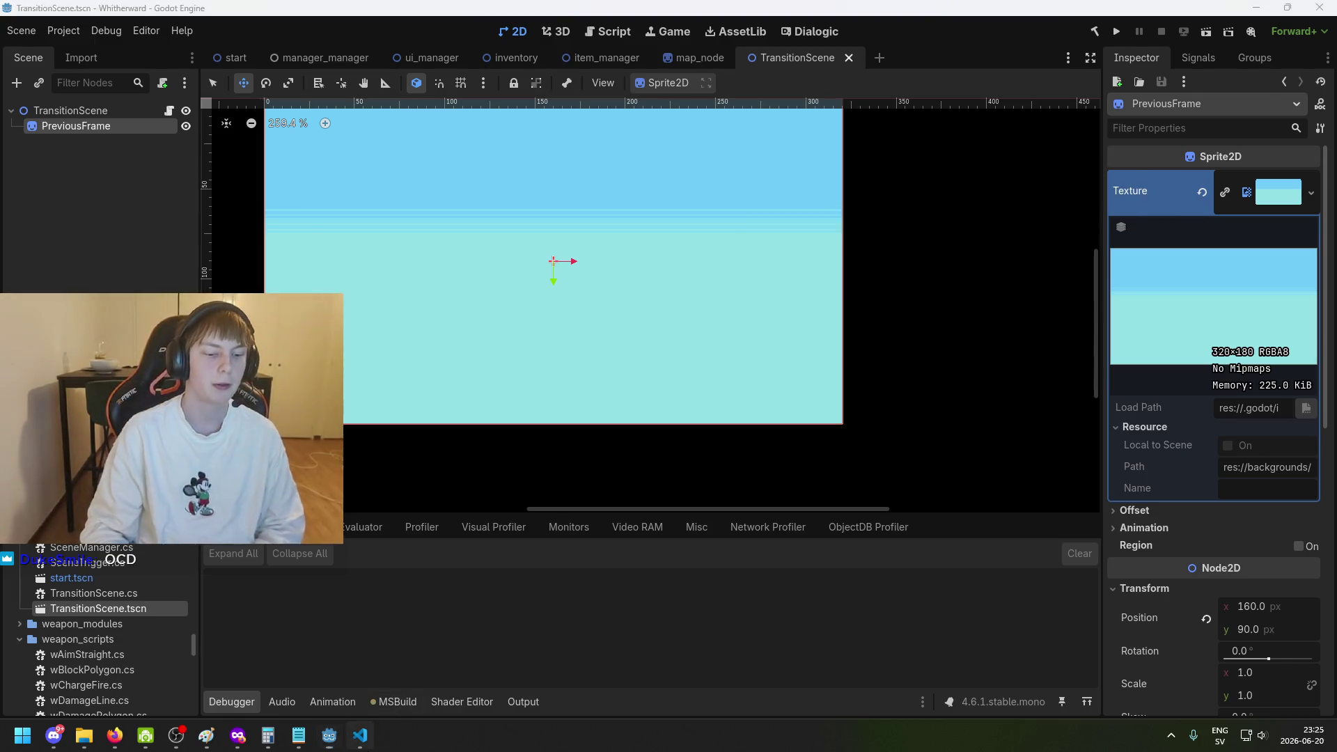
click(360, 735)
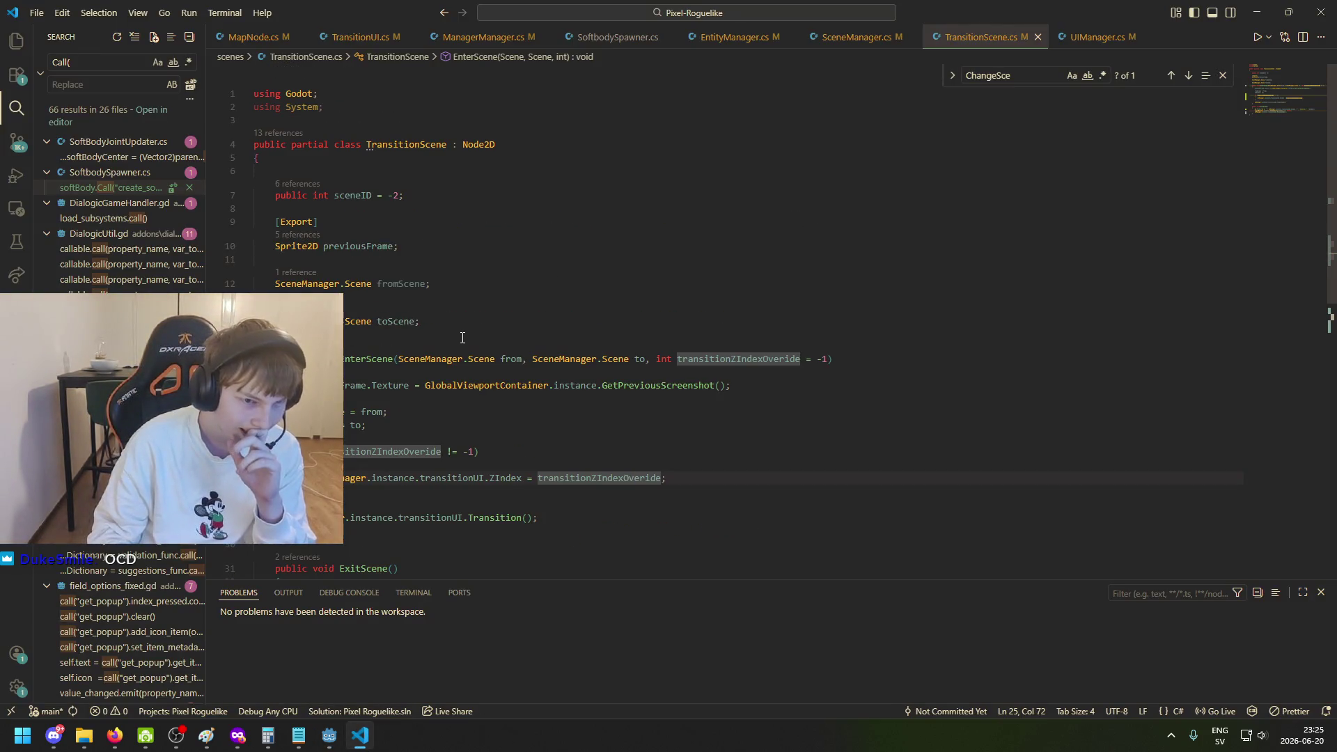
Redo the reverted edits to restore originalZIndex, its _Ready assignment and the transitionUI.ResetZIndex(); call.
click(616, 344)
key(ctrl+y)
key(ctrl+y)
key(ctrl+y)
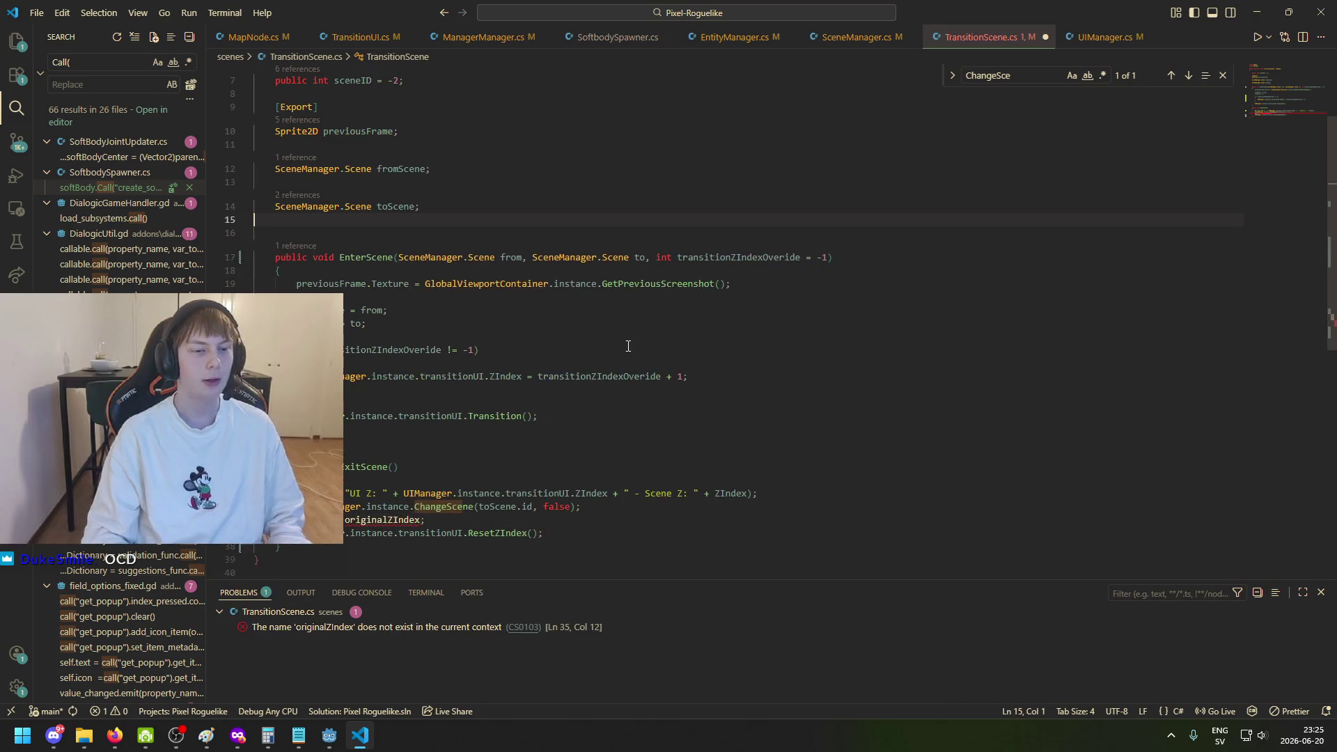
key(ctrl+y)
key(ctrl+y)
key(ctrl+y)
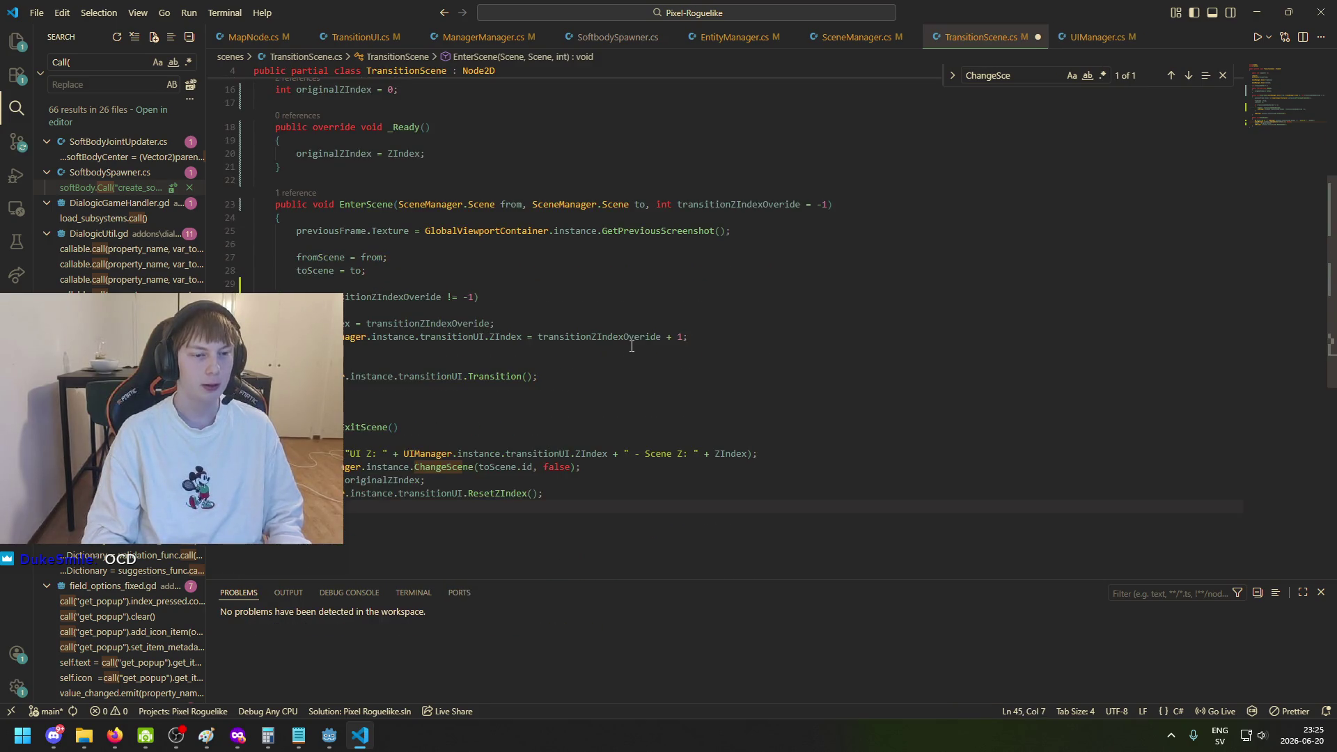
key(ctrl+z)
key(ctrl+z)
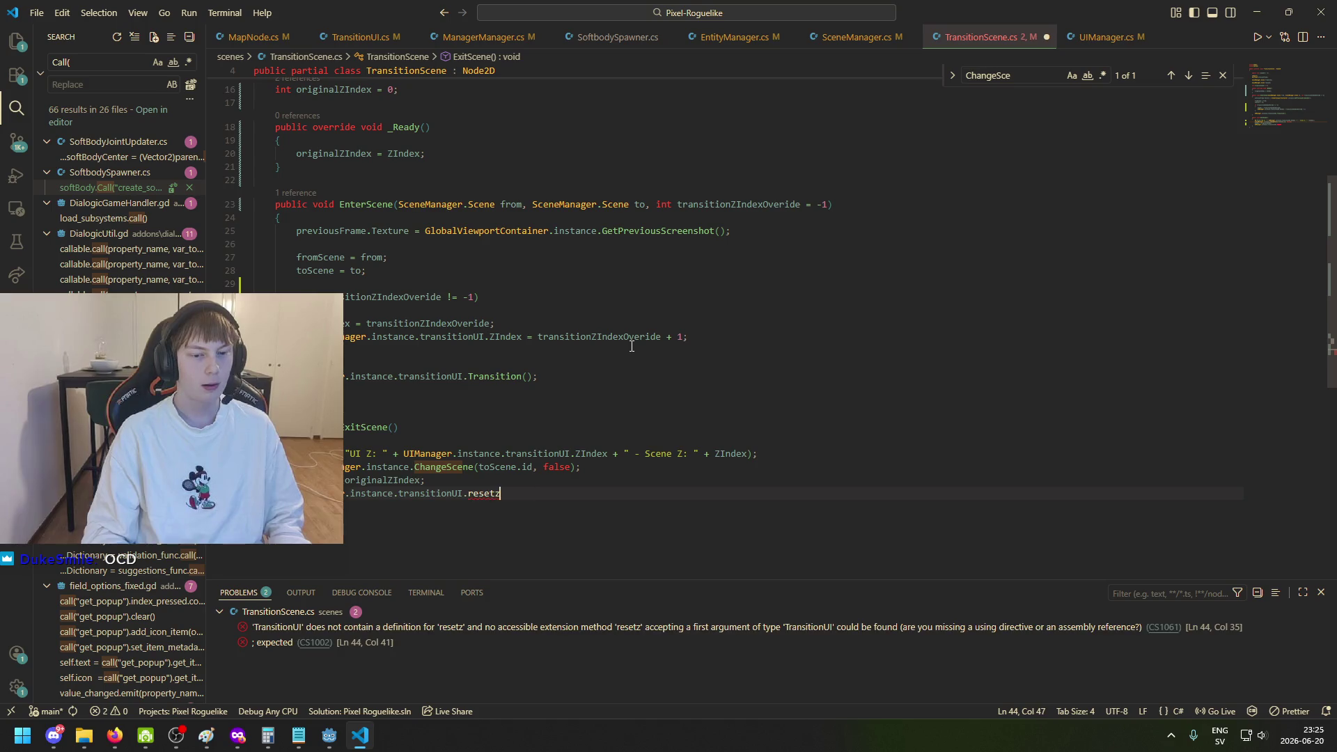
text();)
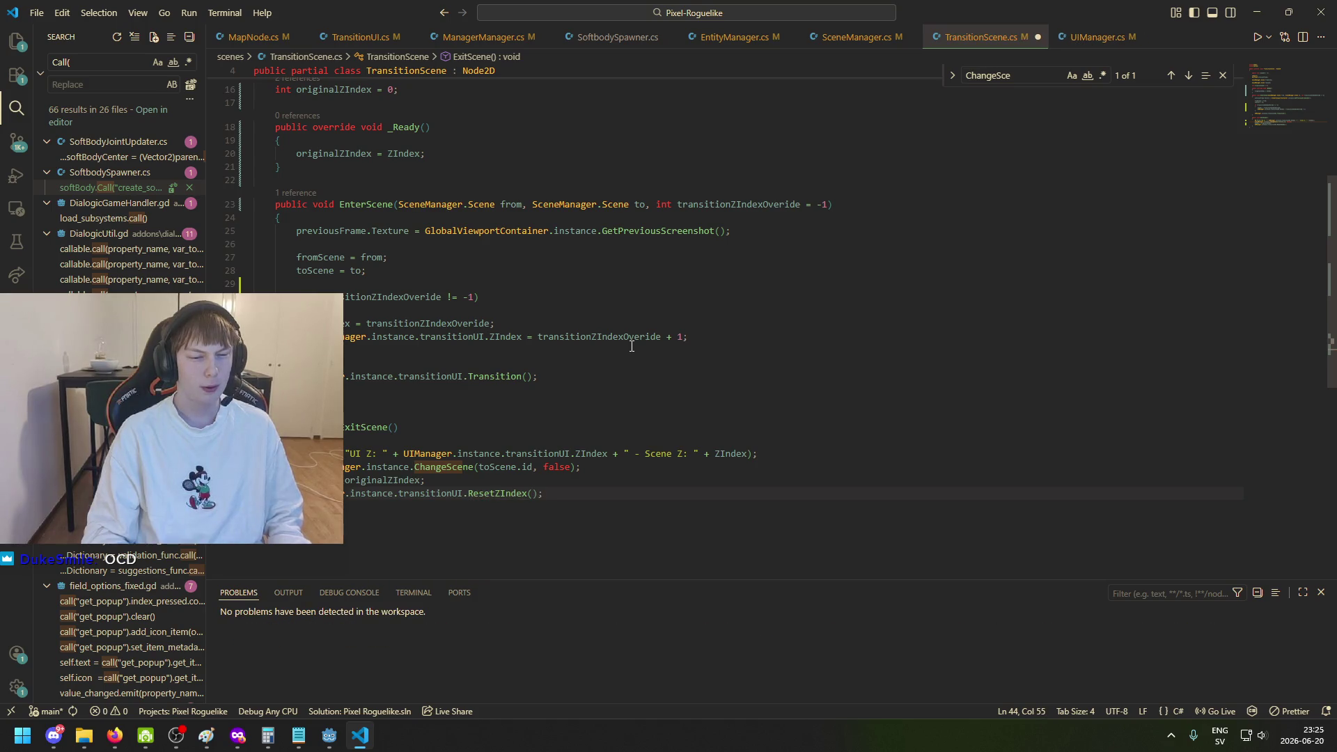
scroll(592, 383, down, 2)
click(510, 423)
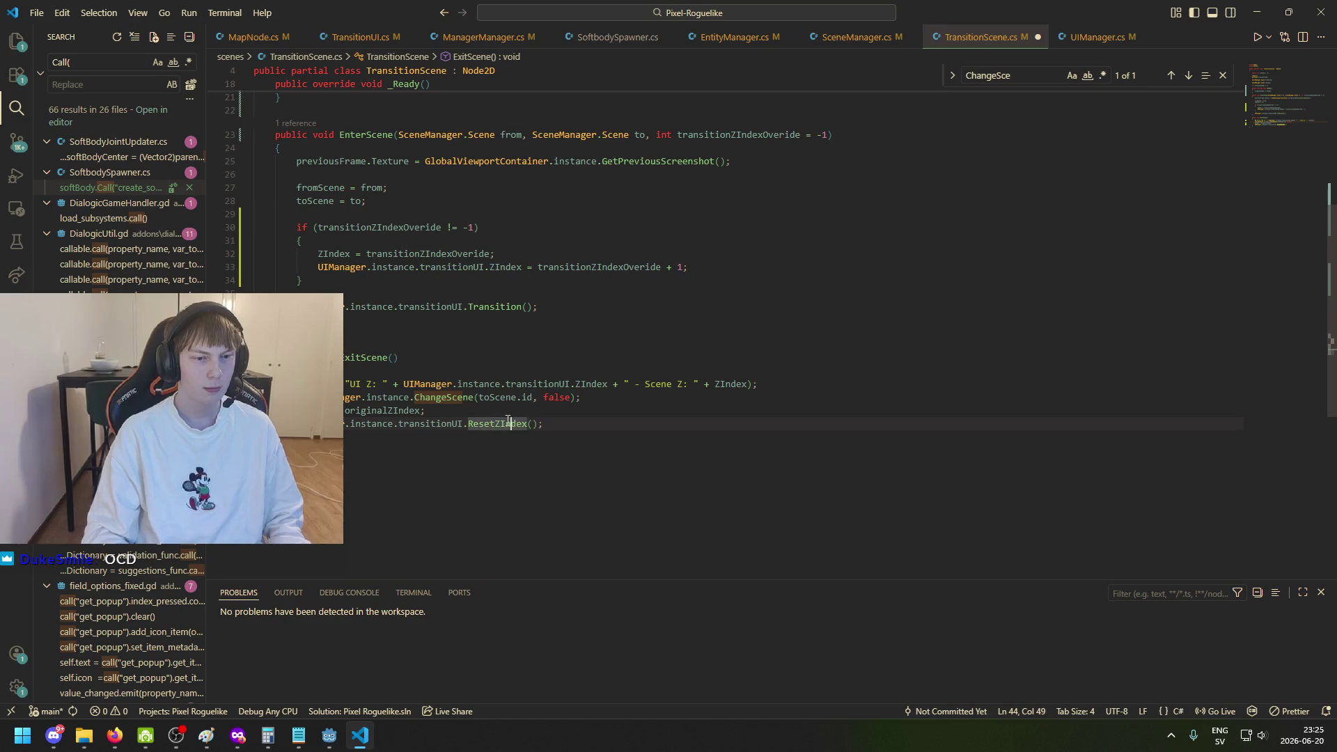
scroll(432, 390, up, 8)
click(363, 357)
click(373, 359)
Rename the originalZIndex field and its line 20 usage to originalSpriteZIndex.
text(Sprite2D previousFrame;)
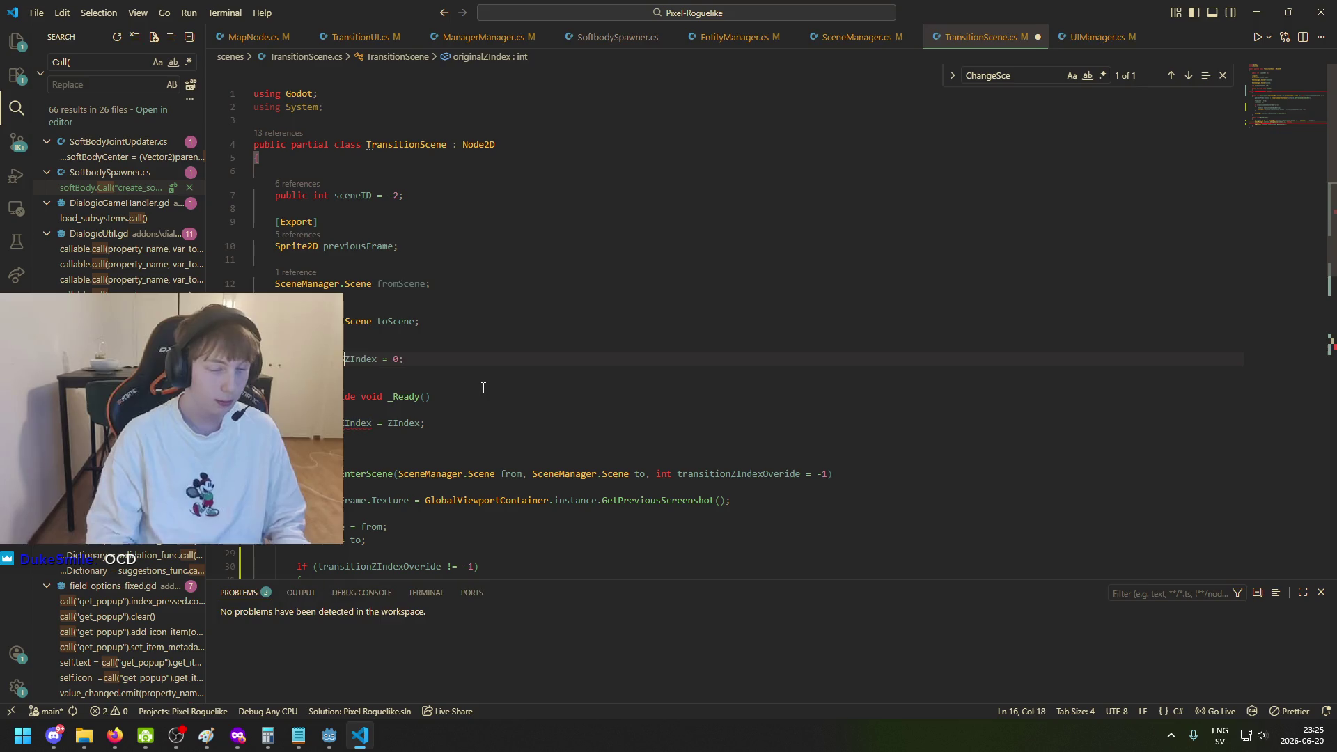
key(Right)
key(Right)
key(Right)
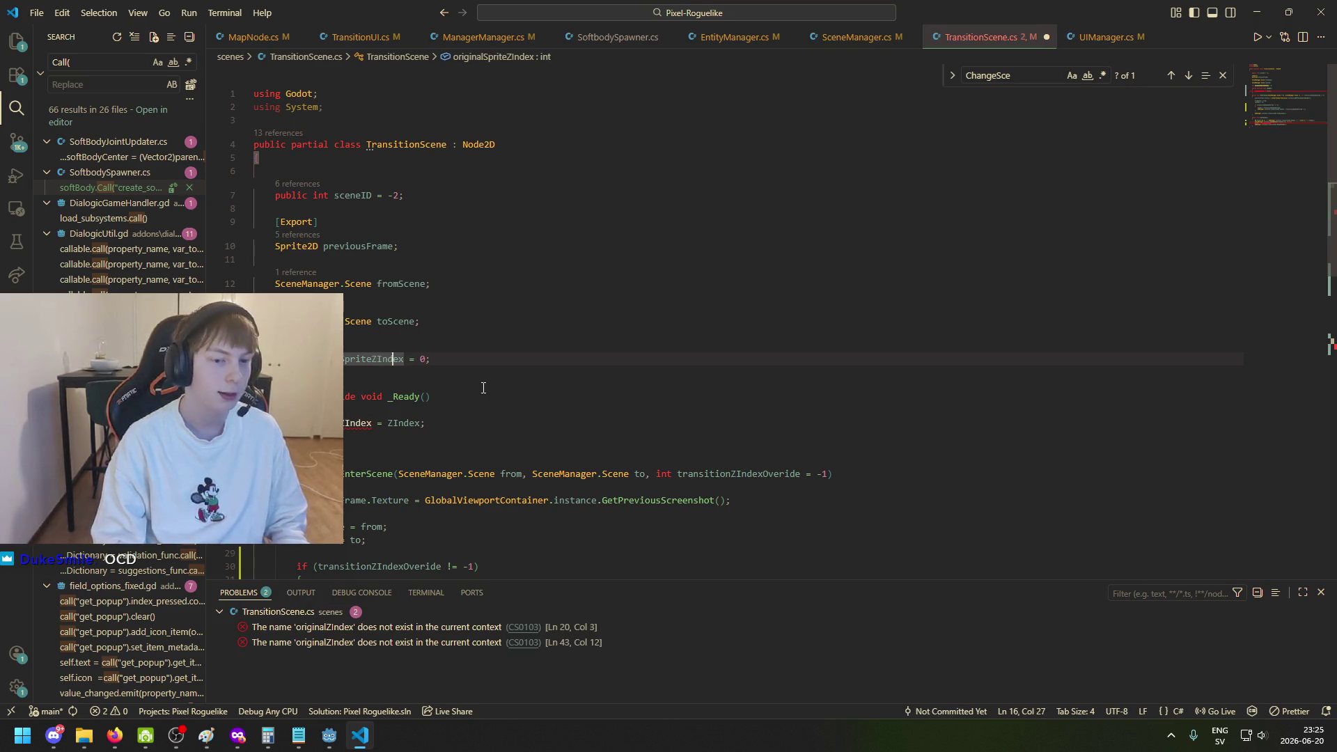
click(374, 423)
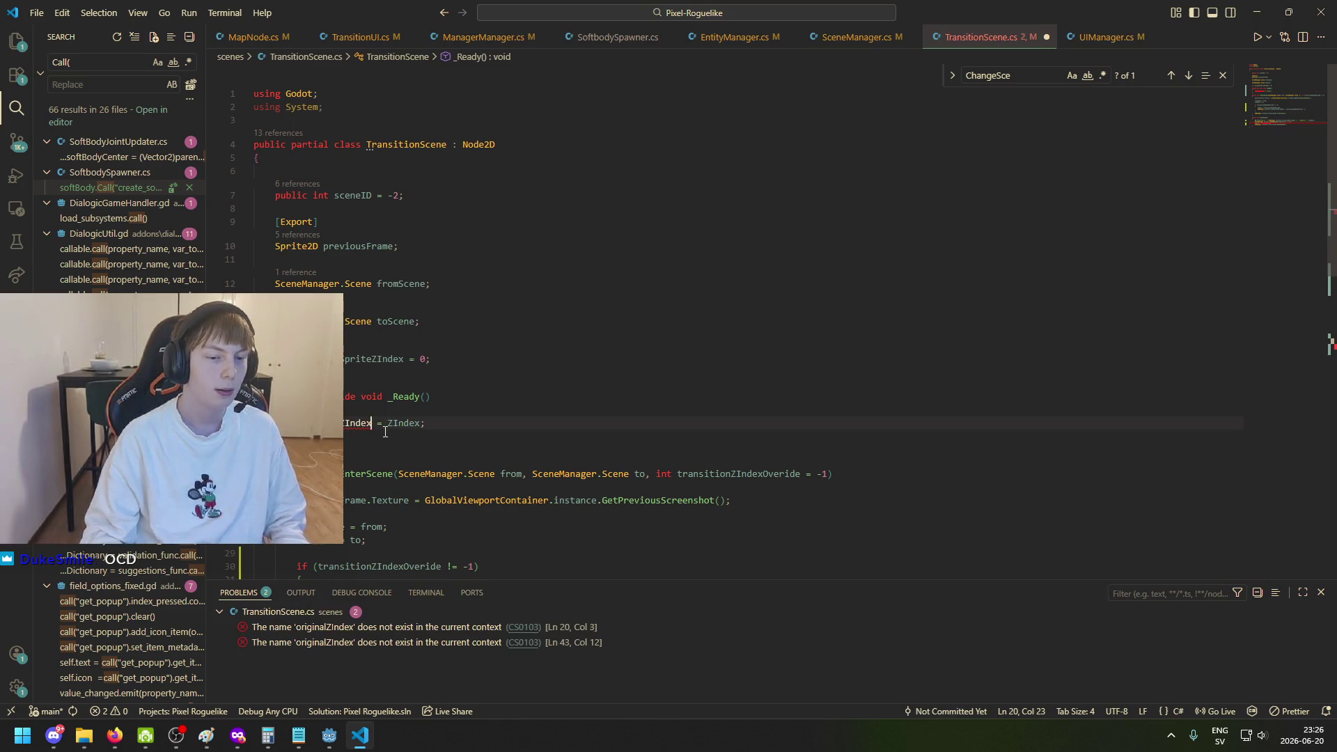
key(BackSpace)
text(x)
key(Tab)
Make _Ready store previousFrame.ZIndex instead of bare ZIndex on line 20.
key(Right)
key(Right)
key(Right)
key(ctrl+shift+Right)
key(BackSpace)
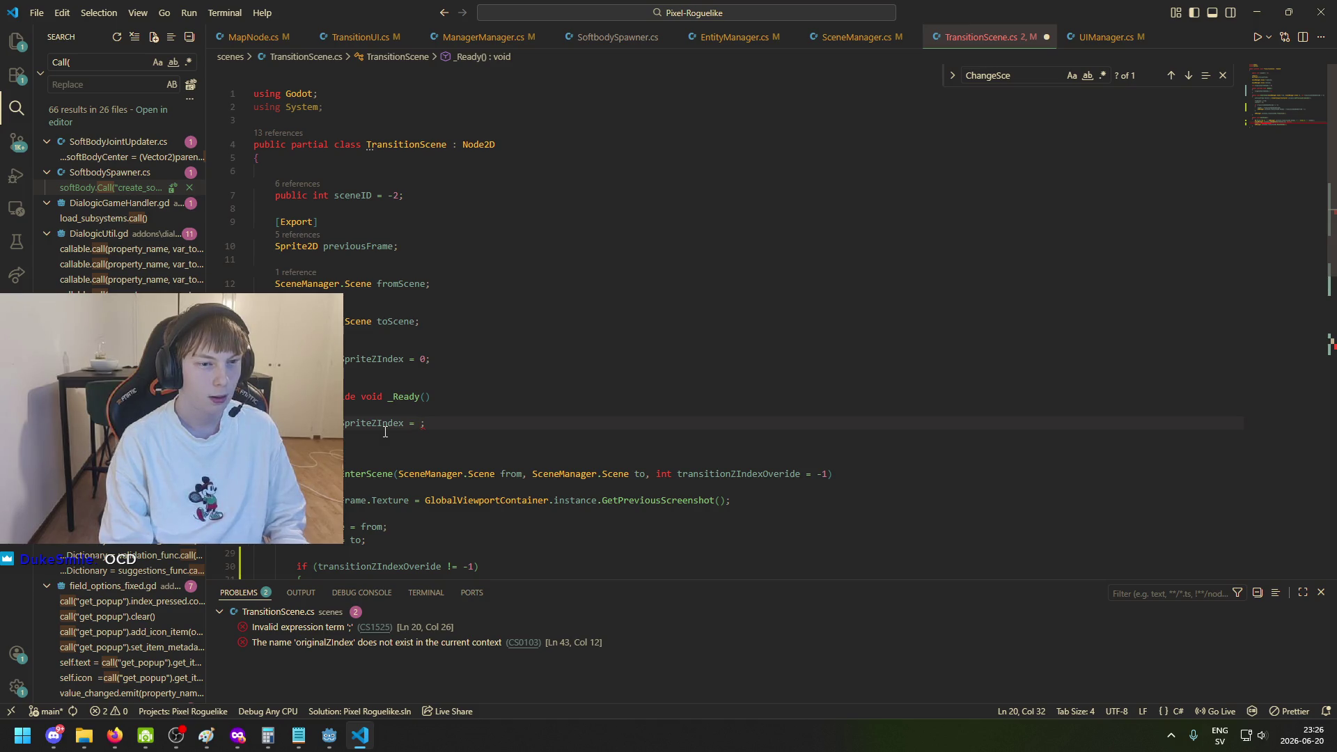
text(prev)
key(Tab)
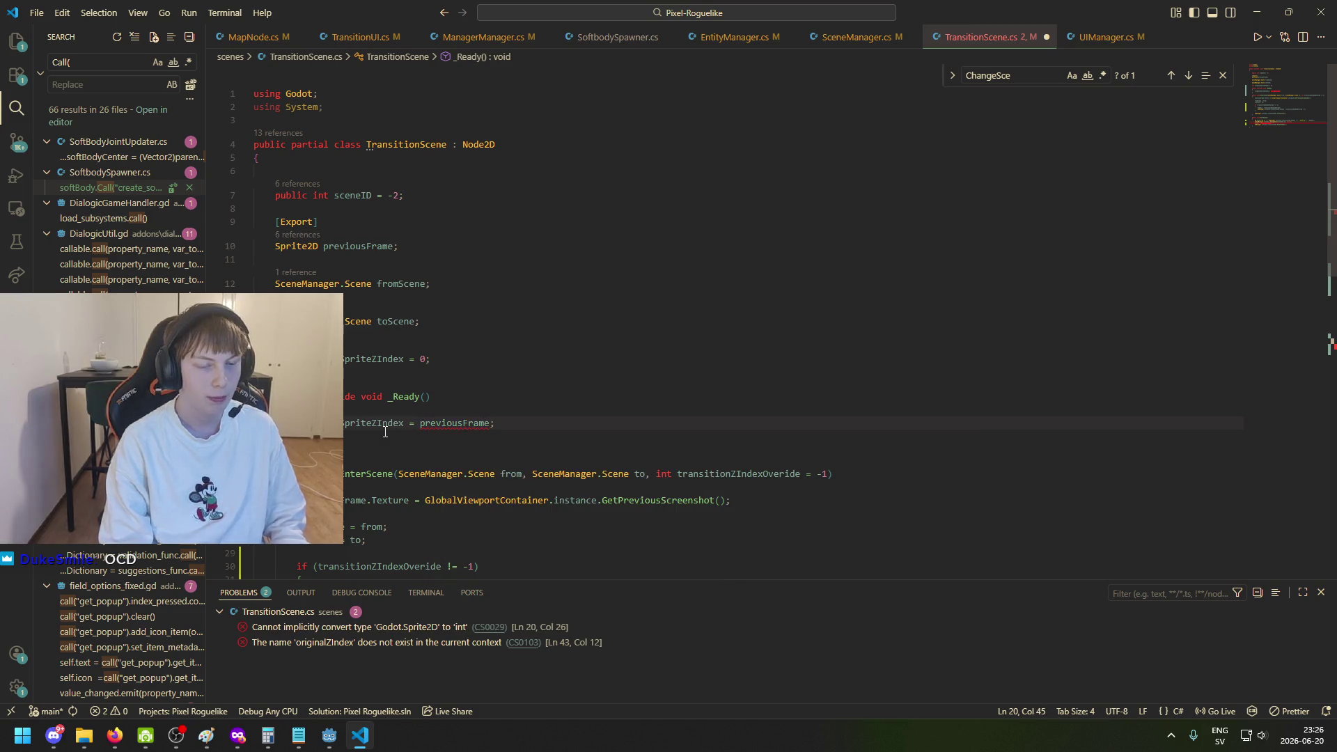
text(.Z)
key(Tab)
Replace the bare ZIndex on line 32 in EnterScene with previousFrame.ZIndex.
scroll(513, 402, down, 2)
scroll(514, 401, down, 2)
click(516, 284)
scroll(350, 387, down, 2)
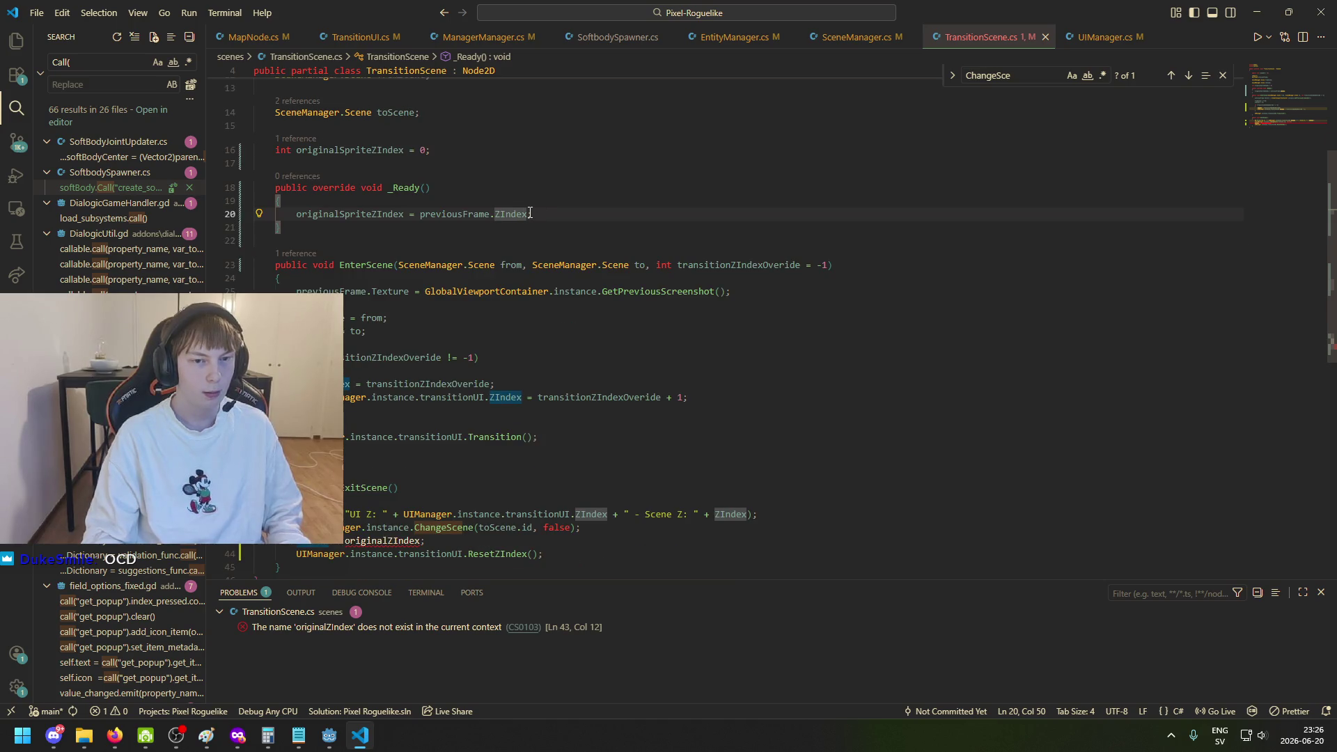
drag(528, 214, 420, 214)
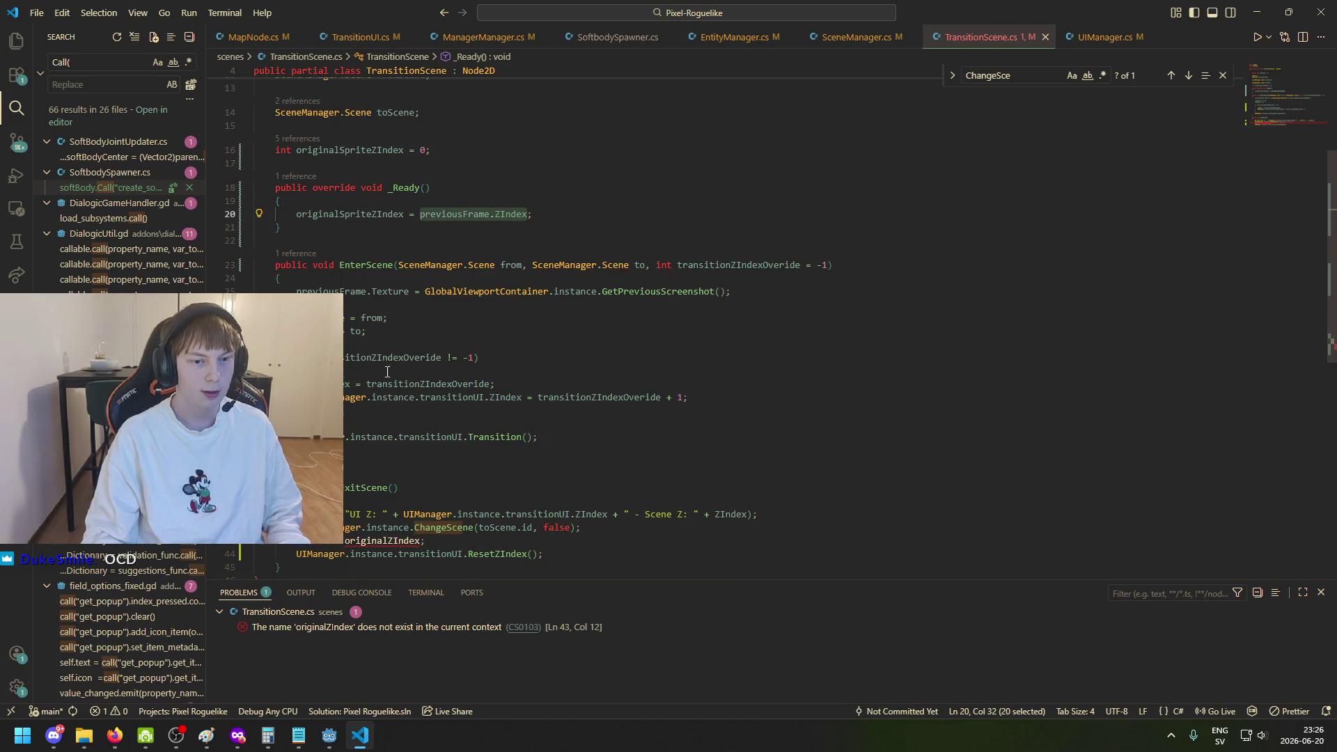
key(ctrl+c)
double_click(345, 384)
key(ctrl+v)
click(477, 383)
click(429, 383)
click(538, 384)
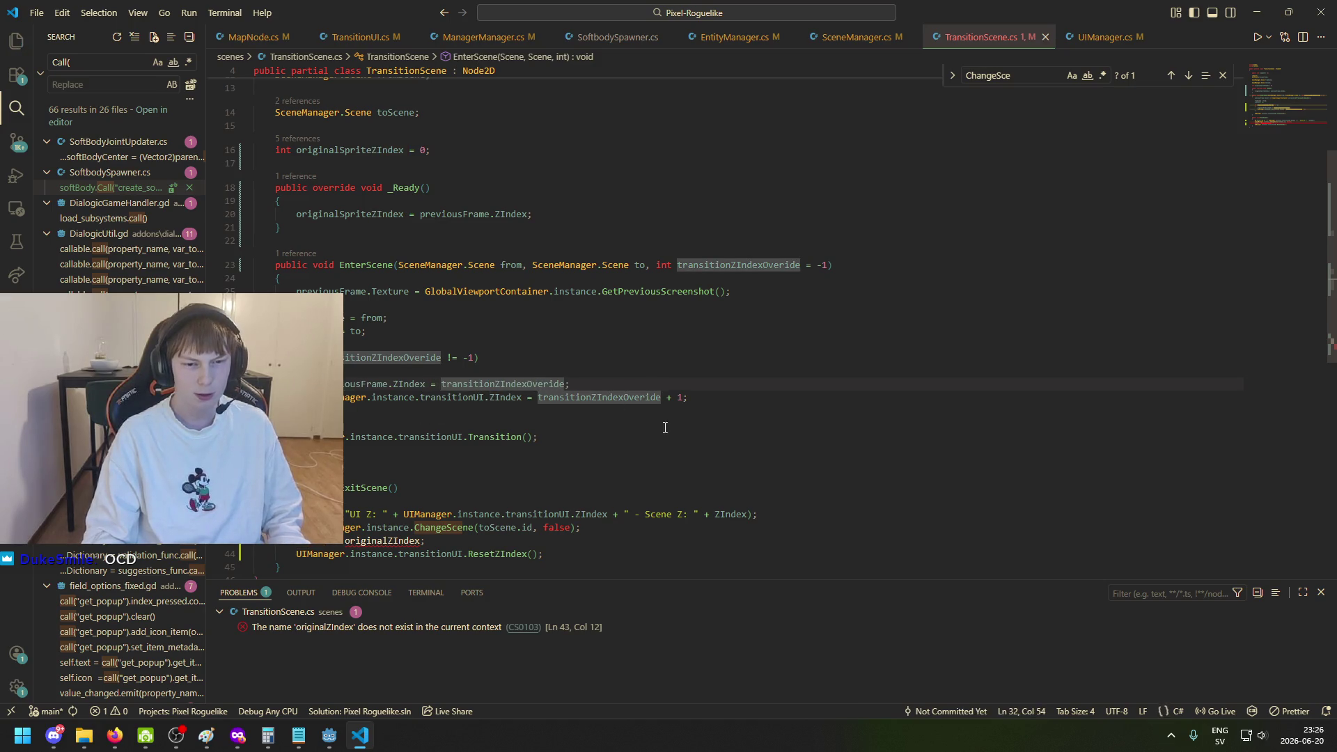
click(682, 405)
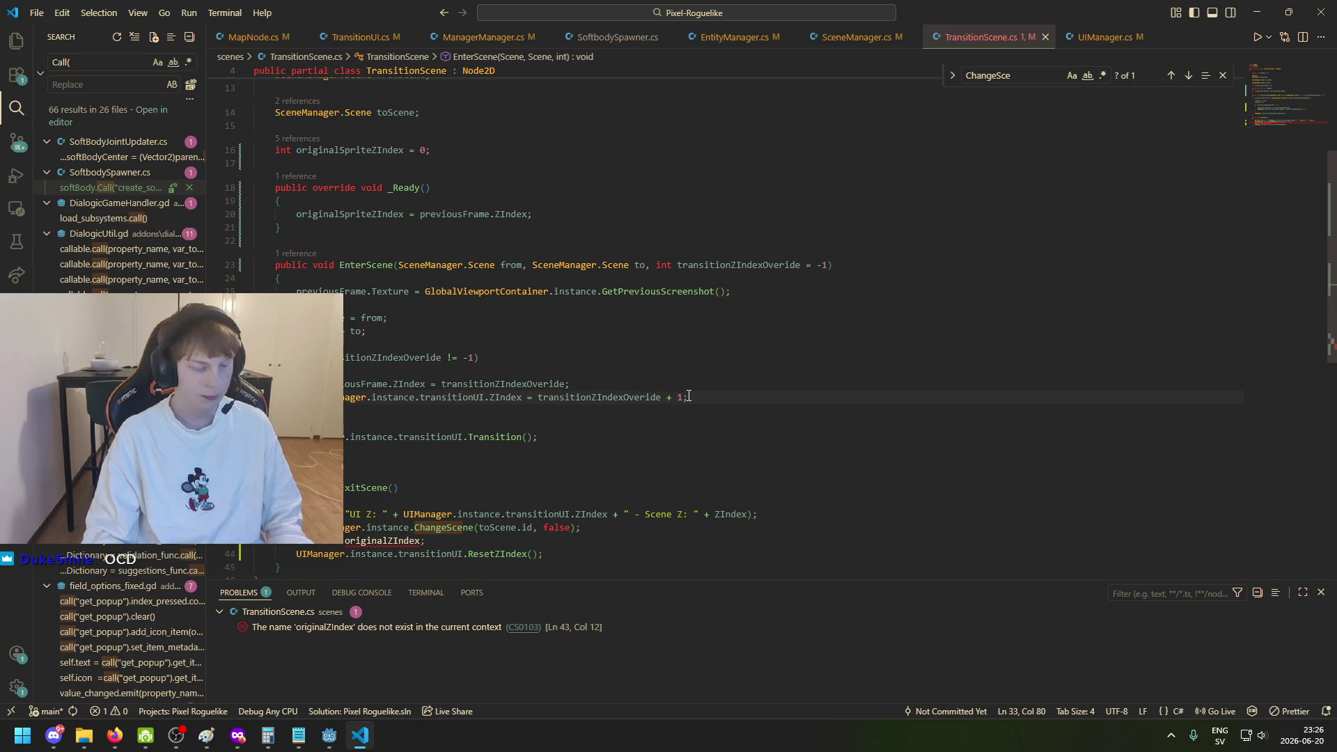
click(507, 406)
click(508, 397)
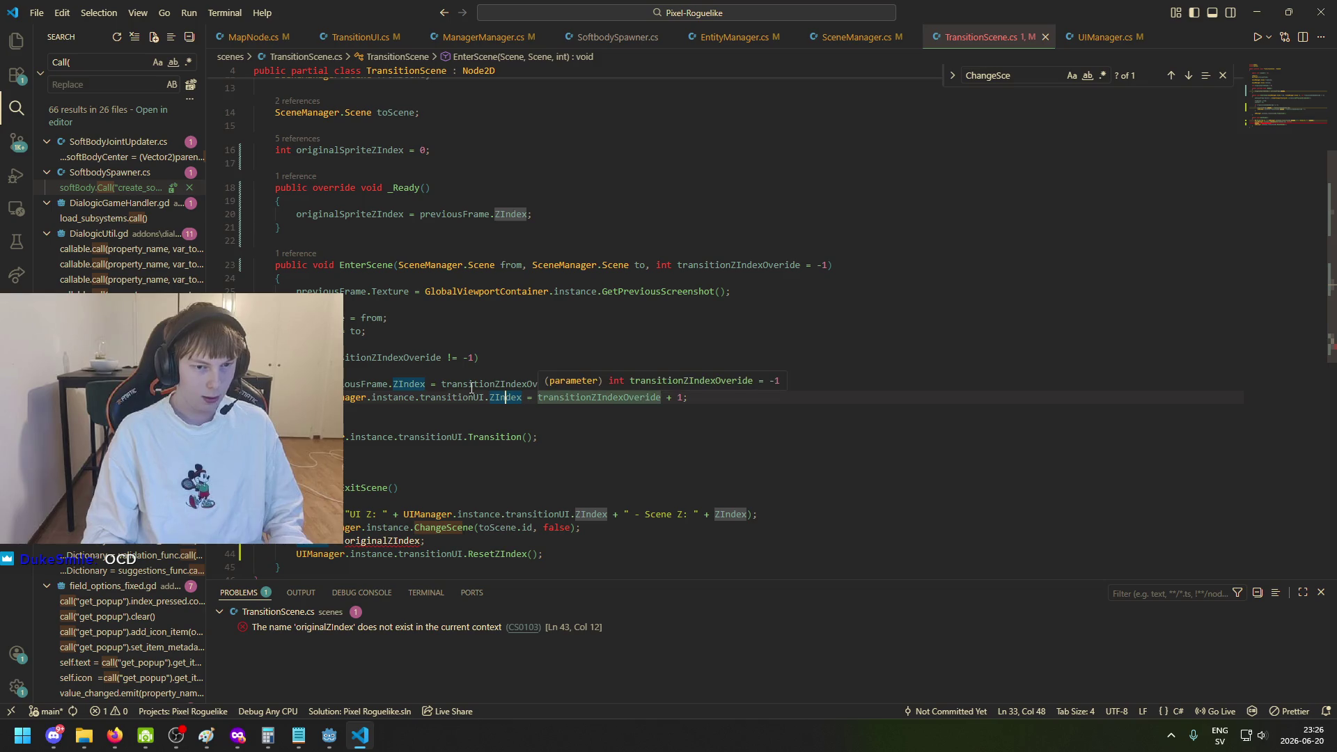
In ExitScene line 43, restore previousFrame.ZIndex from originalSpriteZIndex, then save the script.
drag(425, 384, 318, 383)
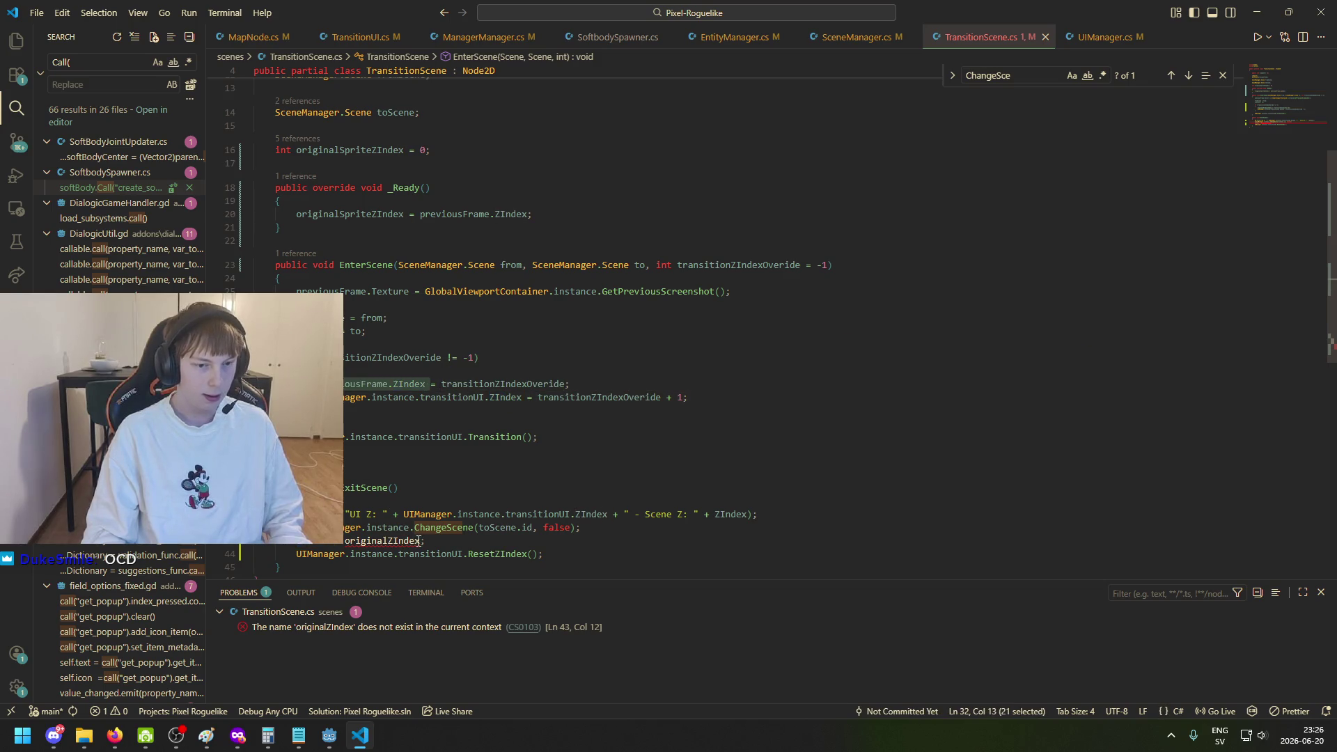
click(327, 542)
key(ctrl+shift+Left)
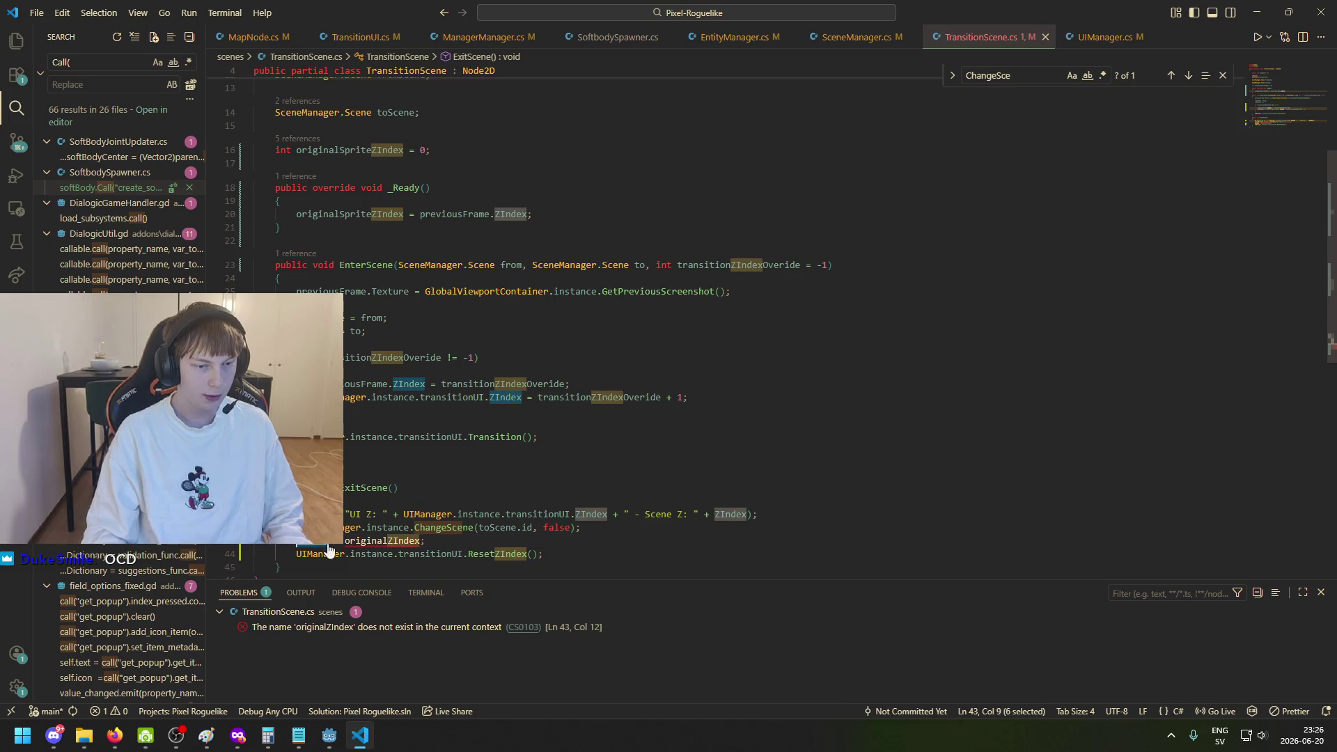
key(ctrl+v)
scroll(432, 522, down, 1)
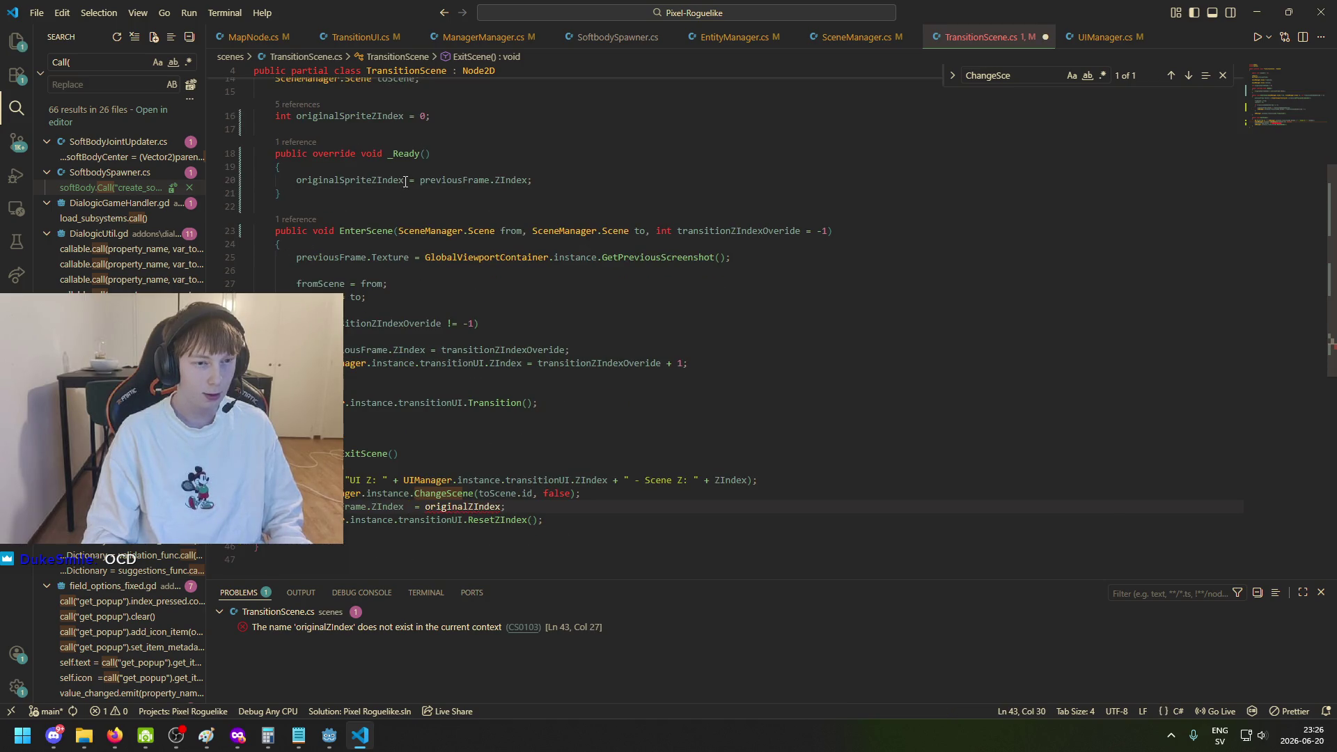
drag(405, 181, 292, 187)
click(497, 507)
drag(498, 508, 439, 510)
key(ctrl+v)
key(ctrl+s)
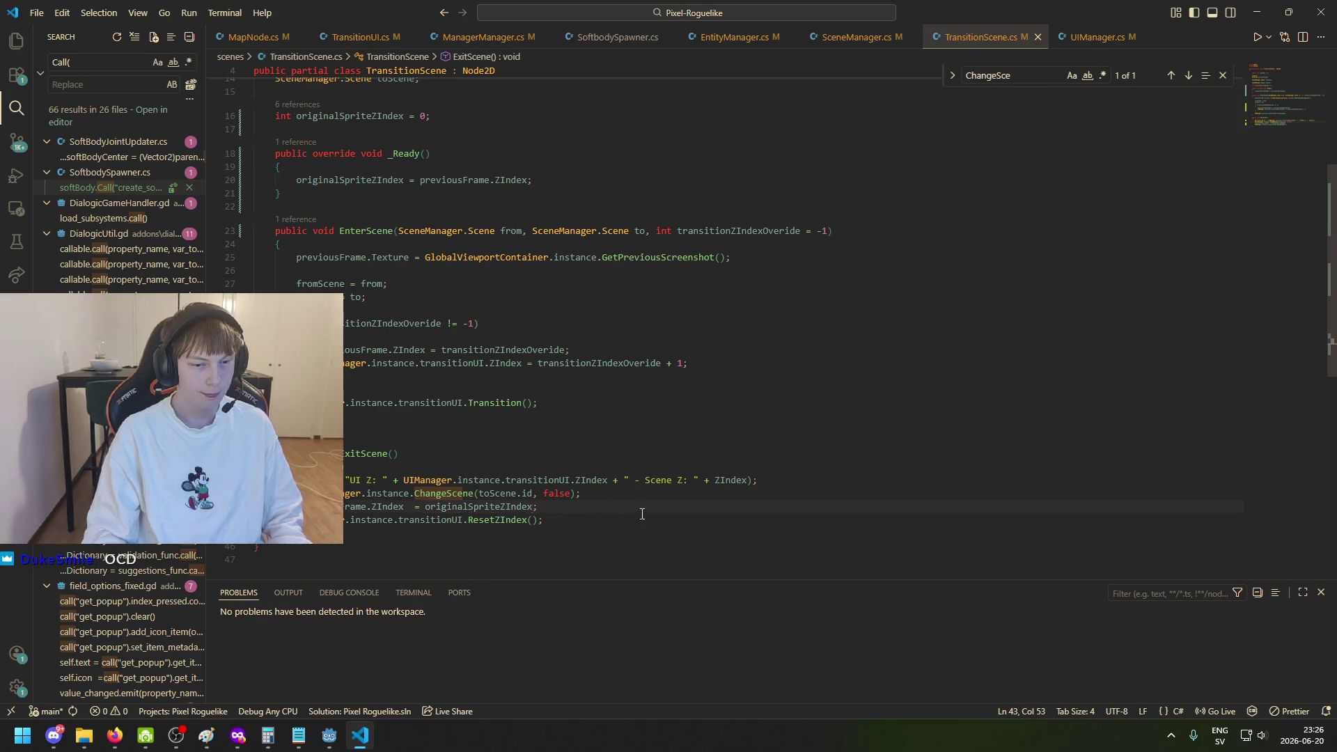
Save the open scene in the Godot editor, then return to TransitionScene.cs.
click(505, 521)
scroll(632, 513, down, 4)
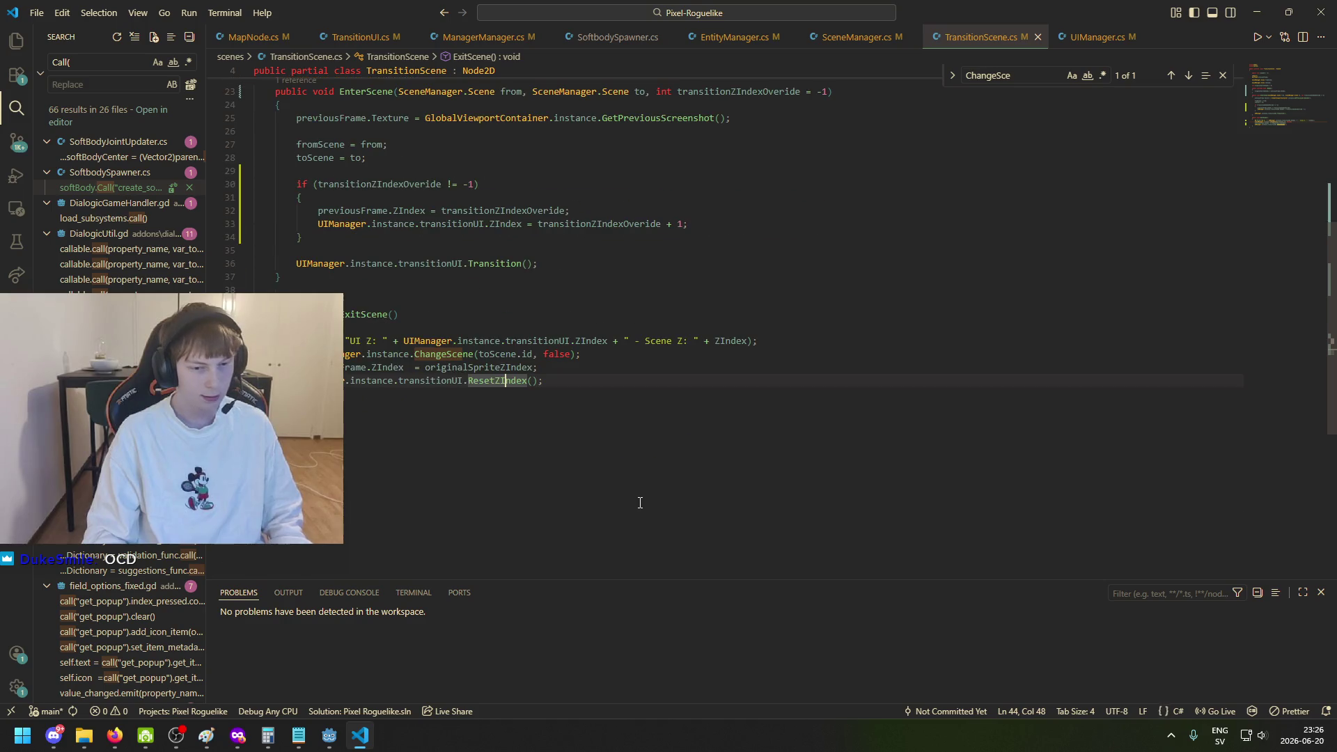
click(329, 735)
key(ctrl+s)
click(360, 735)
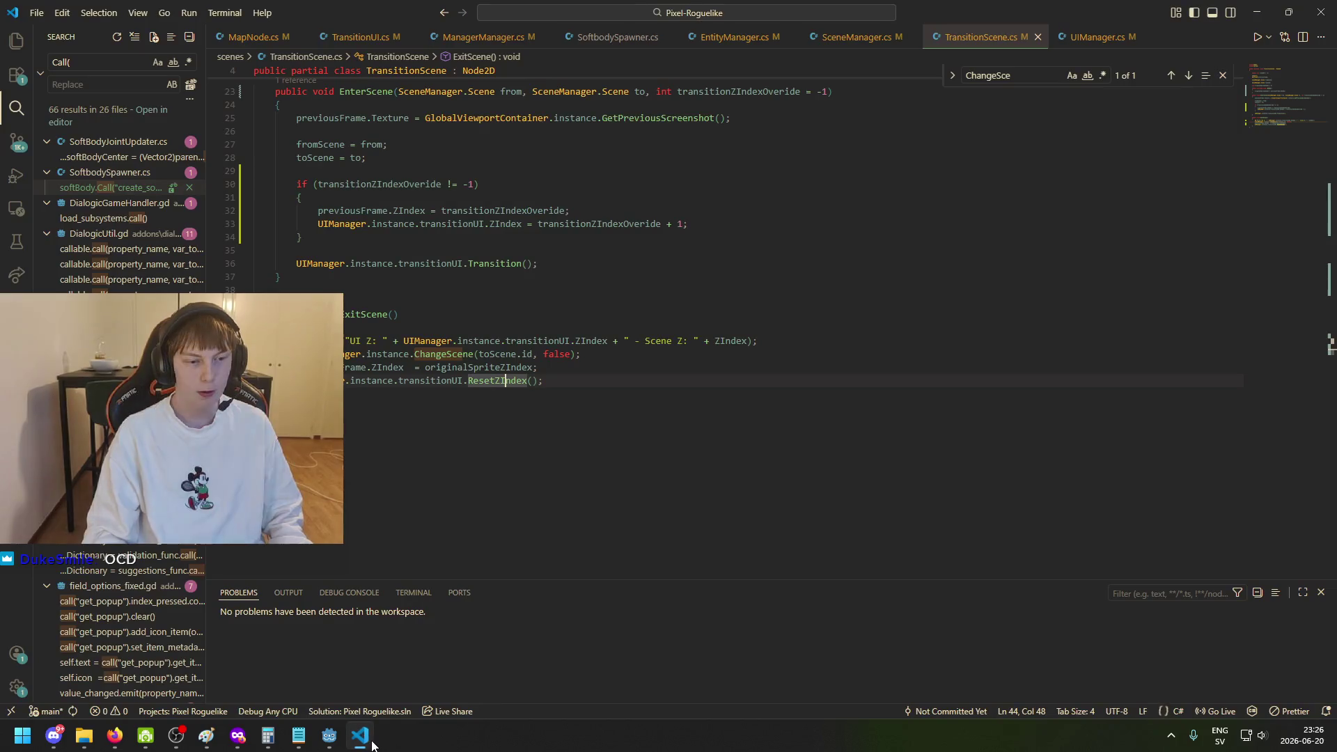
Replace the bare ZIndex in the debug message with previousFrame.ZIndex.
click(533, 388)
drag(403, 367, 296, 368)
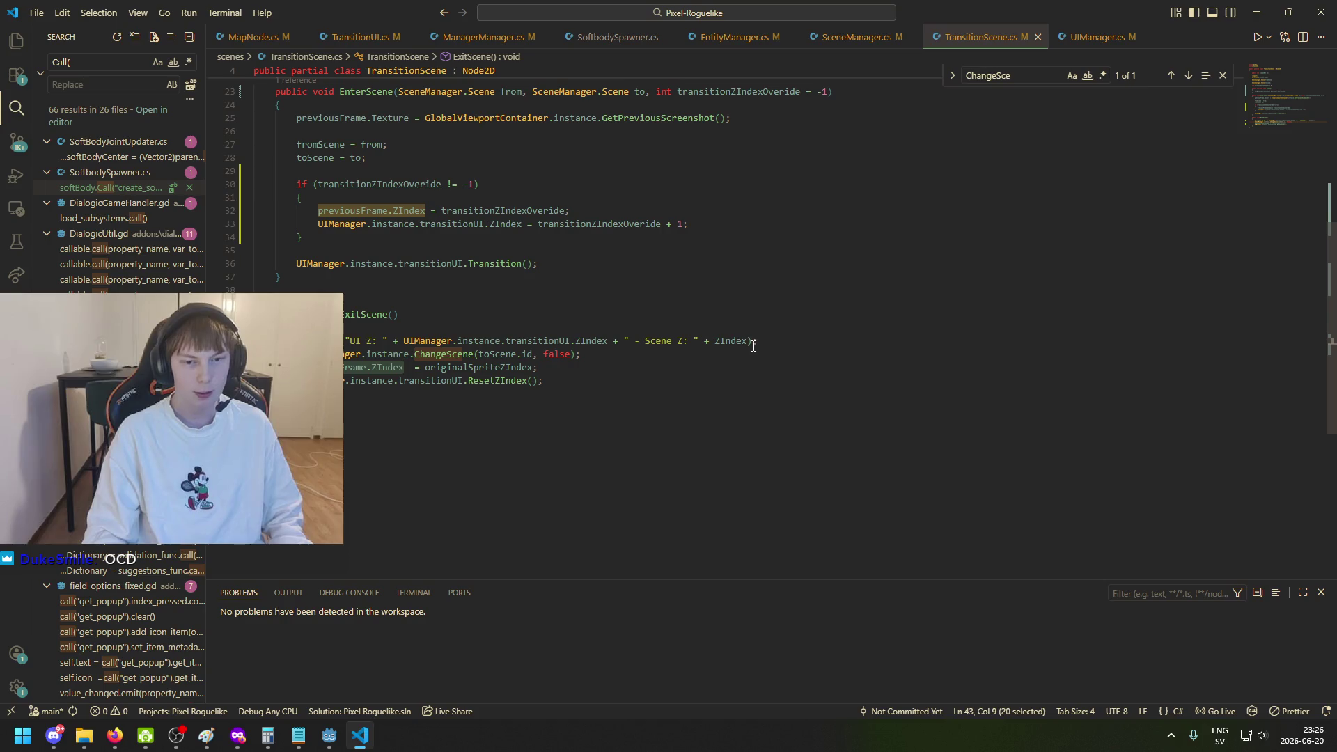
double_click(731, 341)
key(ctrl+v)
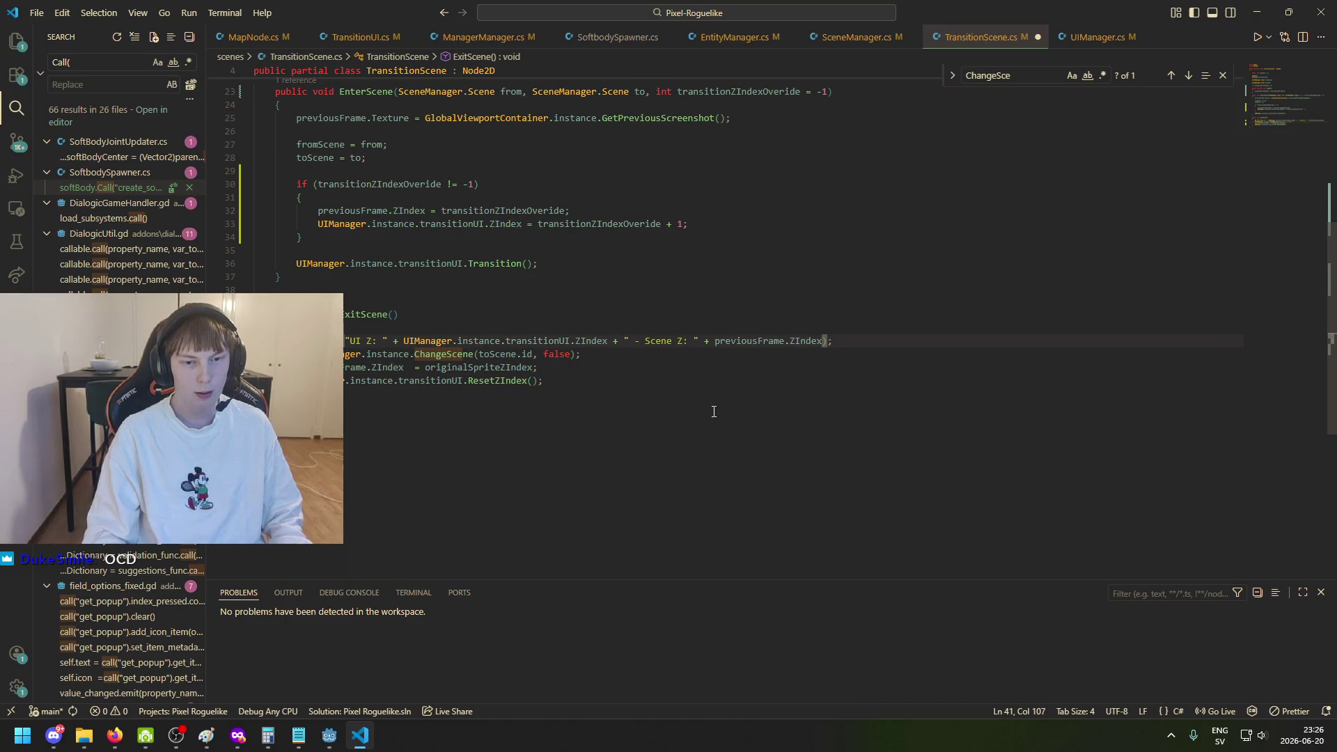
click(329, 736)
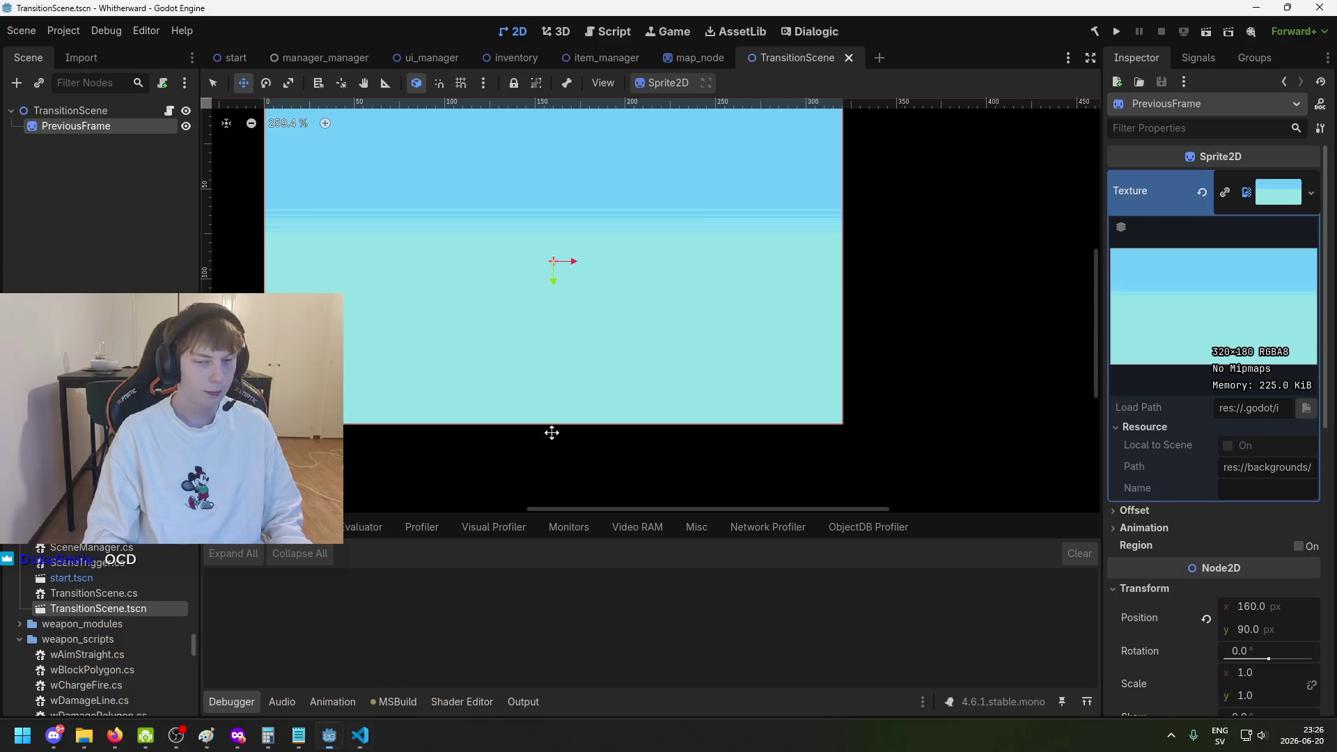
Run the project, start a new game and walk the player upward.
click(1115, 31)
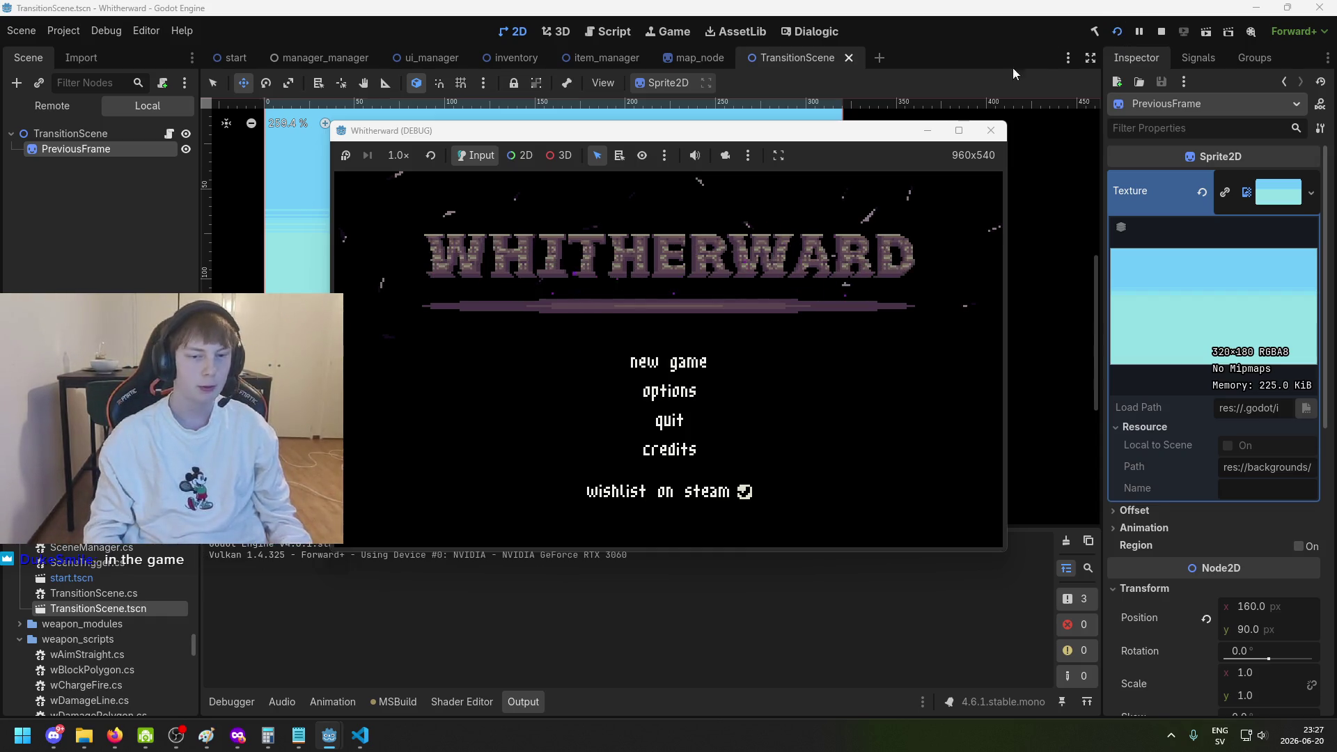
key(Return)
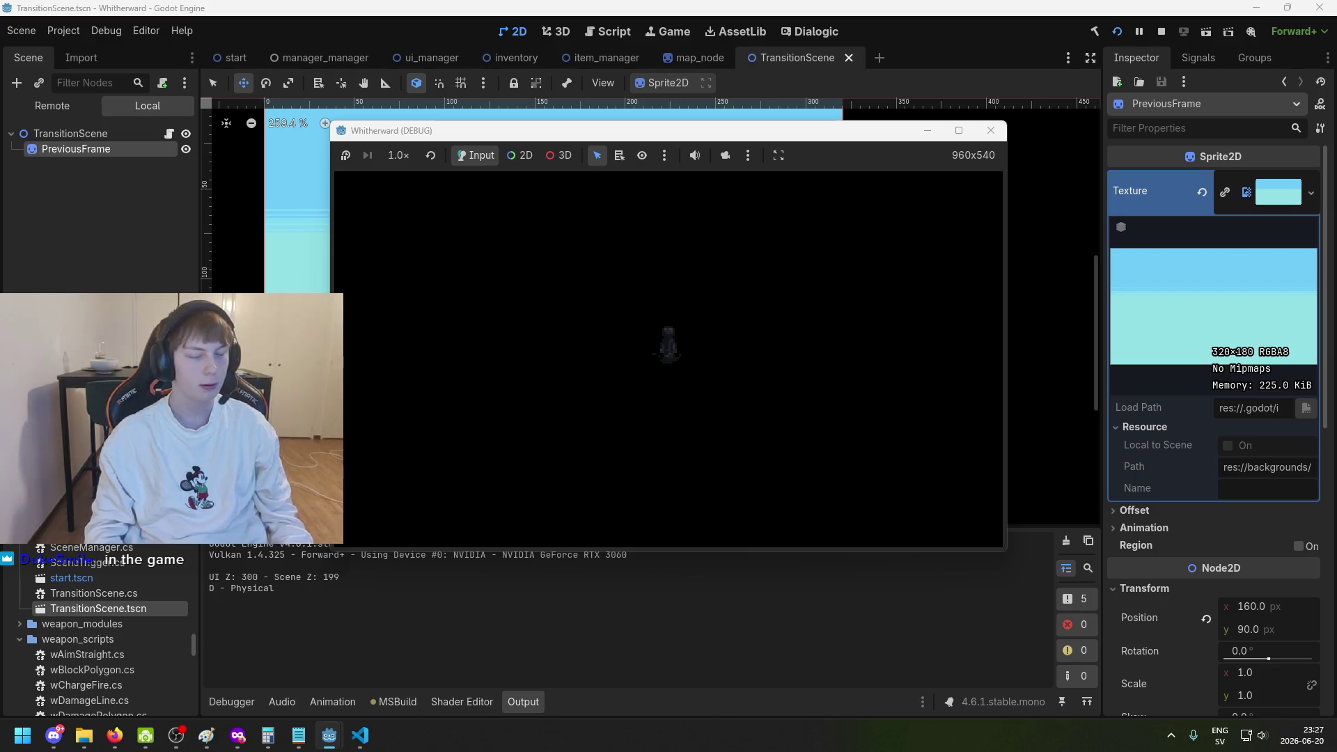
key(Up)
key(Up)
Talk to the Cartographer, browse the dialogue choices, pick Leave and walk down.
key(e)
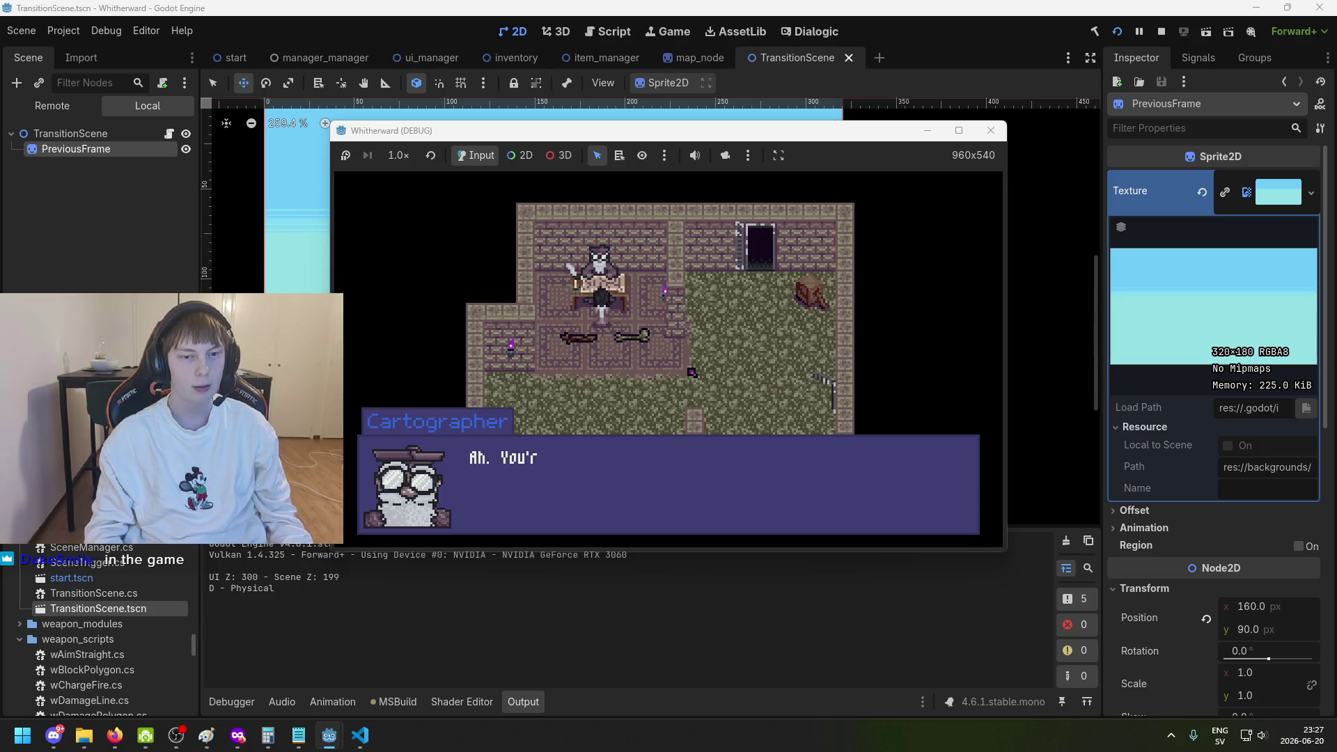
key(e)
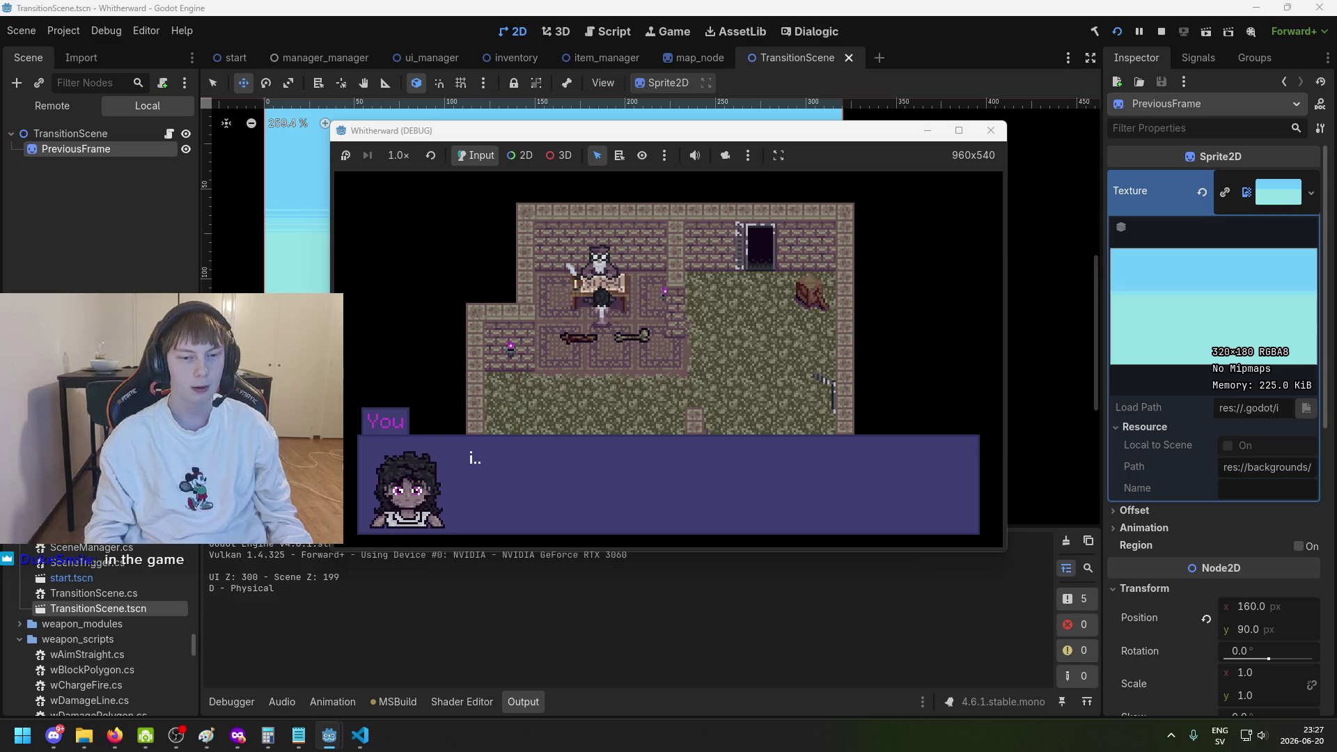
key(Up)
key(Up)
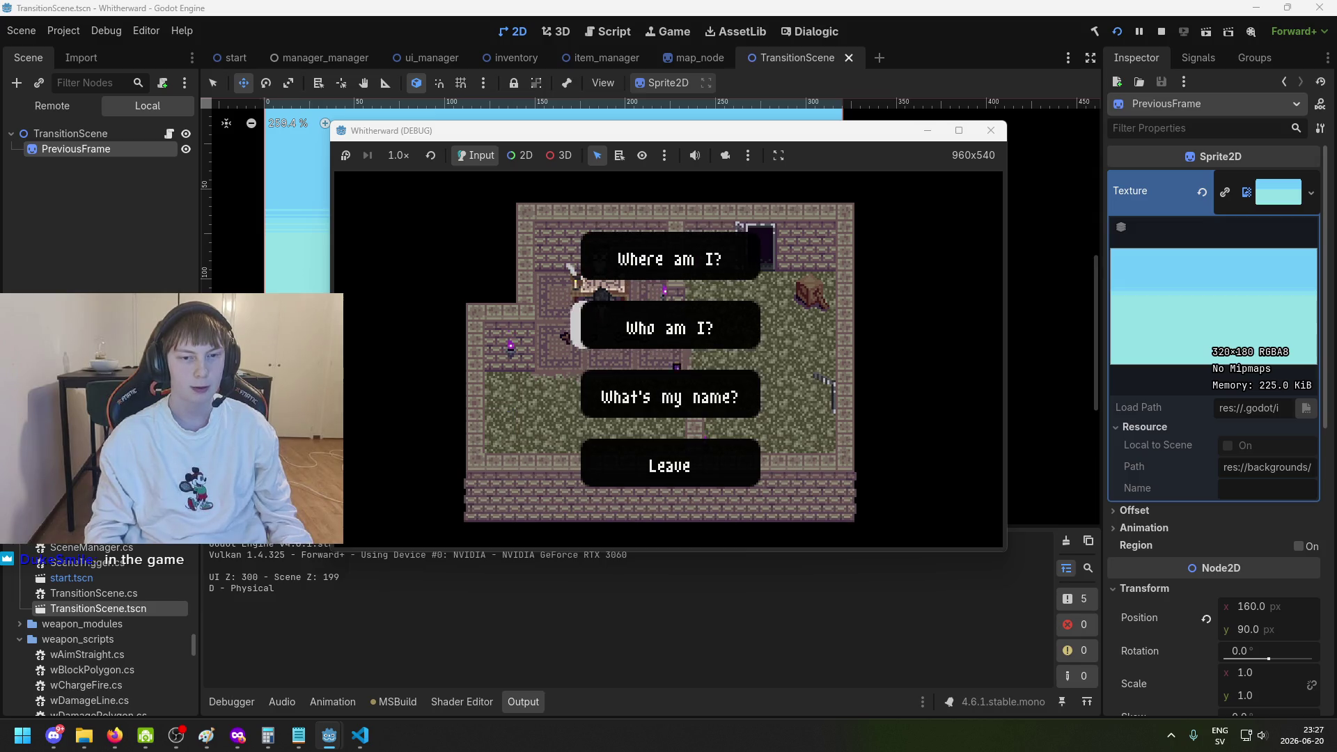
key(Down)
key(Up)
key(Up)
key(Down)
key(Down)
key(Down)
key(e)
key(e)
key(e)
key(e)
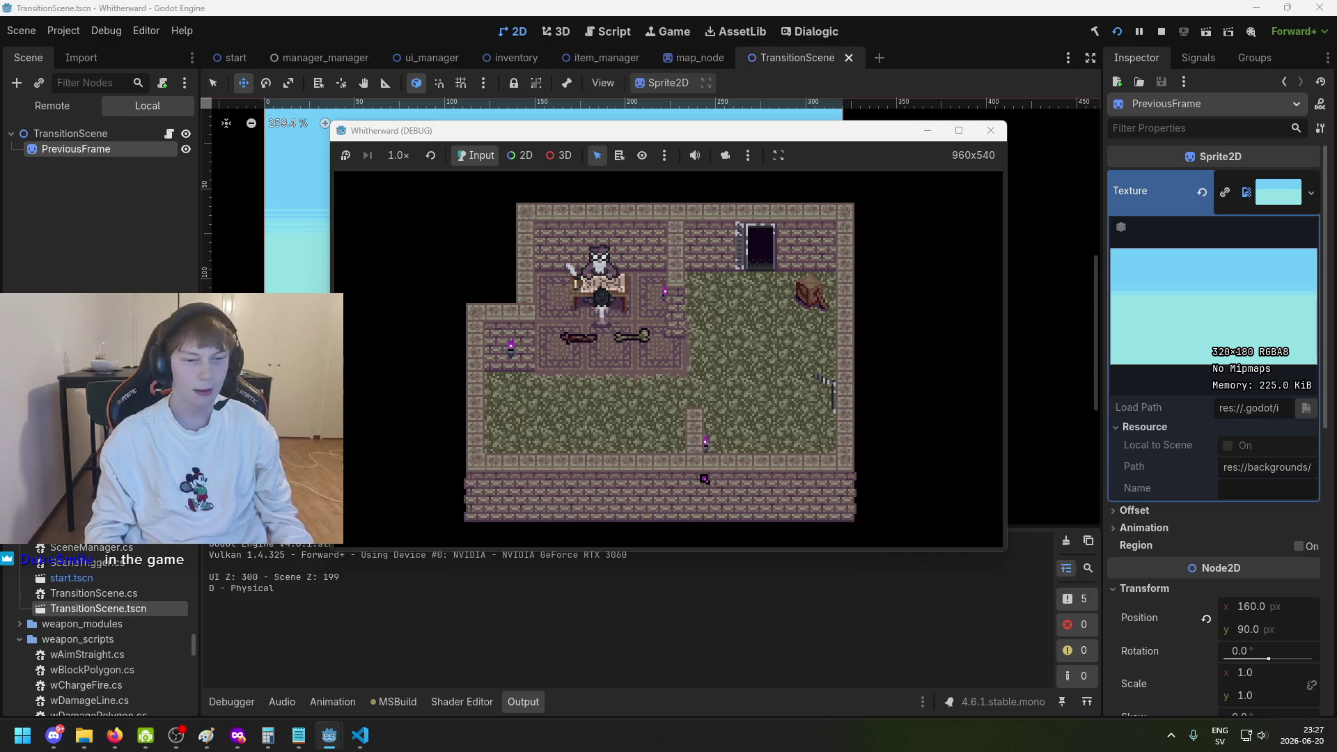
key(Down)
Open and close the parchment map twice while walking the player right along the path.
key(m)
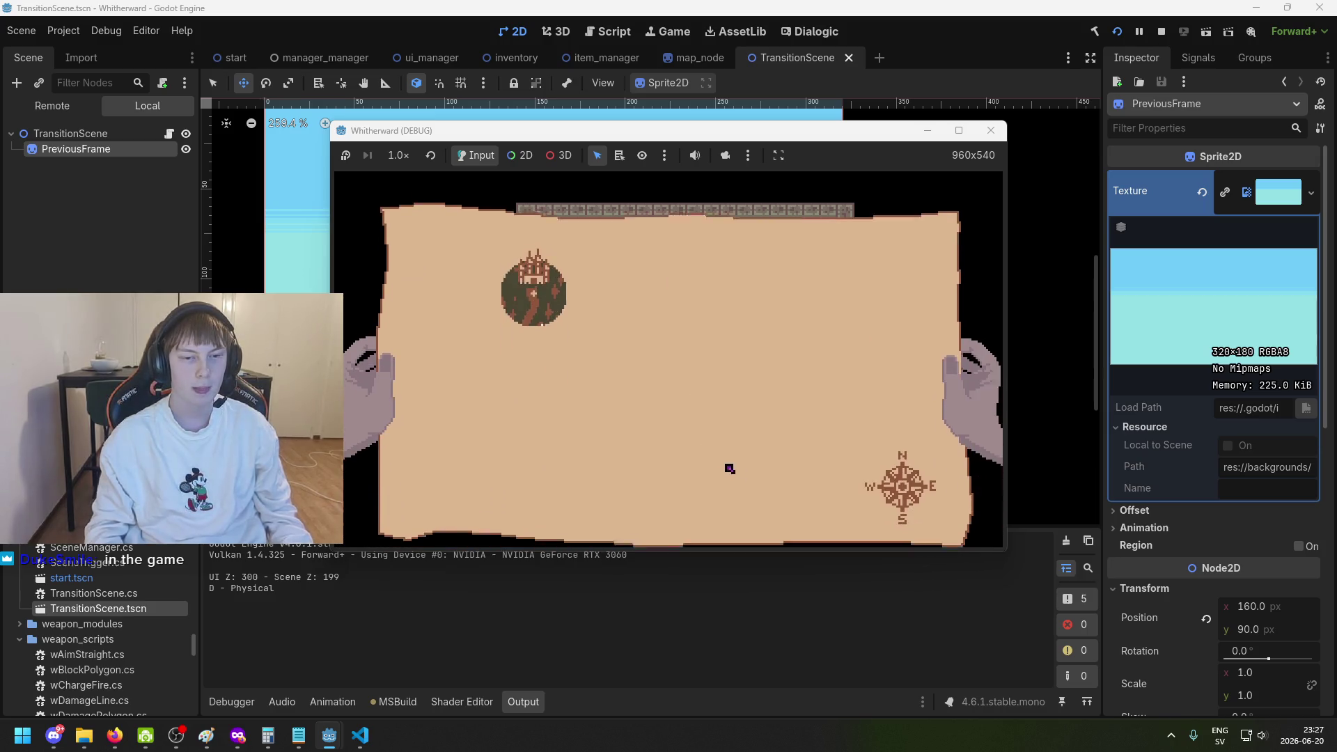
key(m)
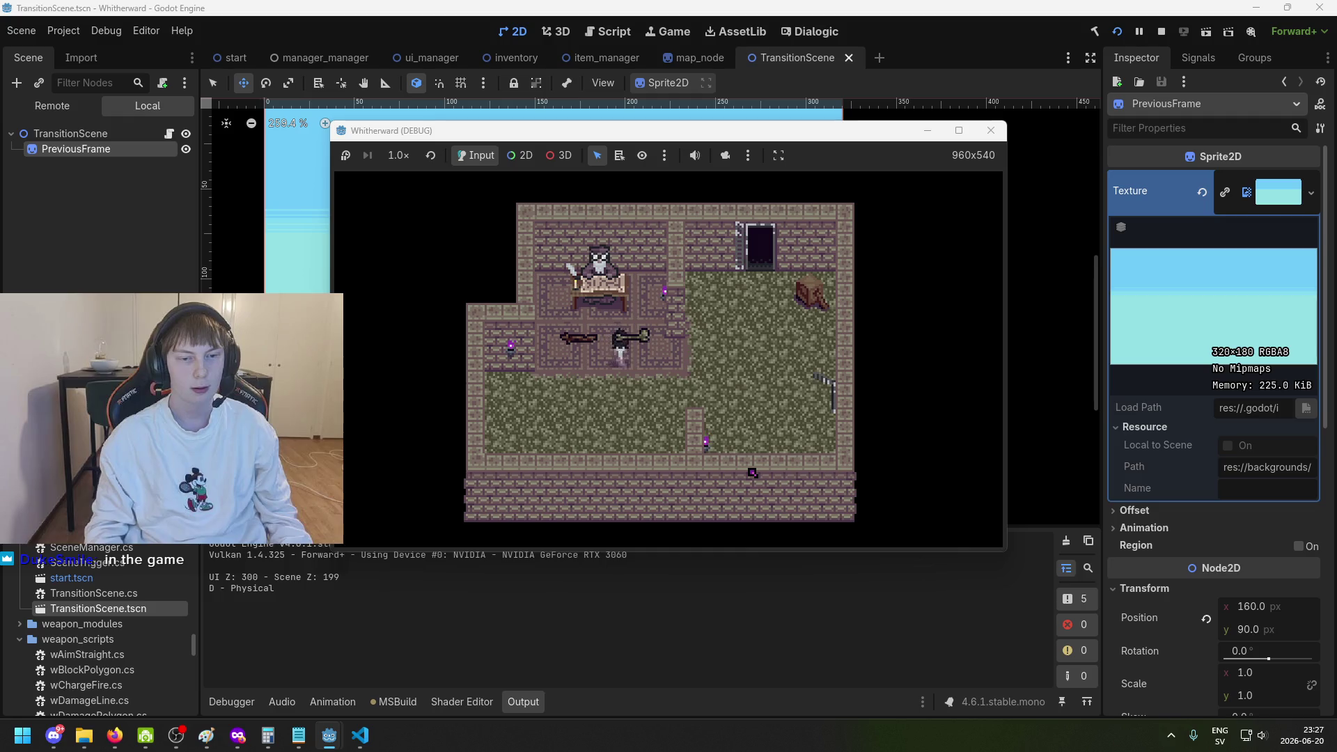
key(Right)
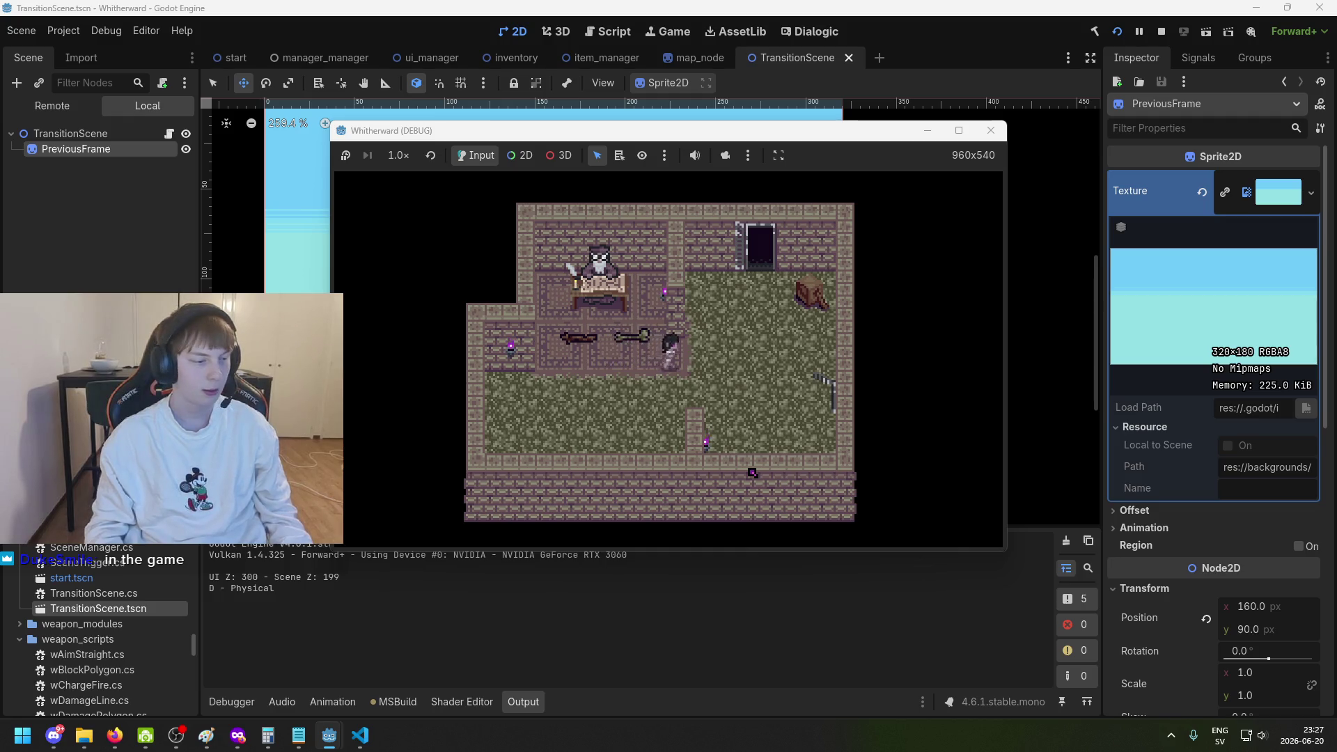
key(m)
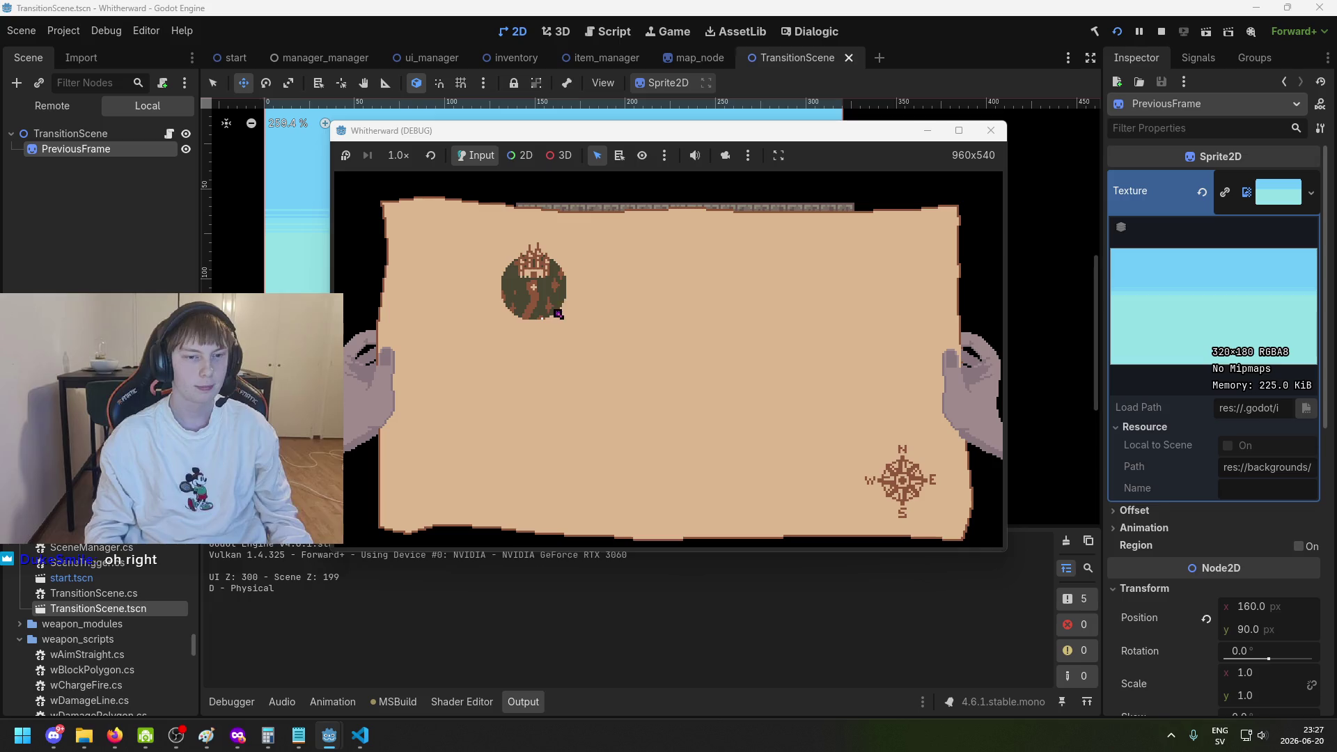
key(m)
key(Right)
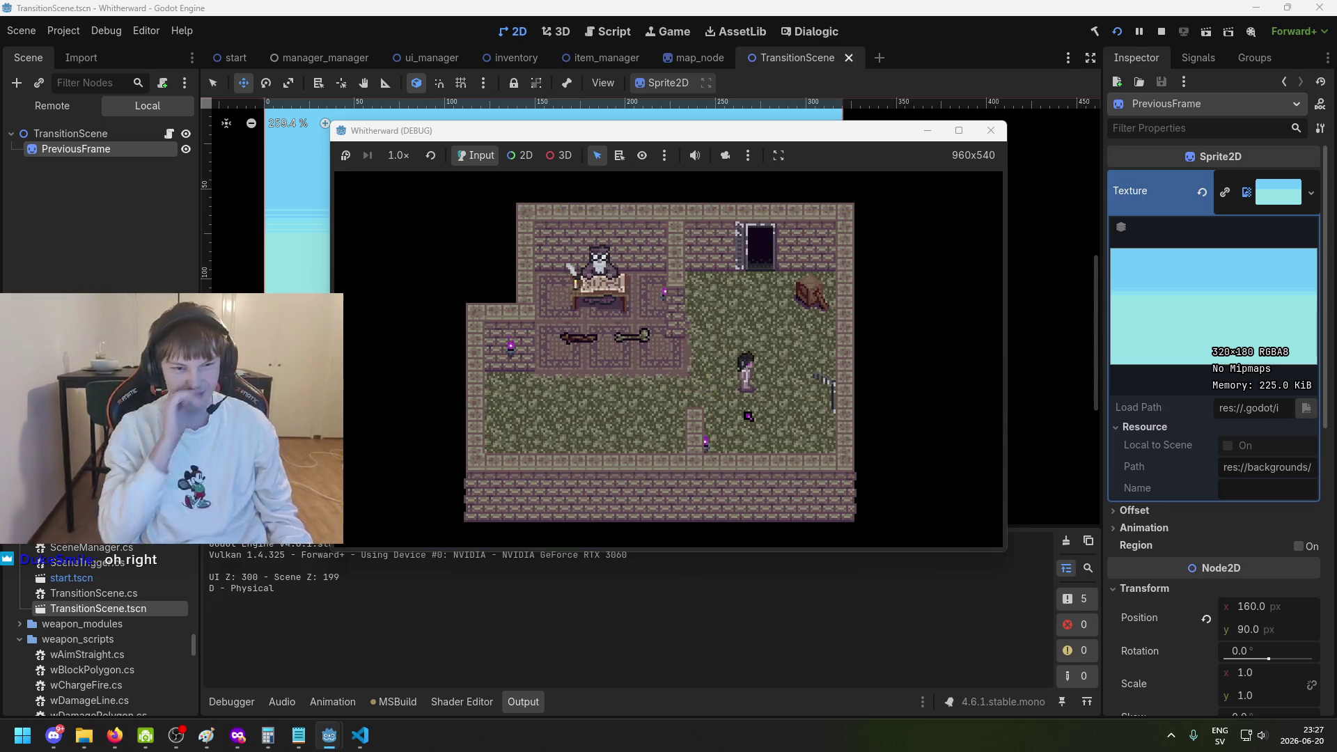
key(Left)
key(Right)
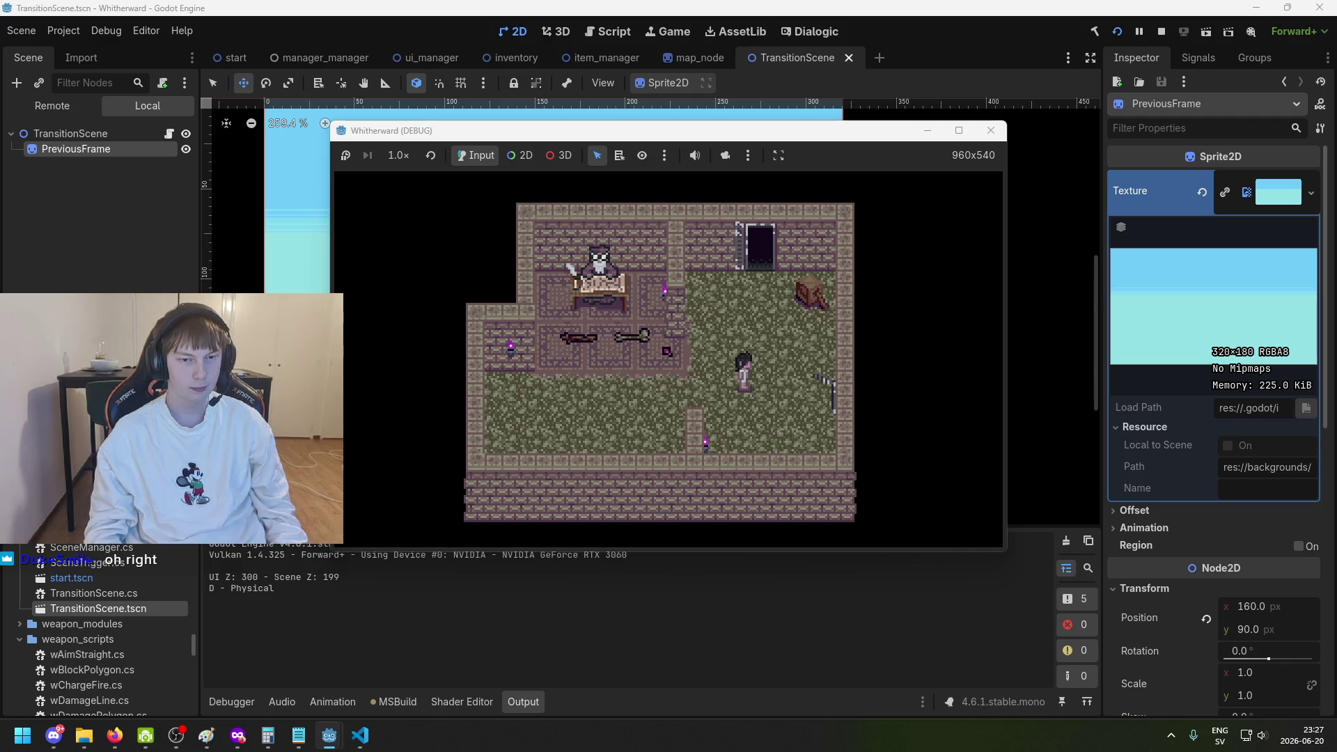
Toggle the inventory, open and close the map twice more, then close the game window.
key(i)
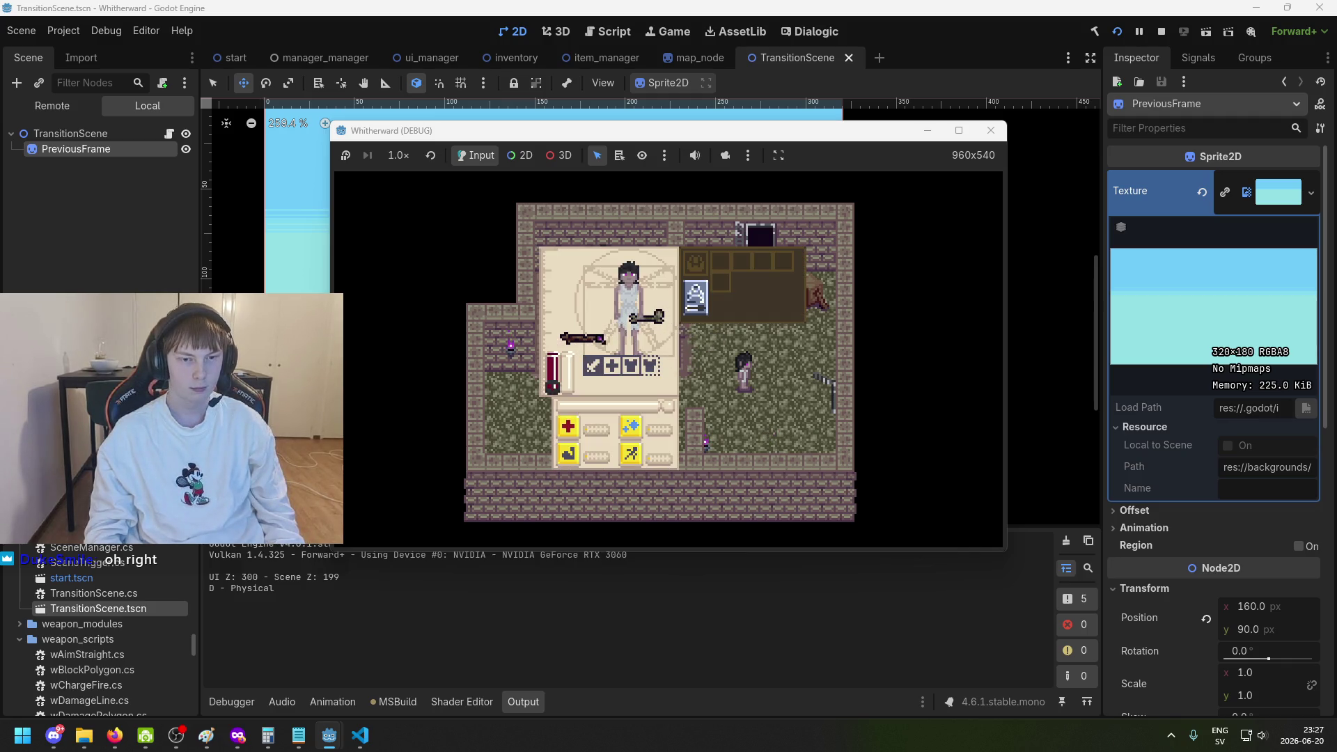
key(i)
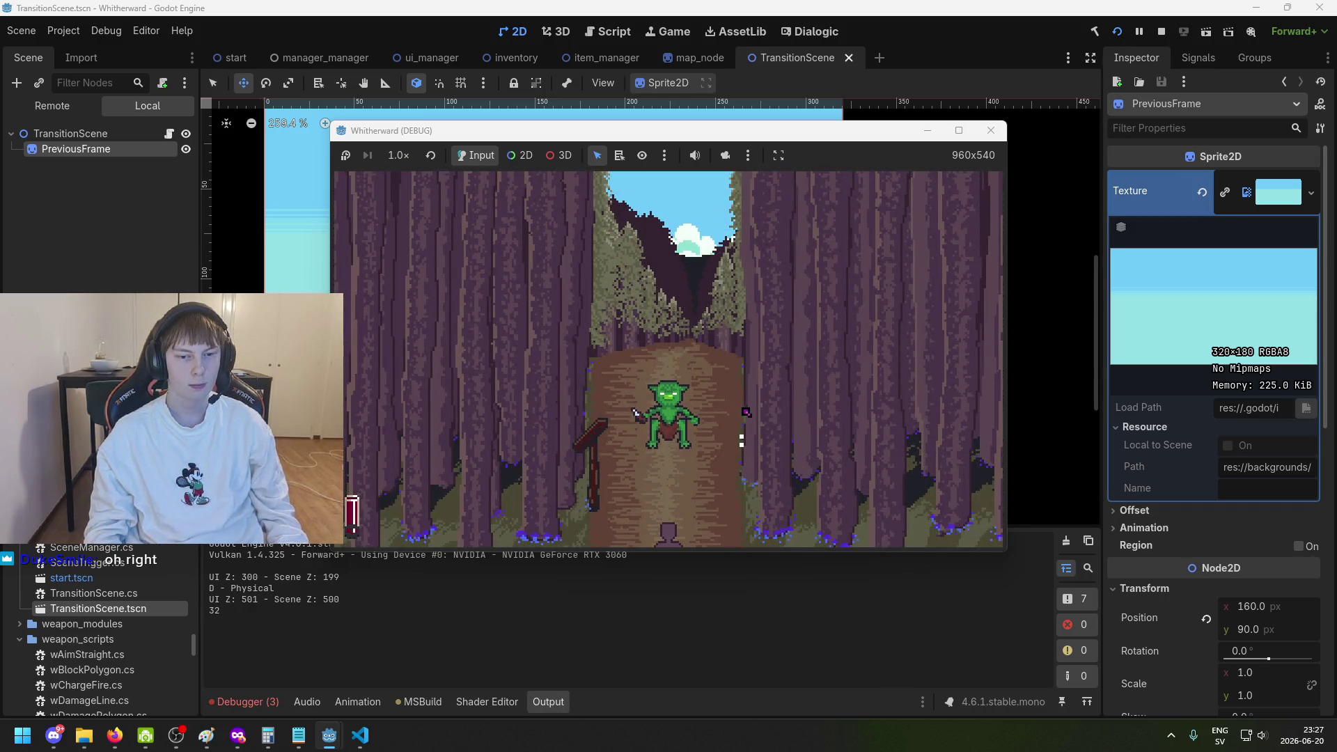
key(m)
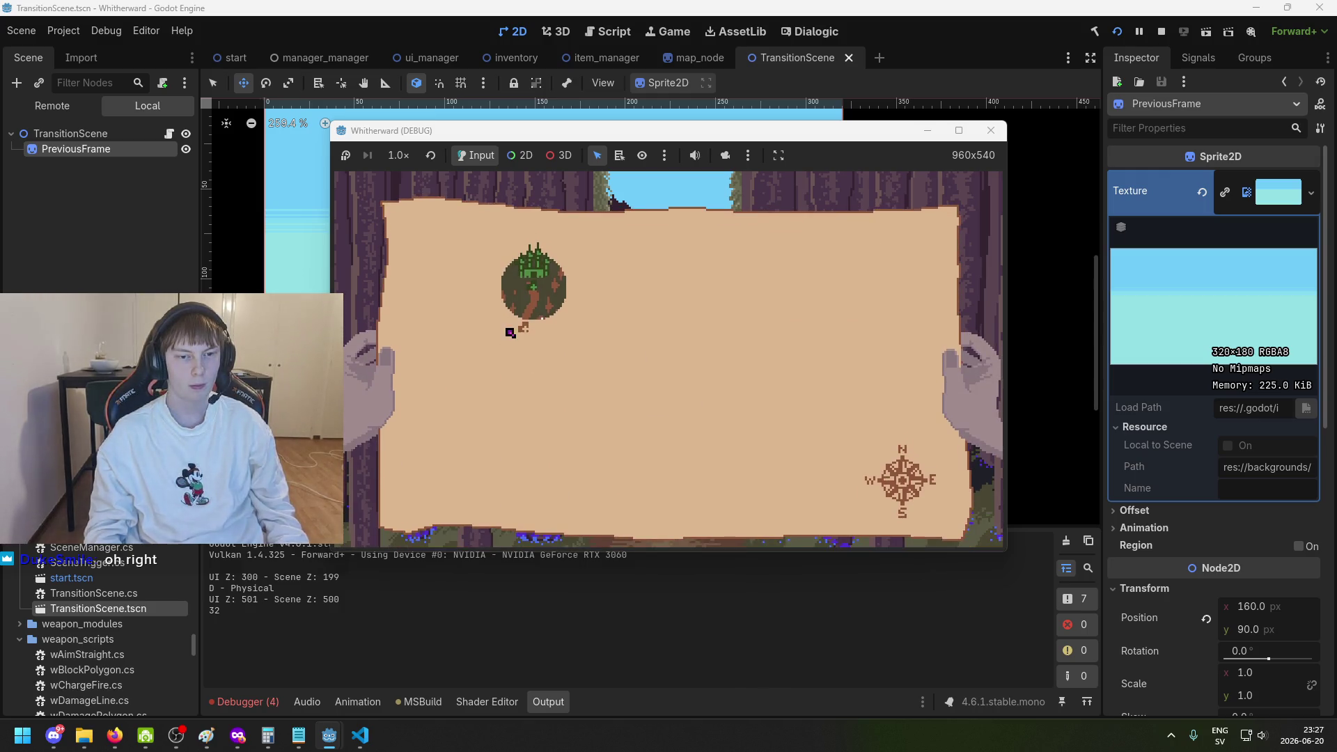
key(m)
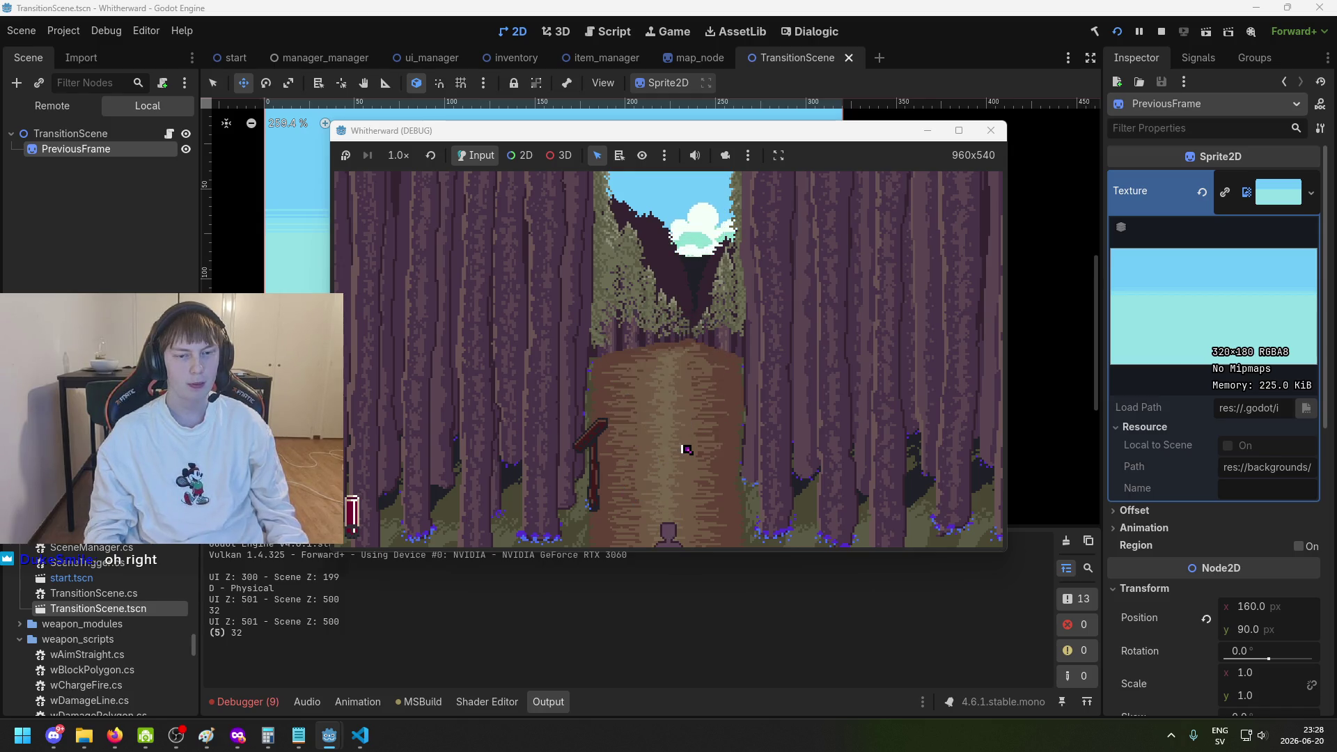
key(m)
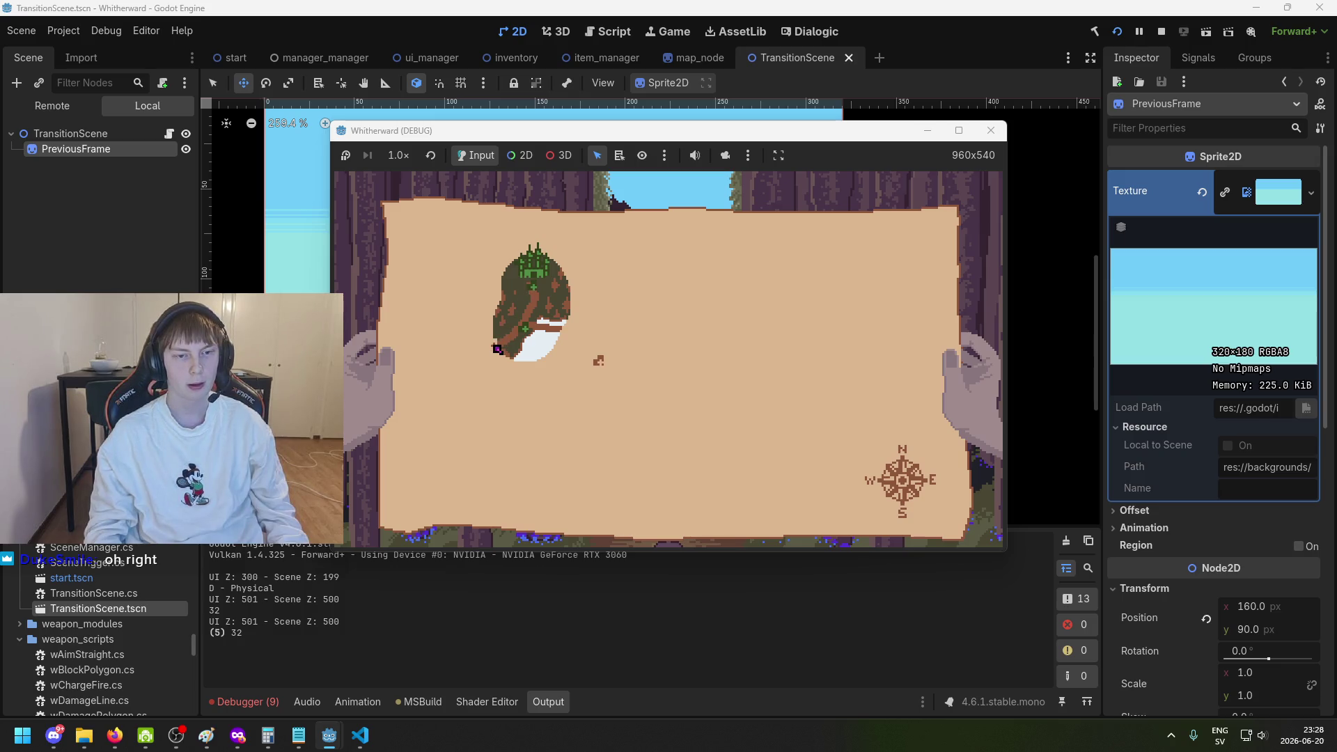
key(space)
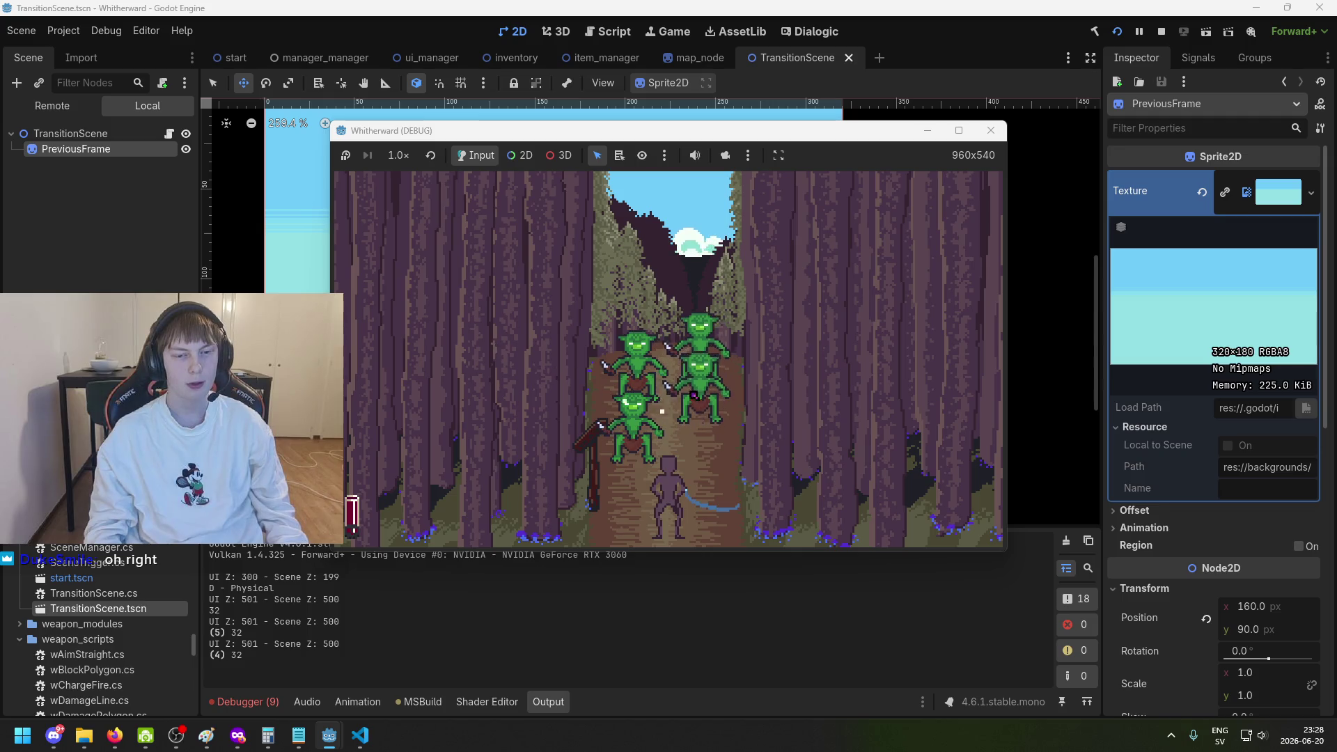
click(990, 130)
Check the logged UI Z: 501 value in Godot's Output panel.
click(360, 735)
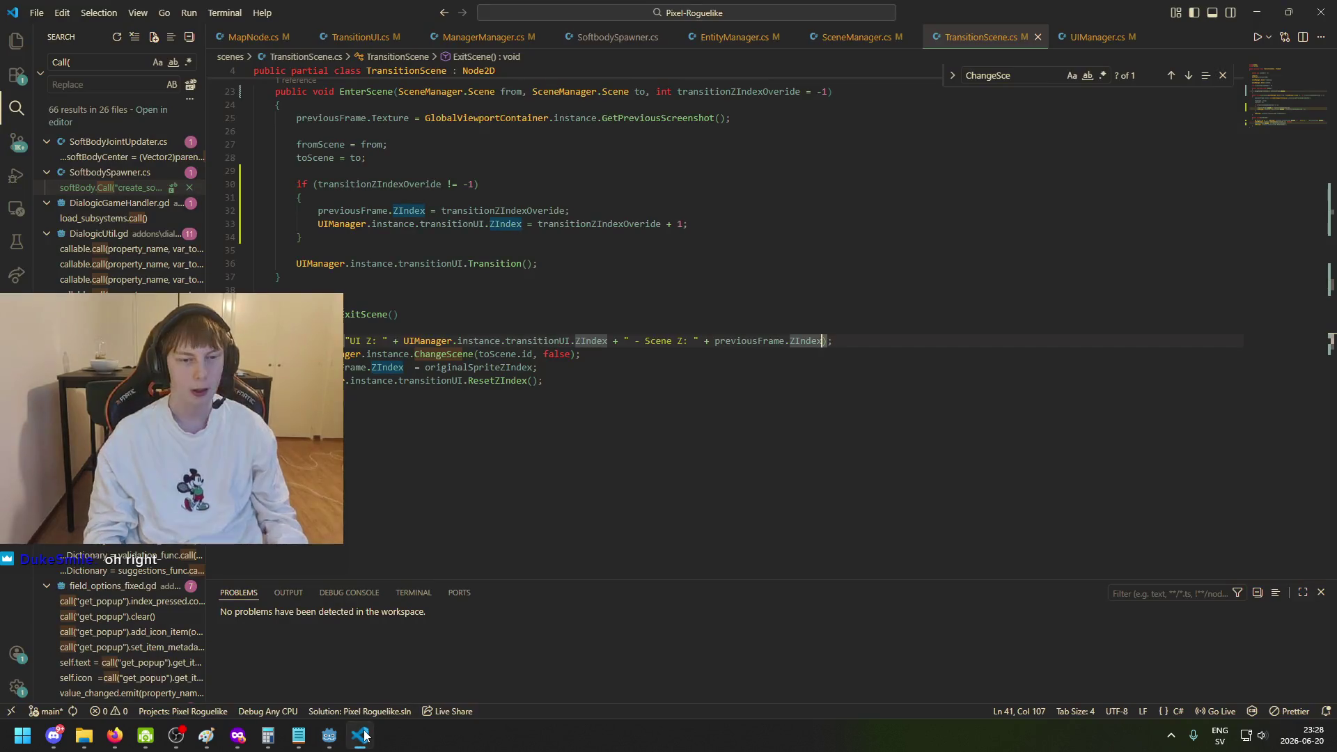
click(329, 735)
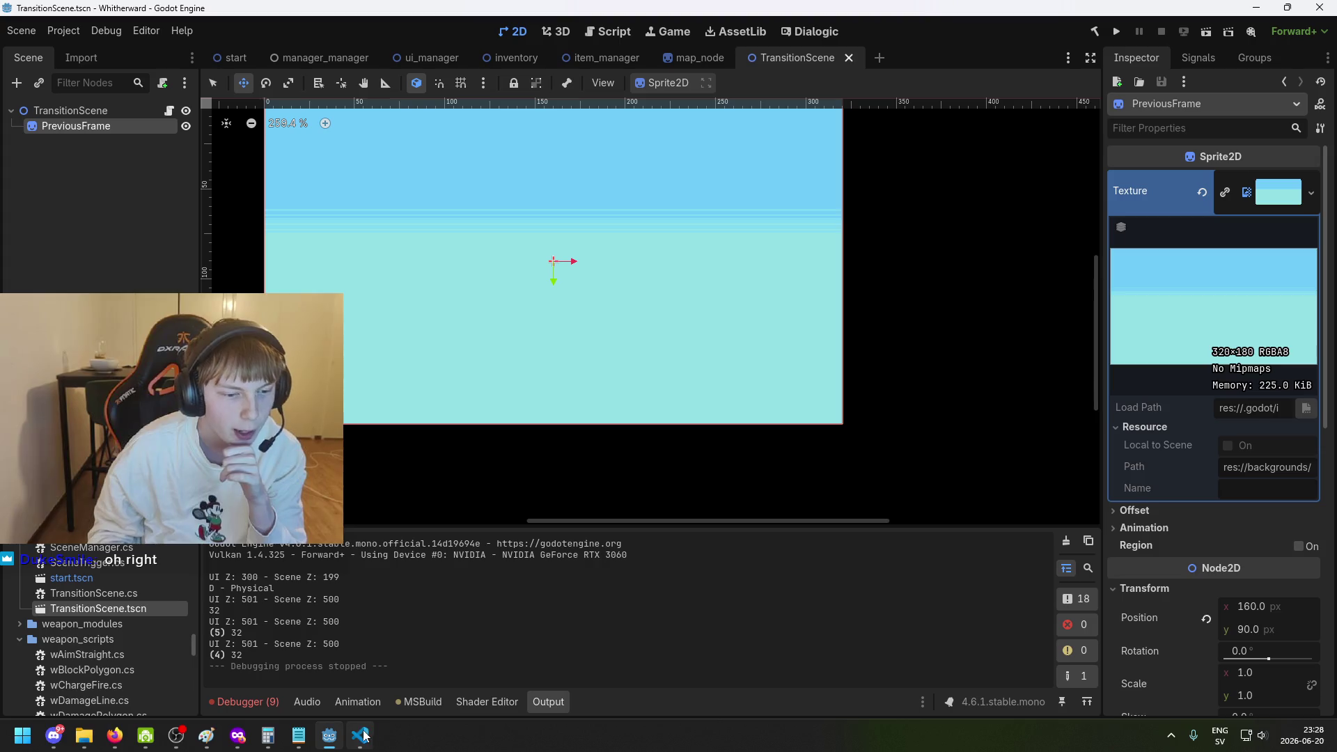
drag(214, 621, 258, 620)
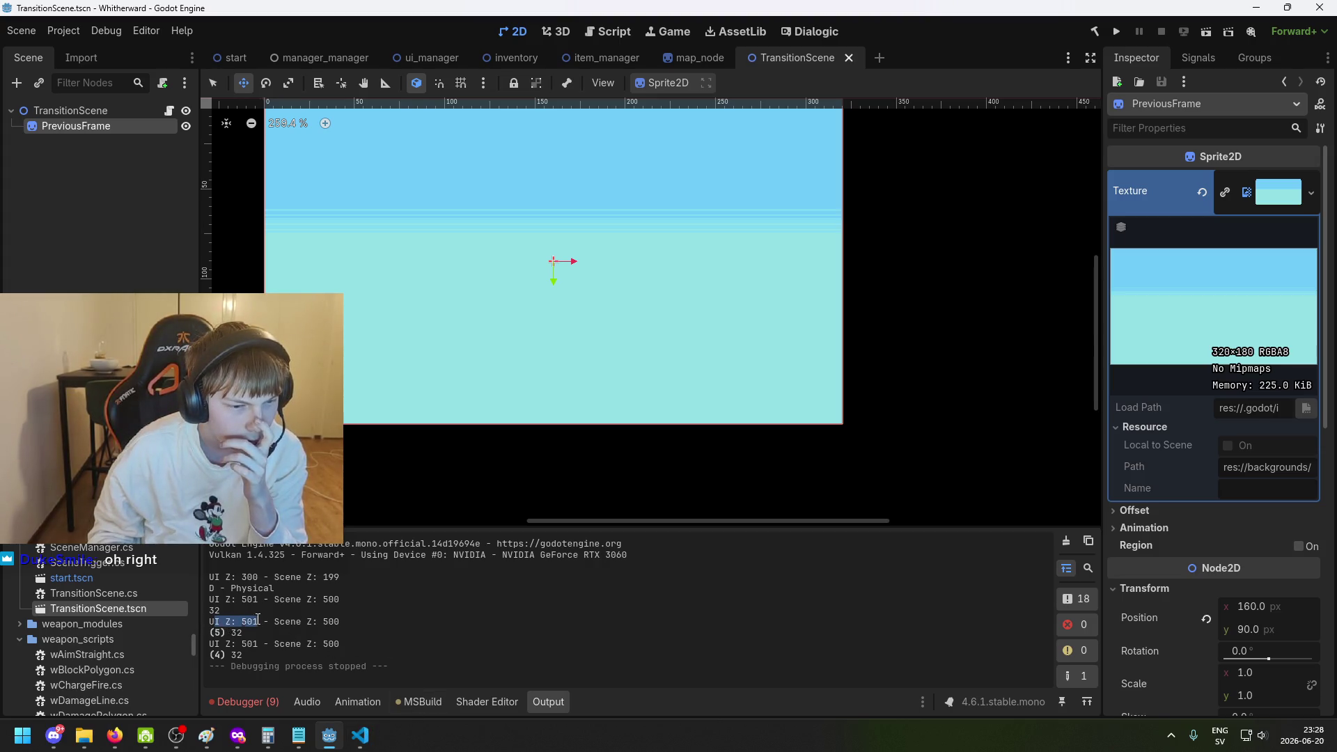
Change line 33's Z-index offset in TransitionScene.cs from + 1 to + 10 and rerun the game.
click(360, 735)
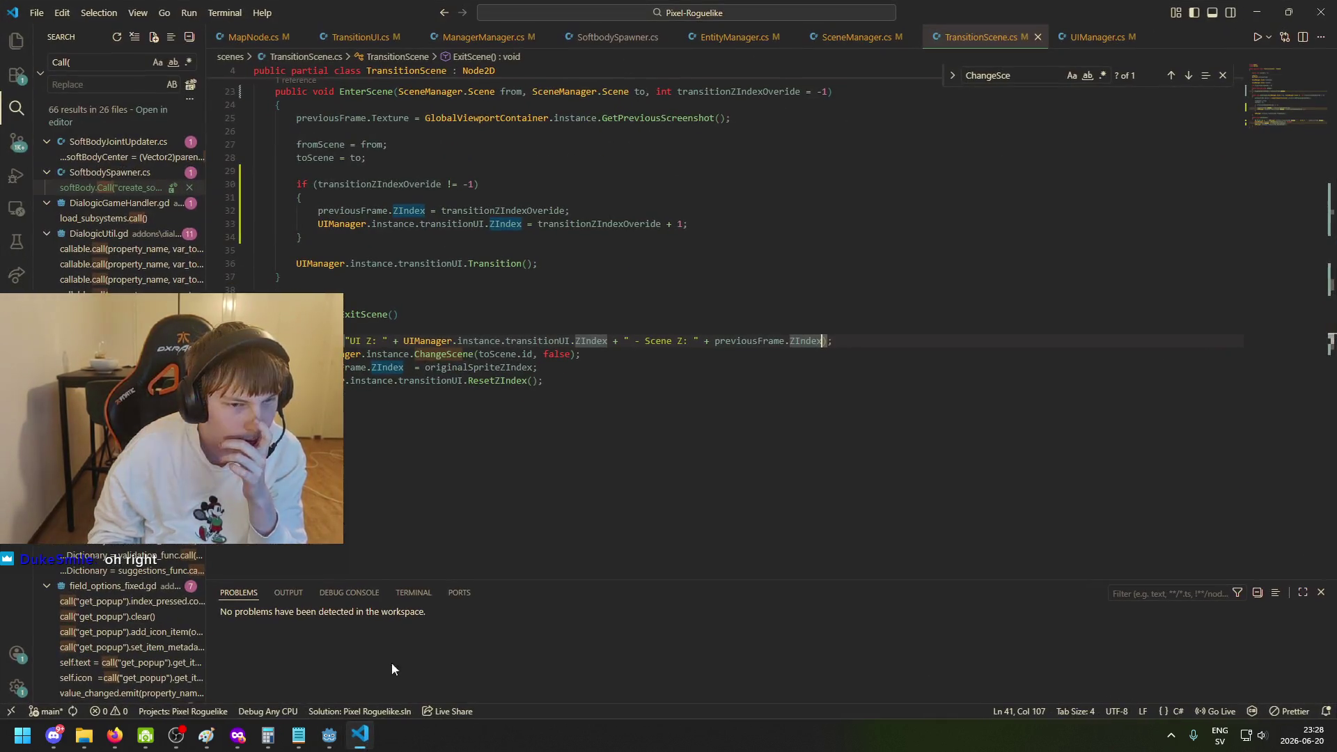
scroll(428, 293, up, 3)
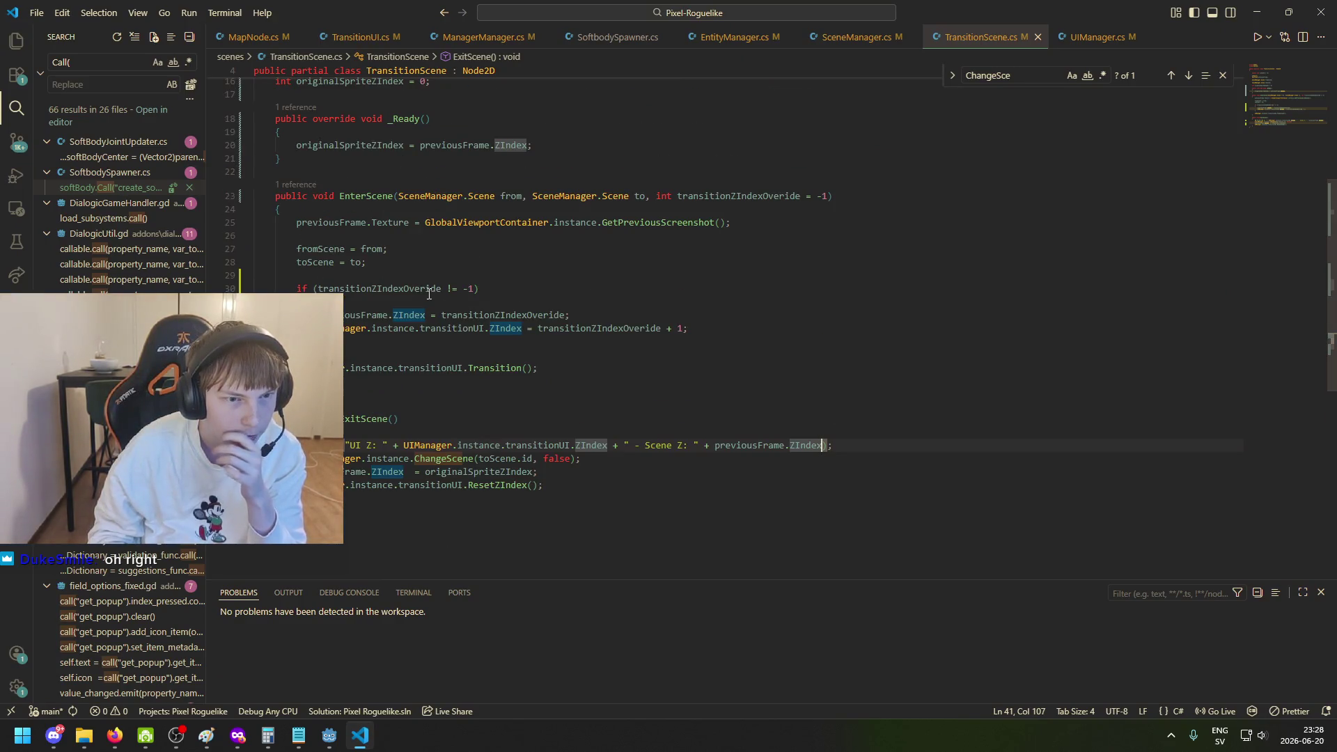
click(683, 327)
text(0)
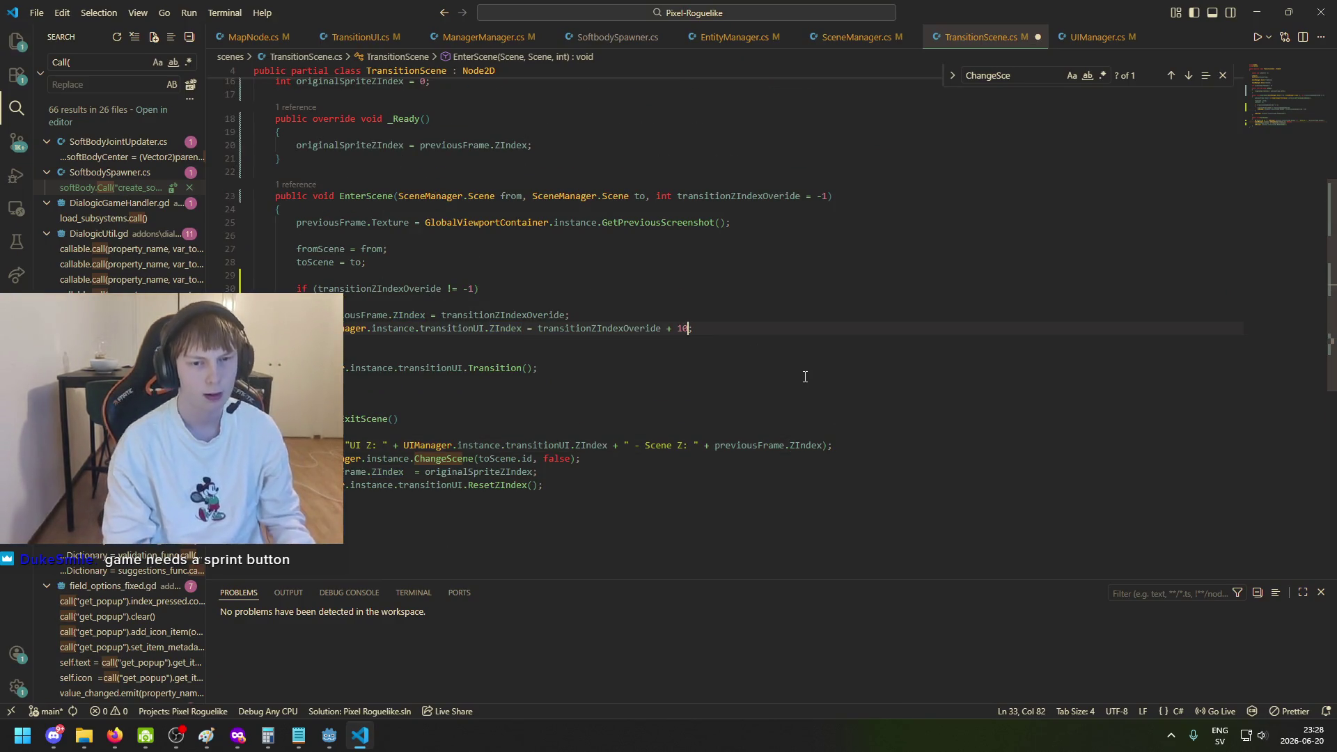
click(329, 735)
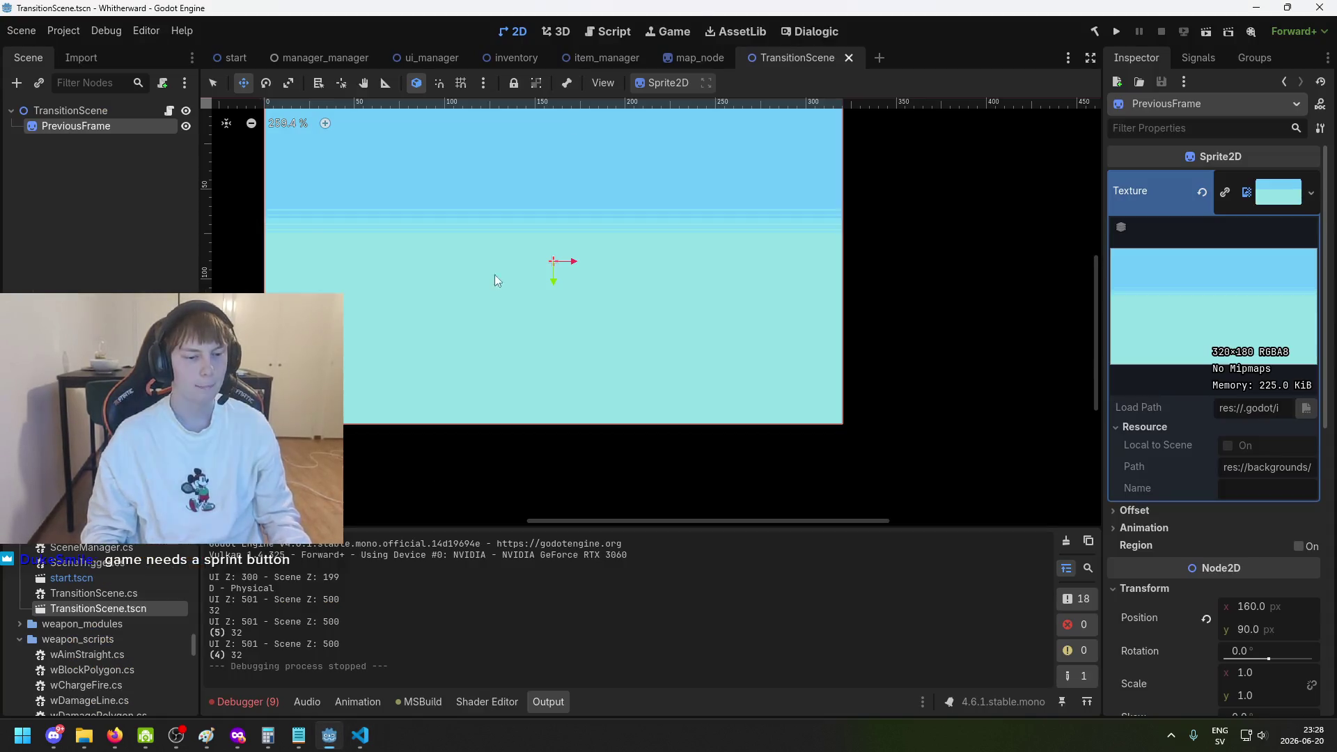
click(1118, 31)
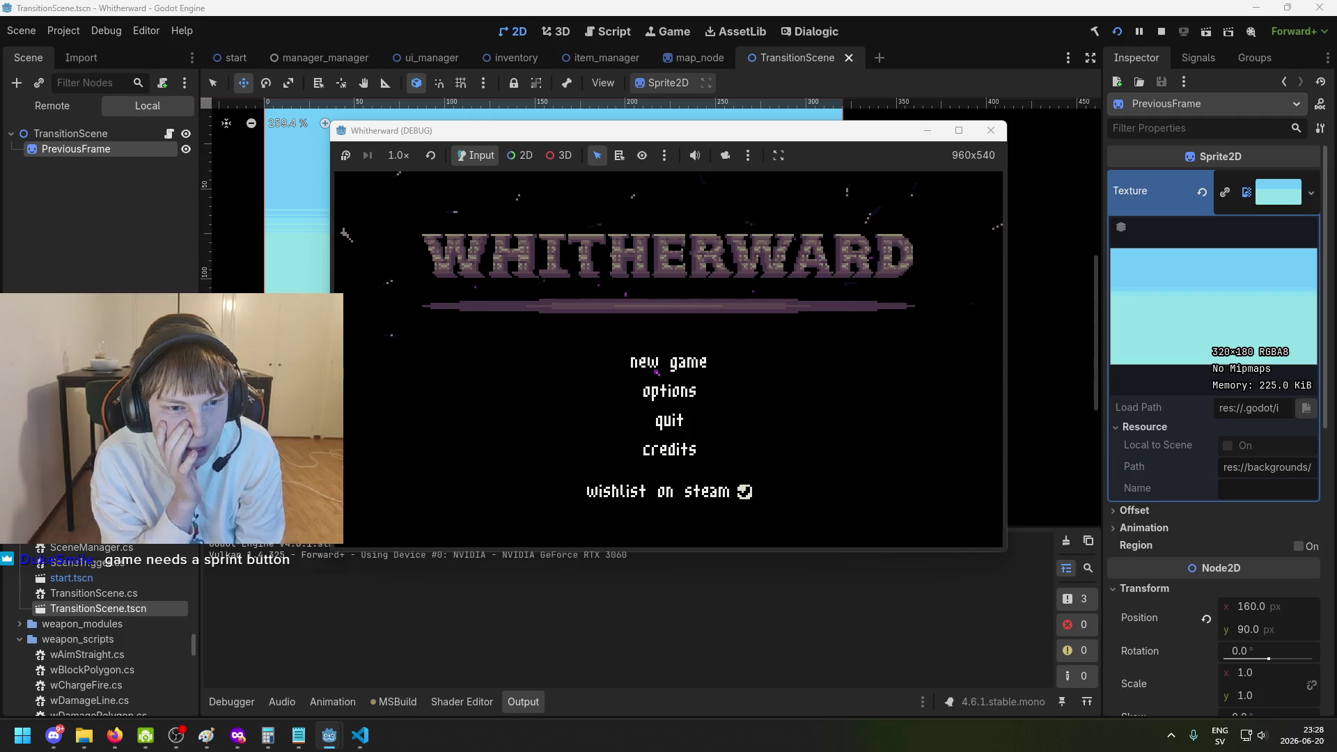
Choose 'new game' from the Whitherward title menu to load the first room.
key(d)
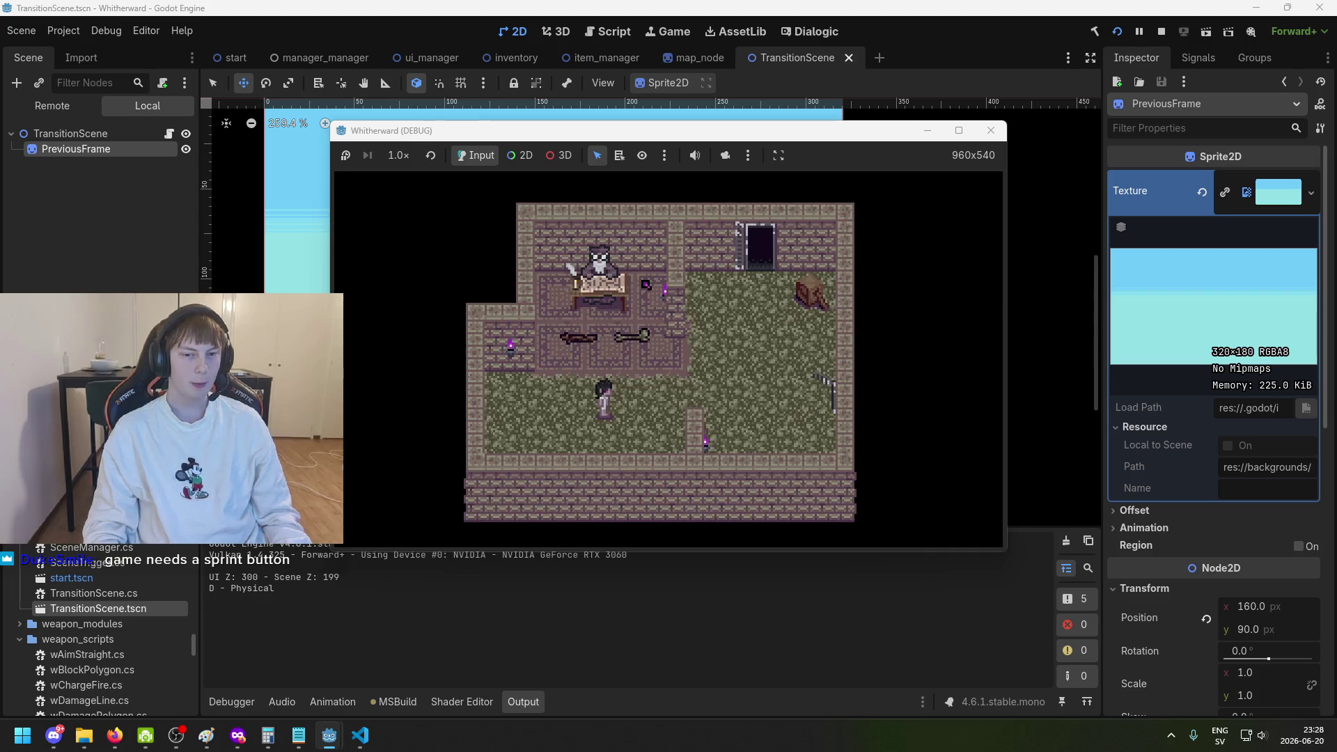
Walk the character back and forth at 1.5× game speed, then restore 1.0×.
key(d)
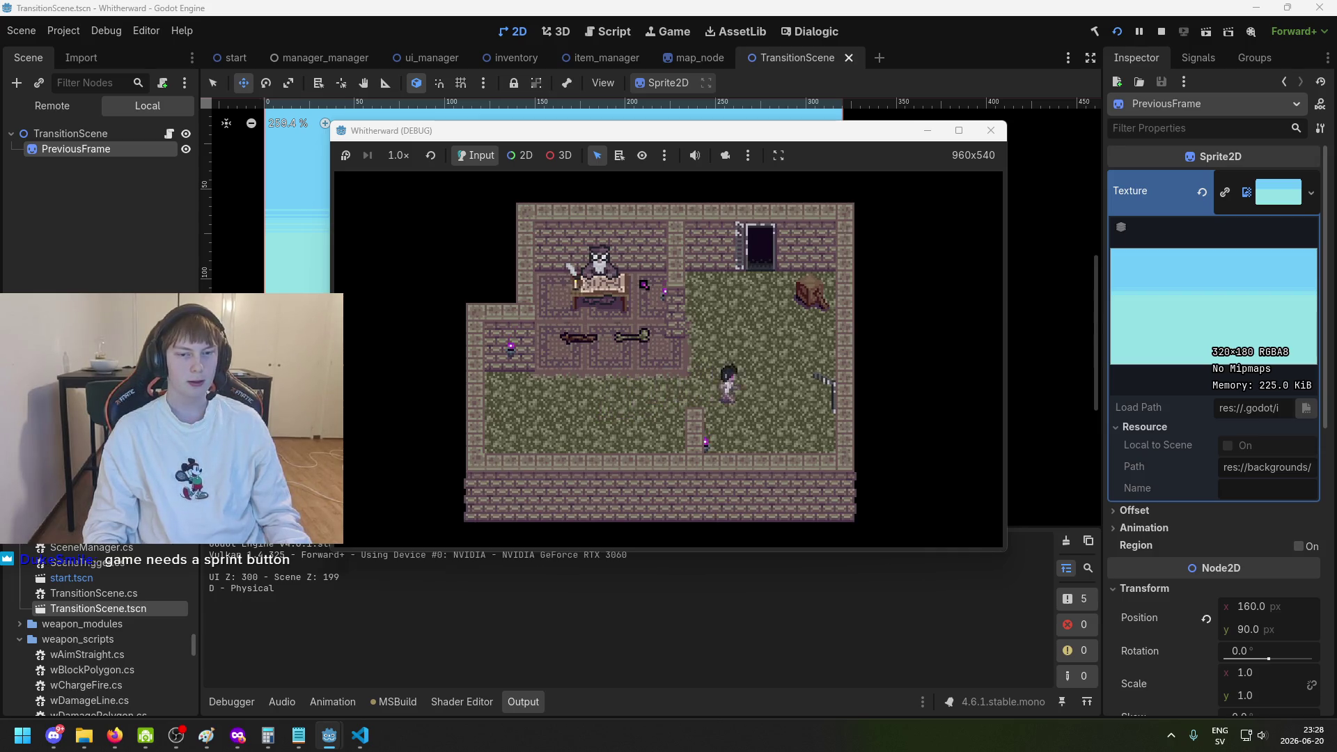
key(a)
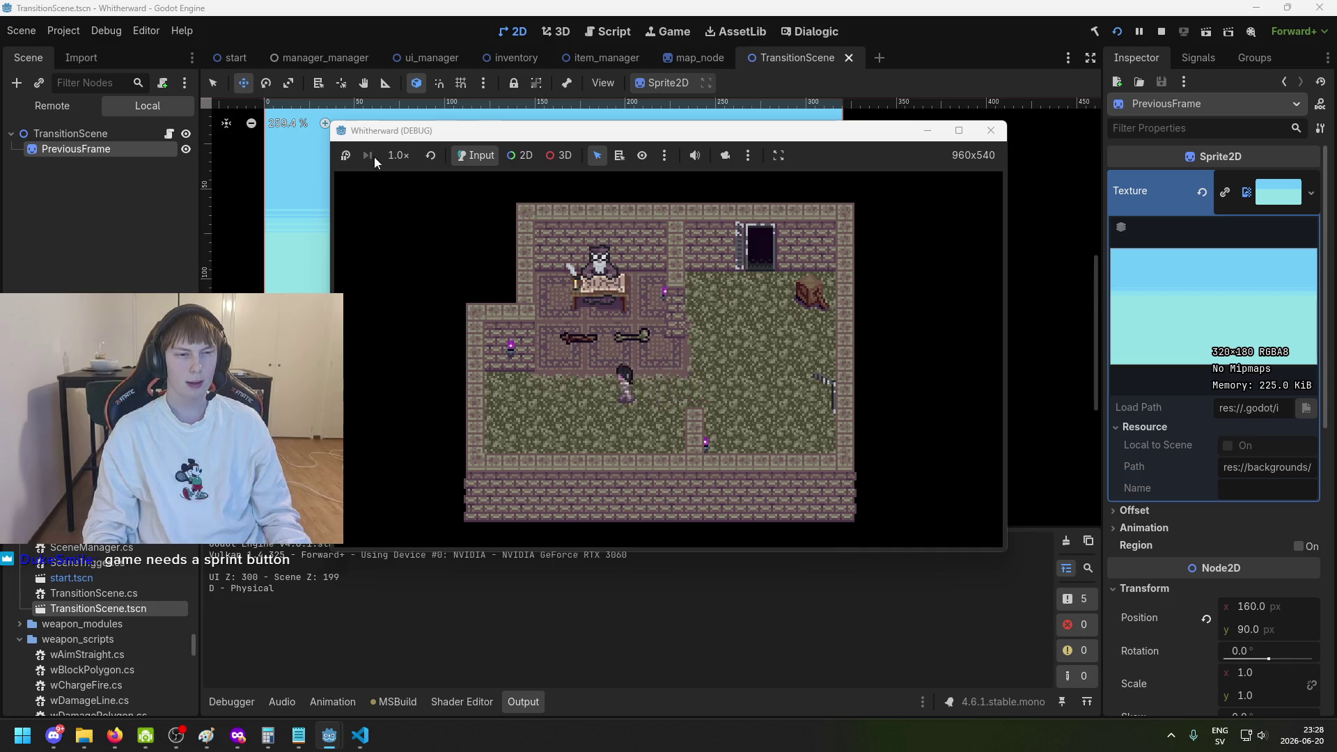
click(399, 156)
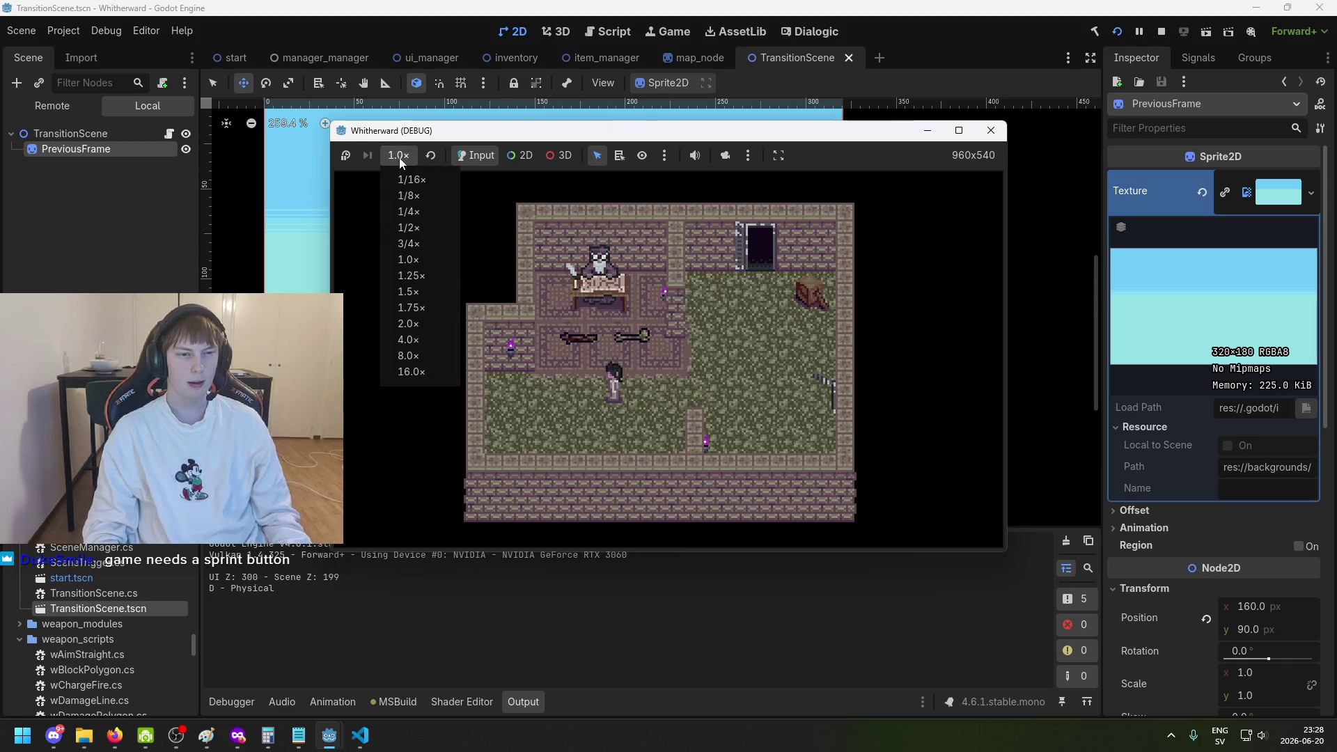
click(440, 288)
key(d)
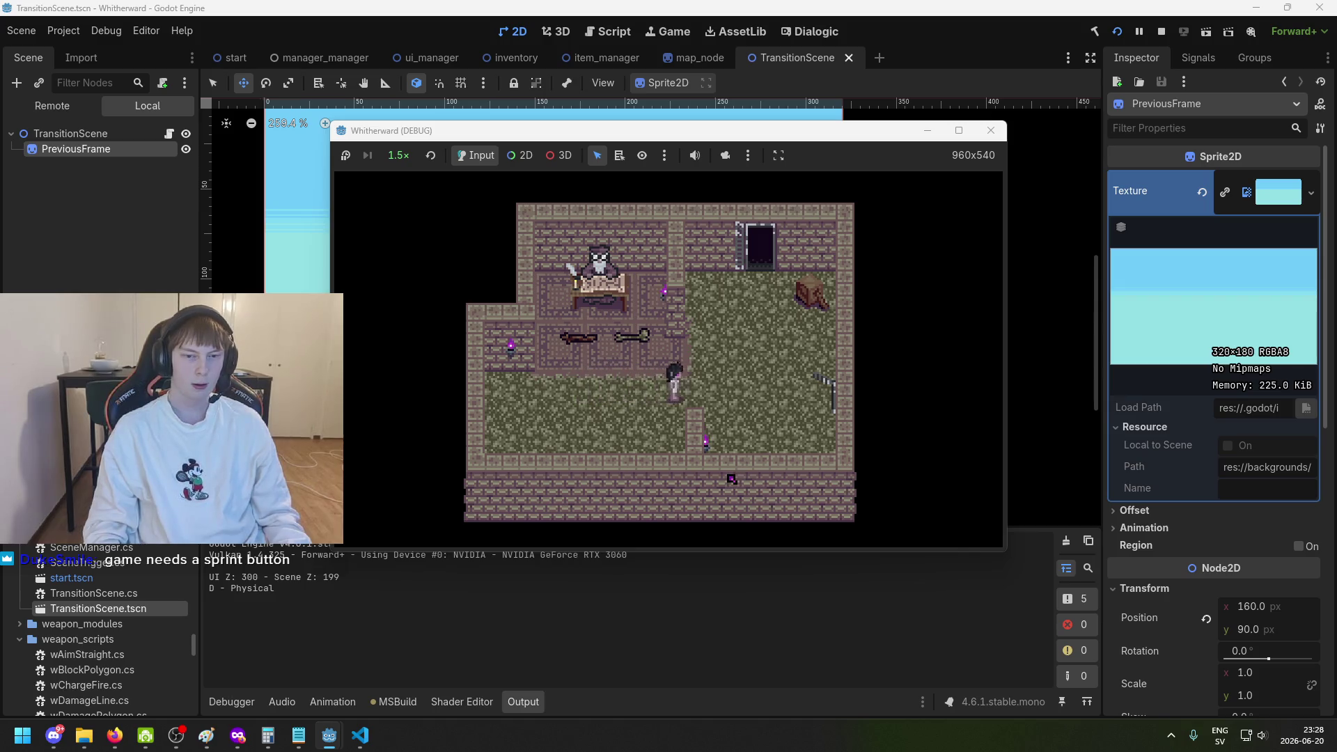
key(a)
key(d)
key(a)
key(d)
click(398, 155)
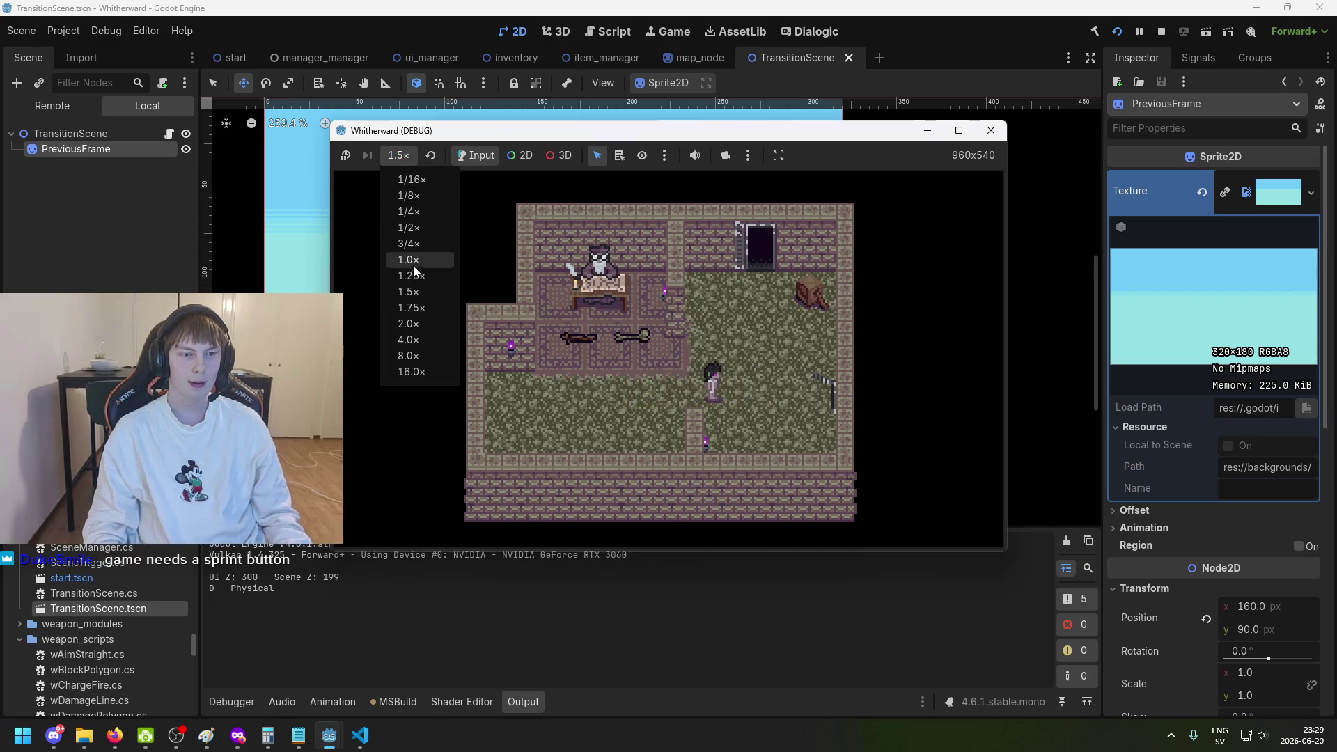
click(416, 261)
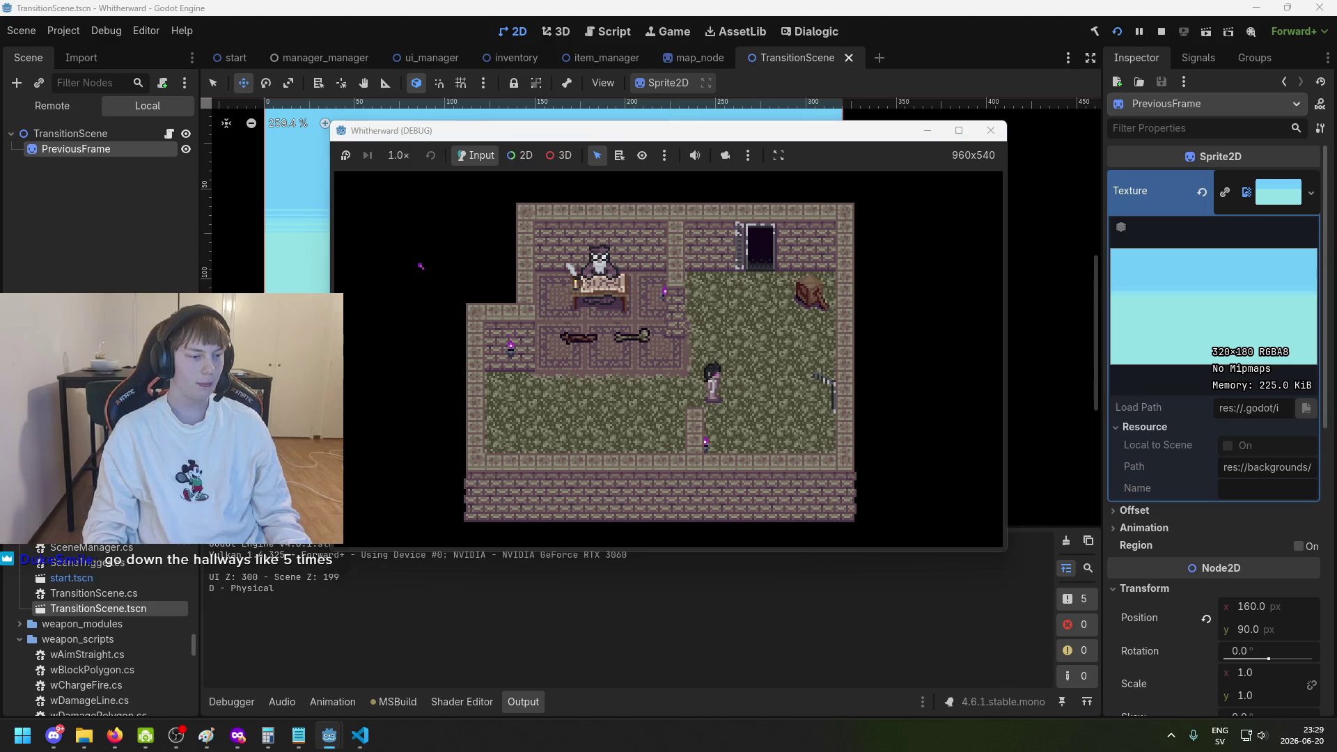
Walk out of the room into the hallway, along it, and back out through a transition.
key(d)
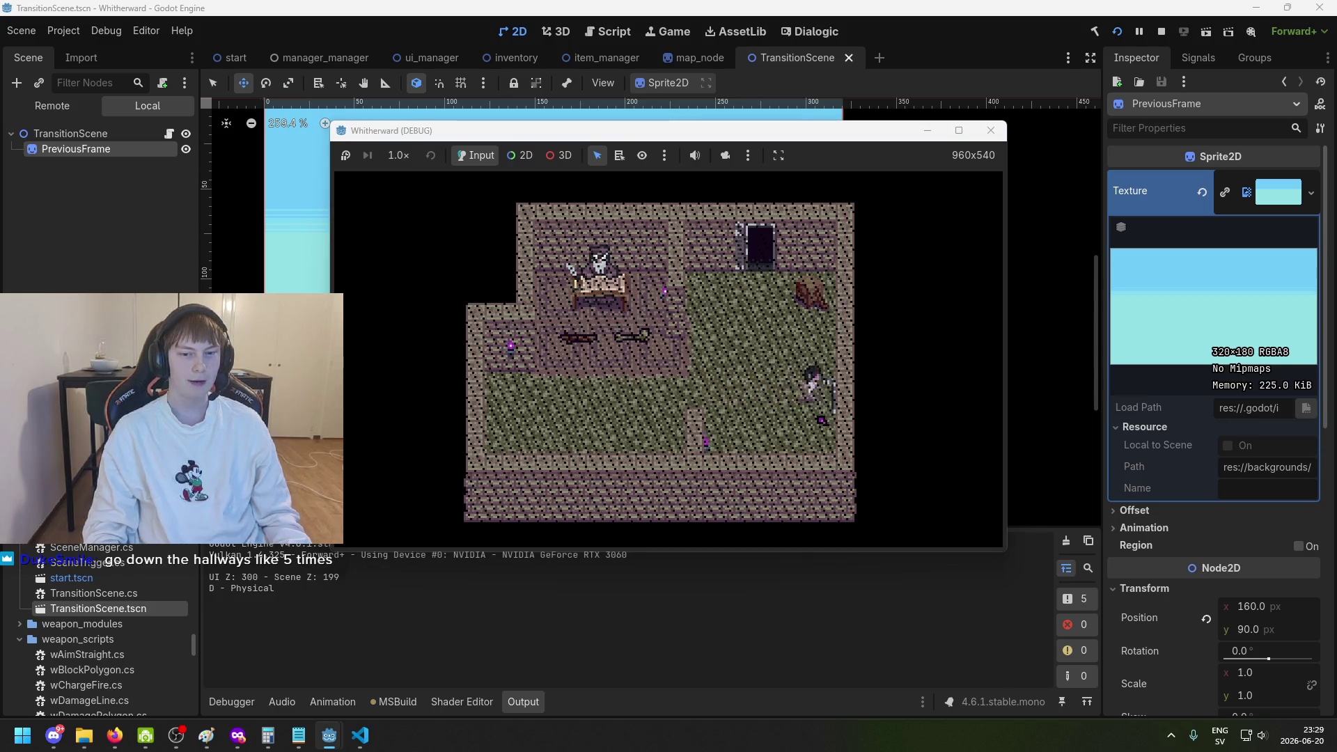
key(d)
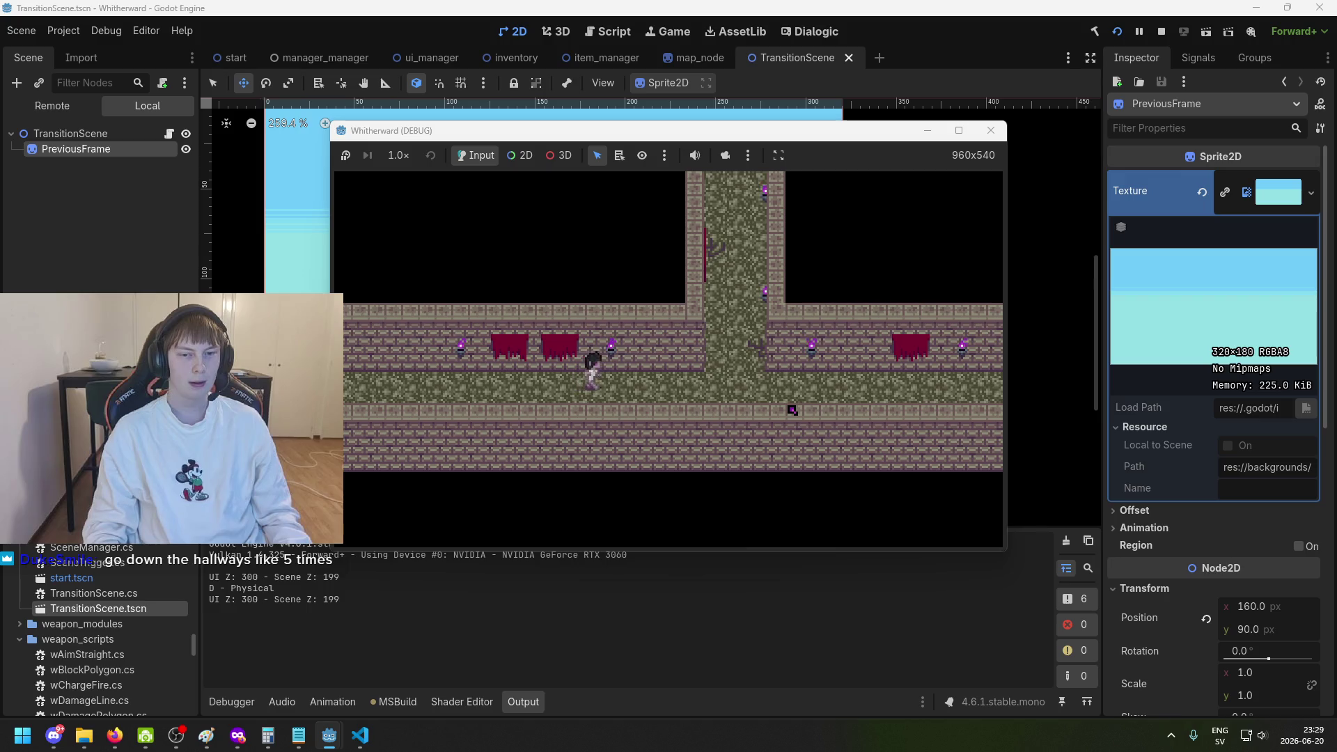
key(d)
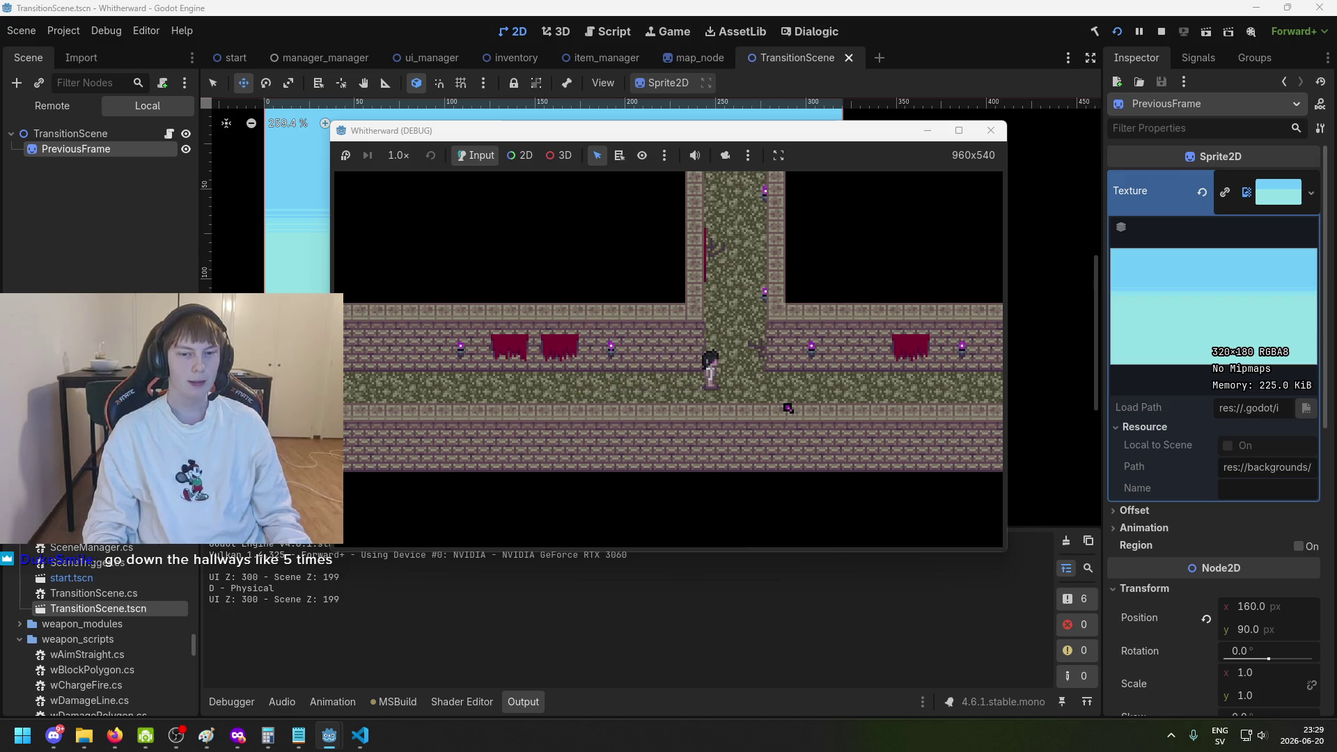
key(a)
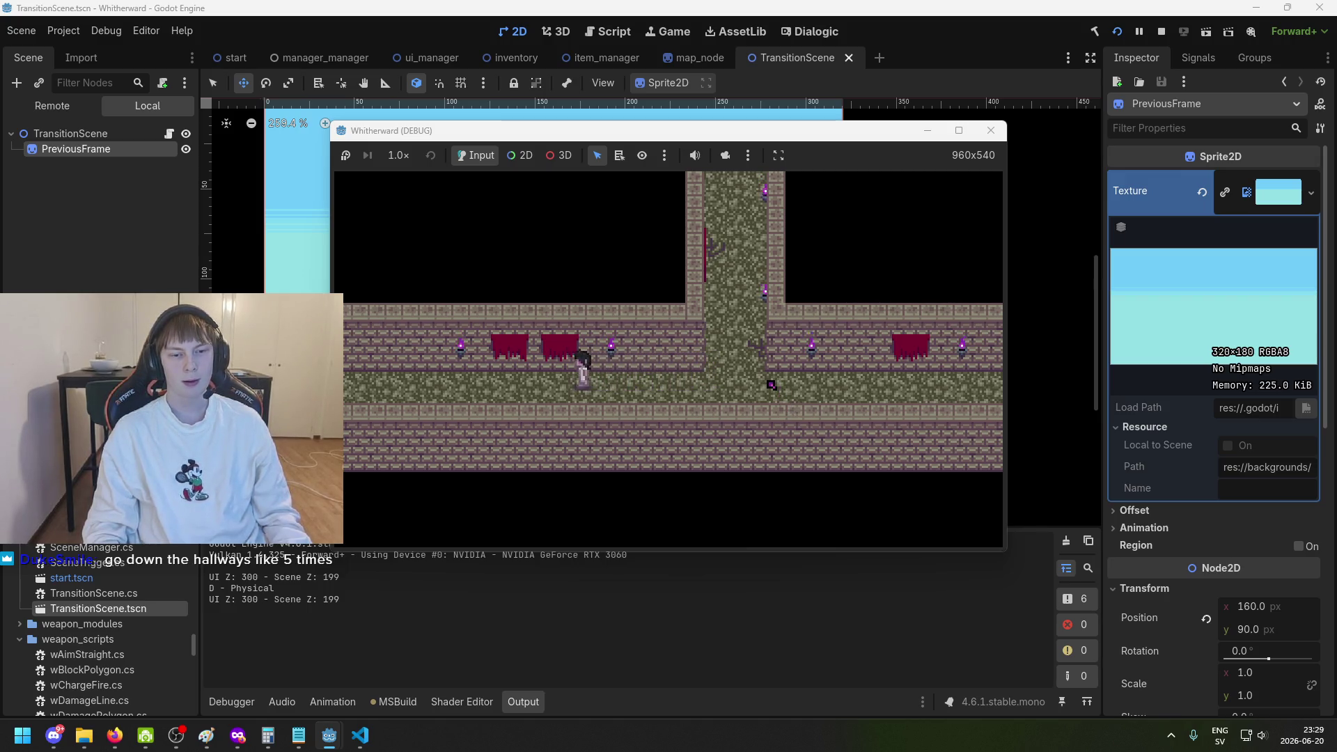
key(a)
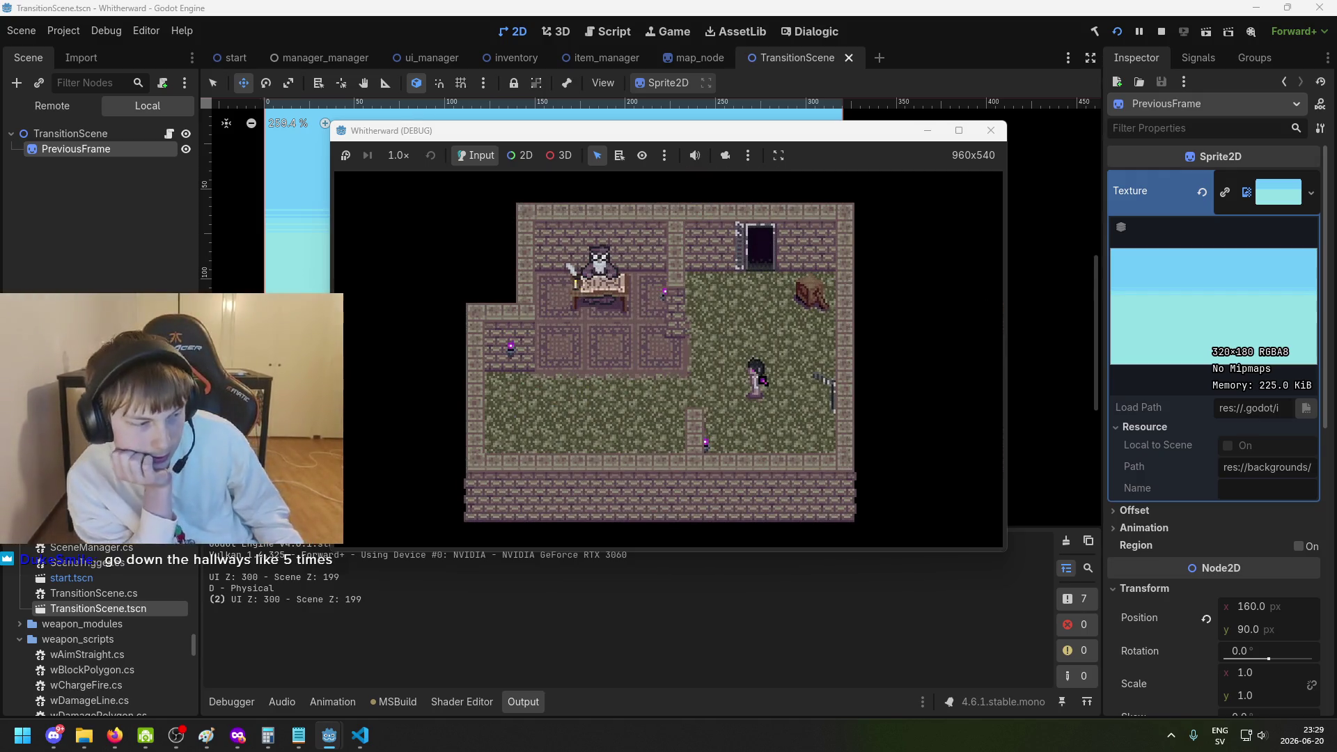
Walk up to the desk and open and close the parchment map.
key(a)
key(w)
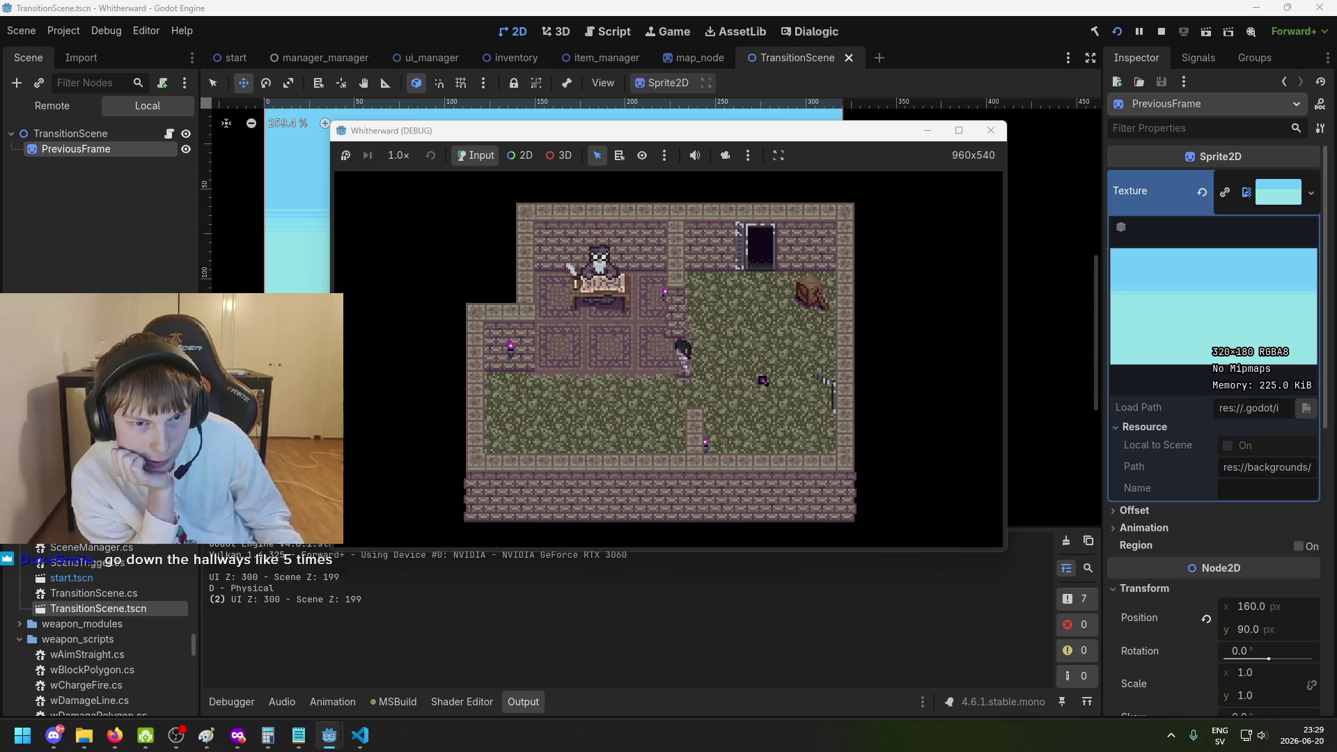
key(w)
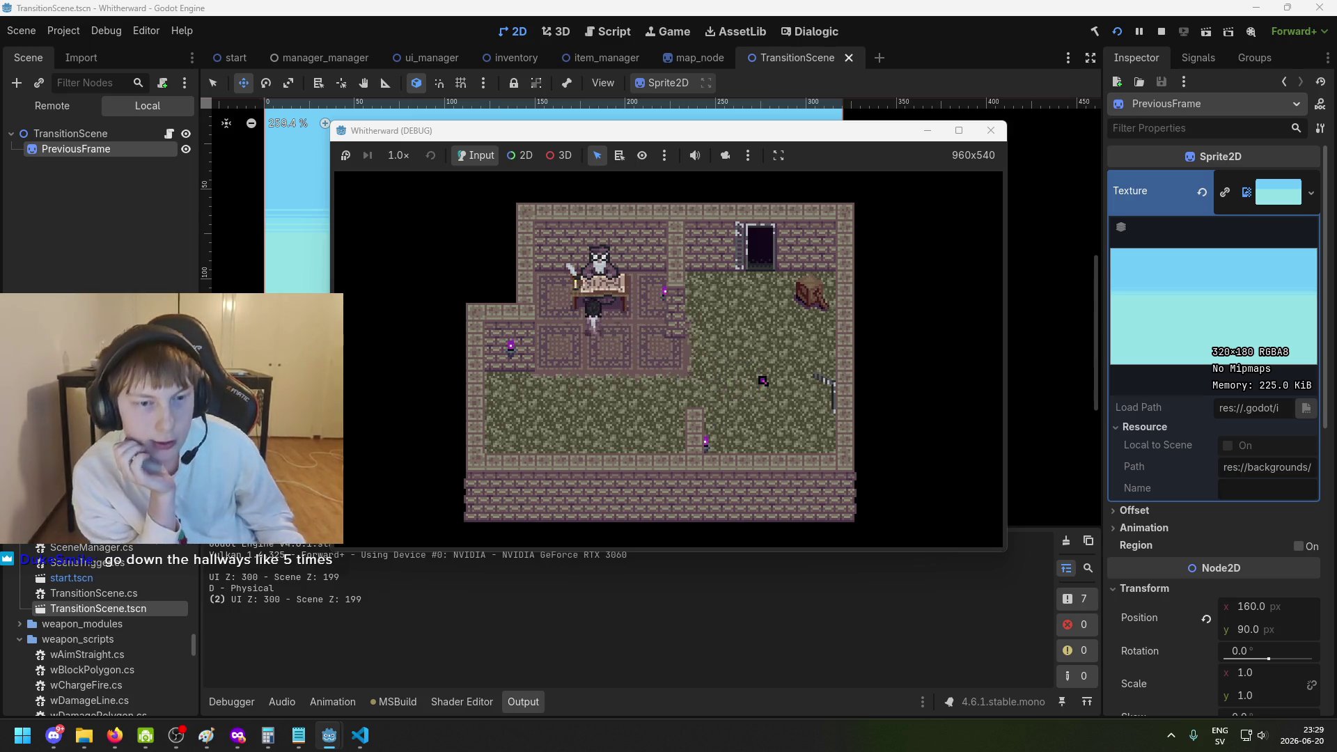
key(s)
key(m)
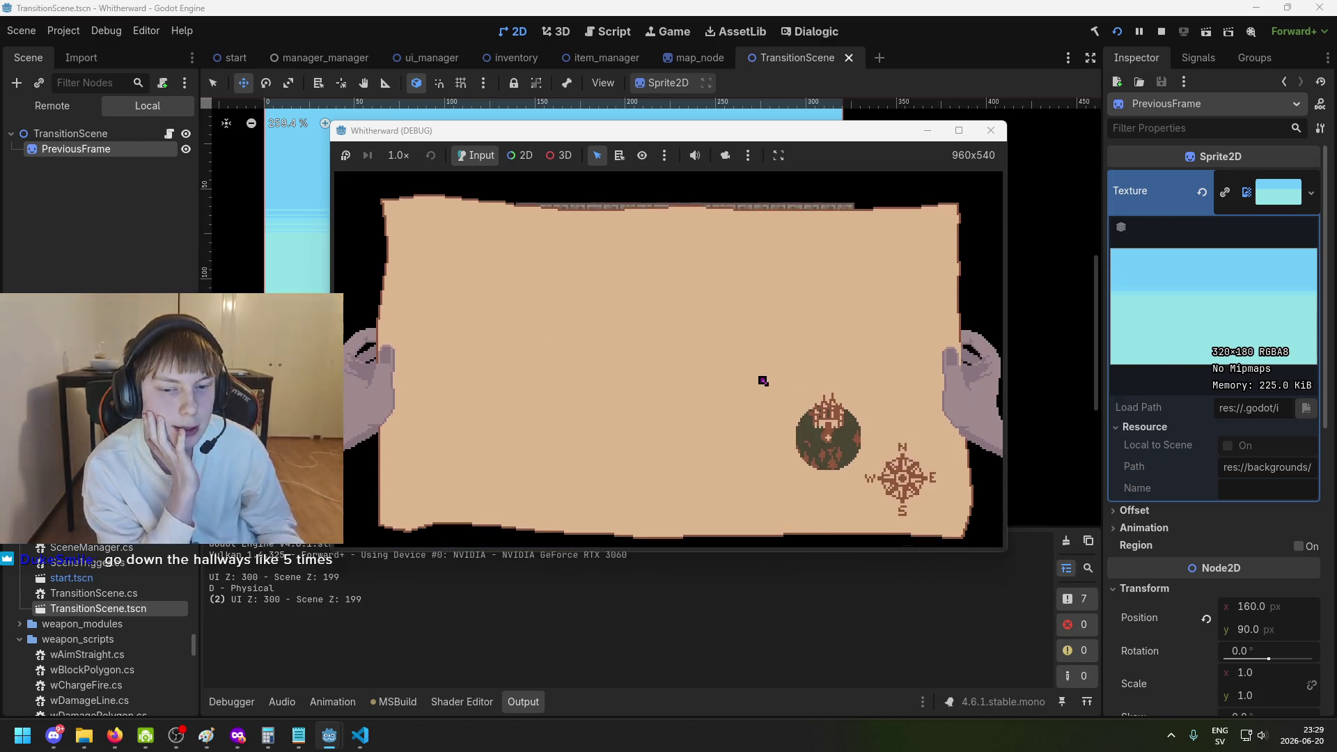
key(m)
Step into the hallway and back, then wander the character around the room.
key(s)
key(d)
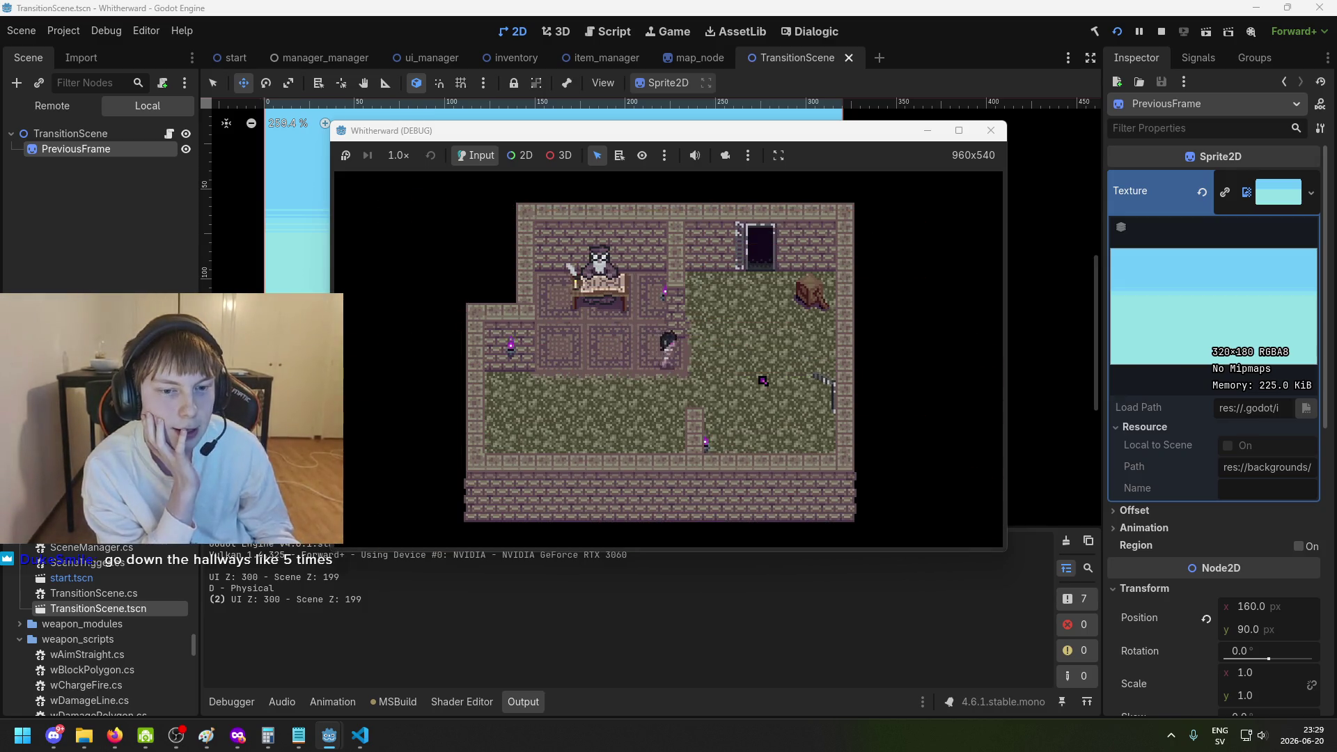
key(d)
key(a)
key(w)
key(s)
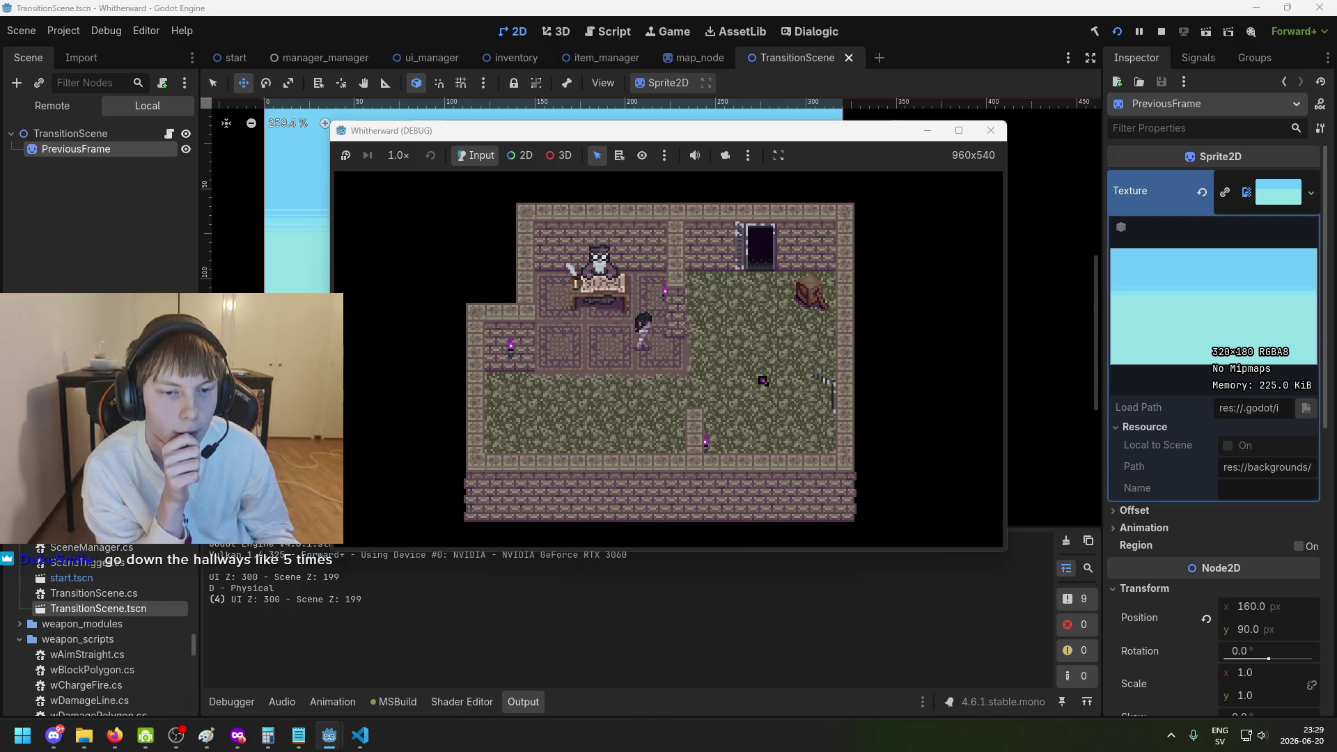
key(d)
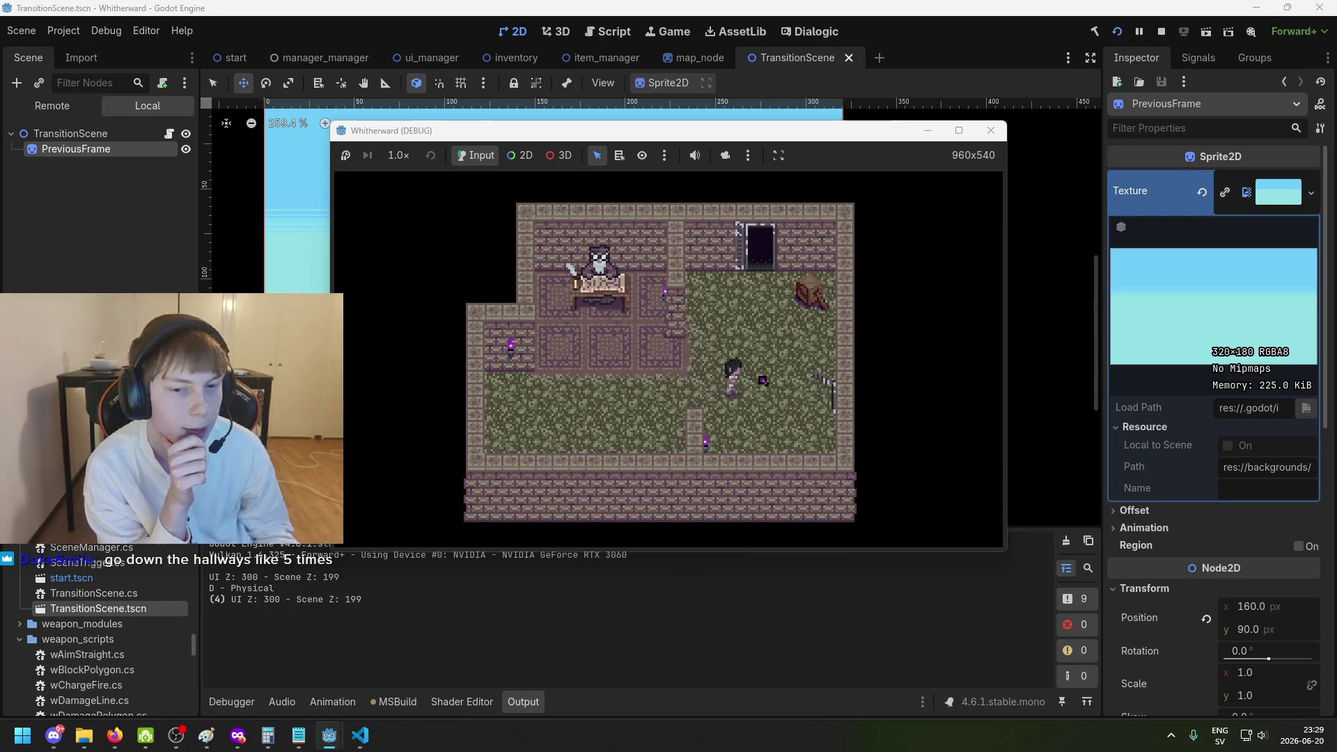
key(d)
key(w)
key(w)
key(a)
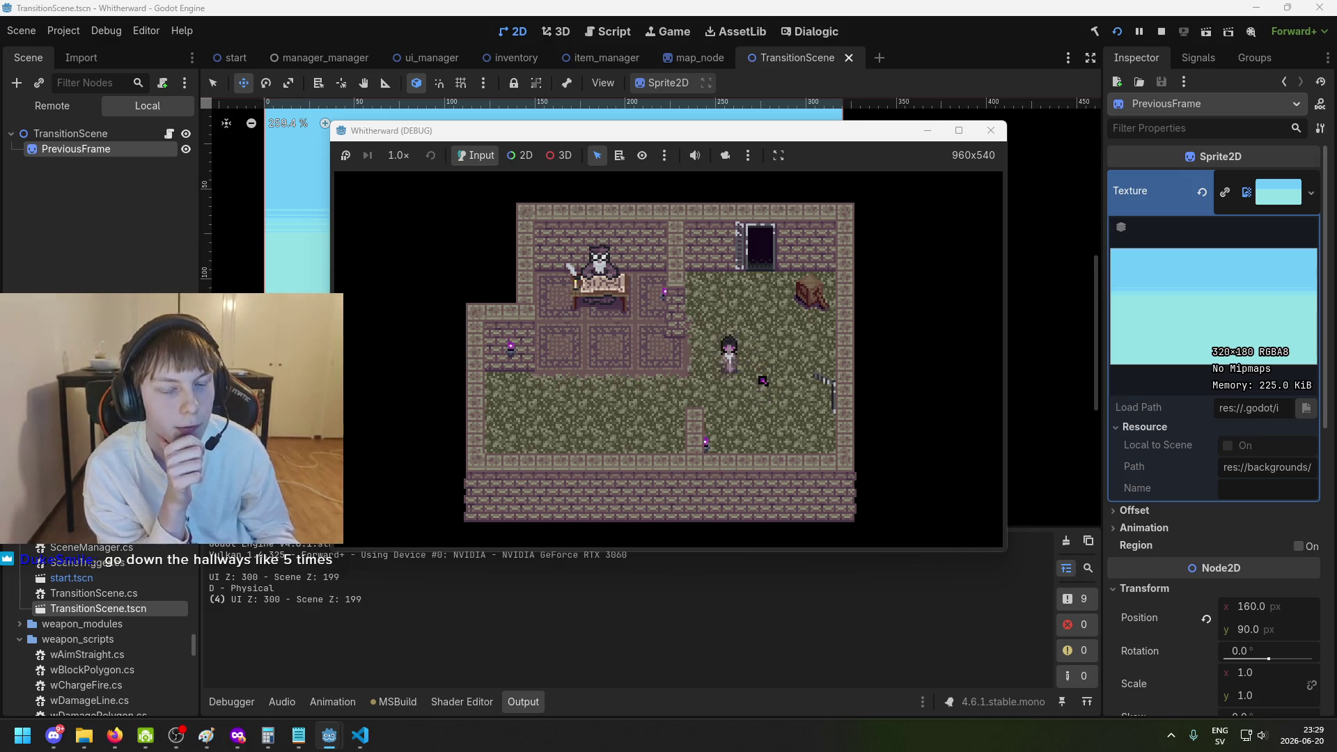
Go out the east exit, through the hallway into a new room, and back into the hallway.
key(d)
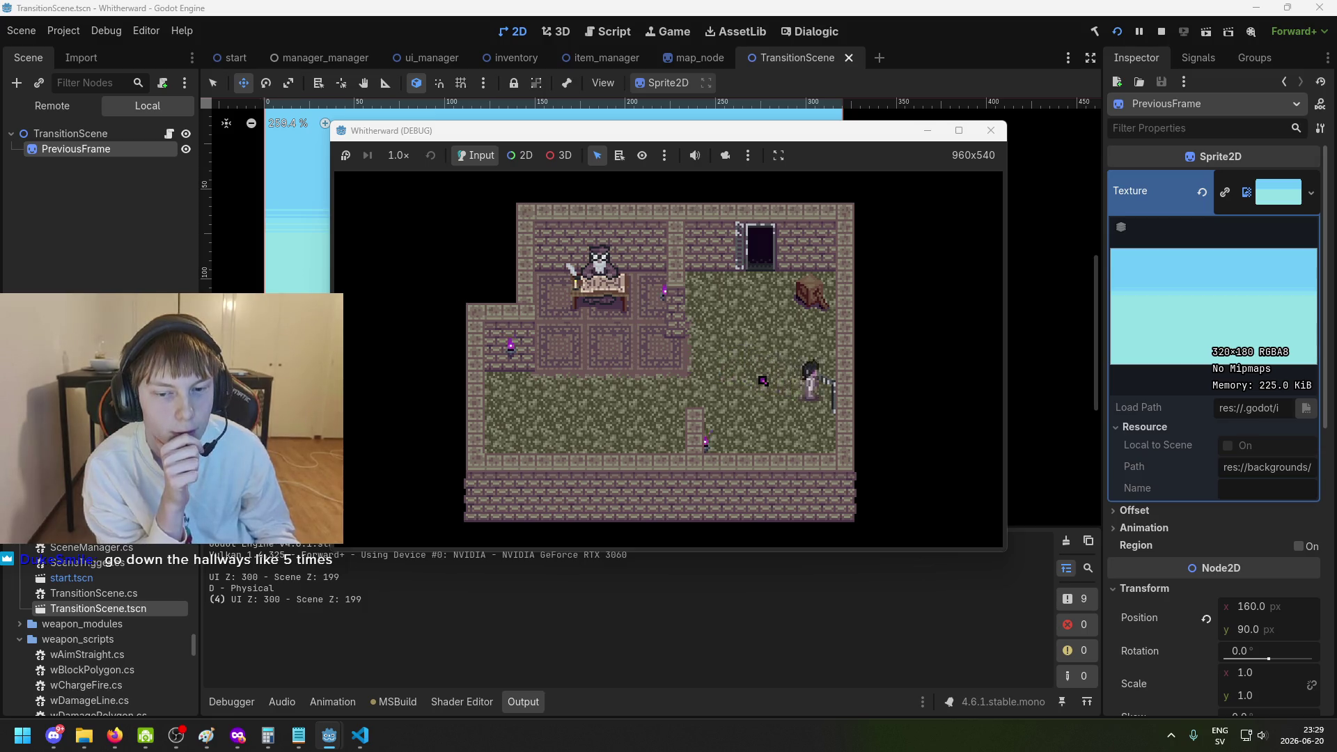
key(d)
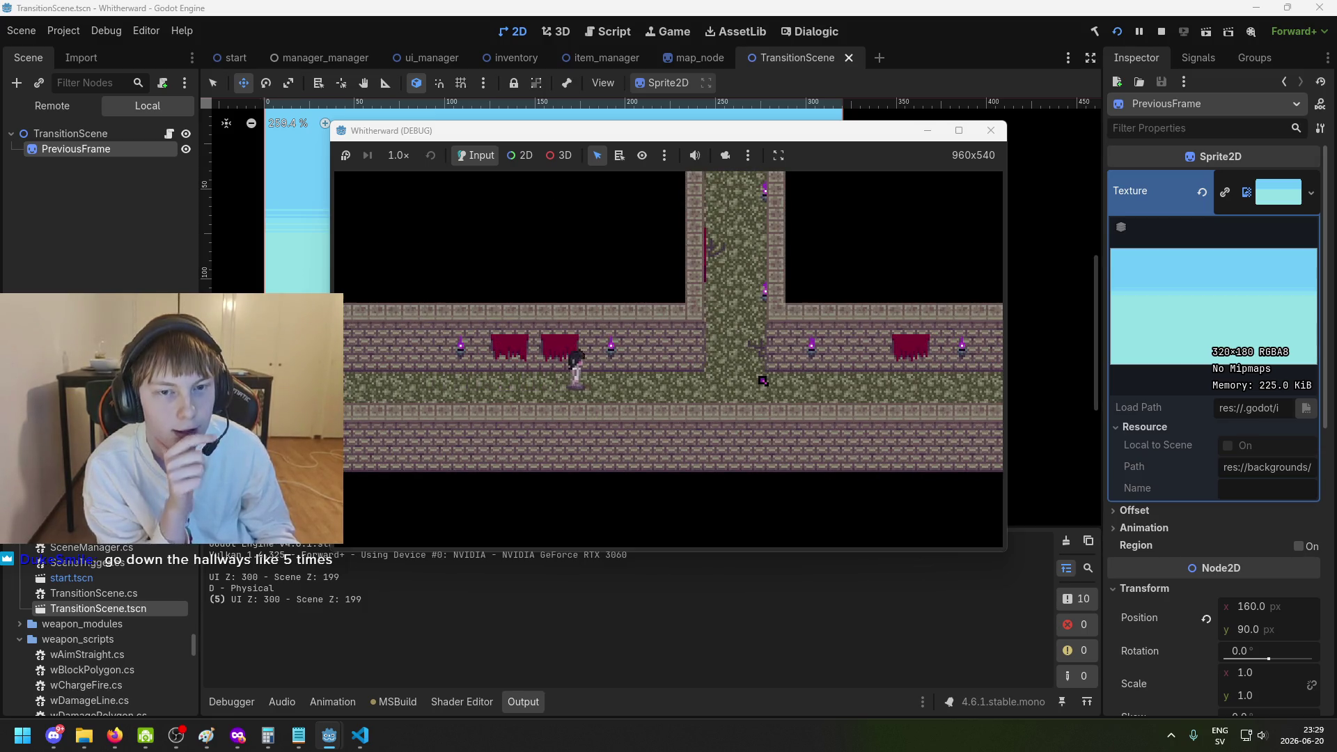
key(d)
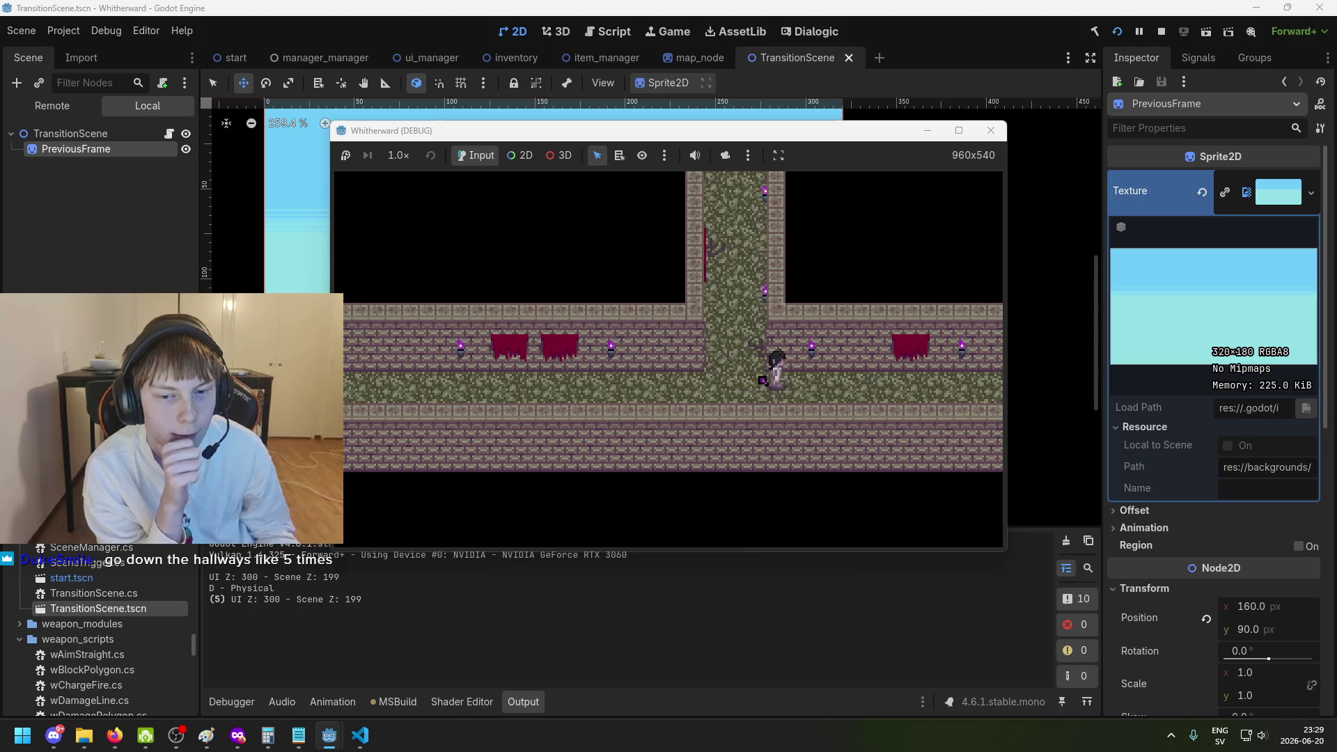
key(d)
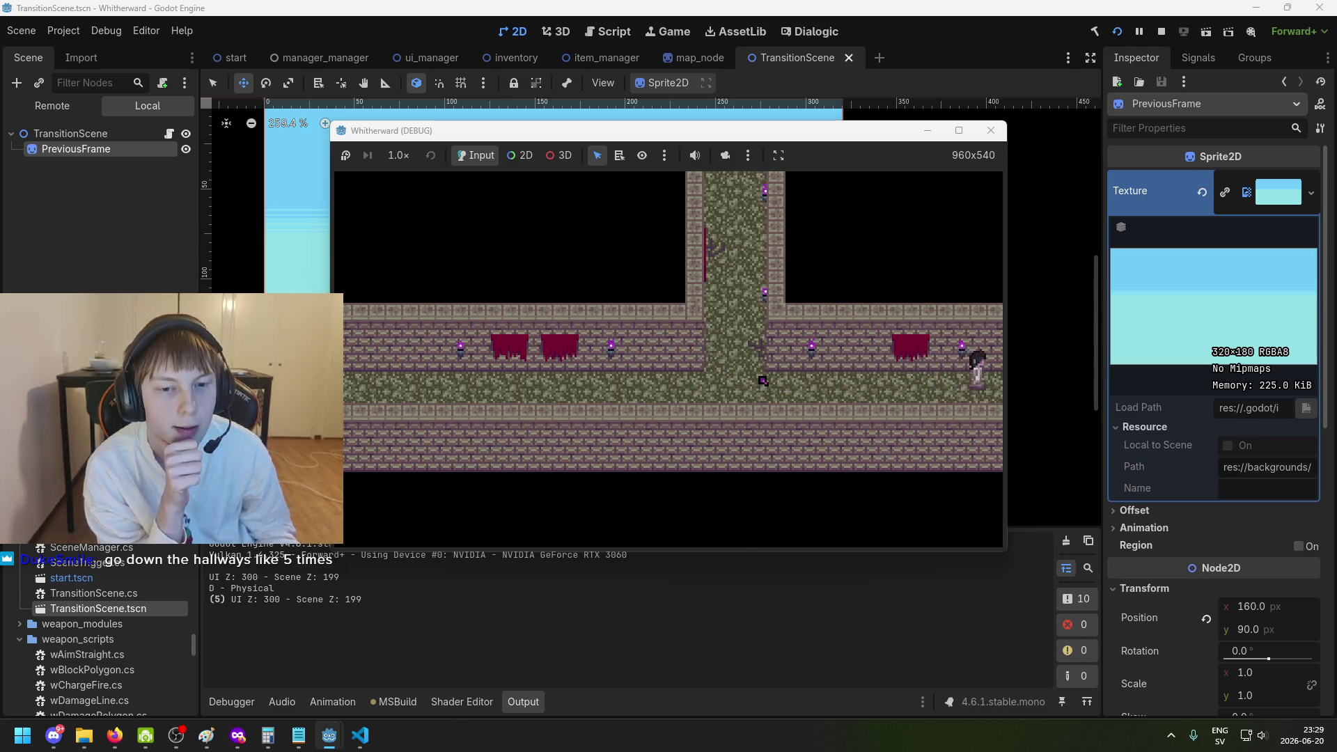
key(a)
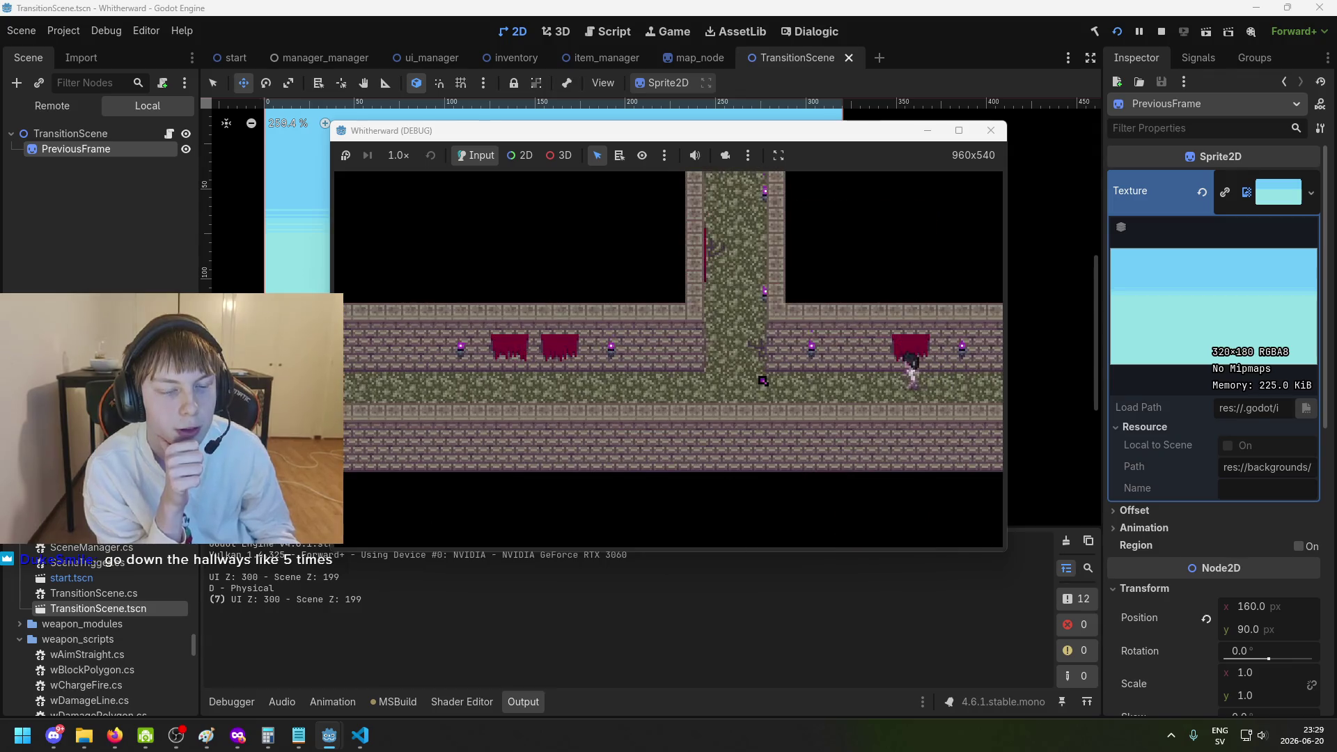
key(d)
key(d)
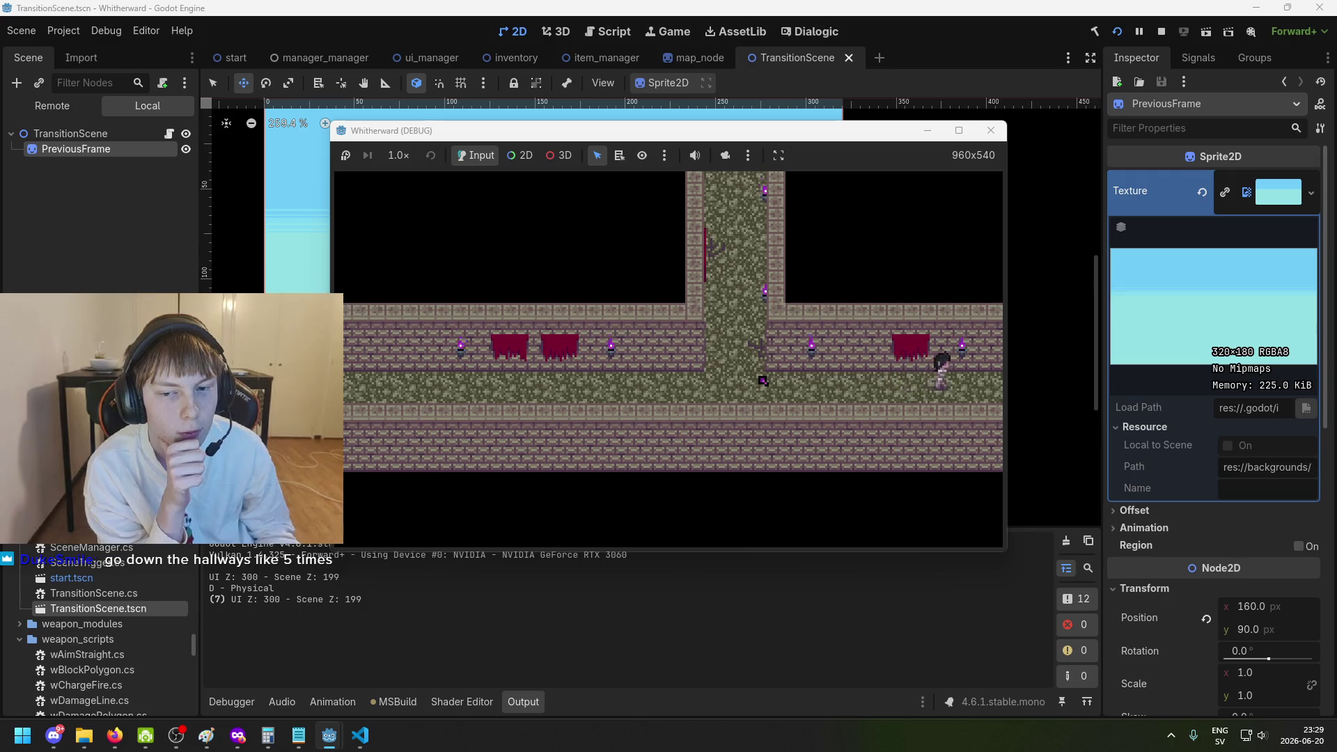
key(d)
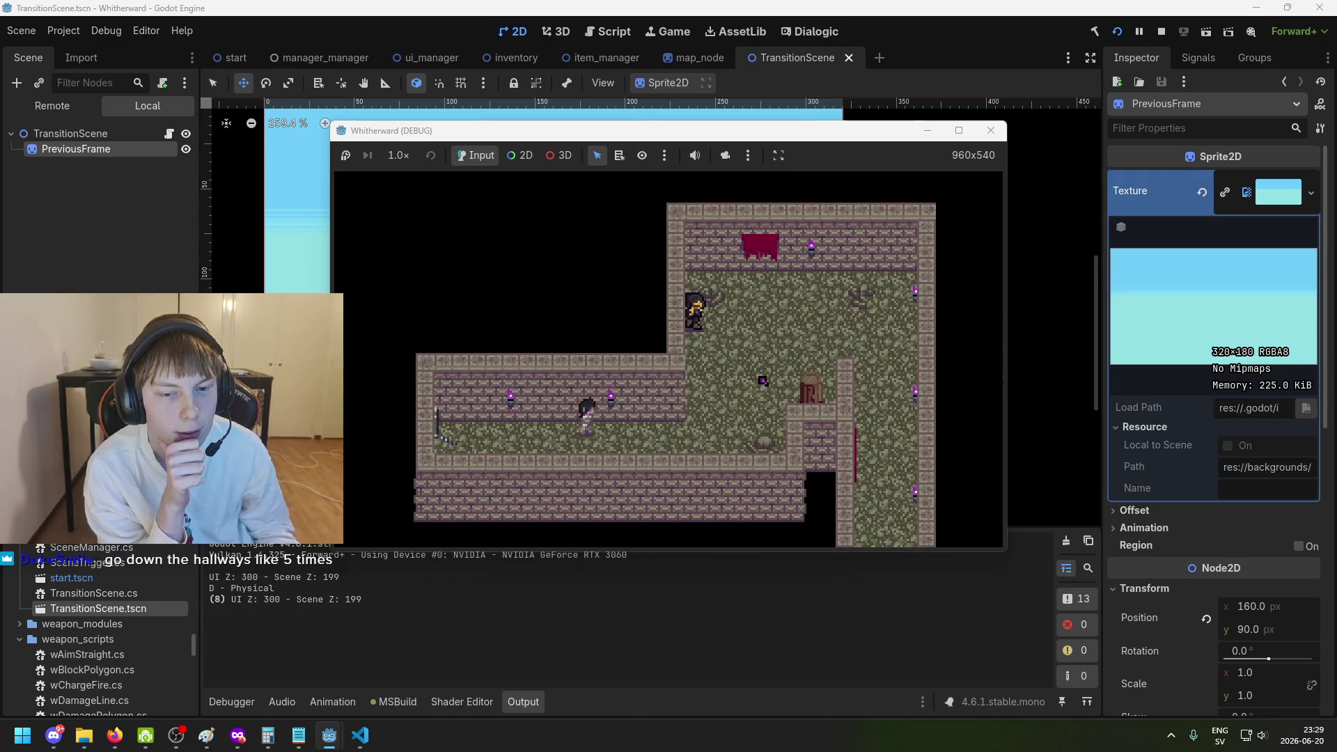
key(a)
key(a)
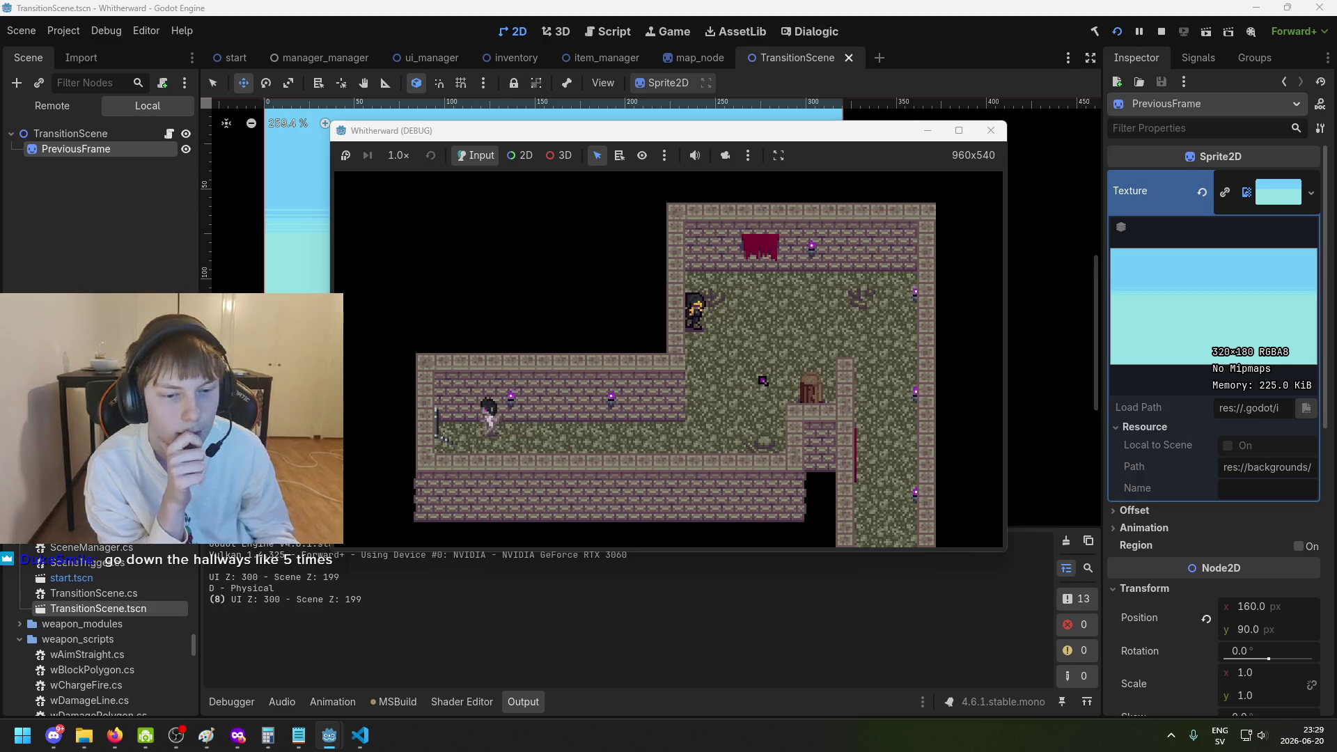
key(a)
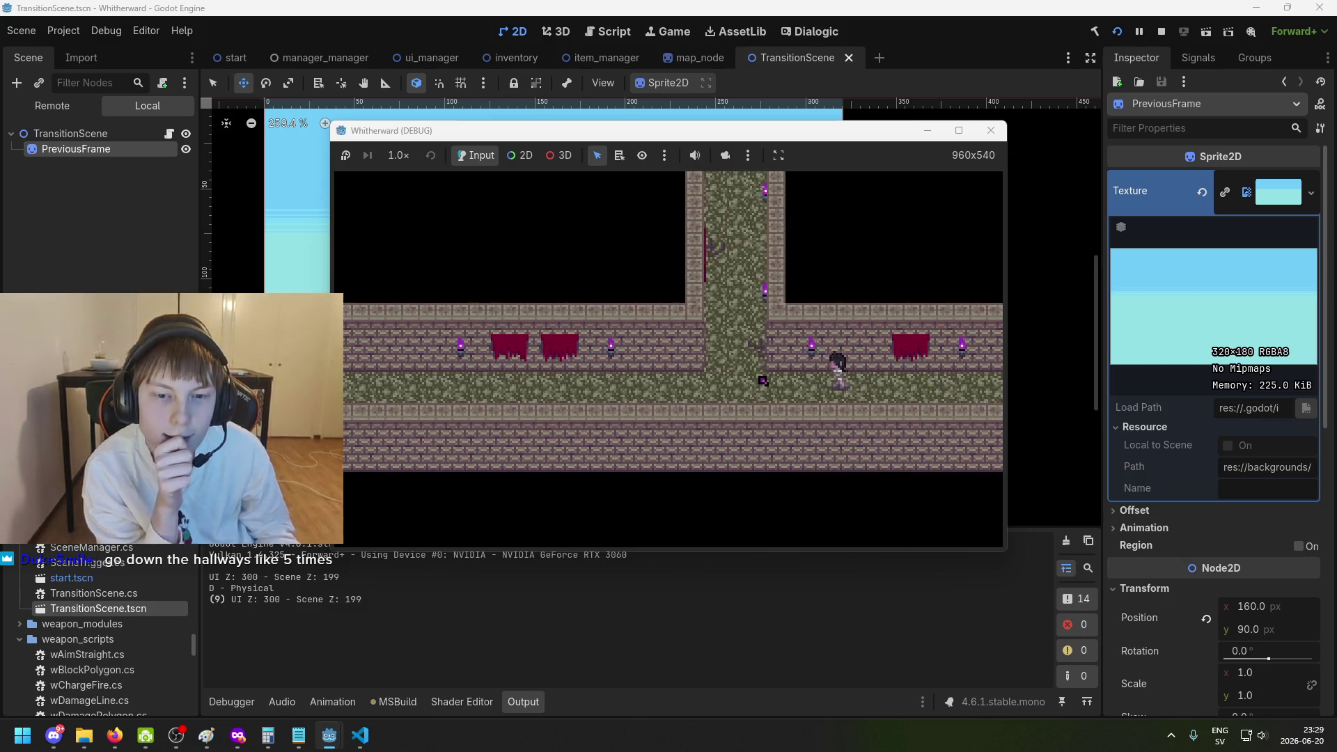
Walk left along the hallway back into the first room, then switch to the DEMO FEEDBACK doc.
key(a)
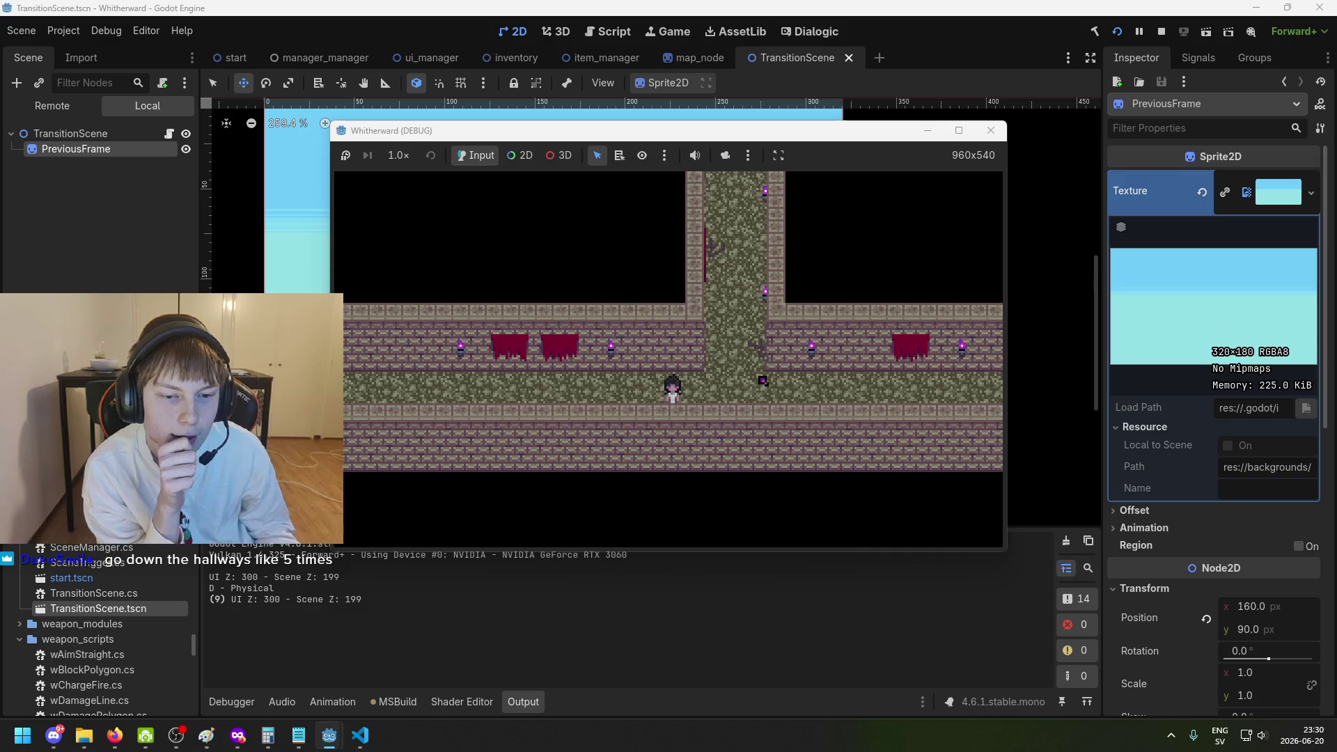
key(w)
key(a)
key(d)
key(d)
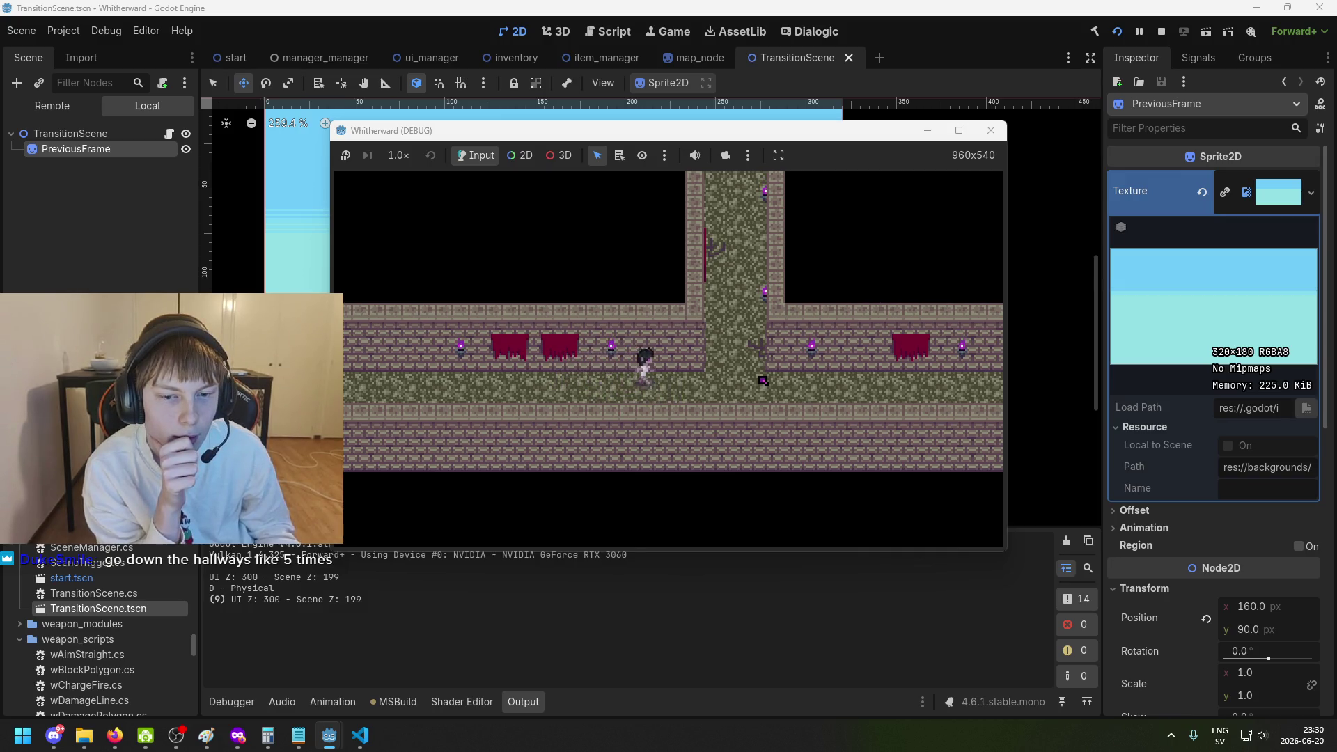
key(a)
key(a)
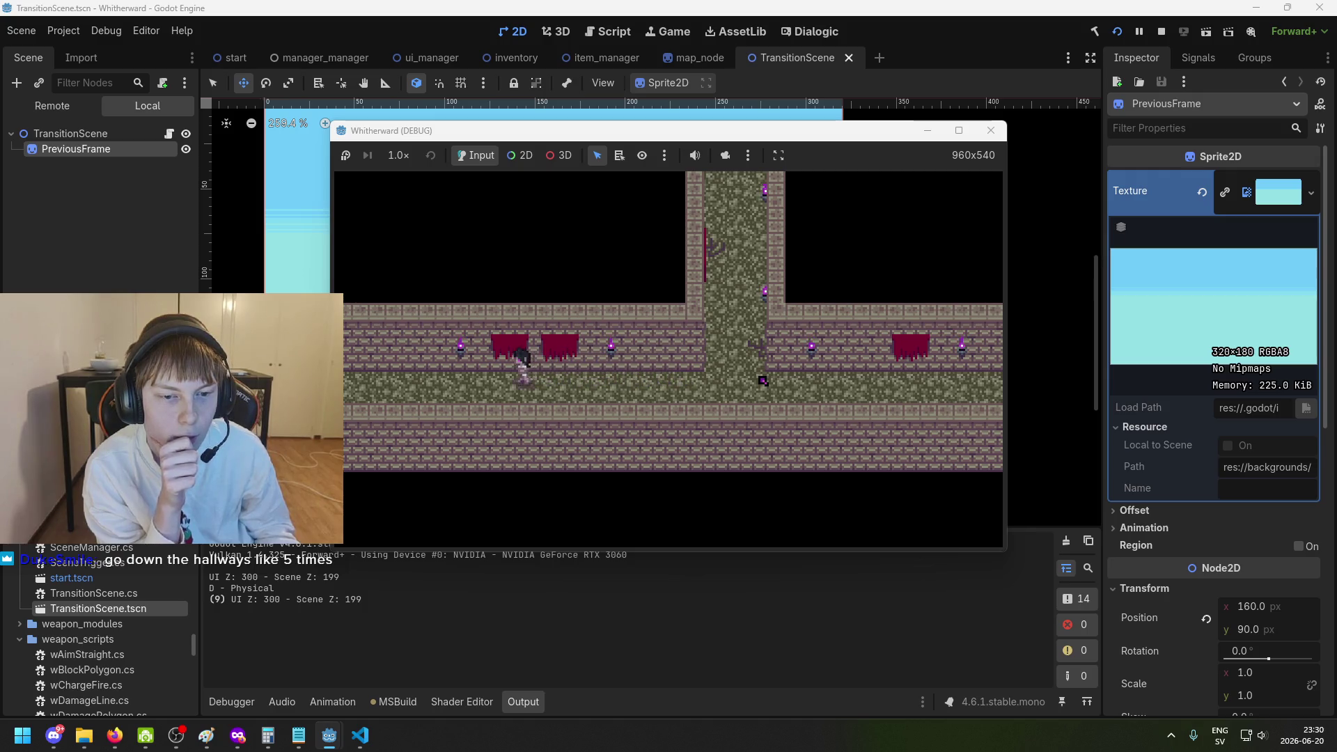
key(a)
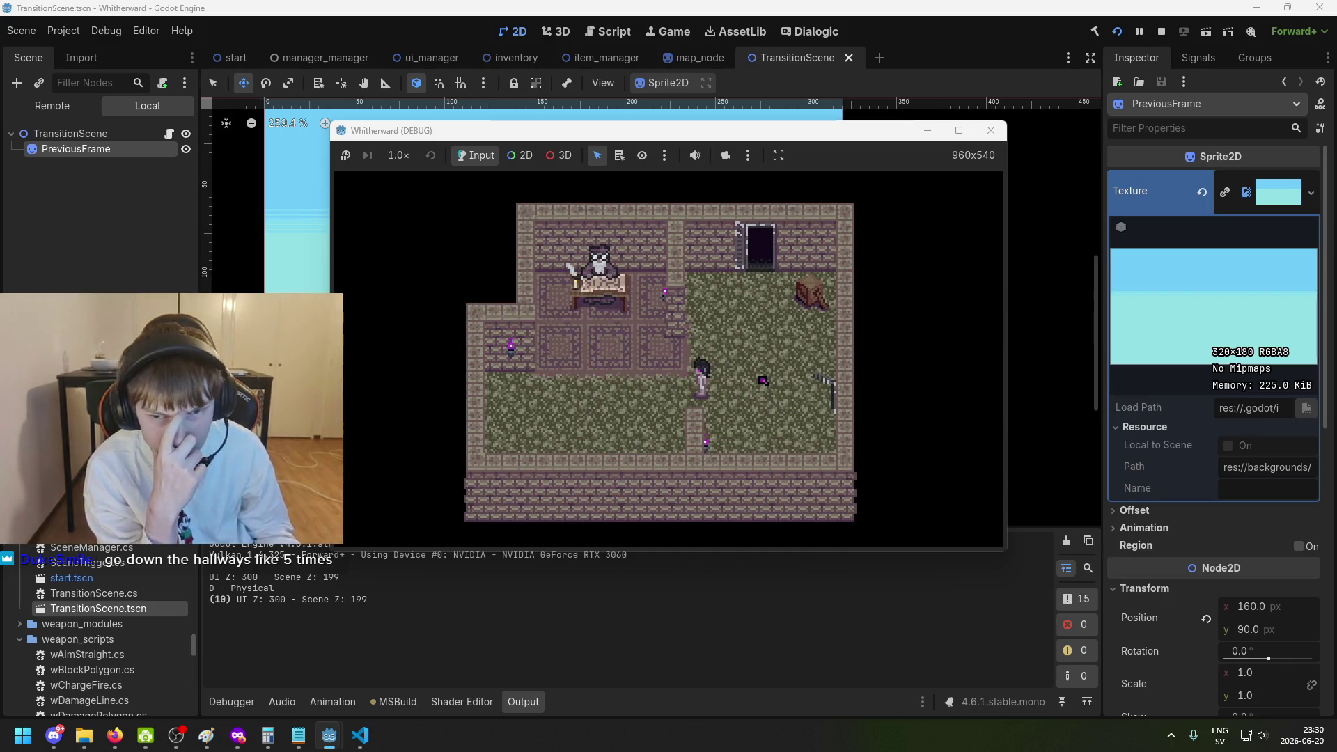
key(a)
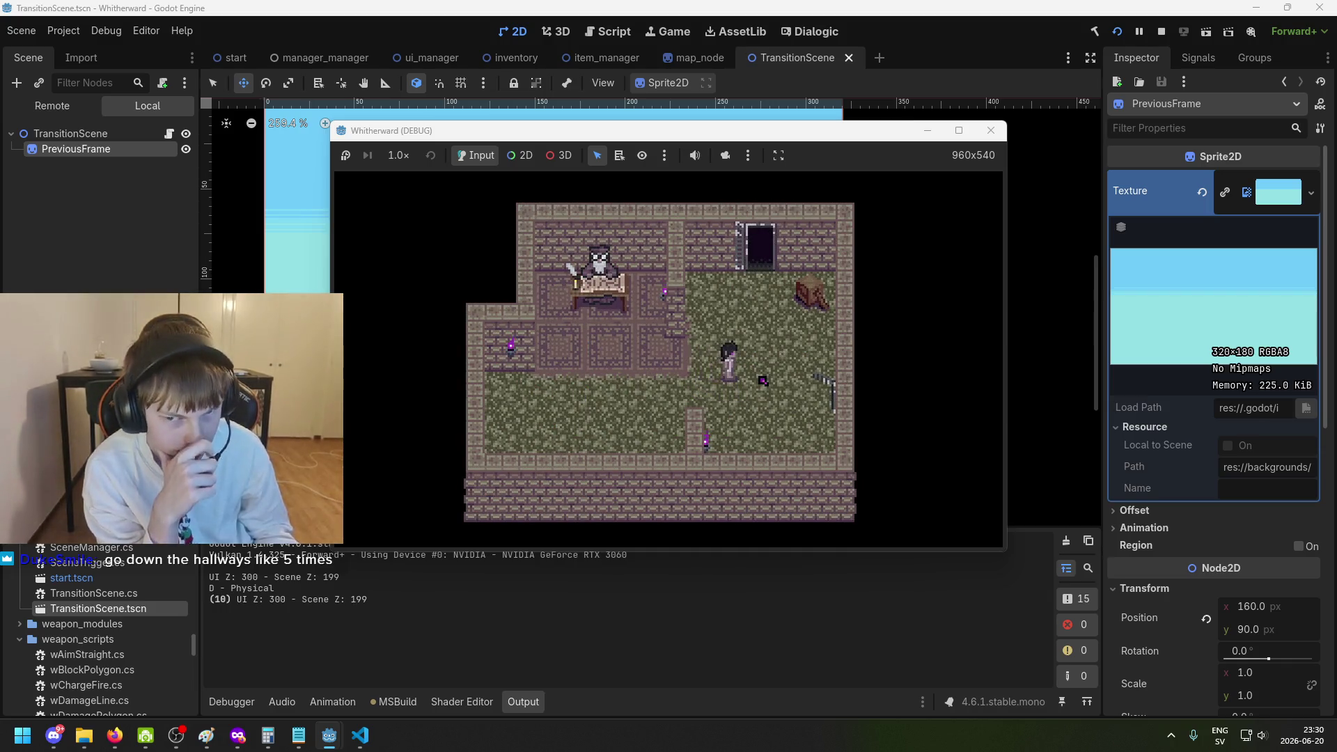
key(d)
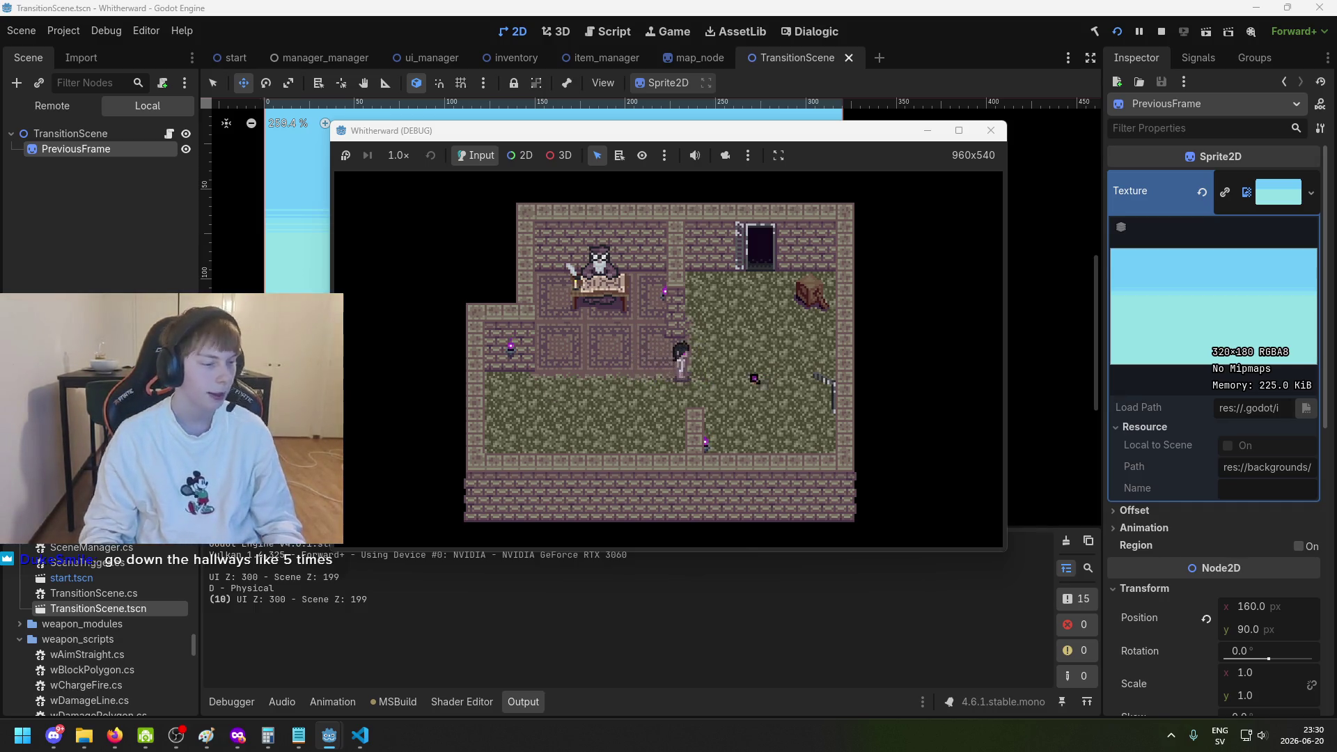
key(s)
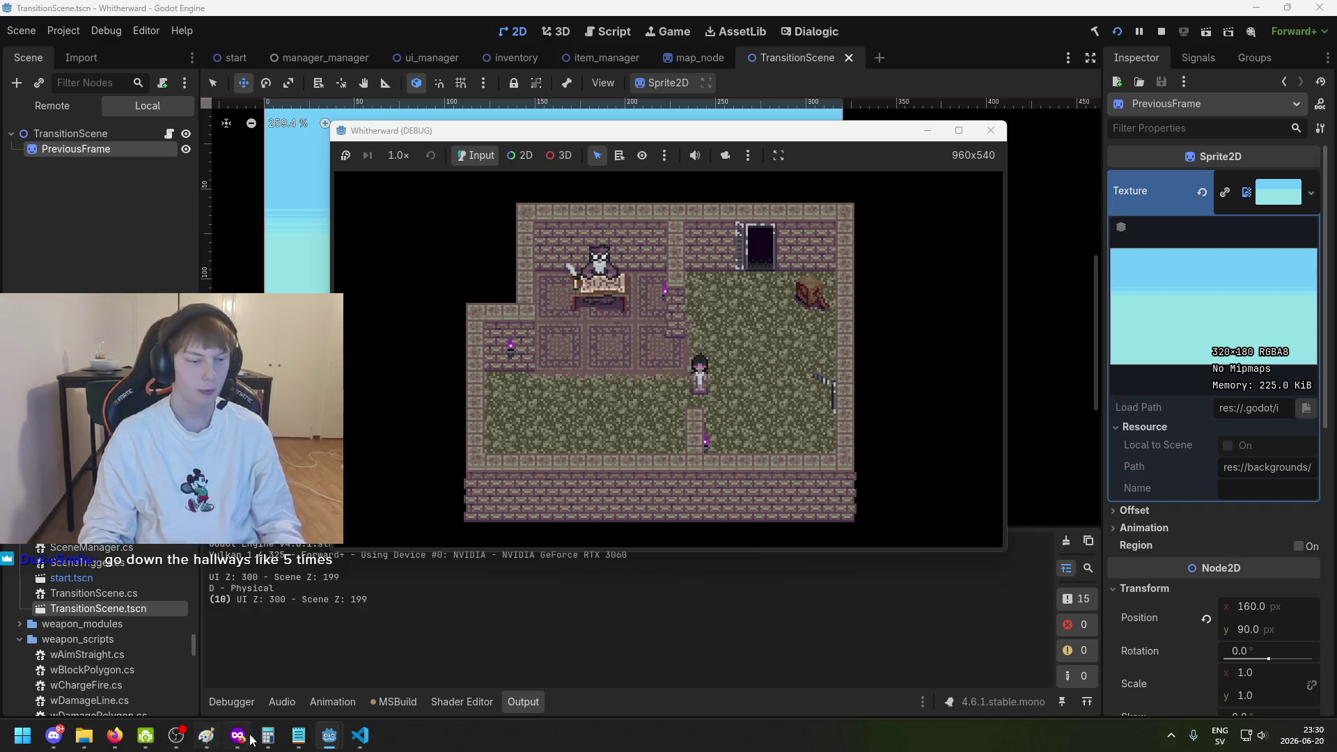
mouse_move(114, 735)
click(221, 654)
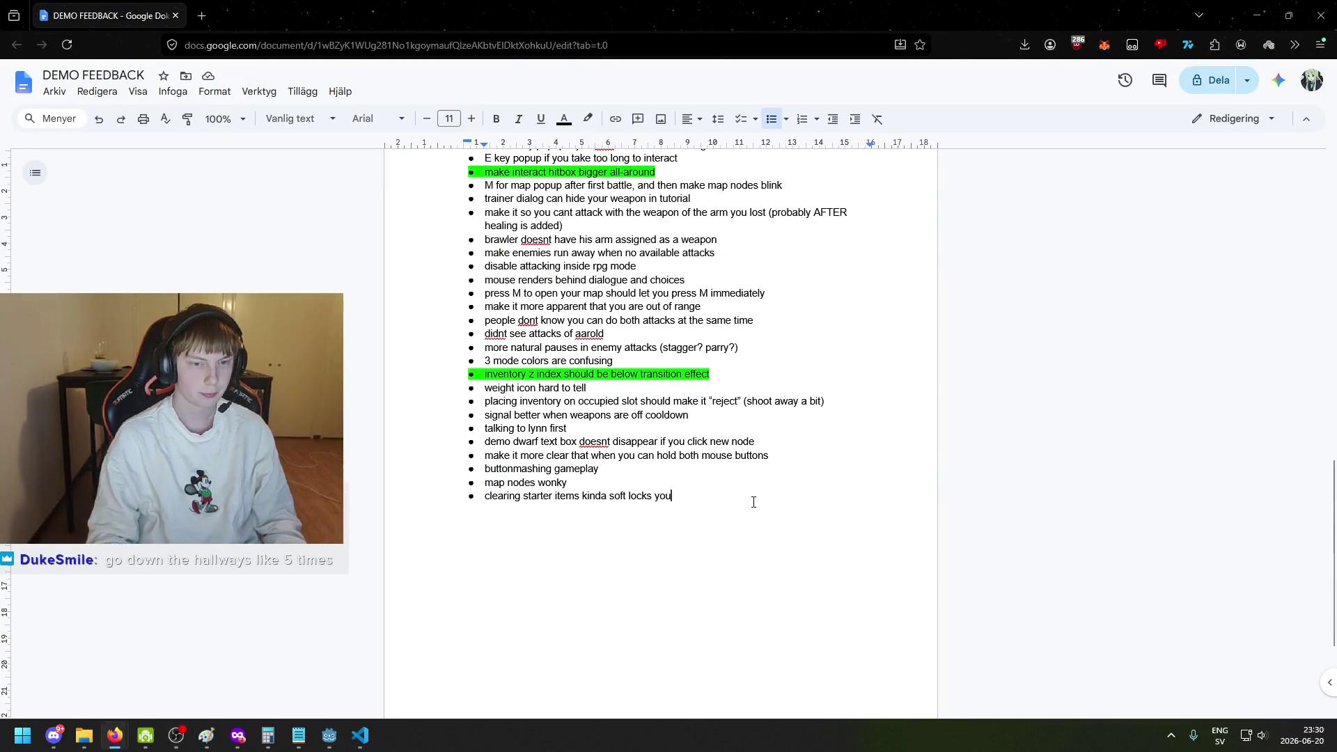
Append 'running in the hallway is boring. requested sprint button' as a new bullet, then return to Godot.
scroll(753, 502, up, 10)
scroll(650, 550, down, 1)
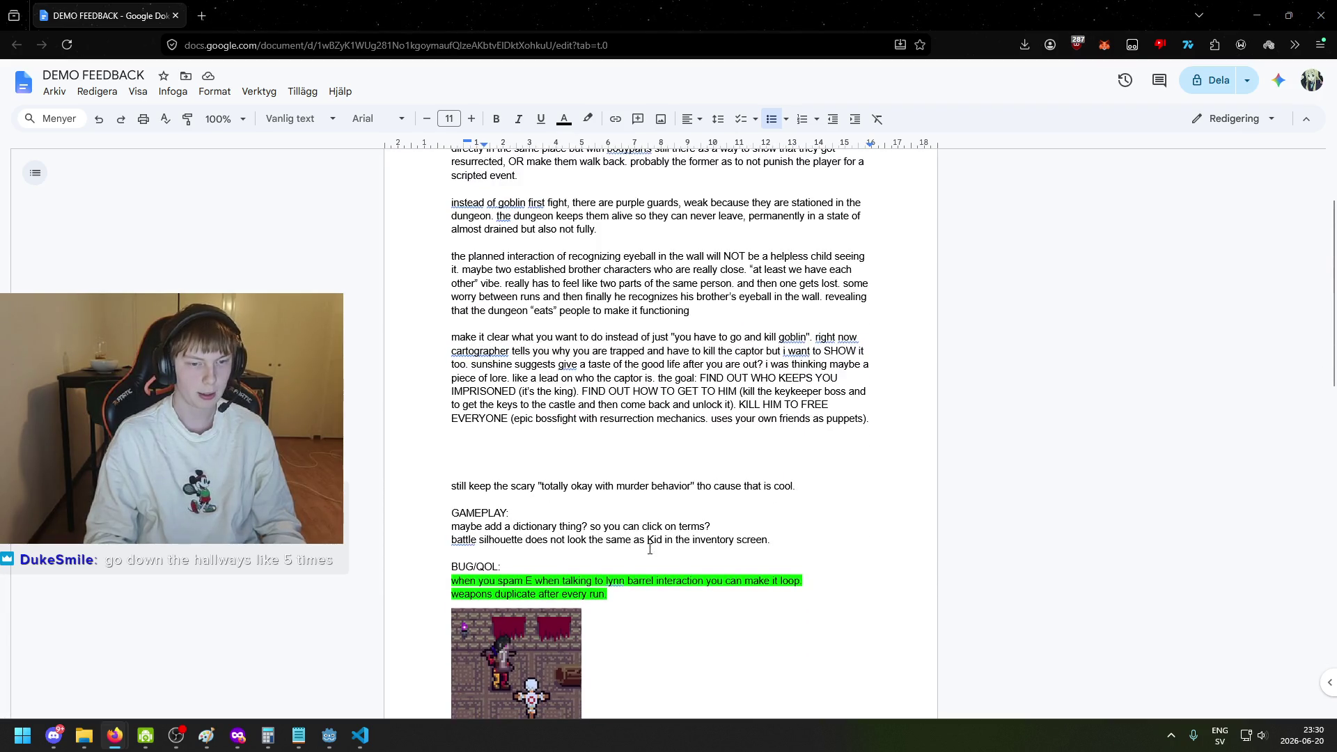
scroll(751, 540, down, 9)
key(Return)
text(haöll)
key(BackSpace)
key(BackSpace)
key(BackSpace)
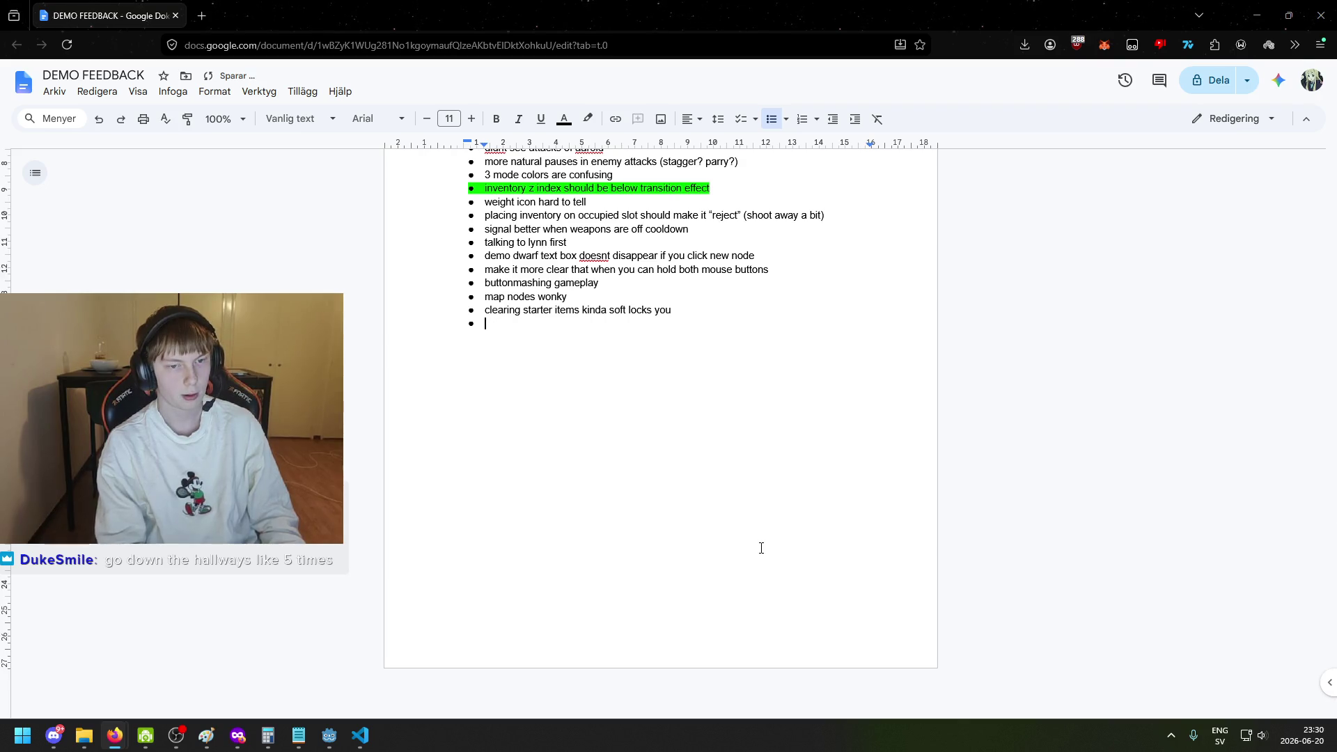
key(BackSpace)
key(BackSpace)
text(nning in the hallway is boring. )
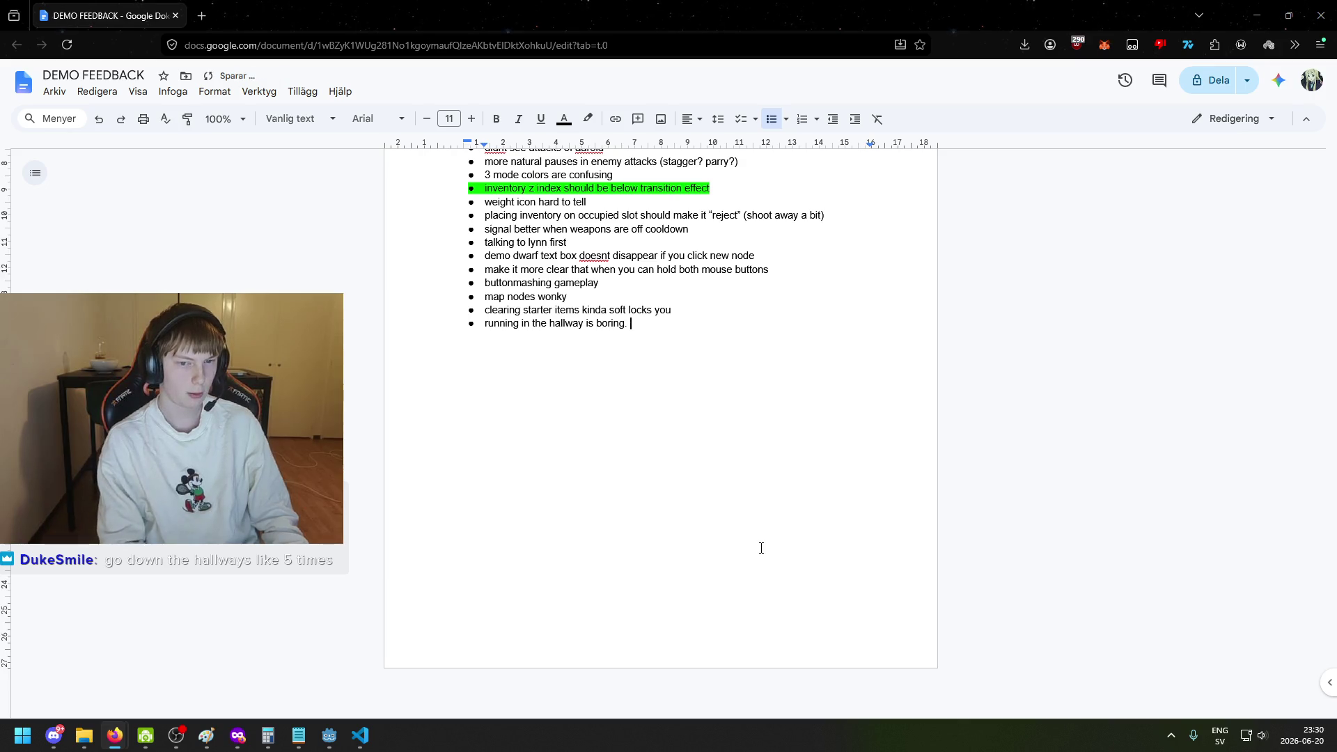
text(reques)
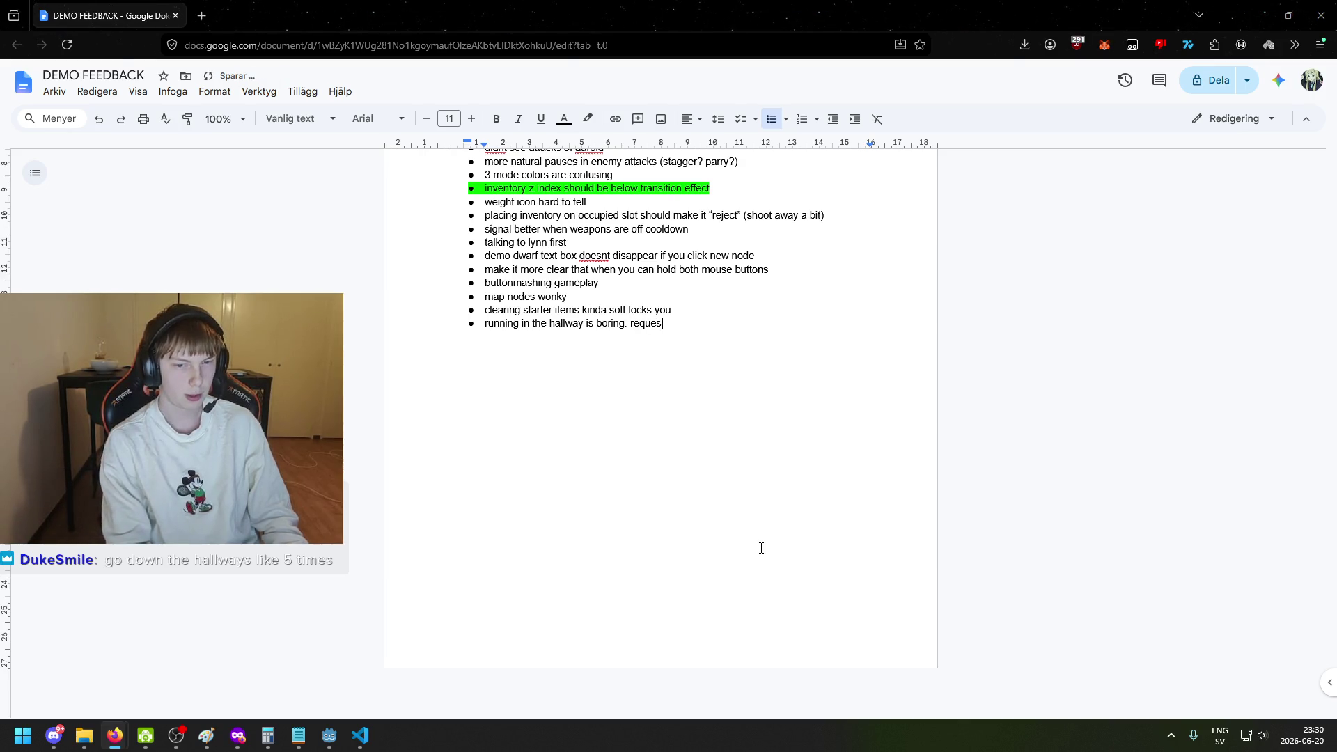
text(ted sprint bu)
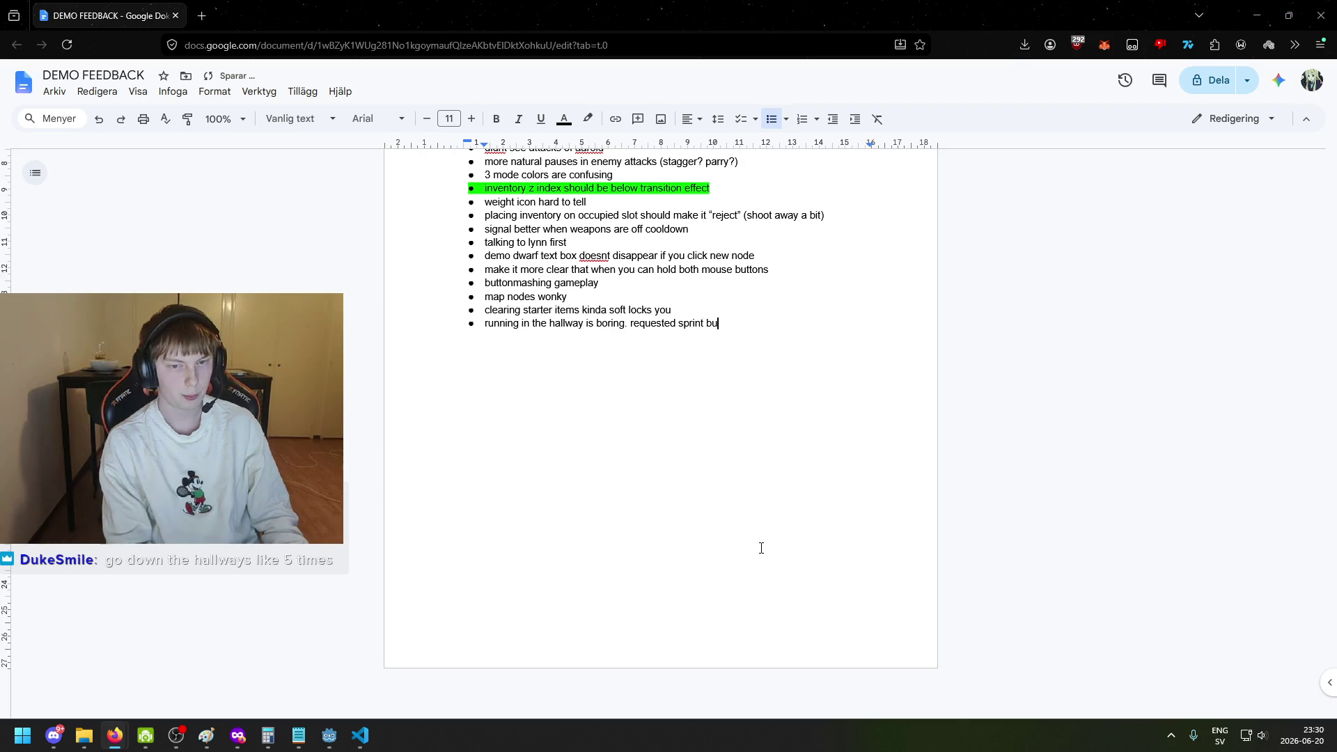
text(tton)
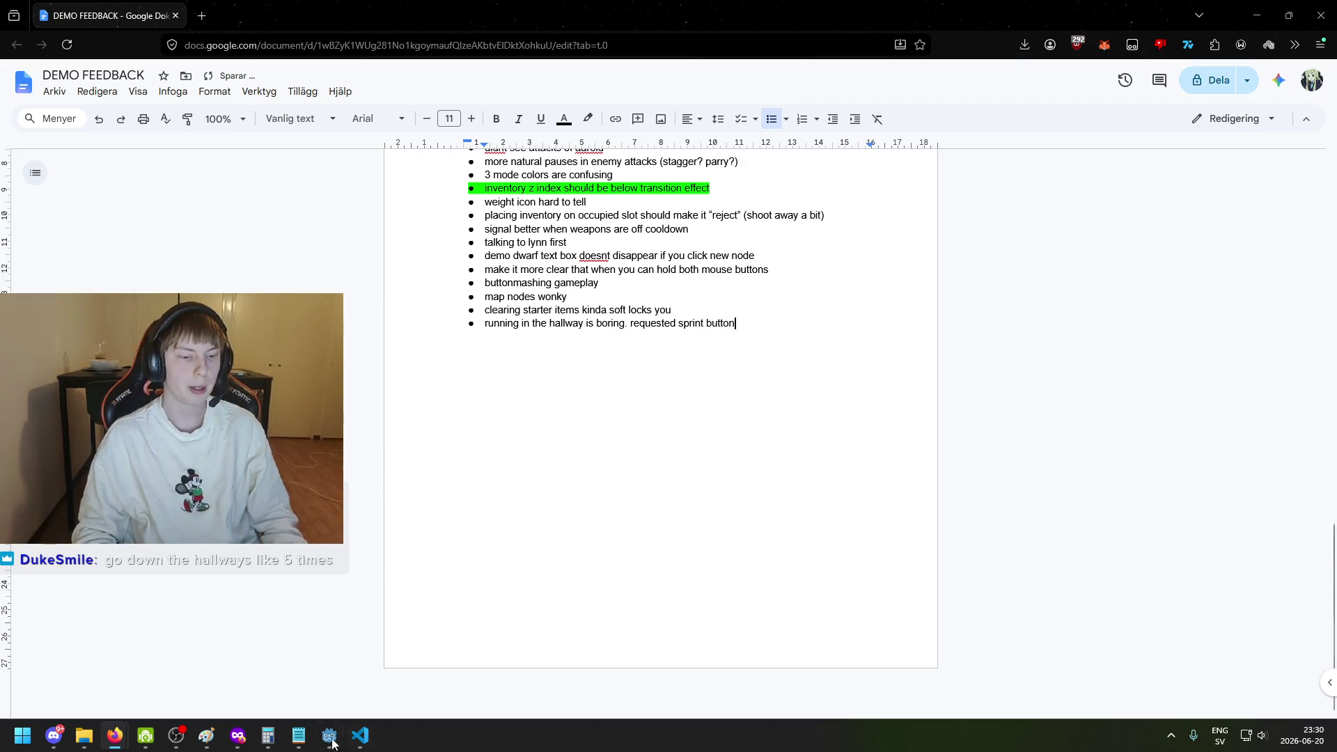
mouse_move(320, 743)
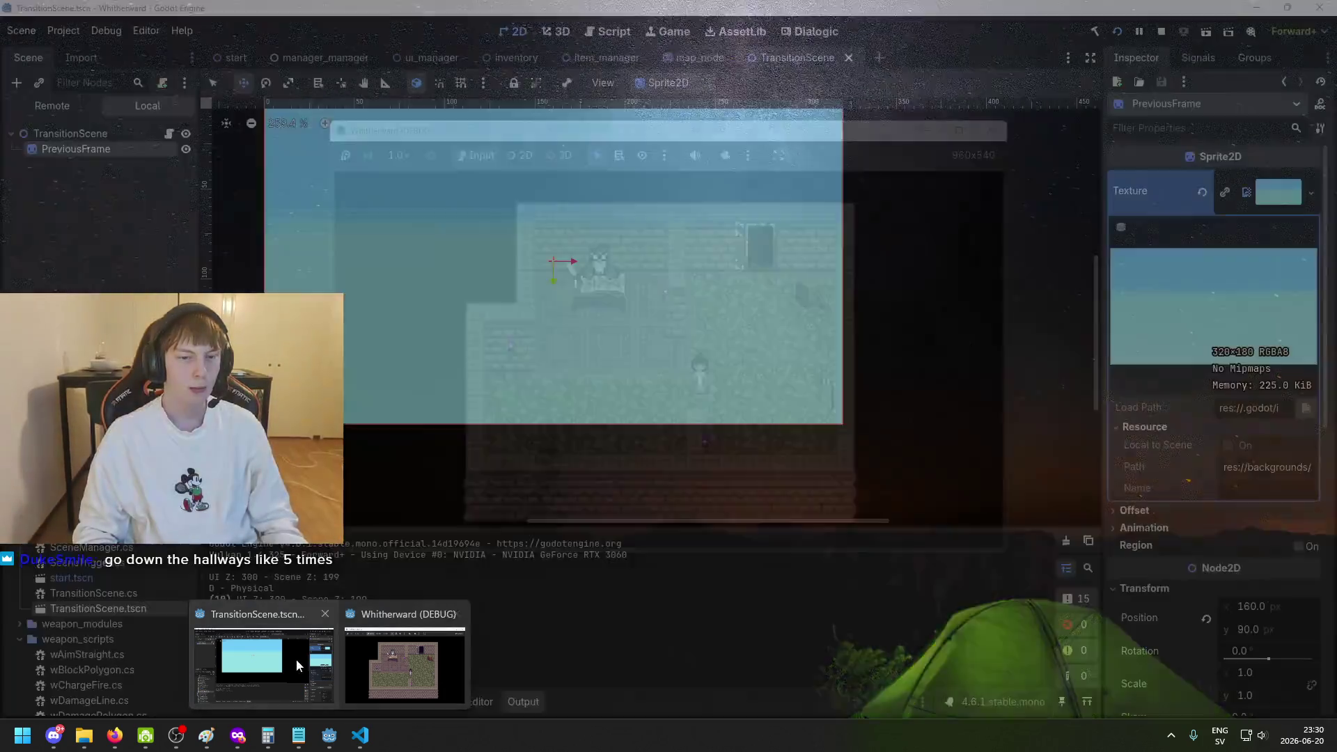
click(295, 658)
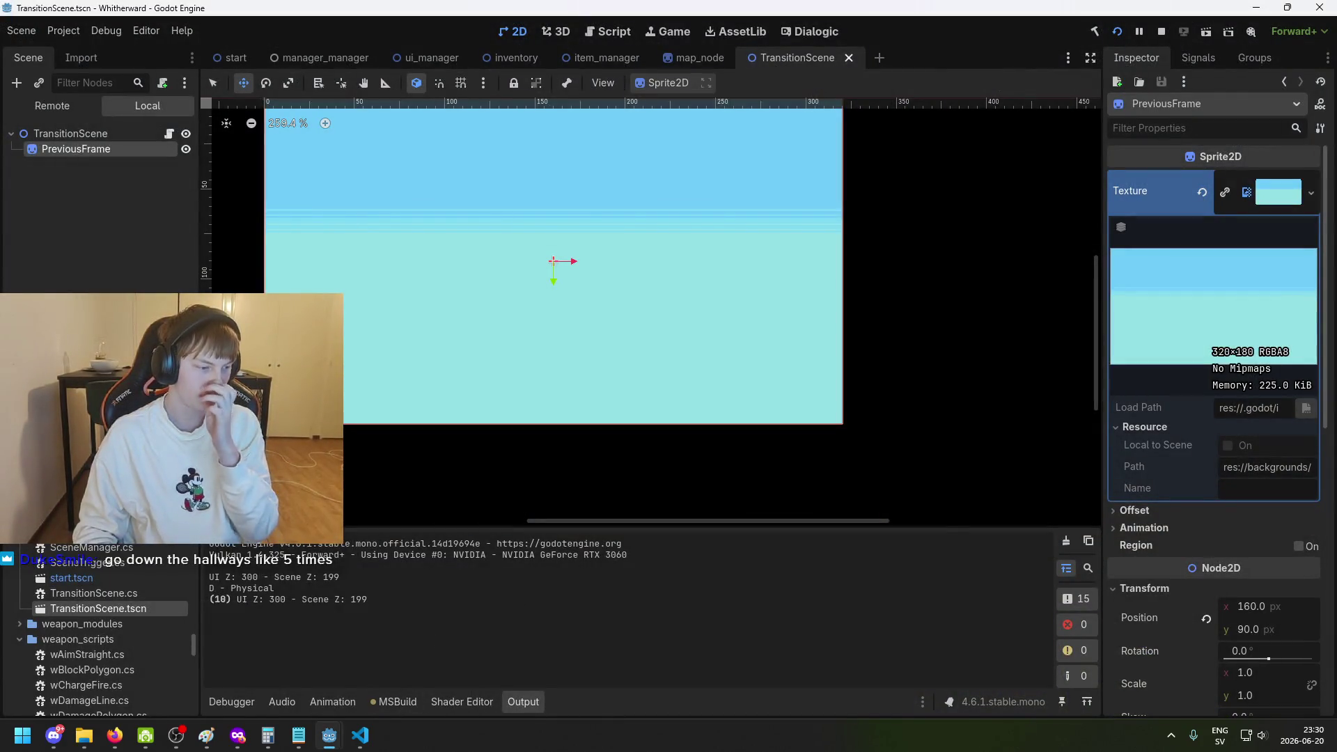
Return to the running game and wander the character around the room.
mouse_move(329, 735)
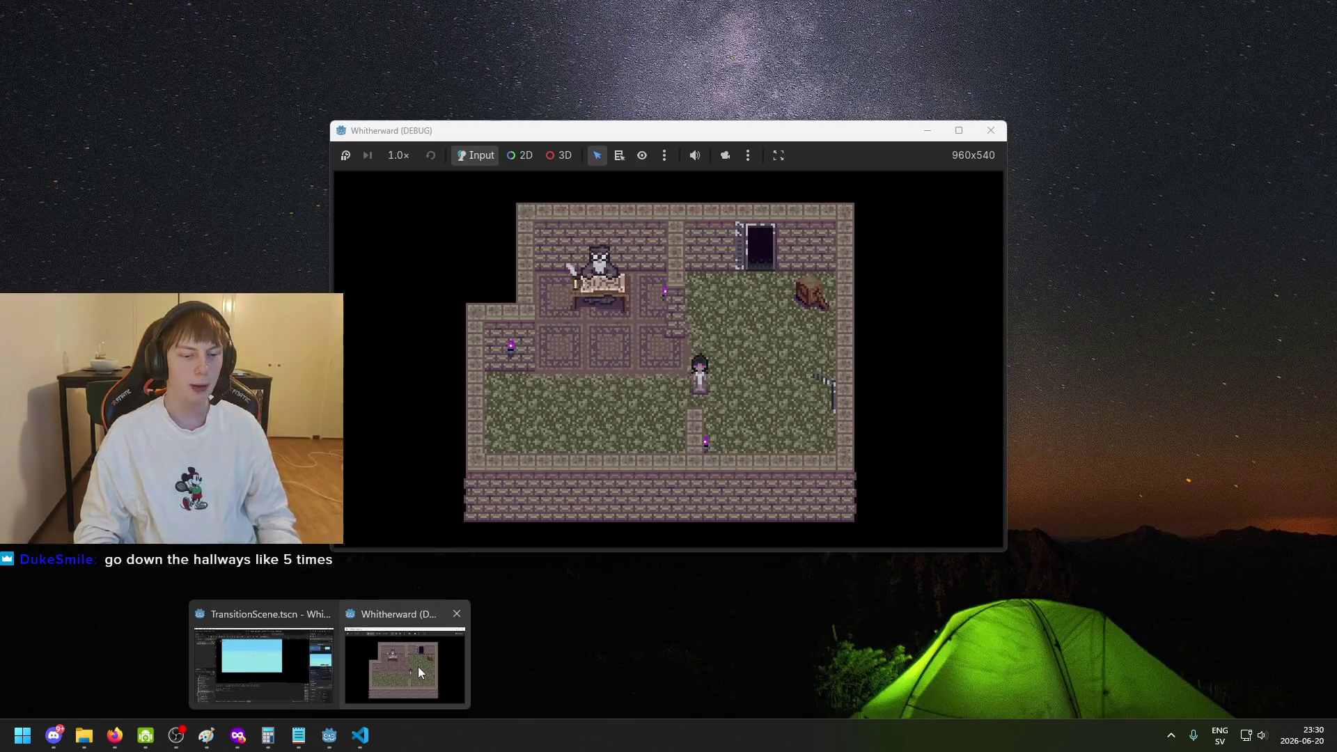
click(418, 666)
key(Right)
key(Left)
key(Right)
key(Right)
key(Up)
key(Left)
key(Down)
key(Right)
key(Right)
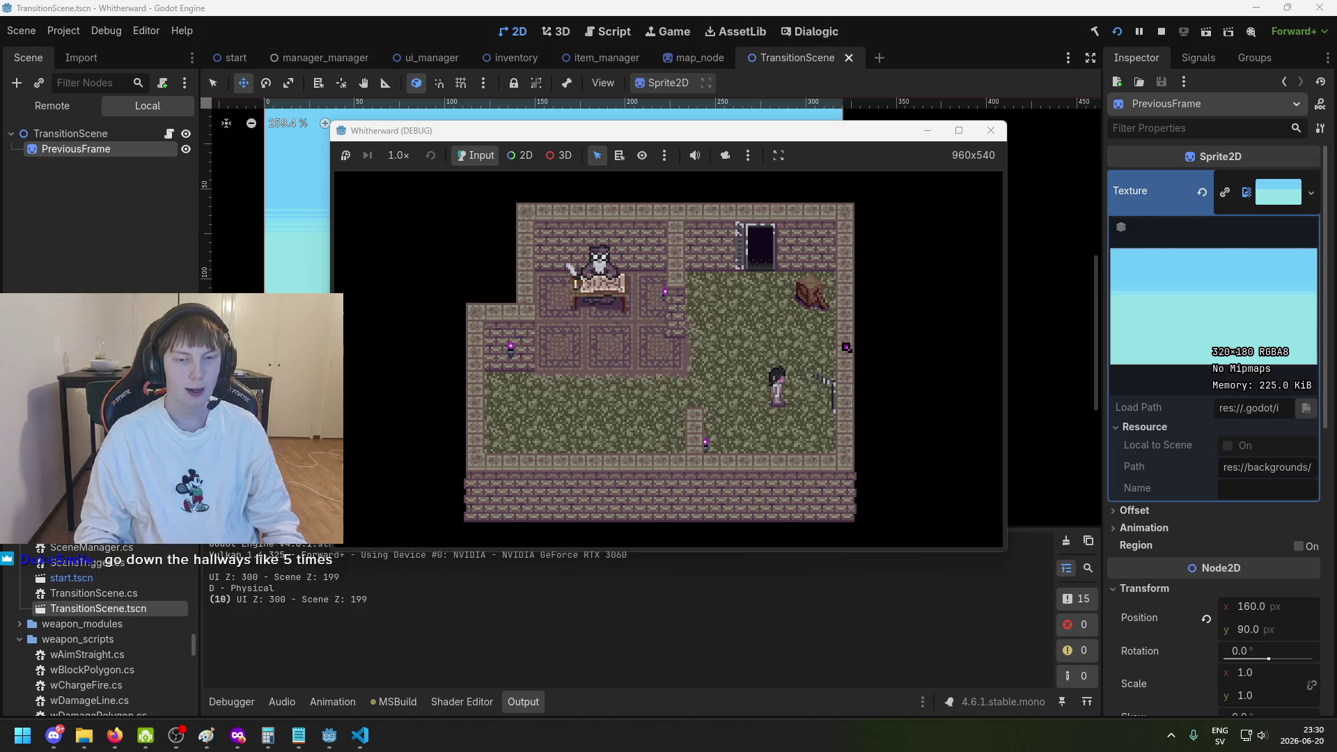
key(Left)
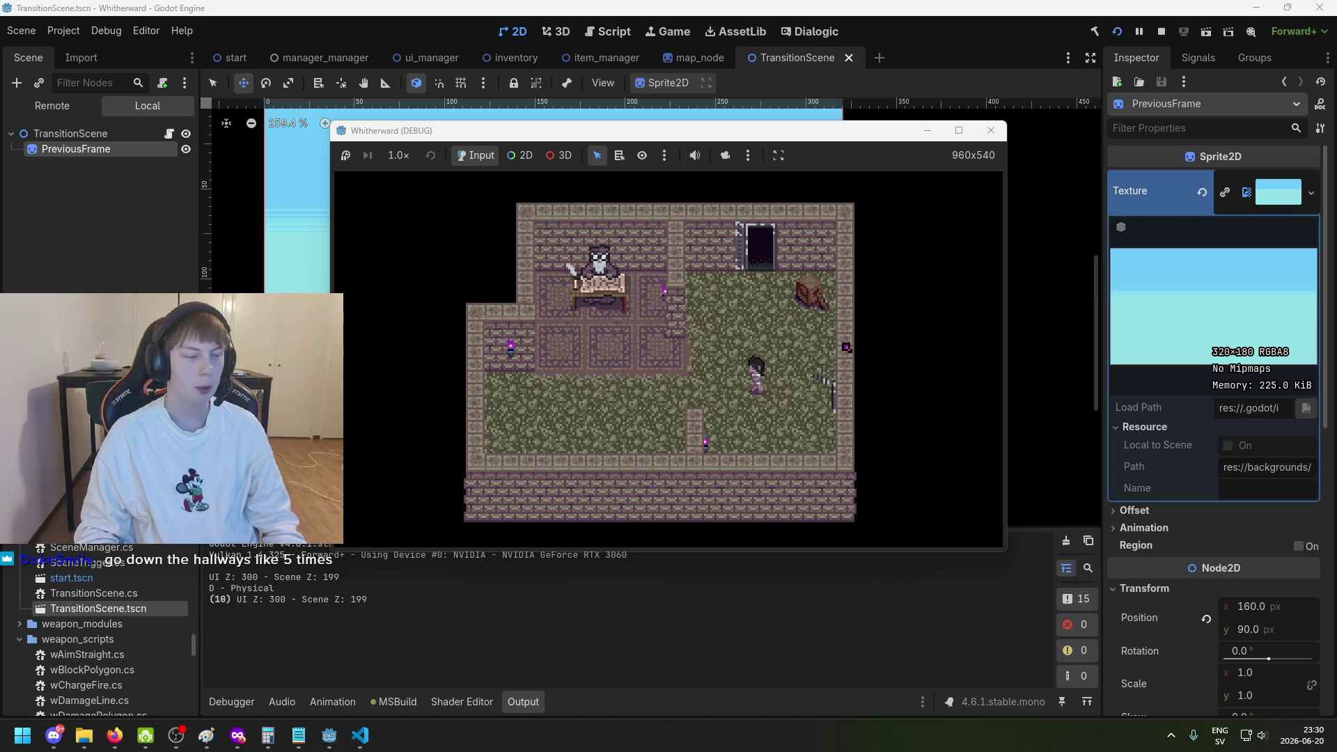
key(Left)
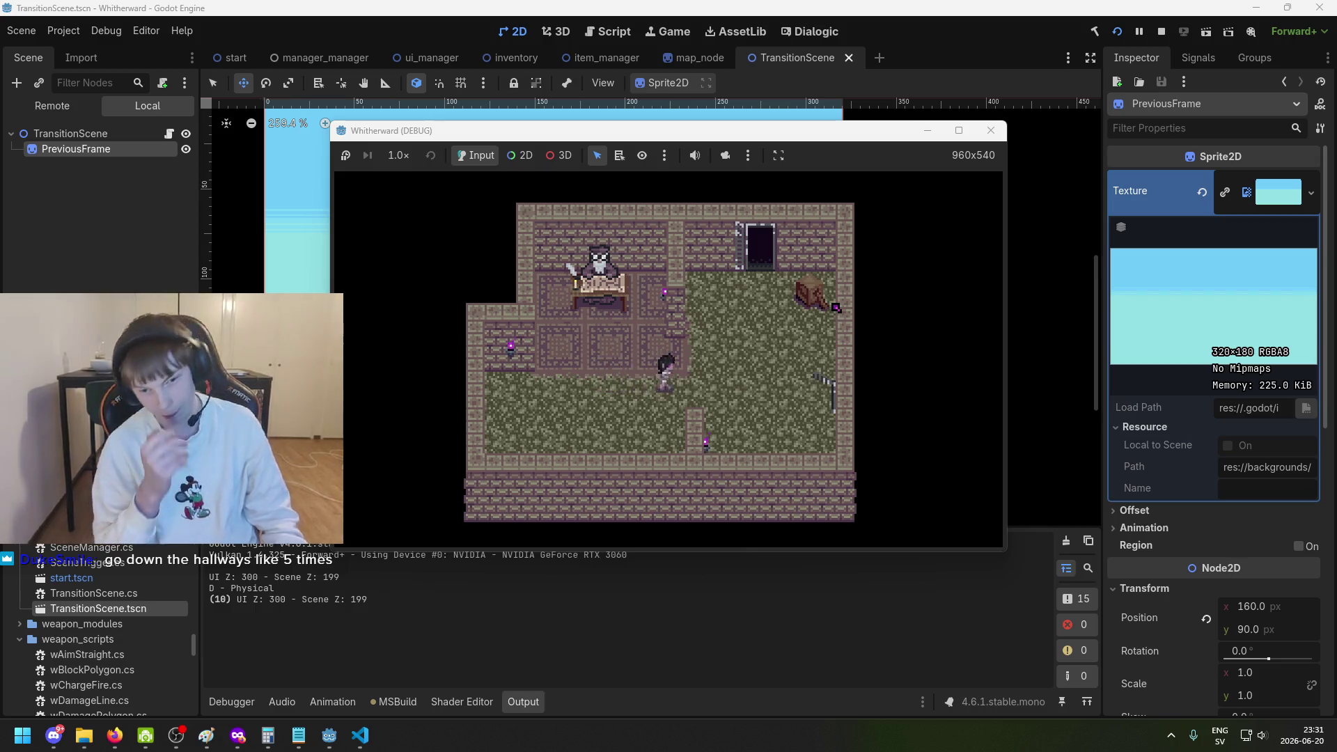
key(Right)
key(Right)
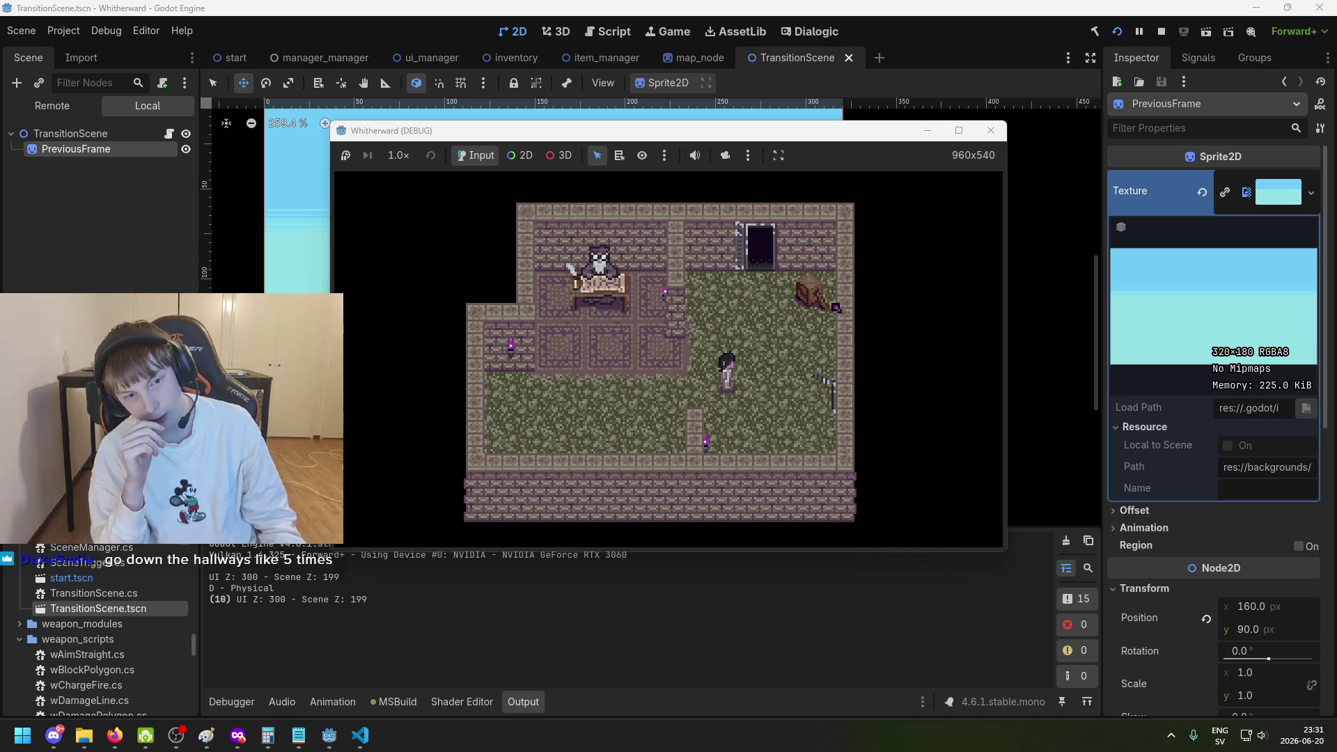
Keep moving the player around the room, ending down and to the right.
key(Right)
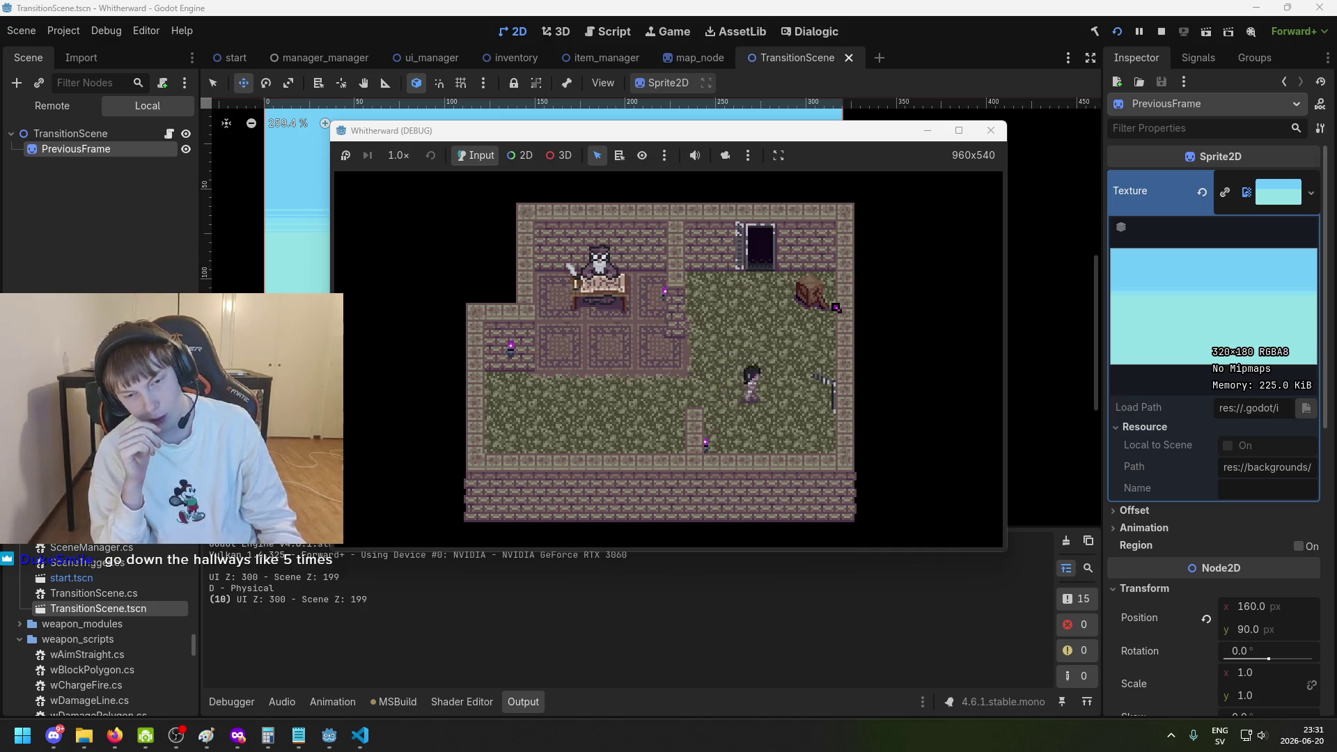
key(Up)
key(Down)
key(Right)
key(Left)
key(Up)
key(Up)
key(Right)
key(Down)
key(Left)
key(Down)
key(Right)
key(Right)
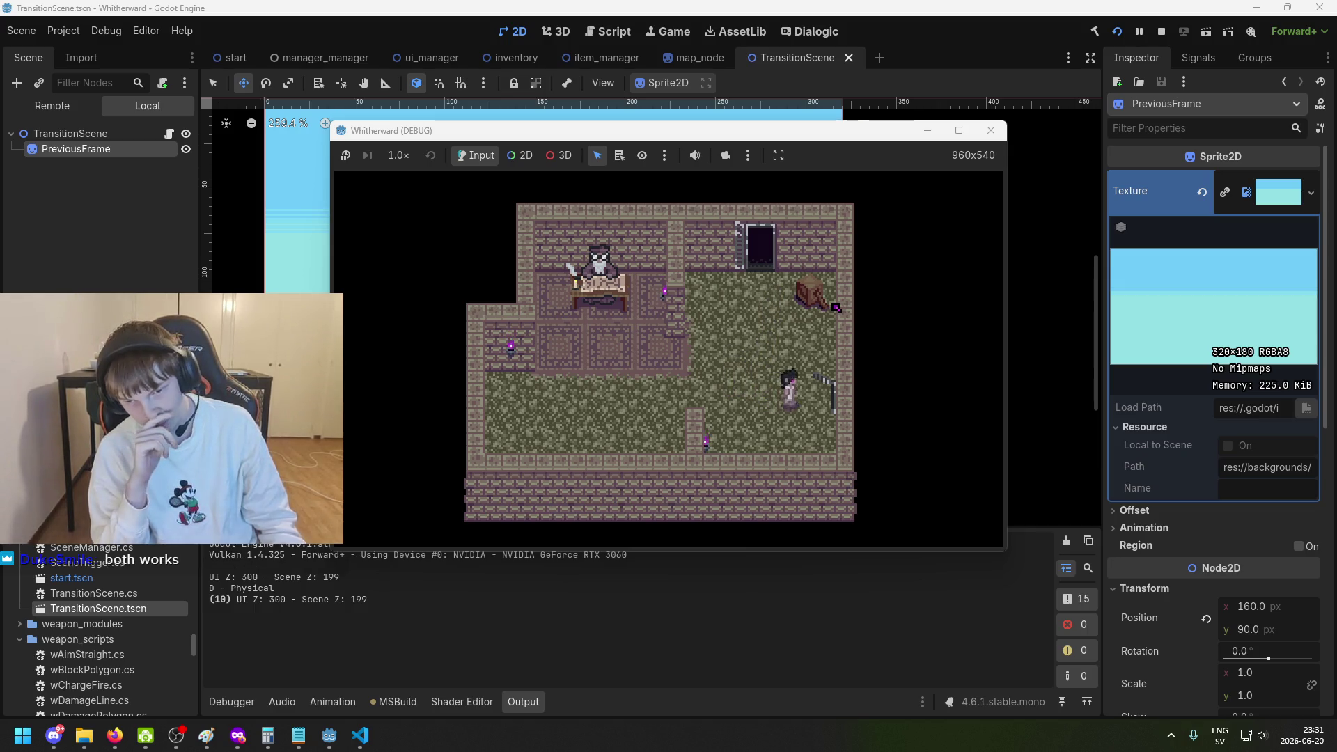
Walk through the exit into the hallway and back into the room, then stop the game.
key(Left)
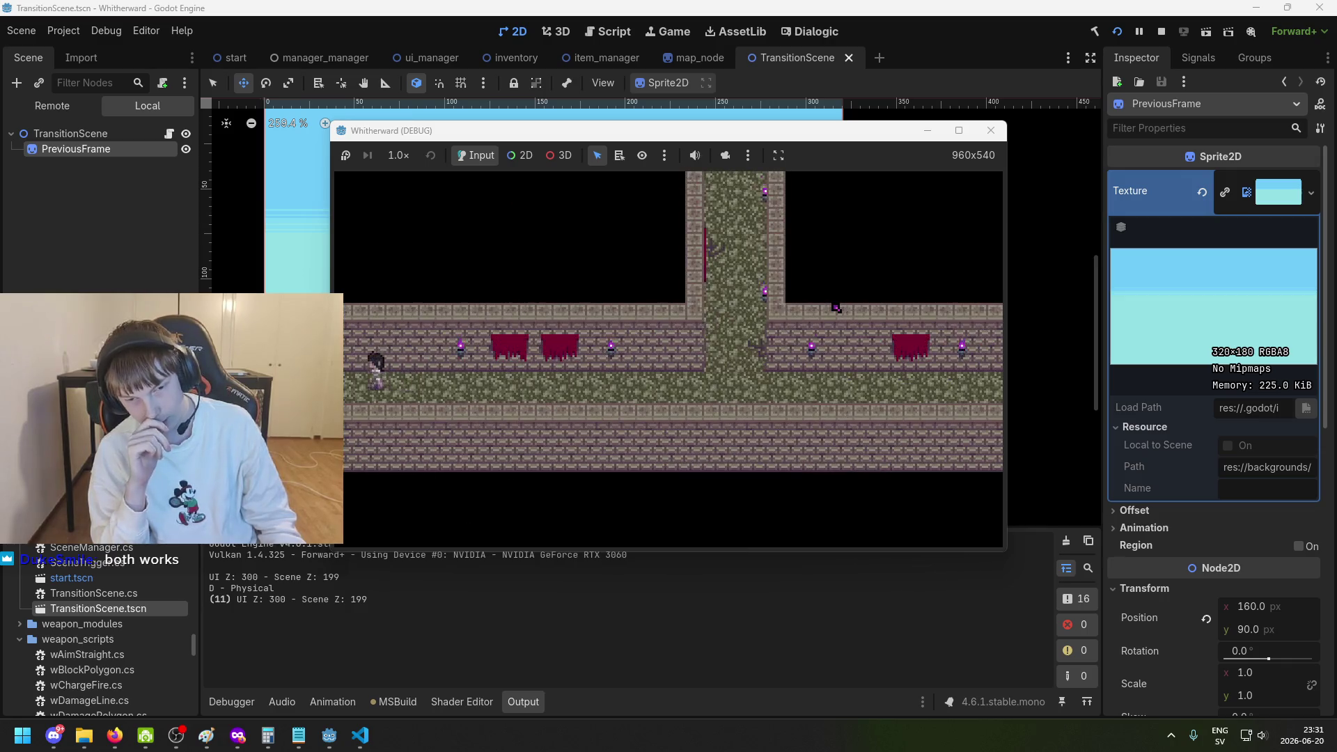
key(Right)
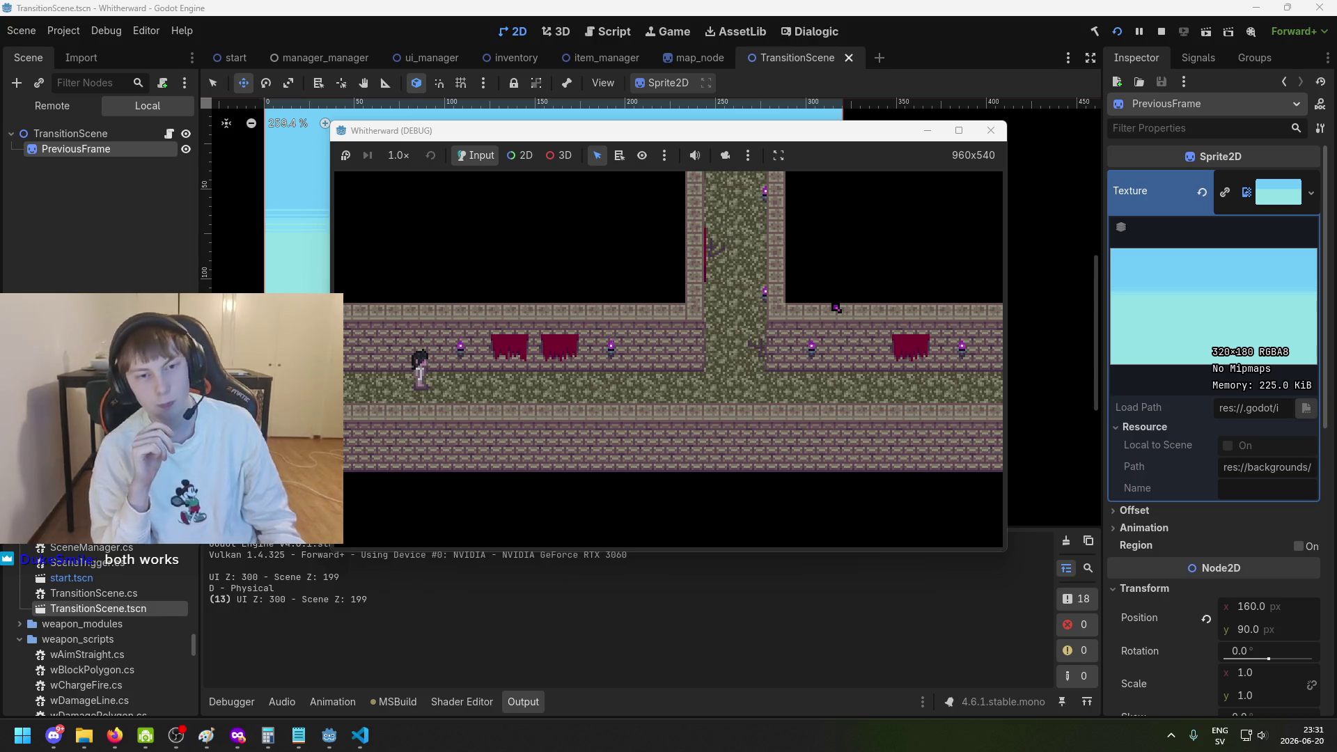
key(Left)
key(Left)
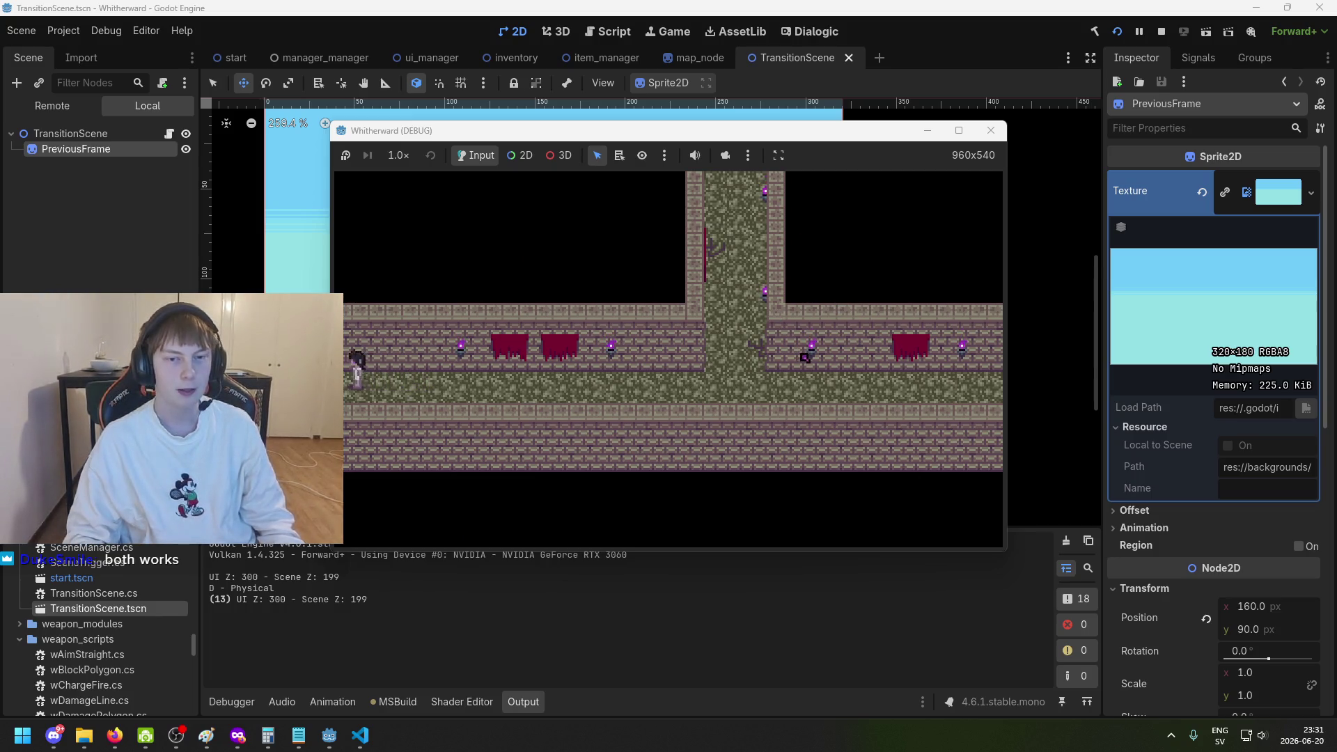
key(Left)
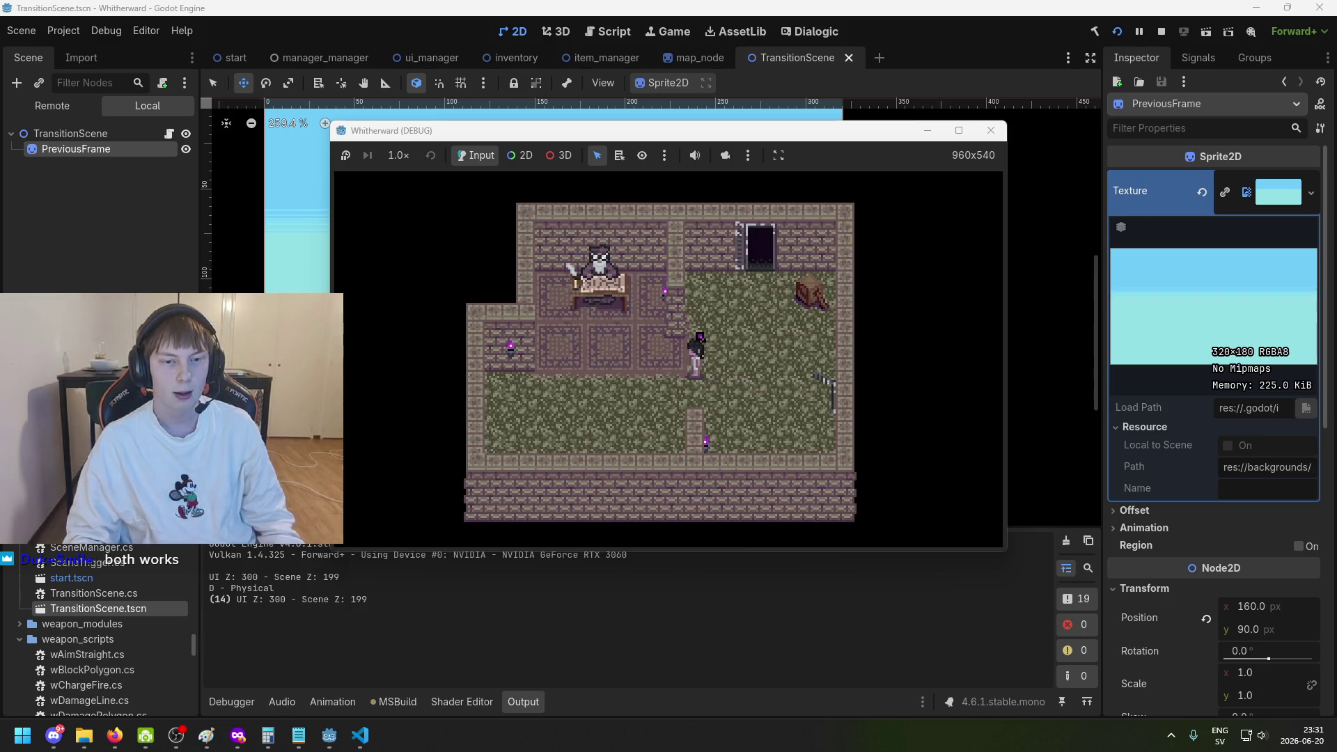
key(Right)
key(Right)
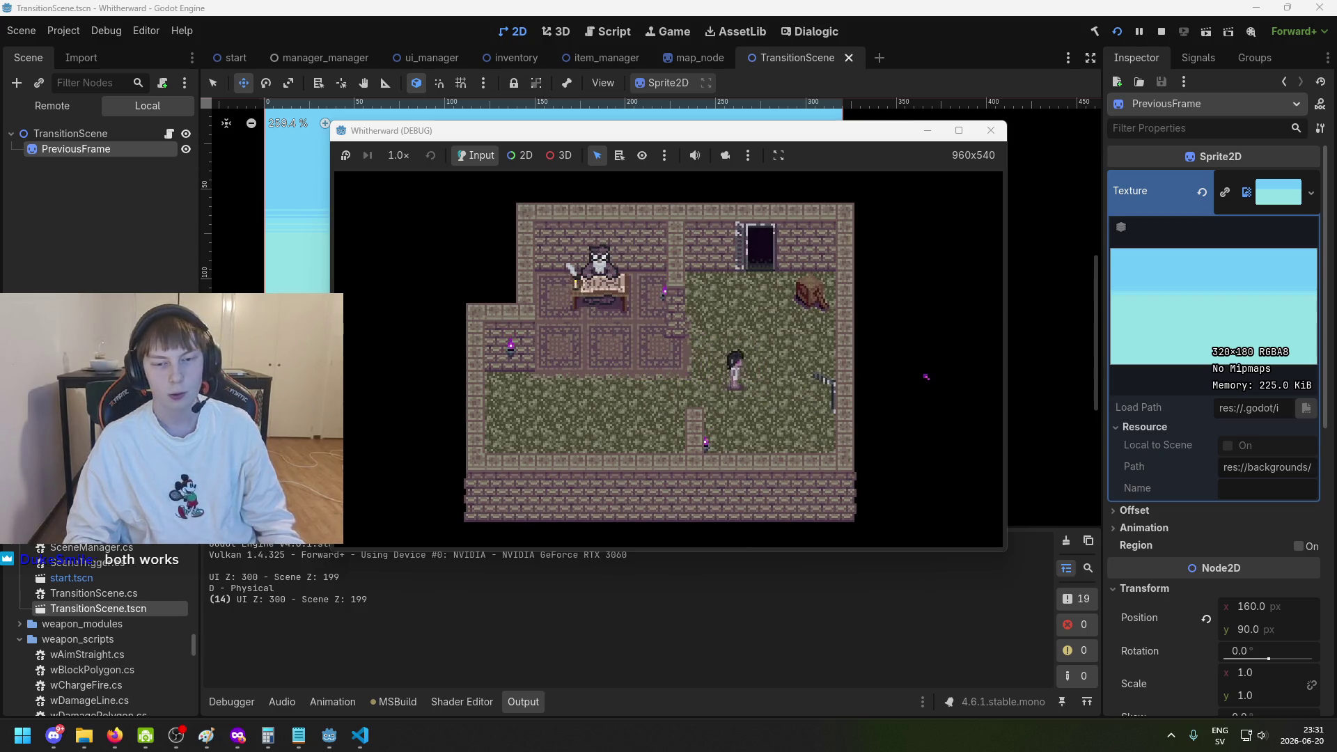
key(Left)
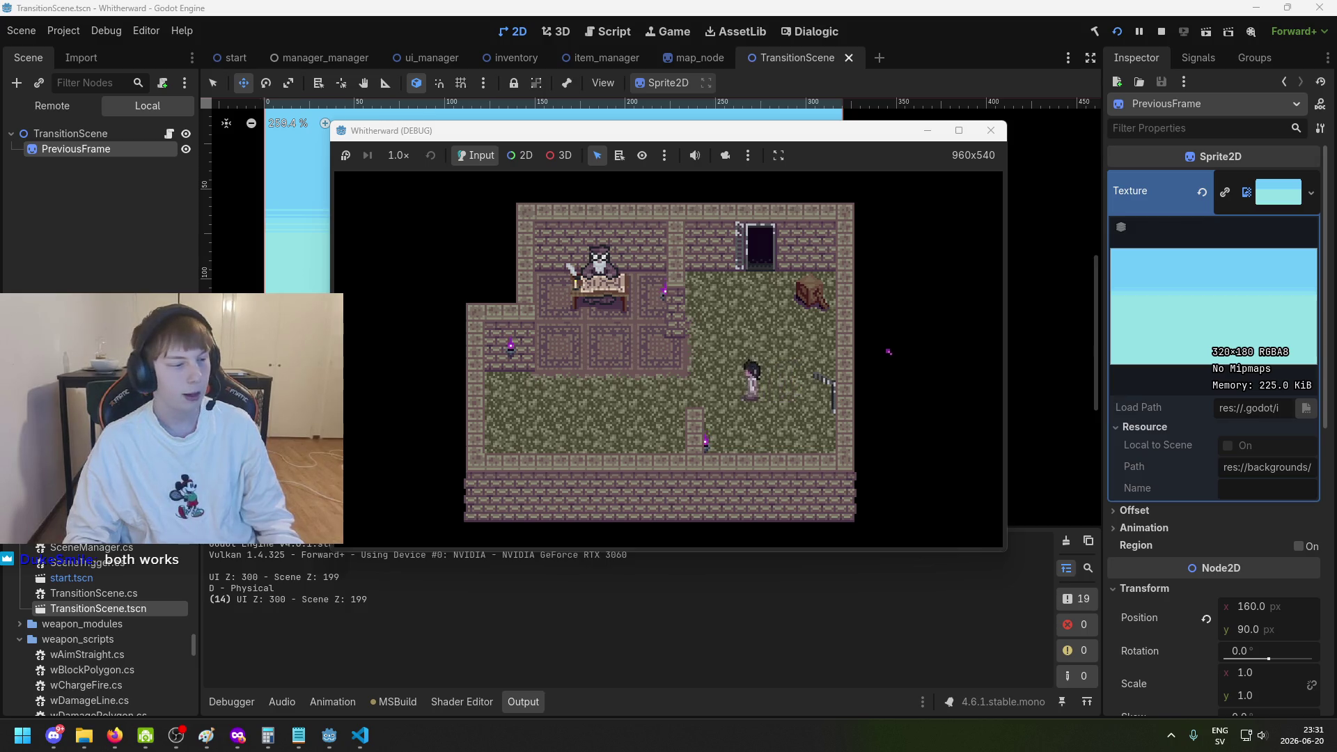
click(990, 130)
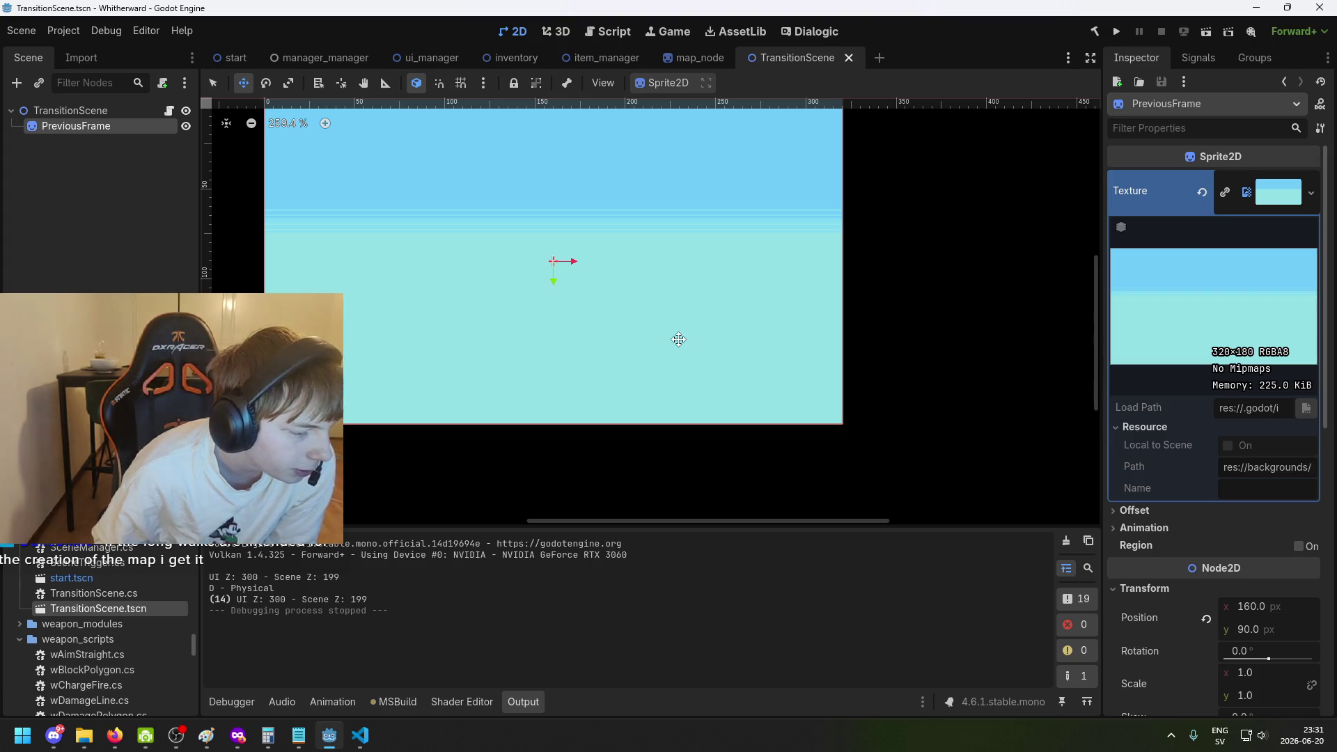
key(Escape)
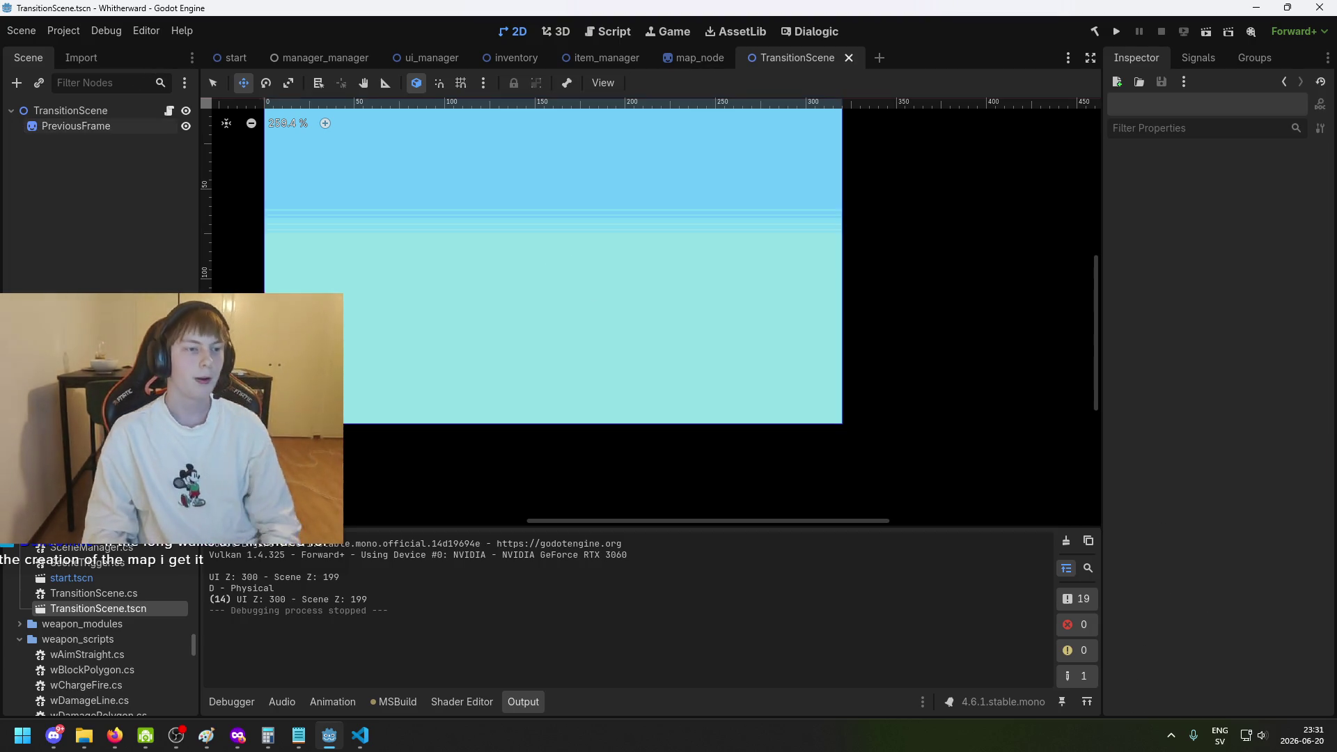
scroll(579, 388, down, 1)
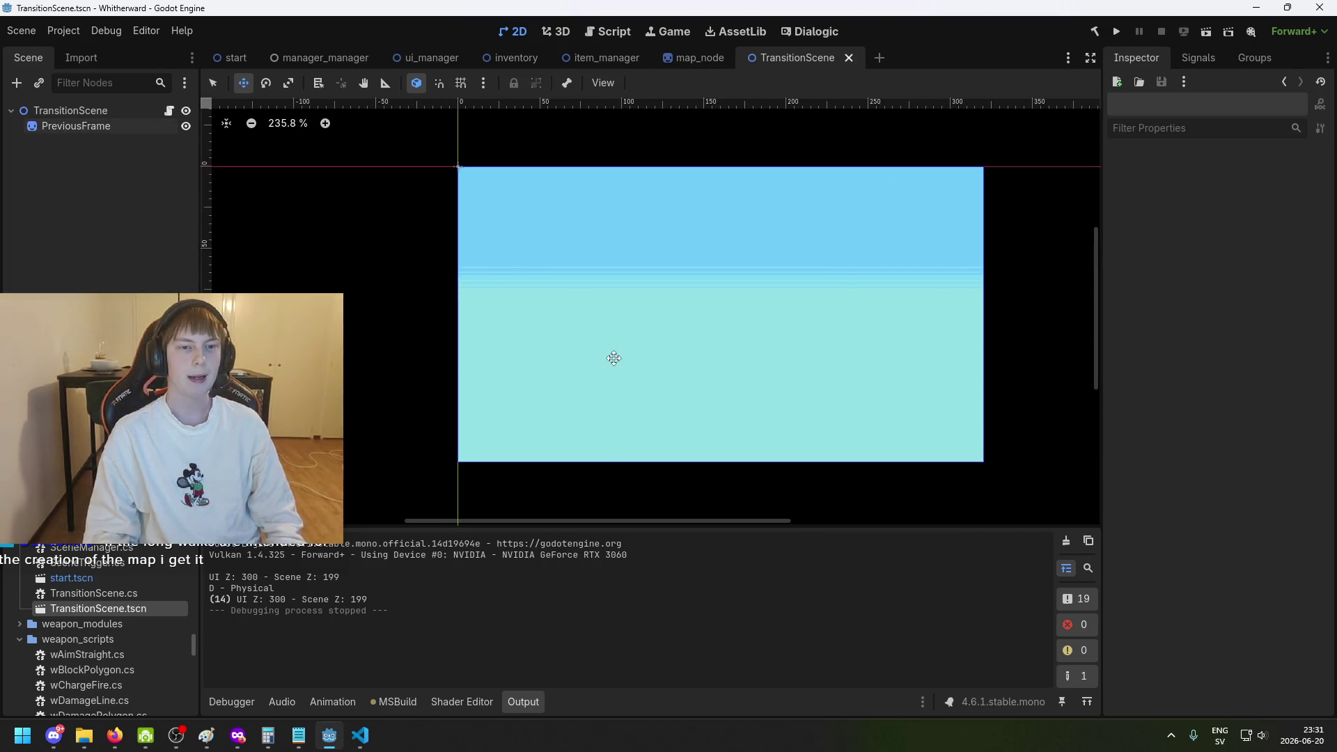
scroll(608, 394, down, 1)
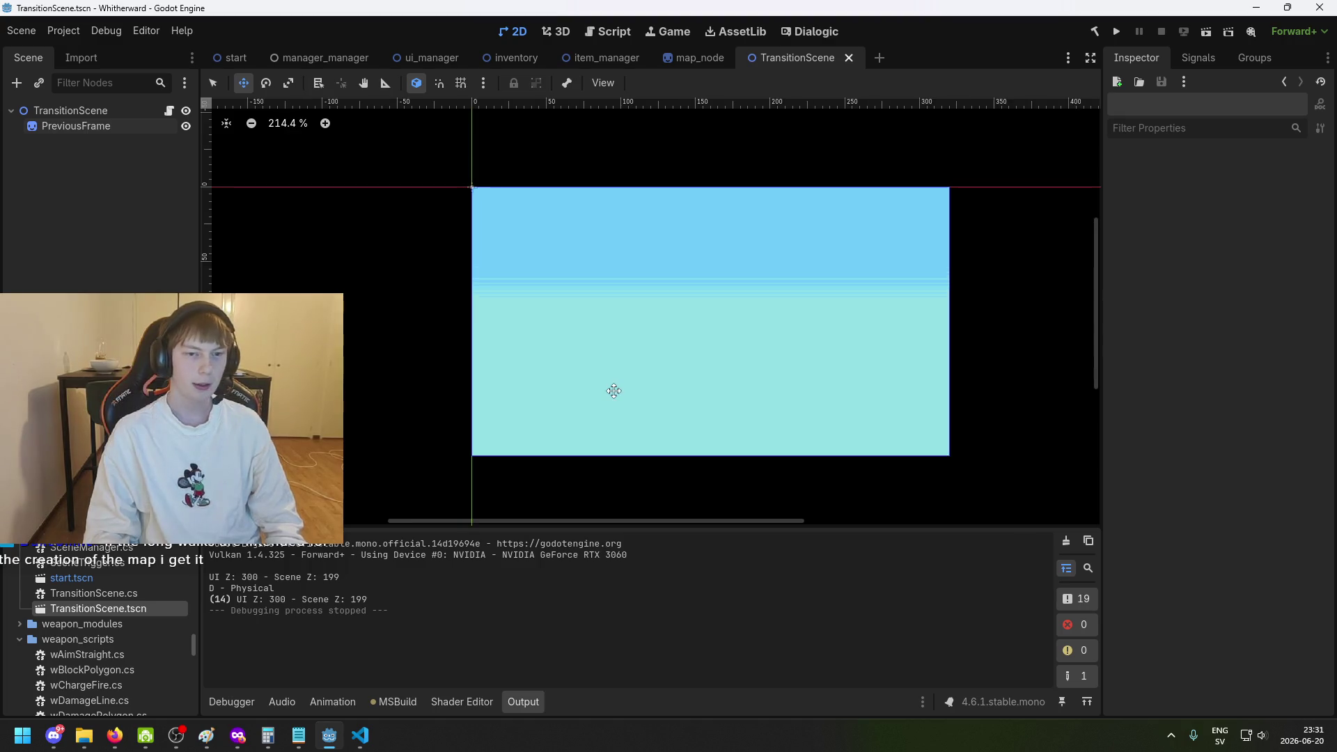
drag(608, 393, 530, 343)
click(686, 61)
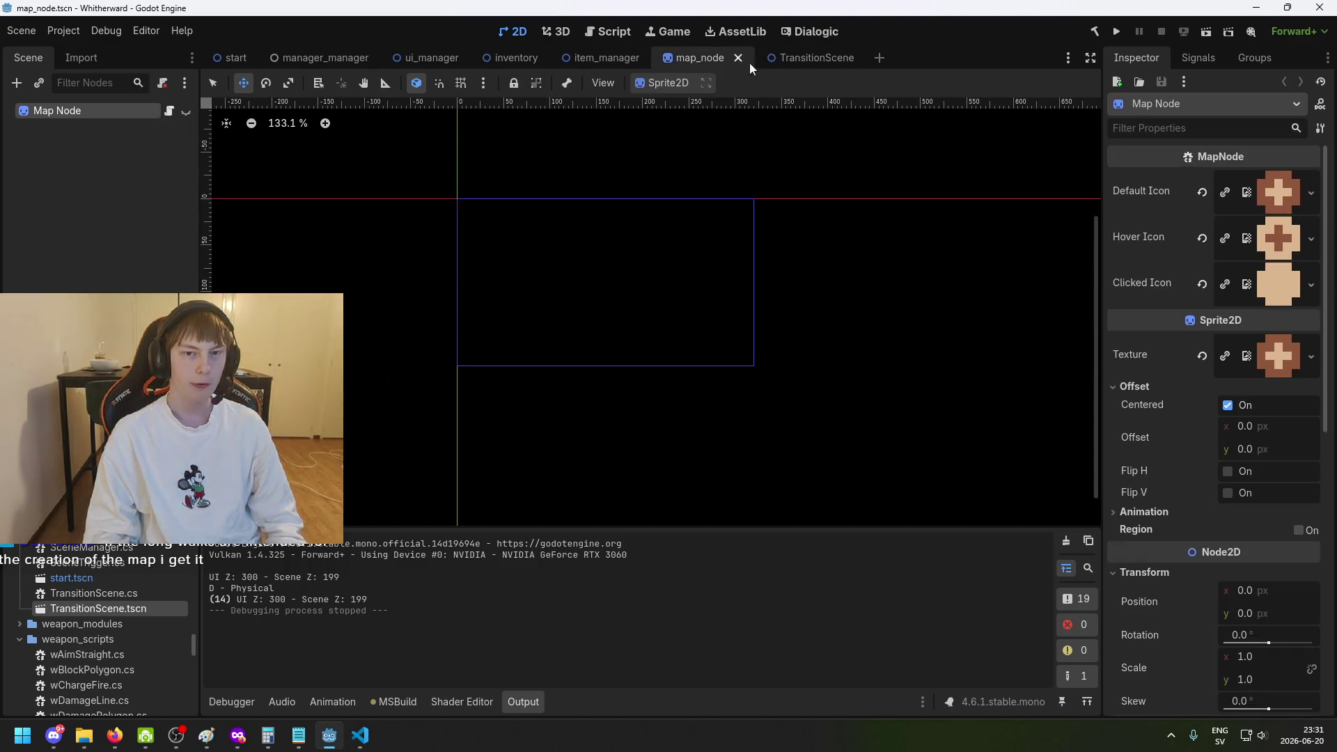
click(783, 60)
click(752, 257)
scroll(761, 297, down, 2)
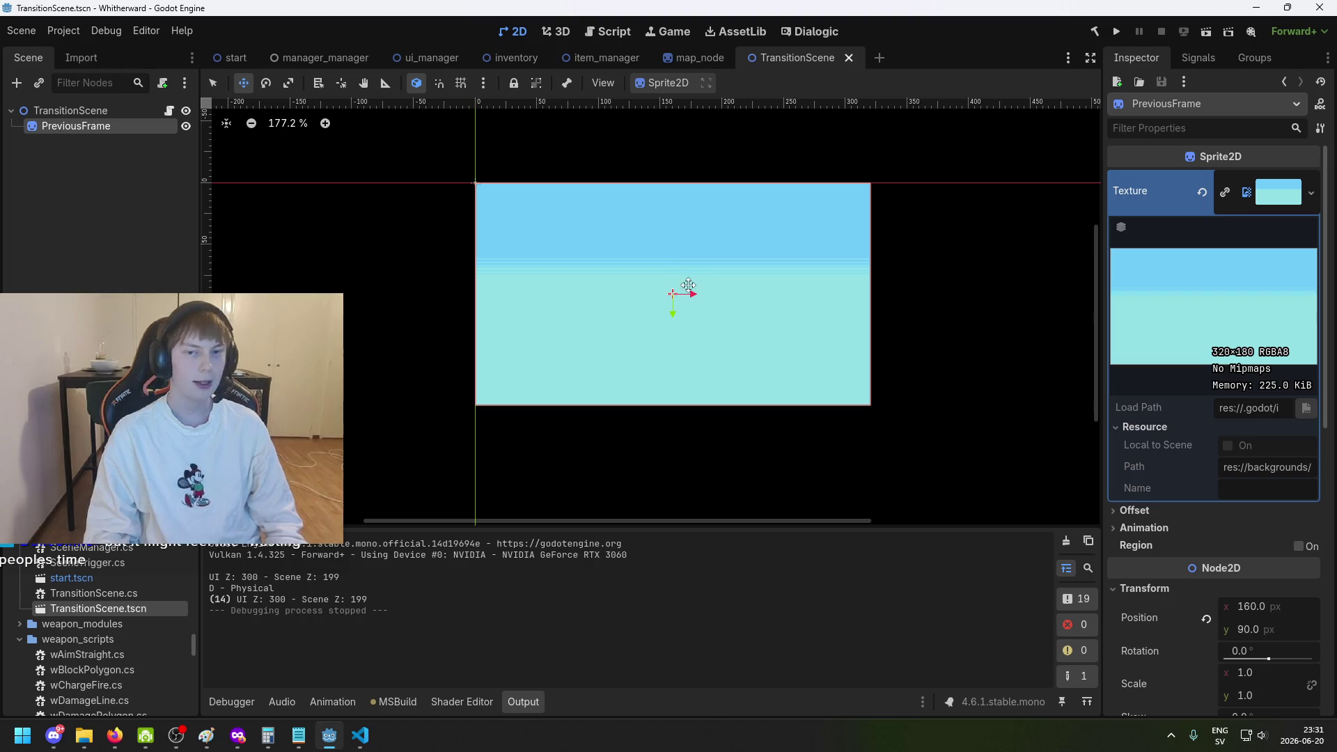
scroll(680, 289, down, 1)
scroll(703, 290, right, 2)
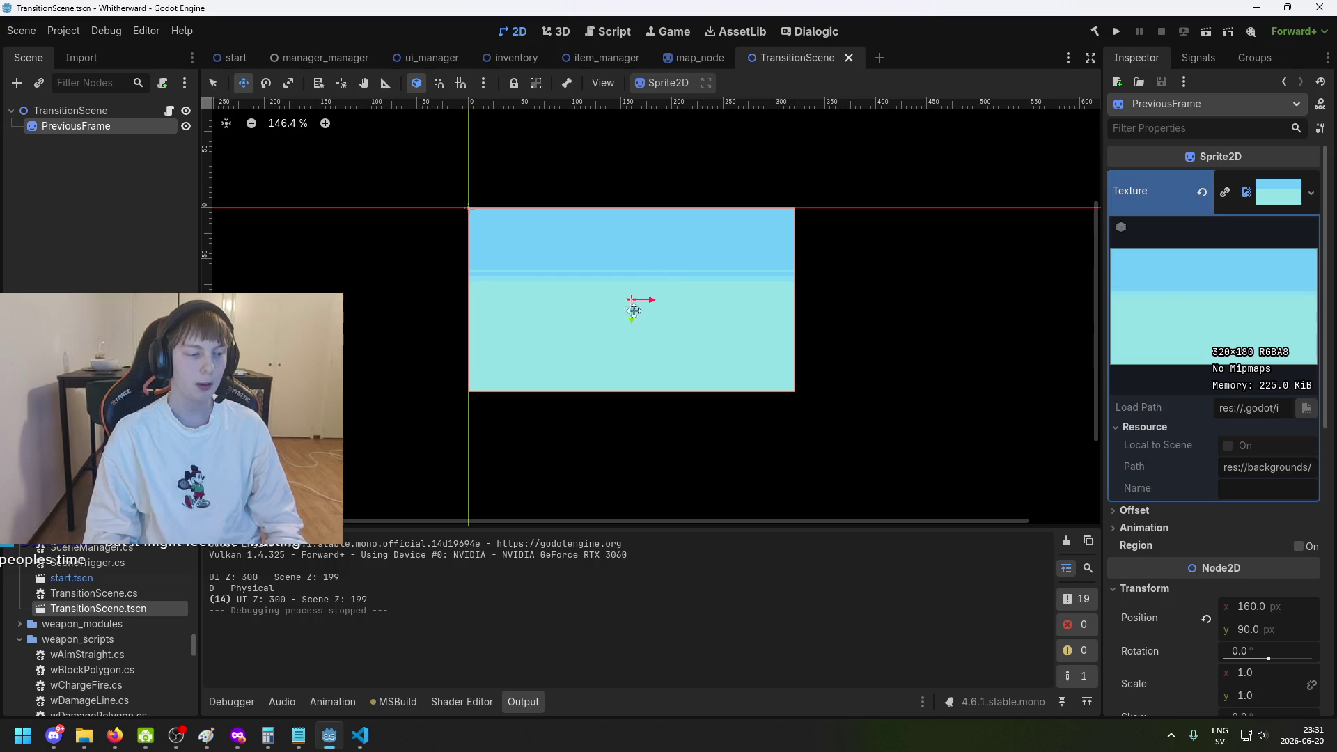
click(90, 249)
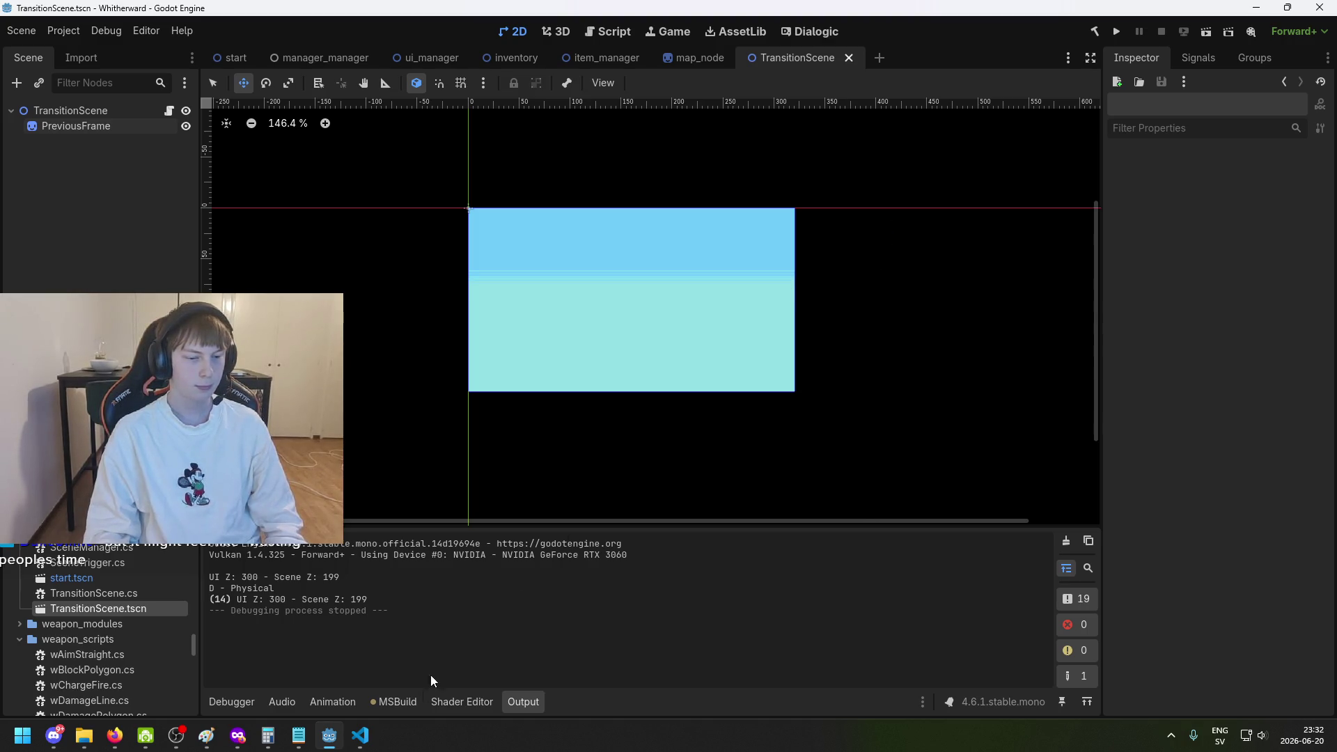
mouse_move(573, 328)
mouse_down()
mouse_move(603, 290)
mouse_move(626, 312)
mouse_up()
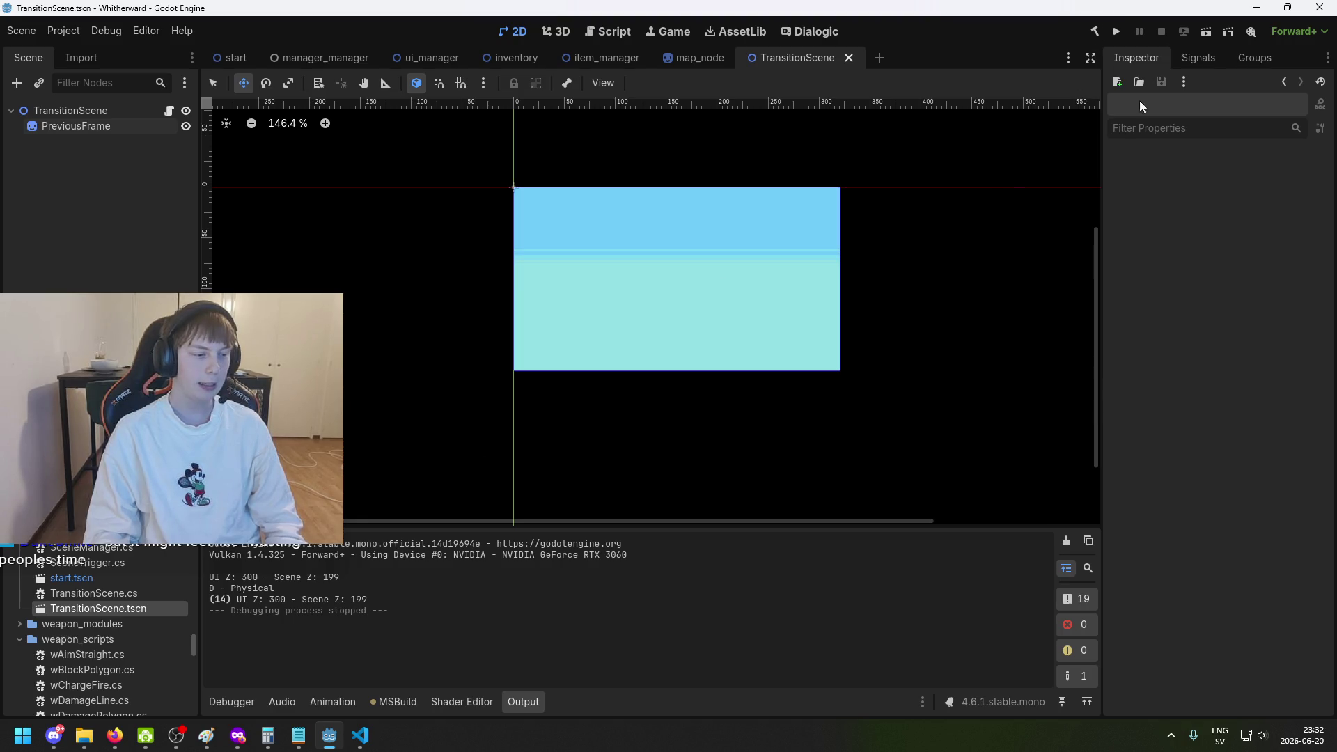
click(1118, 30)
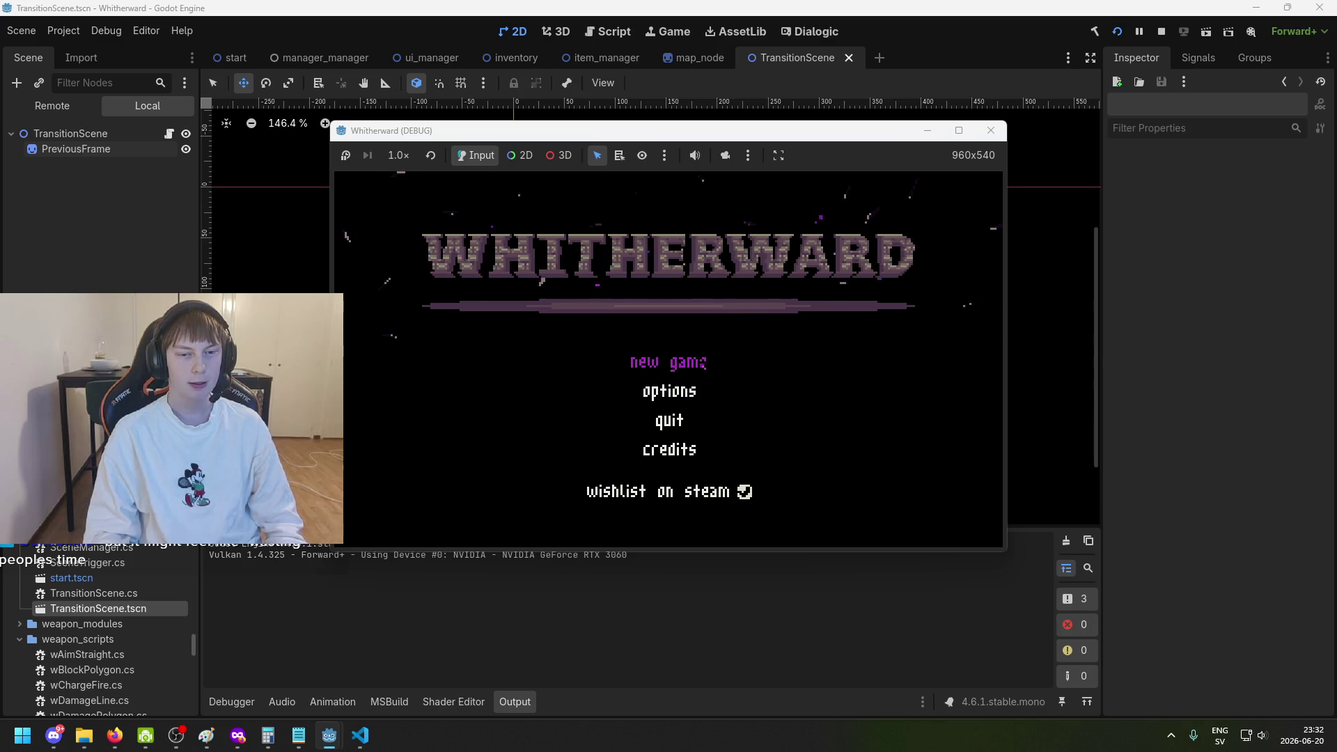
key(d)
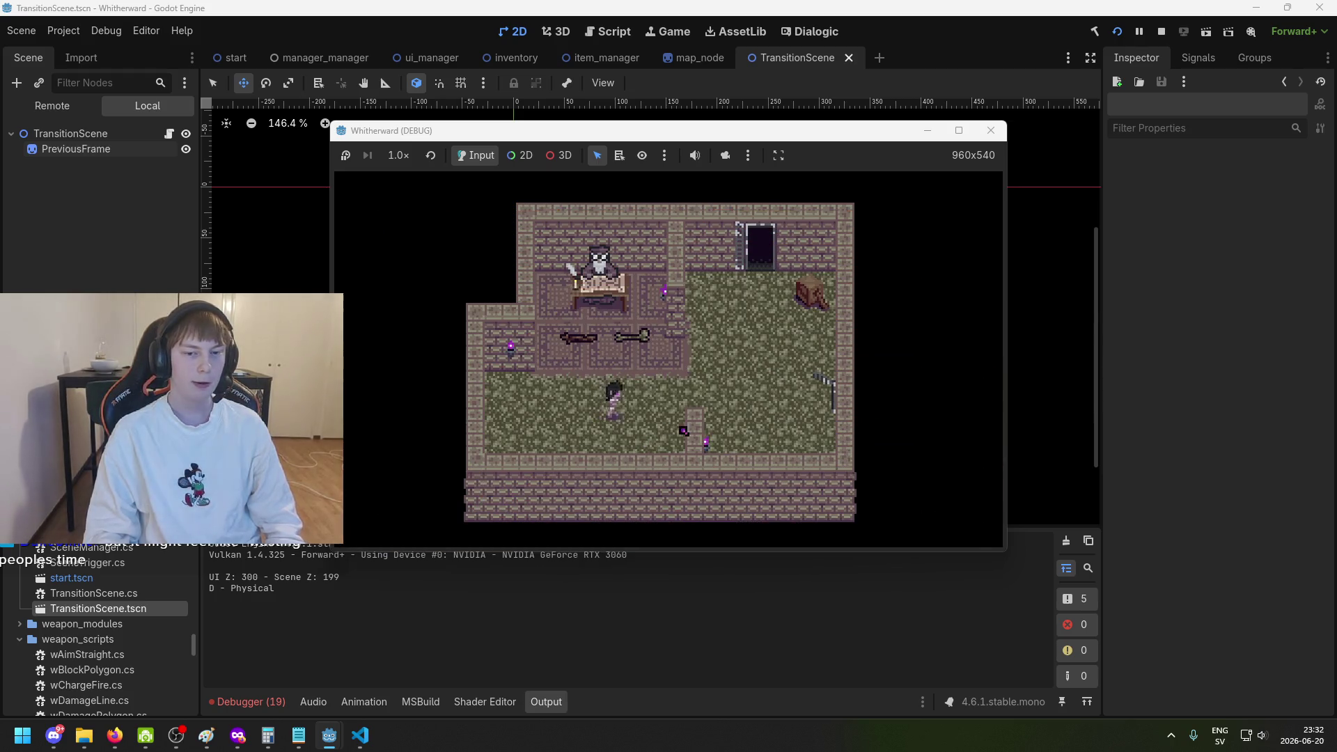
key(d)
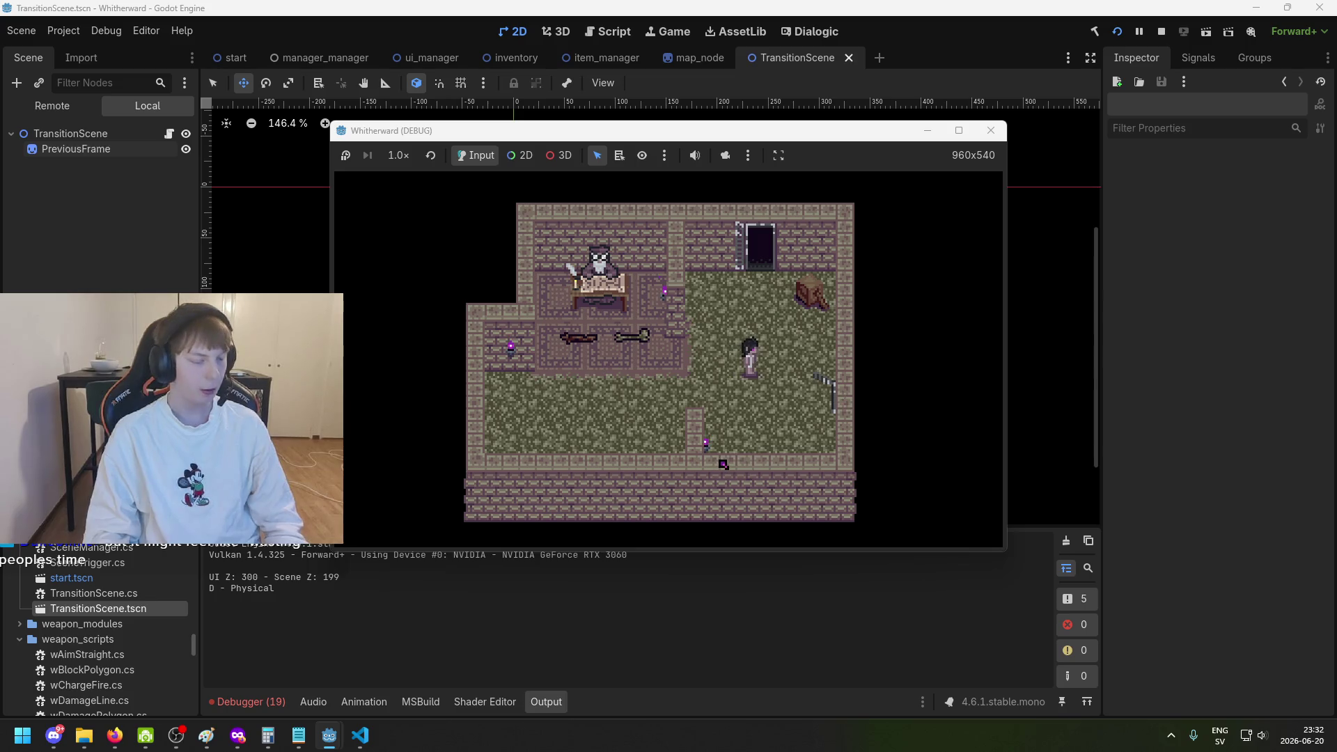
key(d)
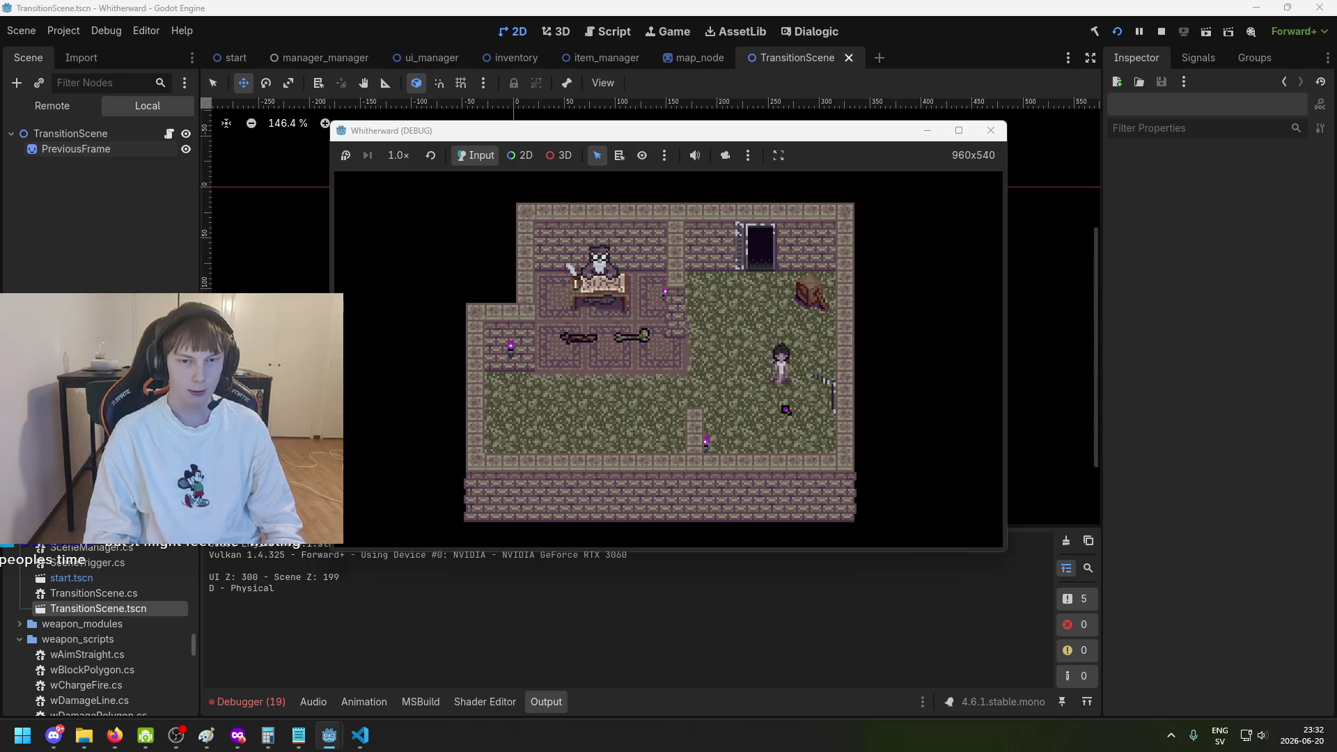
key(d)
key(a)
key(s)
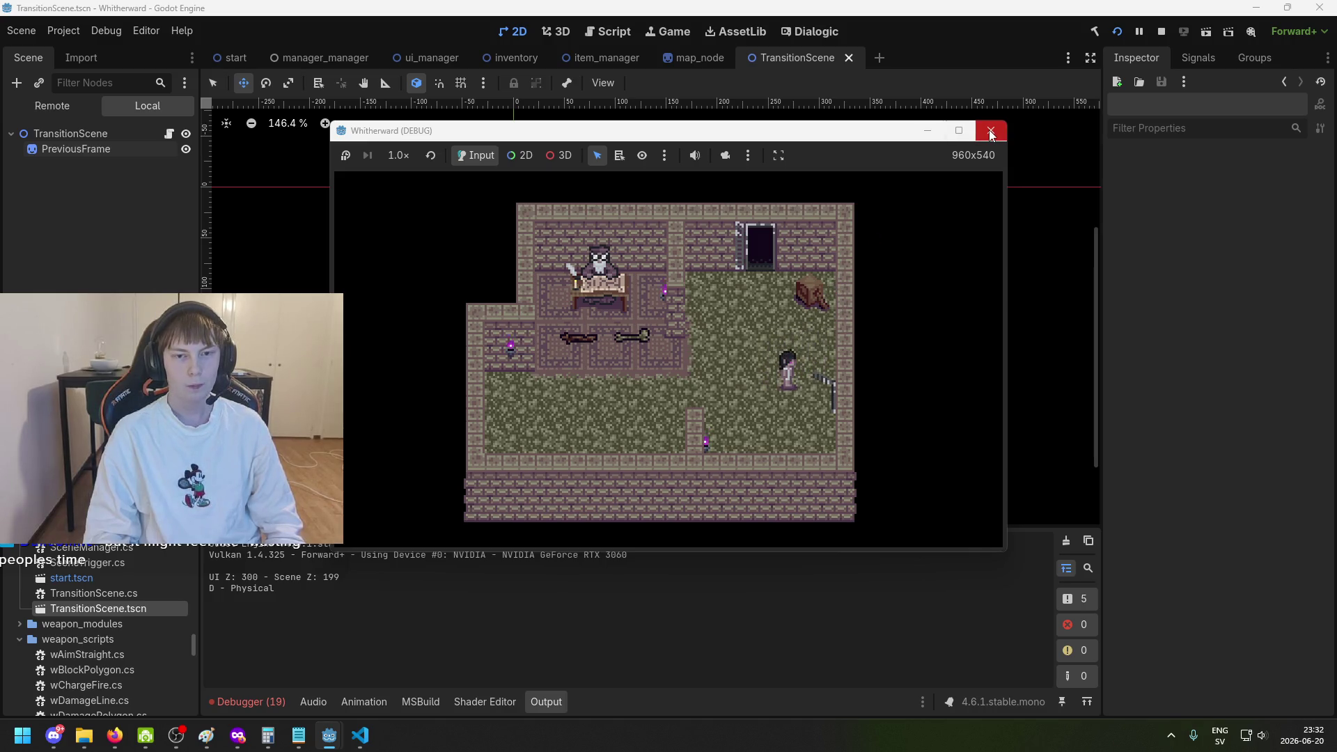
key(a)
click(990, 130)
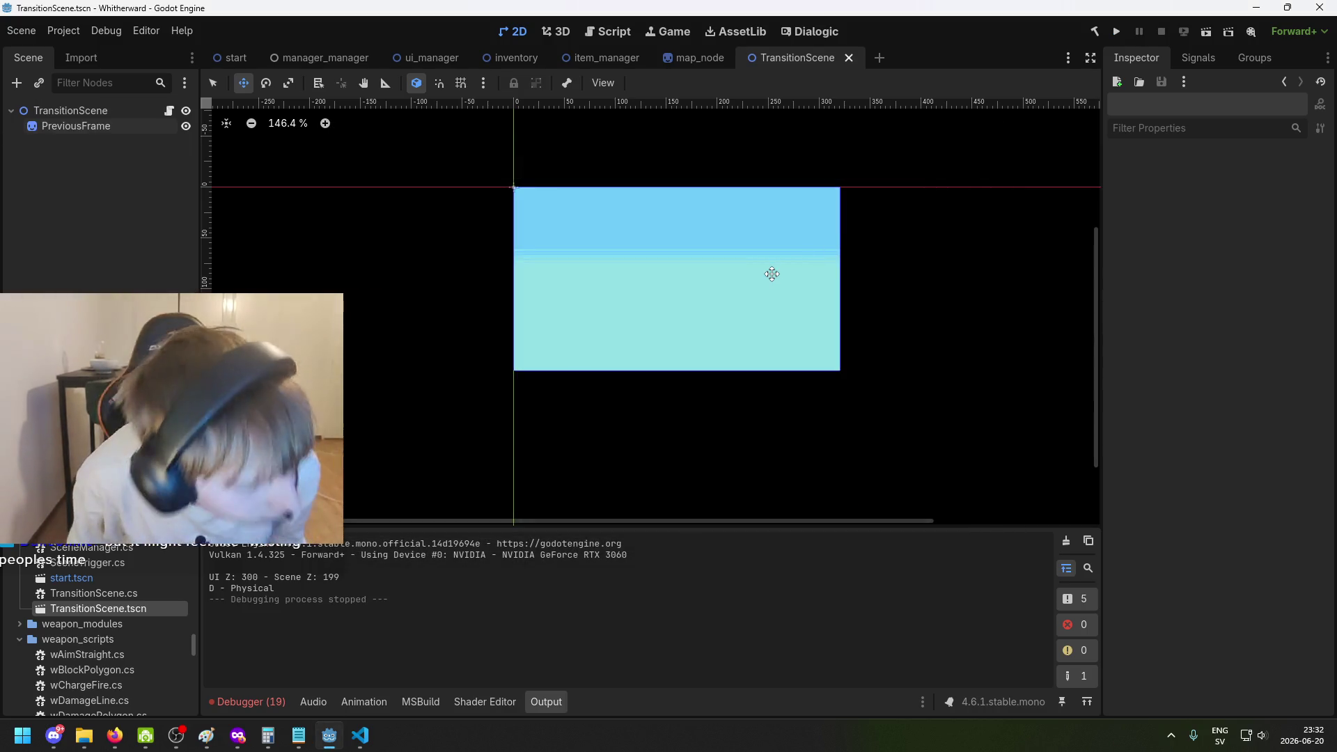
Bring TransitionScene.cs back up and place the cursor at the end of line 33.
click(353, 743)
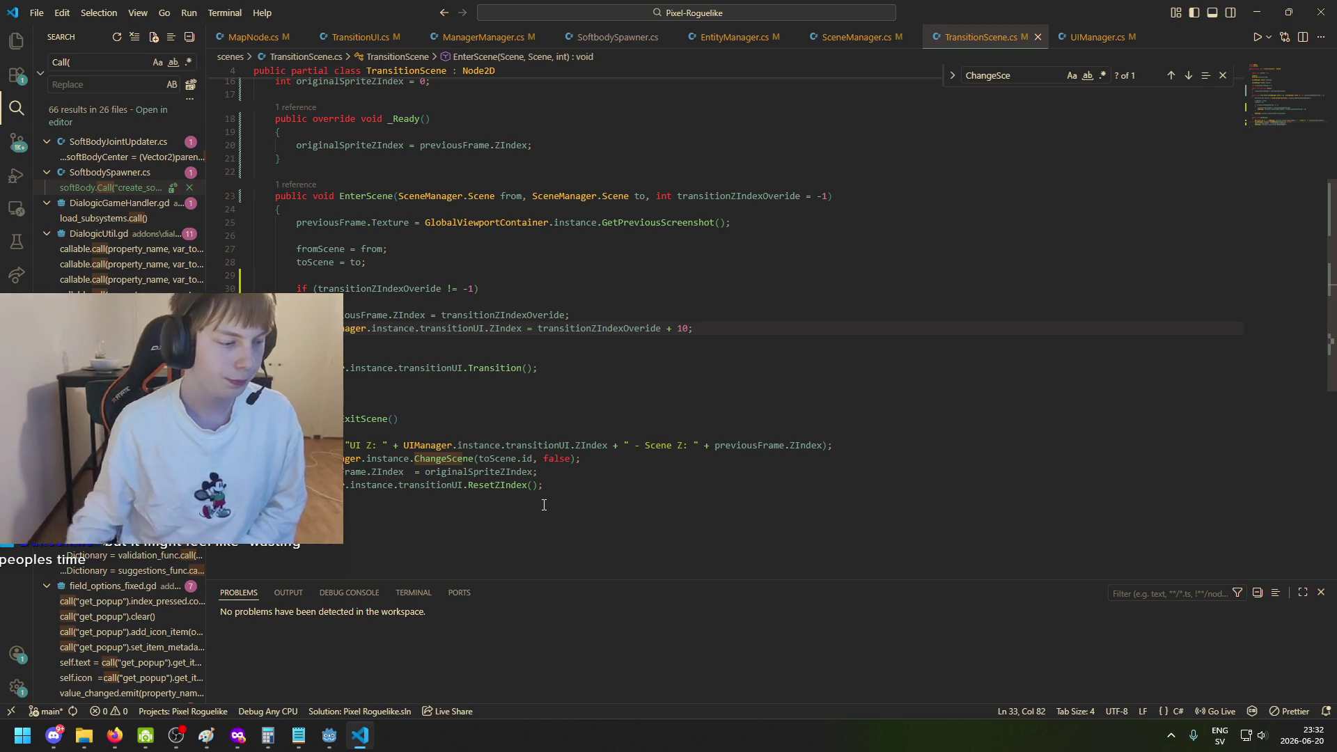
click(717, 322)
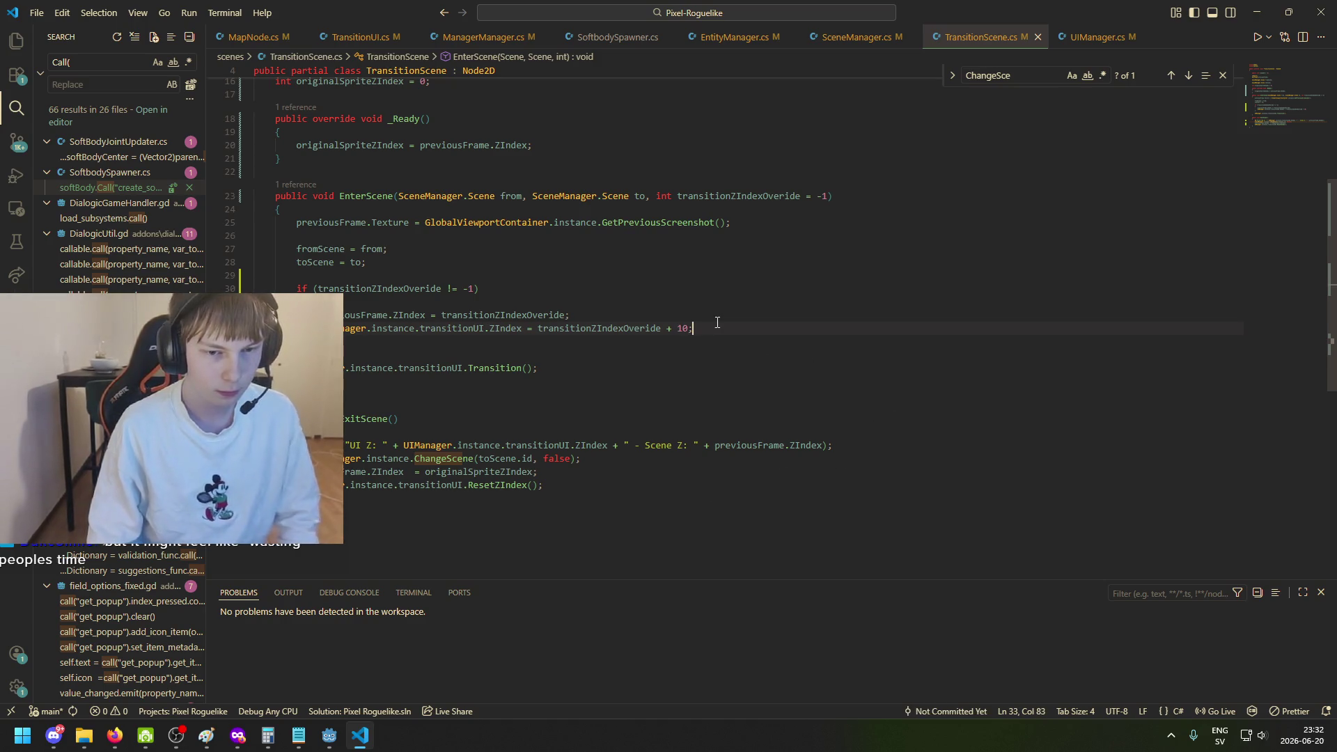
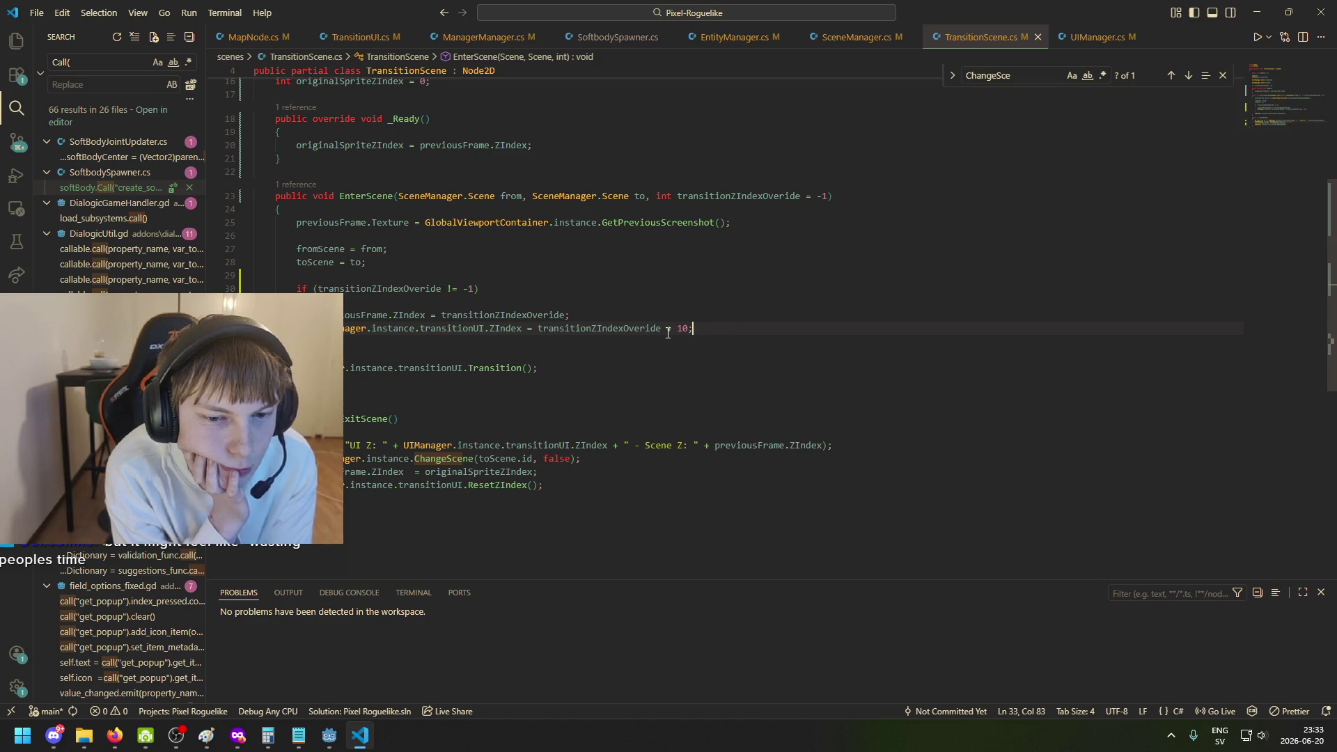
Switch to the Godot editor and run the Whitherward project (F5) in a debug window.
click(329, 735)
key(F5)
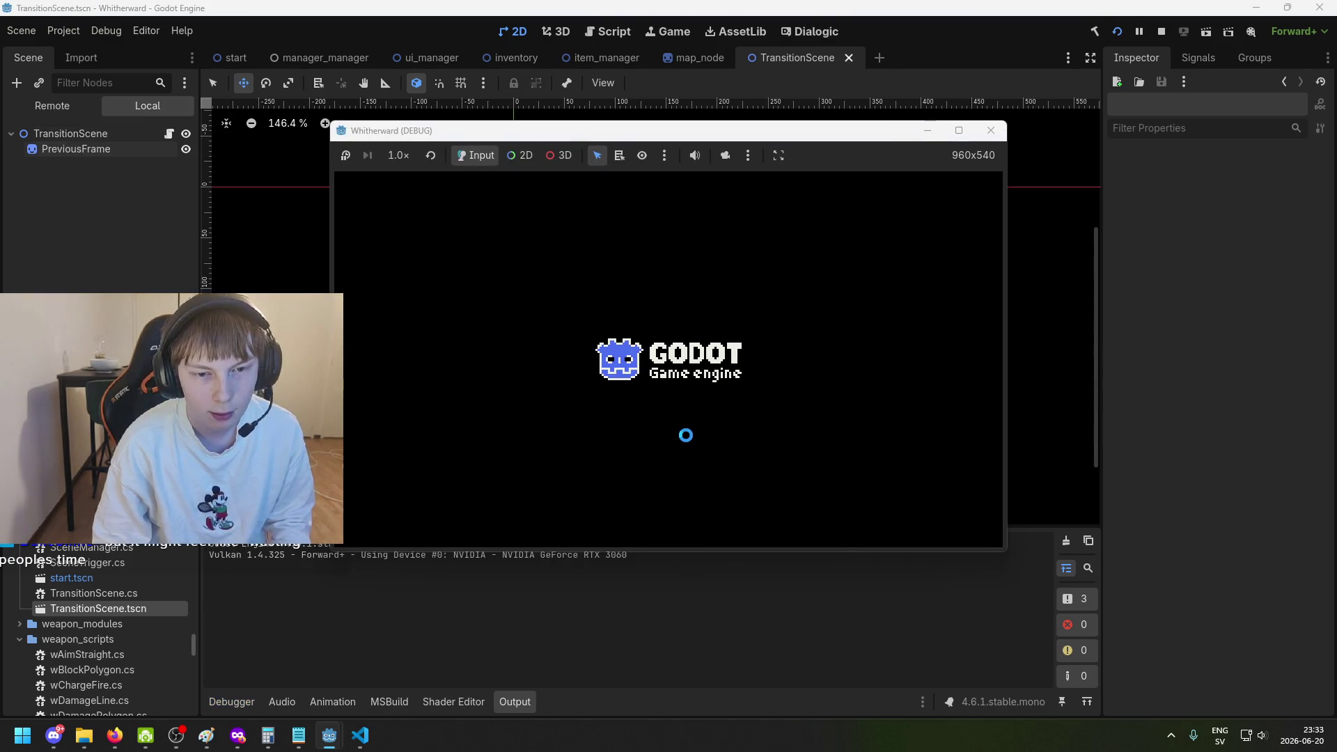
Start a new game, check the inventory, and walk the character out of the room into the forest.
click(672, 362)
mouse_move(578, 338)
mouse_down()
mouse_move(648, 367)
mouse_move(639, 319)
mouse_up()
key(Tab)
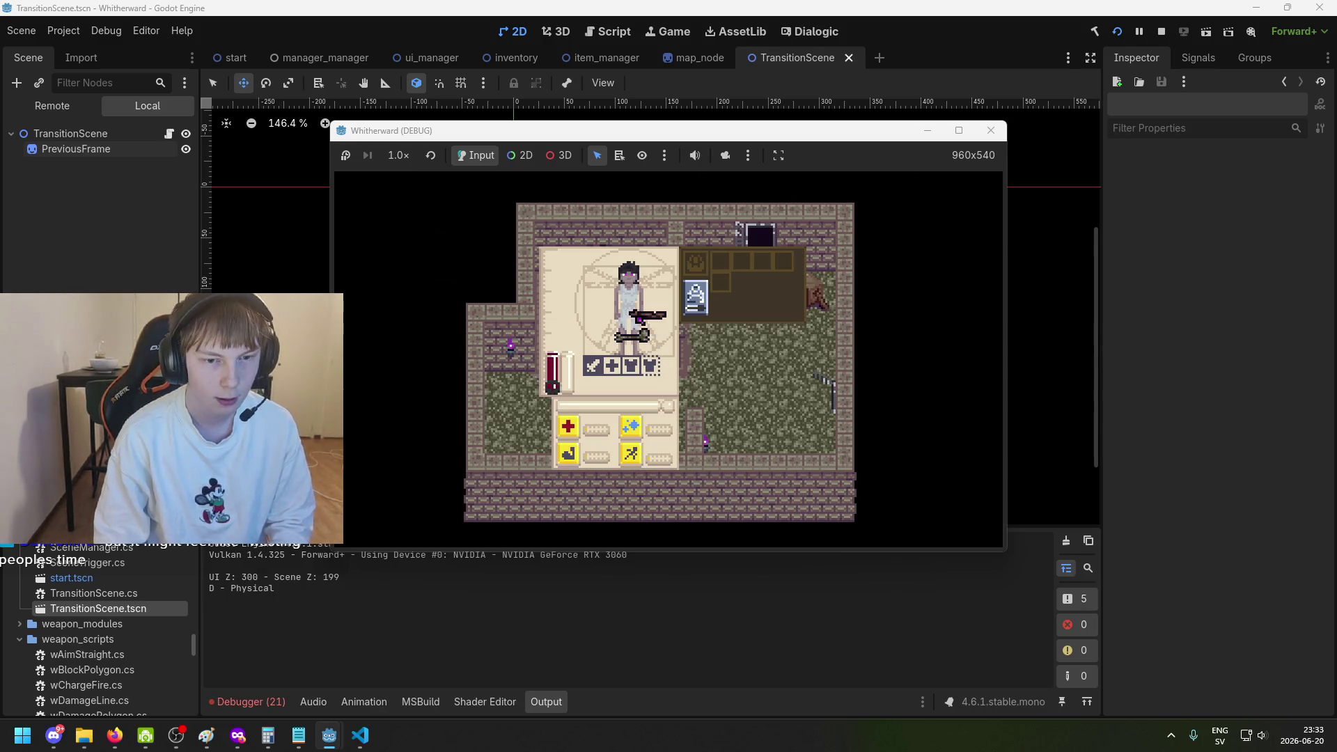
key(Tab)
key(s)
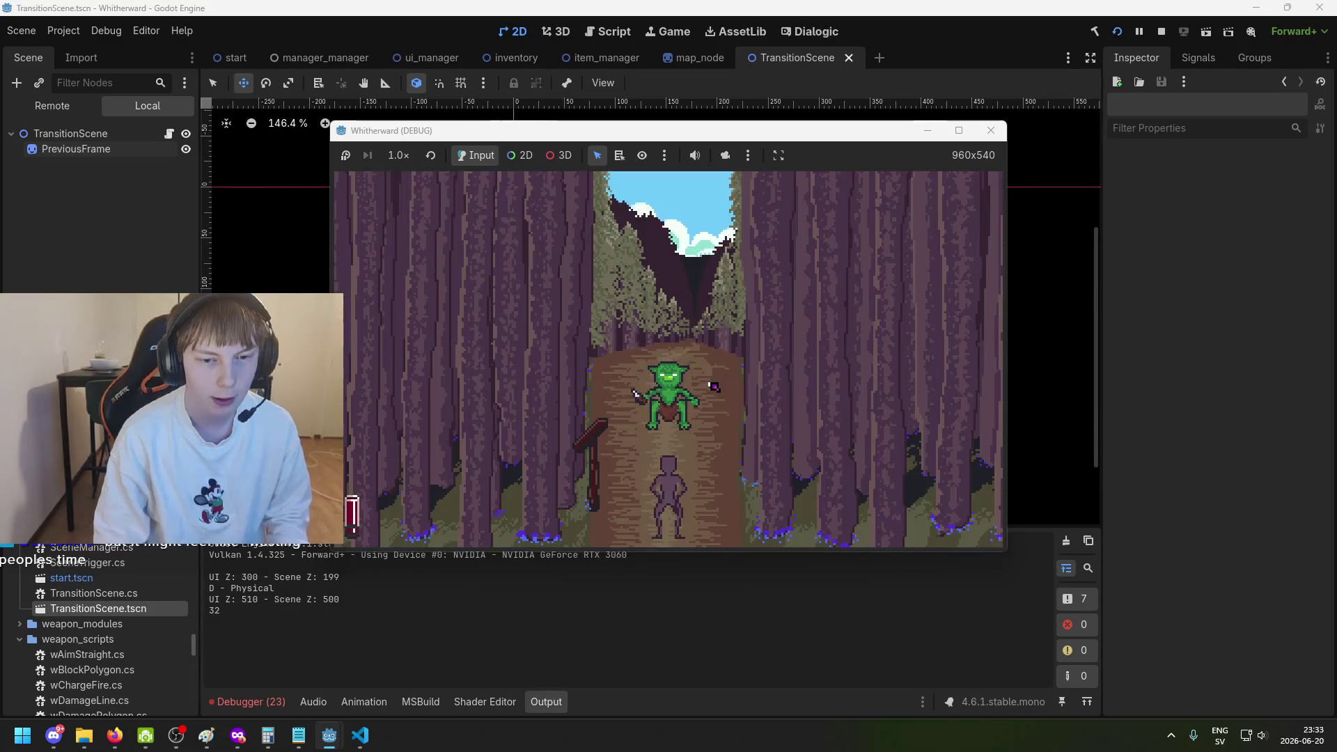
Use the parchment map to travel to three locations, then stop the running game.
key(m)
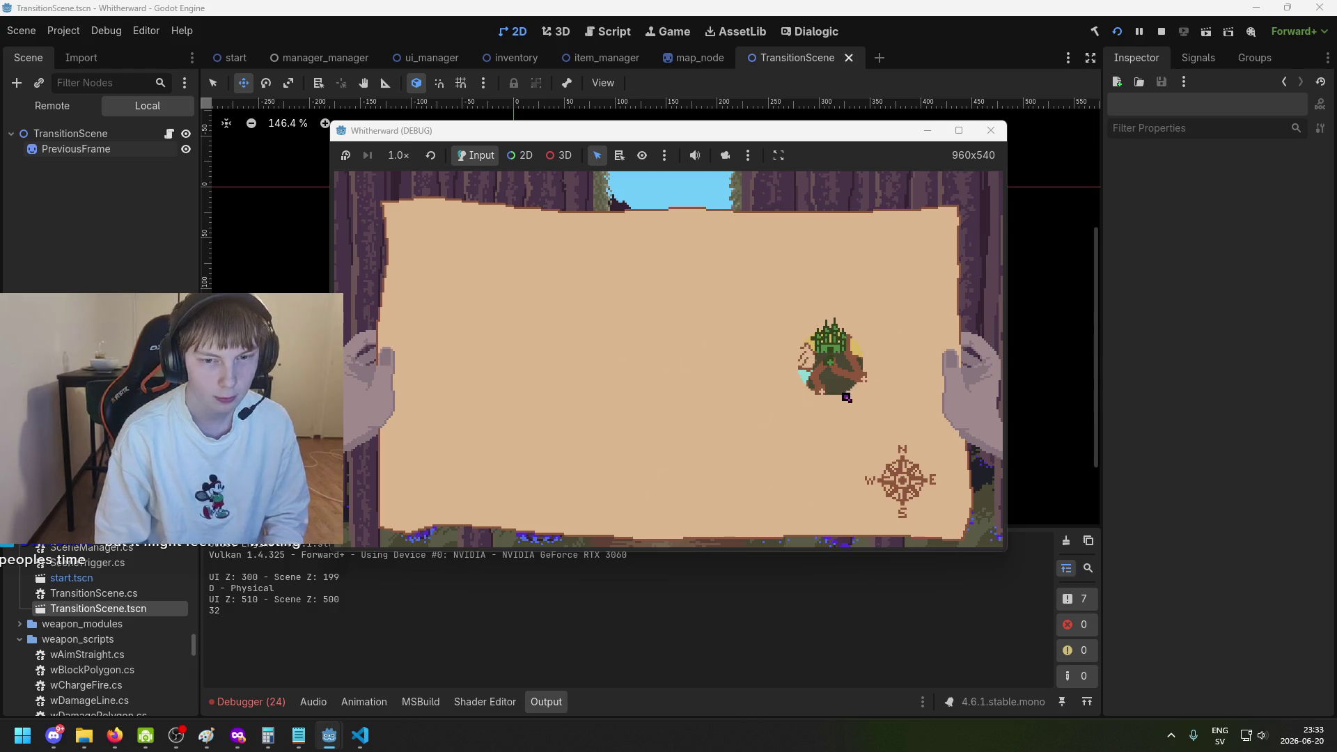
click(817, 391)
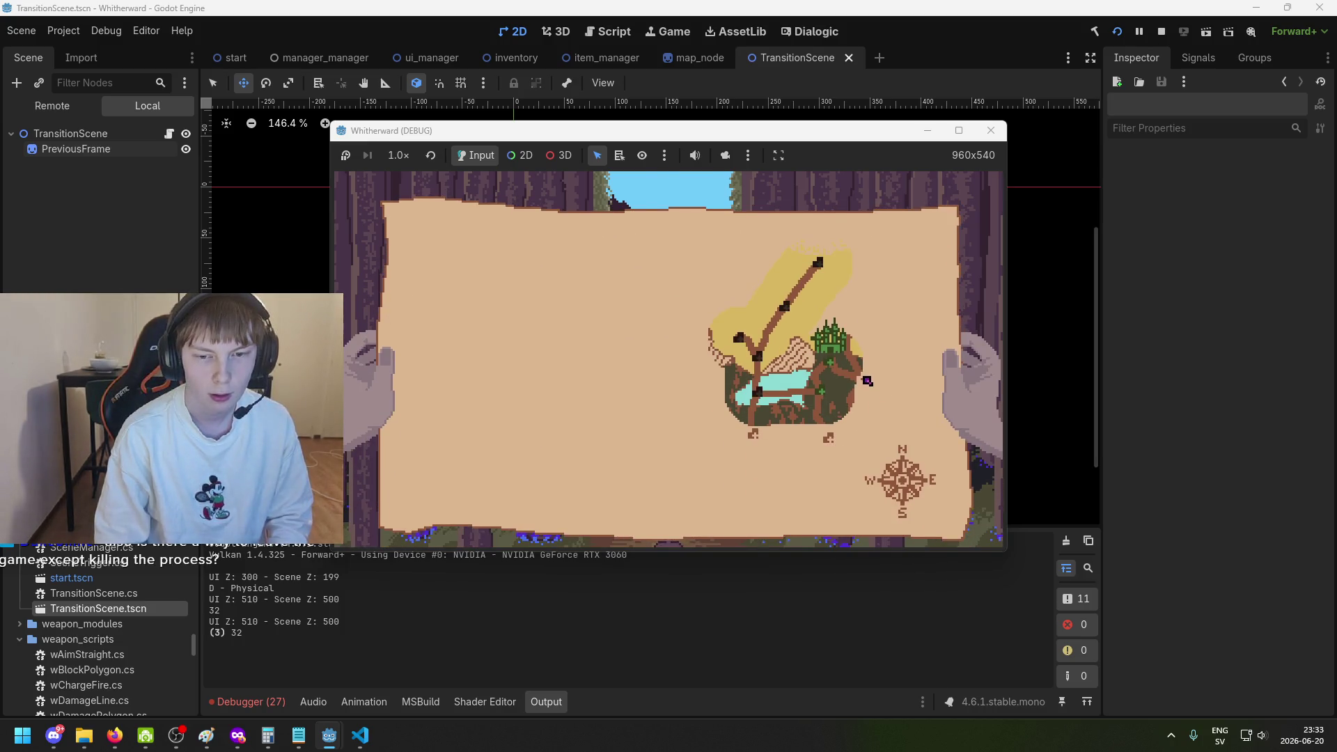
click(866, 380)
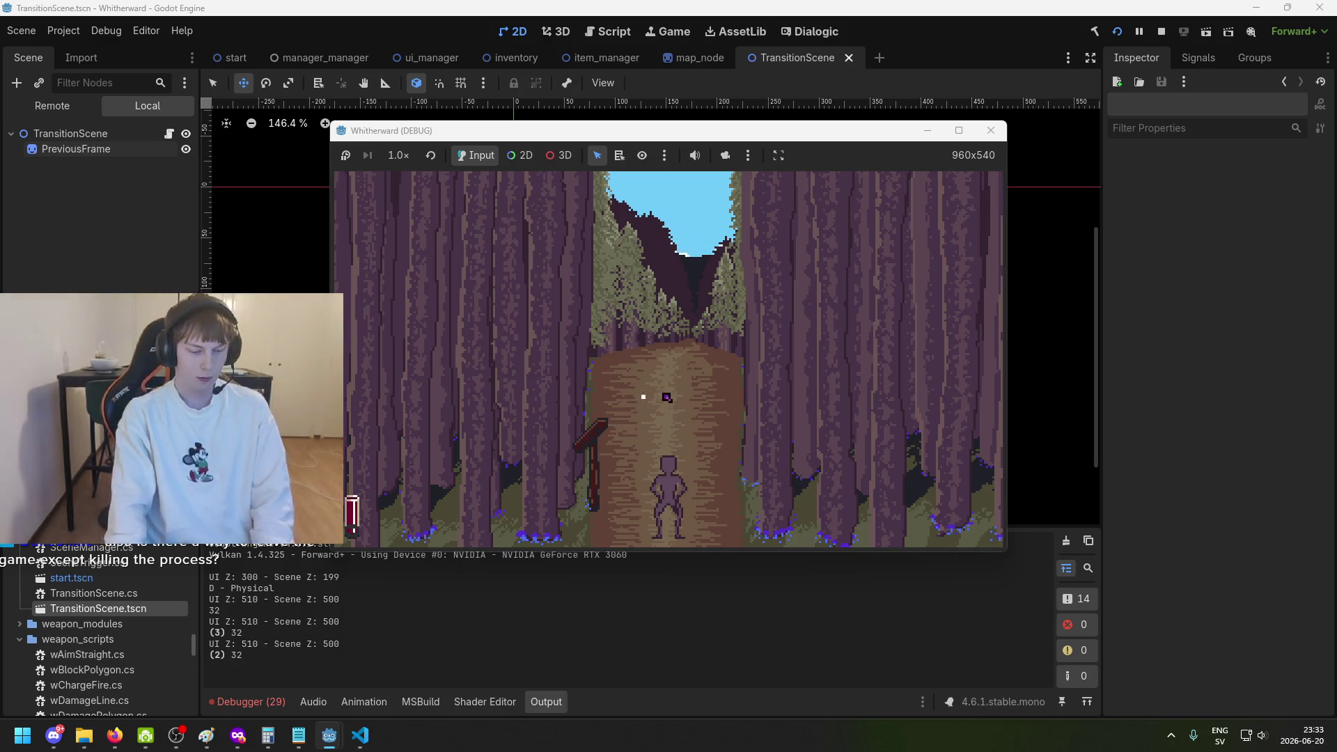
key(m)
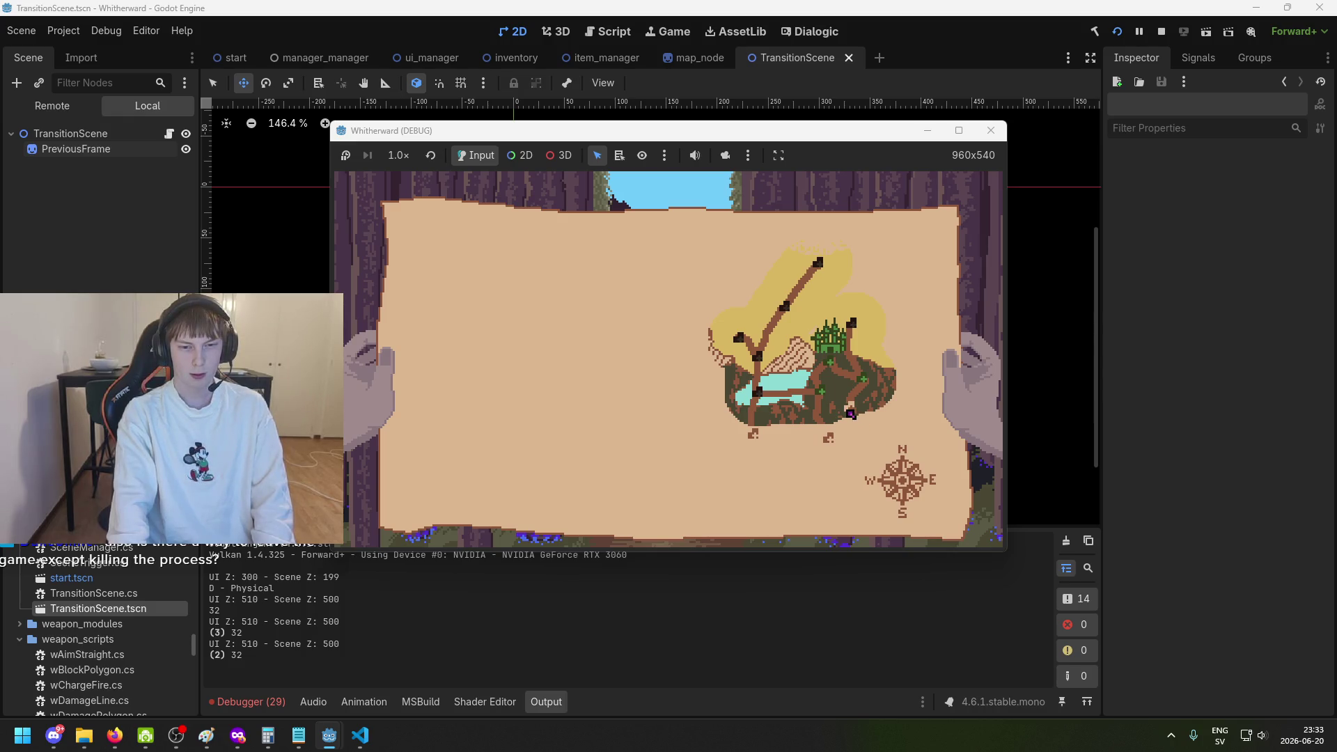
click(850, 413)
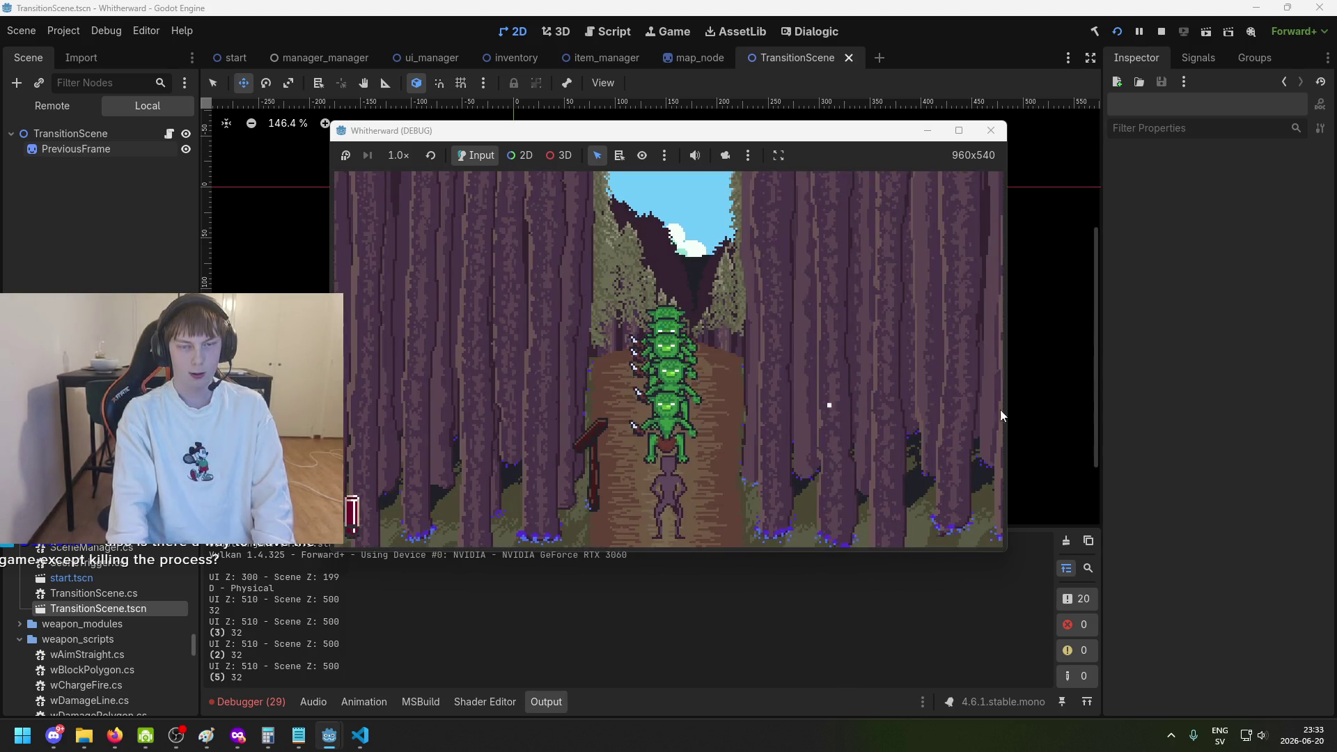
click(990, 130)
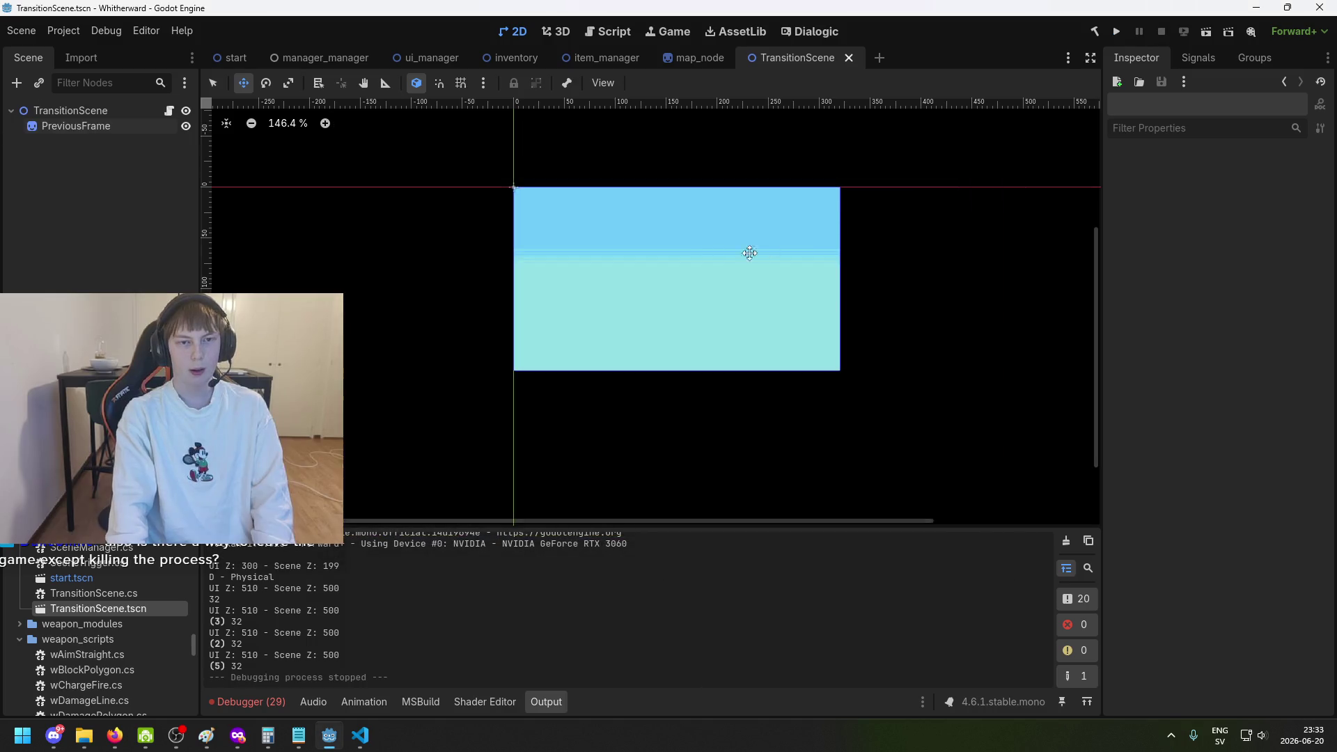
Open the map_node scene and select the Map Node to inspect its properties.
click(690, 55)
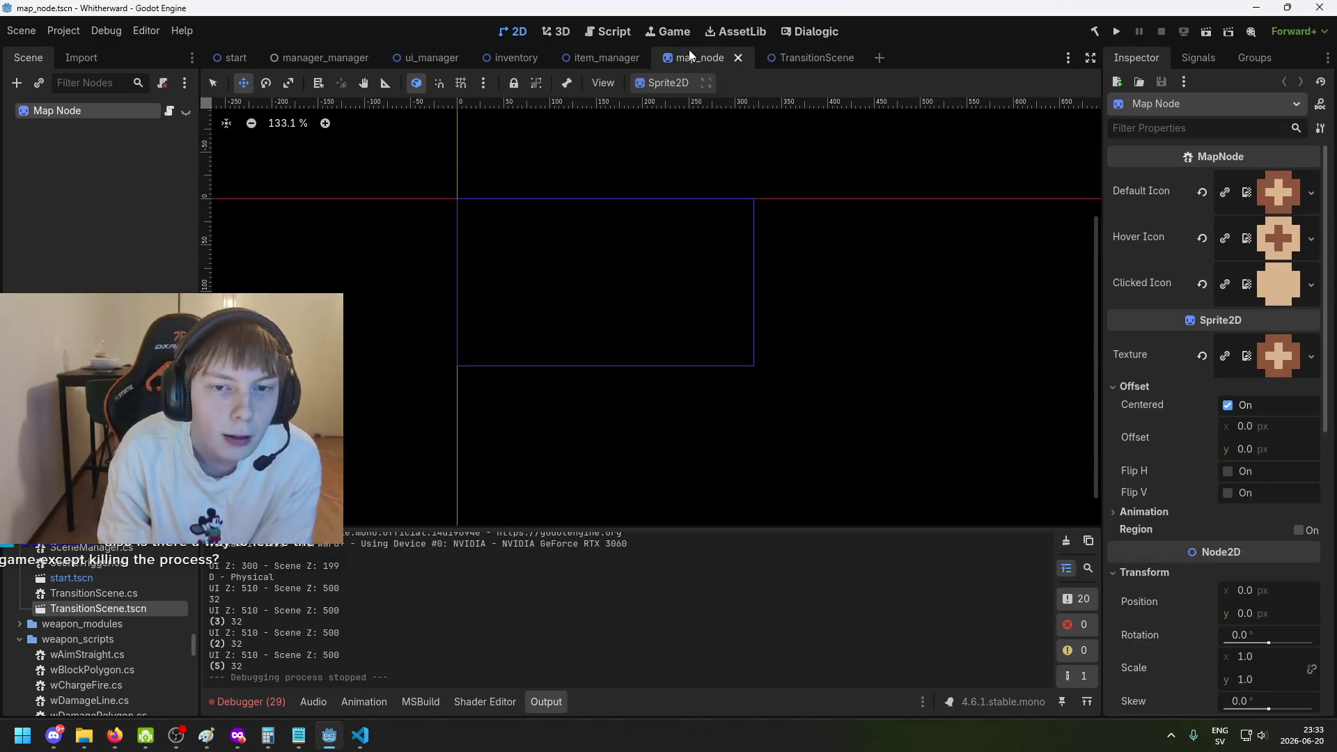
mouse_move(821, 62)
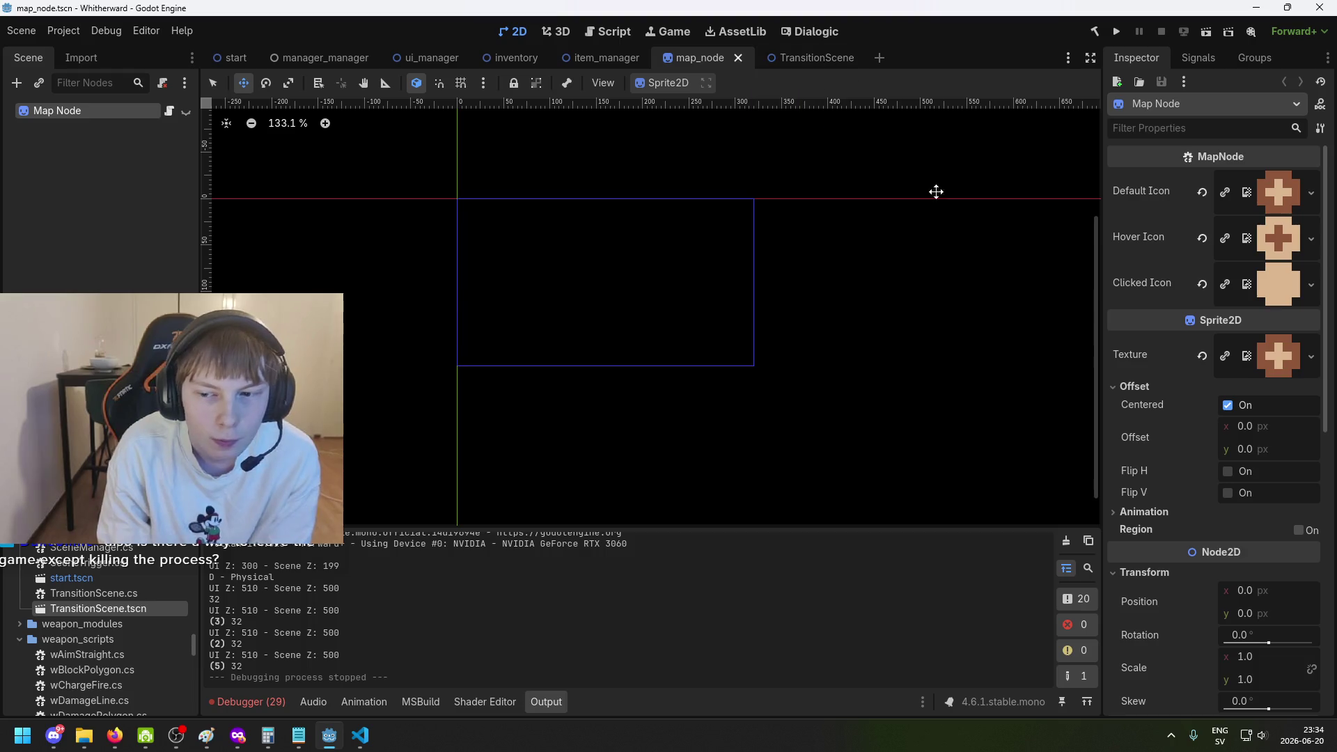
scroll(1190, 445, down, 3)
scroll(1180, 425, up, 3)
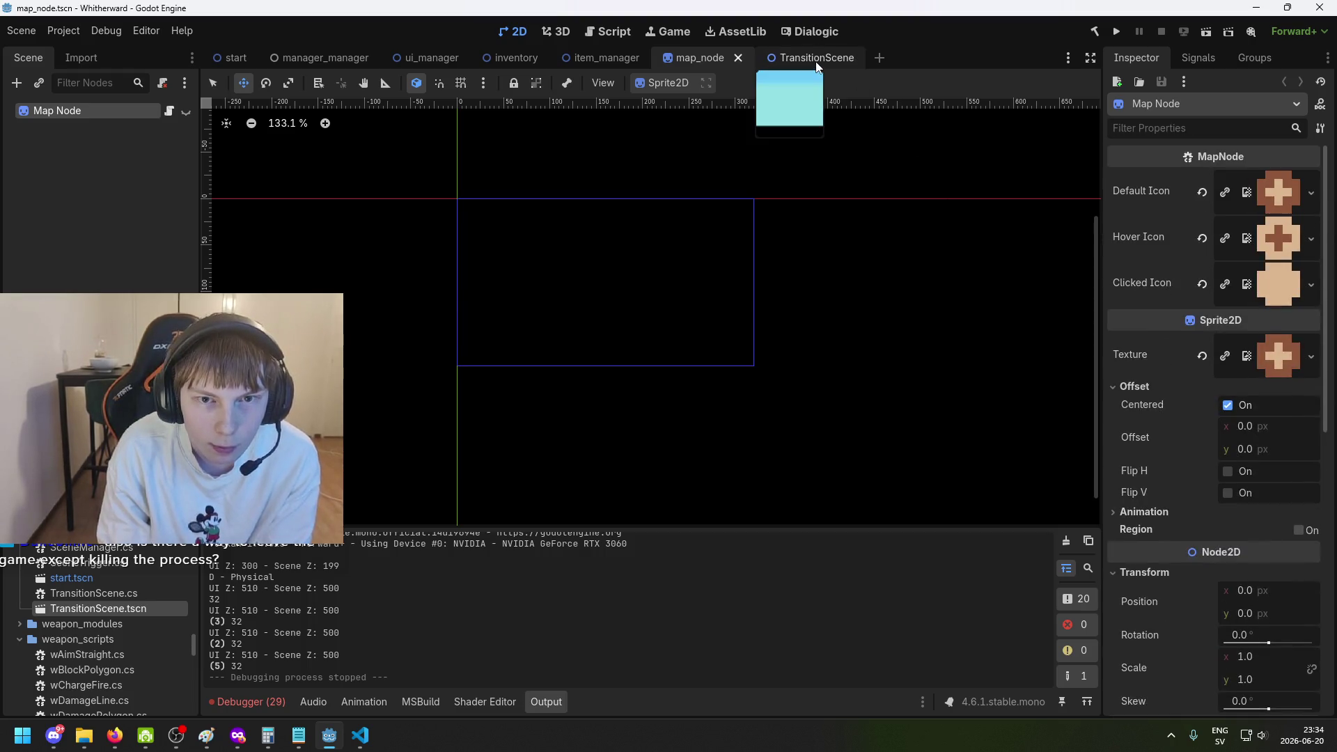
click(83, 132)
click(76, 110)
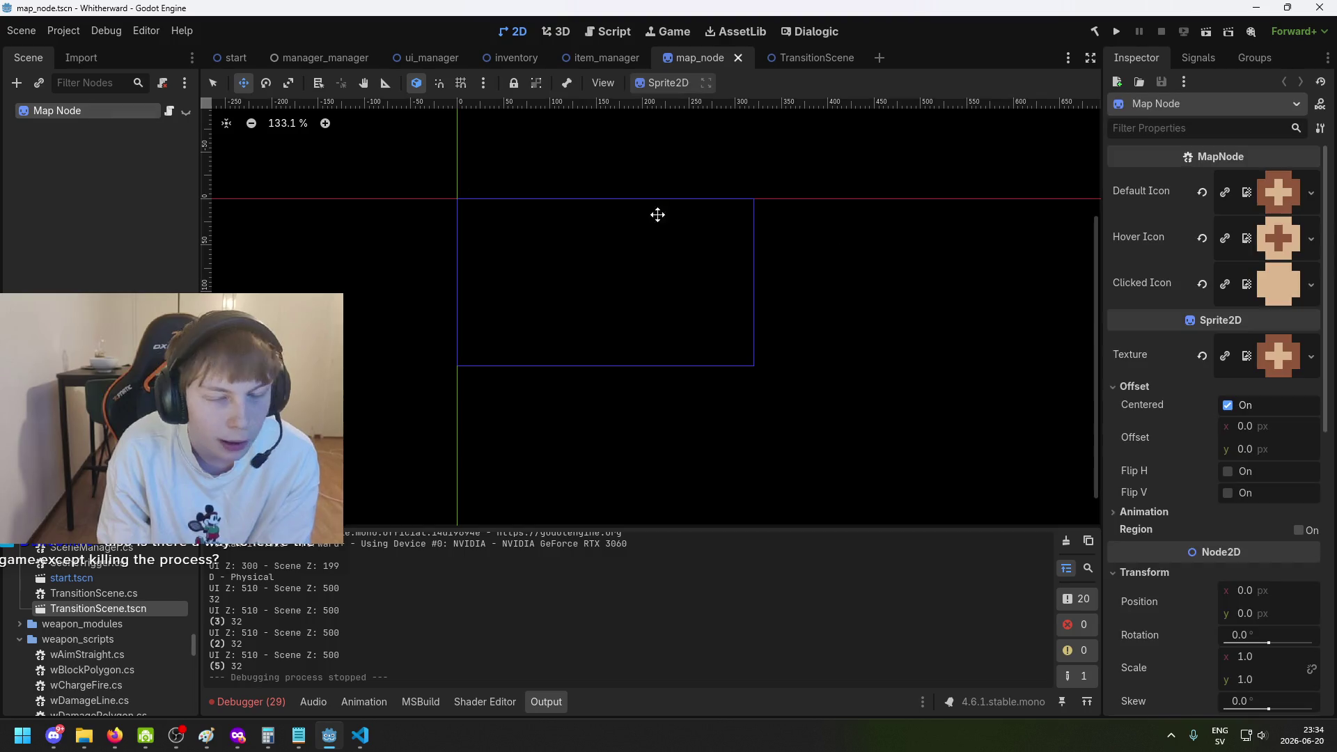
scroll(1159, 343, down, 10)
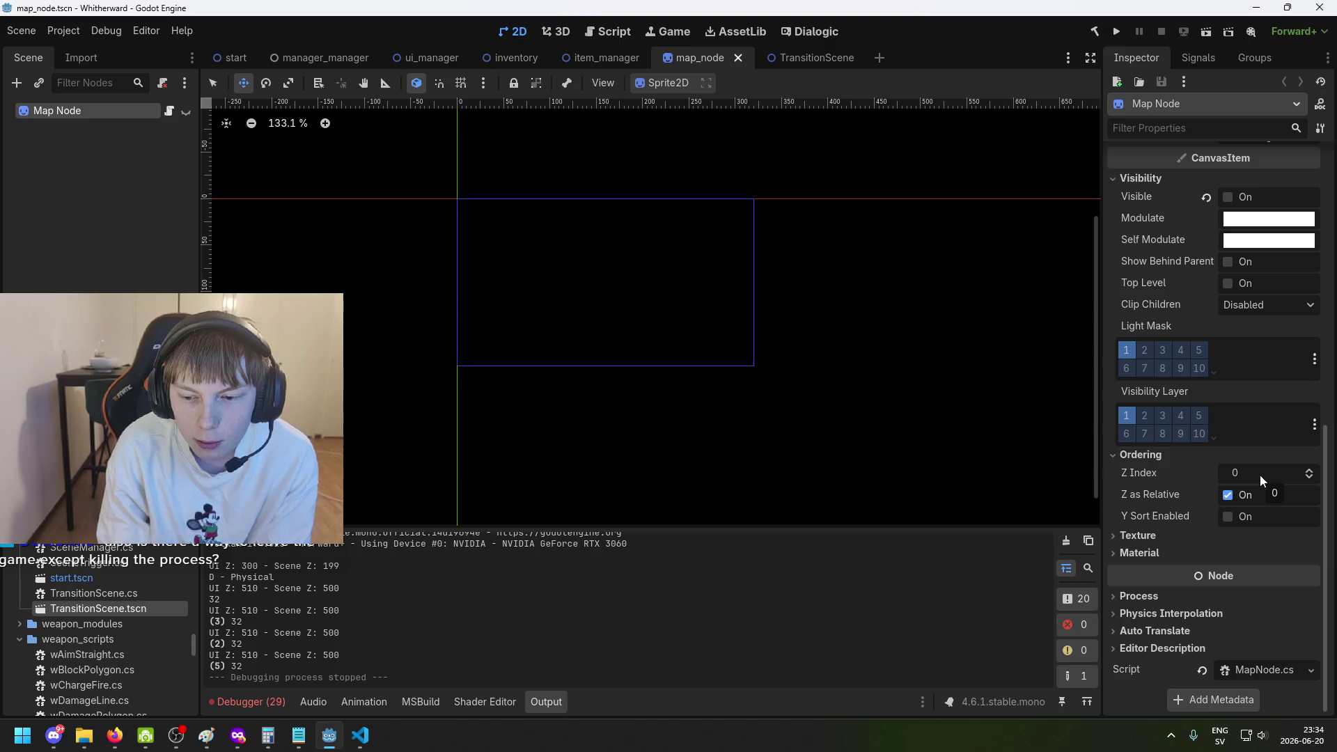
scroll(1204, 400, up, 5)
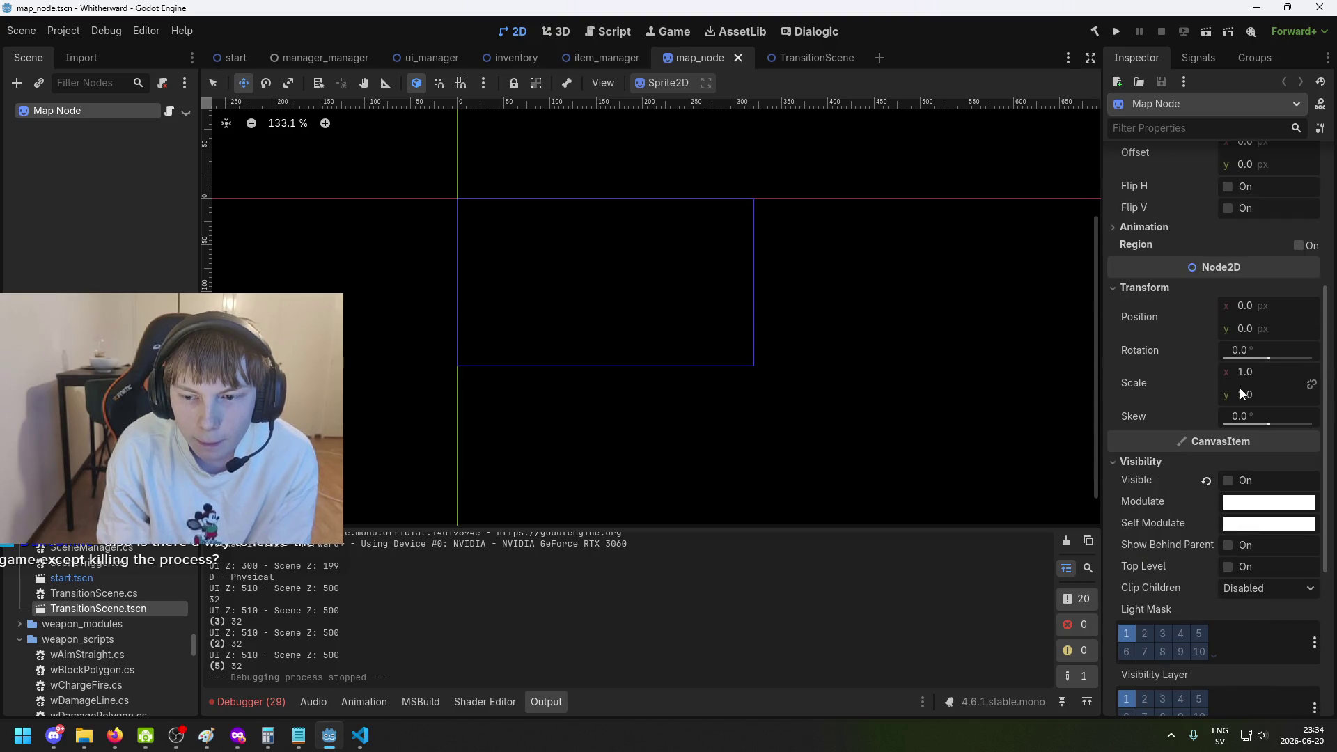
scroll(1217, 403, down, 5)
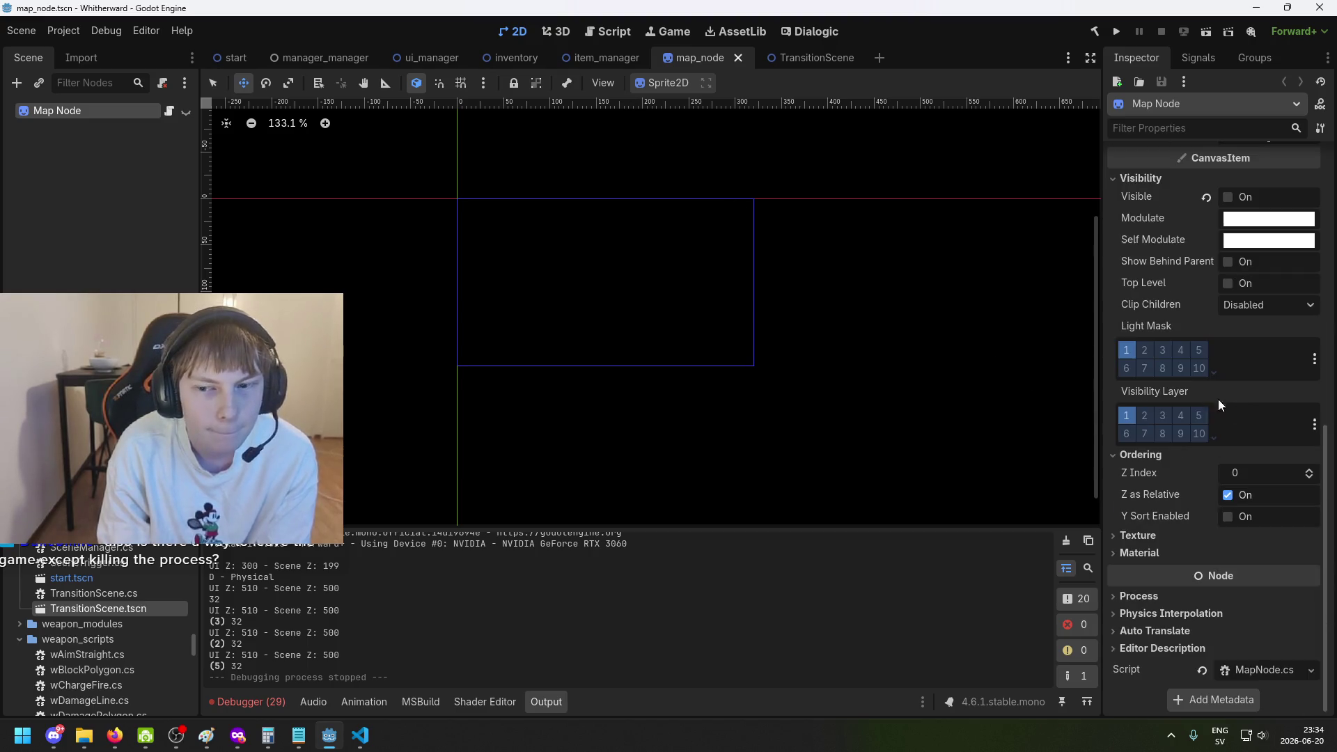
Open the MapNode.cs script, look over its _Process method, then switch to ManagerManager.cs.
click(1251, 671)
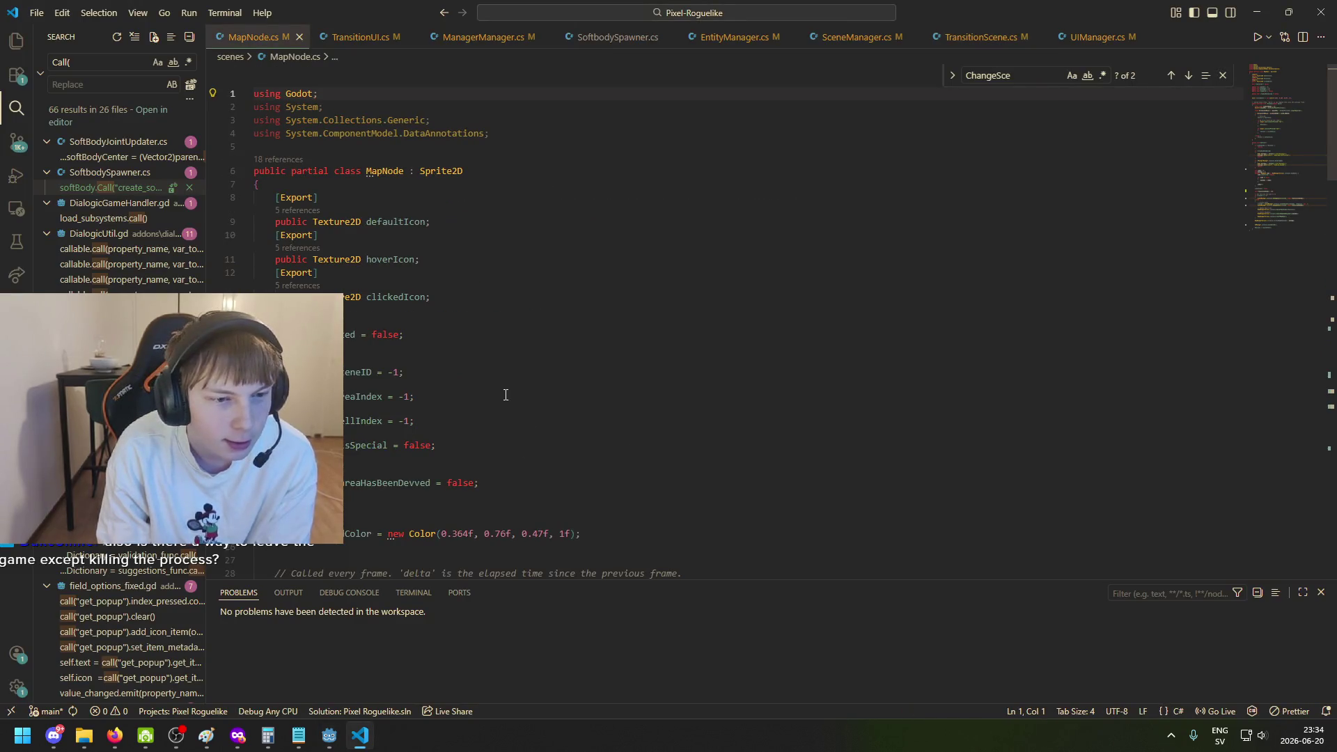
scroll(508, 410, down, 5)
click(550, 345)
scroll(553, 378, down, 3)
scroll(567, 378, down, 9)
scroll(511, 426, up, 15)
key(ctrl+Tab)
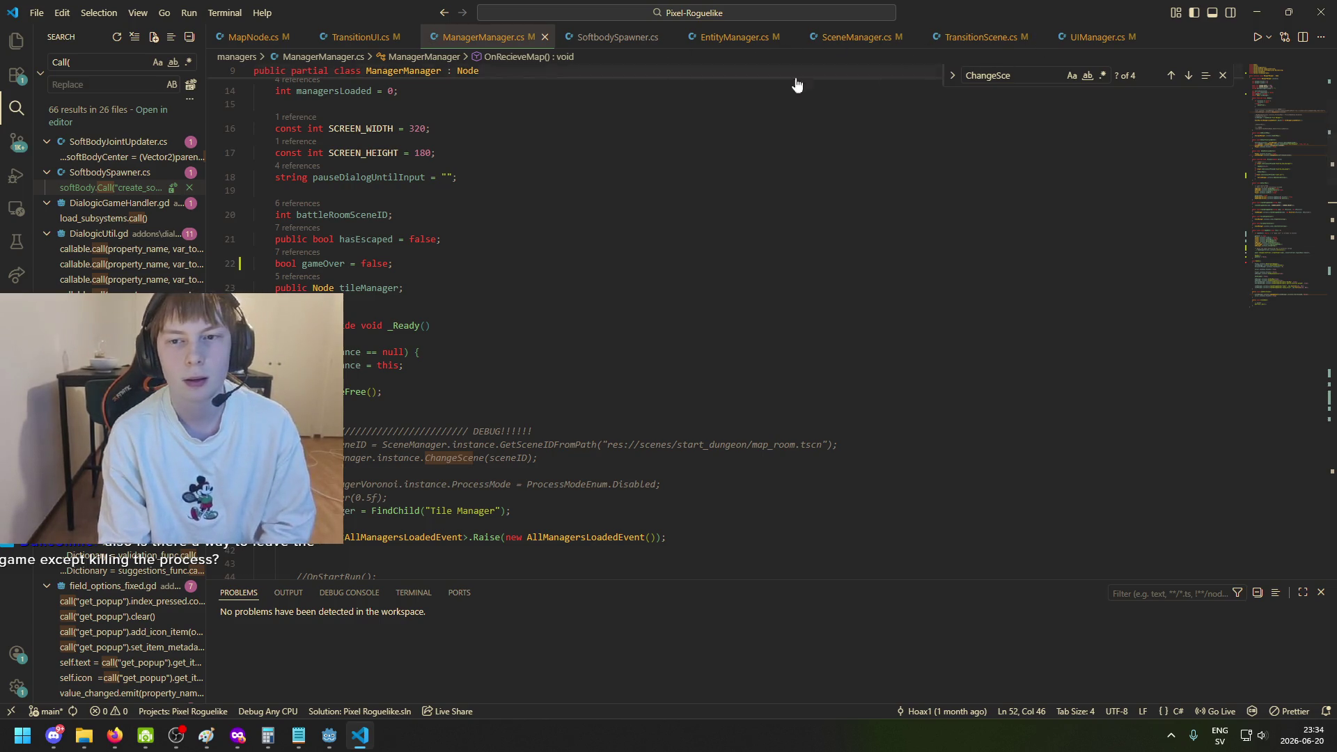
Search the whole project for 'mapmanagervoronoi' and open MapManagerVoronoi.cs from the matches.
key(ctrl+shift+f)
text(mapmanagervoronoi)
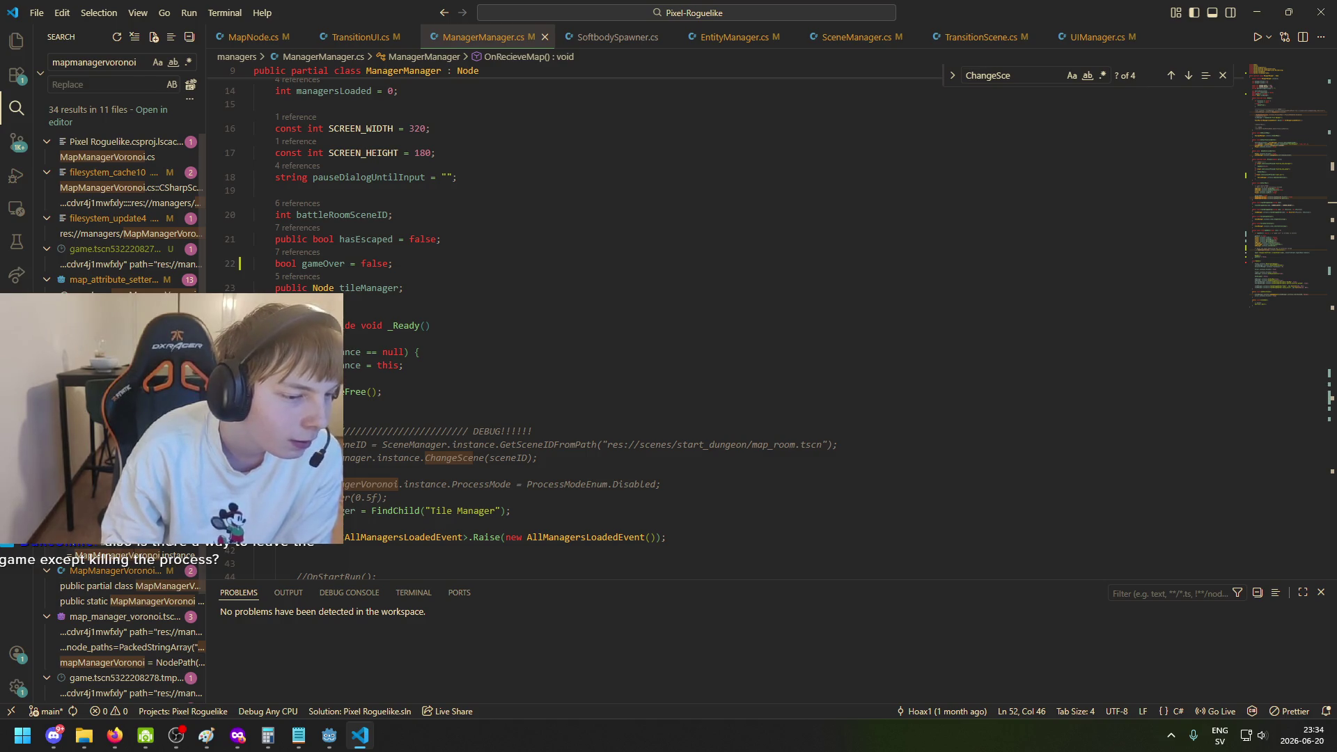
scroll(130, 571, down, 1)
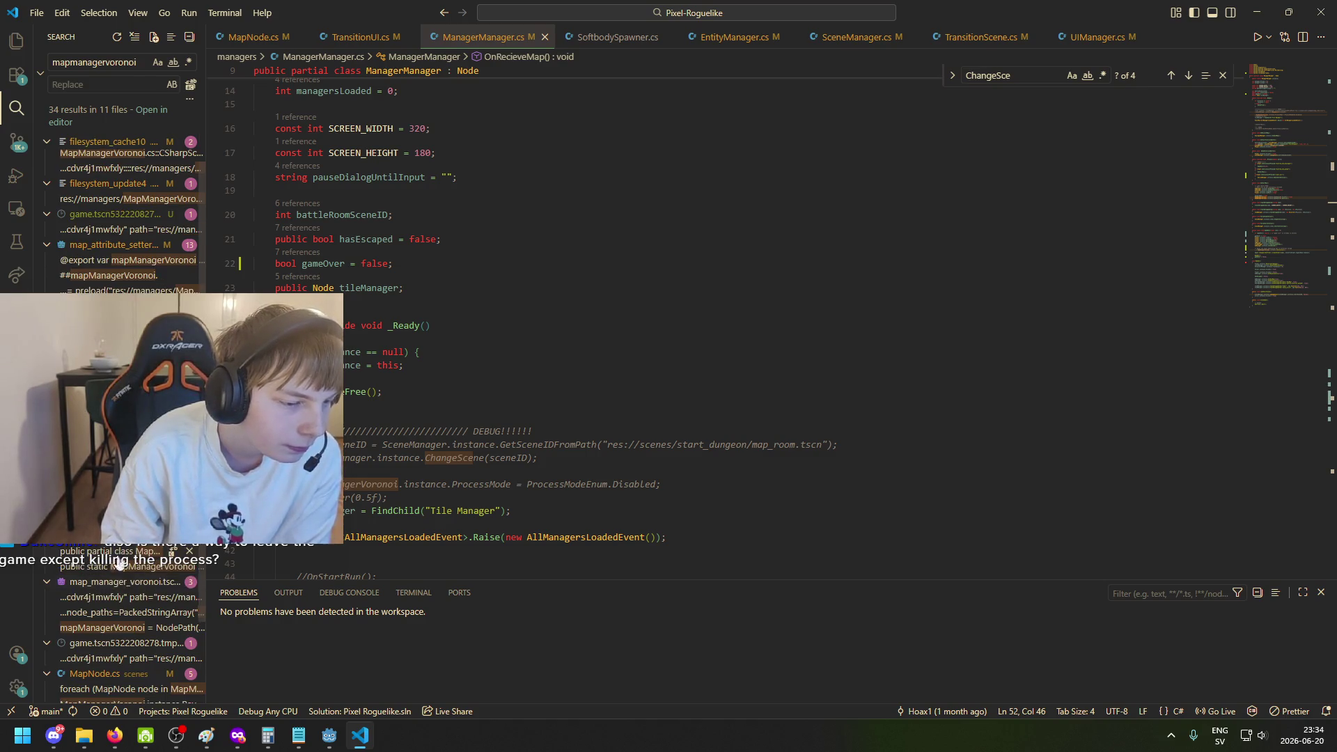
scroll(142, 588, down, 2)
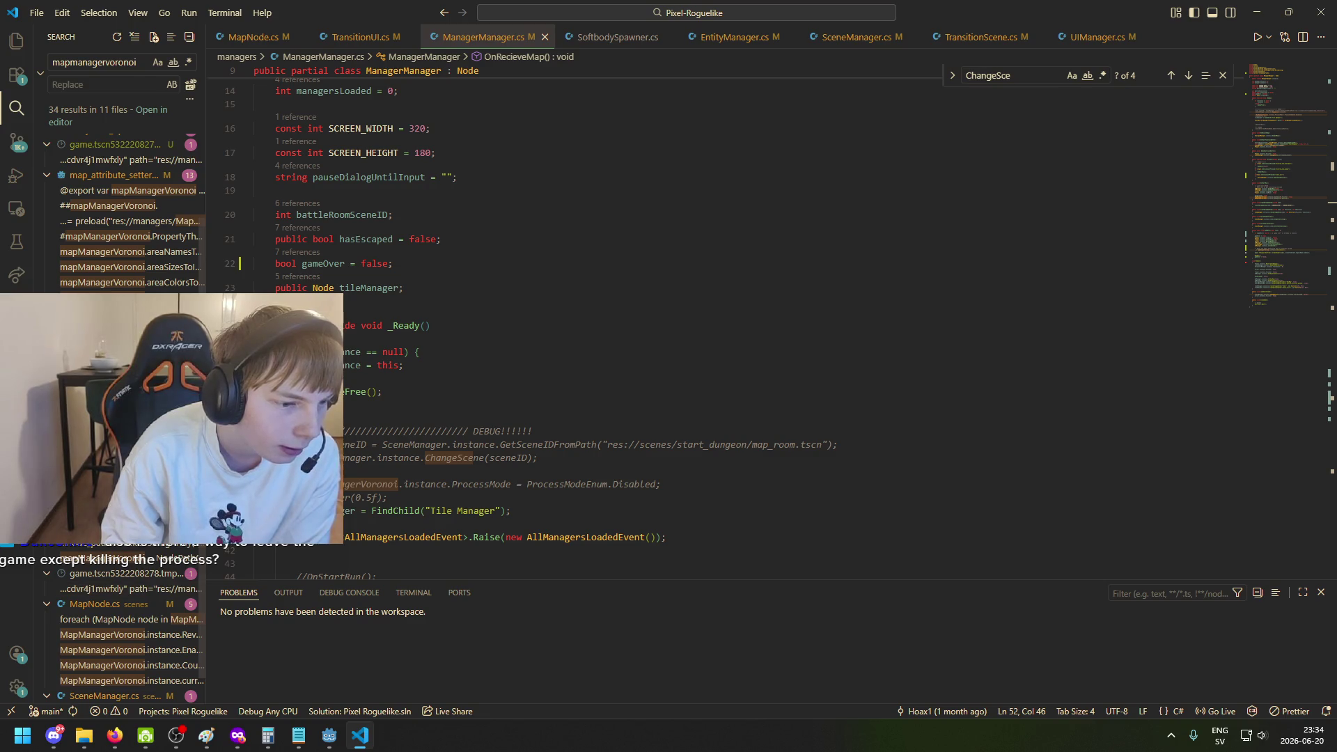
click(125, 306)
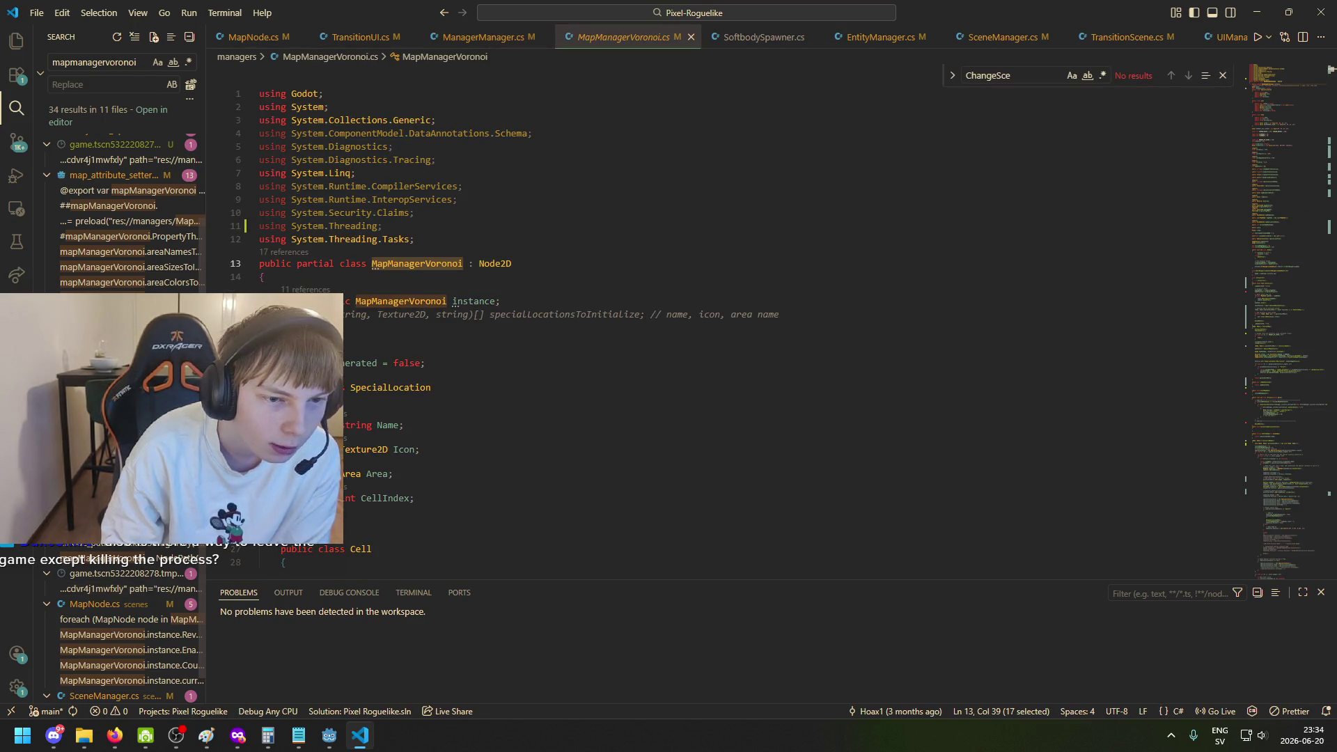
Inspect MapManagerVoronoi's fields: the static instance, SpecialLocation, _mapGenerated and the Cell class.
click(390, 338)
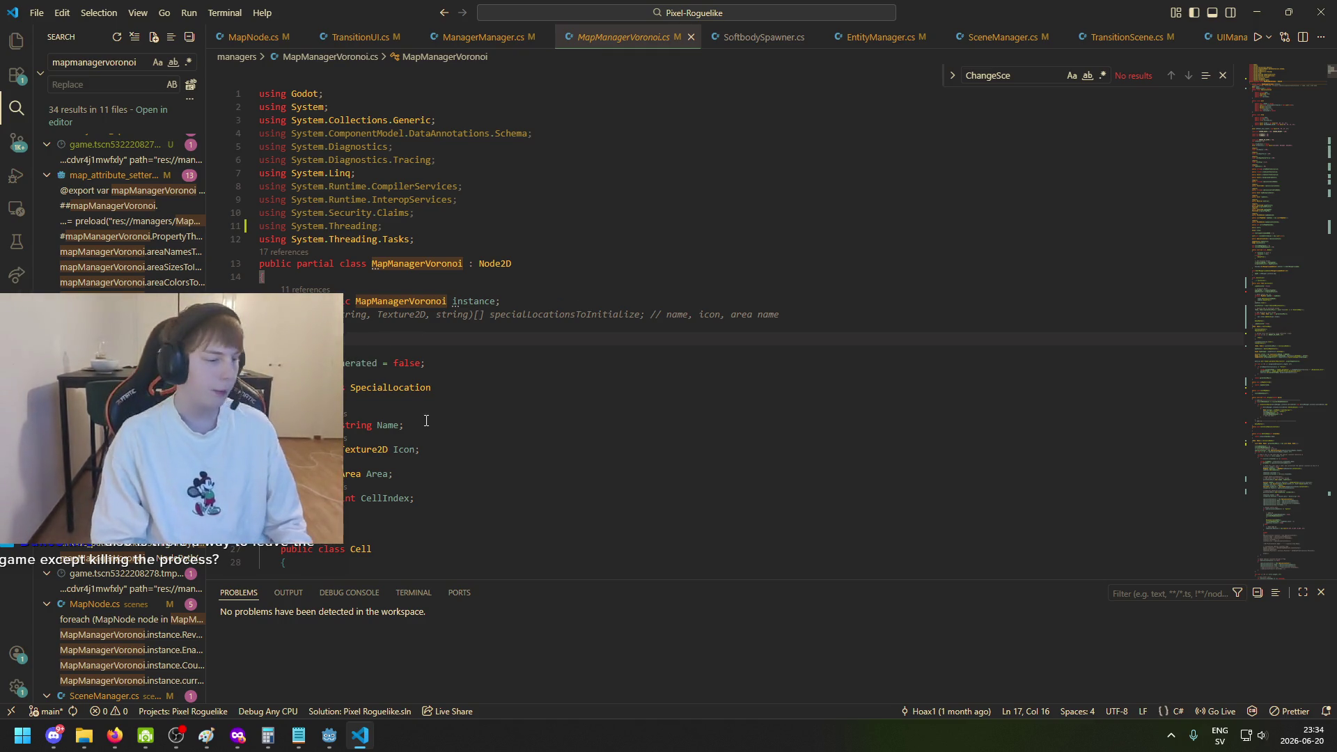
scroll(531, 406, down, 3)
click(534, 359)
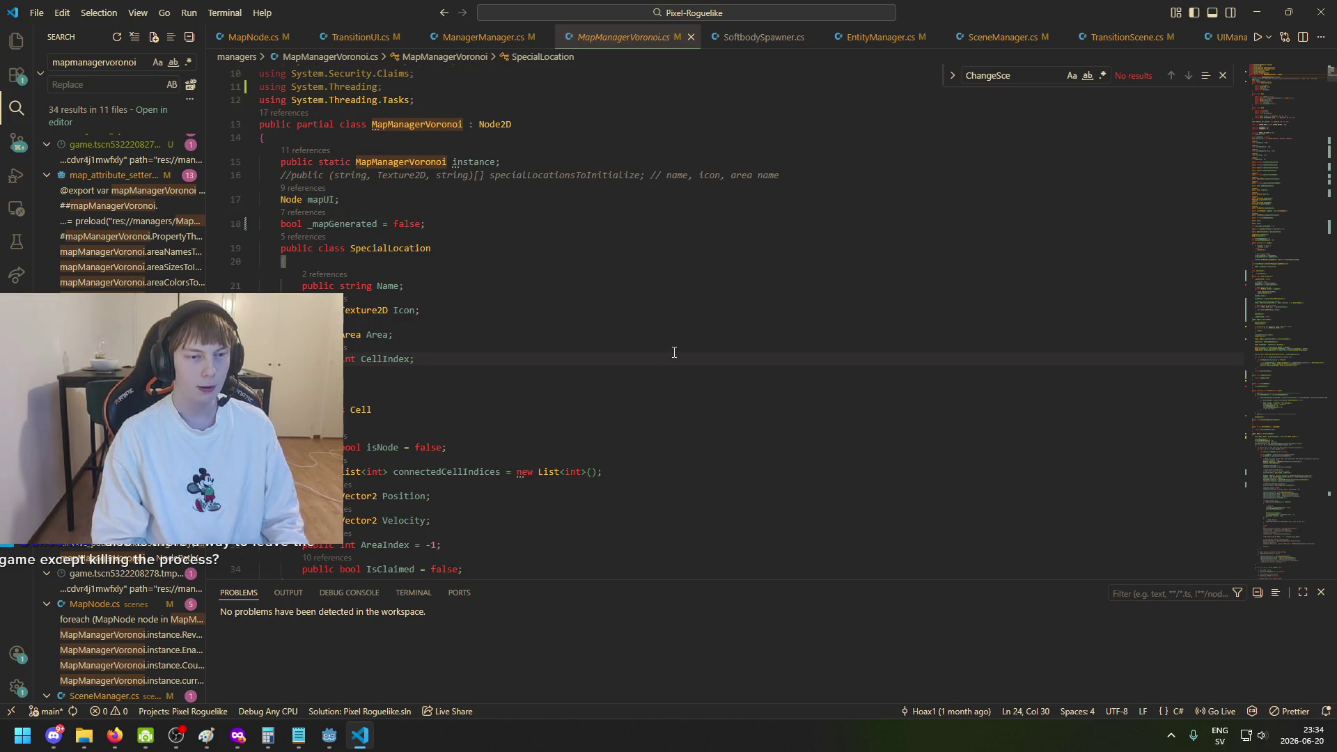
scroll(650, 337, up, 3)
drag(315, 268, 311, 268)
click(347, 304)
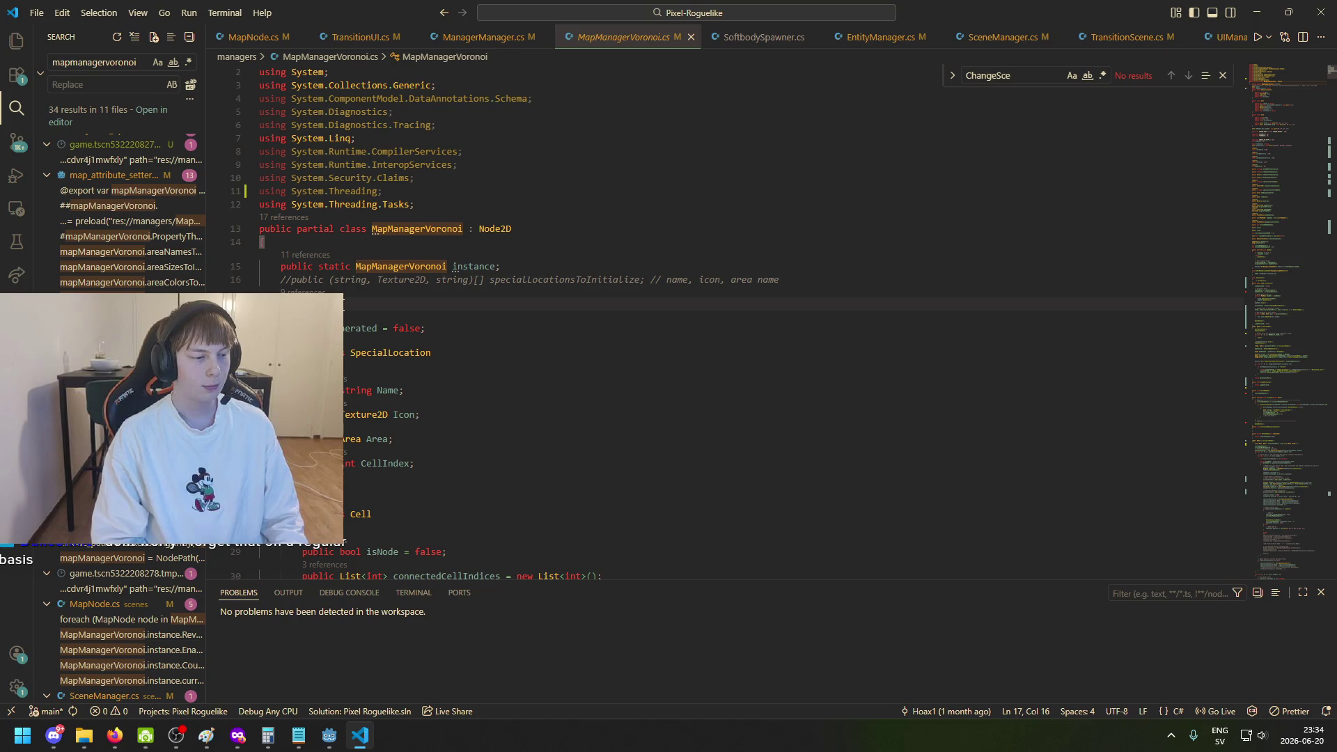
click(489, 262)
click(507, 352)
click(505, 292)
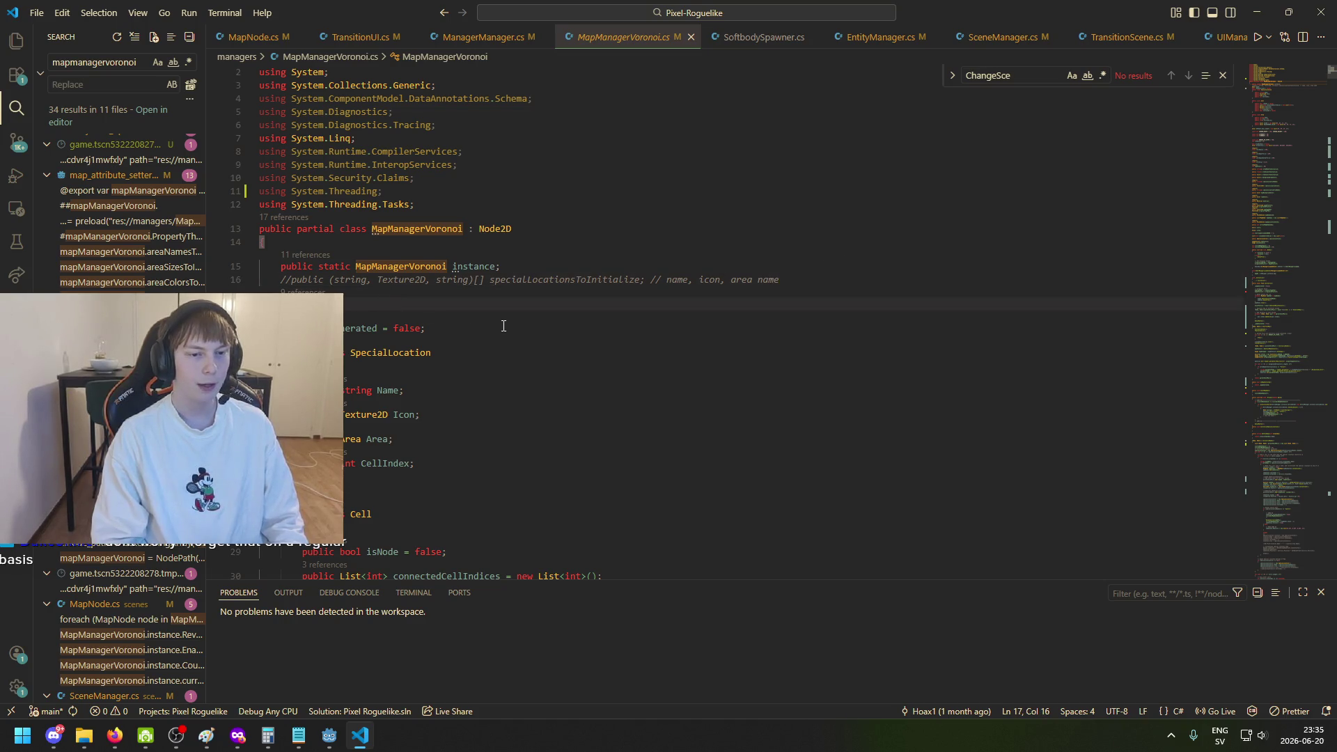
click(453, 317)
scroll(496, 437, down, 2)
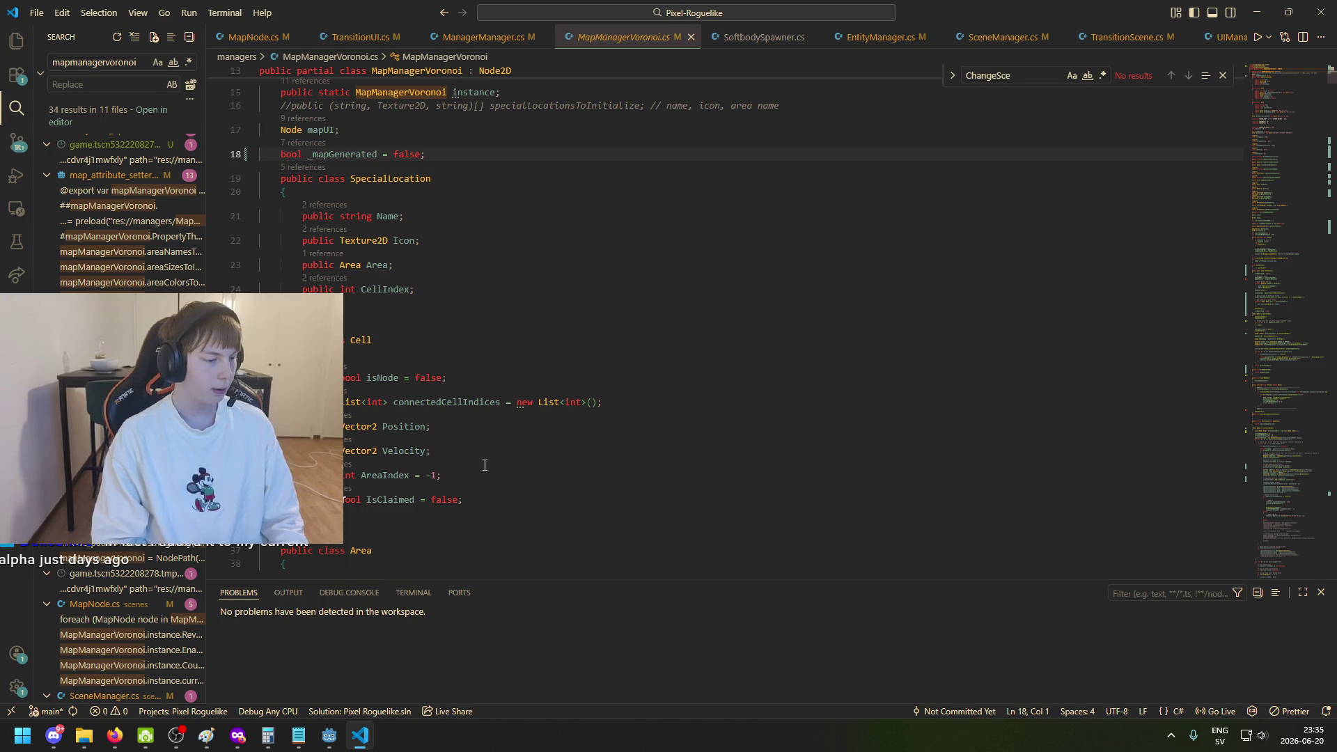
key(Down)
key(Down)
key(Down)
click(498, 353)
Read through the _Ready and Initialize map-generation methods, then switch to the browser.
scroll(550, 498, up, 3)
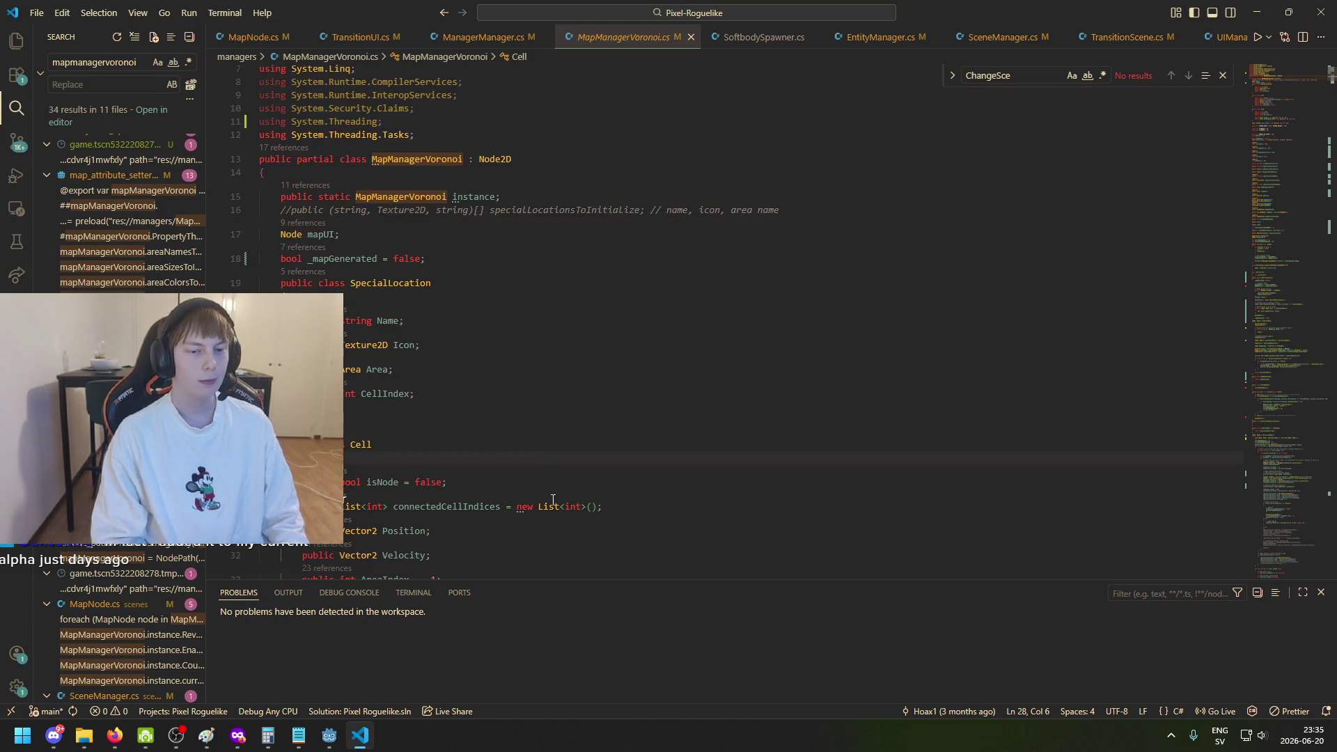
scroll(543, 487, down, 5)
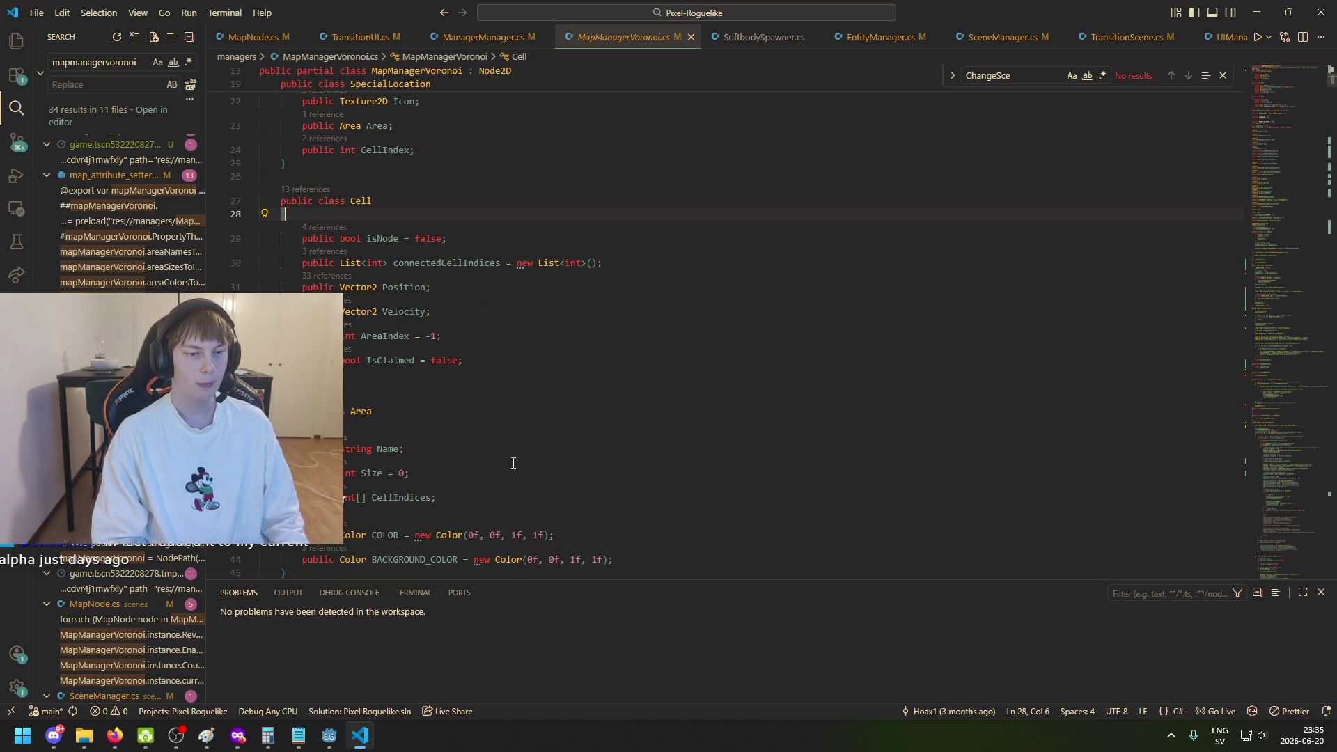
scroll(497, 426, down, 10)
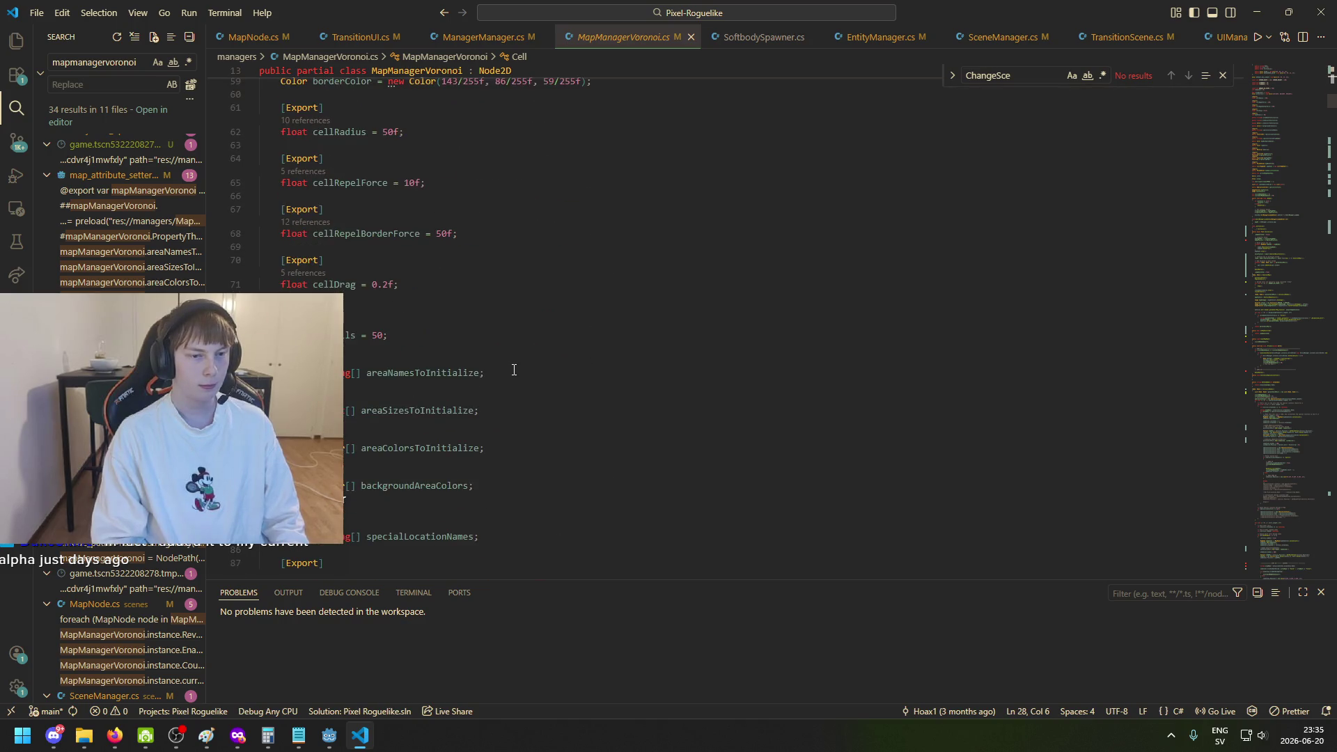
scroll(502, 390, down, 7)
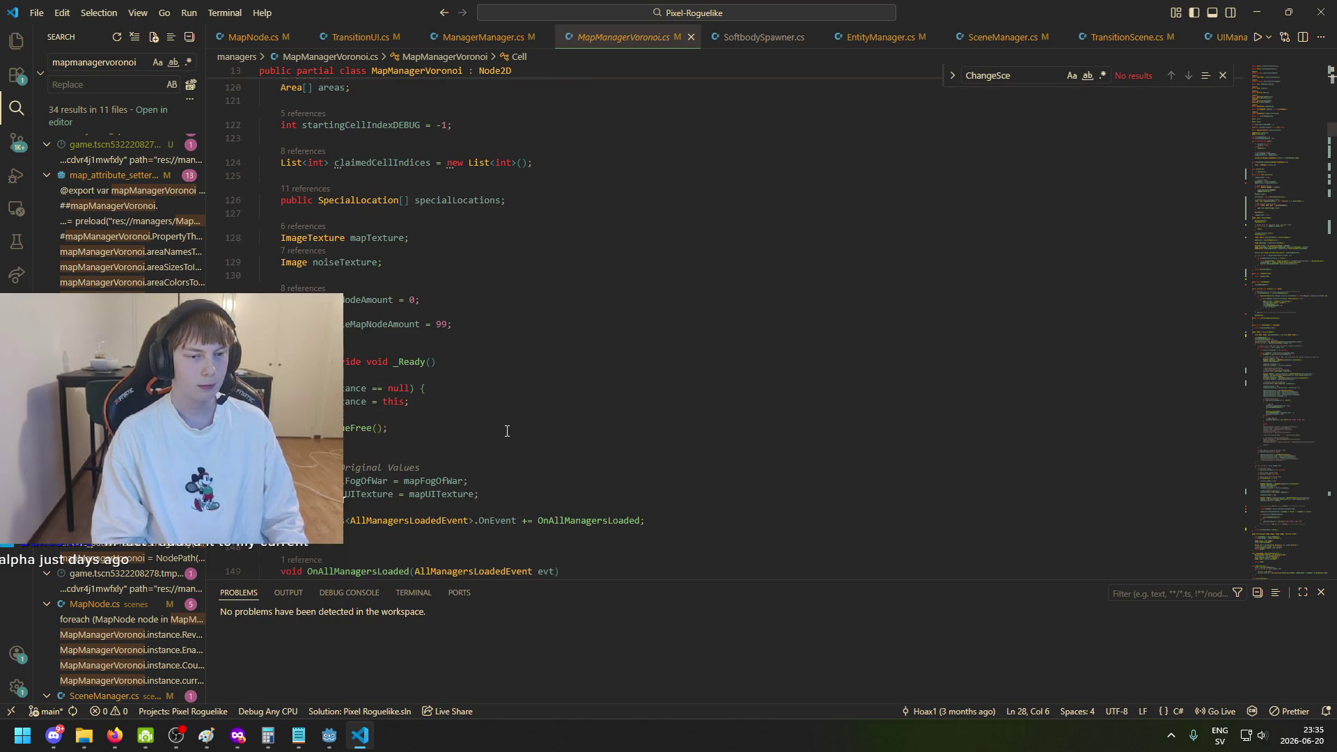
click(520, 412)
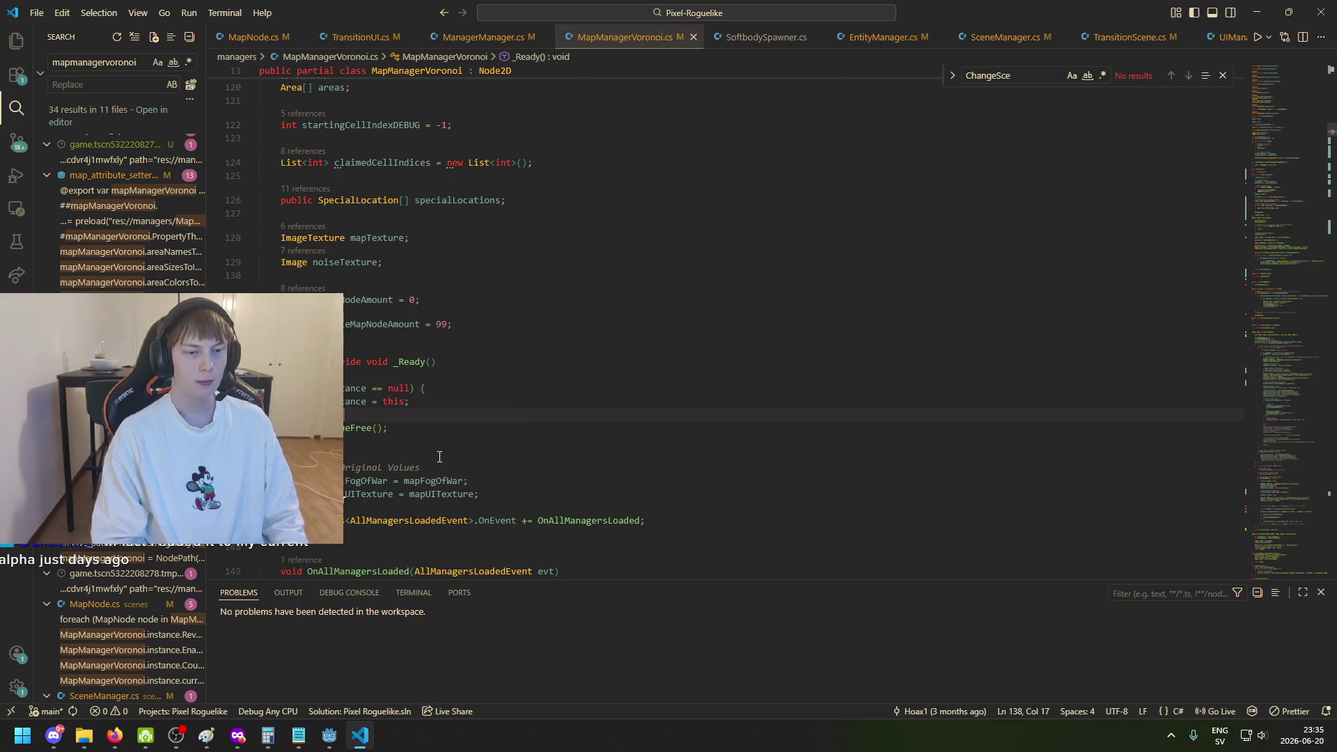
scroll(435, 447, down, 5)
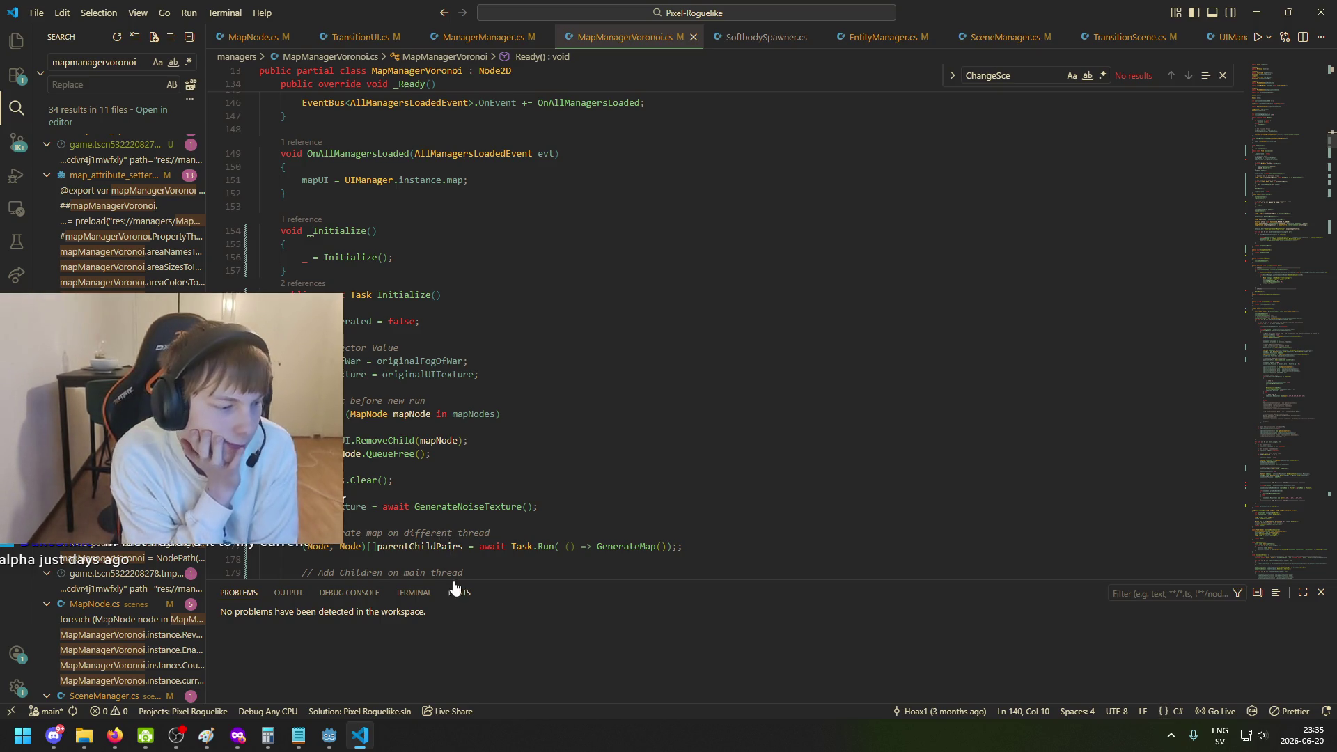
scroll(528, 493, down, 3)
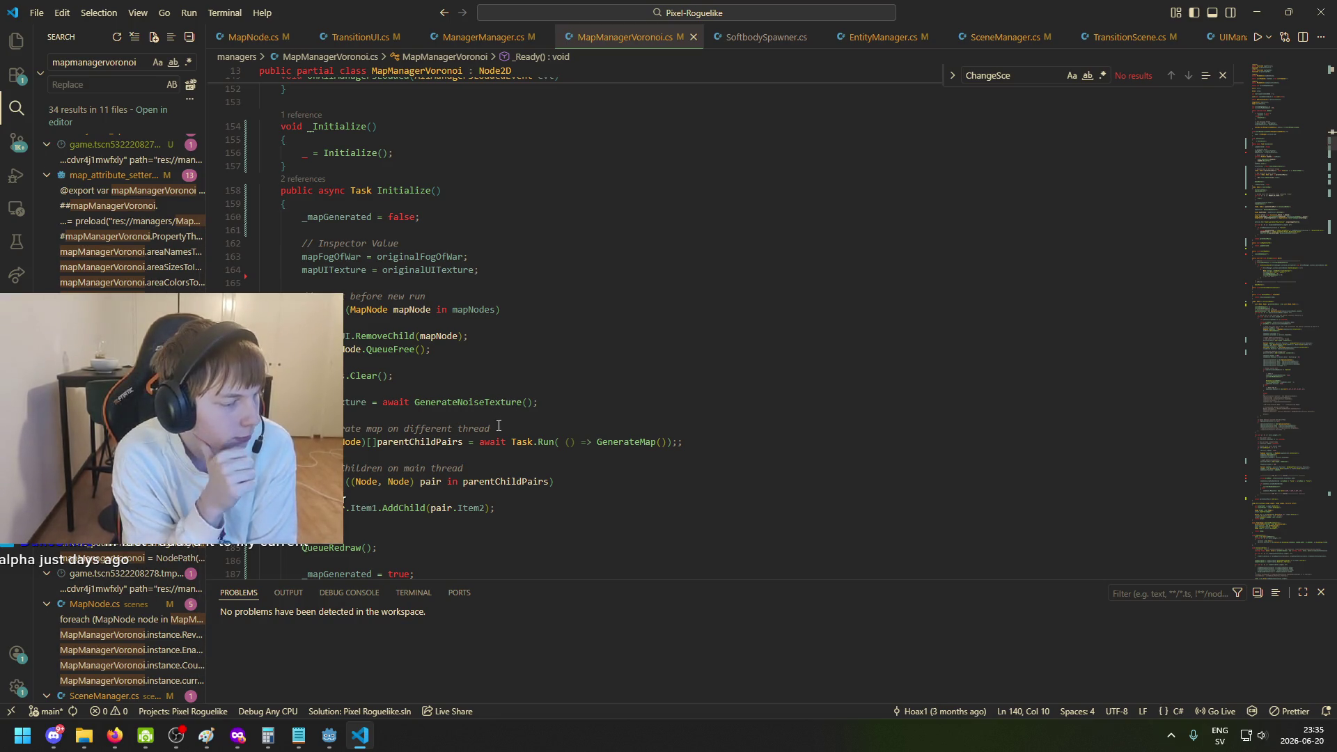
scroll(498, 426, down, 3)
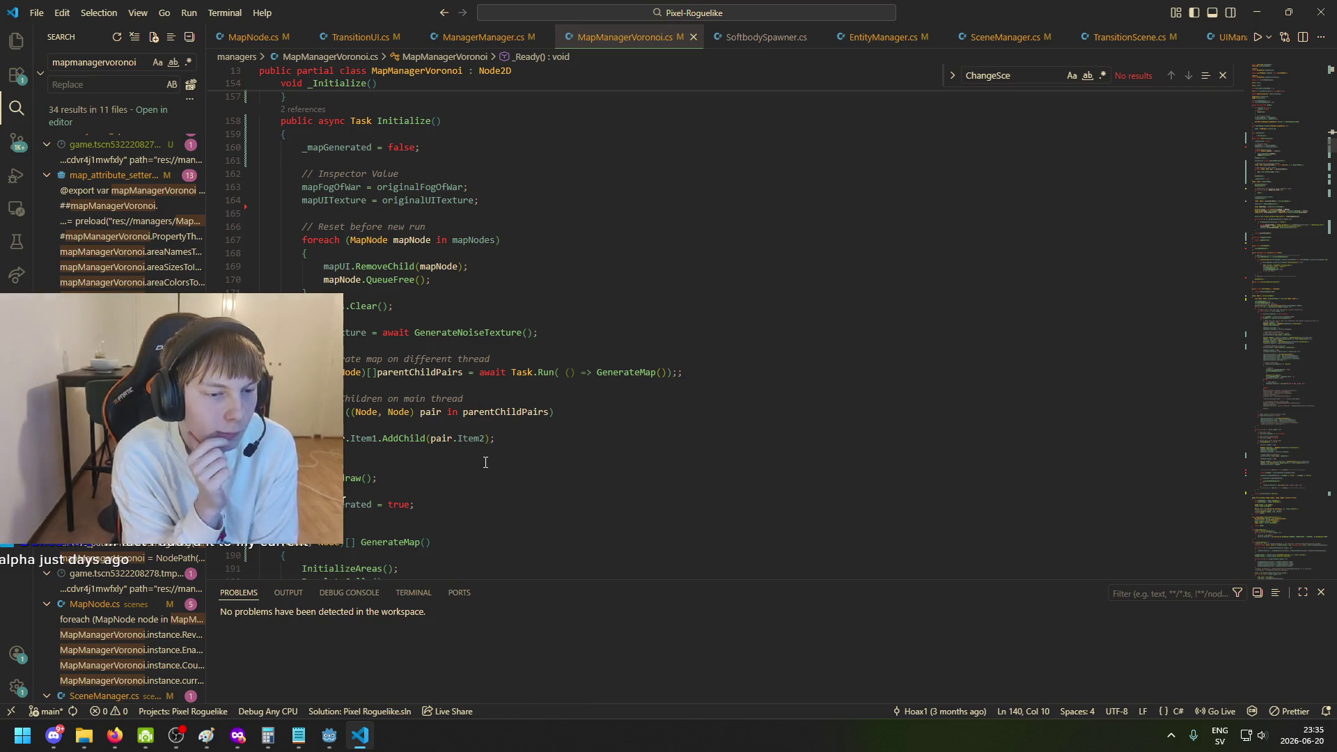
scroll(438, 439, down, 4)
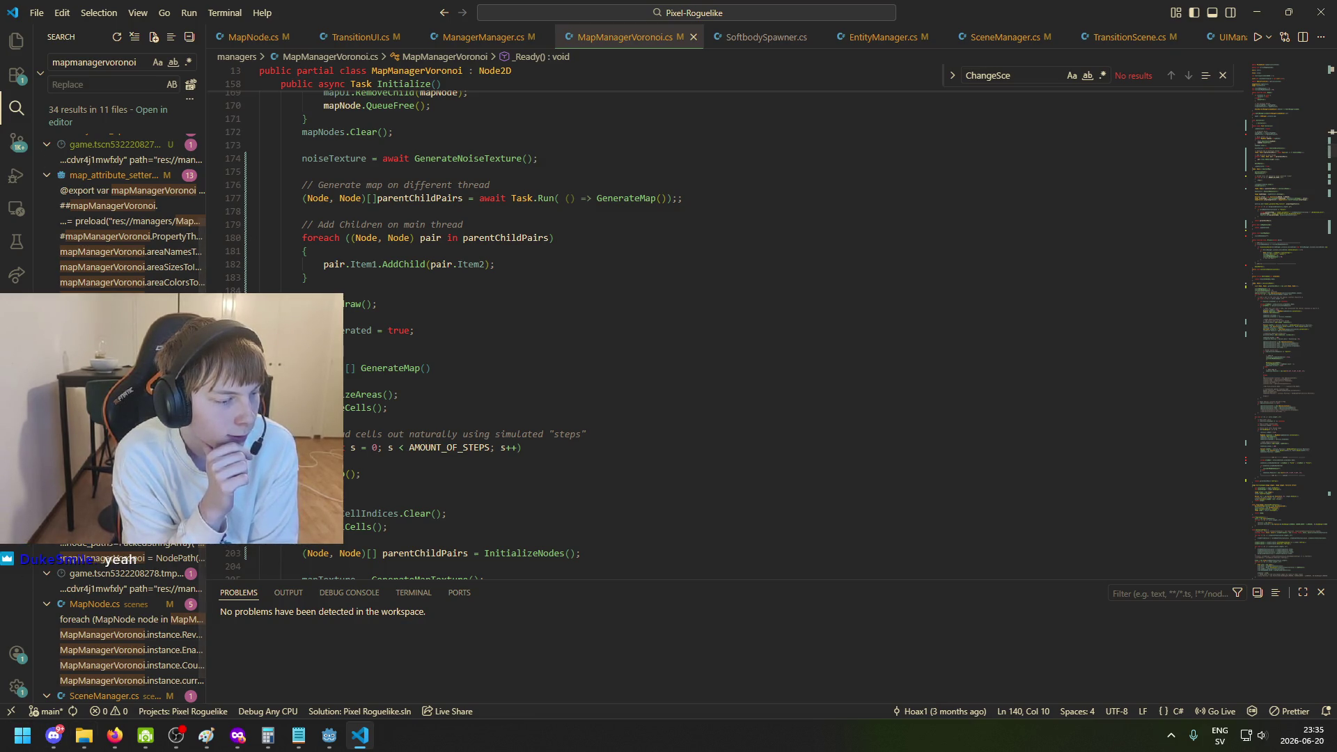
key(alt+Tab)
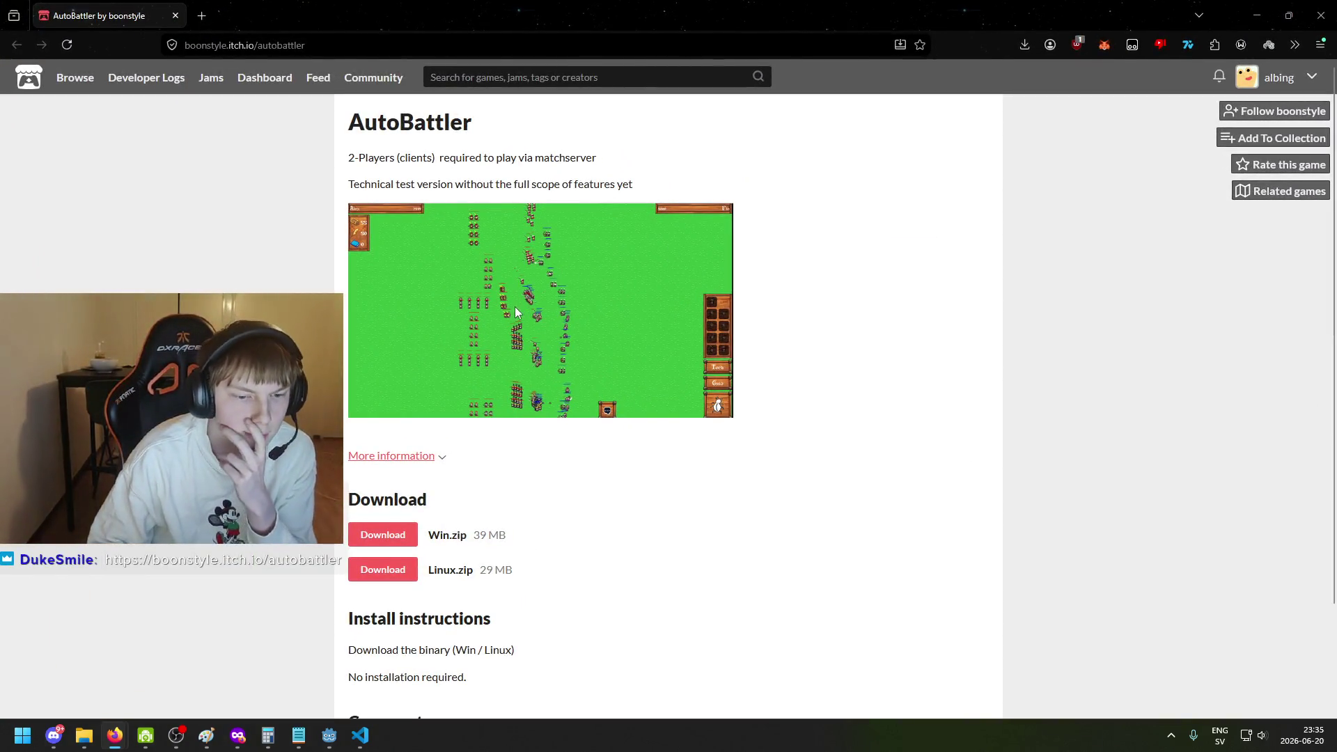
Scroll through the AutoBattler itch.io page, checking the last-updated footer.
scroll(478, 401, down, 2)
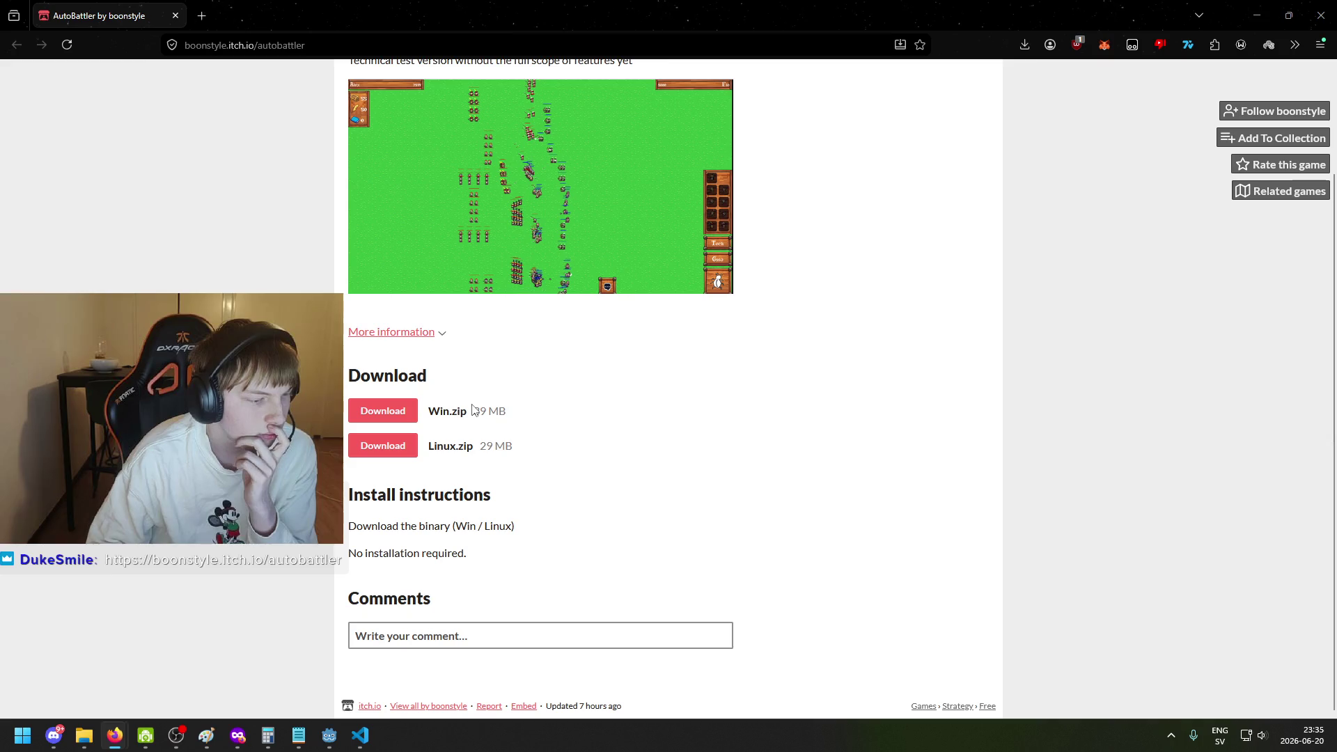
scroll(471, 410, up, 2)
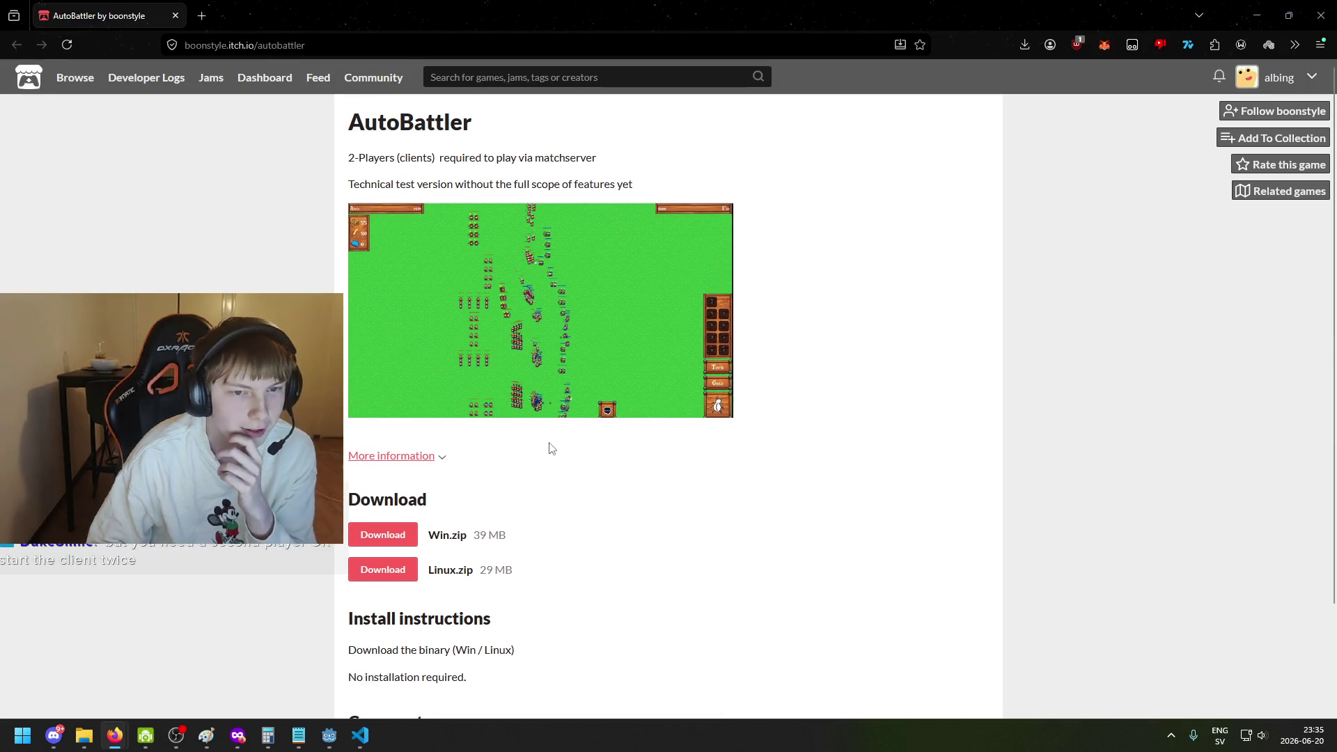
scroll(476, 463, down, 2)
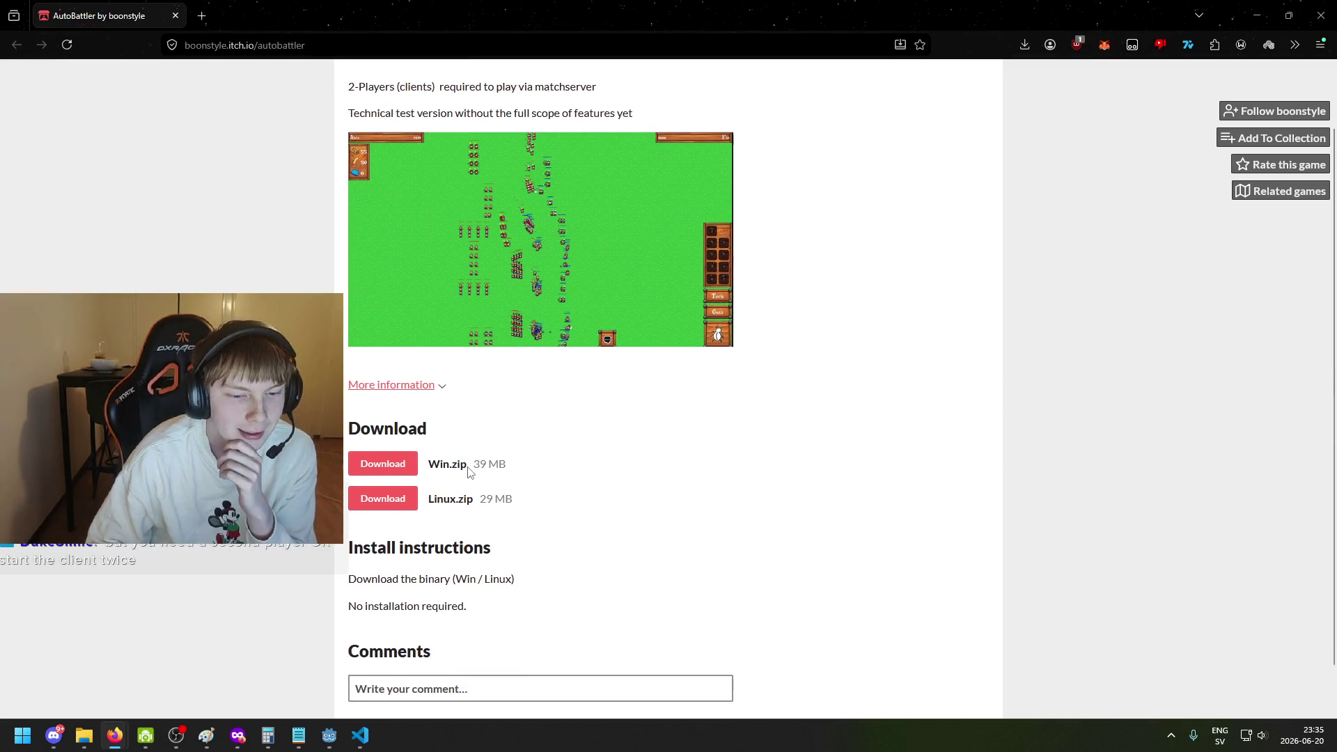
scroll(505, 533, up, 2)
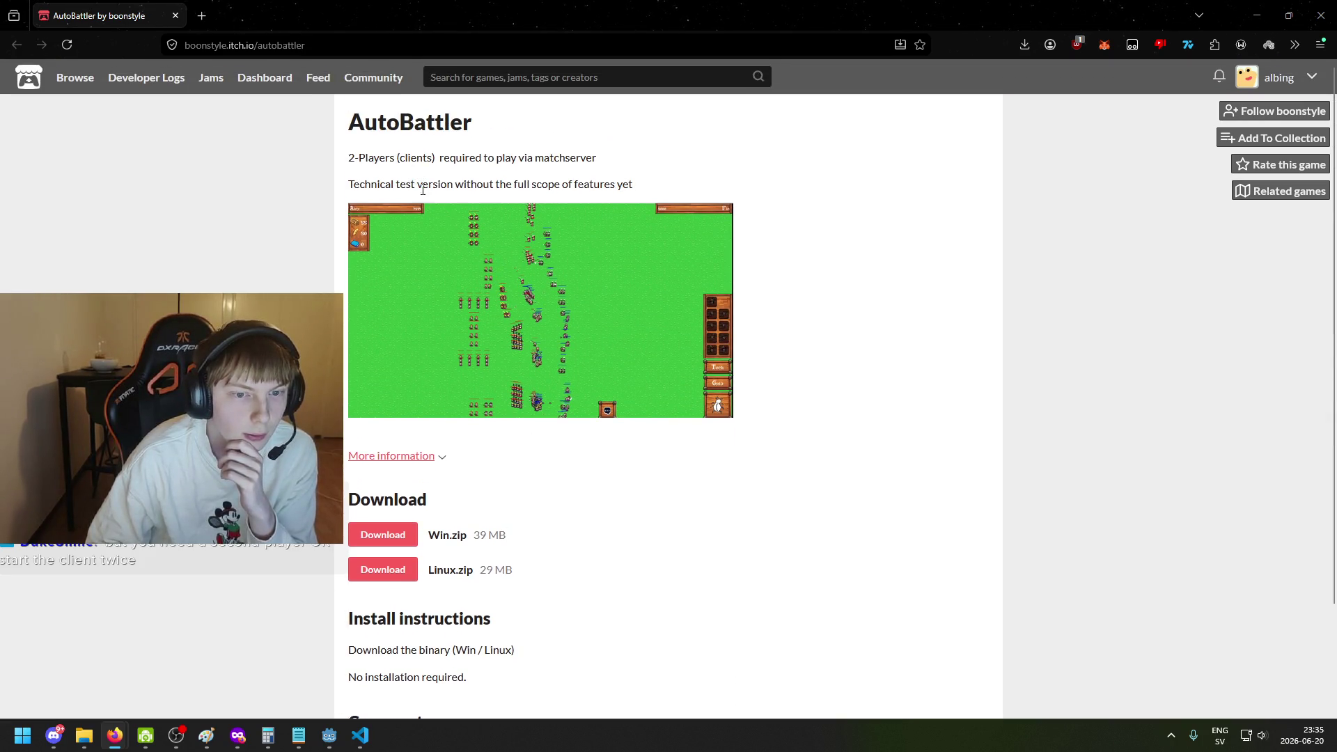
scroll(461, 357, down, 2)
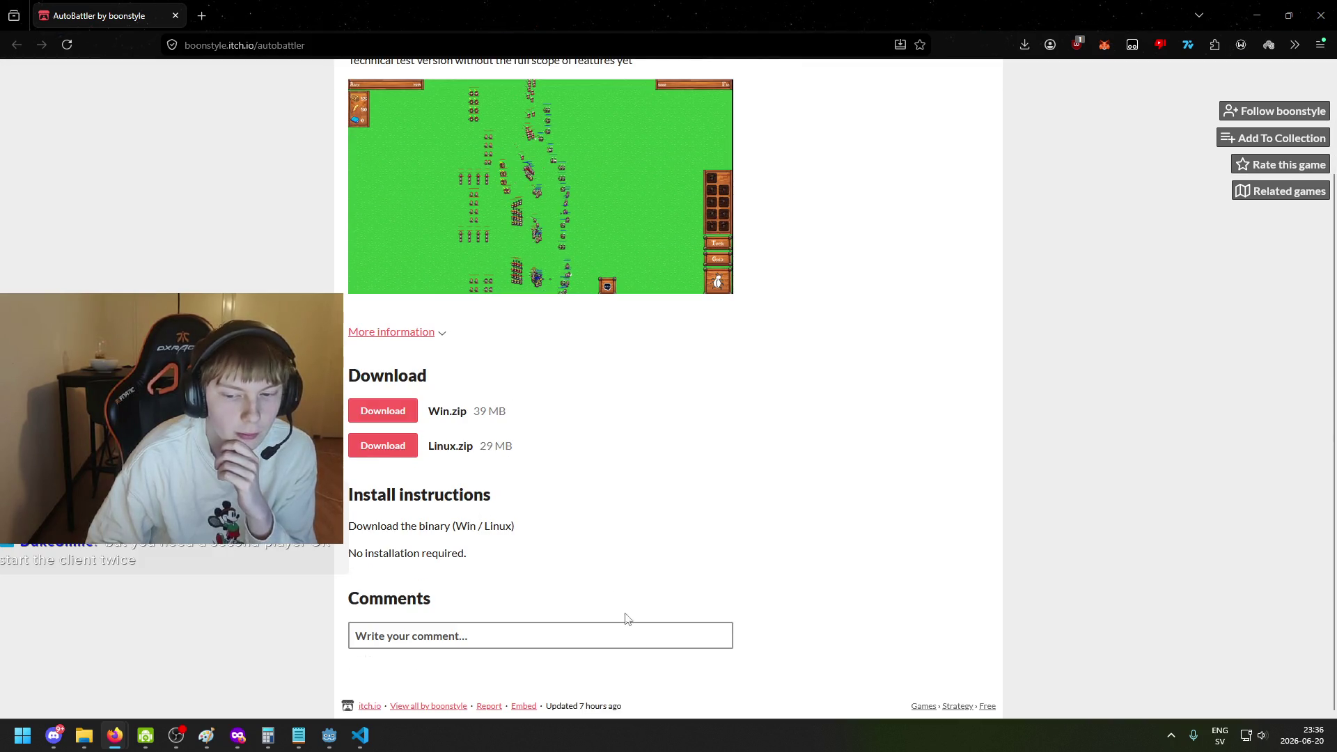
drag(548, 709, 628, 712)
click(627, 713)
scroll(572, 691, up, 2)
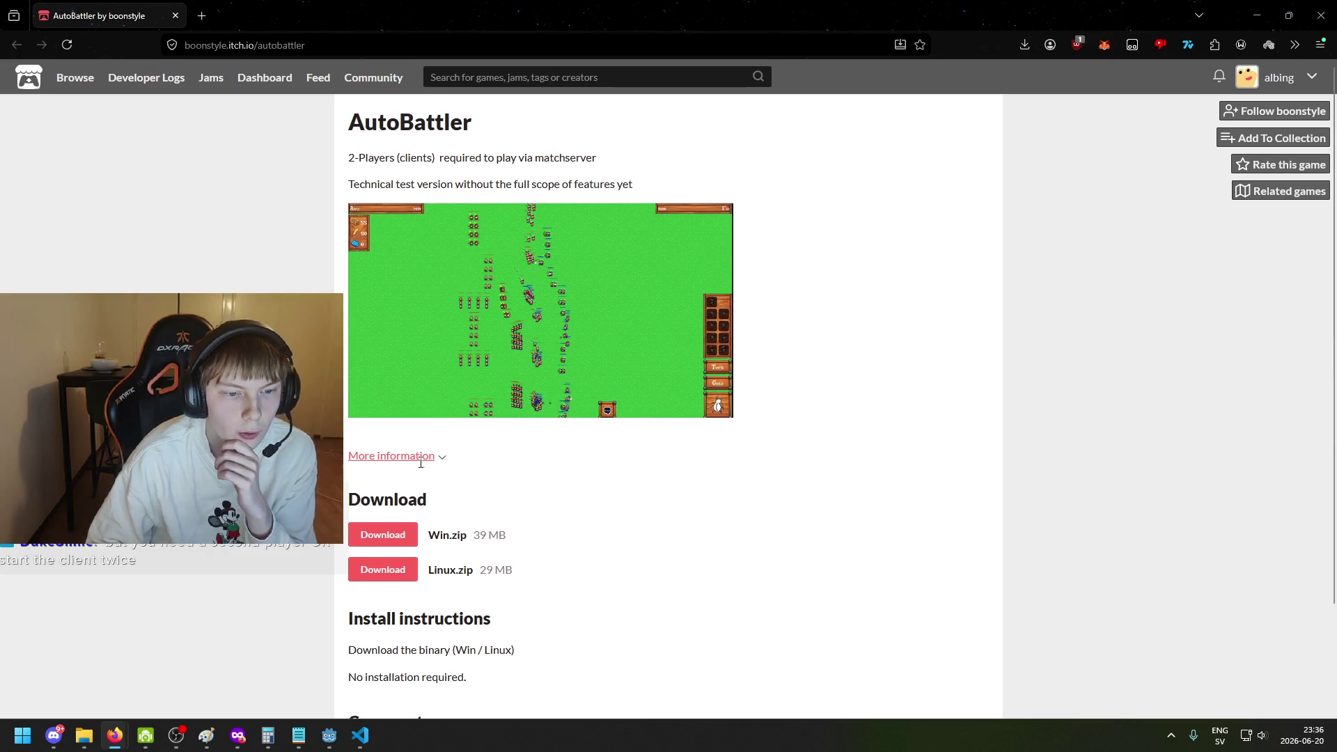
Expand More information, note the 22-days-ago publish date, and download Win.zip.
click(442, 463)
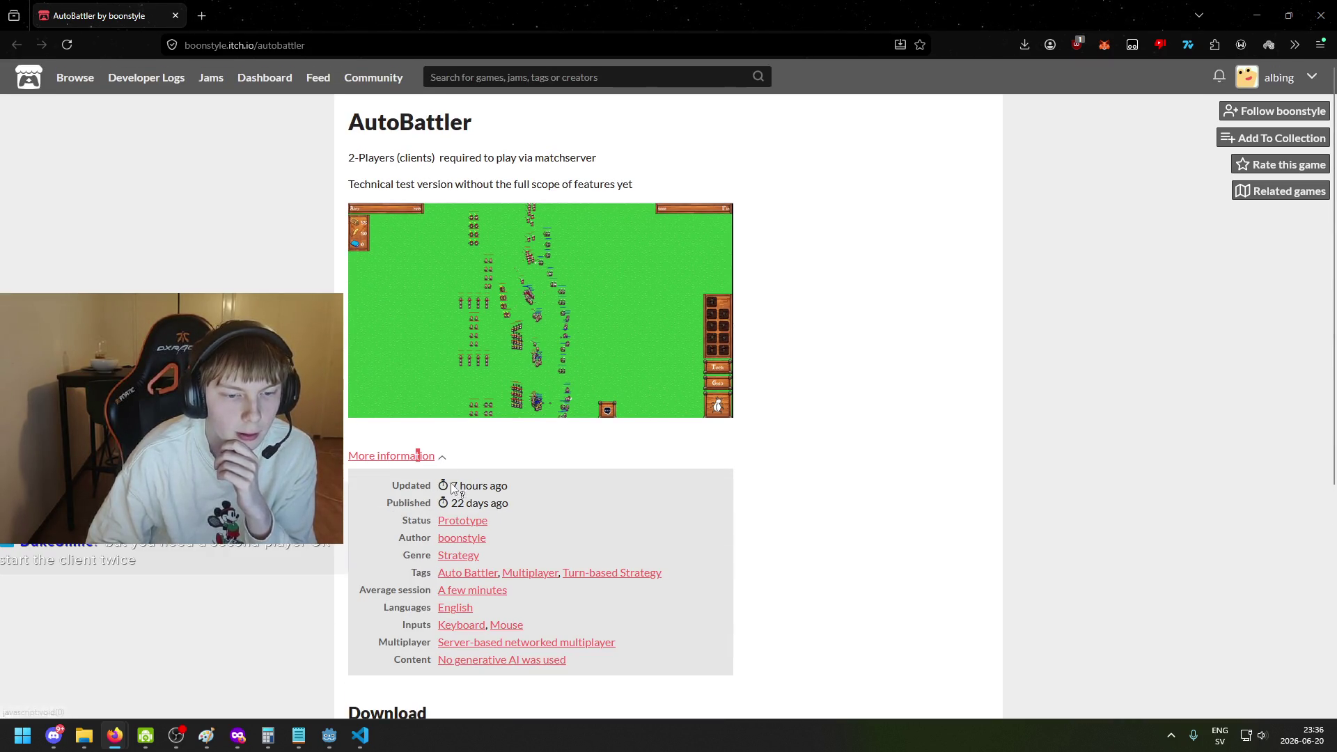
drag(449, 502, 522, 503)
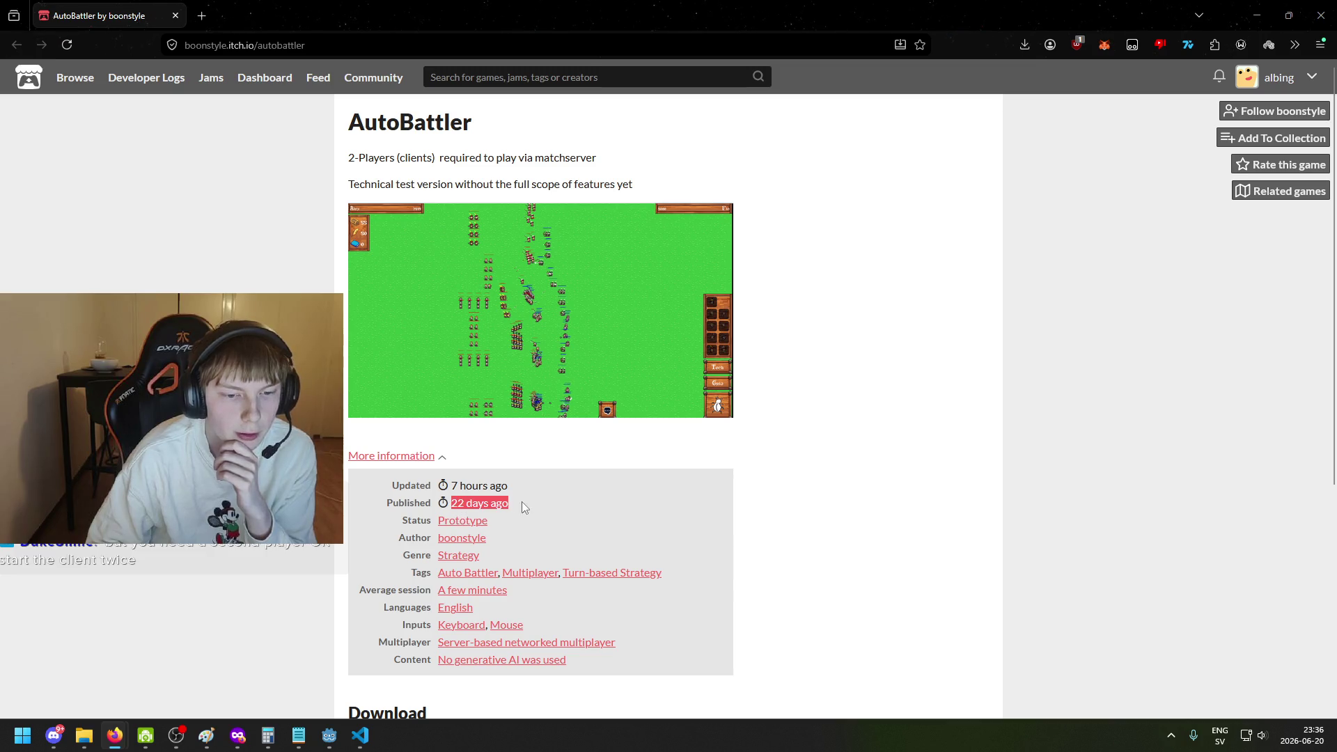
click(522, 502)
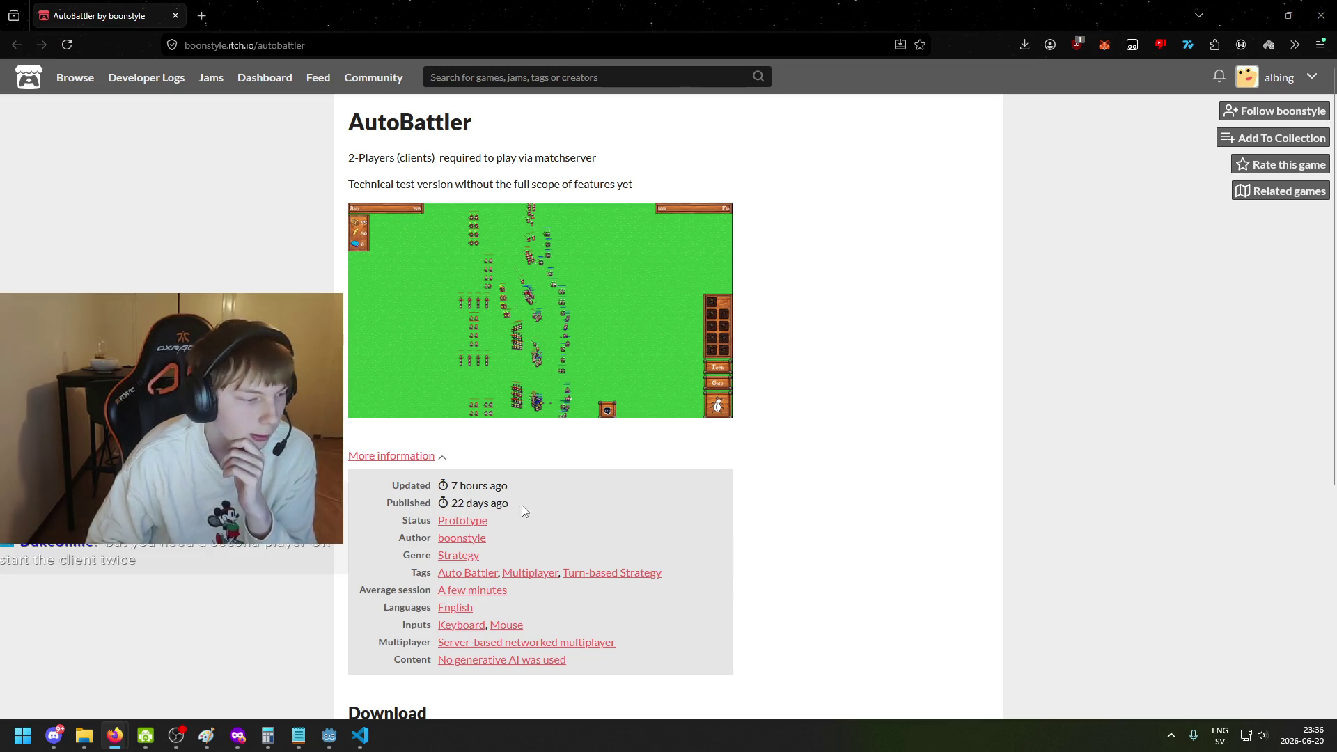
scroll(526, 508, down, 2)
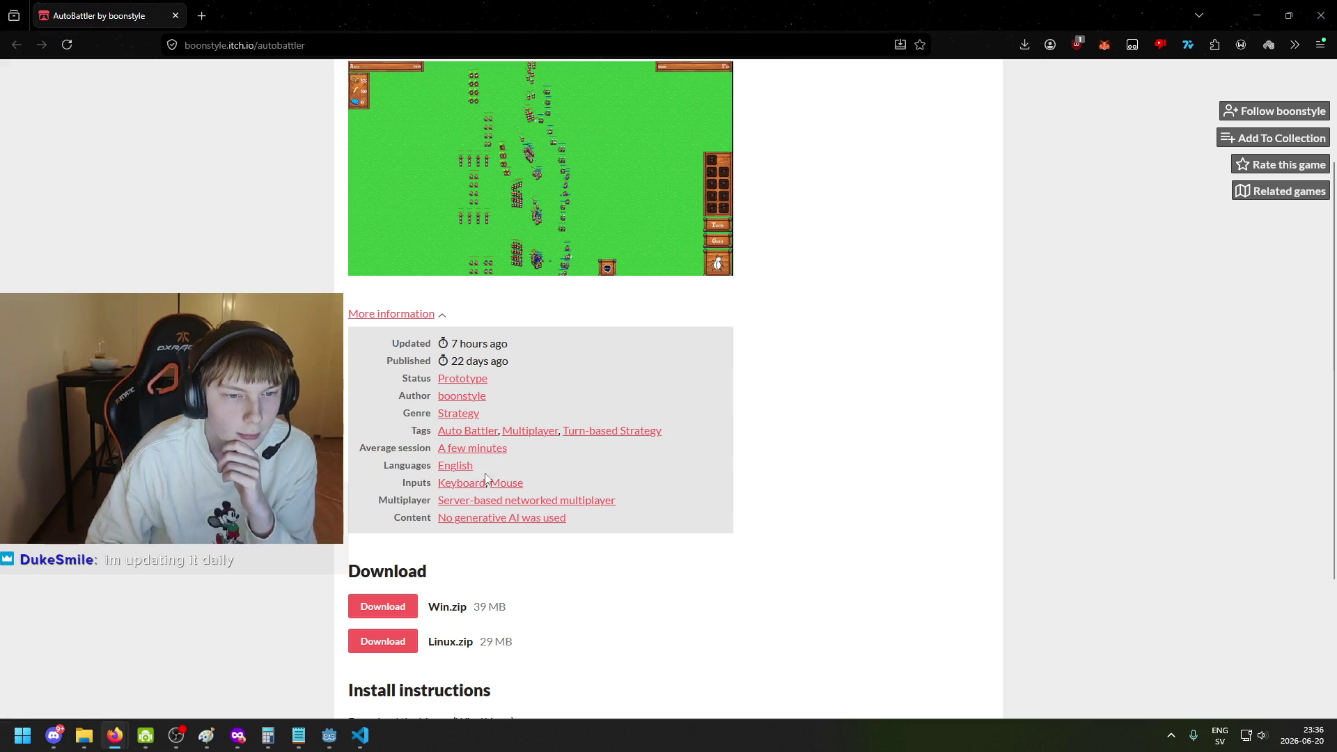
click(412, 606)
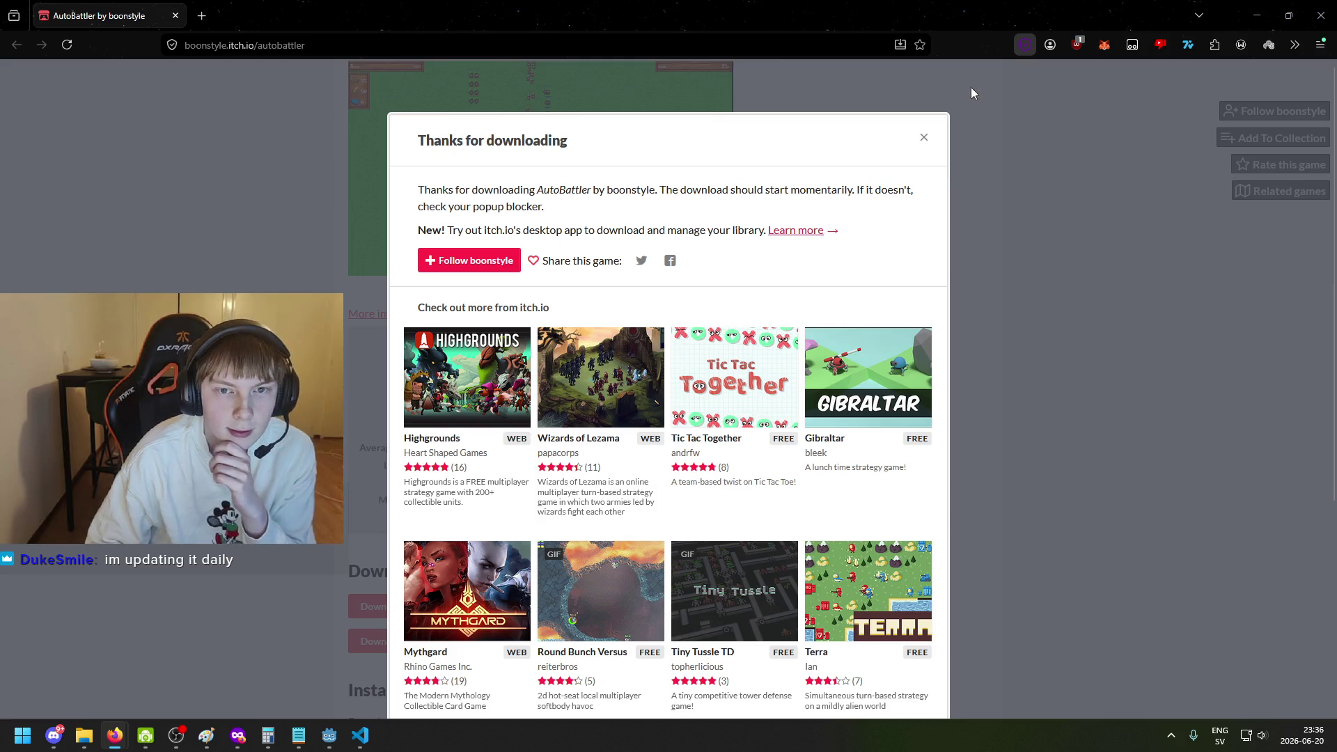
drag(884, 21, 886, 4)
Copy the Win folder out of the Win.zip archive into Downloads.
click(278, 118)
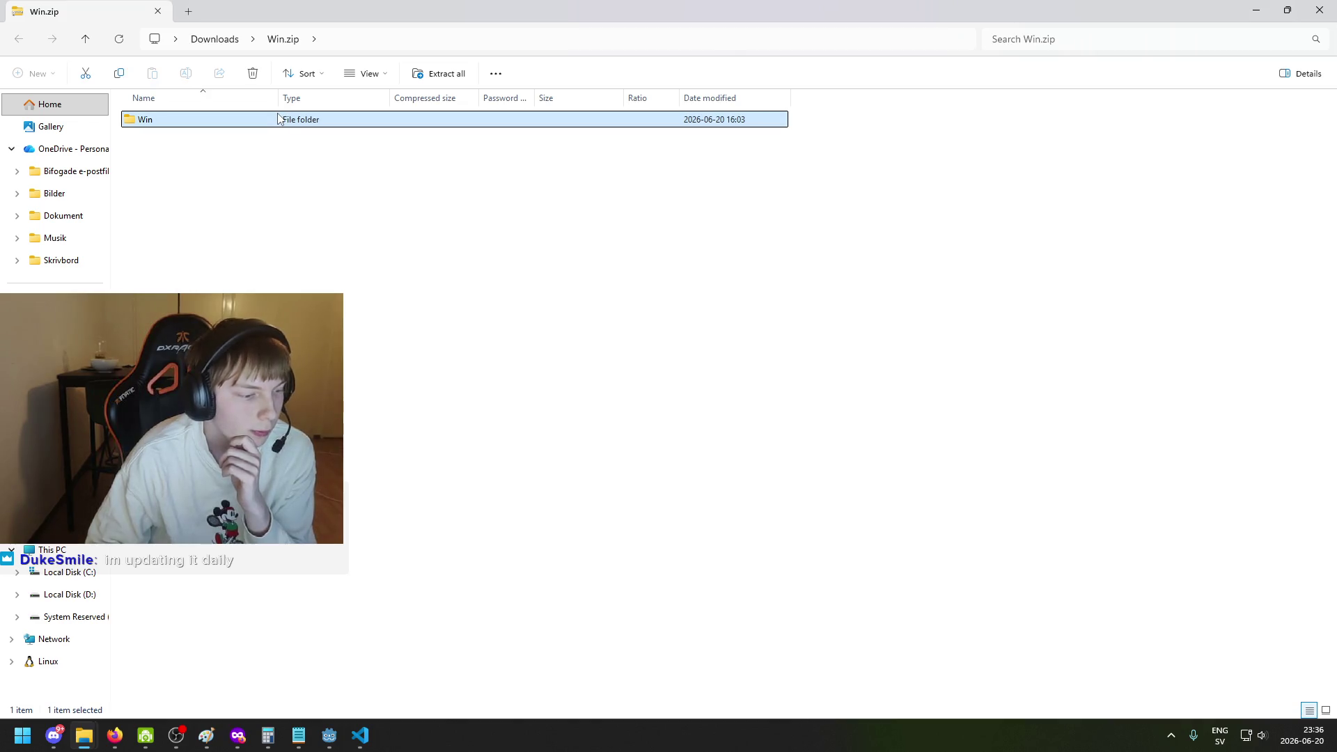
double_click(278, 118)
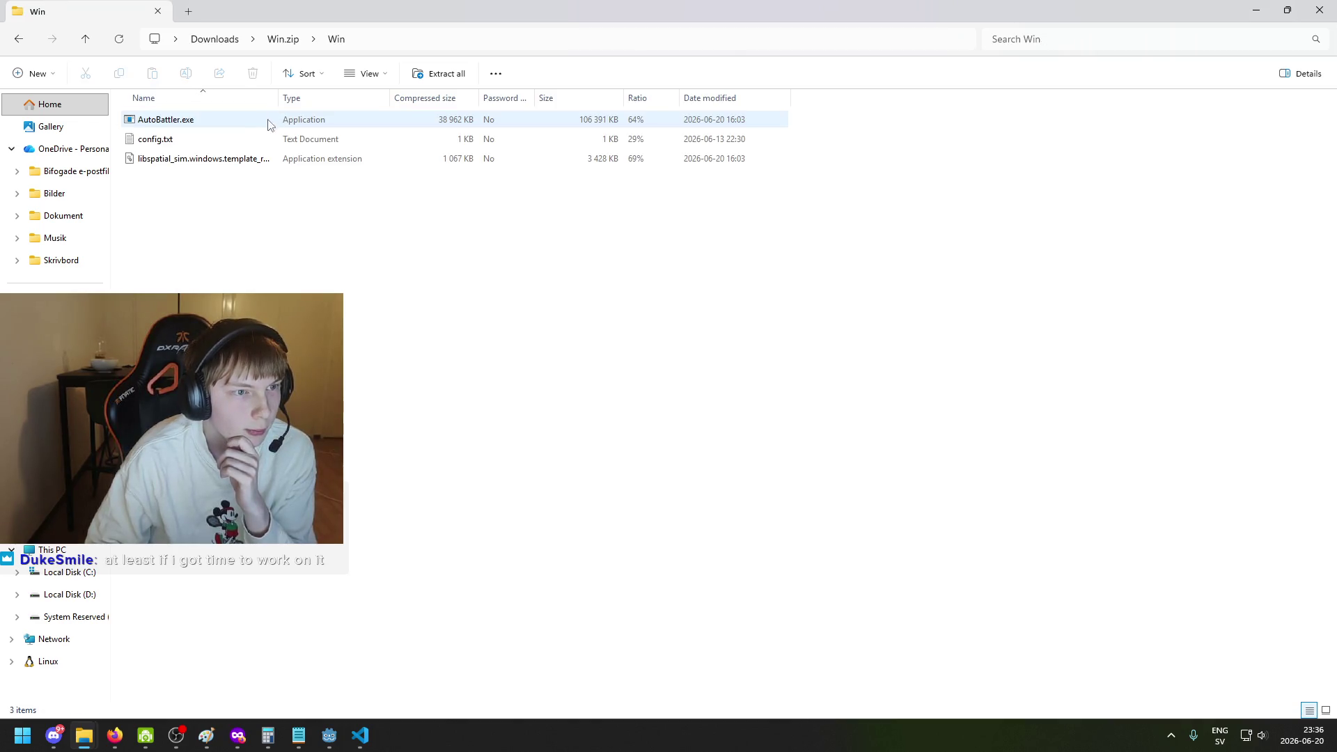
key(alt+Left)
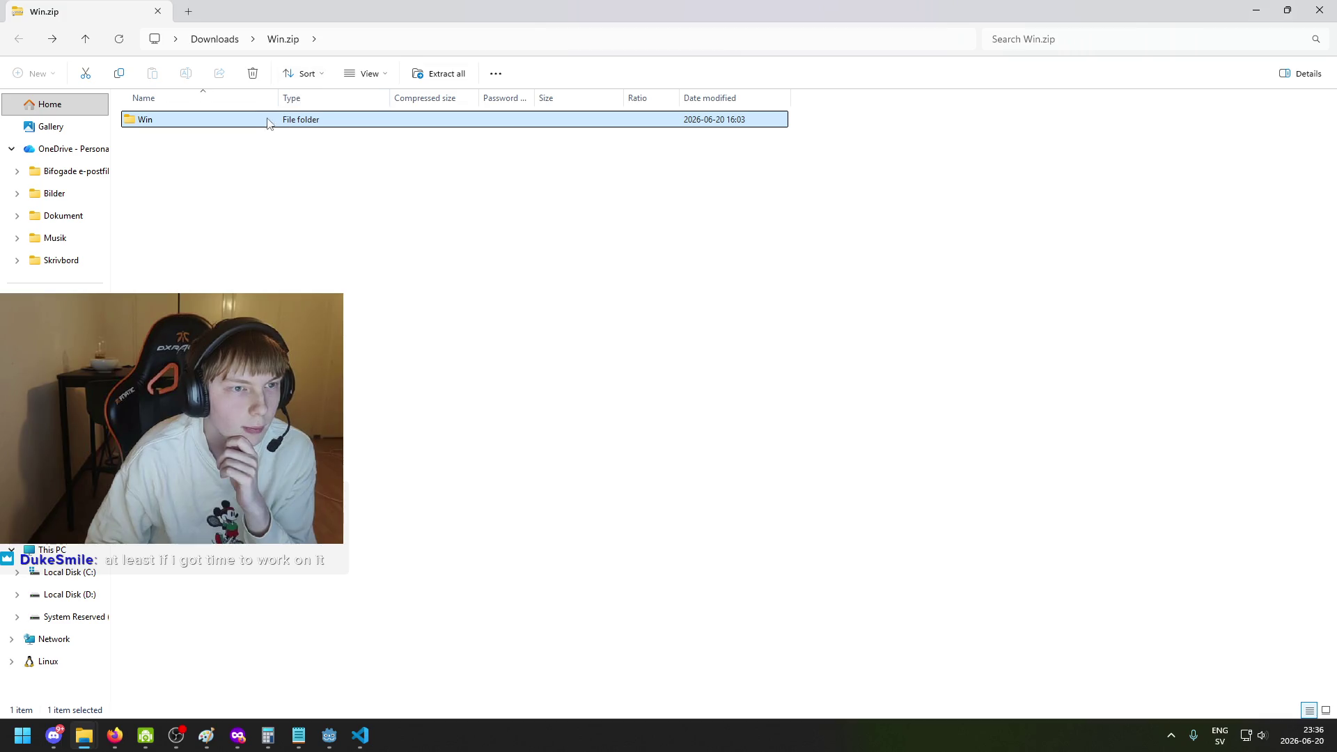
click(216, 40)
mouse_move(209, 120)
mouse_down()
mouse_move(215, 43)
mouse_move(224, 136)
mouse_up()
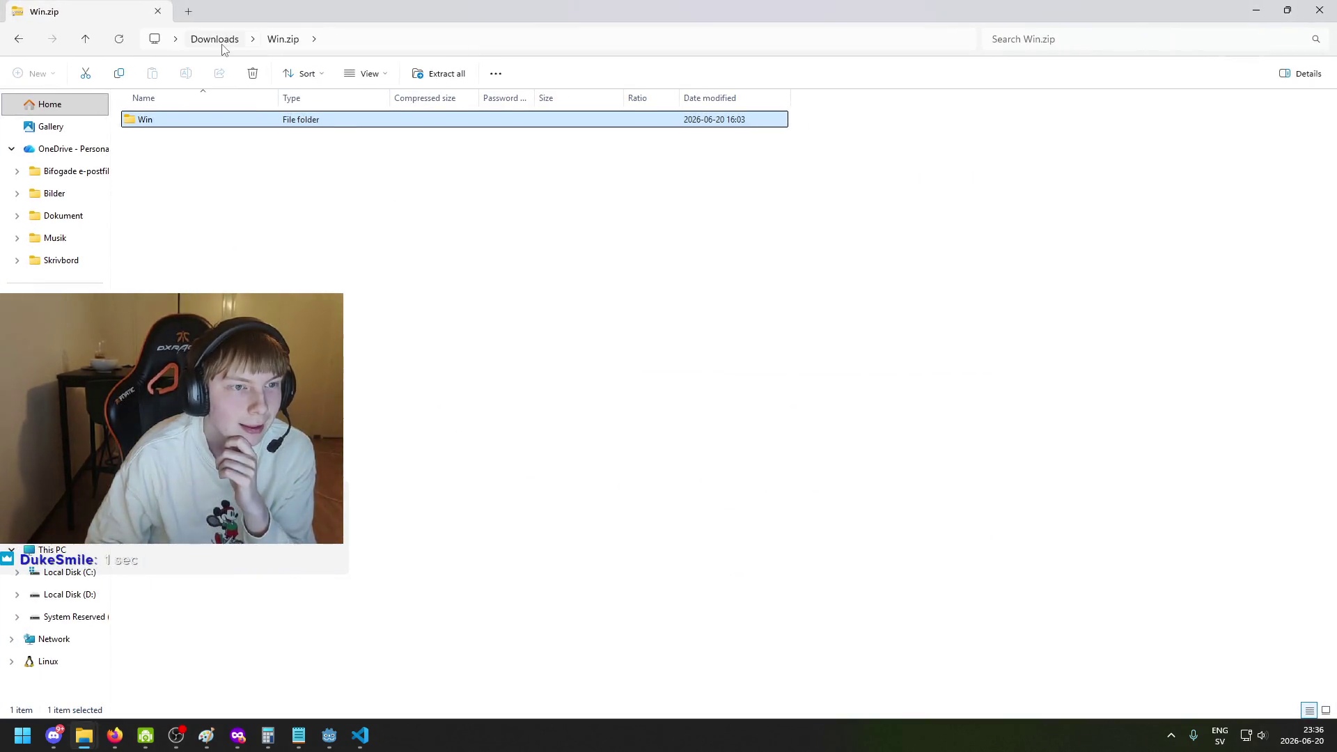
click(222, 43)
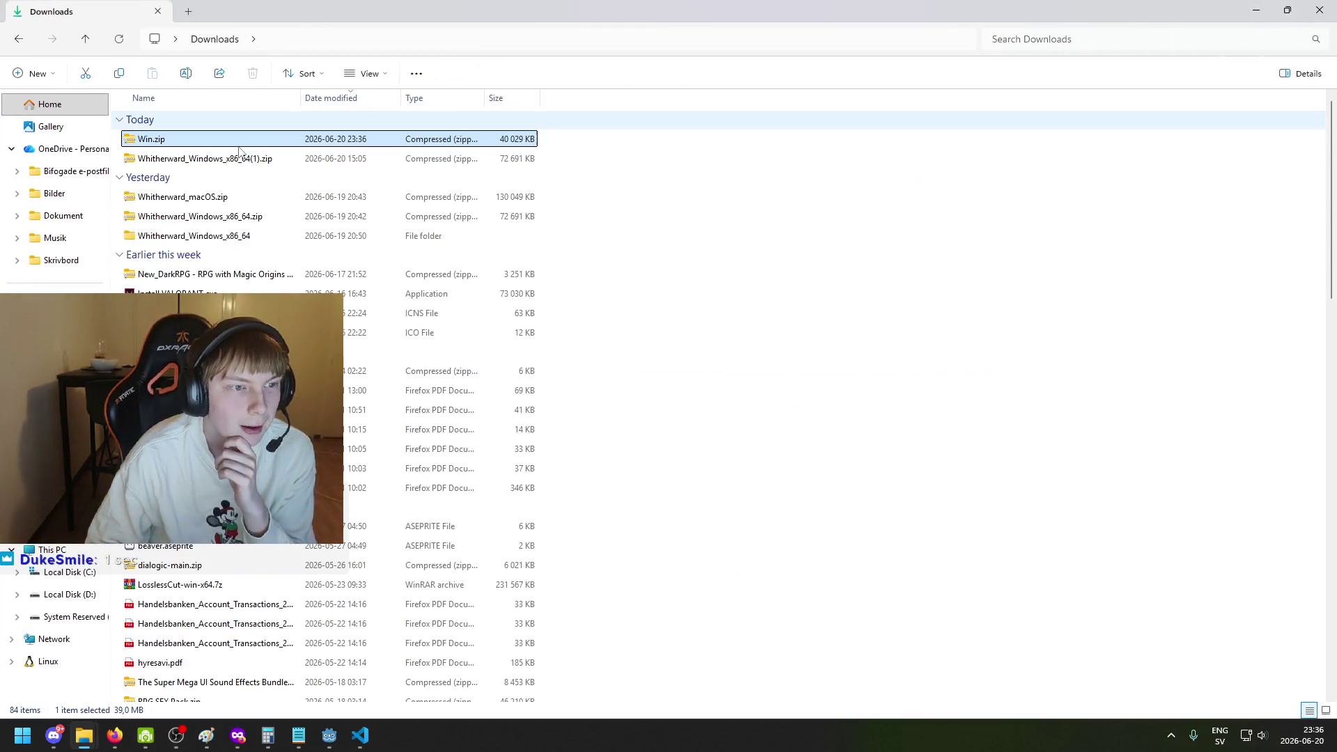
double_click(164, 139)
double_click(172, 126)
key(alt+Left)
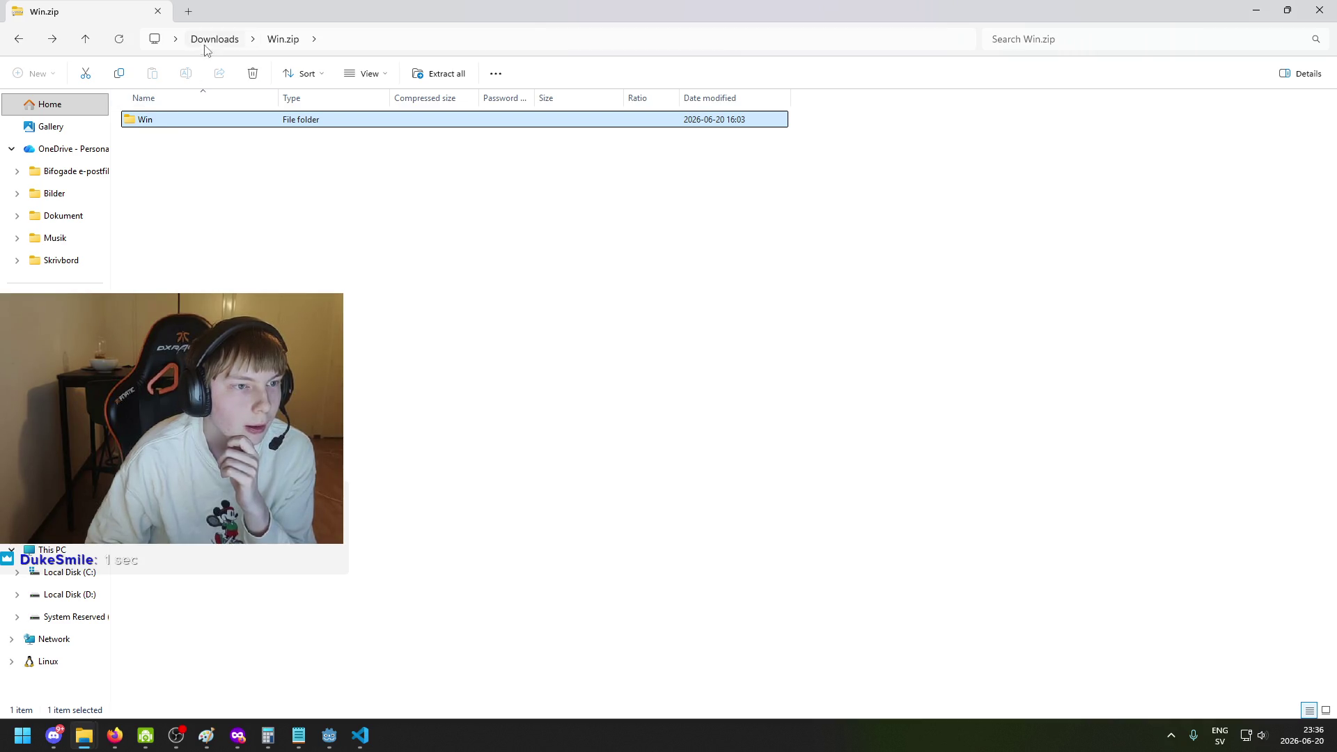
mouse_move(462, 12)
mouse_down()
mouse_move(498, 366)
mouse_move(498, 3)
mouse_up()
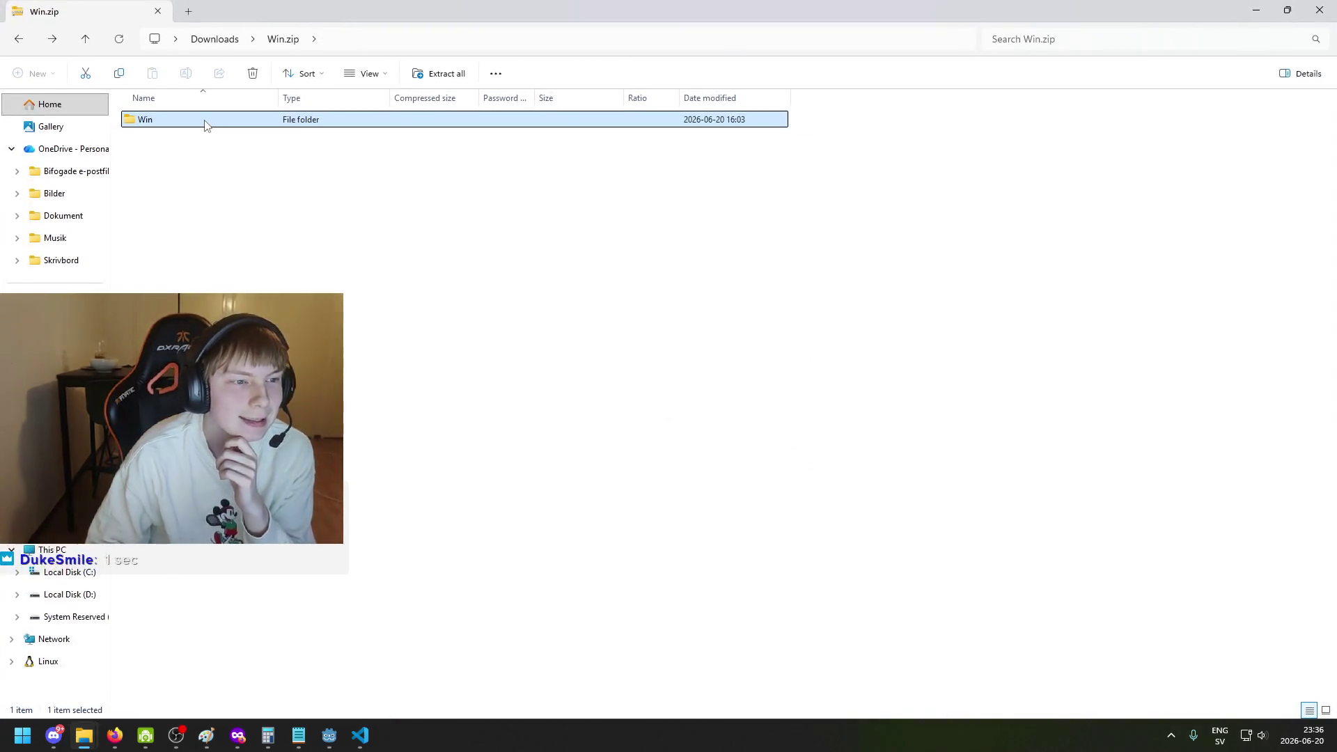
click(201, 153)
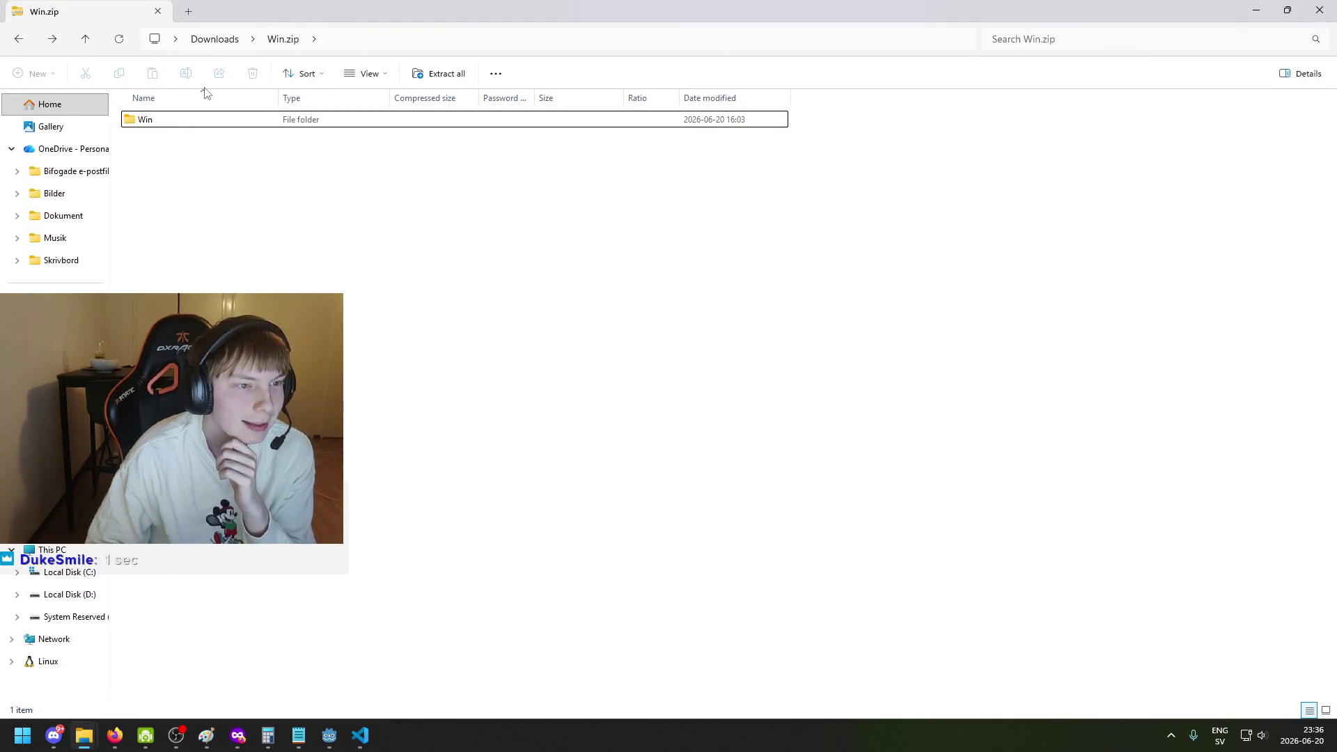
click(202, 123)
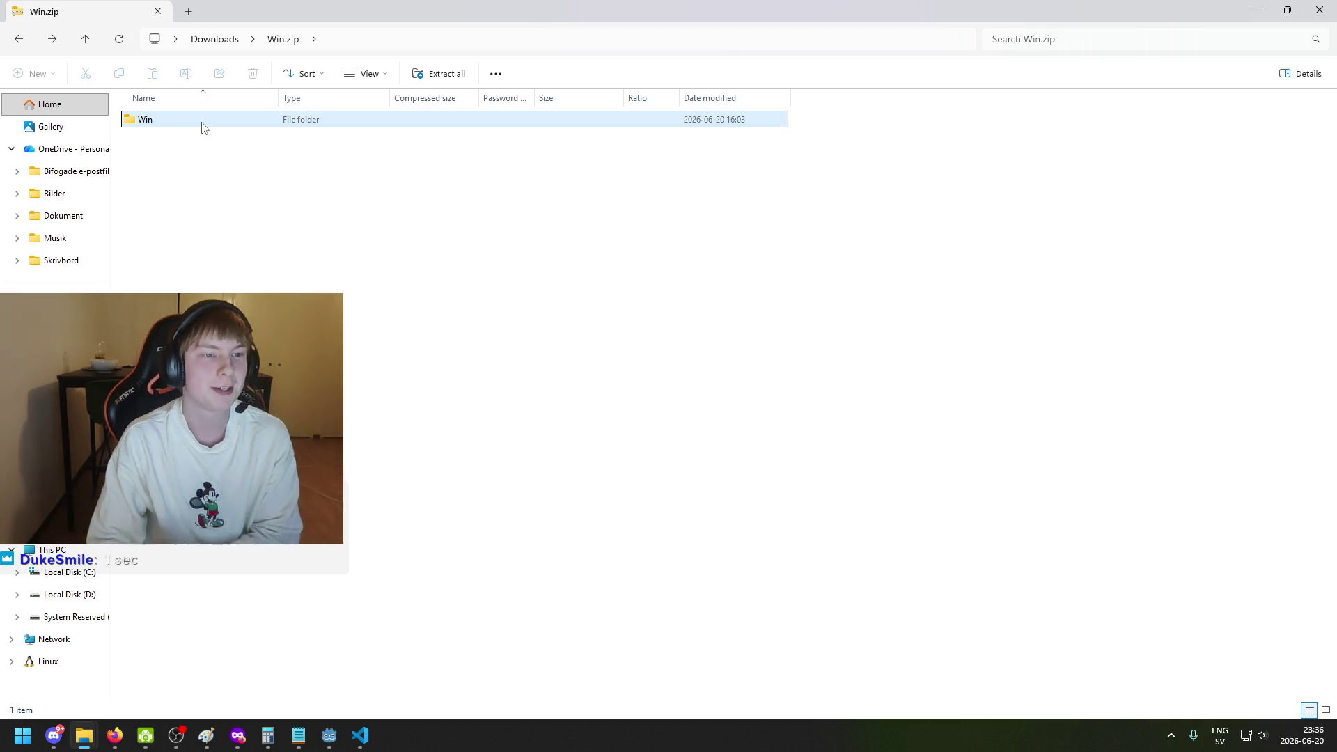
drag(211, 123, 213, 42)
click(210, 41)
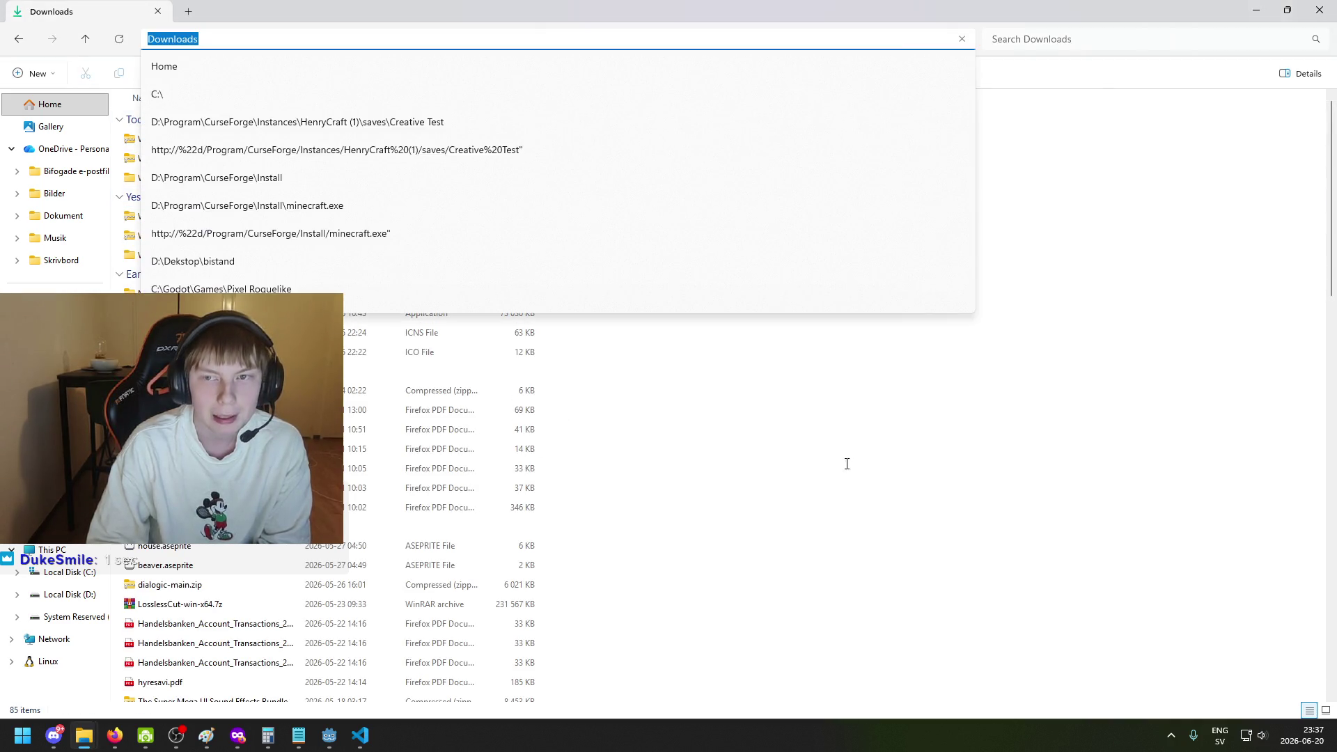
From the Win folder in Downloads, launch AutoBattler.exe and view the blocked-app details.
key(alt+Tab)
key(Escape)
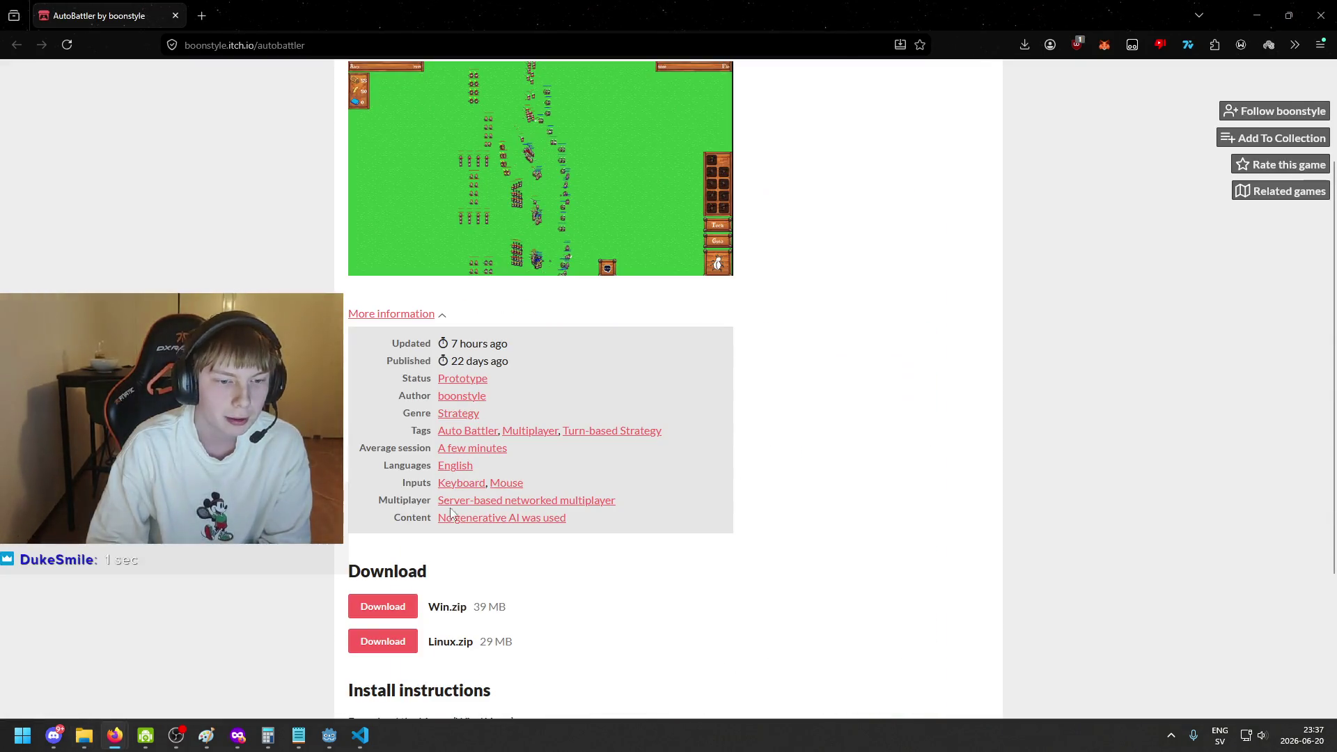
mouse_move(97, 743)
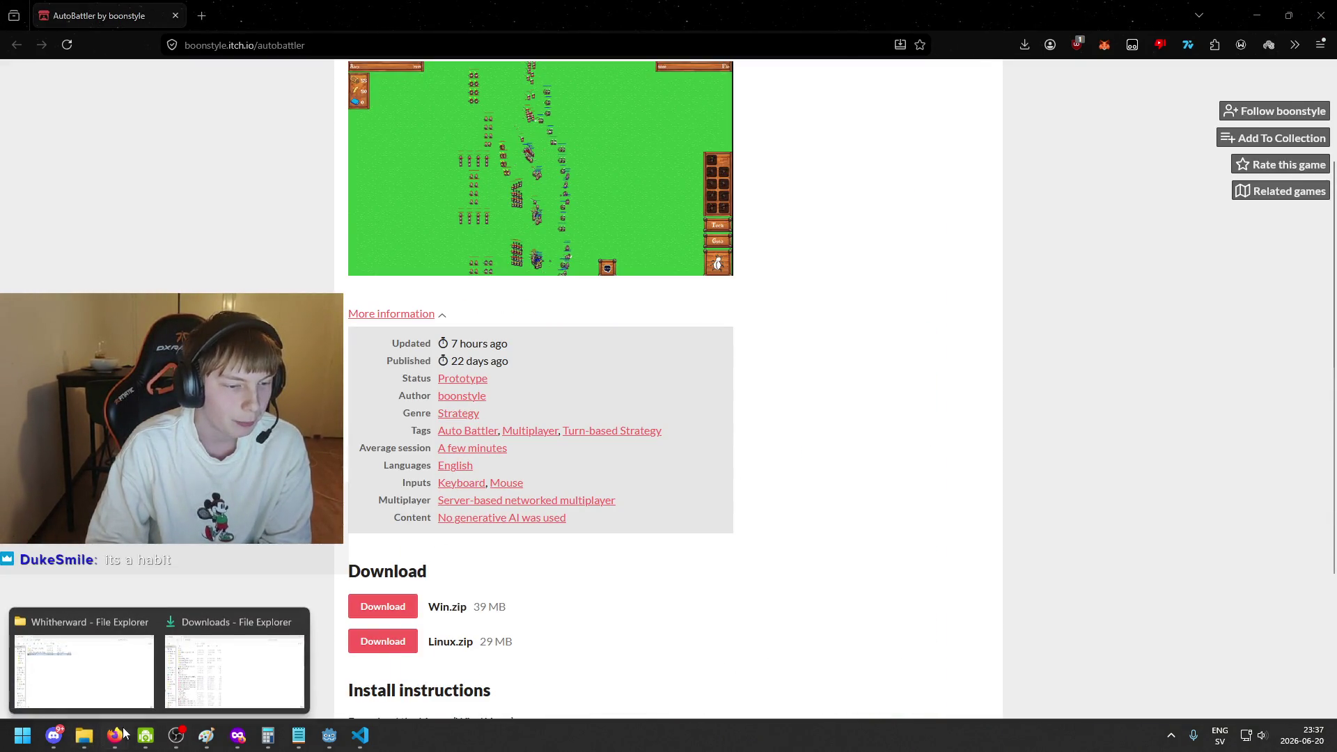
click(296, 671)
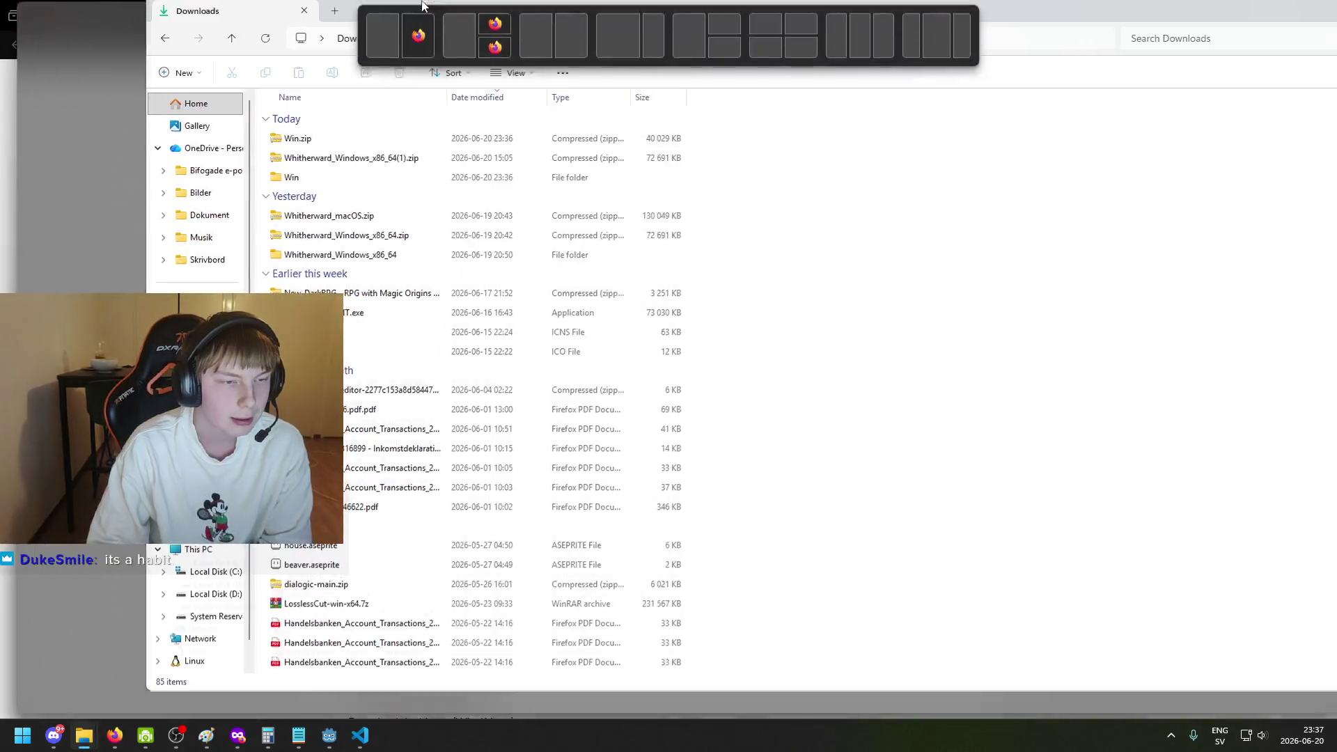
click(227, 180)
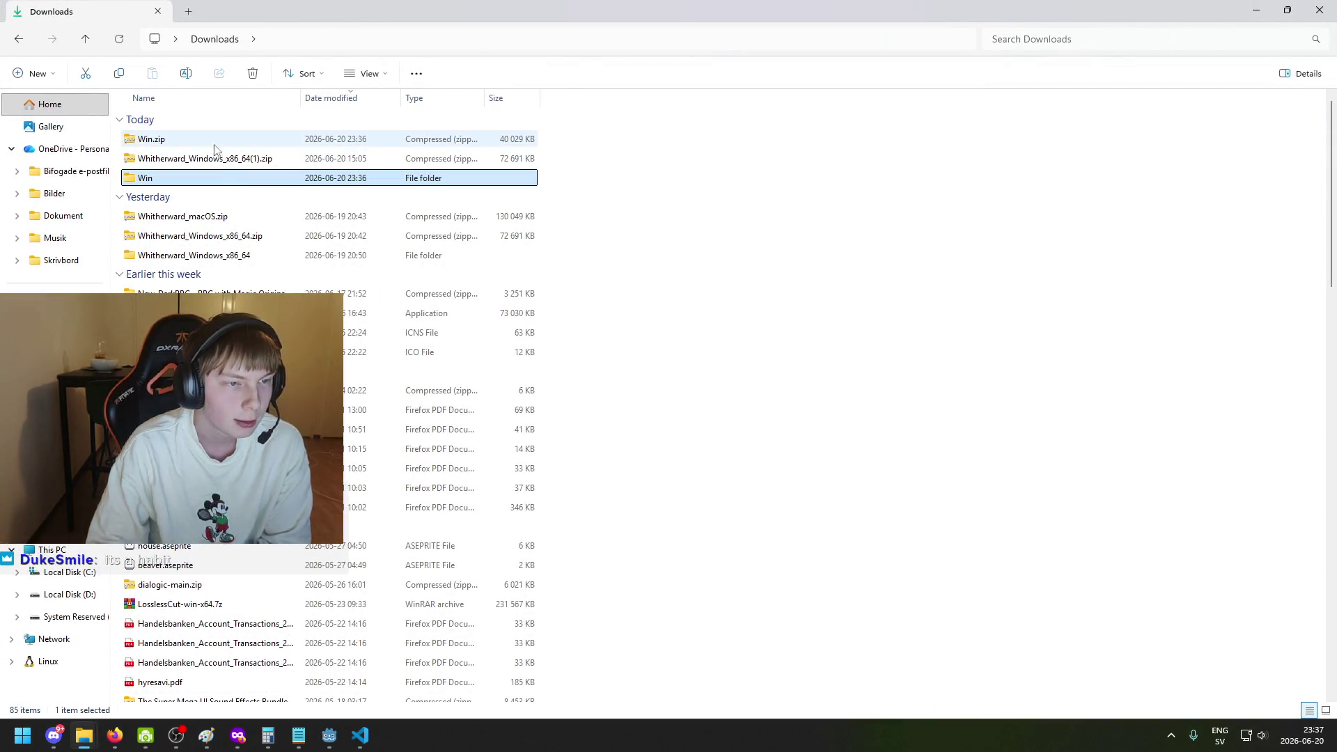
double_click(227, 179)
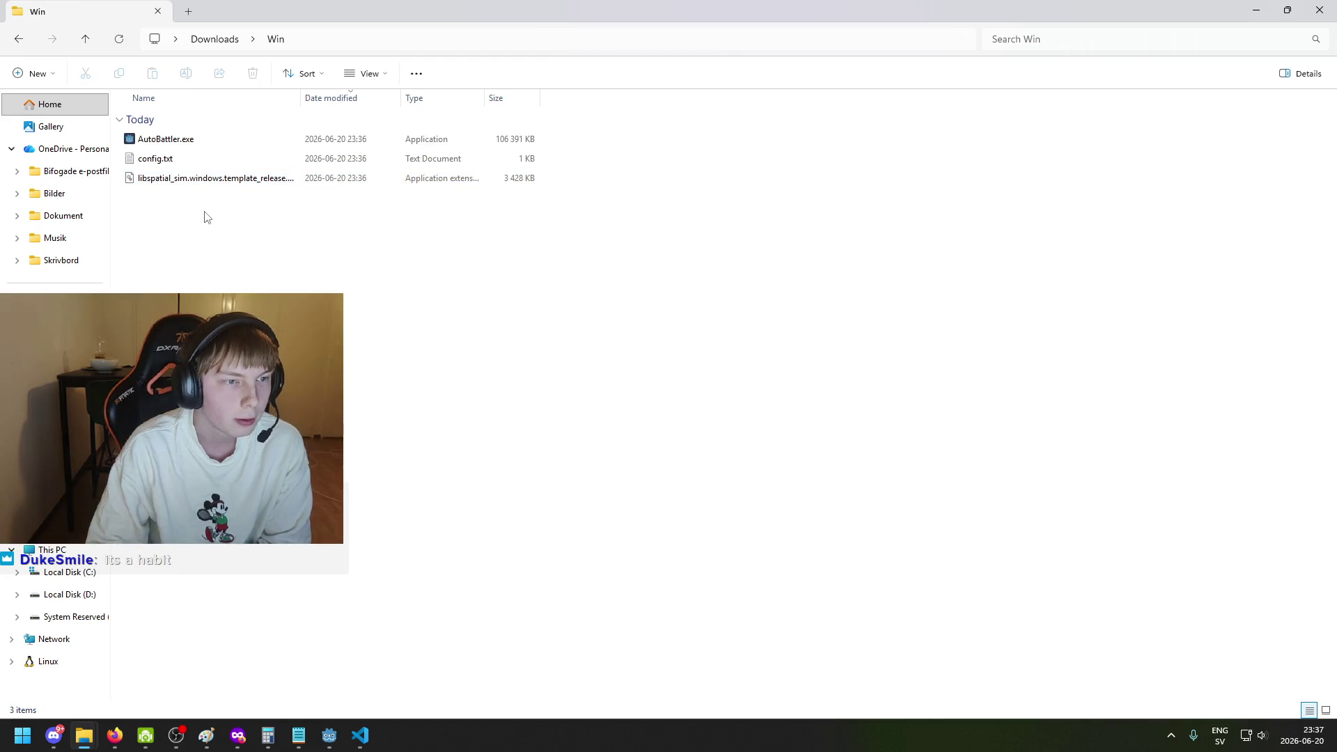
key(alt+Left)
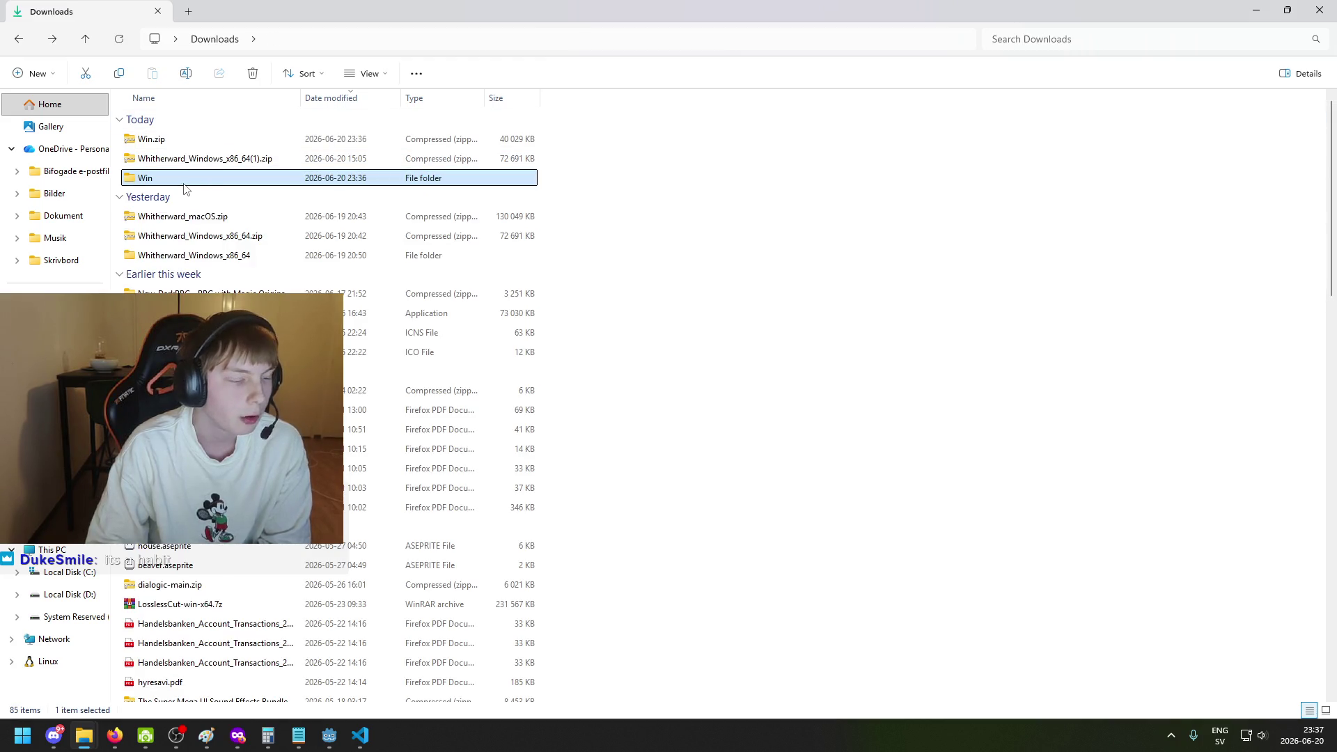
click(200, 195)
click(198, 181)
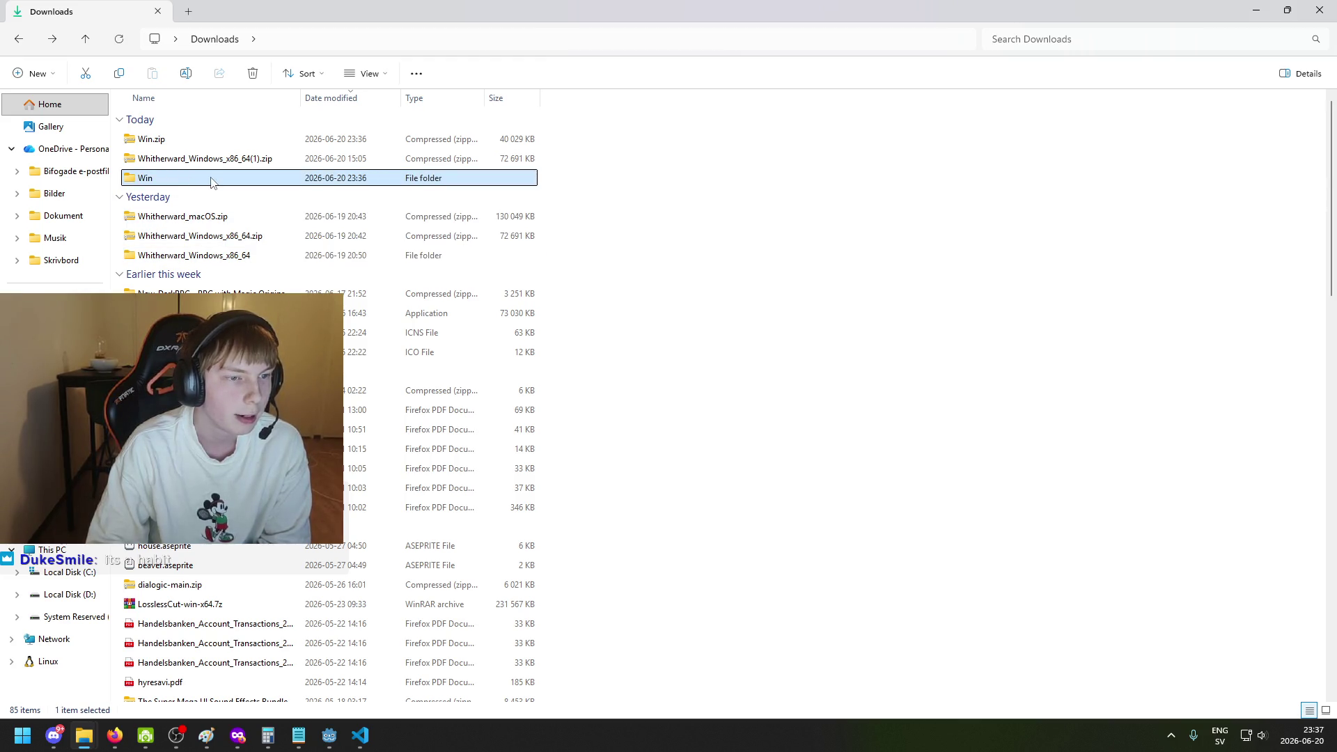
double_click(171, 181)
double_click(195, 140)
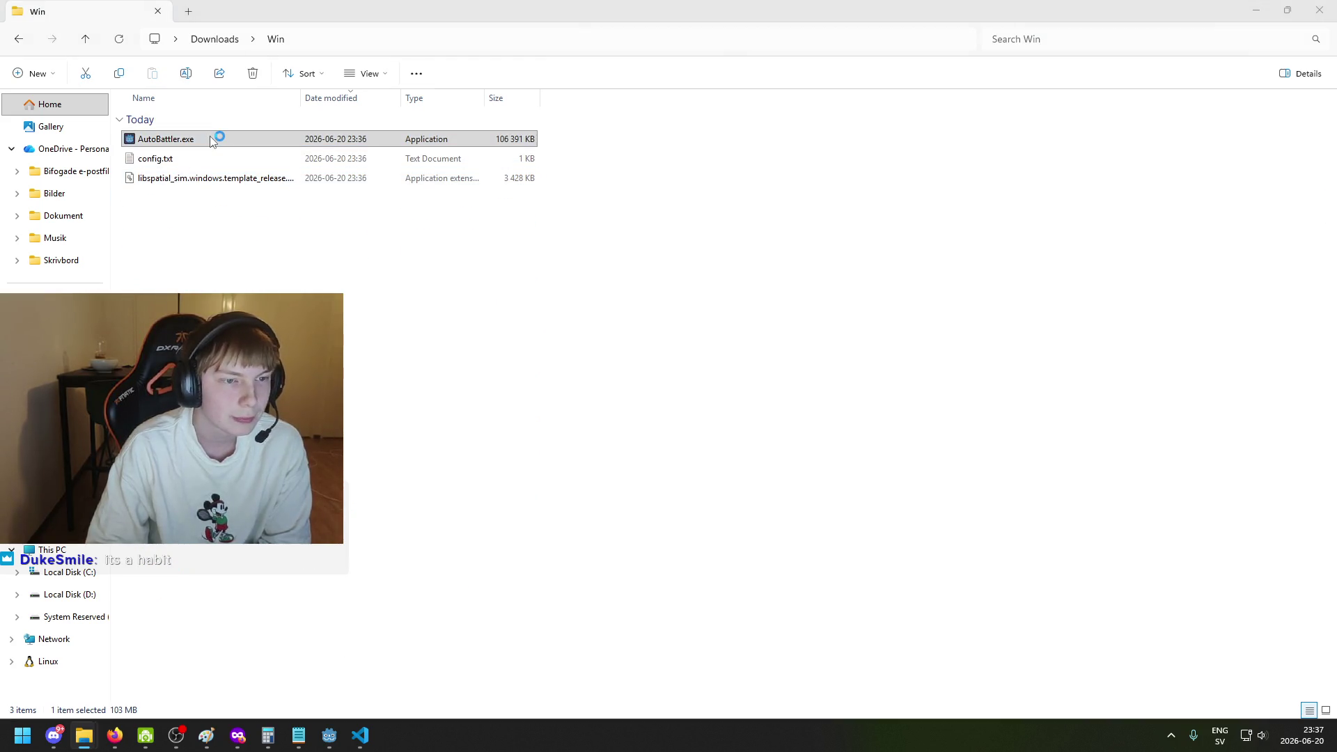
click(521, 262)
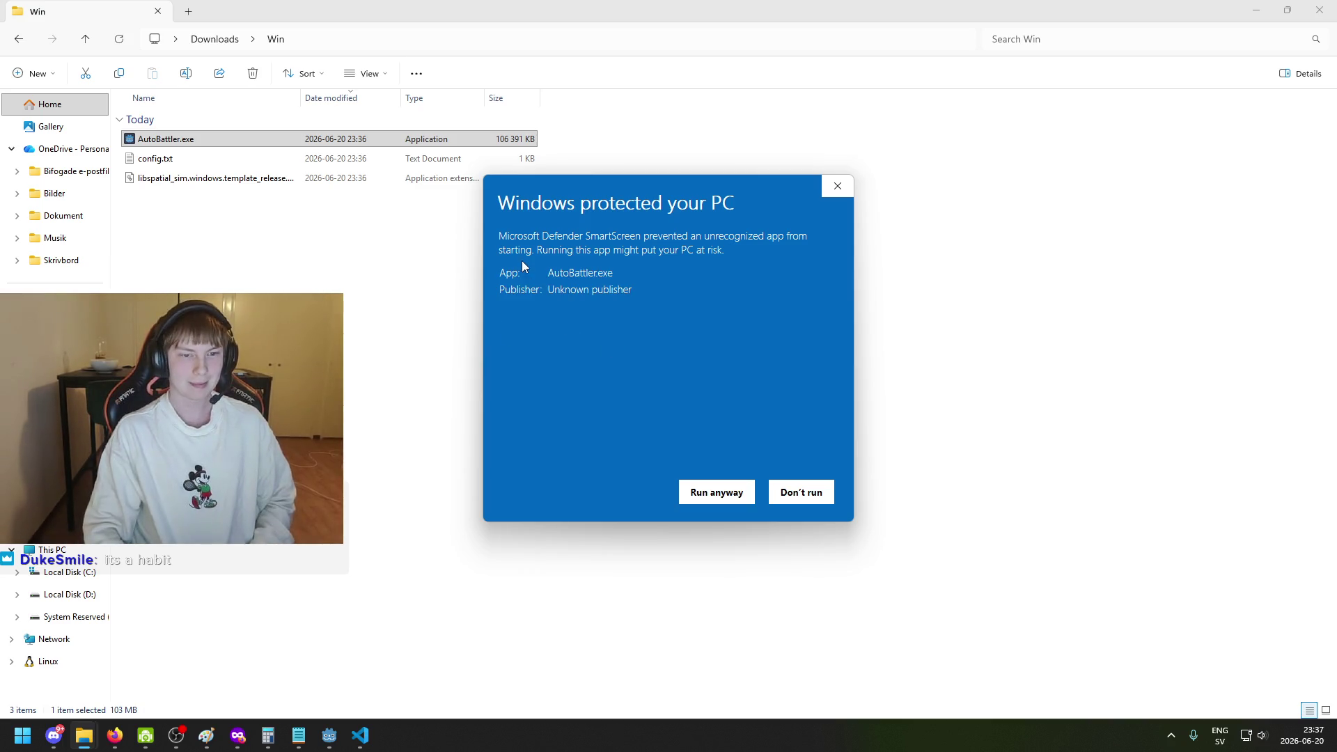
Run AutoBattler anyway, toggle Settings window mode to windowed and back to fullscreen, then choose Play.
click(727, 507)
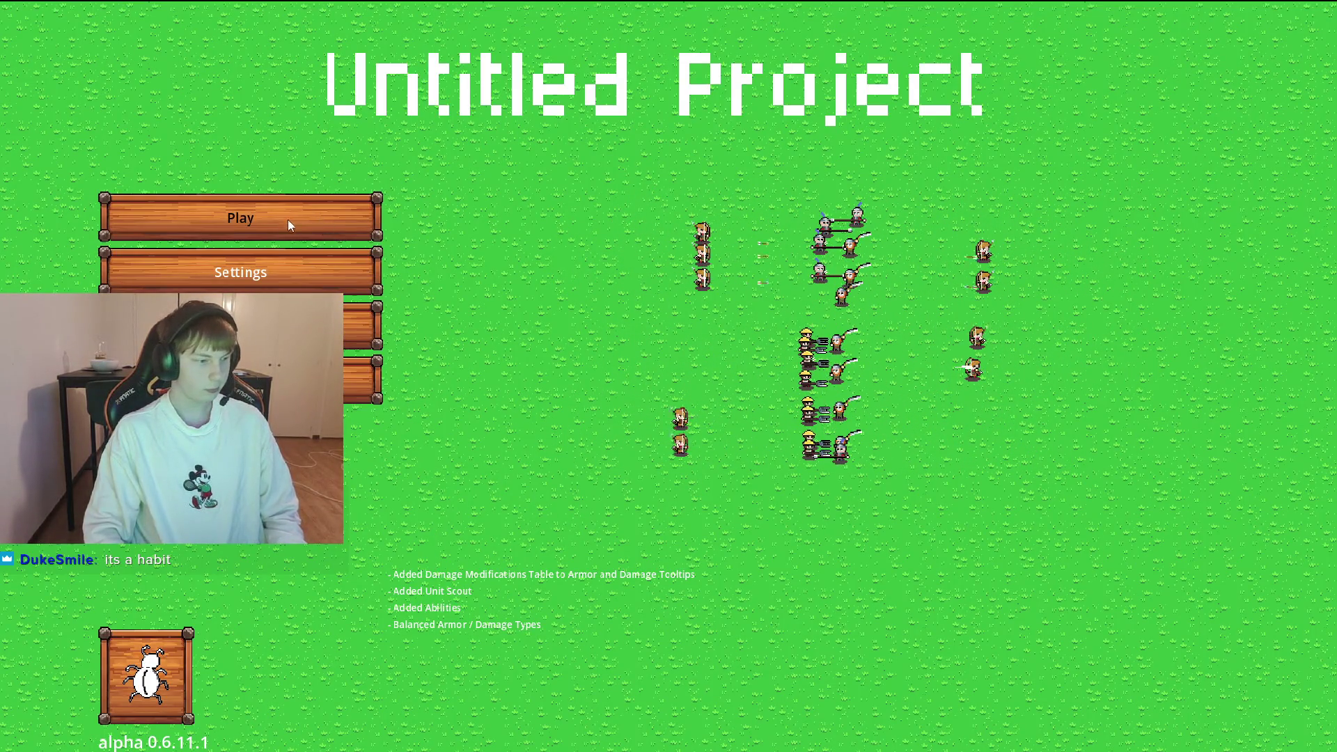
key(alt+F4)
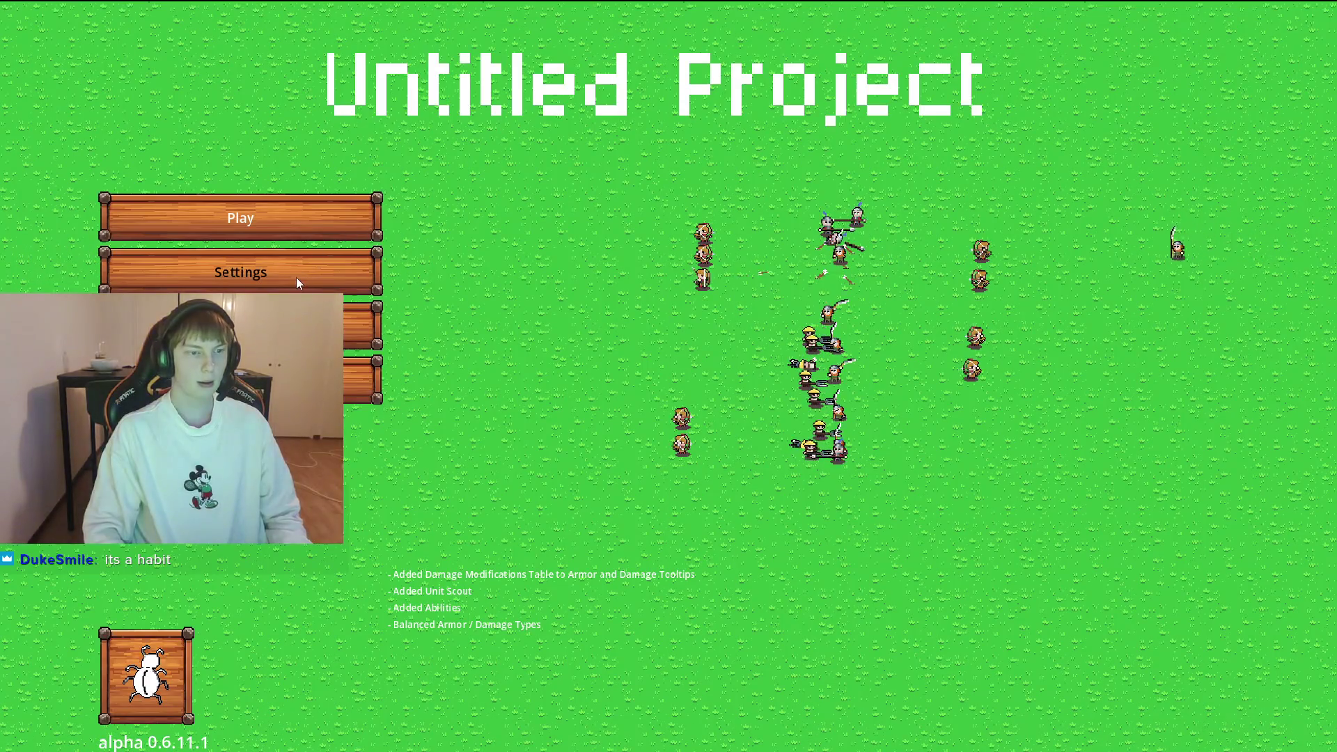
click(295, 274)
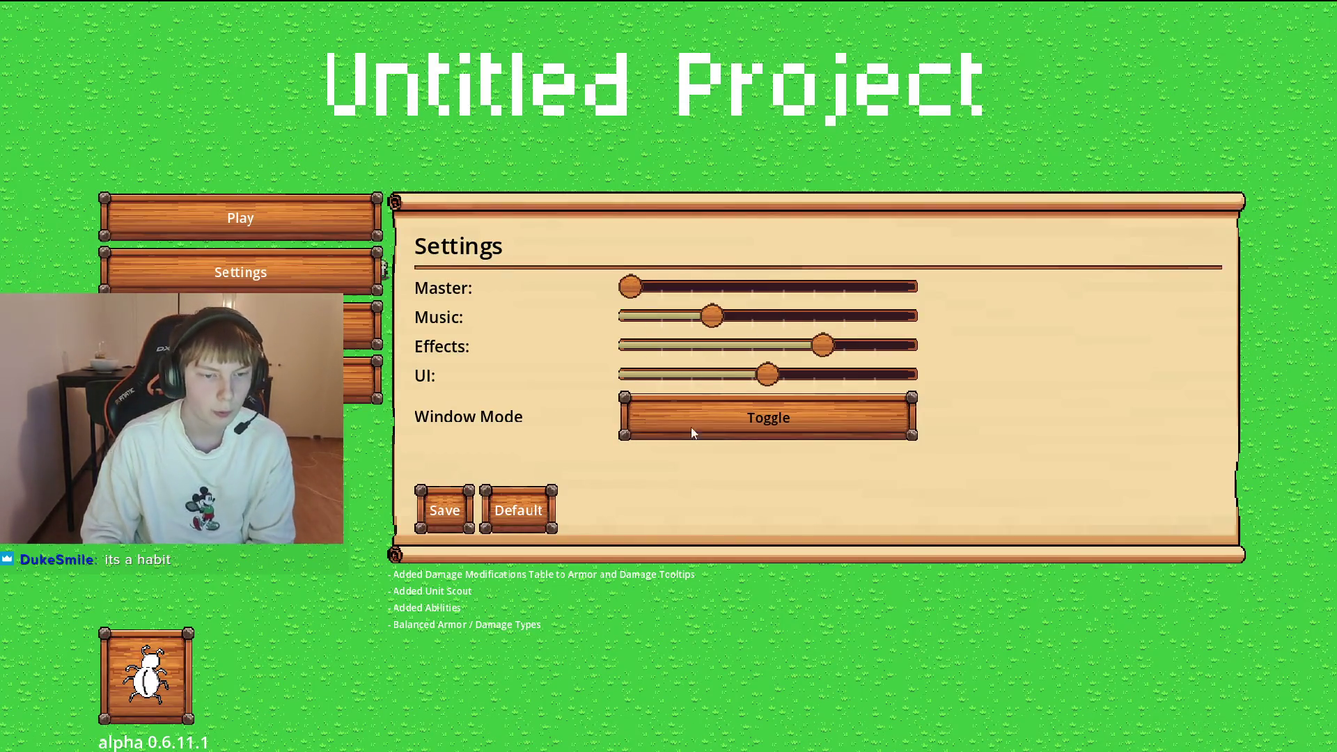
click(714, 420)
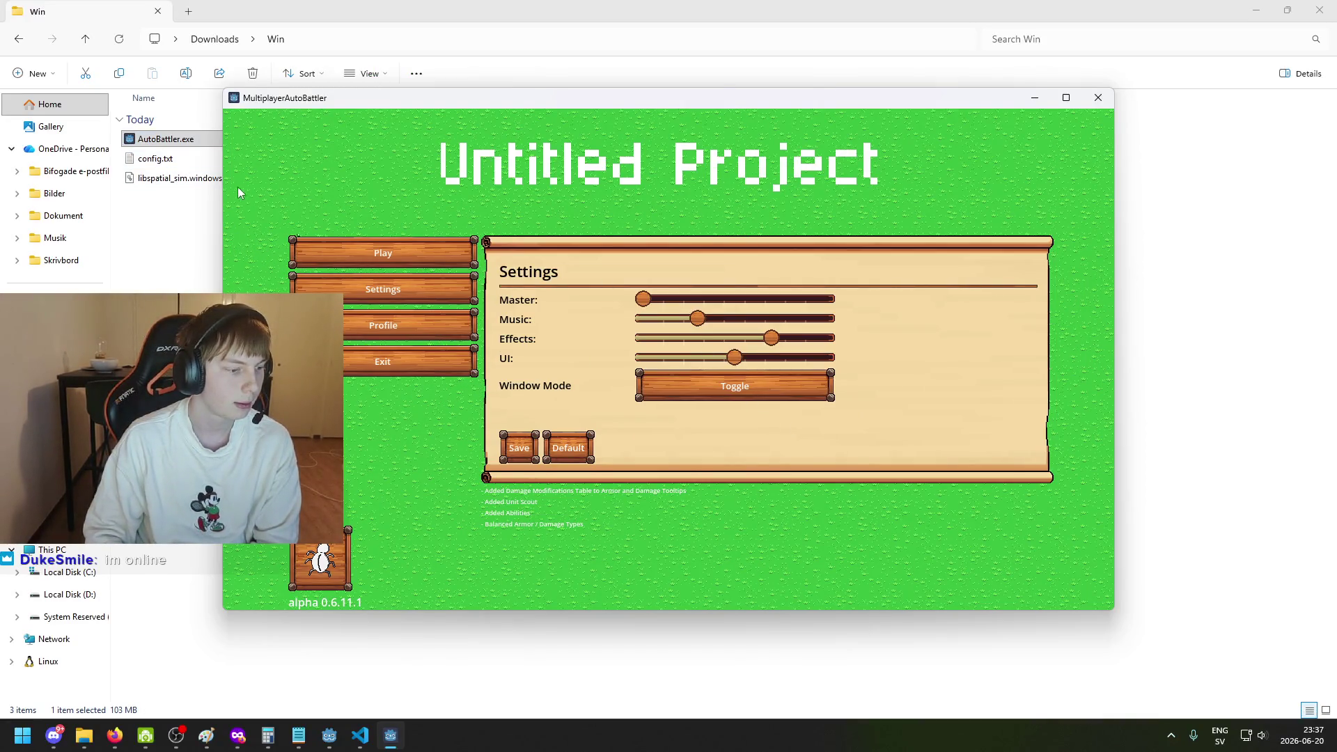
click(760, 388)
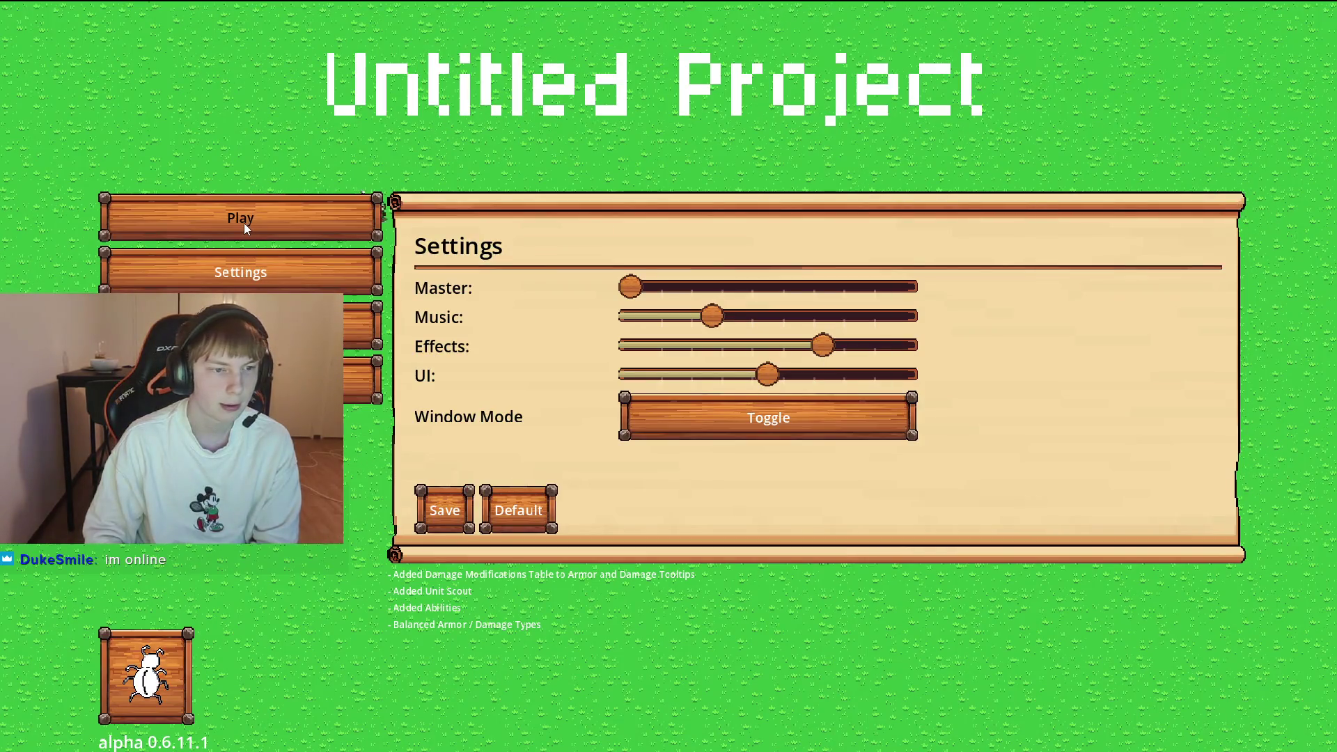
click(243, 223)
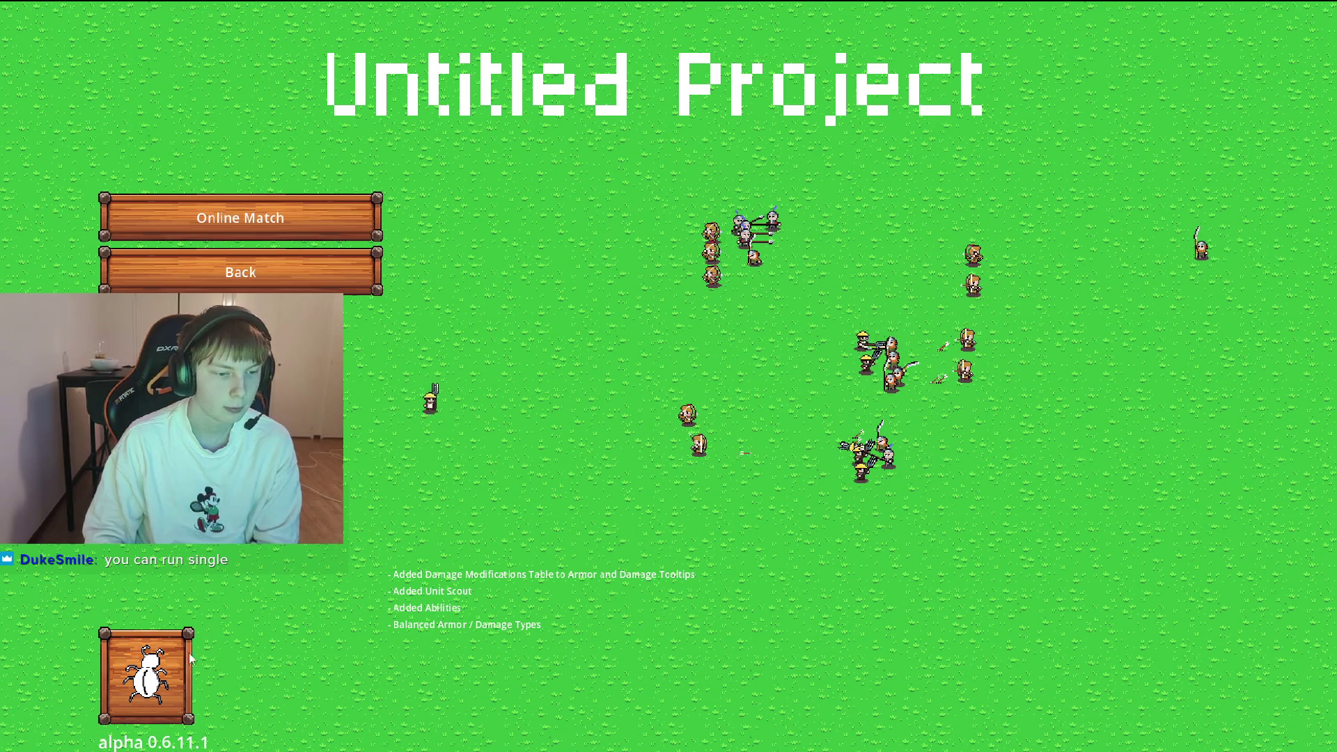
Find an online match and join the open host's lobby.
click(272, 237)
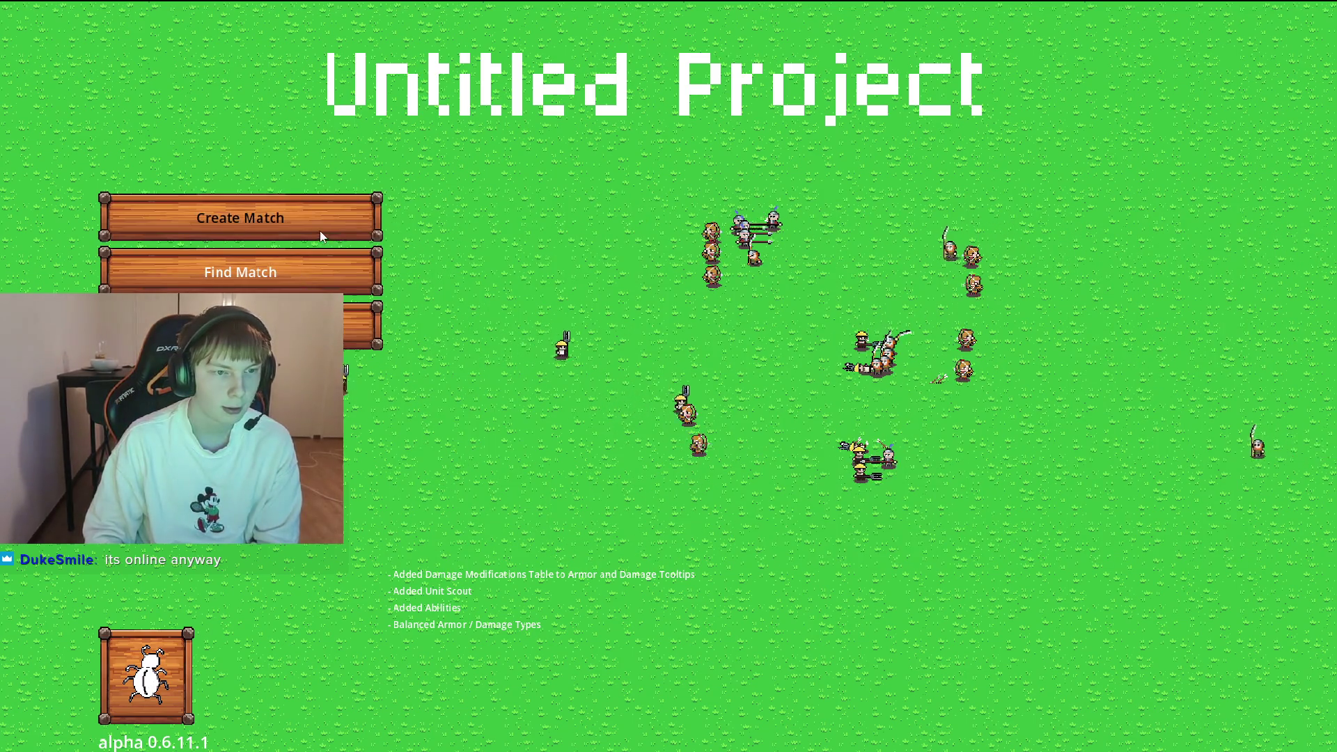
click(315, 272)
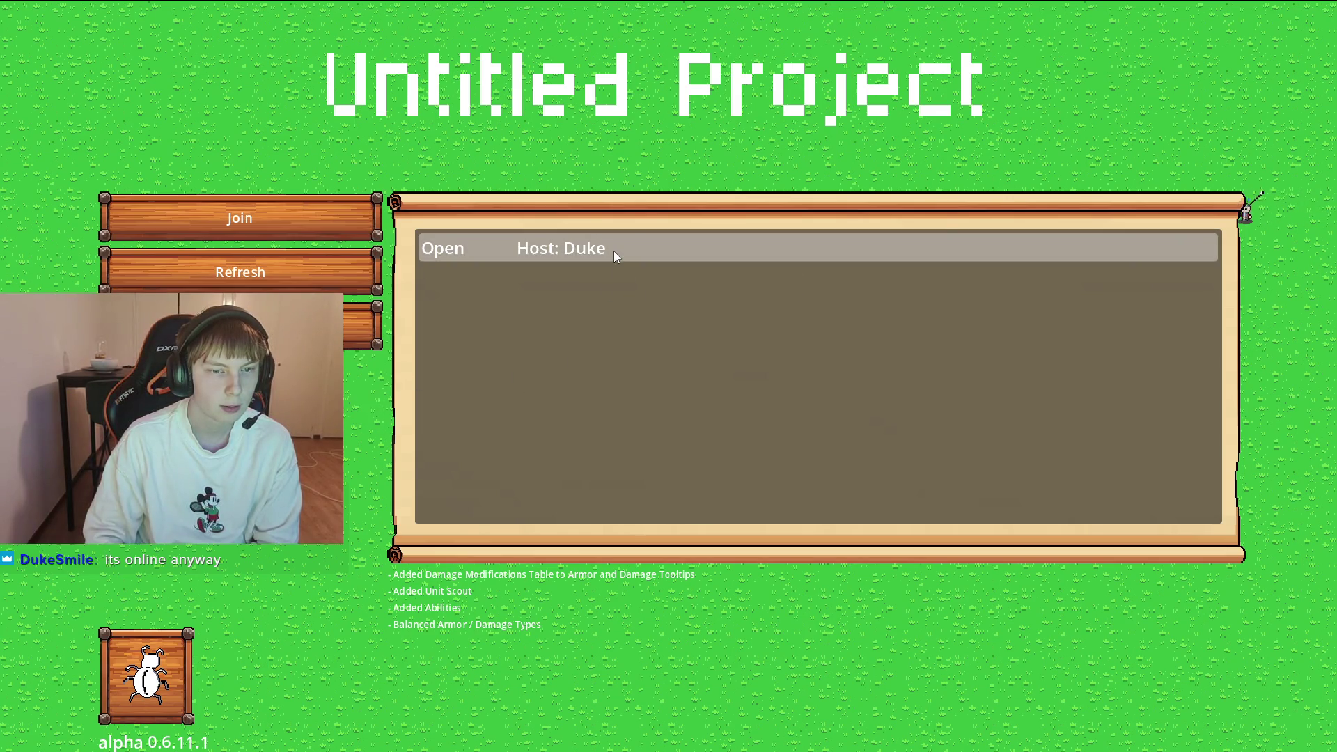
click(441, 252)
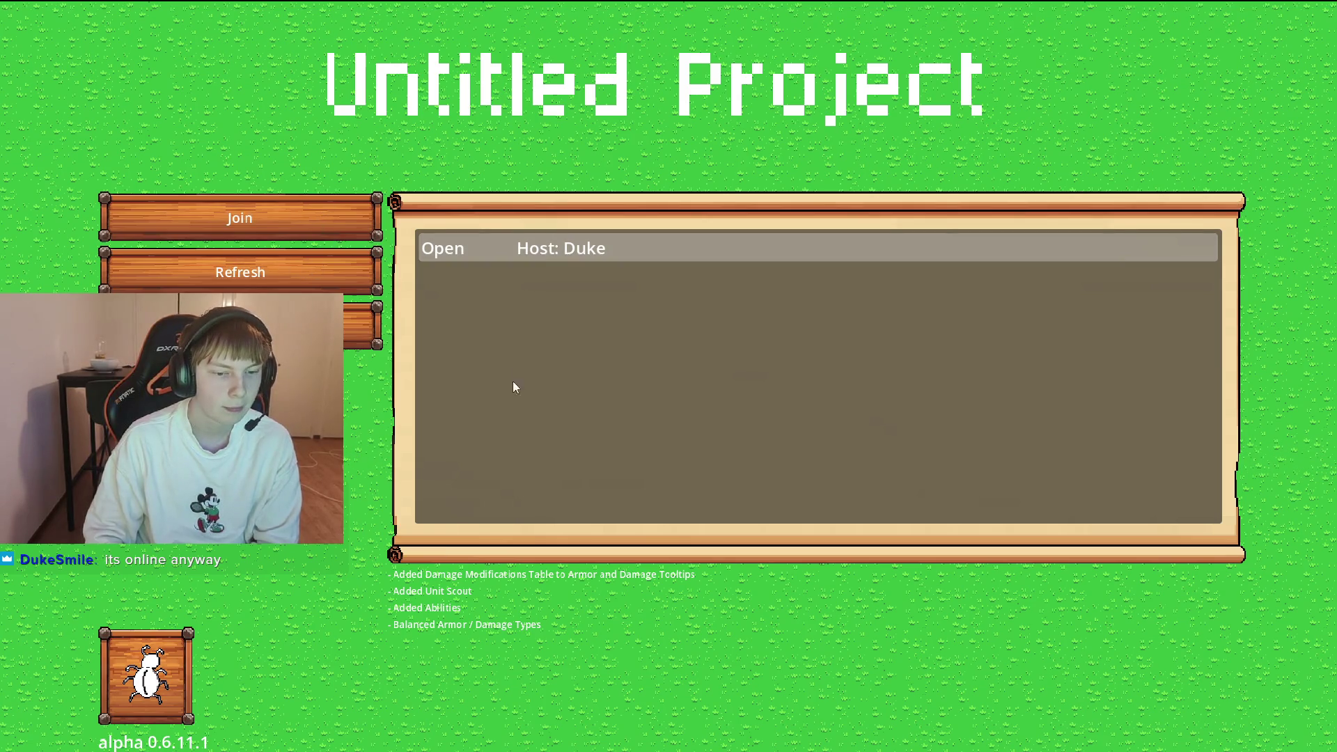
double_click(541, 256)
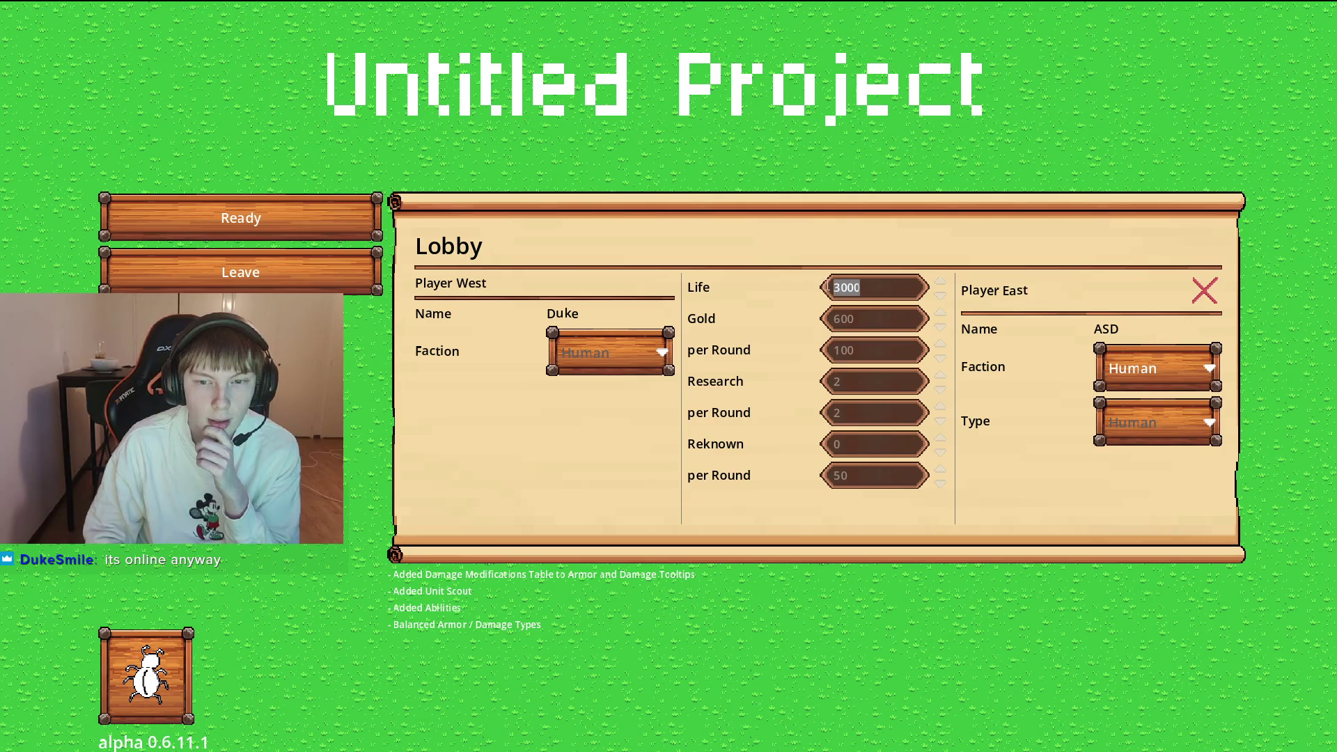
Set starting Life to 2000, keep Human faction and opponent, and mark ready.
key(shift+Tab)
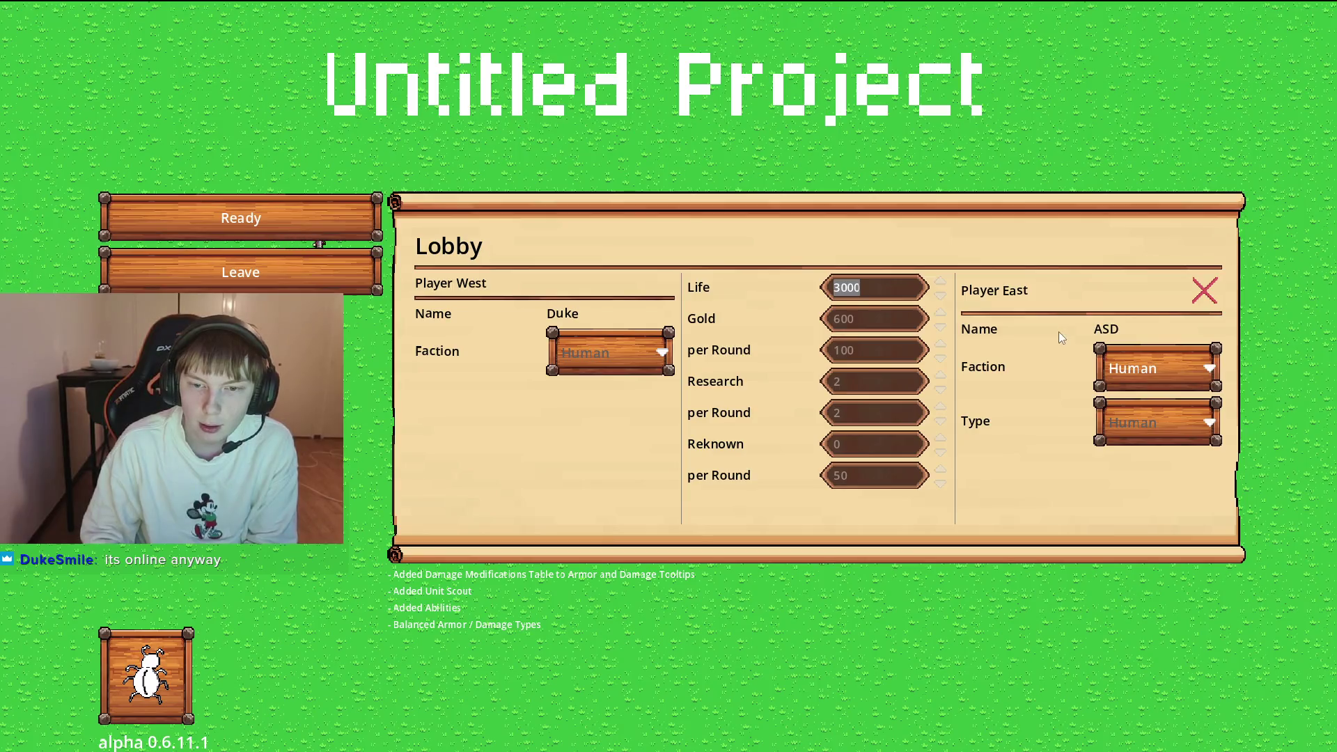
text(2500)
key(Return)
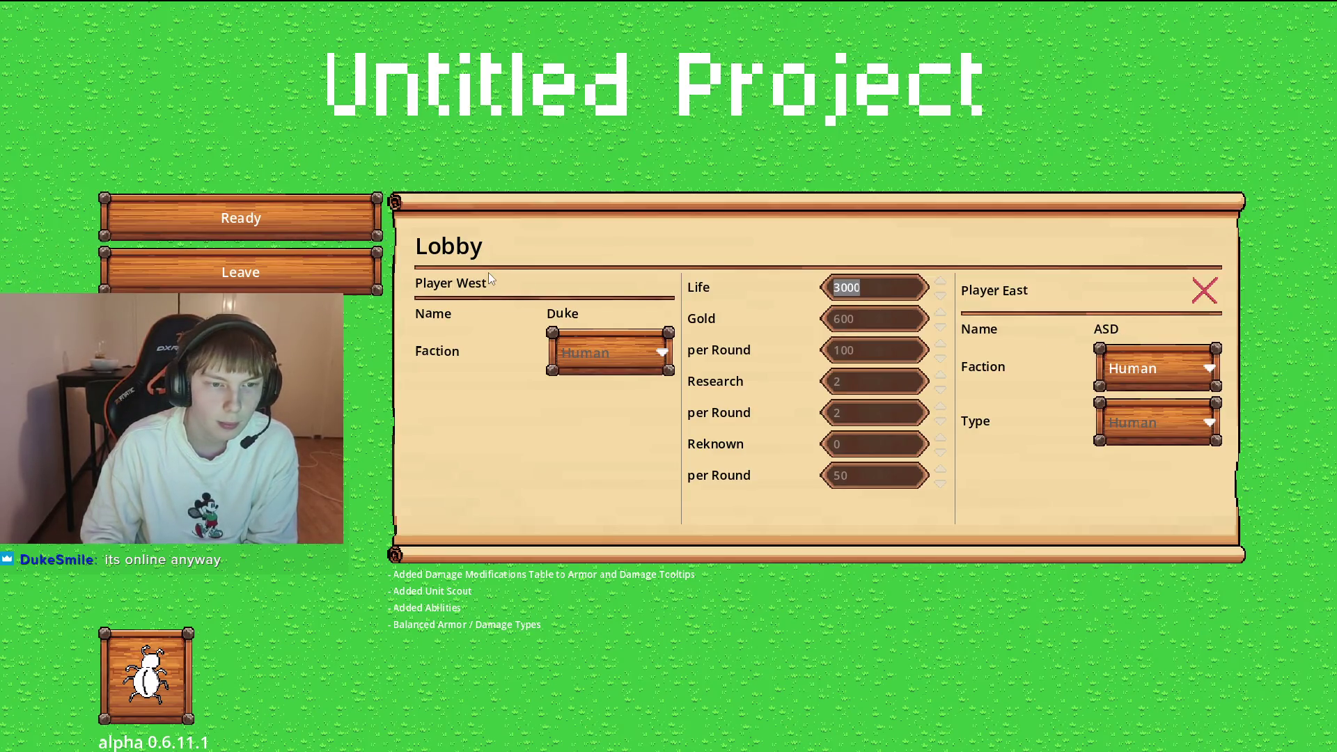
click(1156, 366)
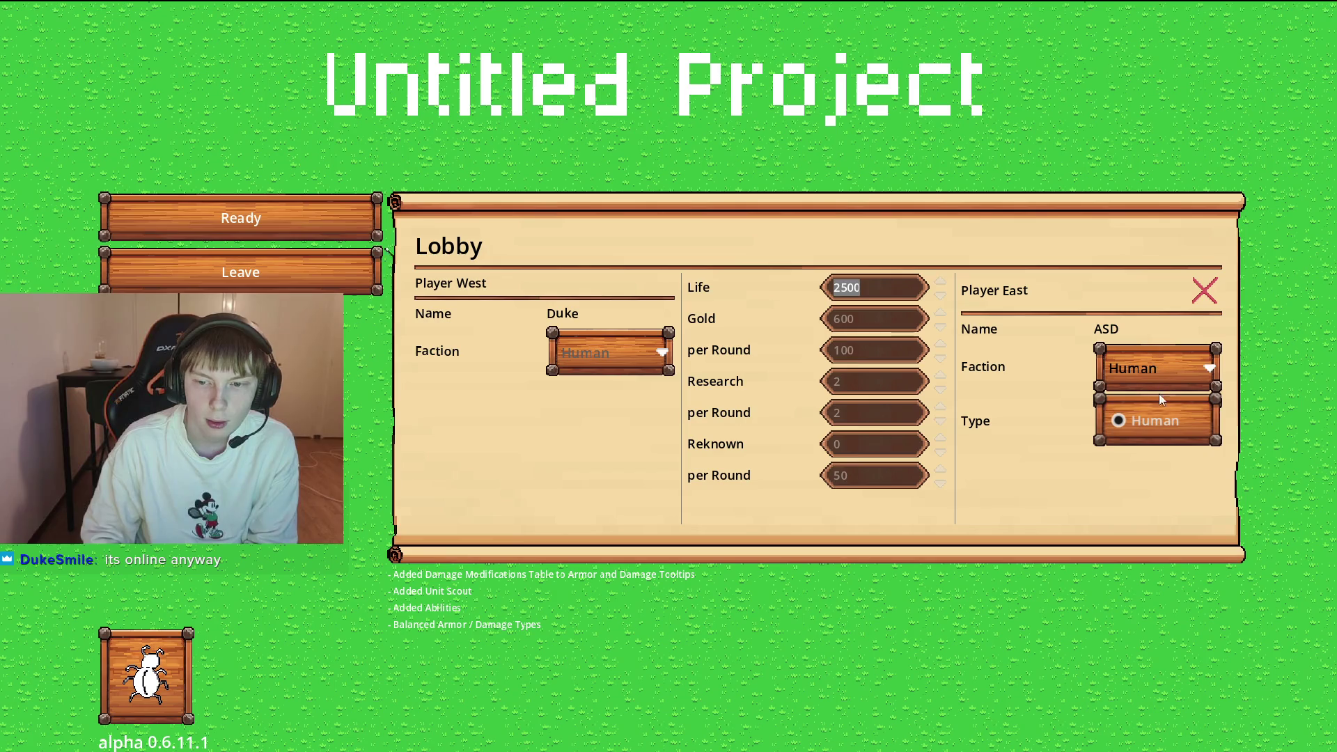
click(1148, 418)
click(1196, 424)
click(1199, 364)
text(2000)
key(Return)
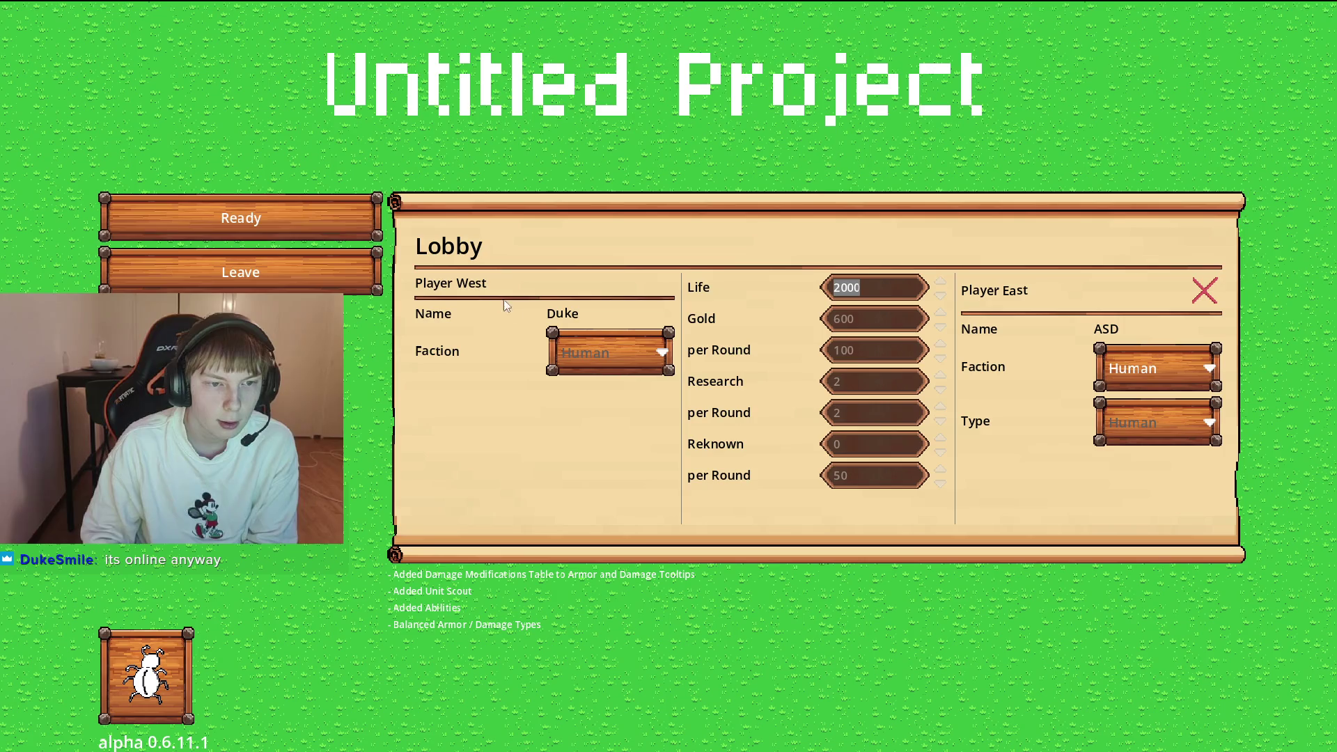
click(231, 221)
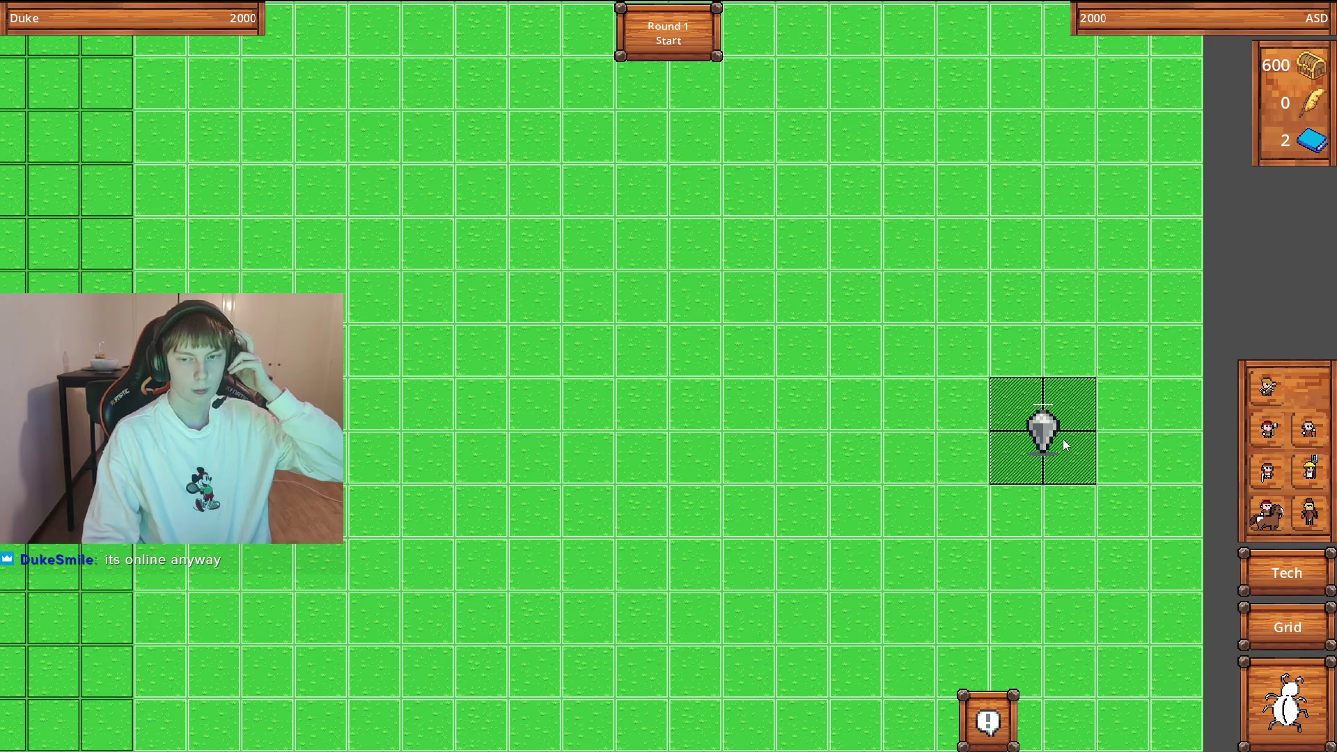
Send a chat message about the menu sound and pan the map view.
click(987, 732)
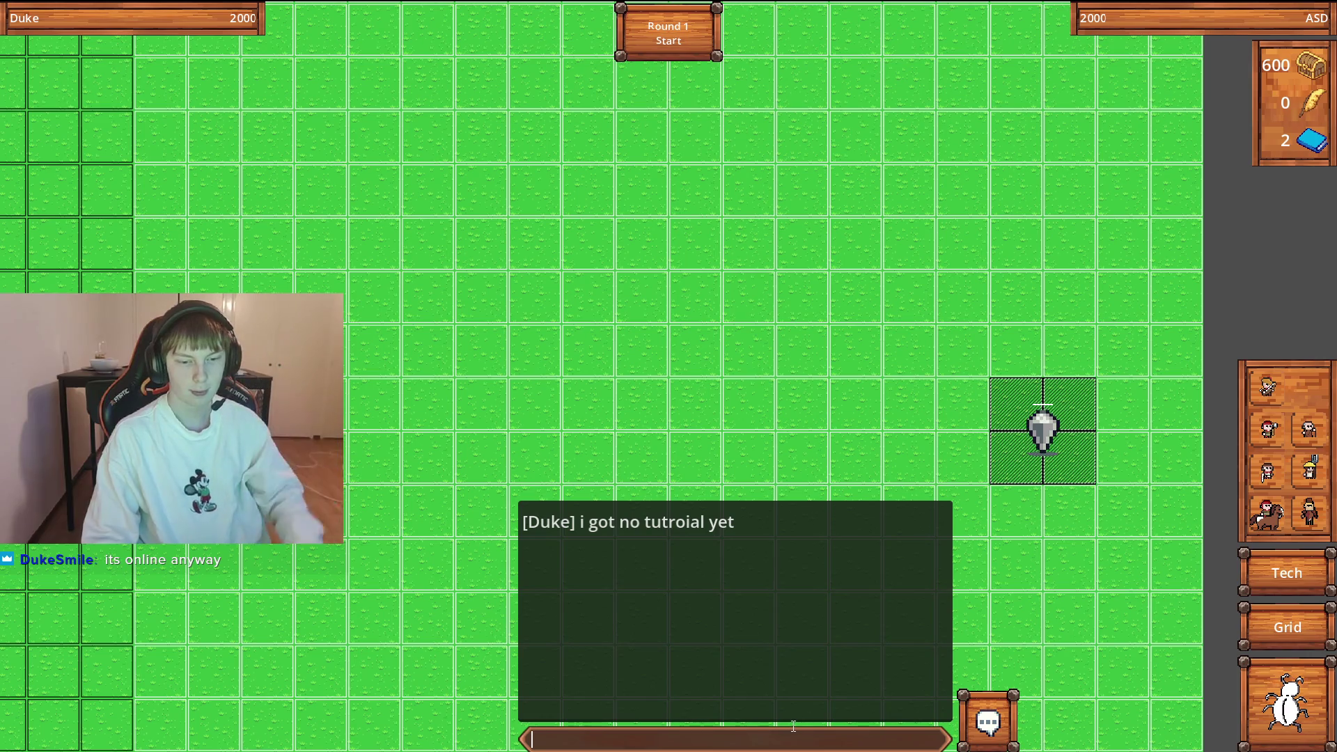
text(i)
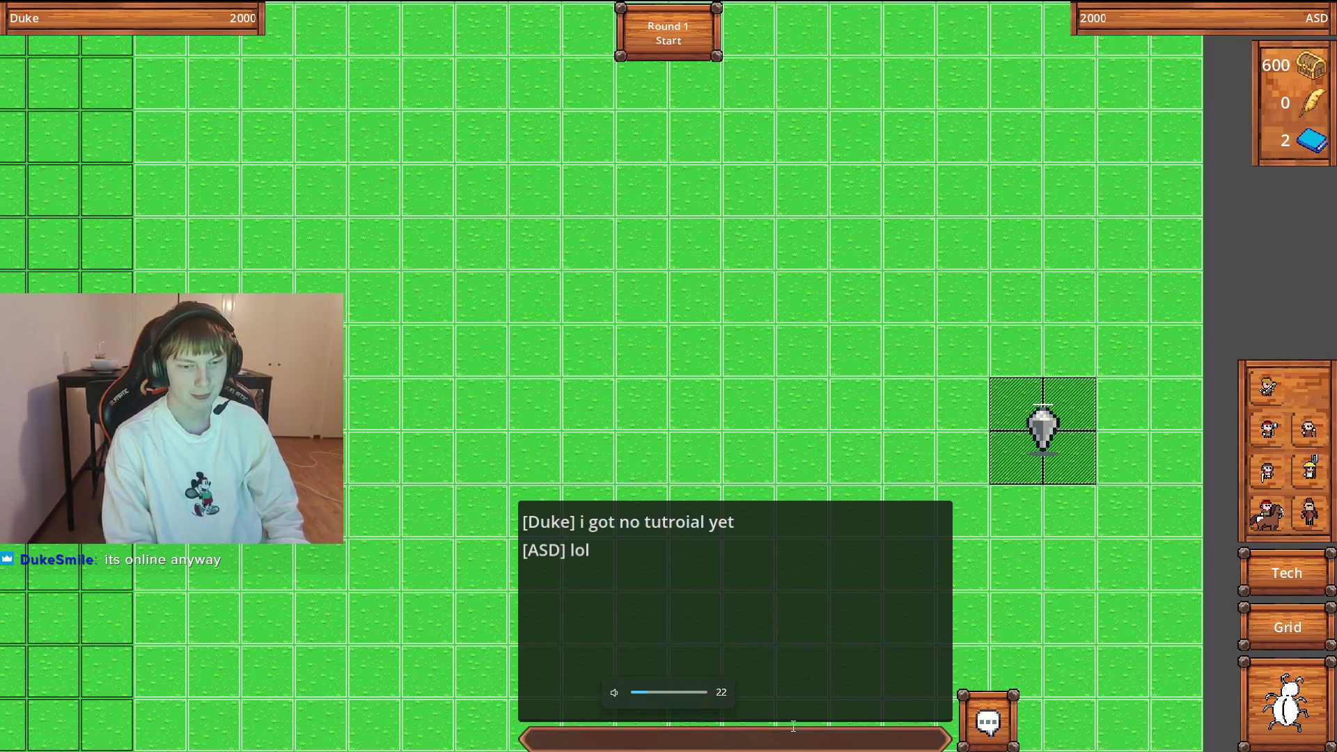
key(Return)
scroll(1101, 578, down, 1)
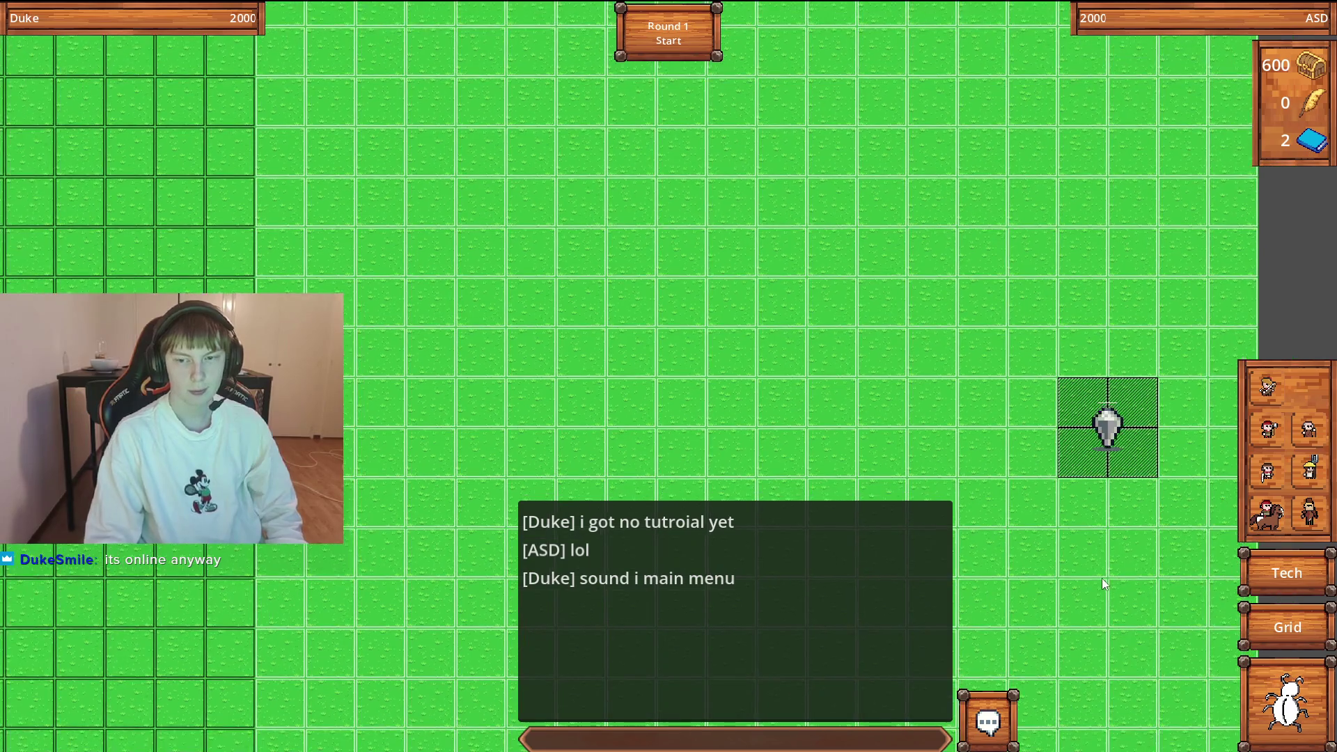
key(Right)
key(Up)
key(Up)
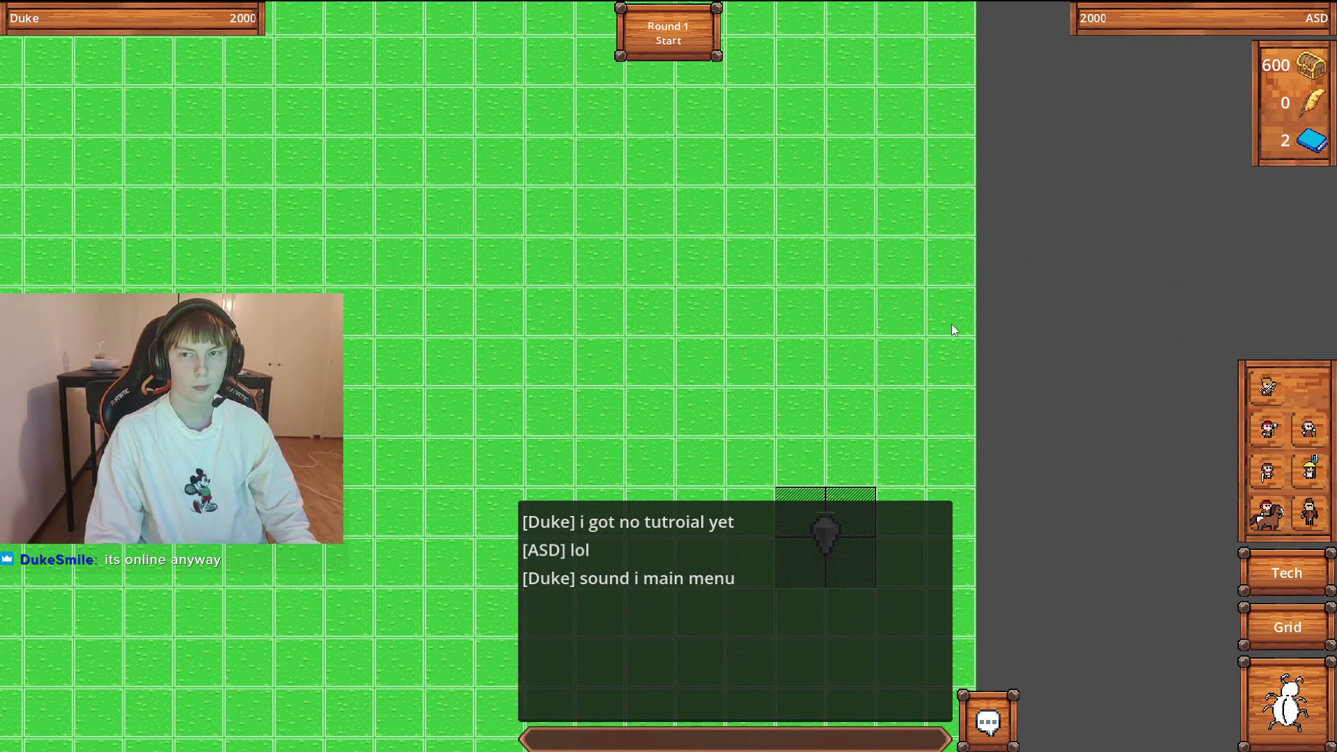
Open the in-match menu, resume briefly to pan the map, then concede the match.
key(Escape)
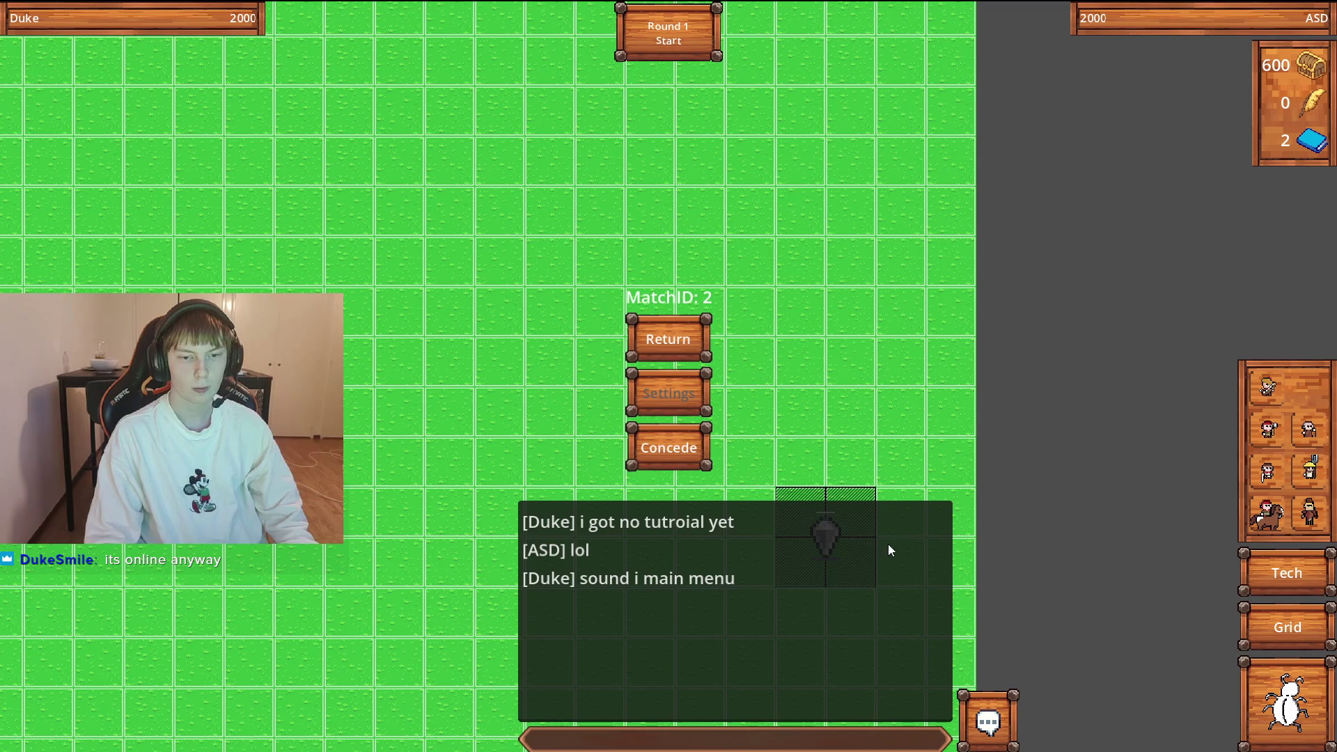
click(692, 345)
key(Down)
key(Up)
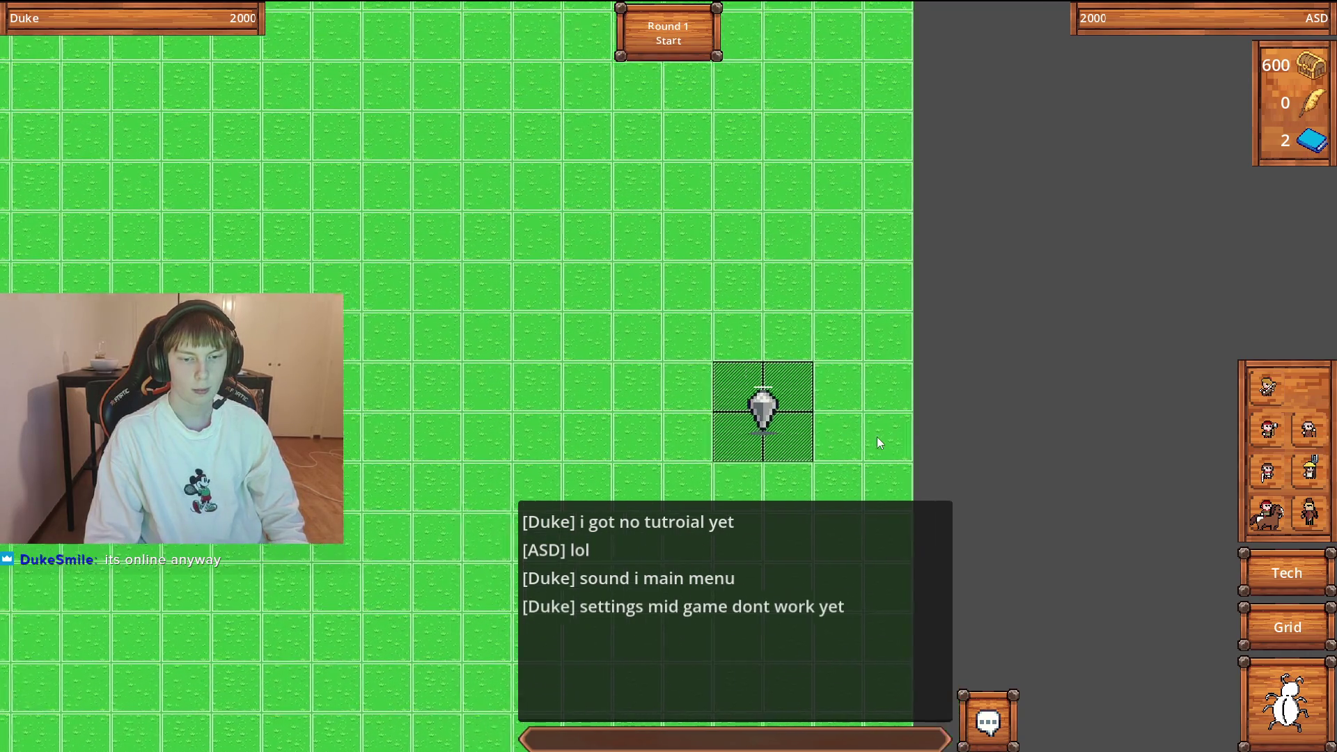
key(Right)
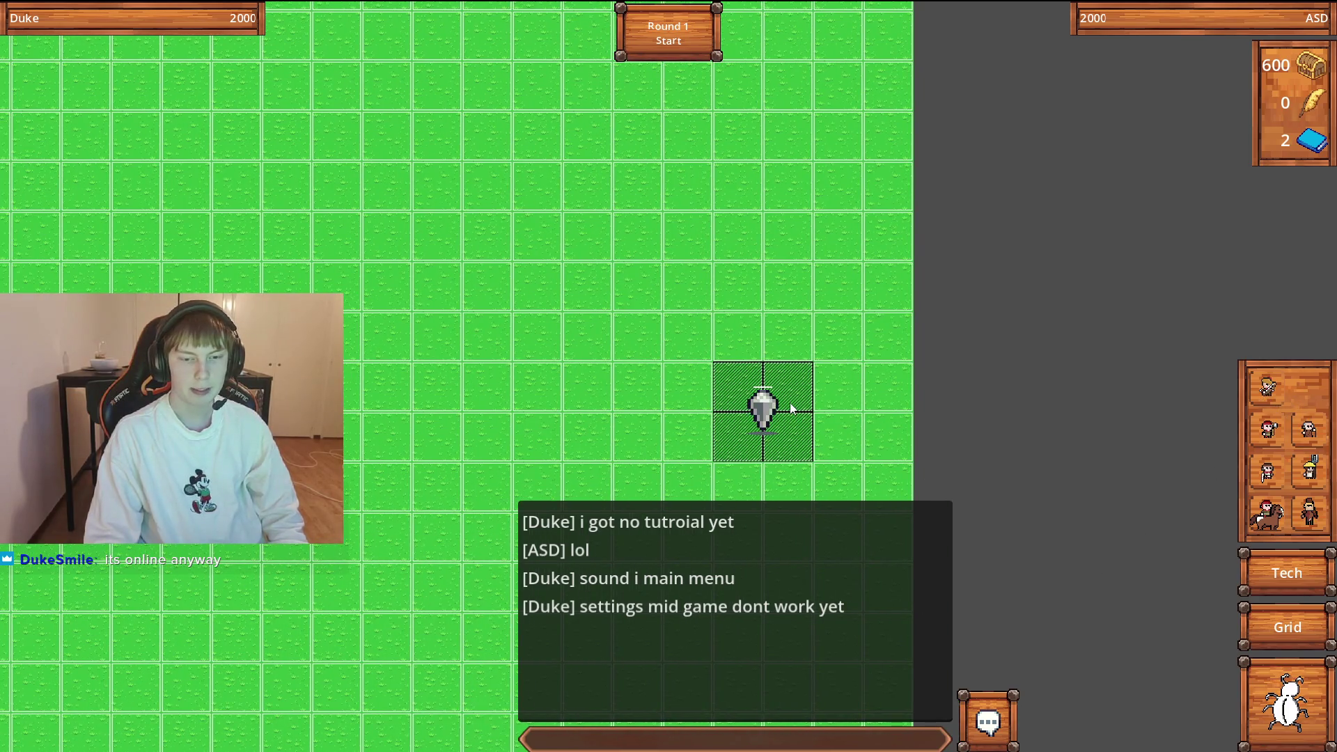
key(Escape)
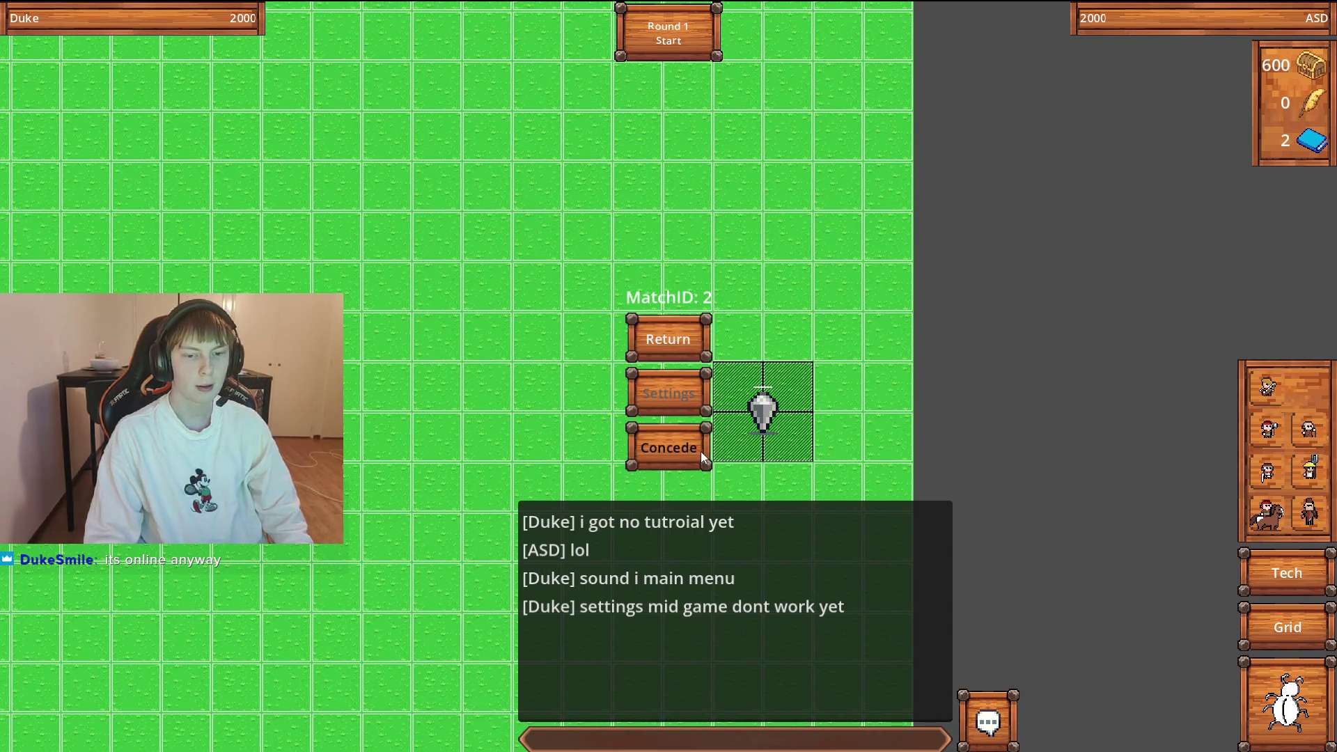
click(699, 452)
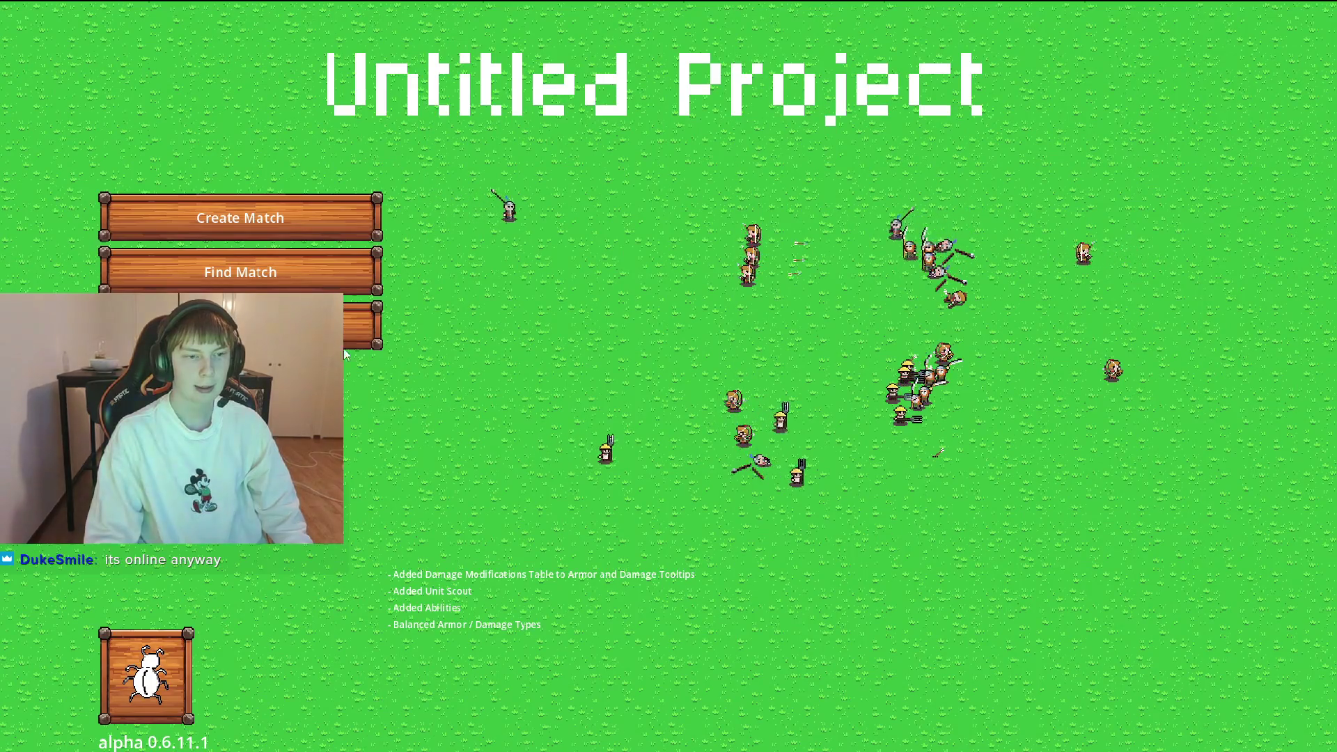
Go back from the match options to the main menu and open Settings.
click(310, 272)
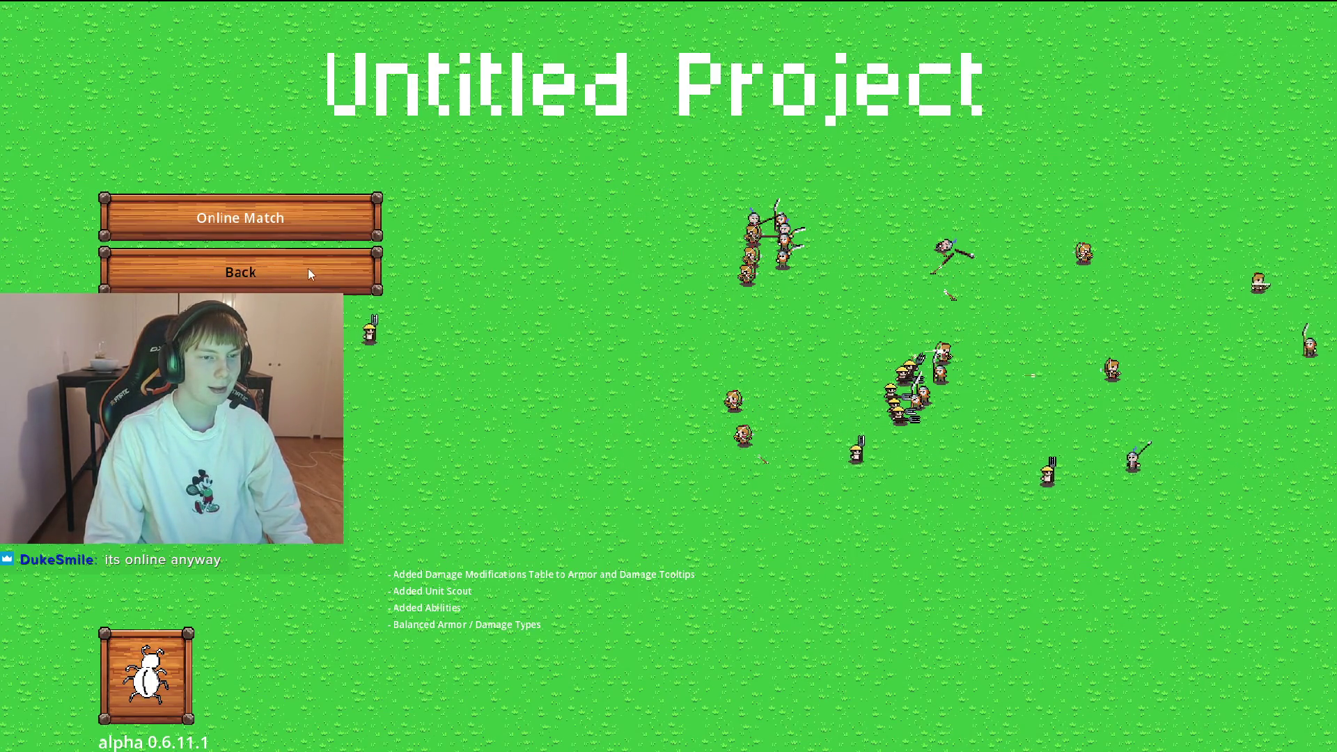
click(272, 279)
click(273, 279)
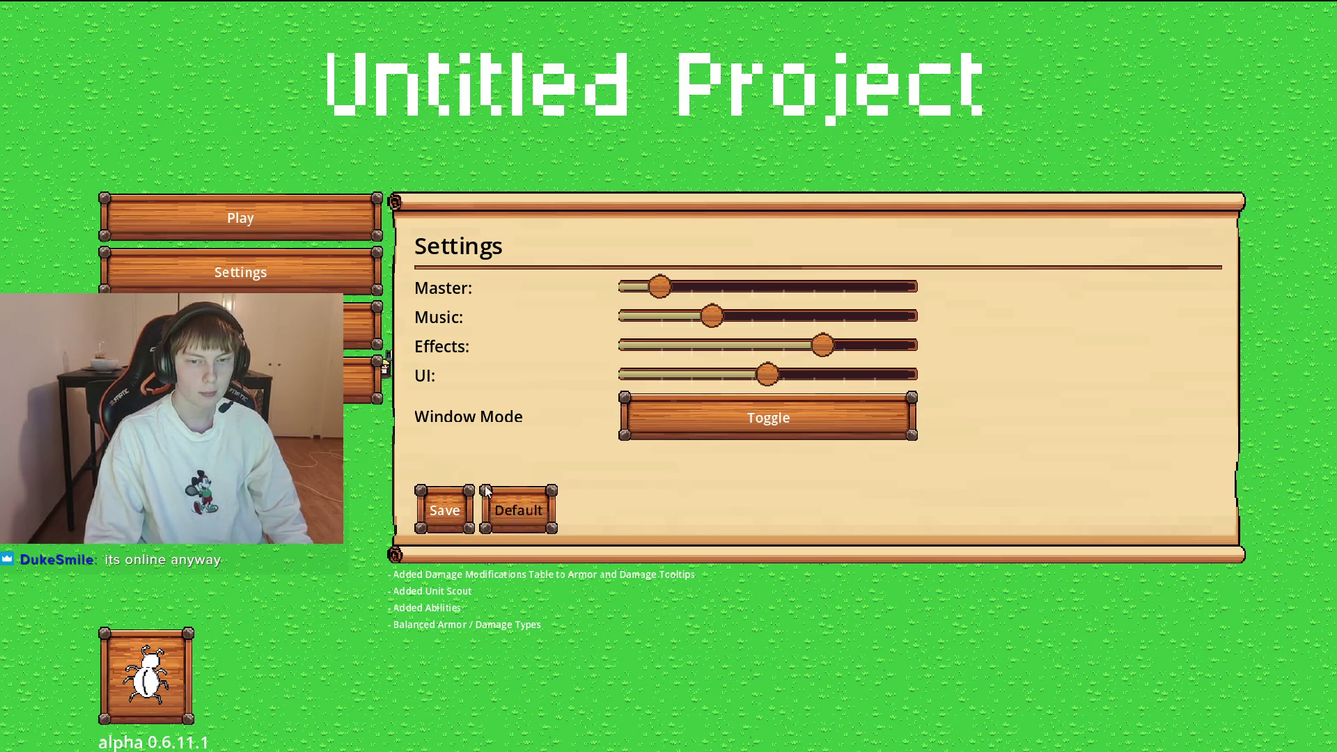
Lower the master volume slightly, toggle window mode off and on, and save.
drag(659, 287, 659, 288)
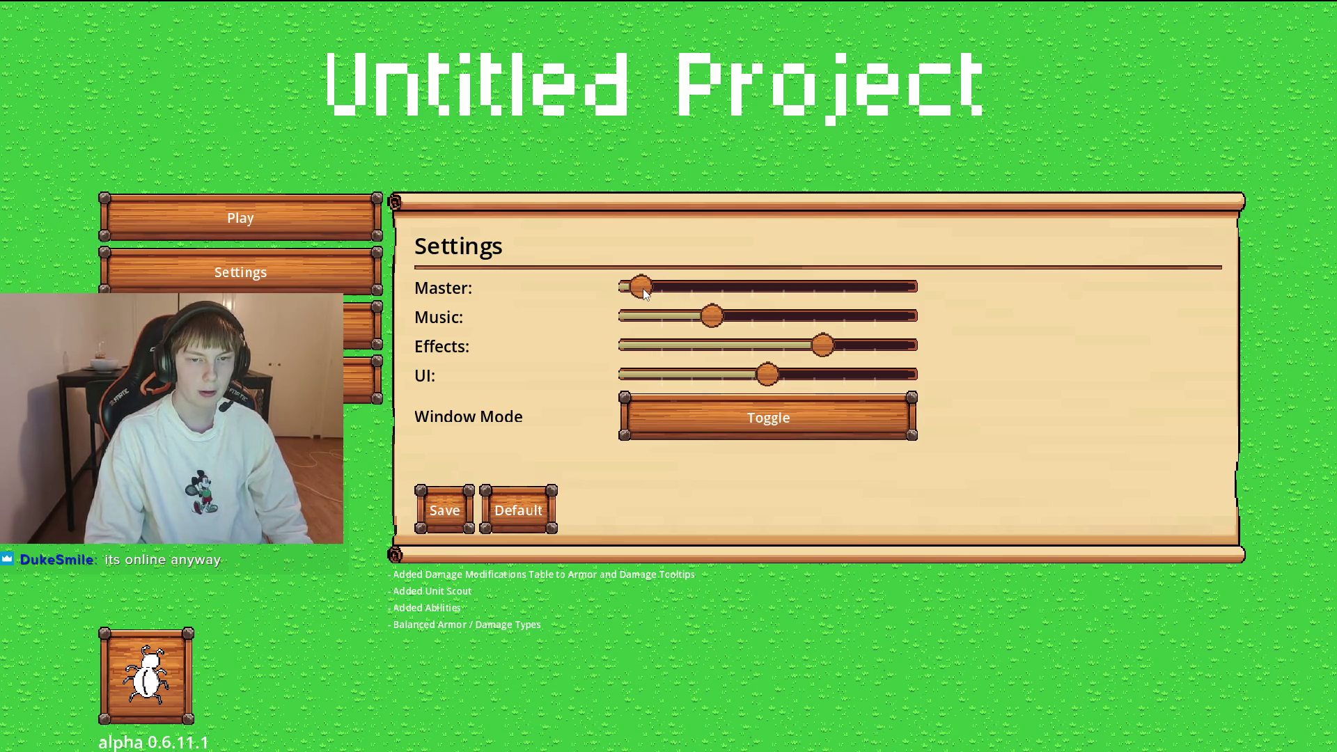
drag(641, 288, 646, 289)
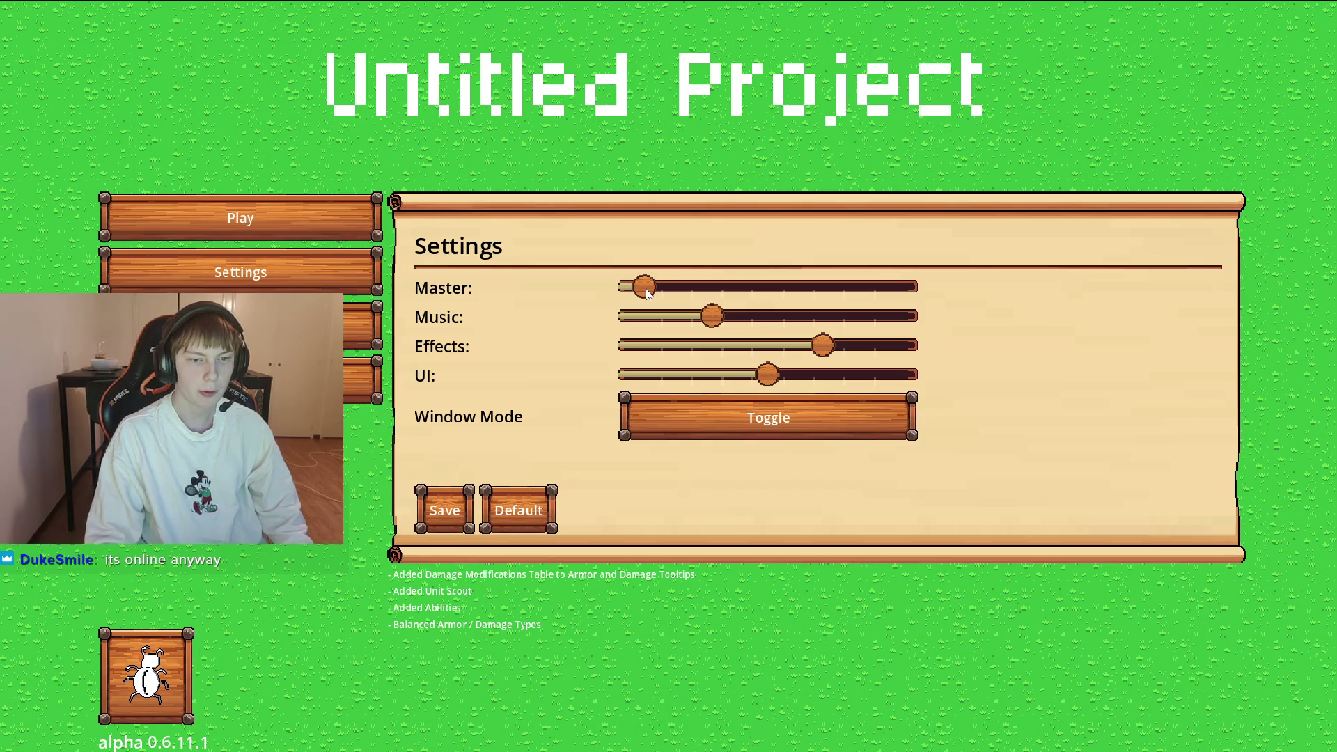
click(748, 426)
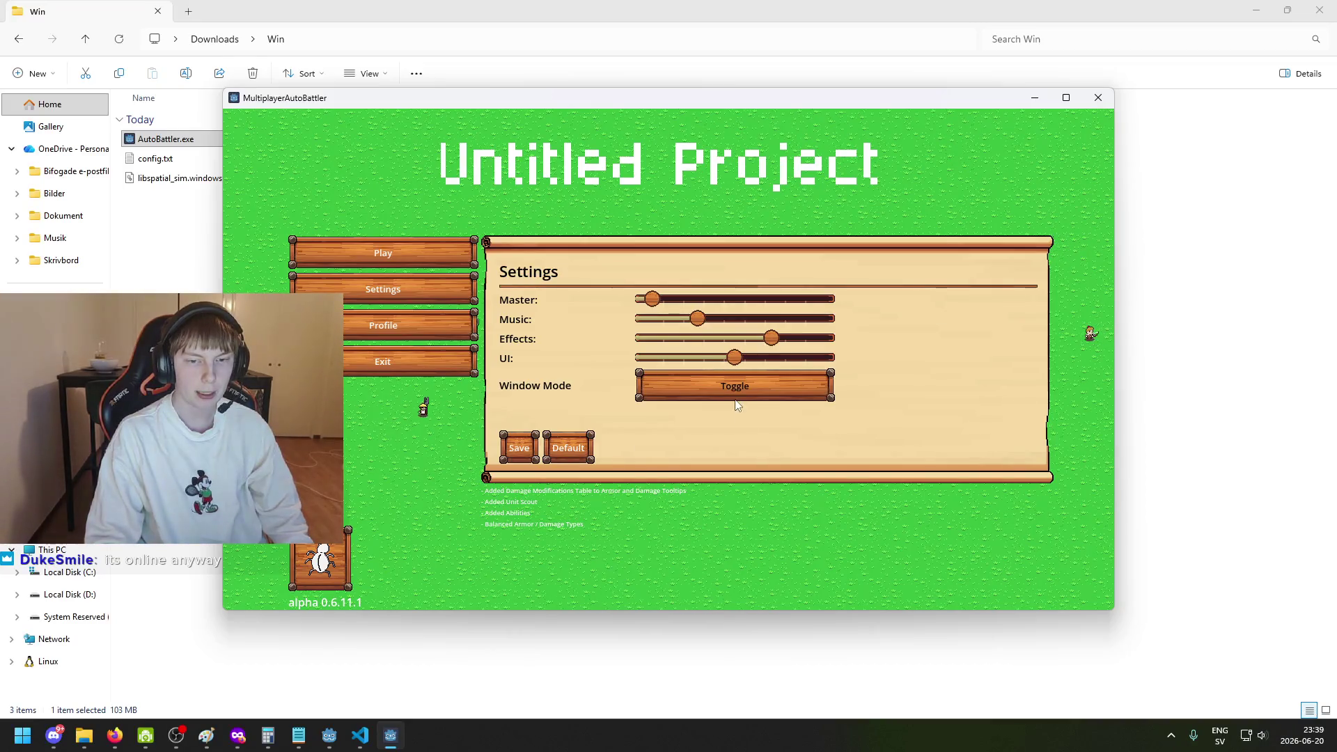
click(730, 394)
click(461, 511)
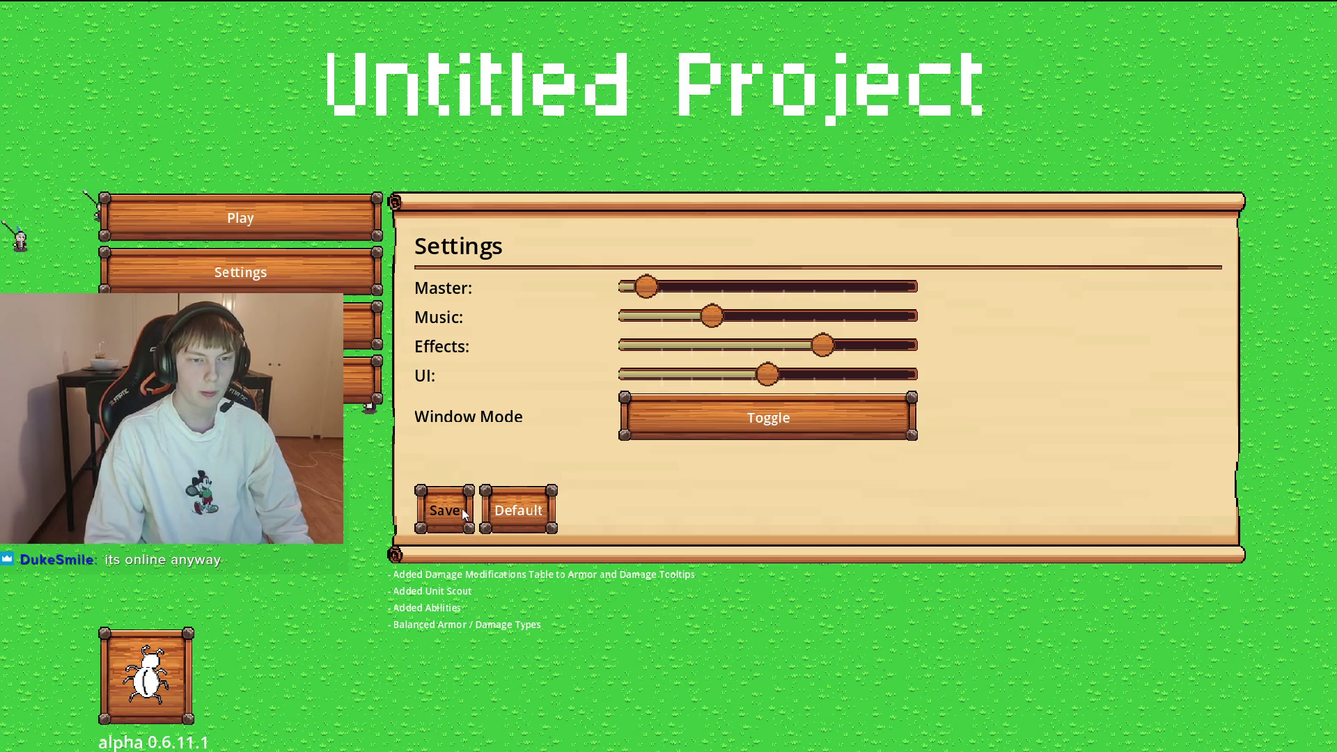
Create an online match lobby, then leave it.
click(310, 221)
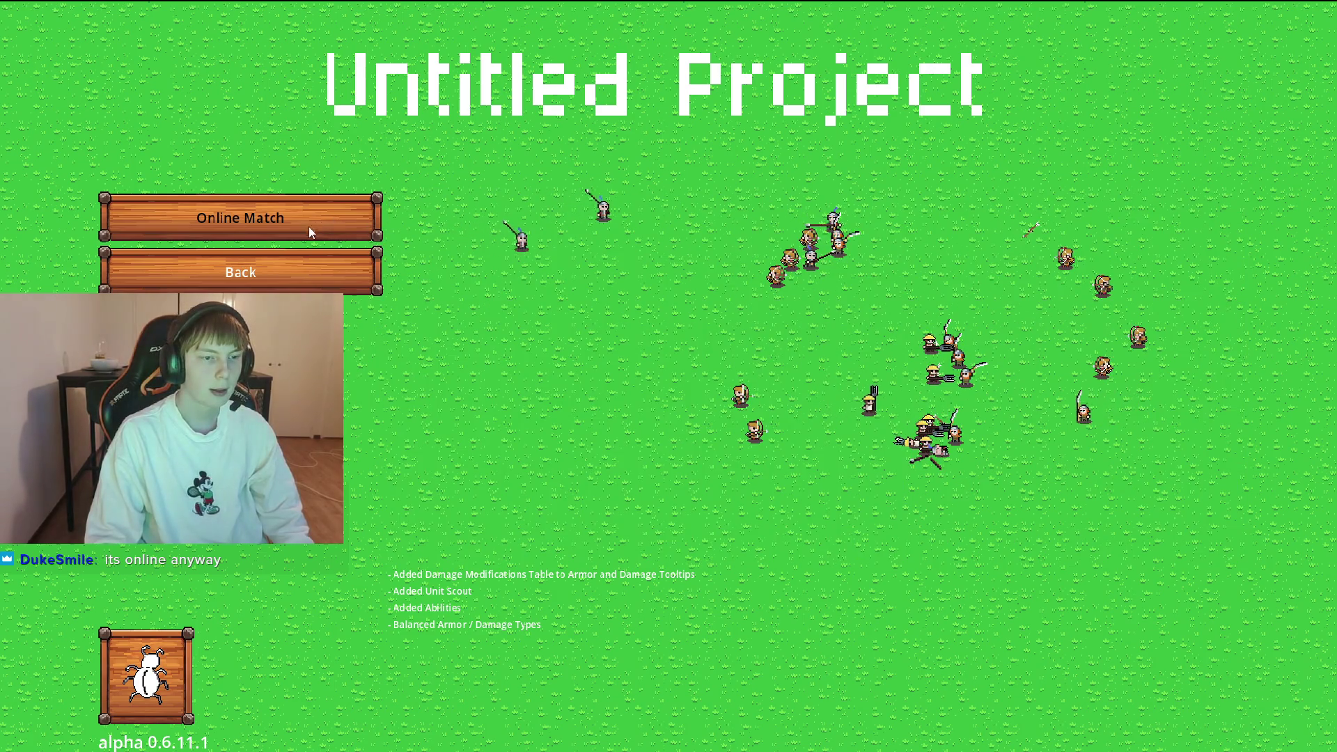
click(311, 230)
click(281, 211)
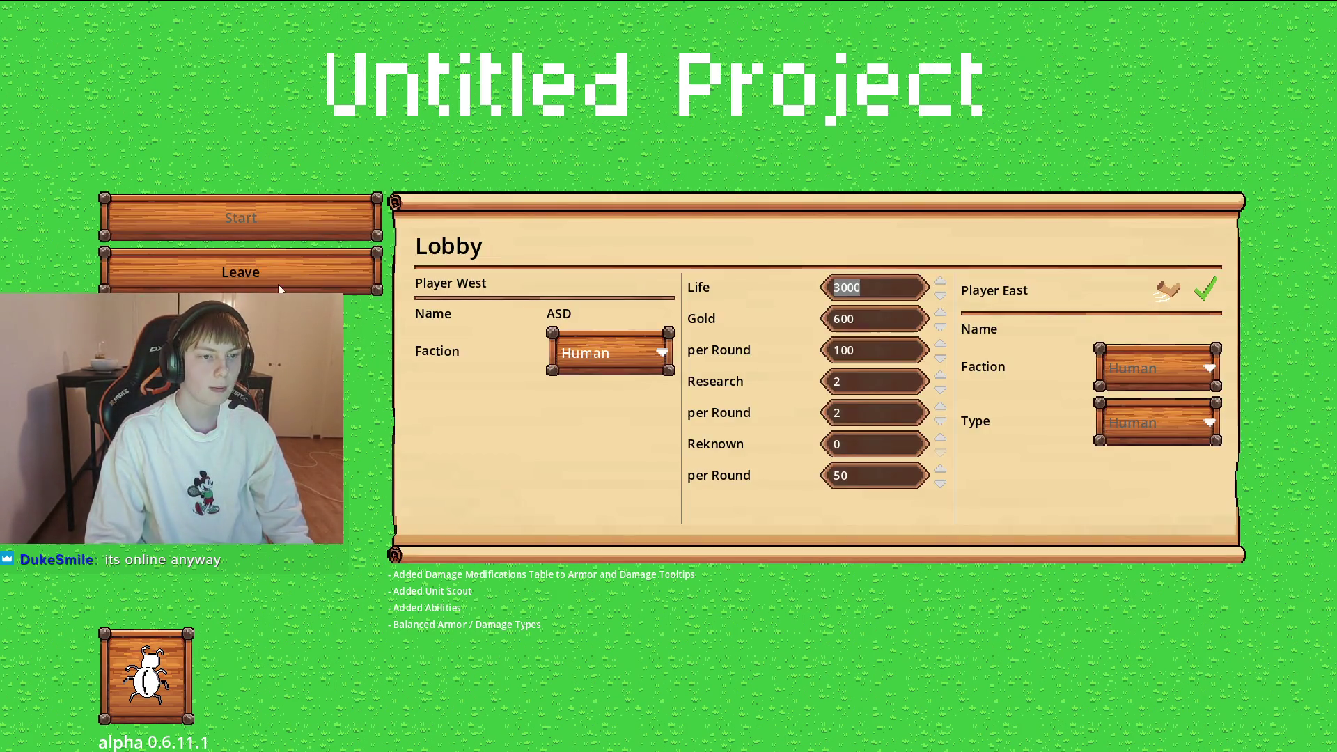
click(278, 286)
Join the open match as the east player, check the faction choices, and ready up.
click(278, 275)
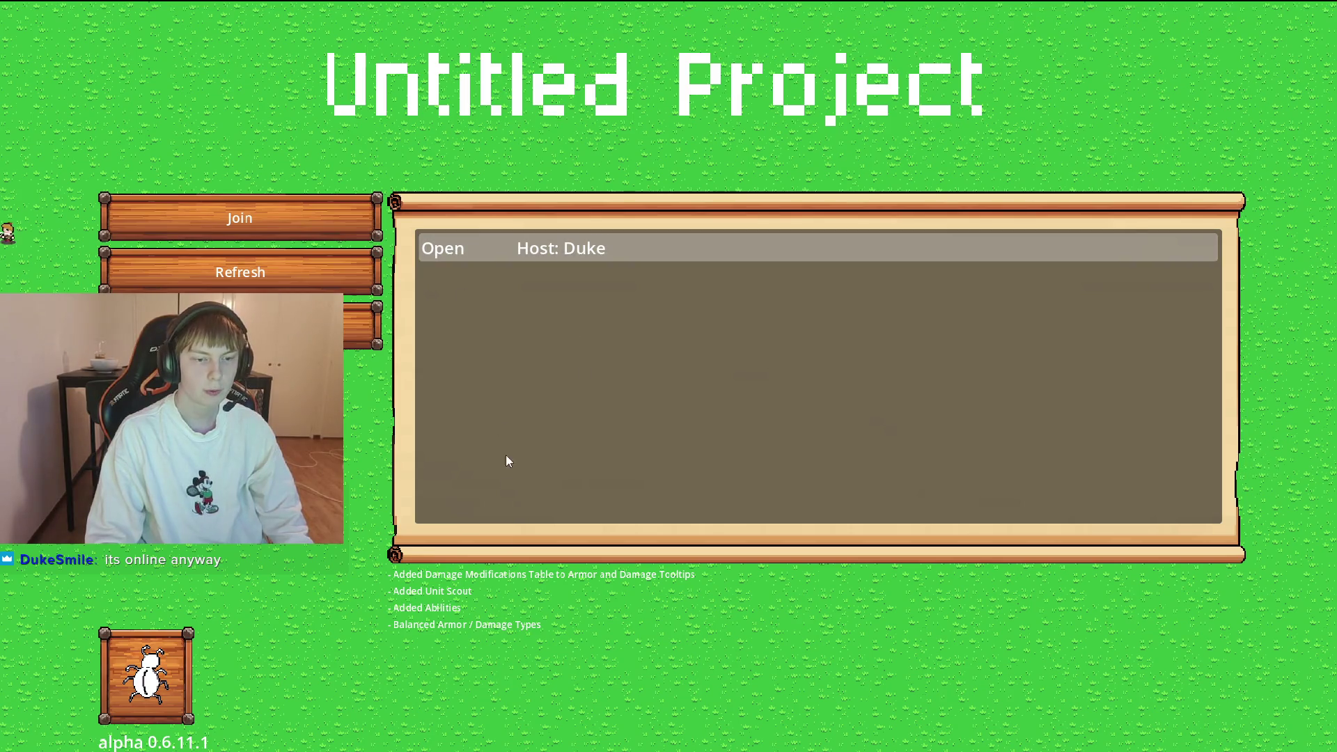
click(240, 218)
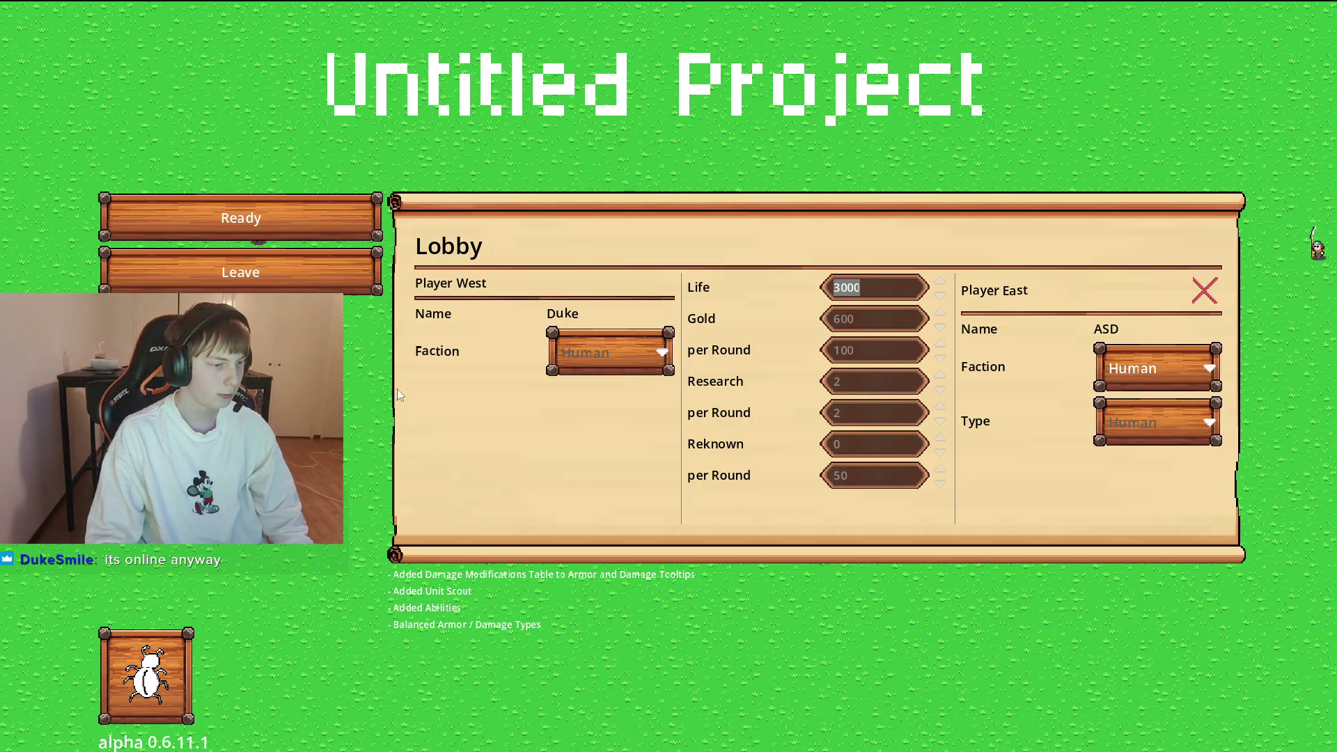
click(823, 289)
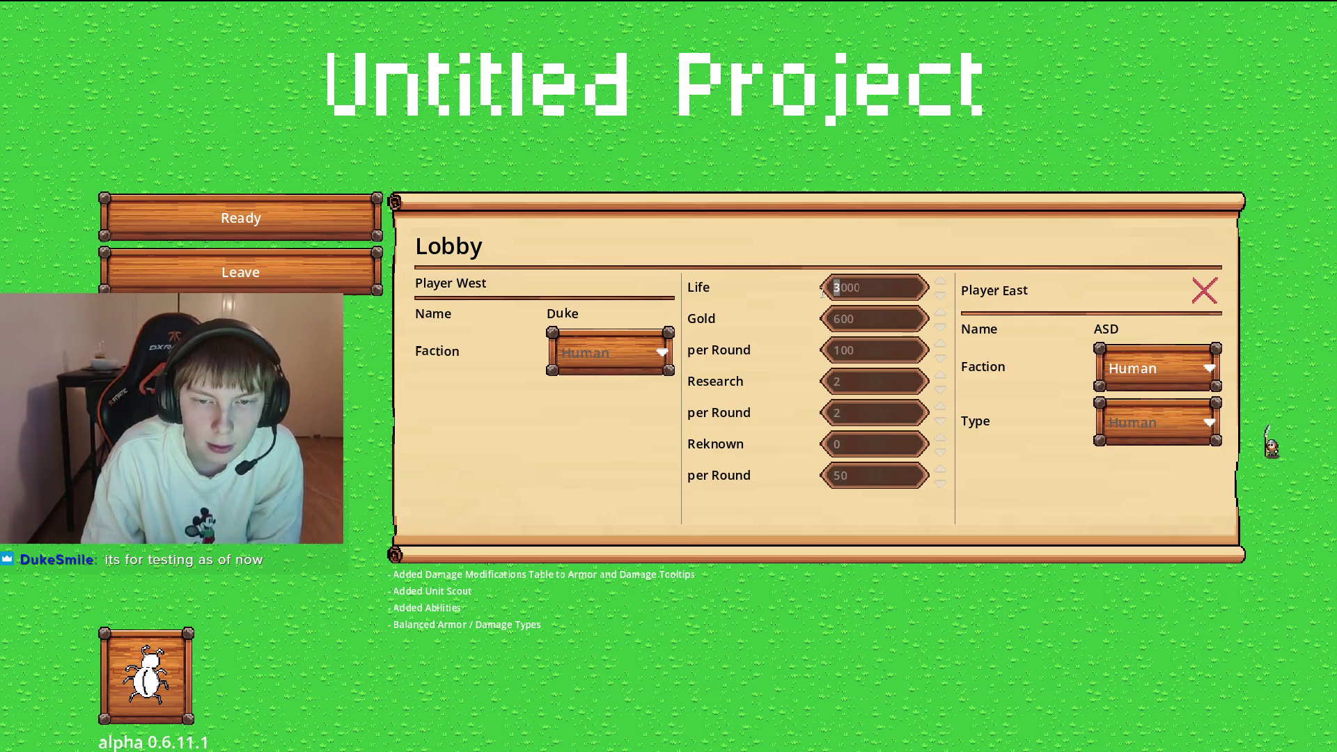
click(1129, 371)
click(1093, 383)
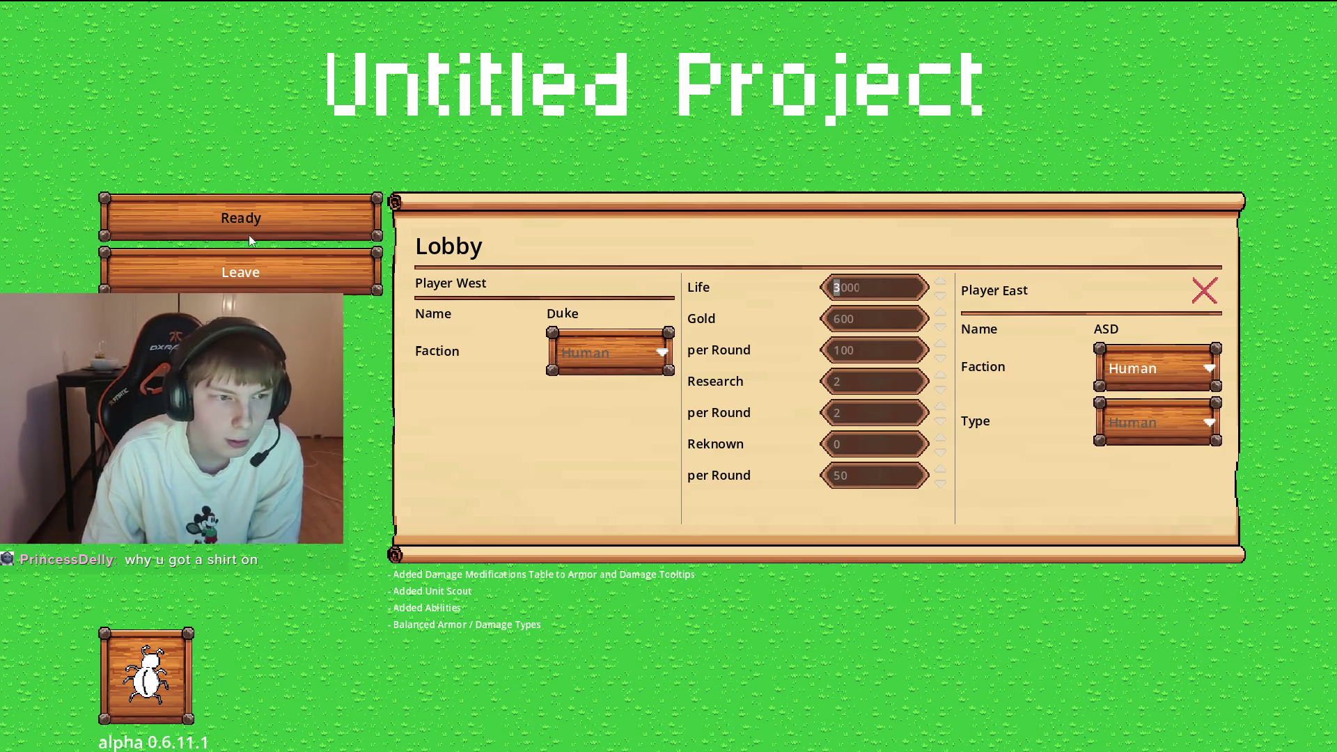
click(240, 217)
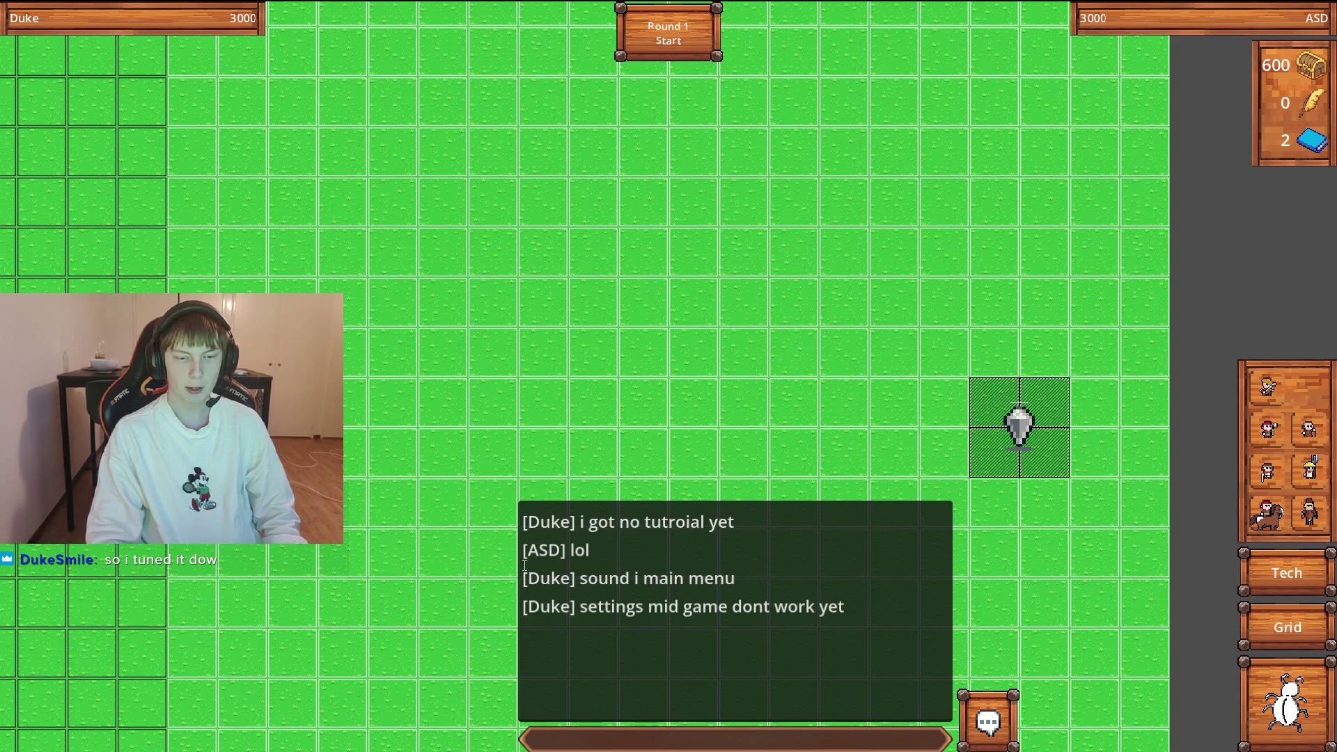
Inspect the heart crystal, Archer, Friar, peasant and Slinger stats.
click(1020, 427)
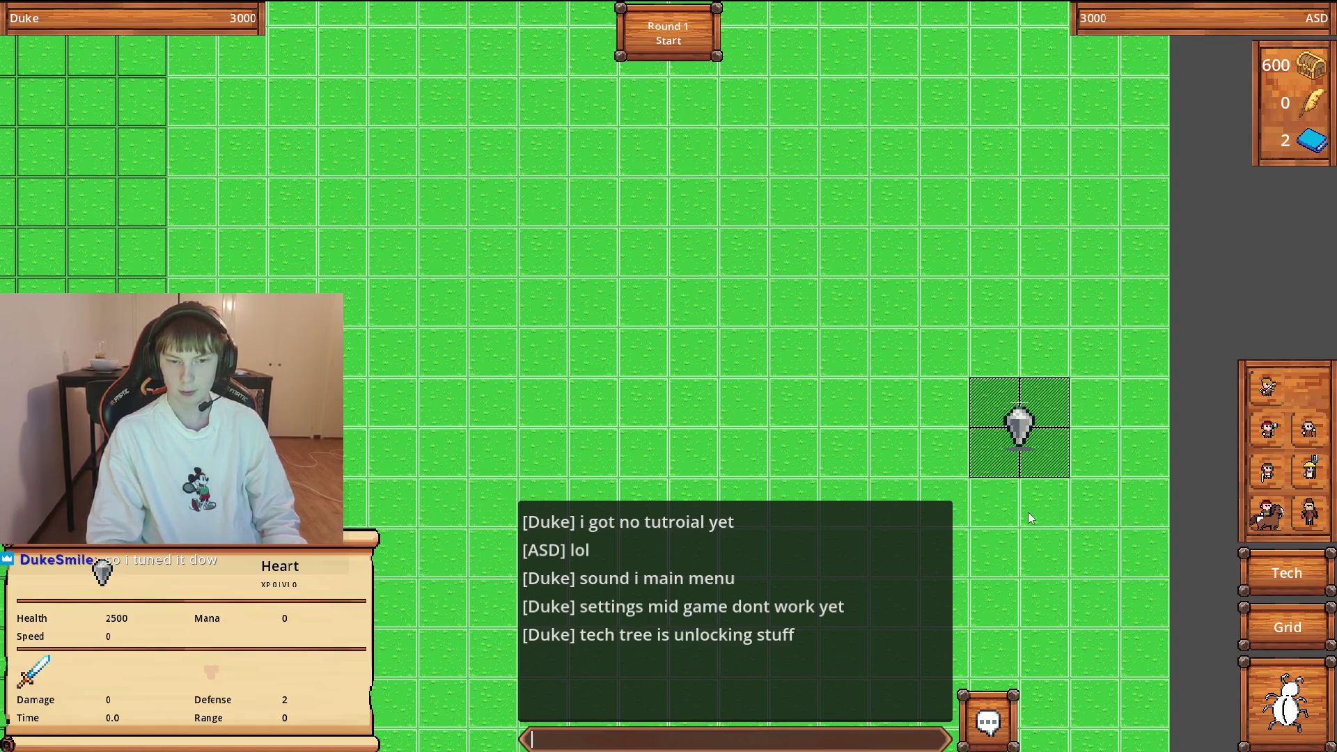
click(1267, 388)
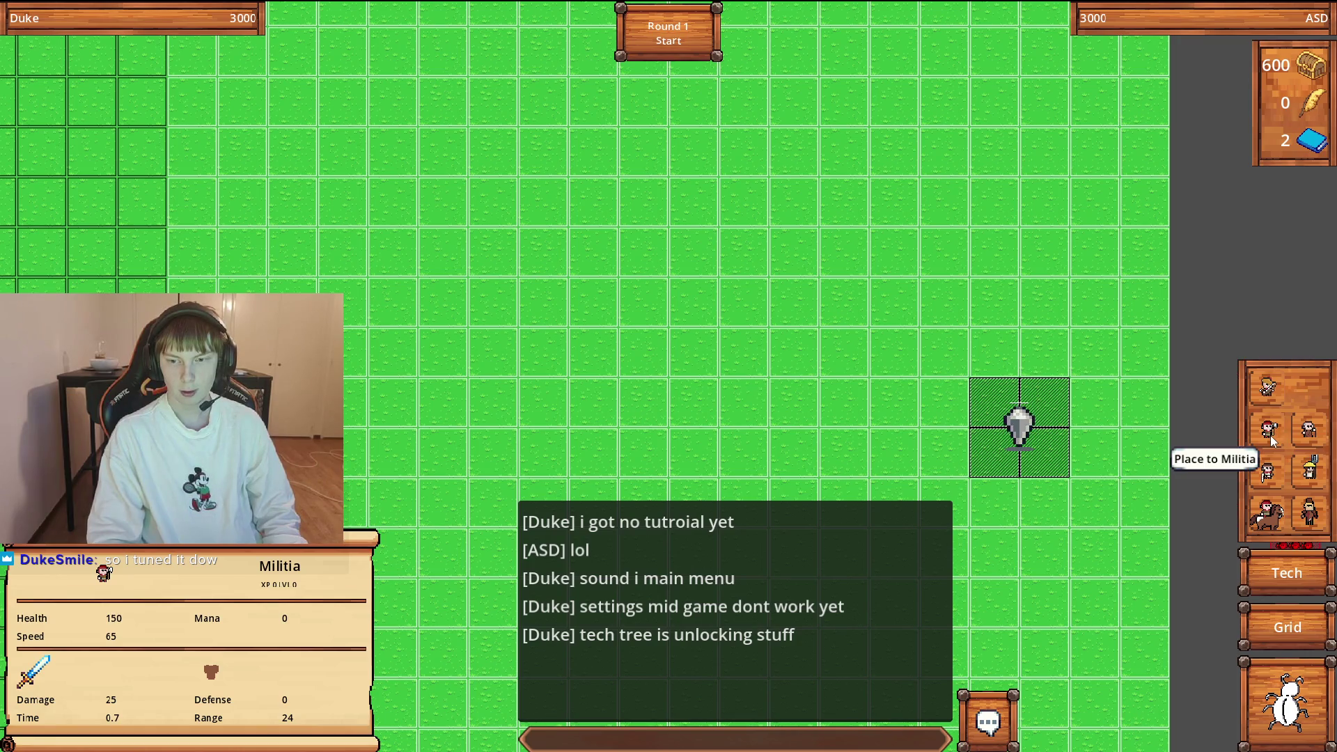
click(1307, 434)
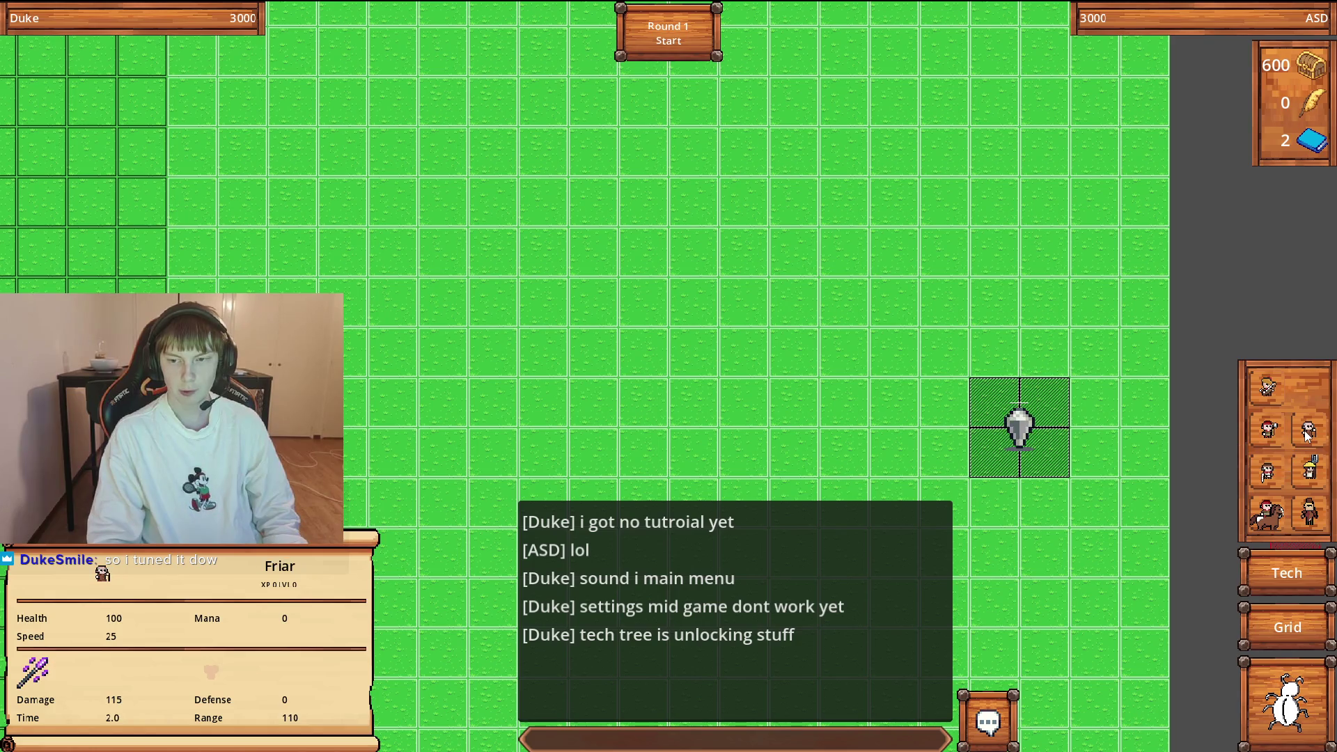
click(1309, 471)
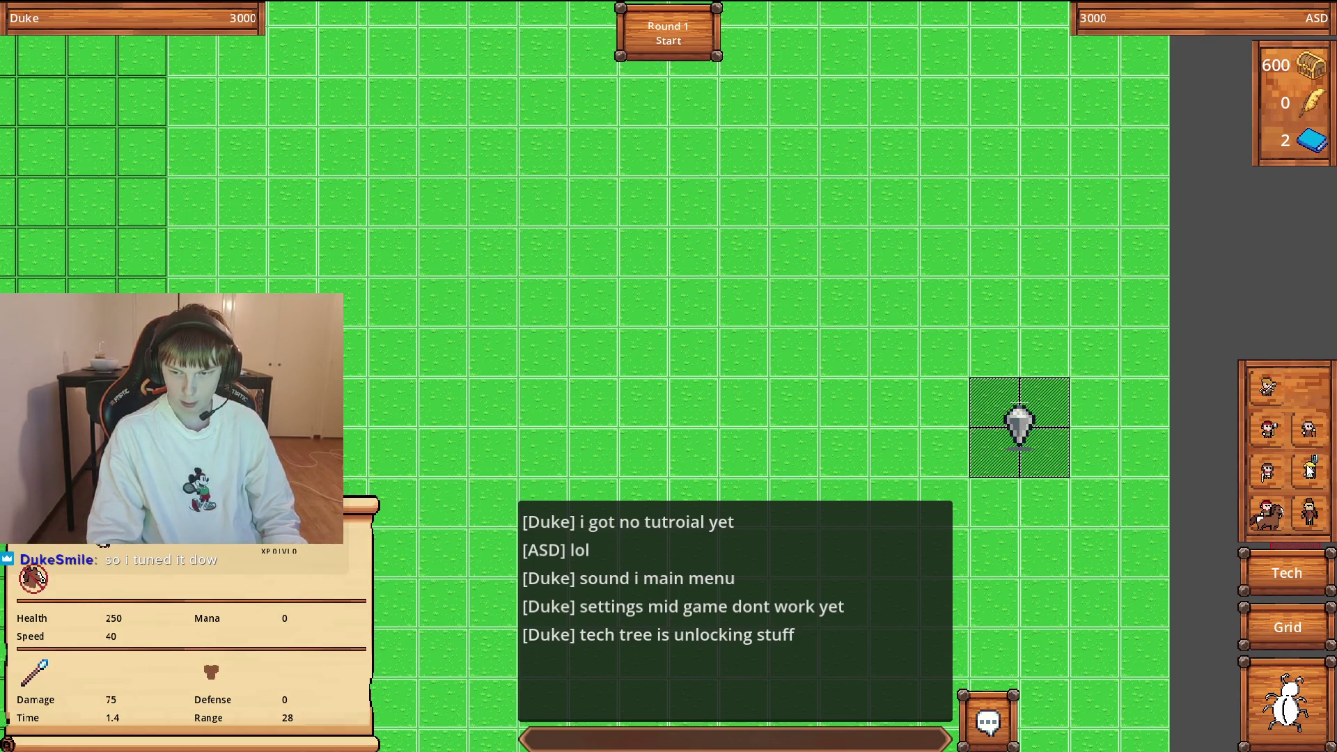
click(1266, 475)
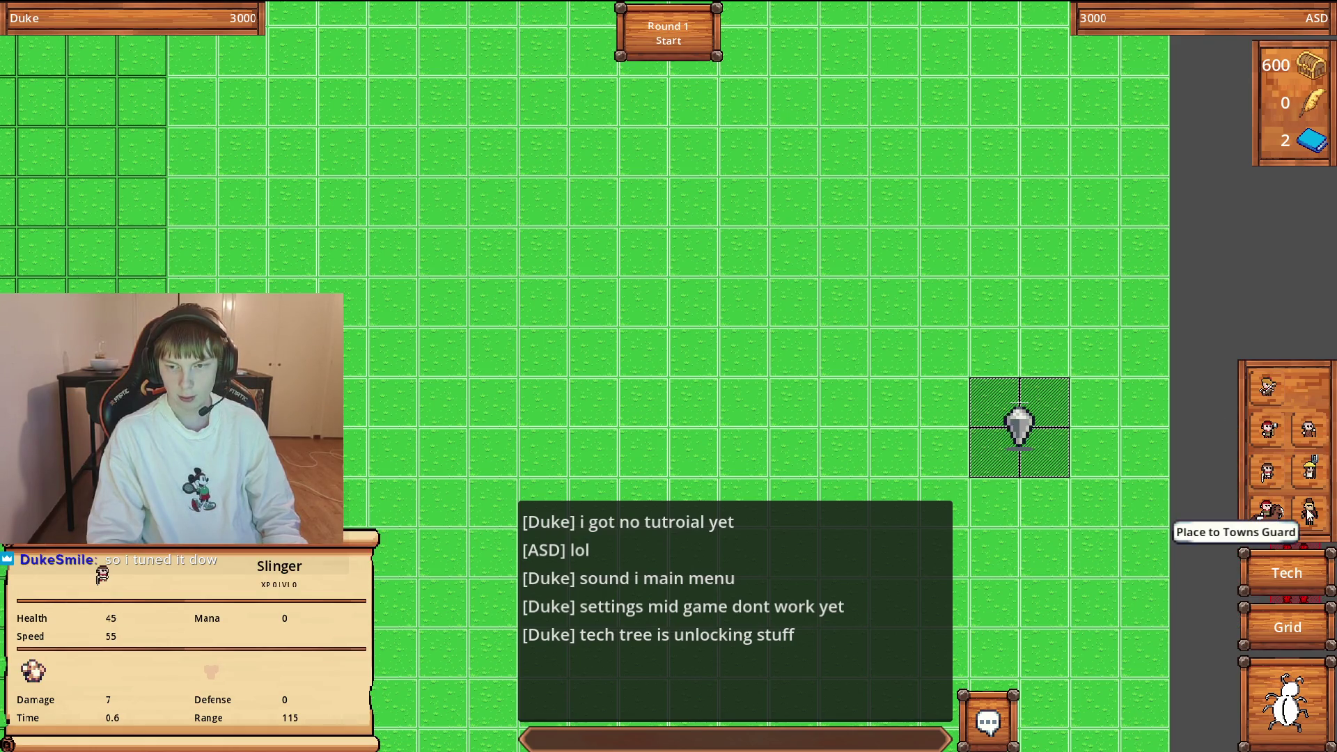
Place the four-soldier 750-health squad left of the crystal, leaving 420 gold, and open the menu.
click(1258, 522)
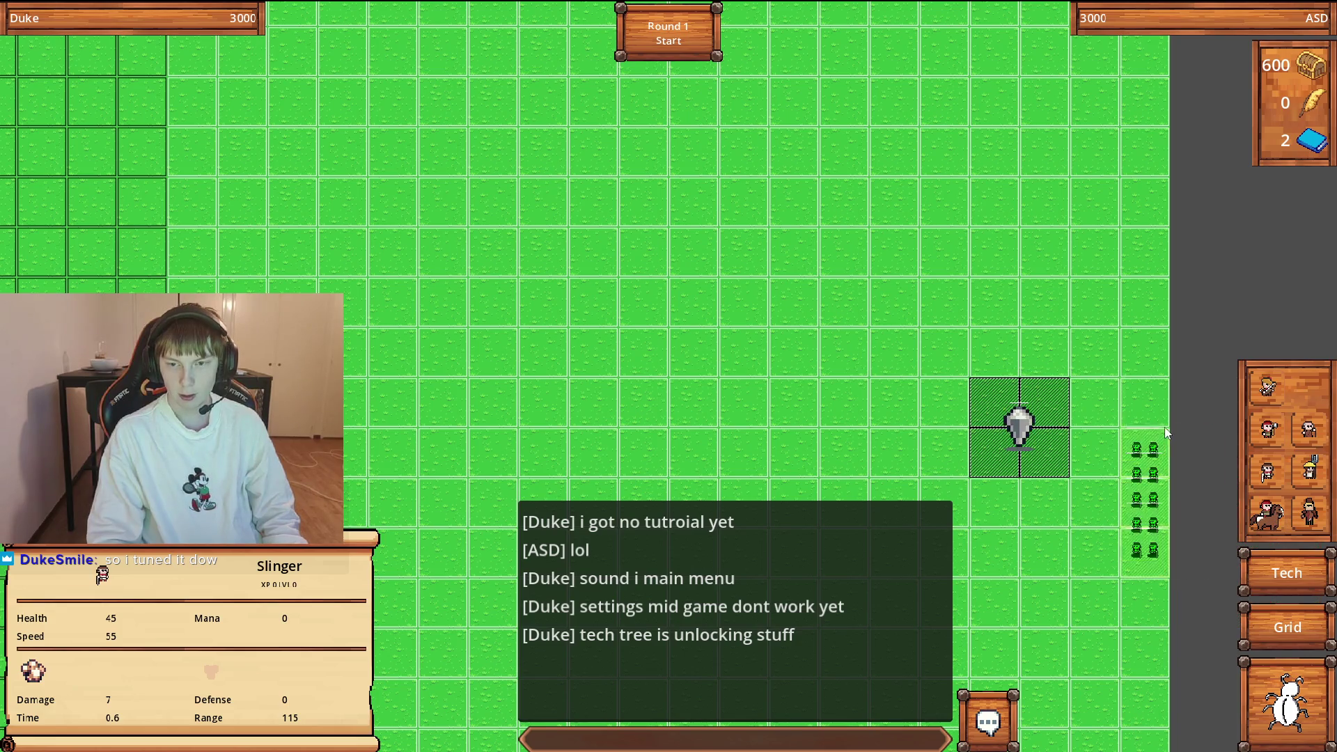
click(1312, 516)
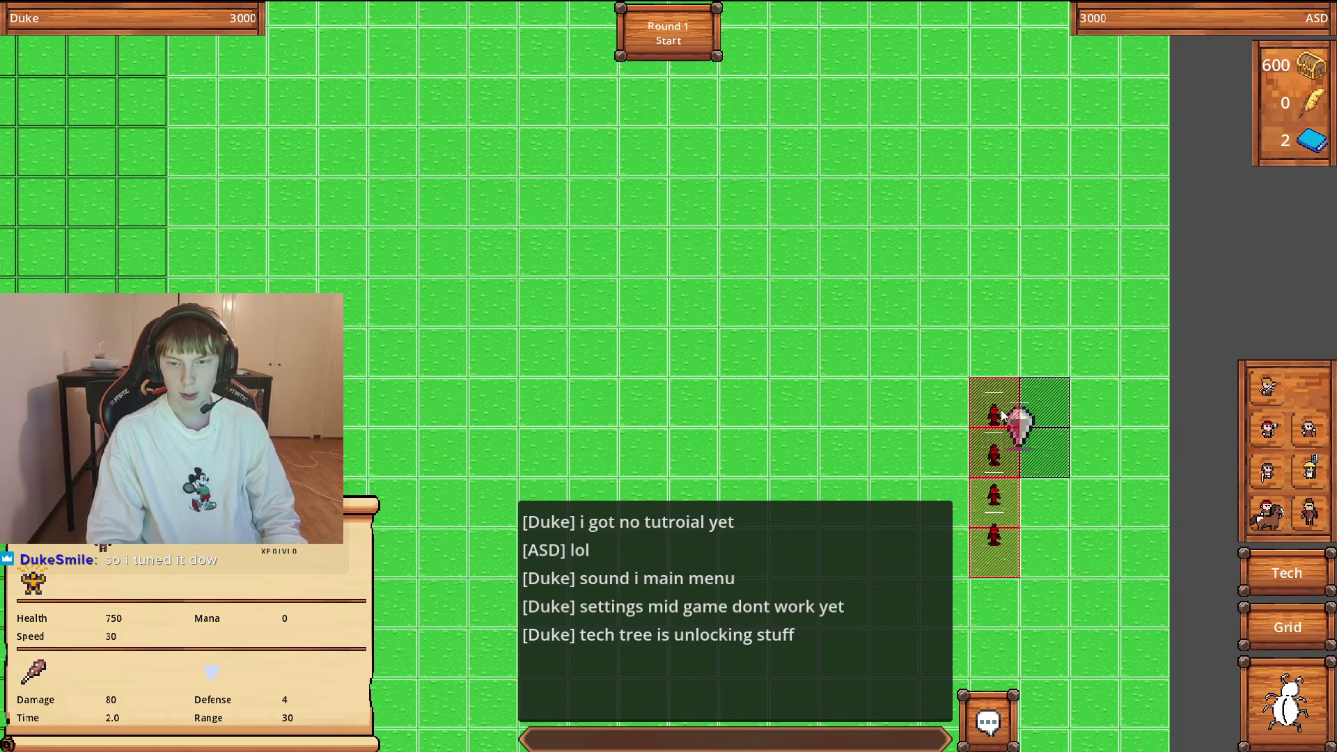
click(934, 368)
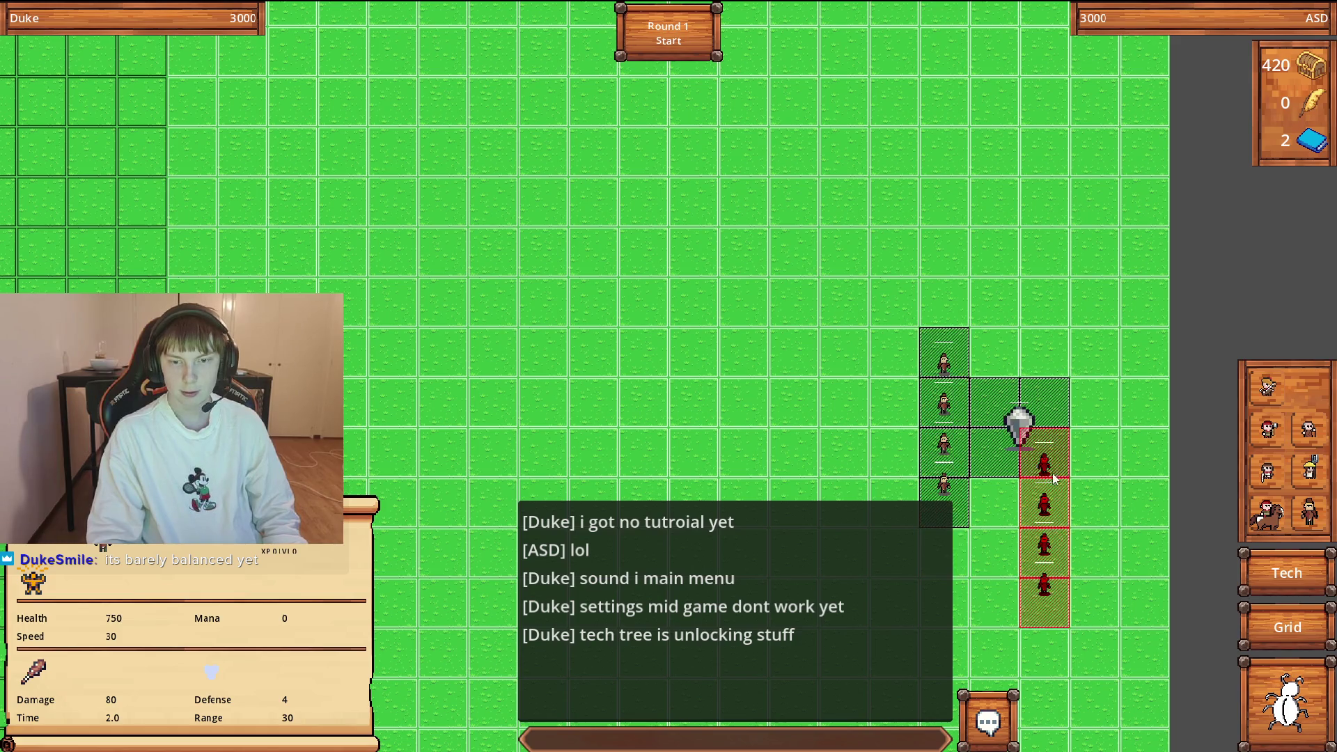
scroll(1009, 313, down, 1)
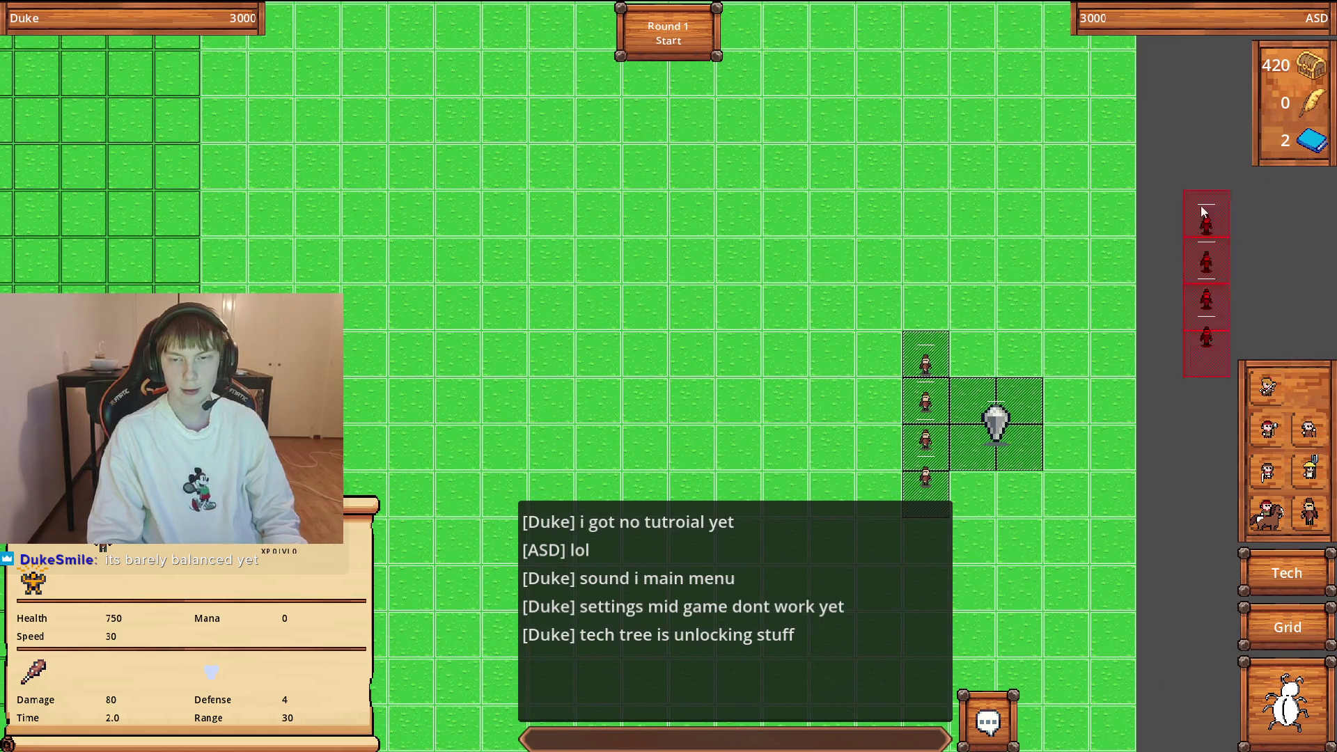
click(1304, 515)
key(Escape)
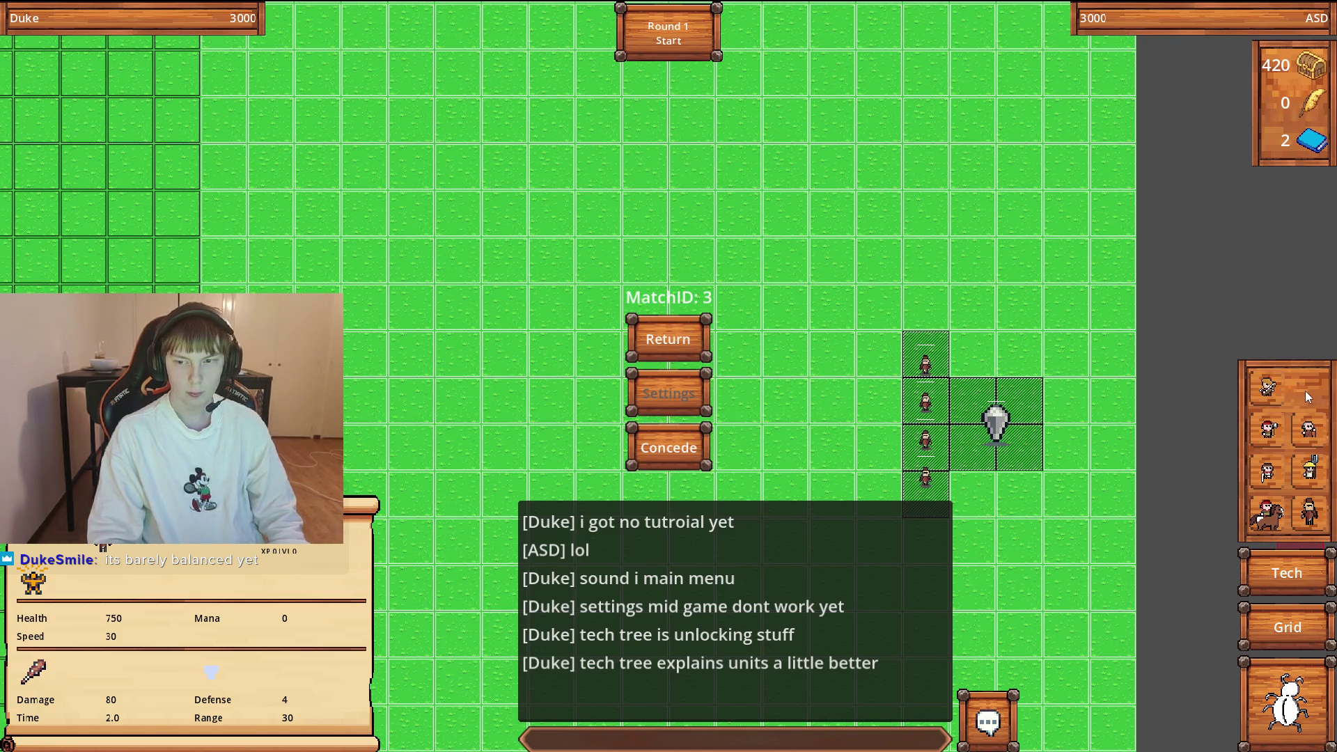
Return to the match and place a Slinger squad right of the heart crystal.
click(697, 337)
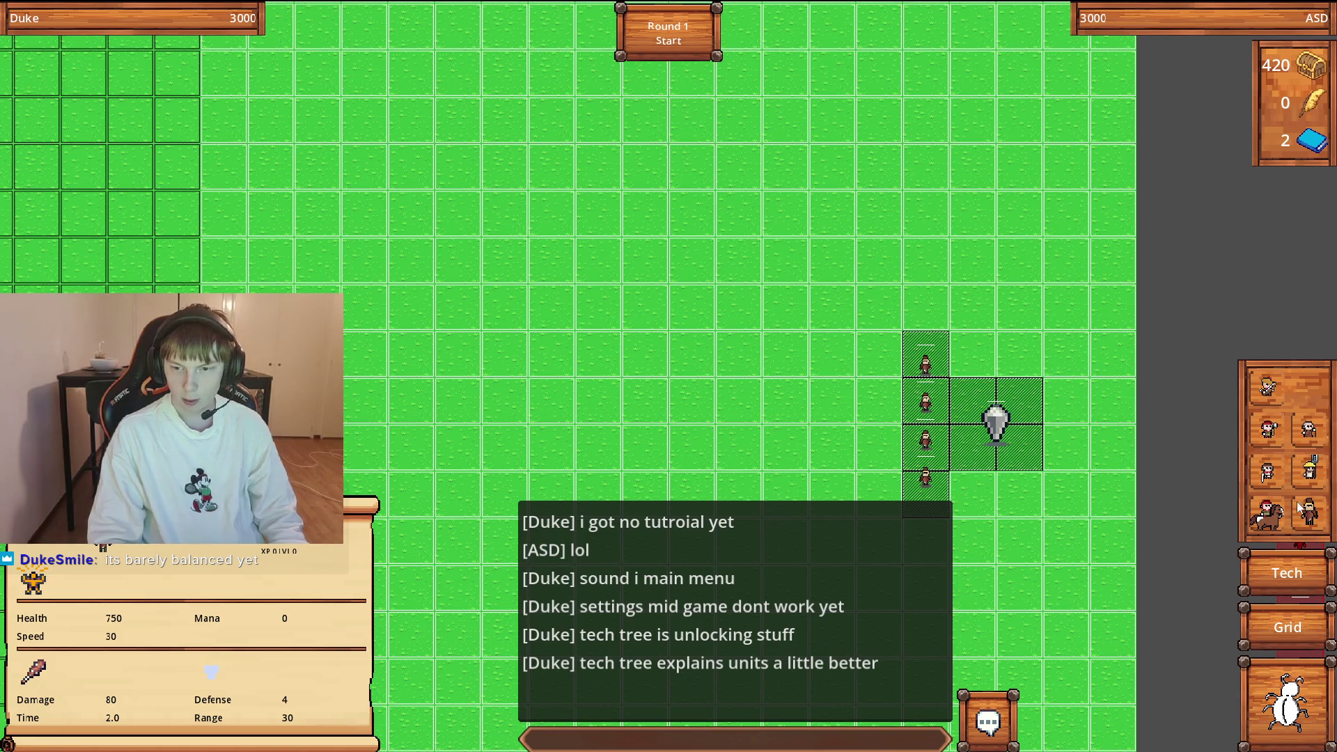
click(1270, 463)
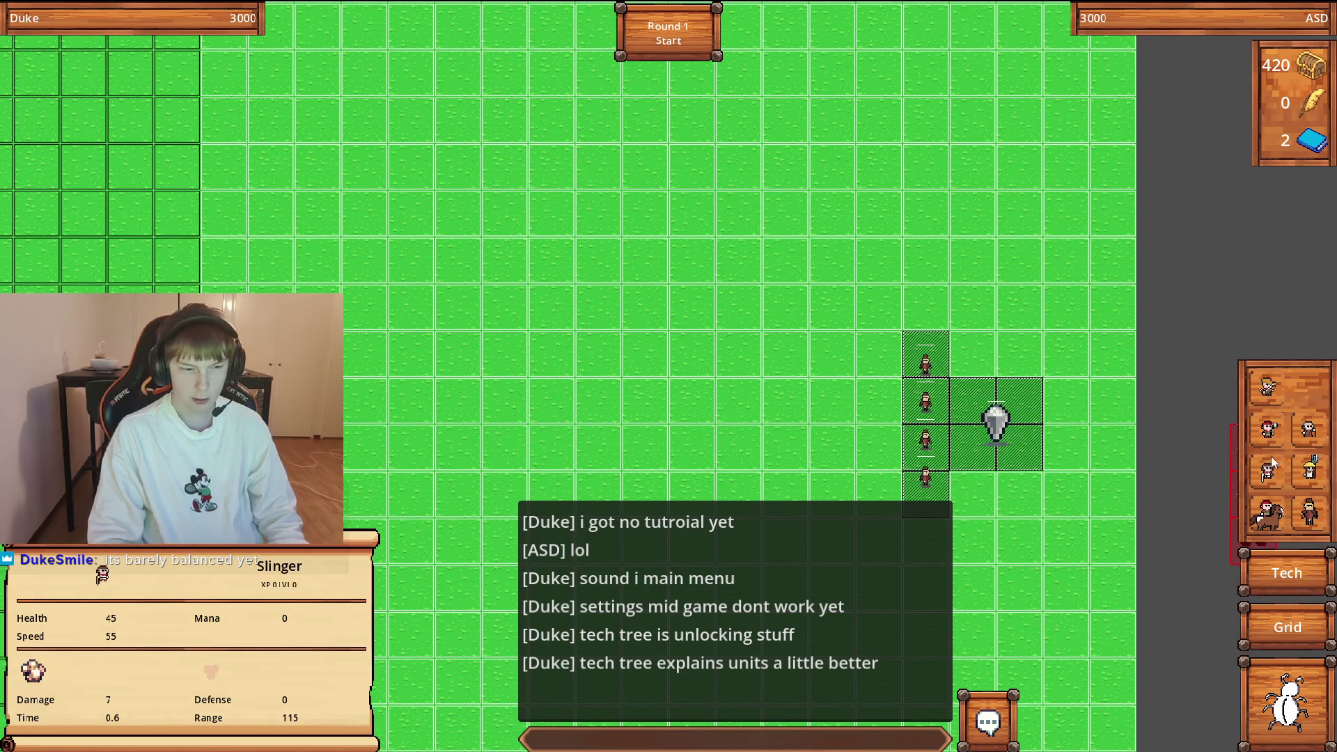
click(1269, 482)
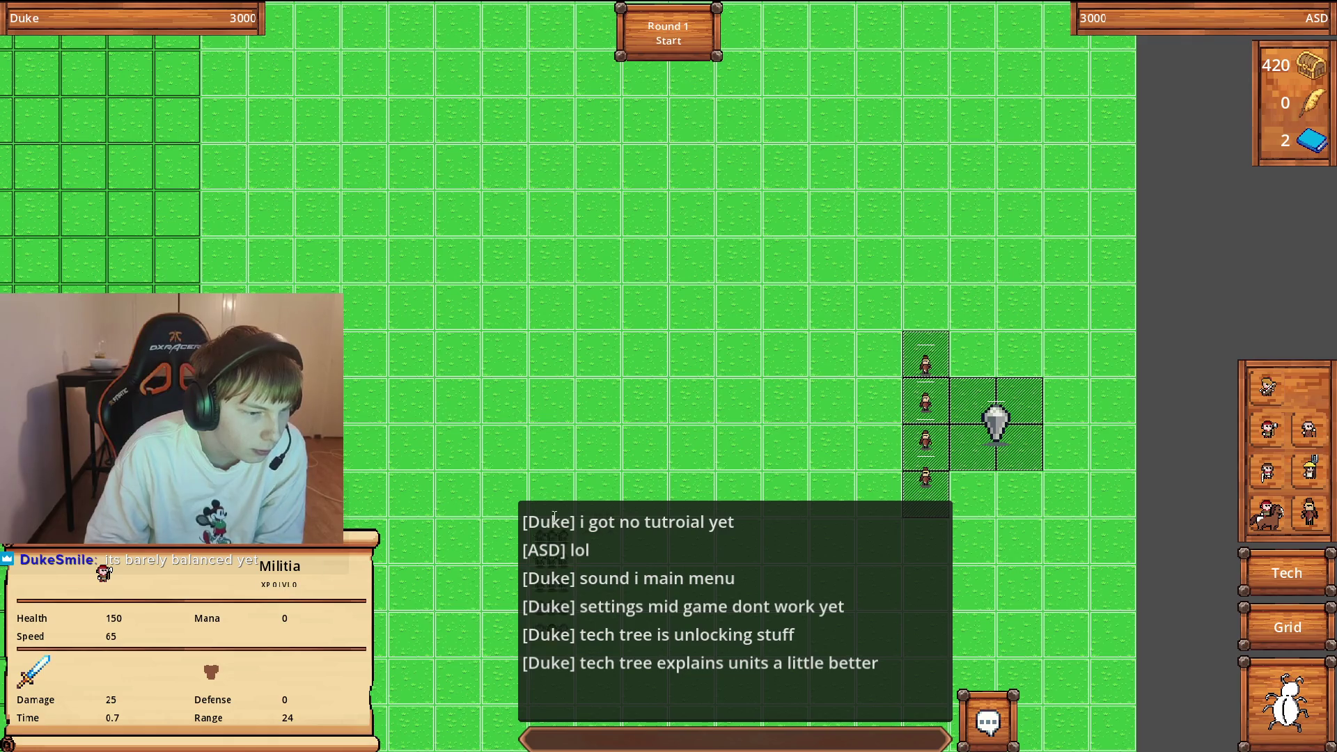
scroll(975, 390, down, 1)
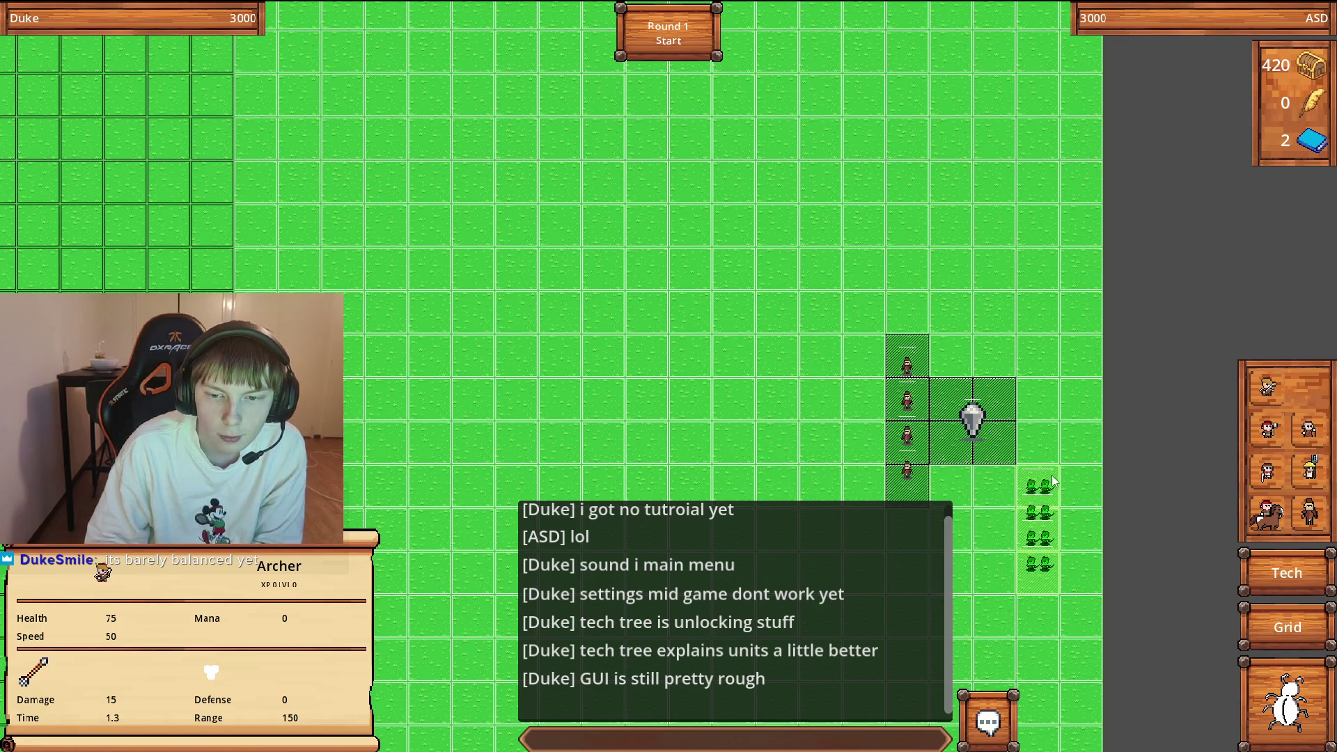
click(1107, 482)
Check the Friar and mounted unit stats, then place four cavalry in the top-centre column.
click(1303, 431)
click(1271, 518)
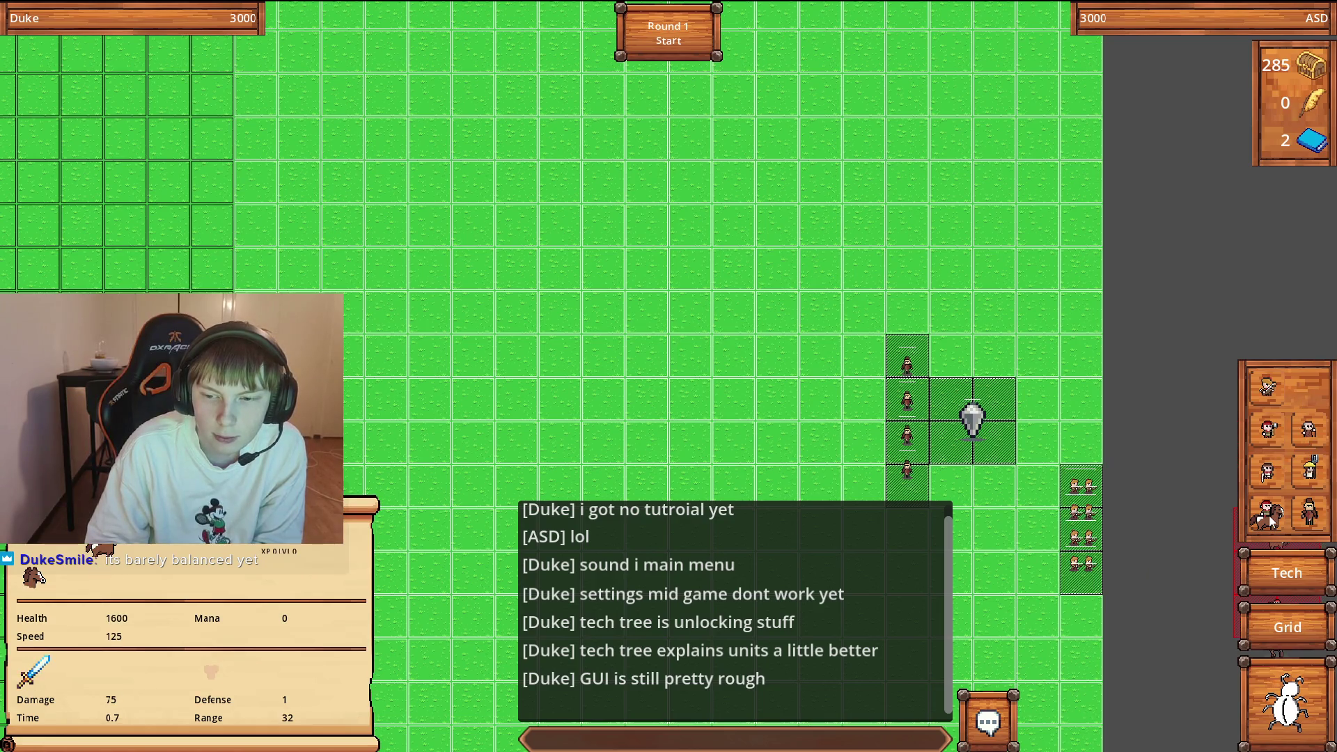
click(678, 83)
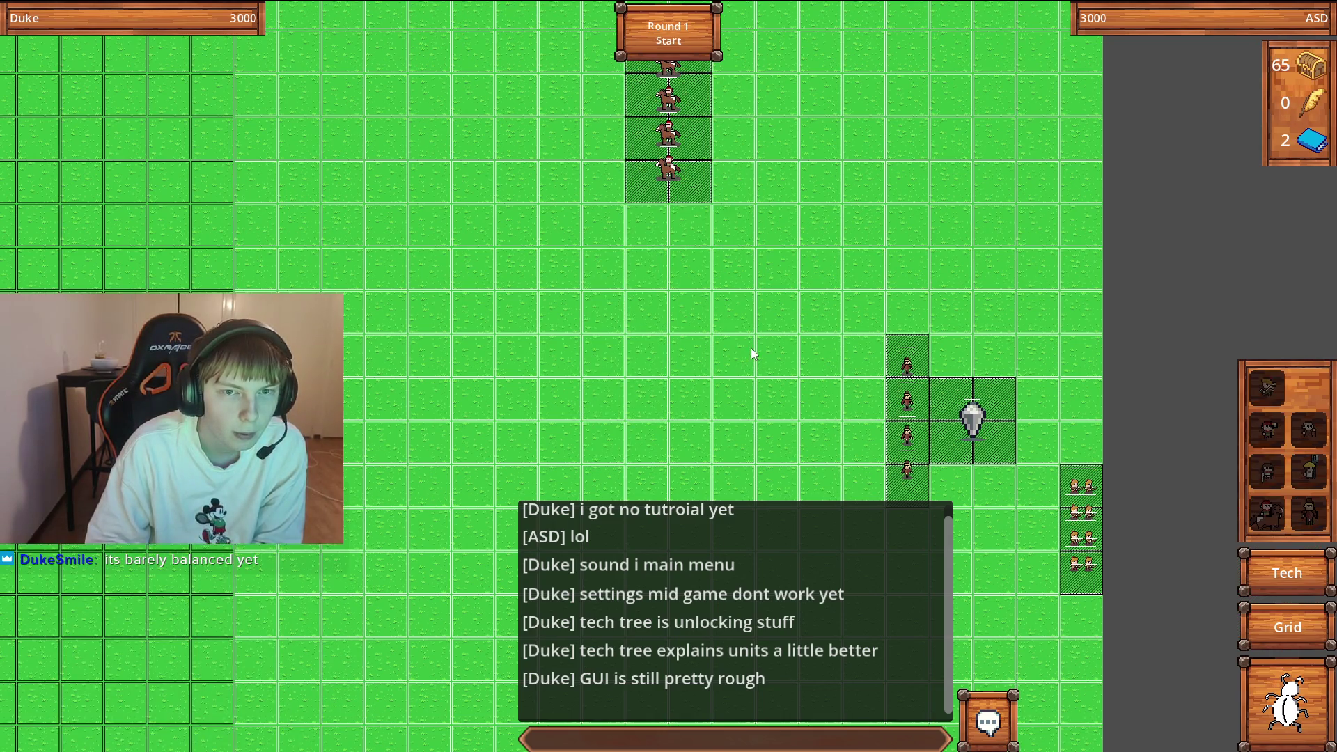
Centre the view on the cavalry column and check the cavalry unit's stats.
key(w)
key(a)
key(s)
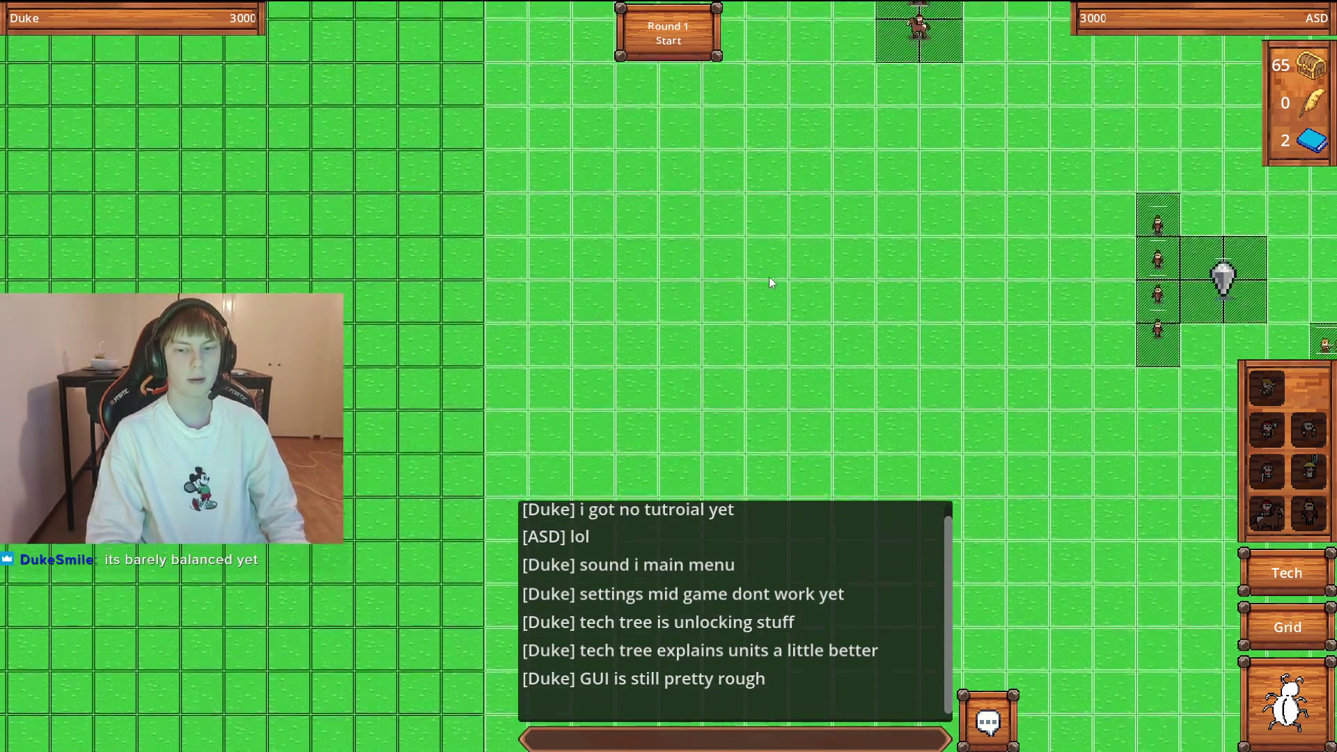
key(d)
key(s)
key(w)
key(a)
key(s)
key(w)
key(a)
click(727, 311)
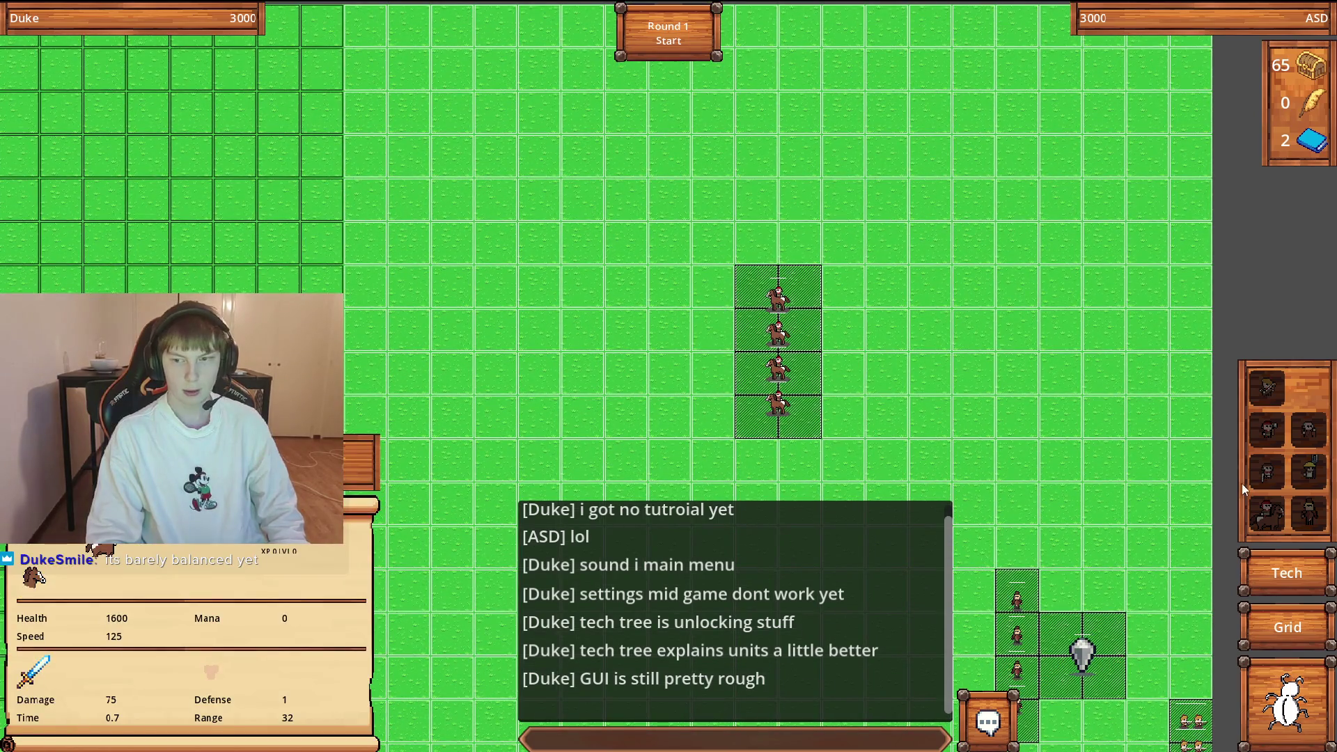
Start the Round 1 battle and pan across the map to watch the infantry groups.
key(d)
key(s)
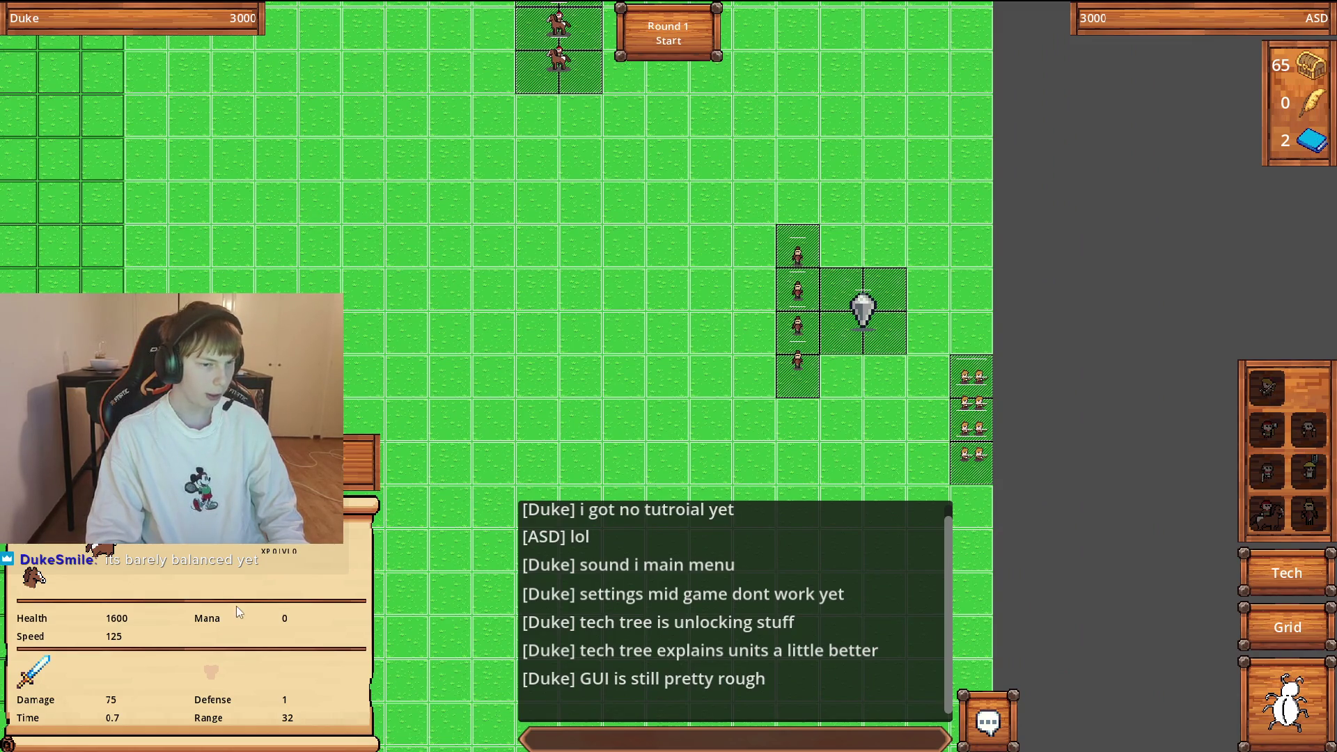
scroll(55, 661, up, 1)
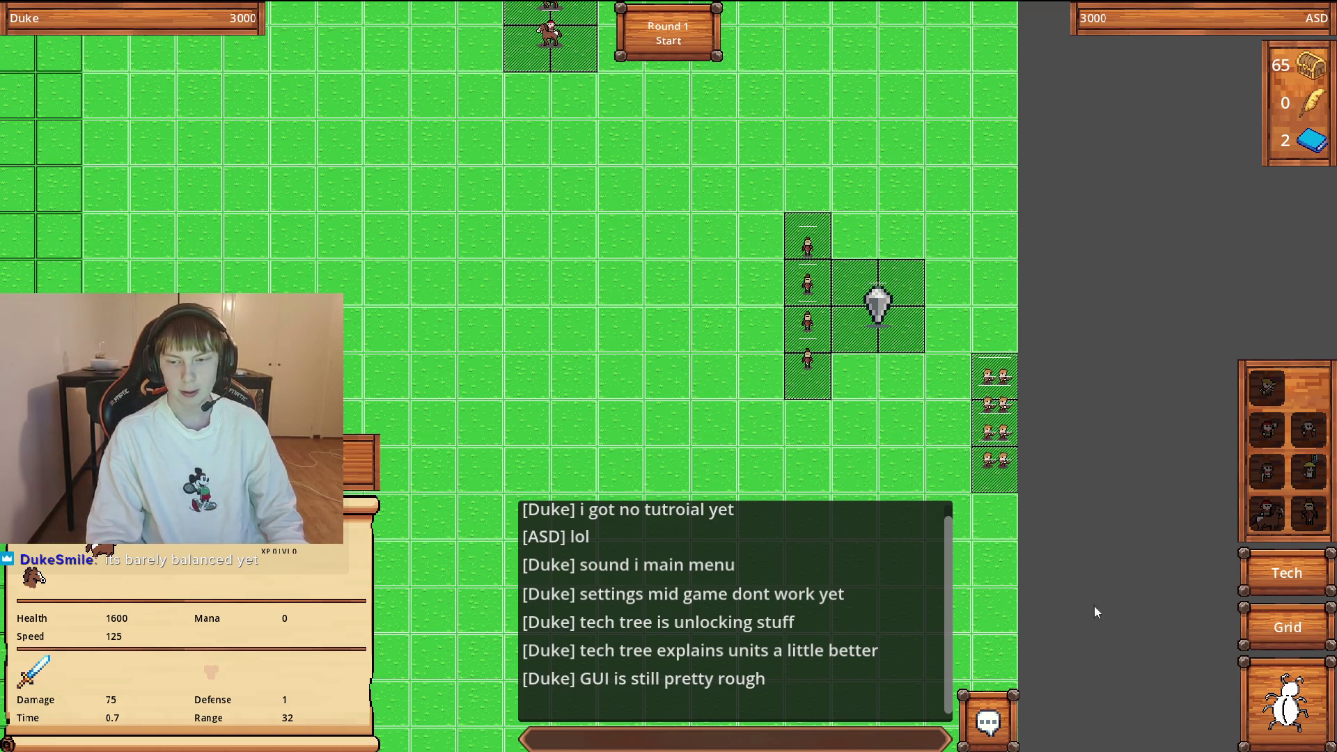
click(663, 43)
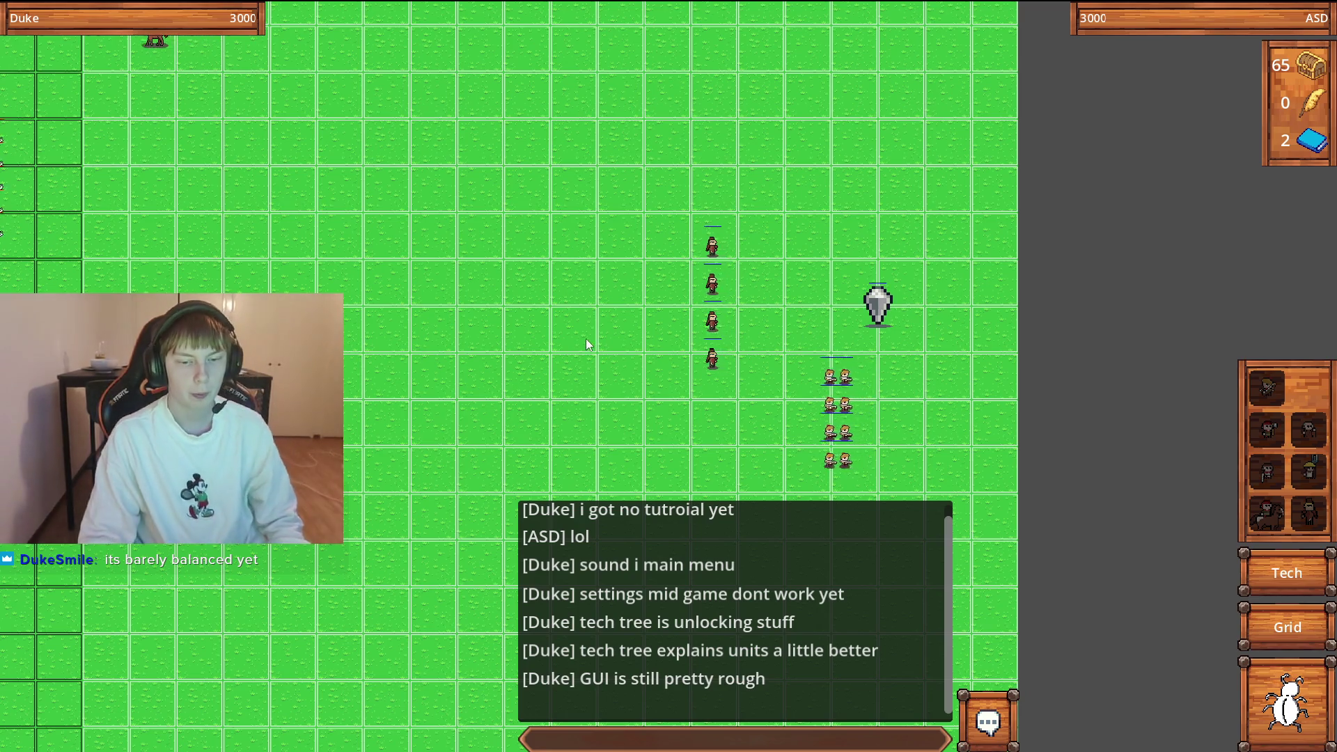
key(Left)
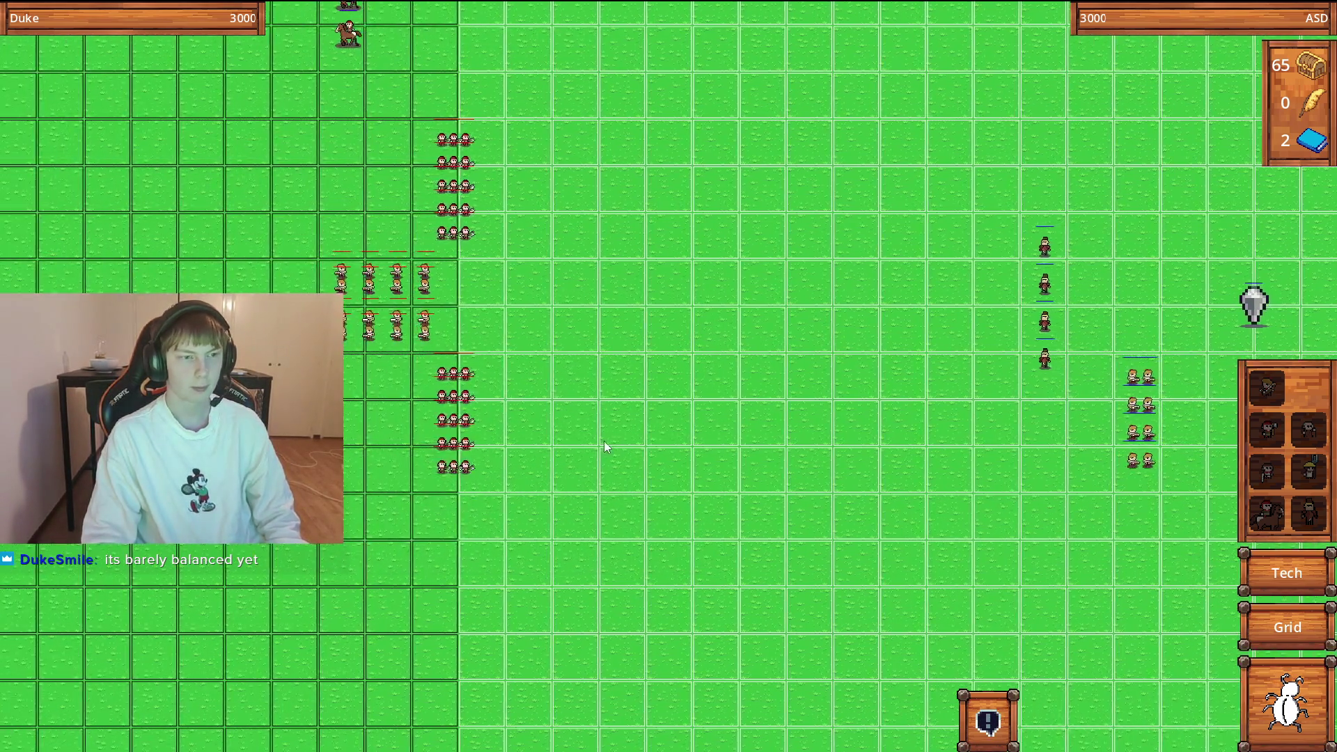
key(Up)
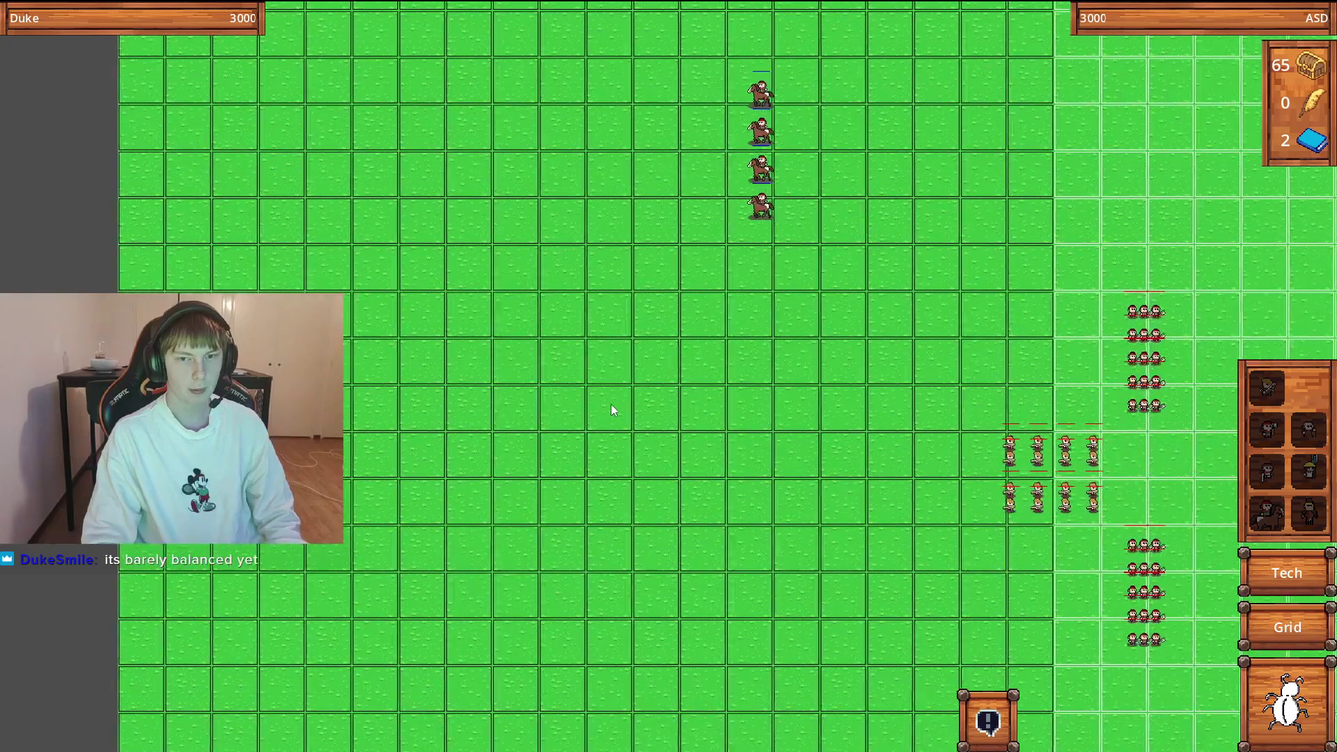
key(Right)
key(Down)
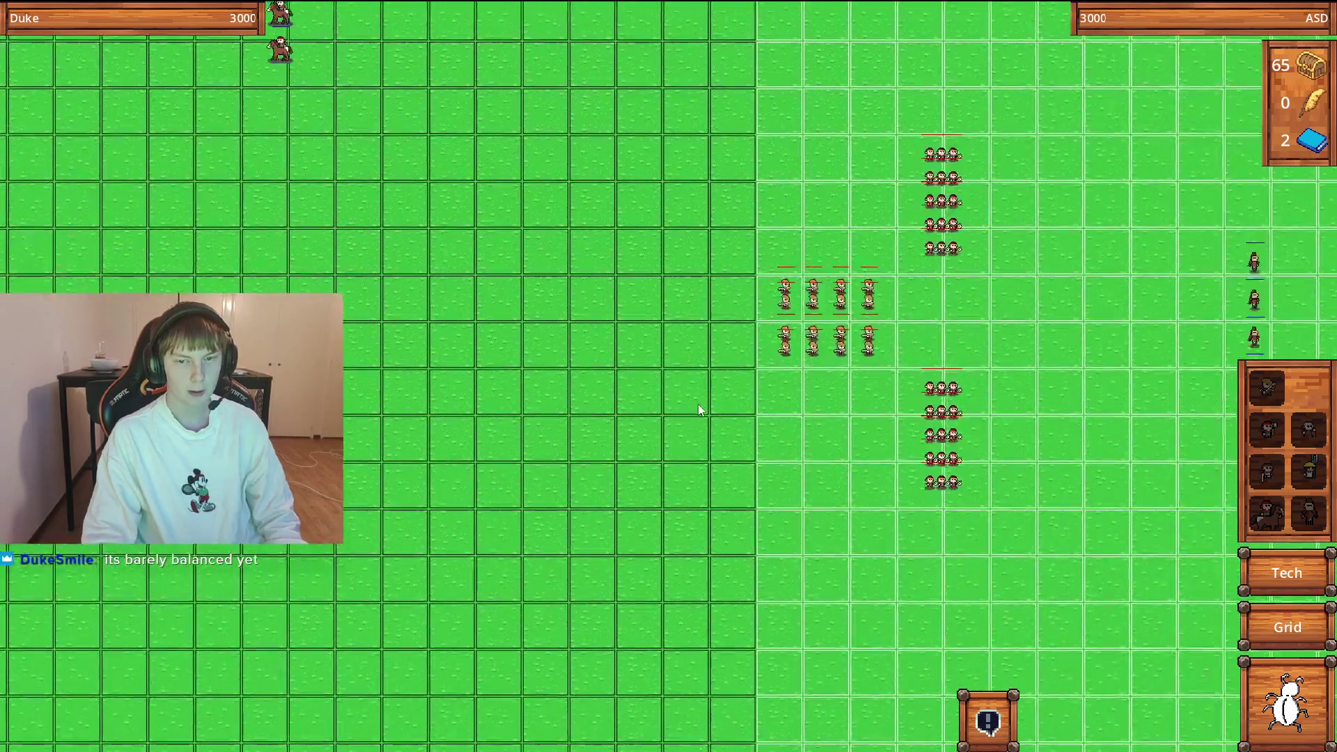
key(Left)
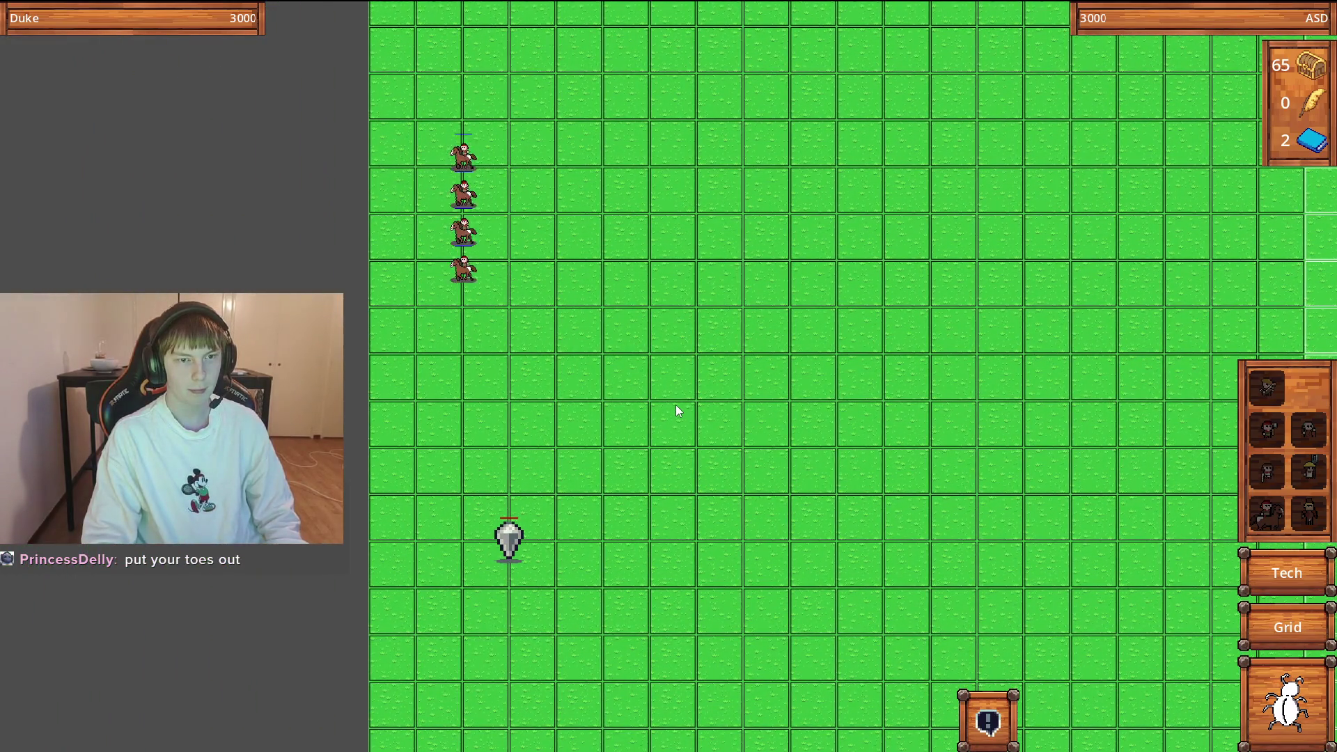
Pan around the battlefield to follow the Round 1 fighting.
key(Right)
key(Down)
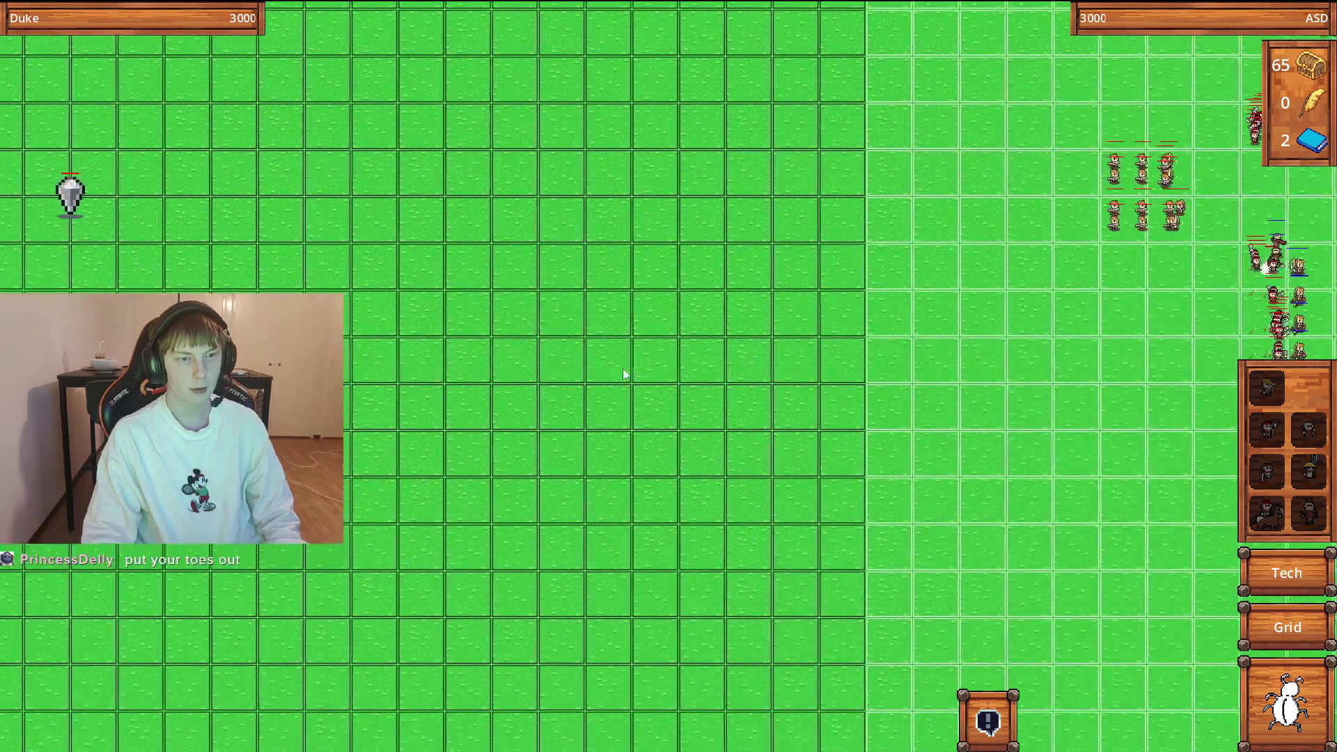
key(Right)
key(Up)
key(Down)
key(Right)
key(Up)
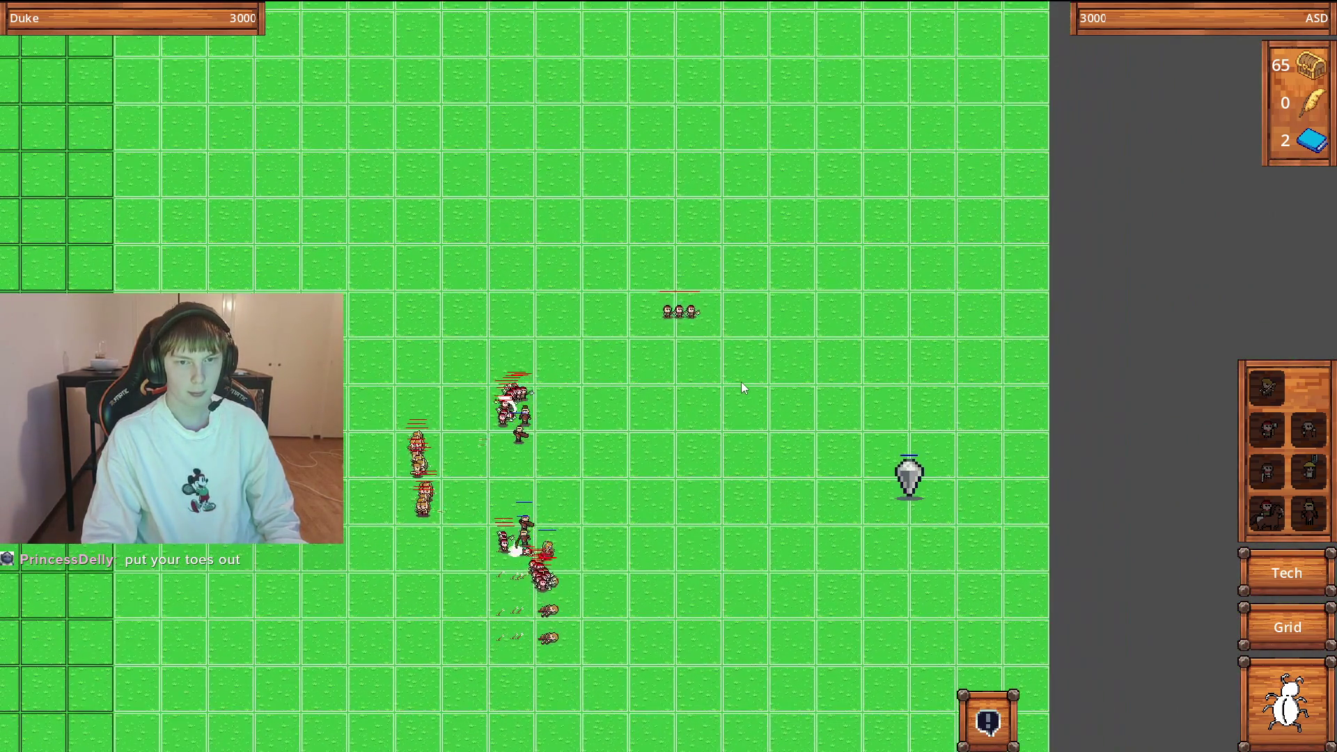
key(Down)
key(Left)
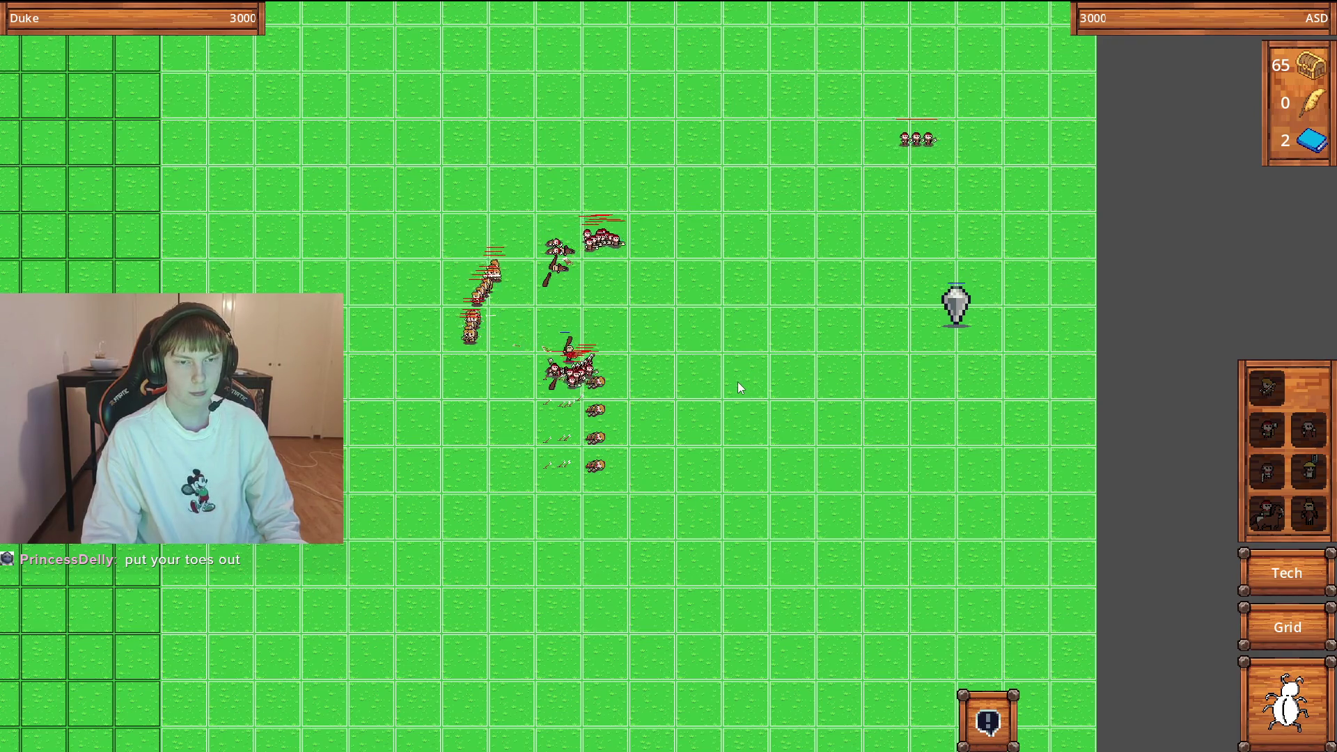
Survey the enemy cross formation, both armies, and your own crystal and troops.
key(Left)
key(Up)
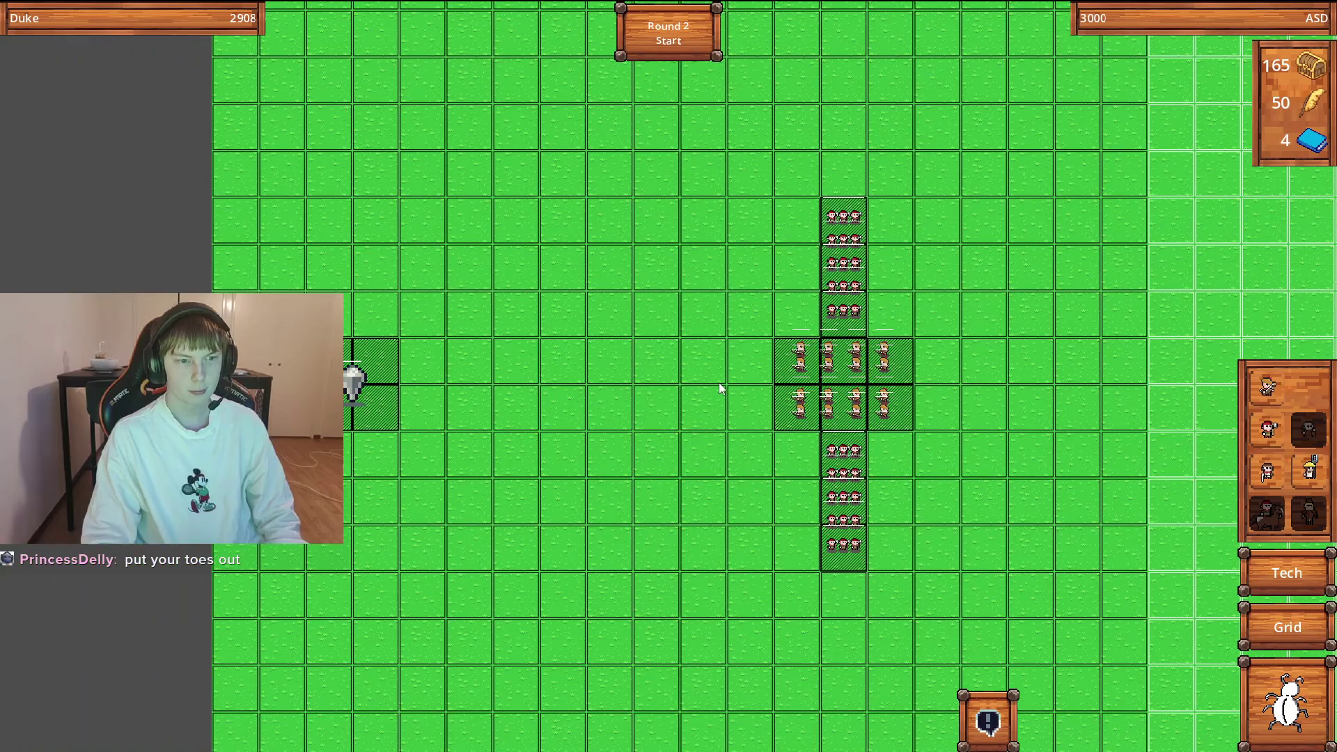
key(Left)
key(Up)
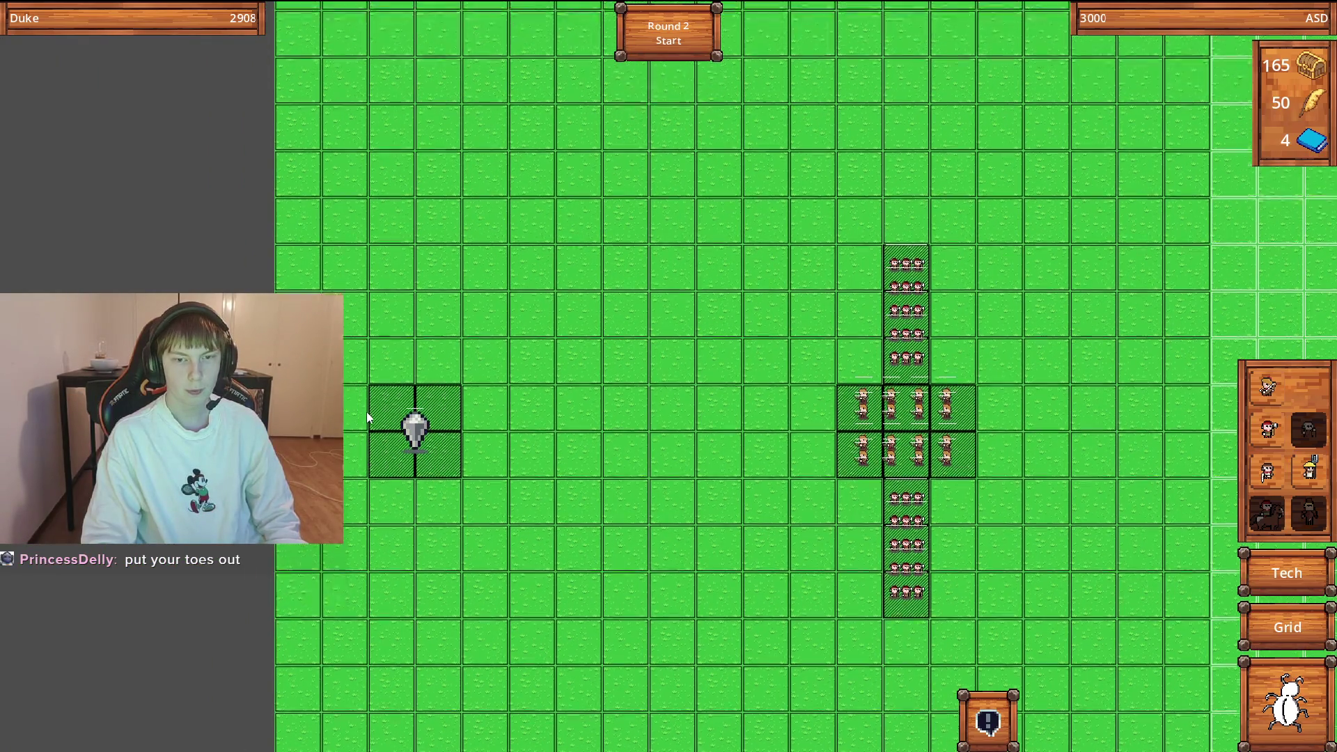
key(Down)
key(Left)
key(Right)
key(Left)
key(Right)
key(Left)
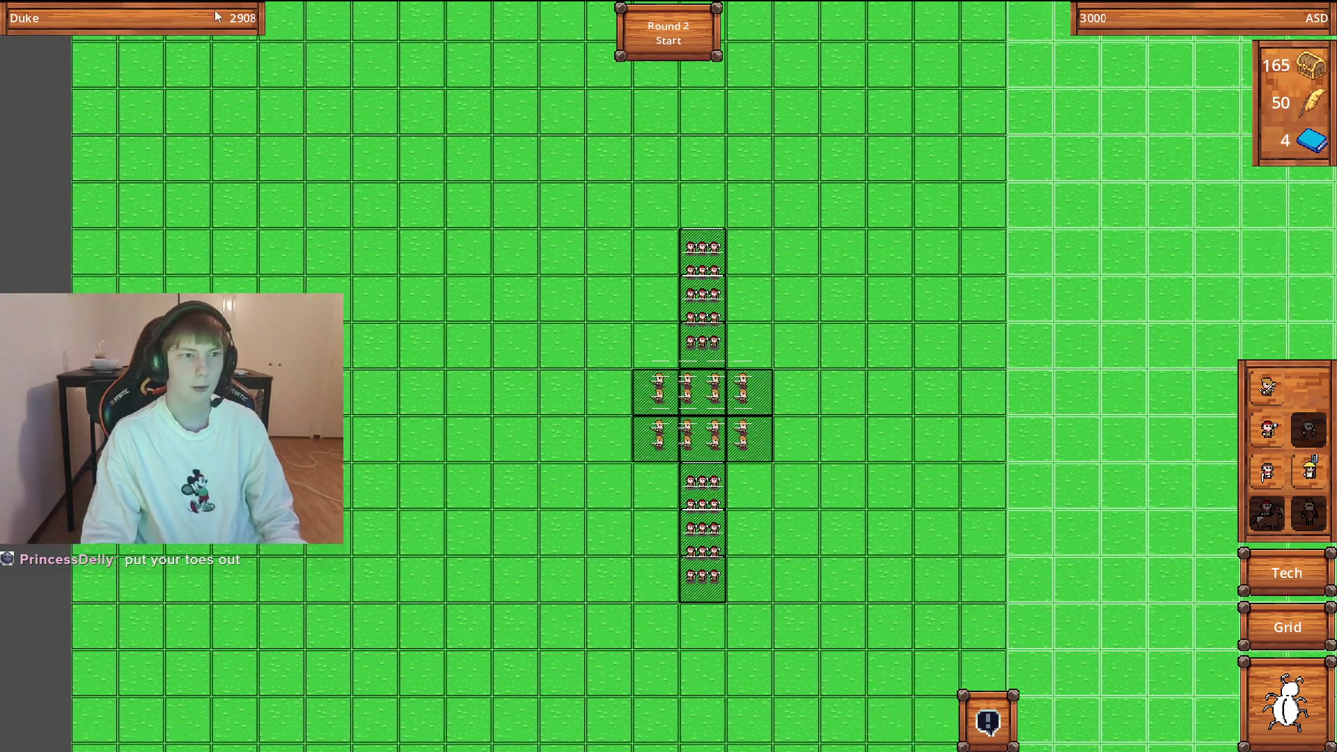
key(Right)
key(Right)
key(Left)
key(Up)
key(Right)
key(Down)
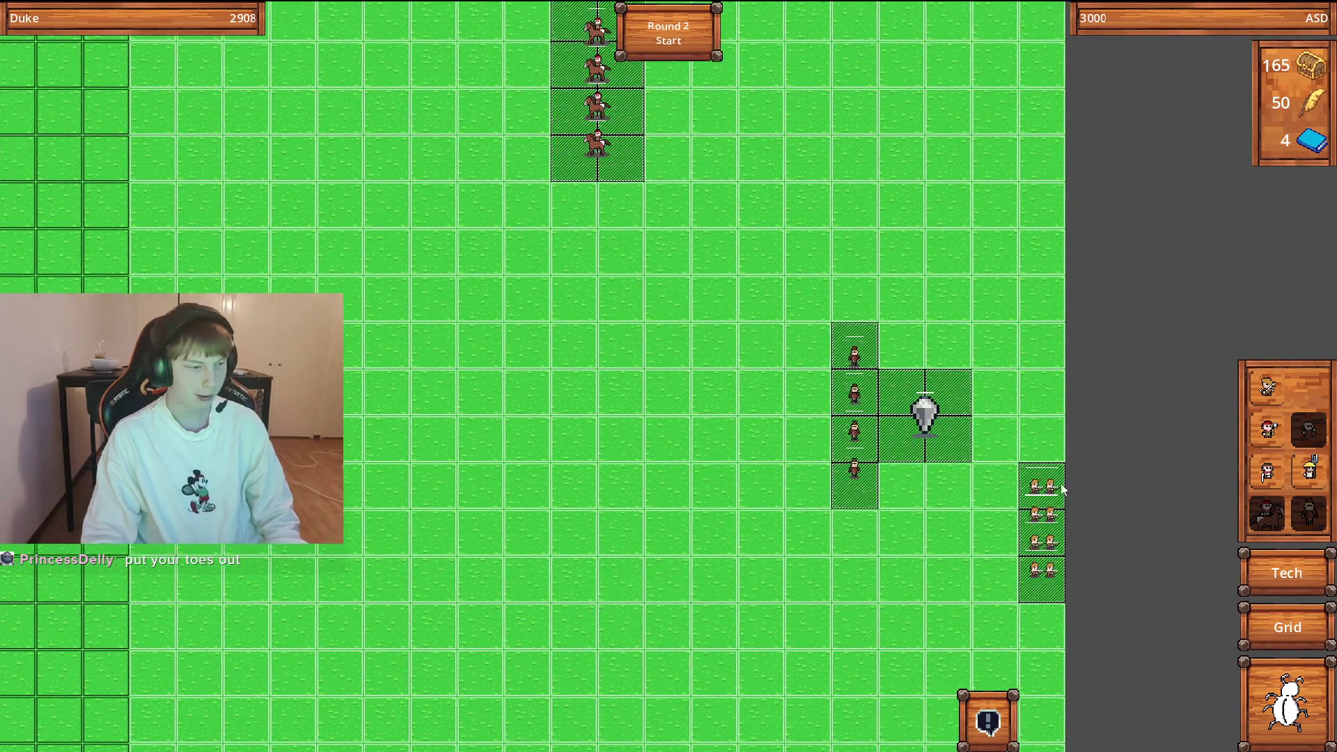
key(Down)
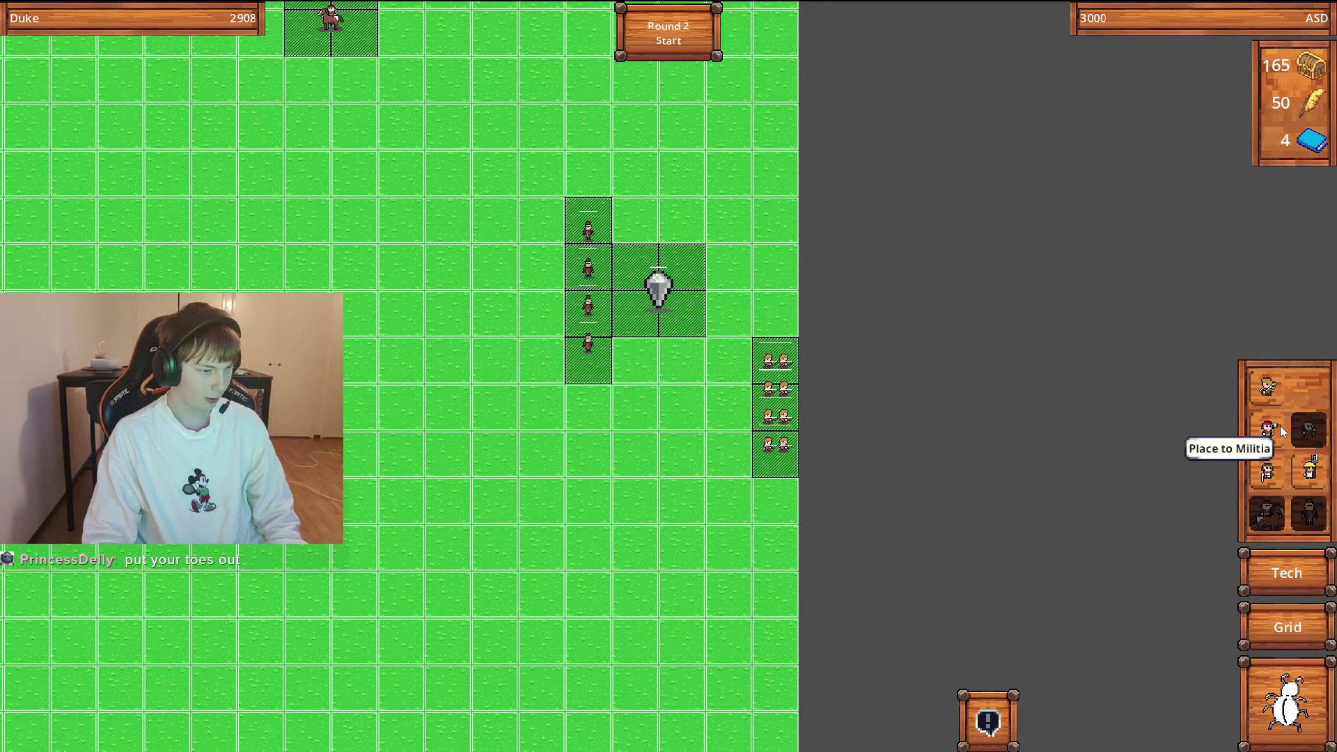
Place a 115-gold ranged squad on the battlefield and move it down one tile.
click(1315, 471)
key(Left)
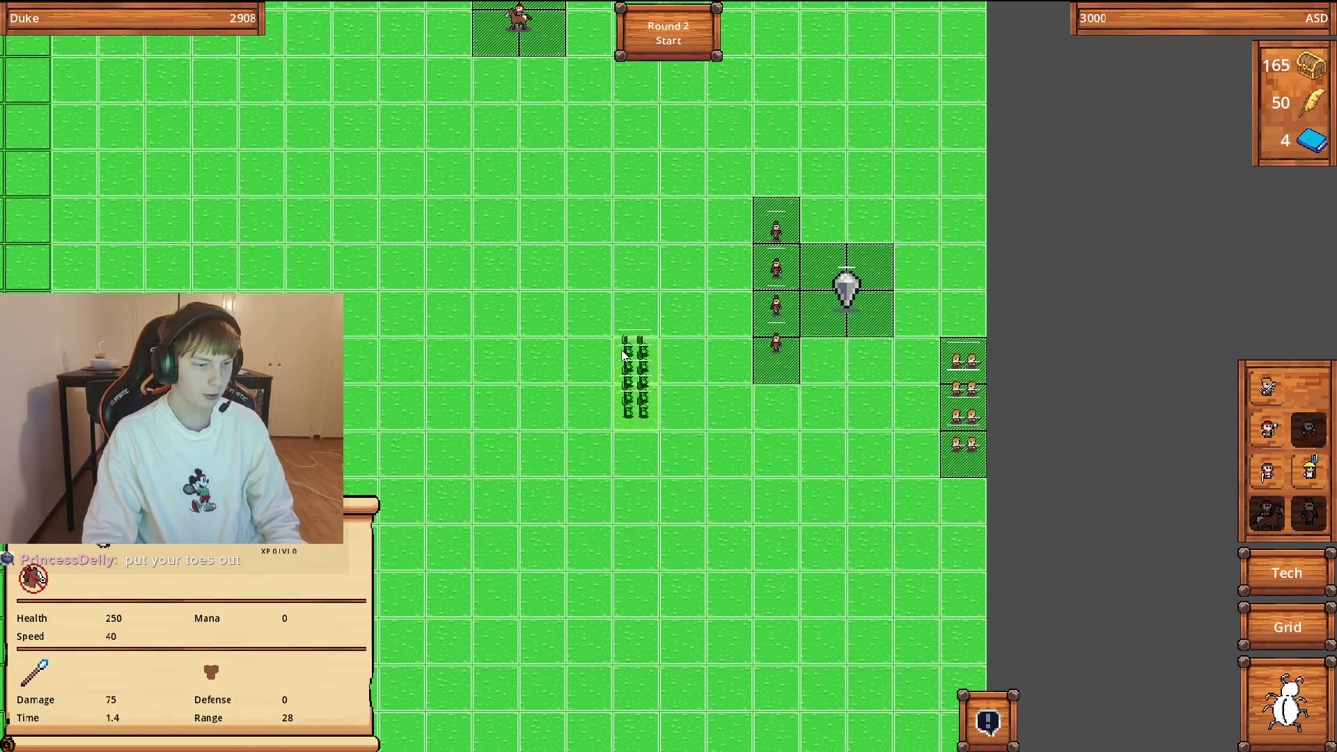
key(Left)
key(Left)
key(Left)
click(686, 391)
key(Right)
key(Right)
key(Left)
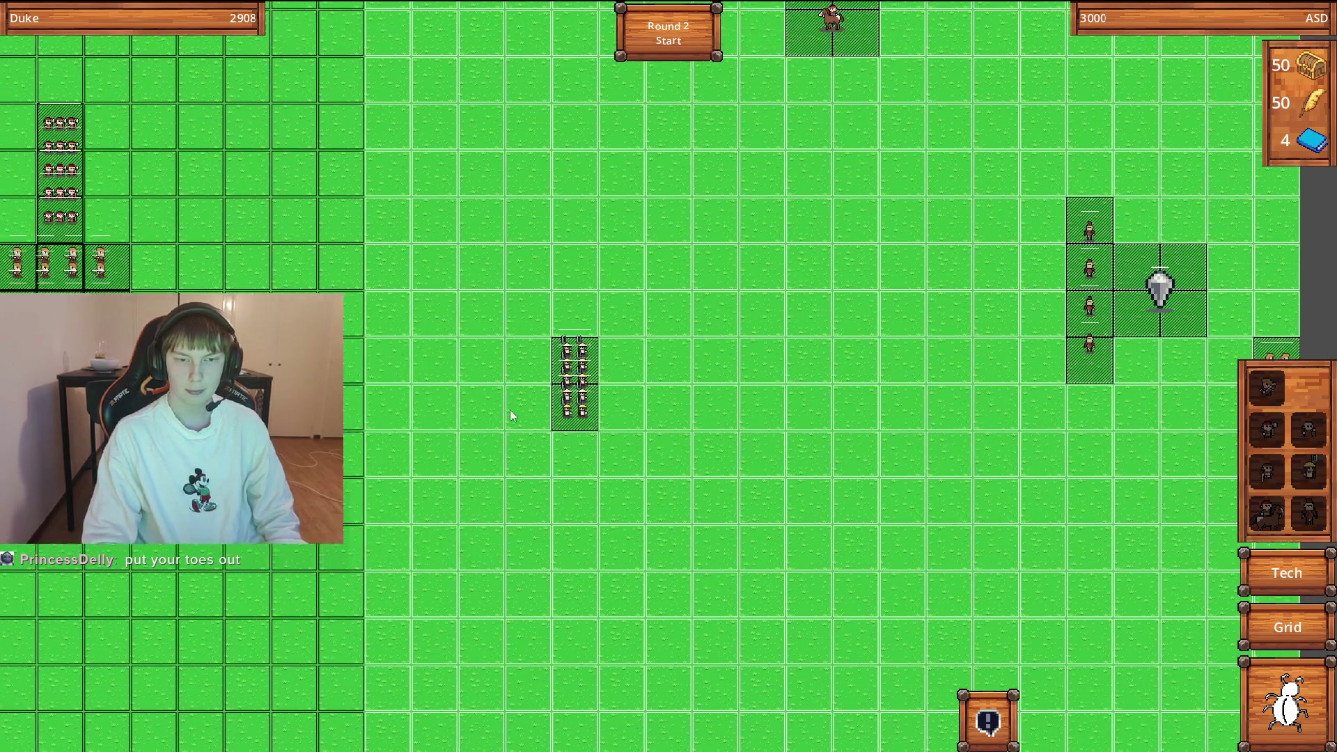
key(Left)
click(626, 399)
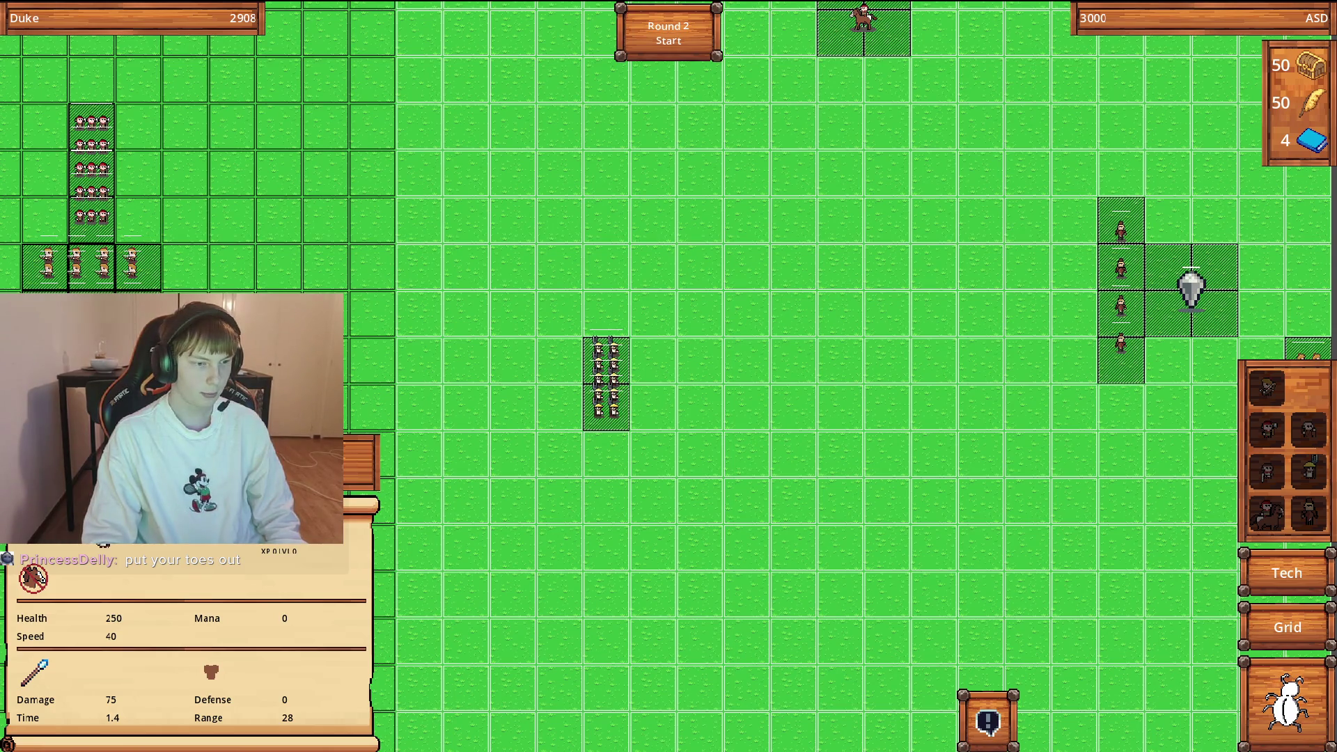
mouse_move(619, 370)
mouse_down()
mouse_move(524, 459)
mouse_move(620, 463)
mouse_up()
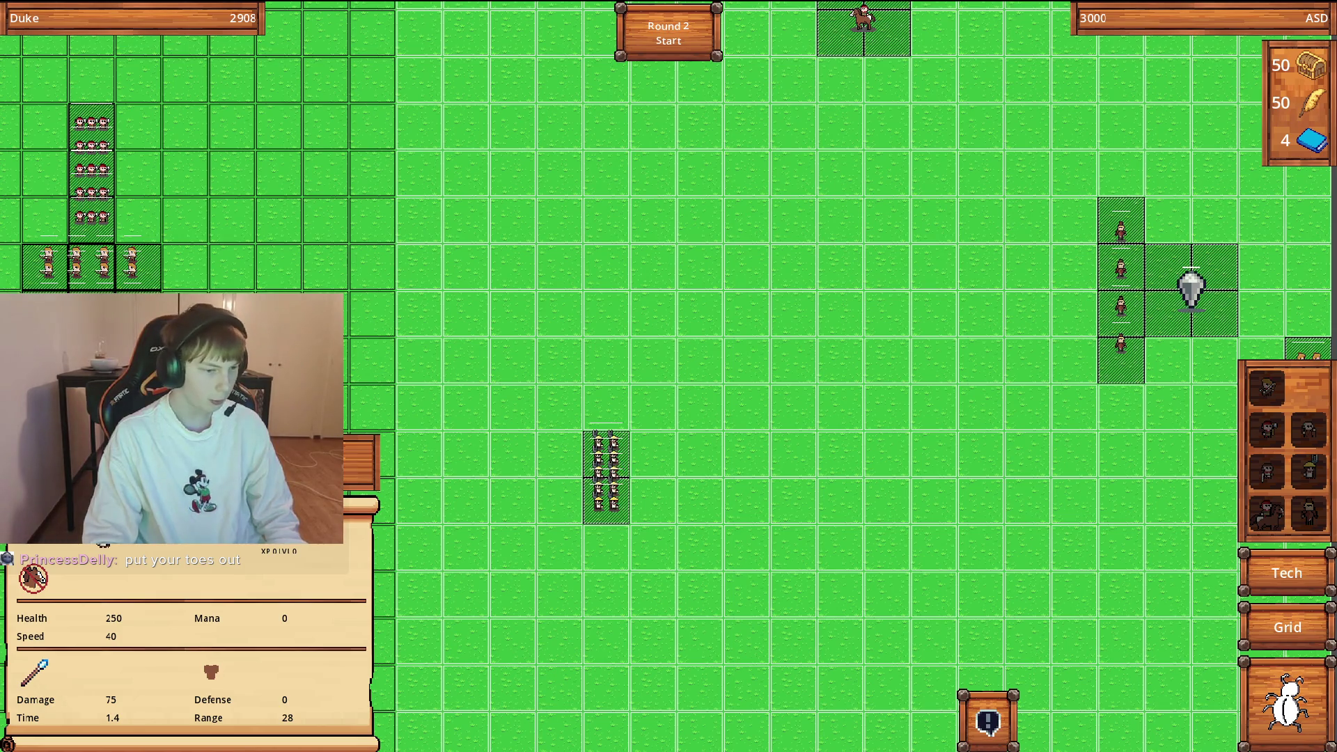
mouse_move(39, 684)
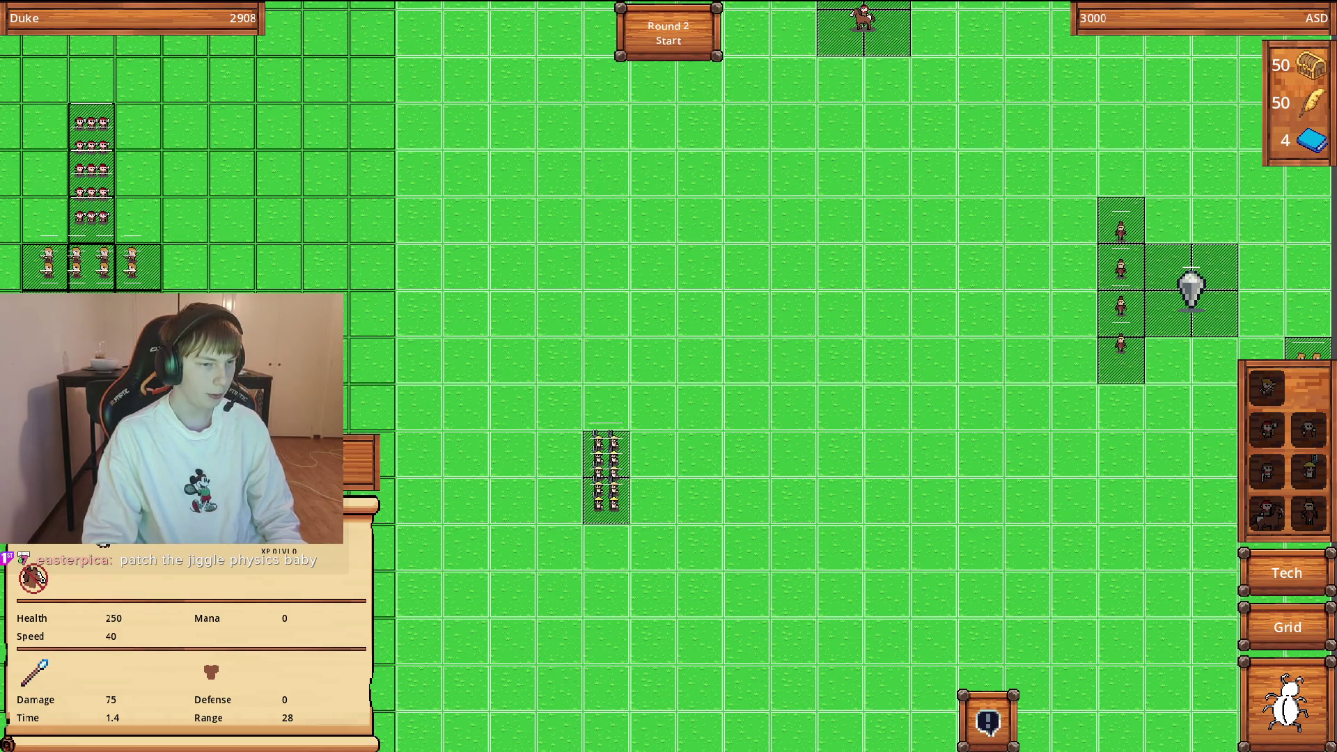
Centre the enemy cross formation in view and open the chat log.
key(d)
key(a)
key(w)
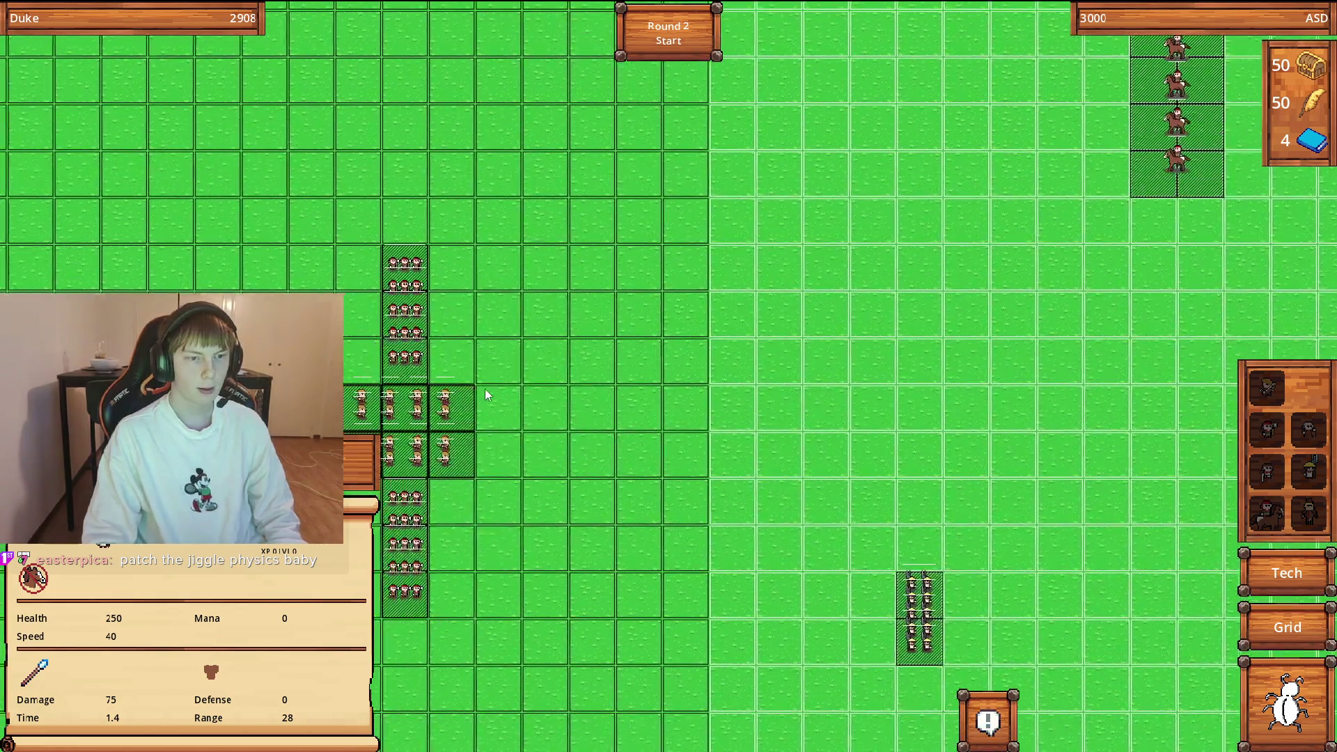
key(a)
key(s)
key(w)
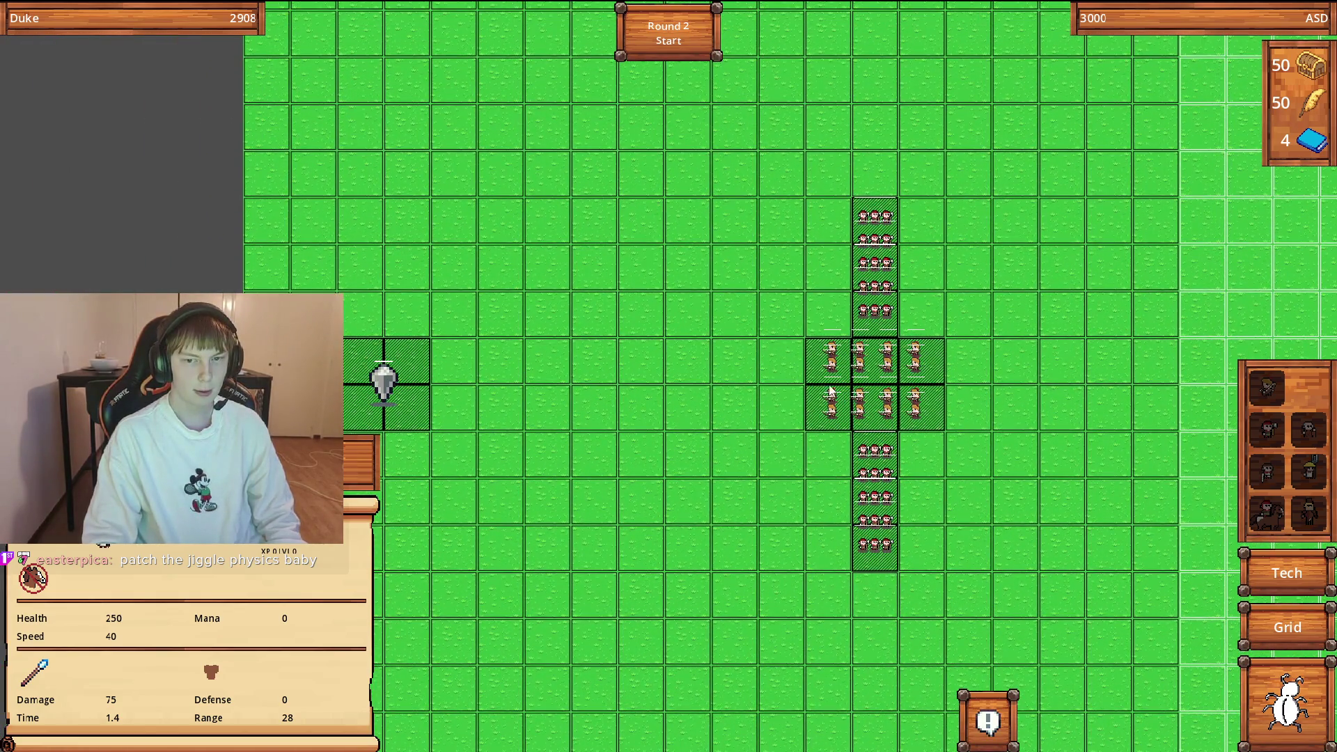
key(w)
key(d)
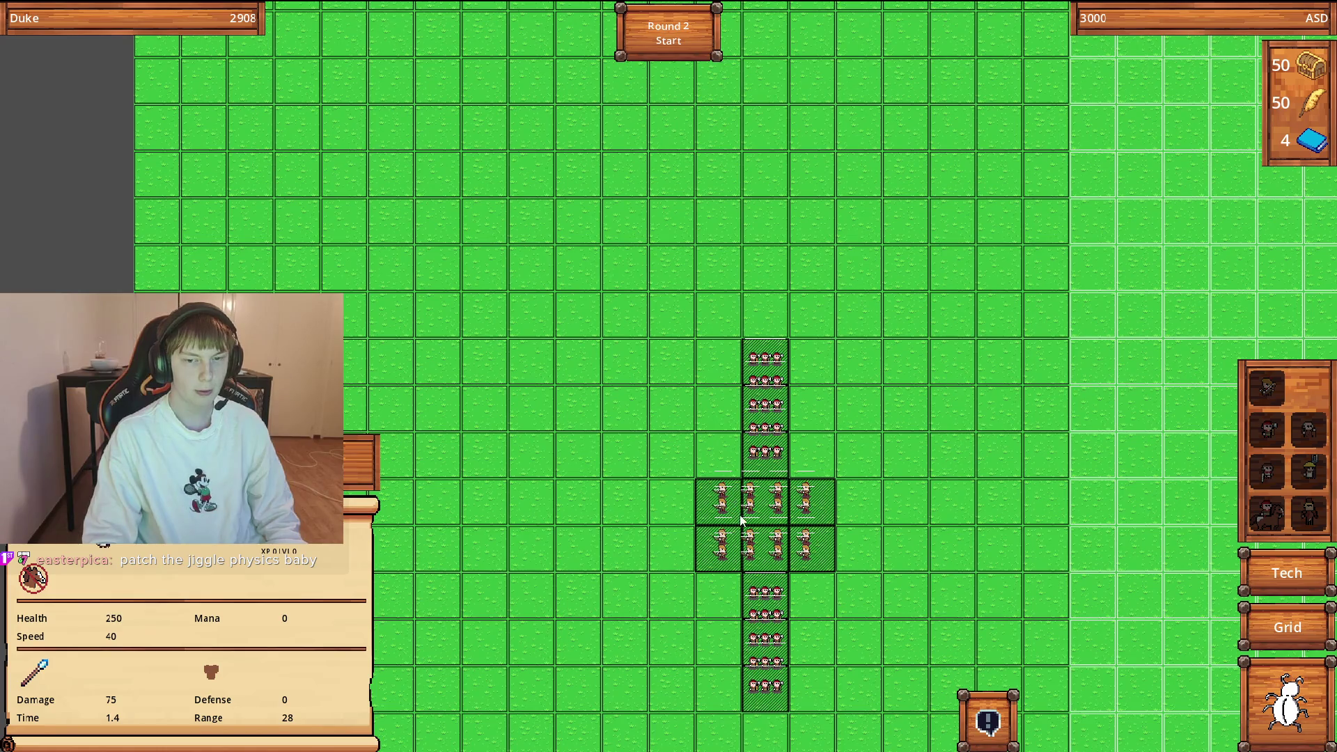
key(d)
click(1009, 736)
scroll(864, 640, down, 3)
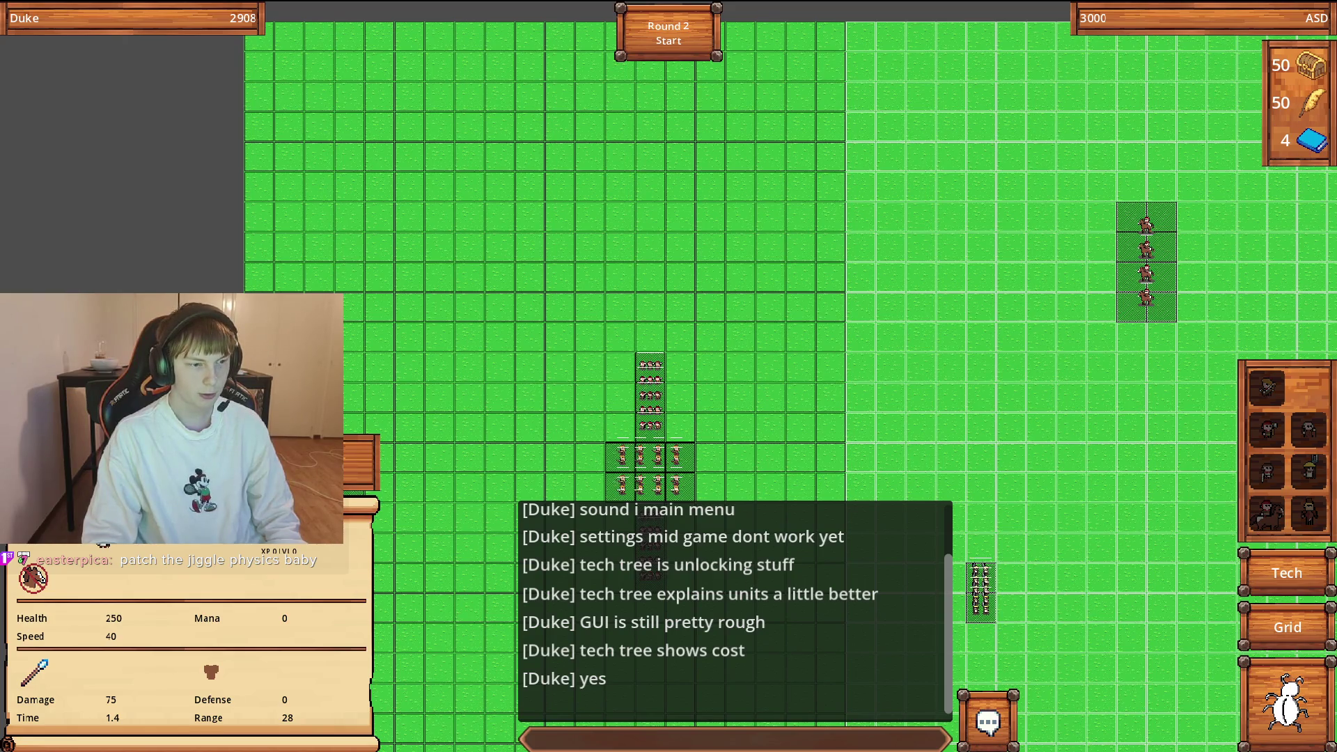
Place a Militia squad on the upper part of the board, leaving 11 gold.
key(d)
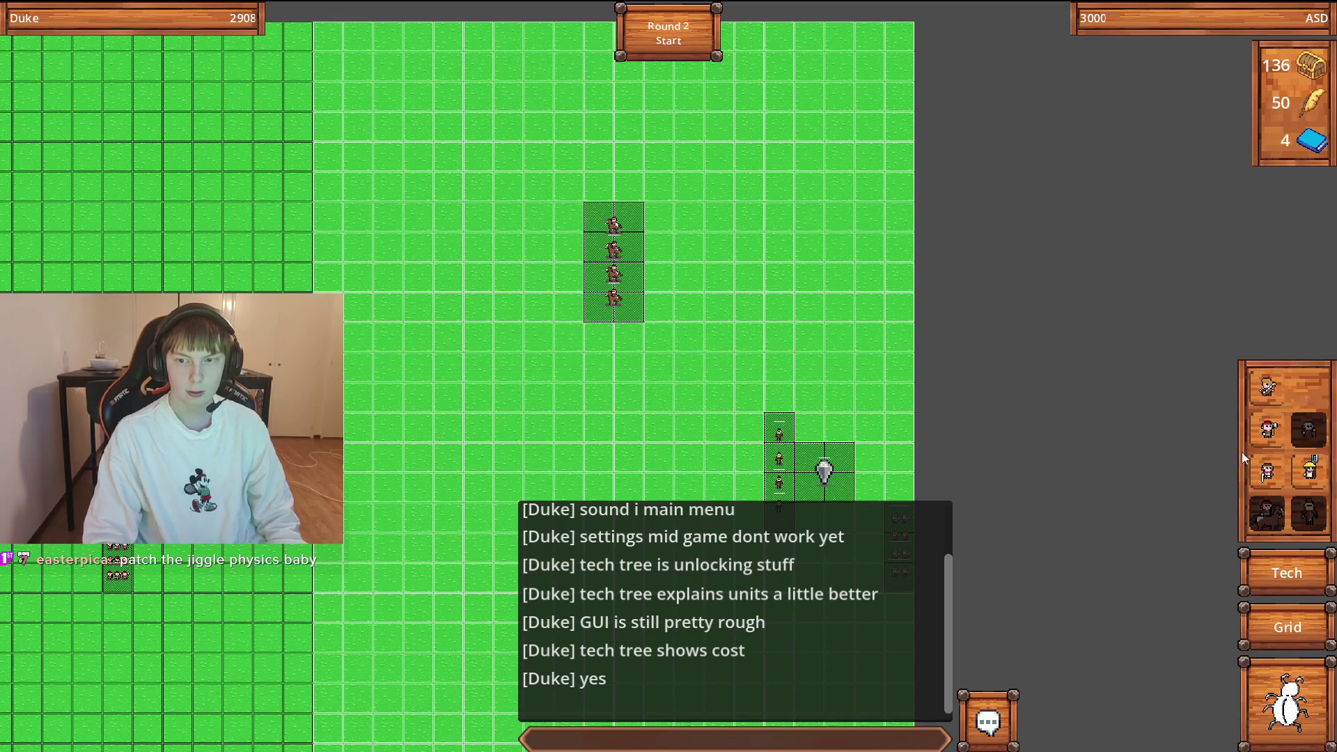
key(s)
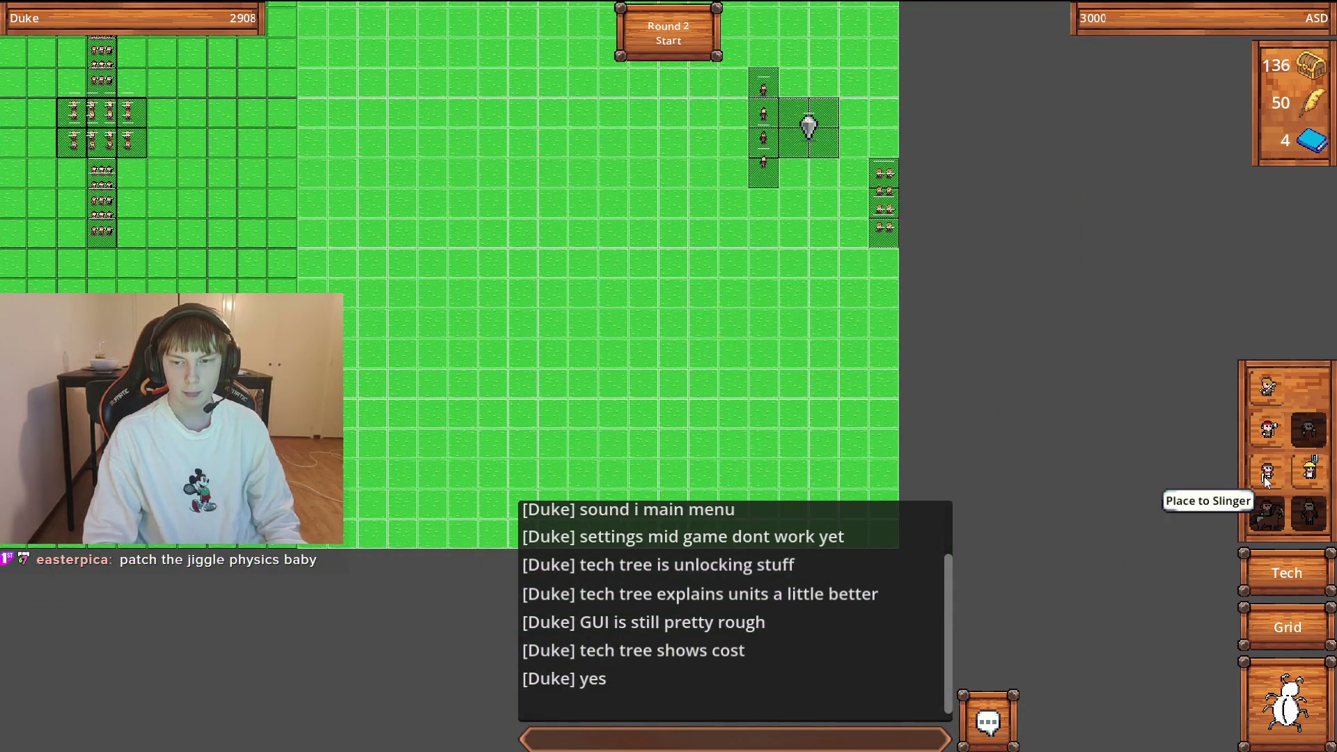
click(1268, 429)
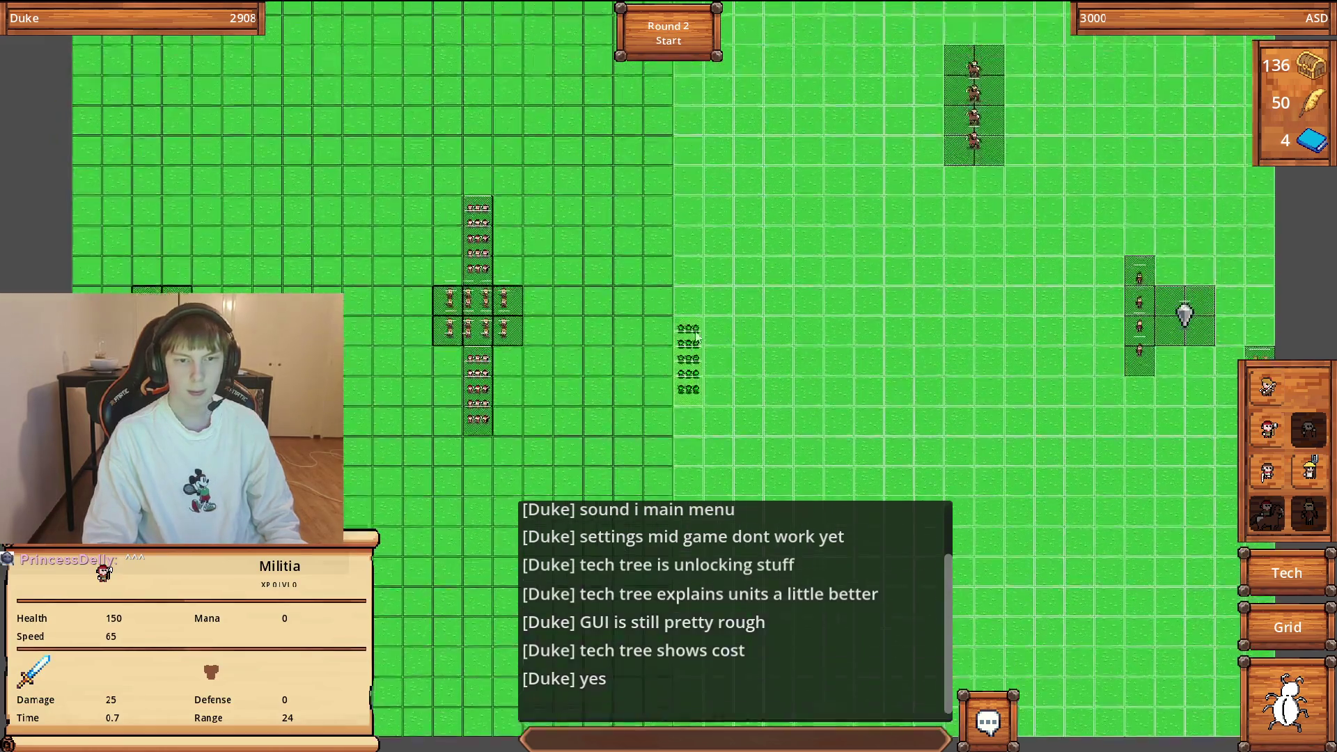
key(s)
key(d)
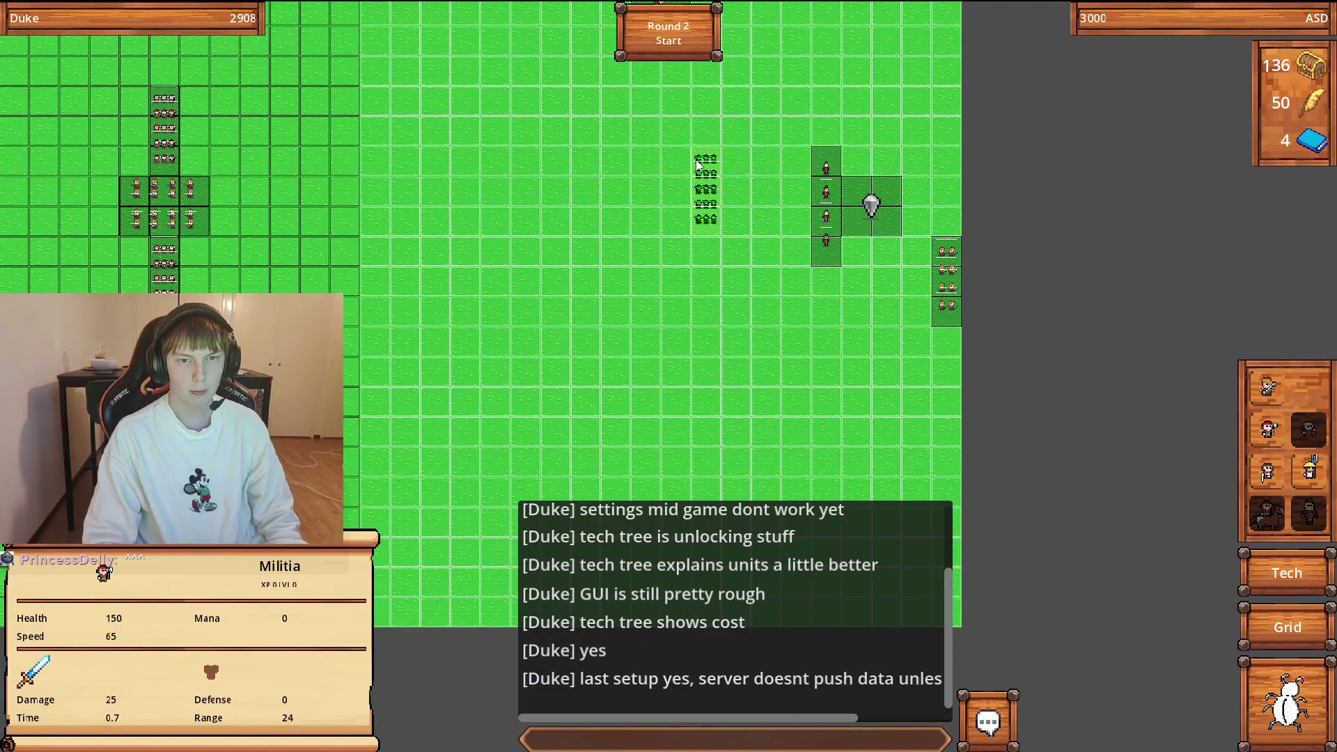
click(705, 182)
Pan over the army and start the Round 2 battle.
key(w)
key(a)
mouse_move(749, 222)
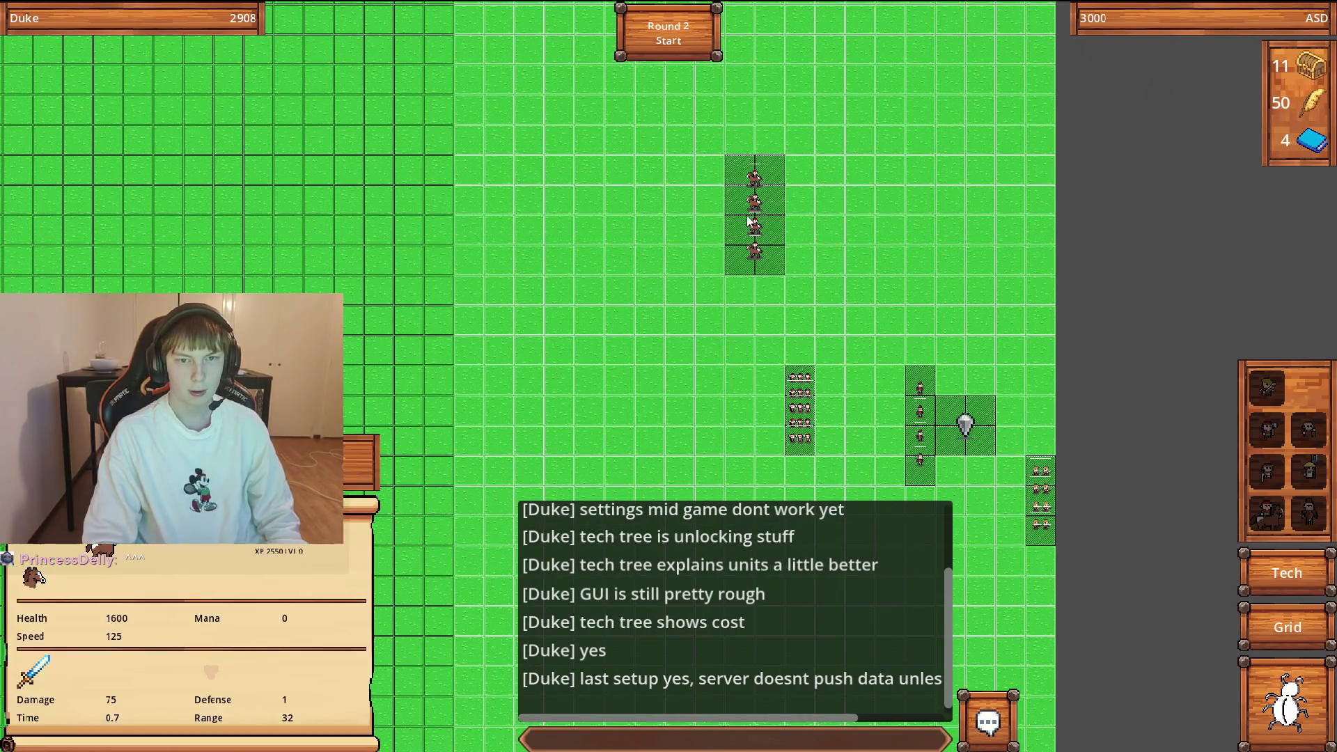
key(w)
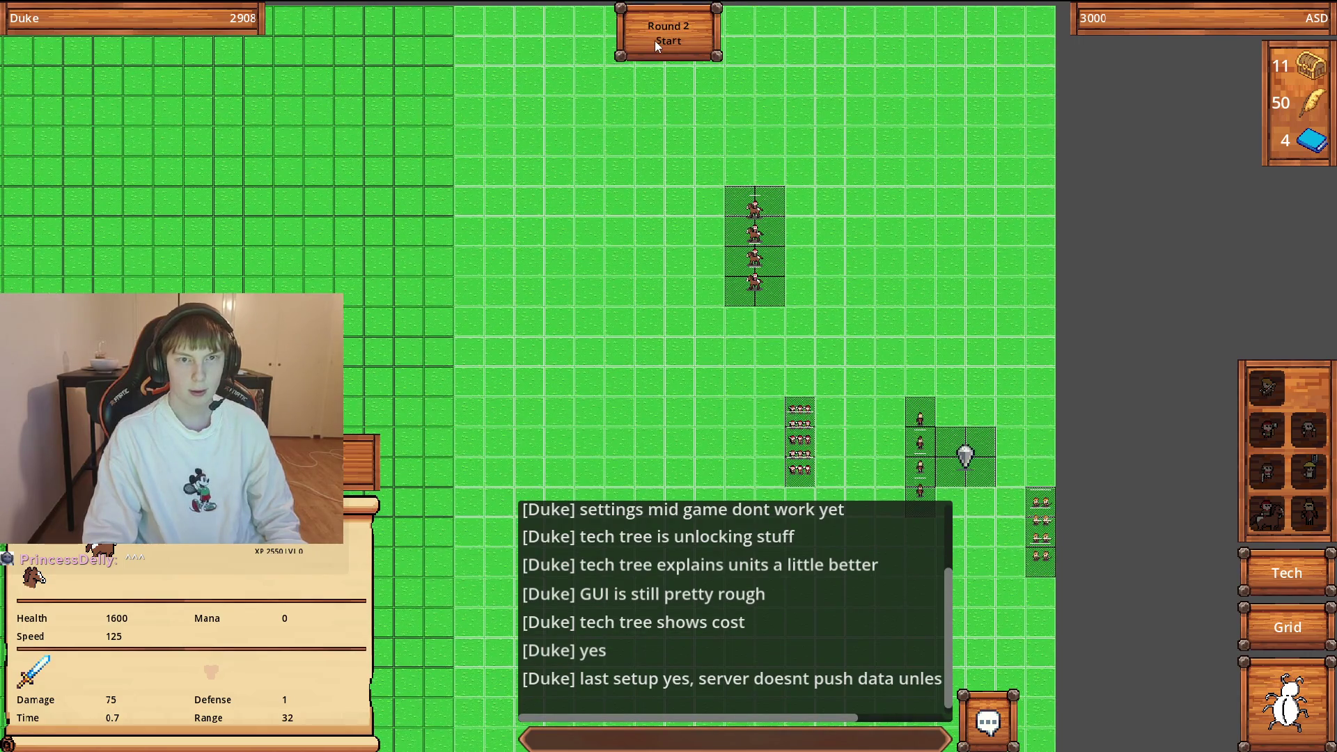
click(673, 43)
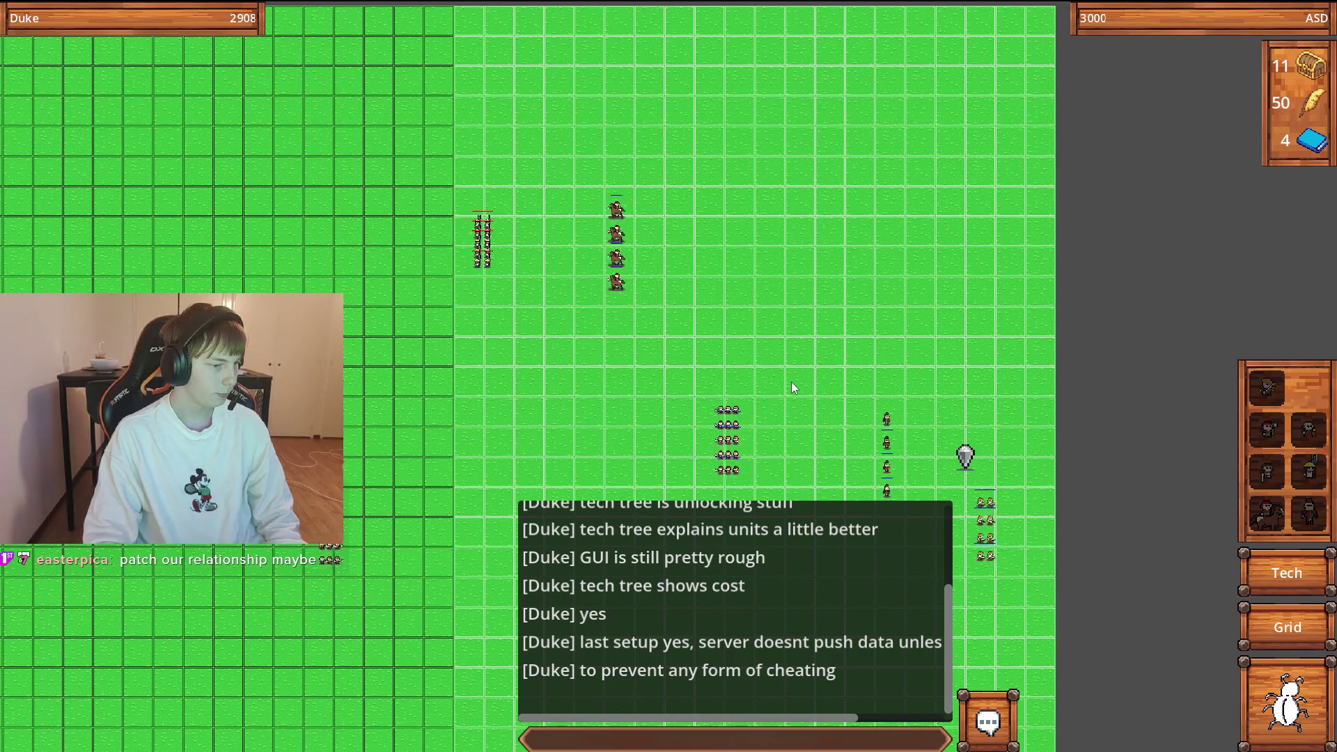
Pan across the map to follow the Round 2 fighting units.
key(s)
key(a)
key(d)
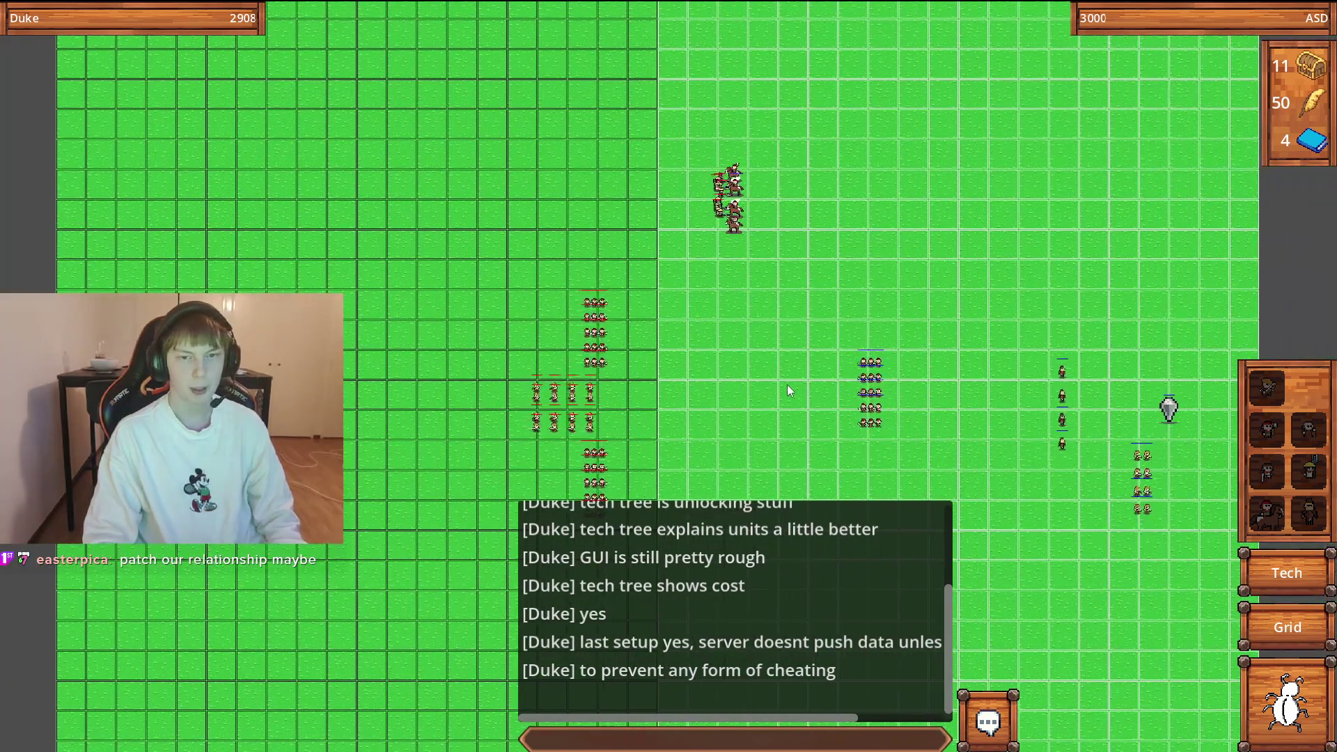
key(w)
key(d)
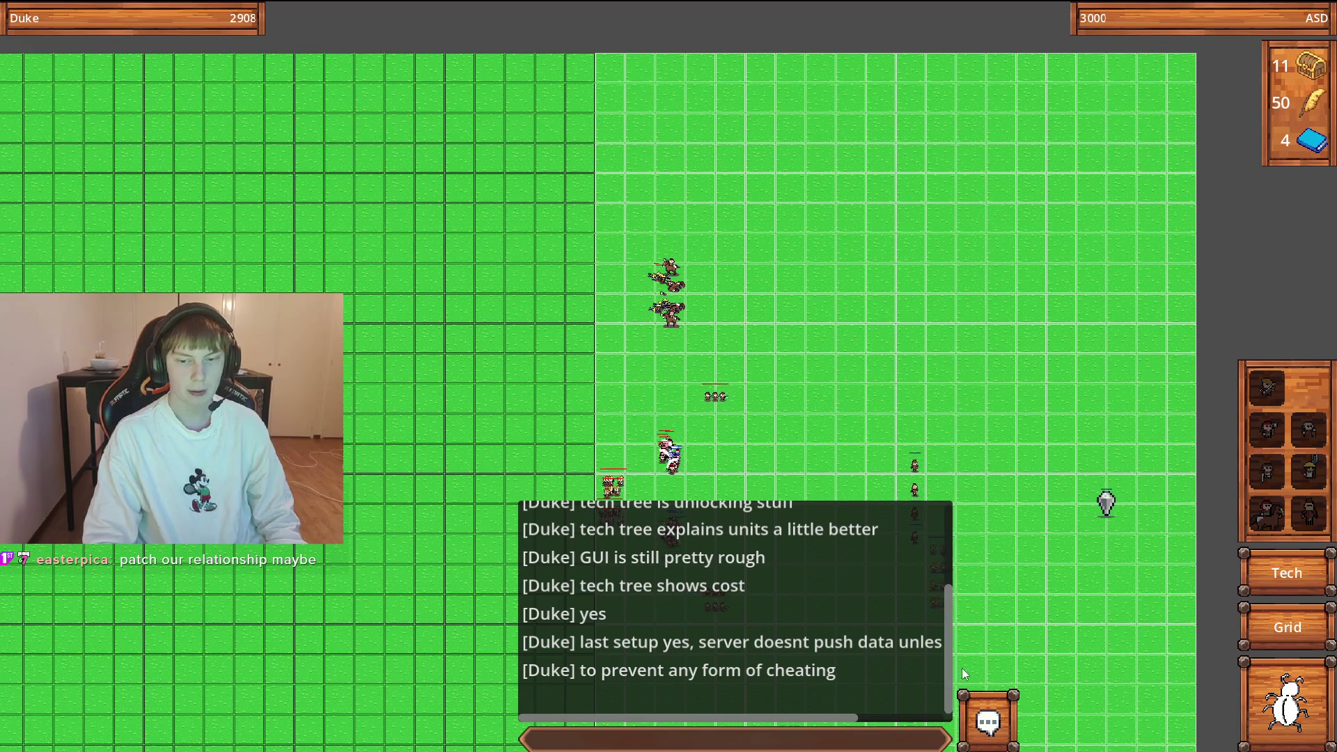
mouse_move(833, 698)
key(s)
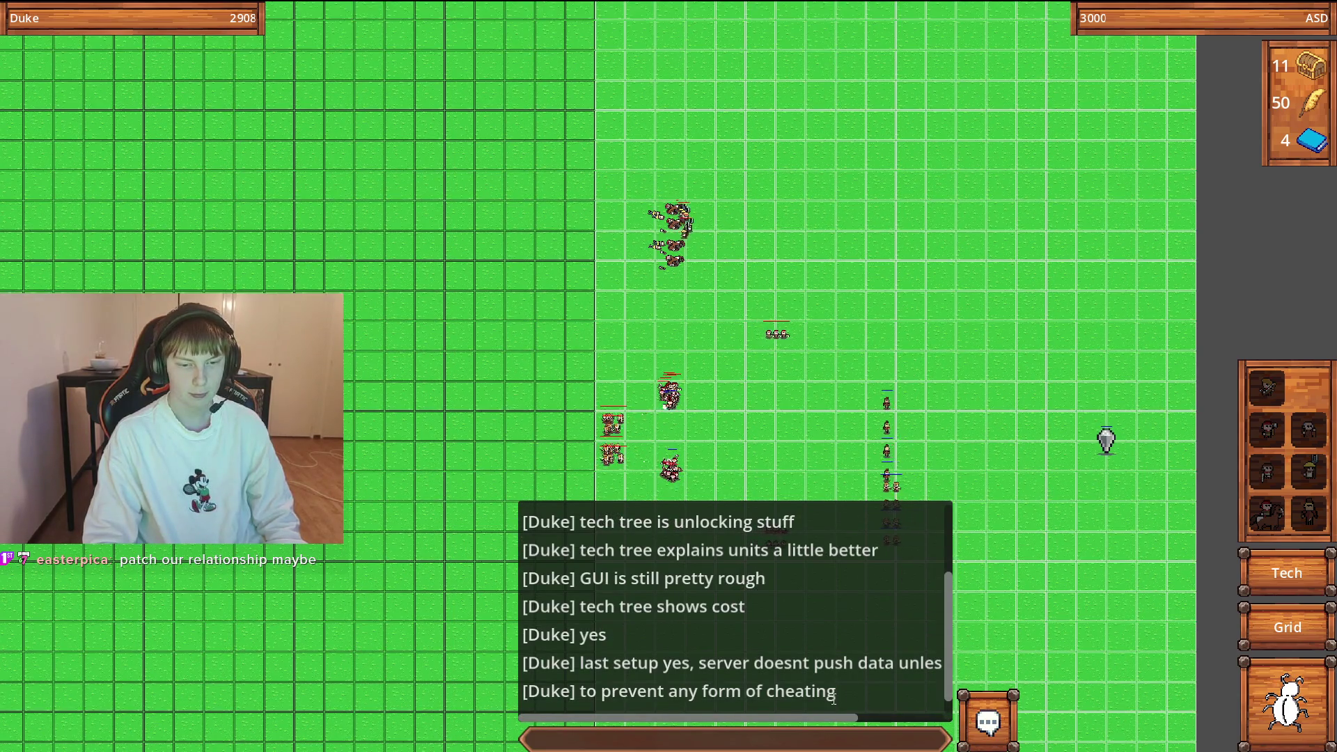
mouse_move(833, 714)
mouse_down()
mouse_move(817, 714)
mouse_move(847, 712)
mouse_move(791, 715)
mouse_up()
mouse_move(699, 714)
mouse_down()
mouse_move(834, 717)
mouse_move(697, 716)
mouse_up()
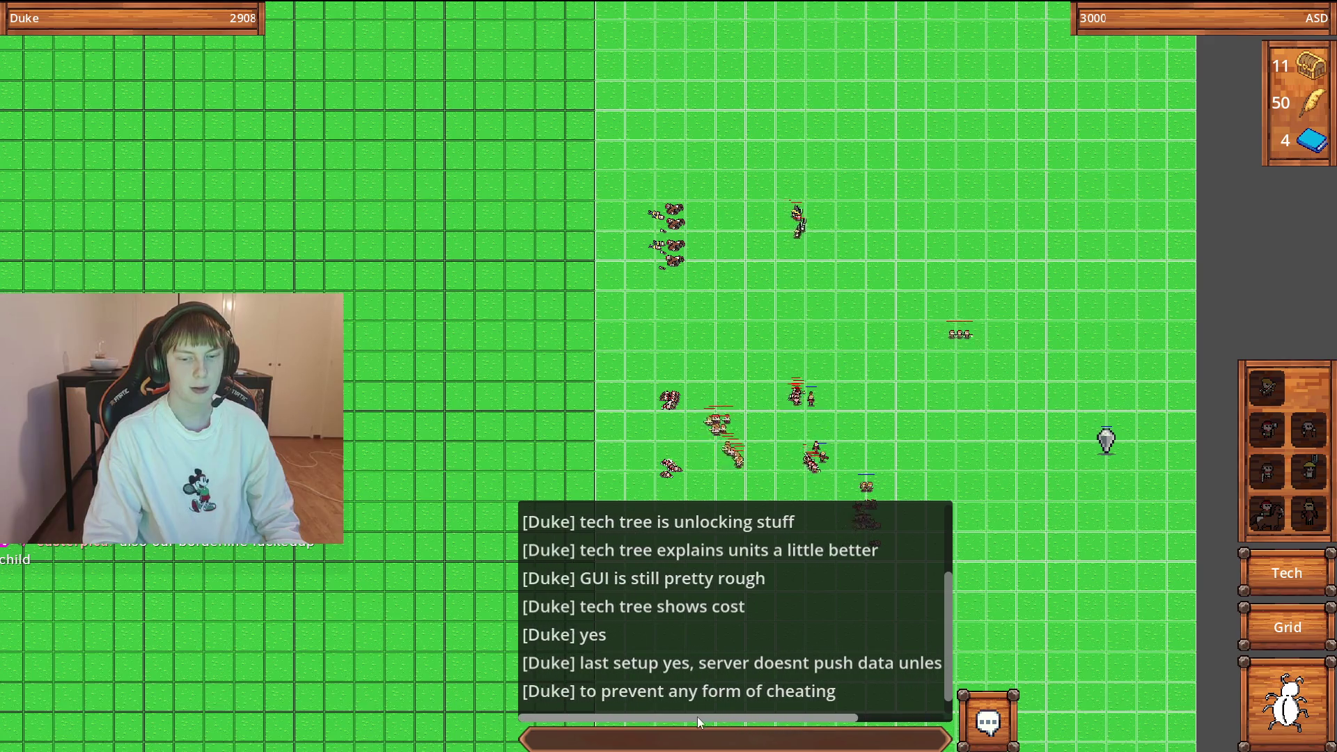
Hide the chat log and keep following the battle around the map.
click(989, 724)
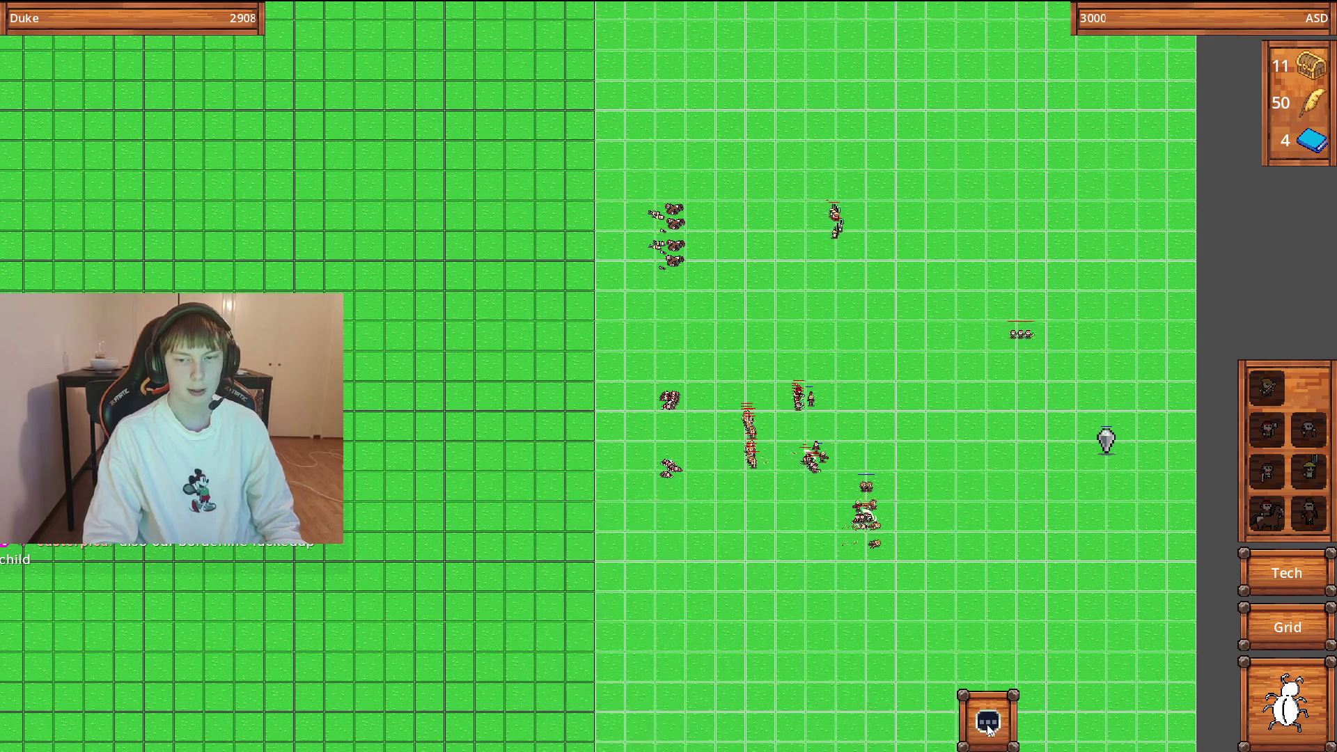
key(Right)
key(Down)
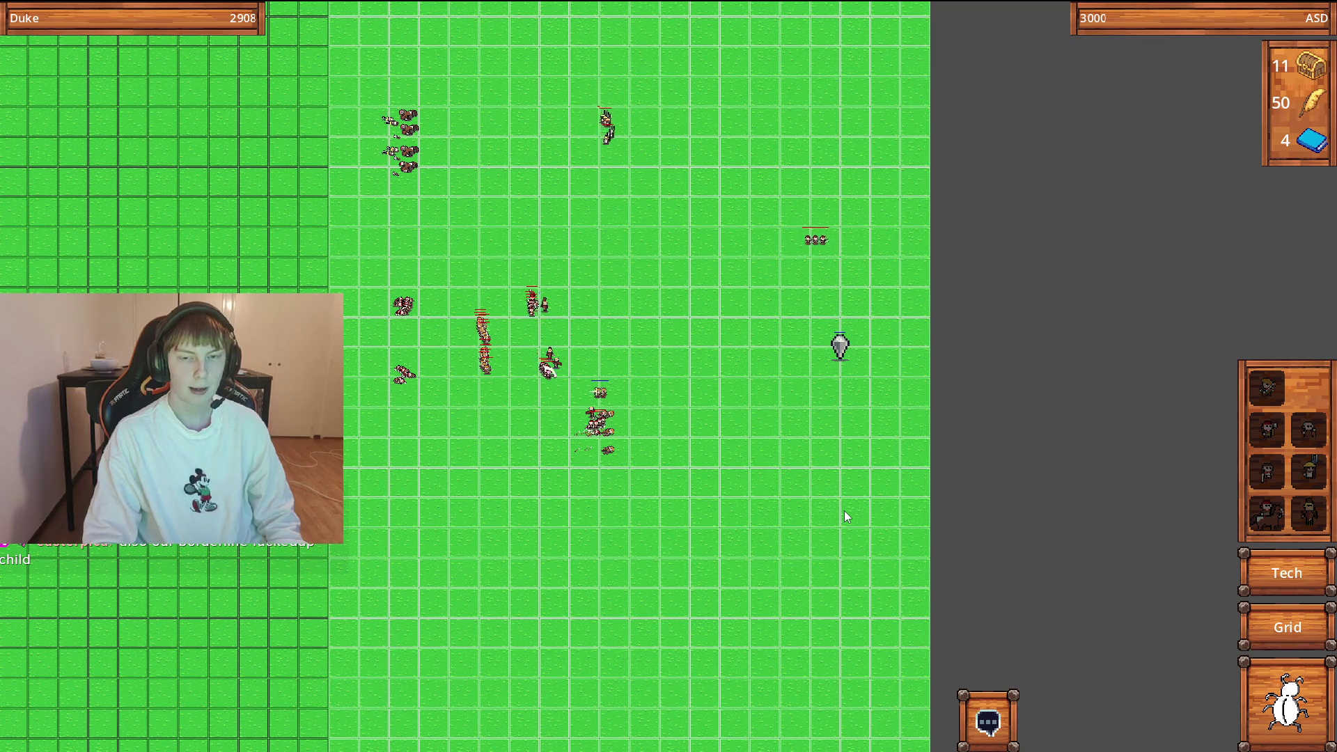
key(Left)
key(Up)
key(Up)
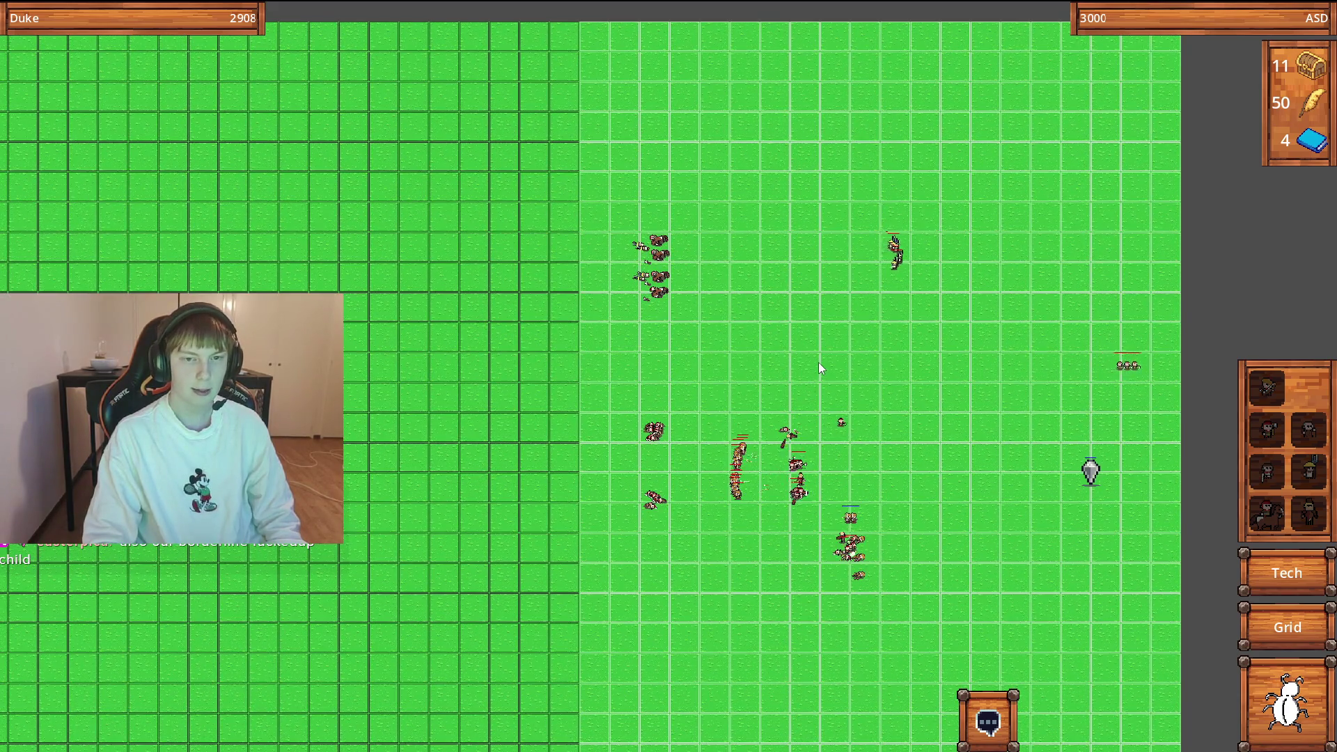
key(Right)
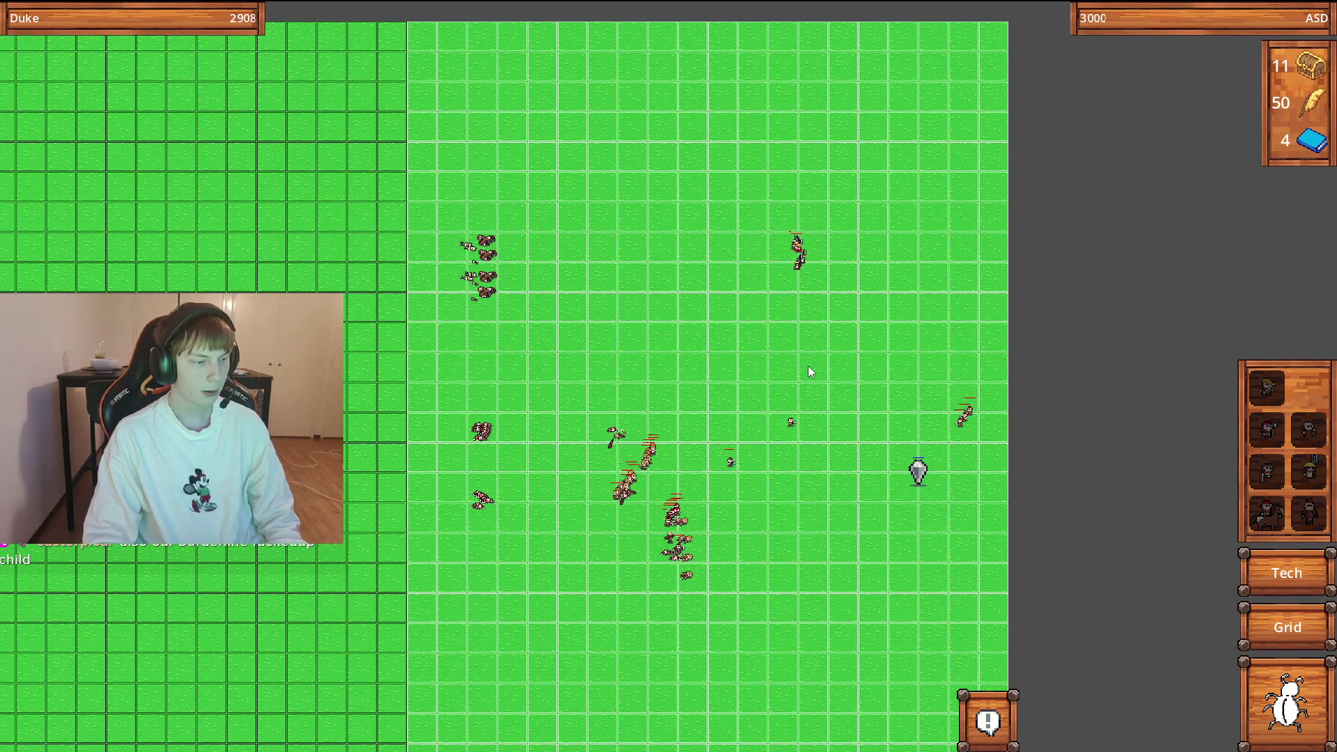
key(Right)
key(Right)
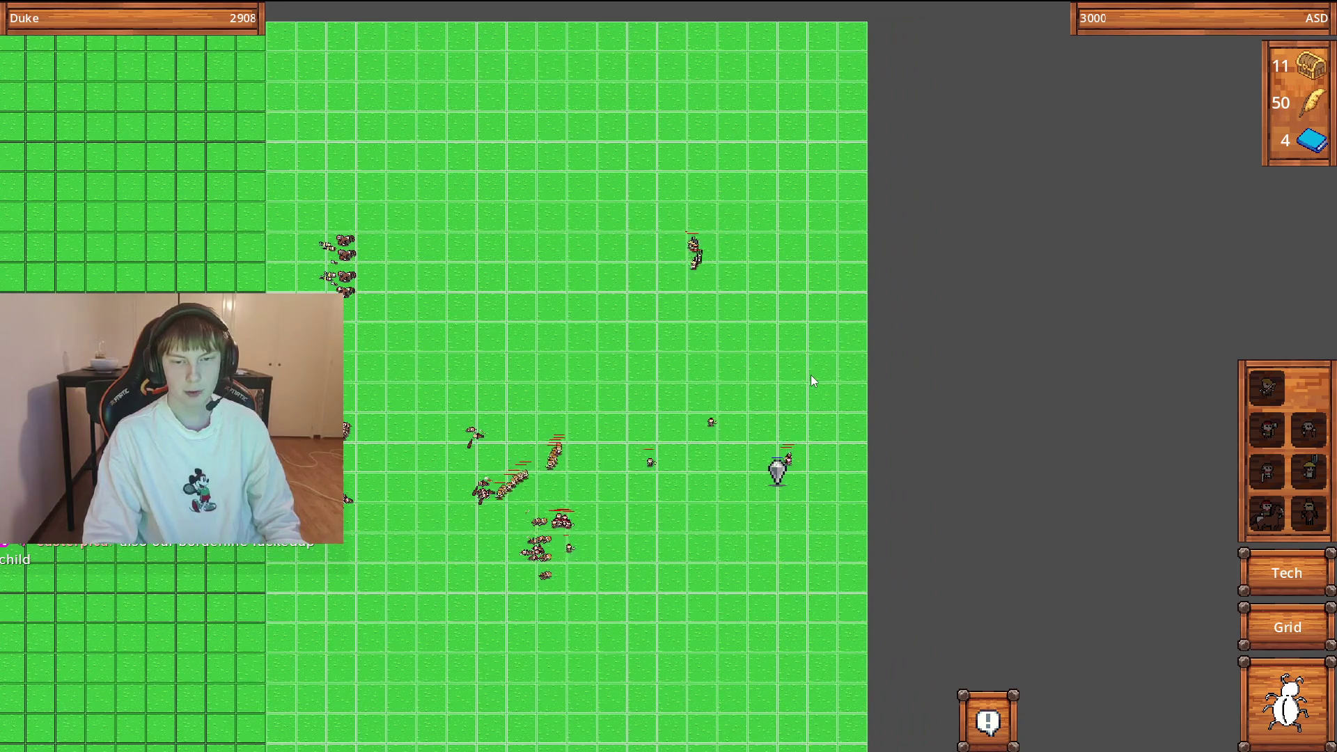
key(Down)
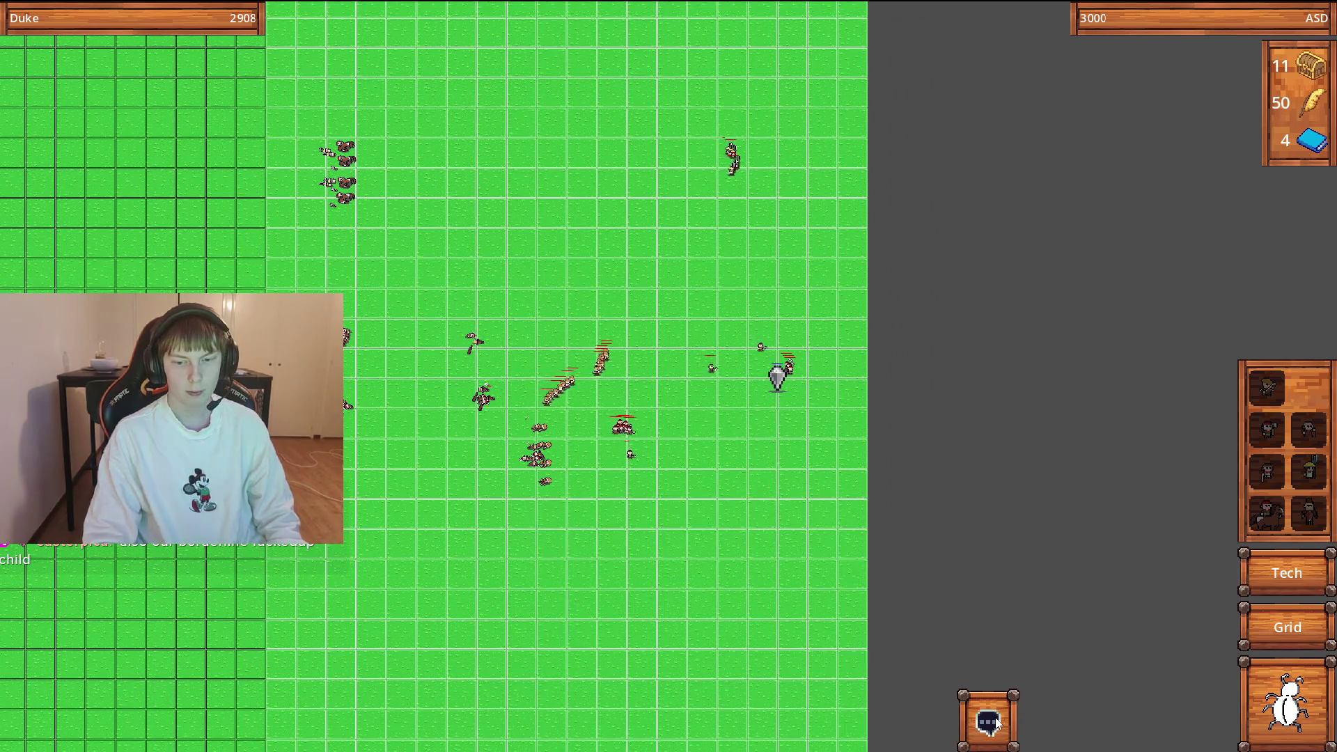
Open and close the chat log twice, leaving it hidden.
click(985, 691)
scroll(863, 665, down, 2)
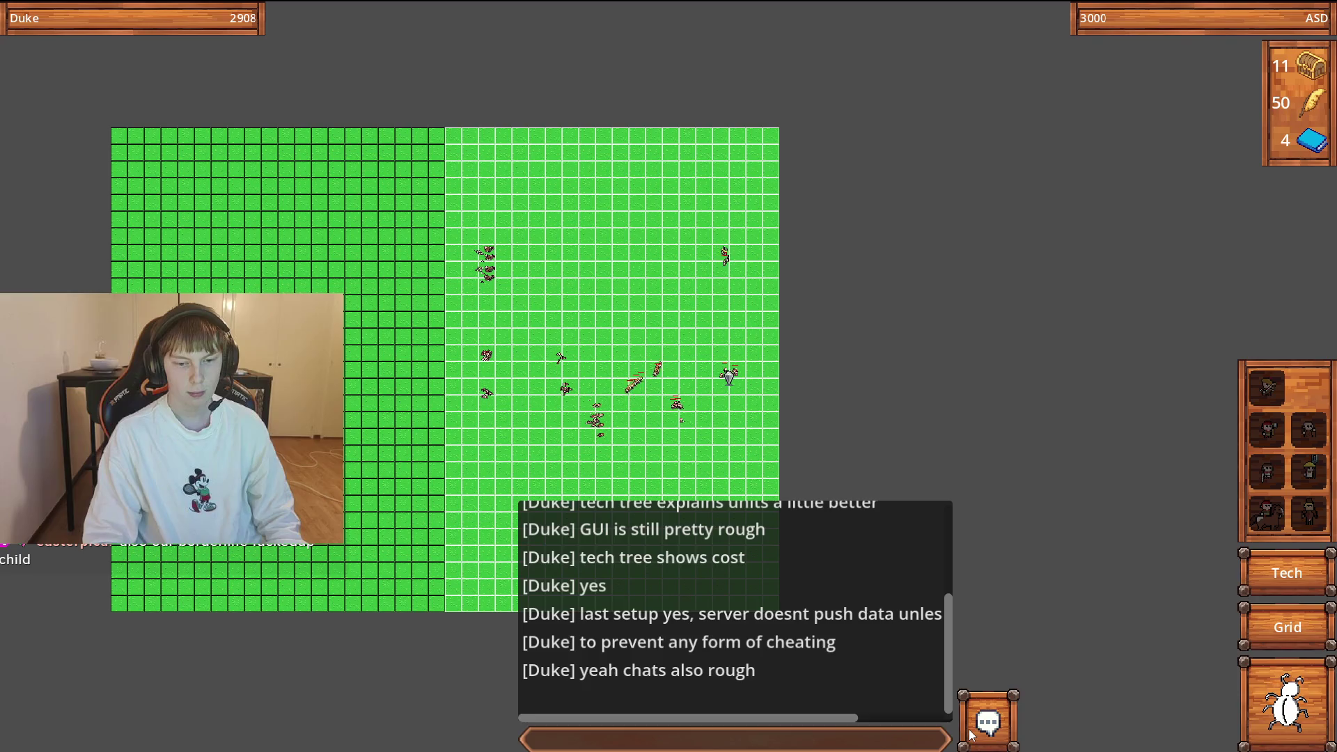
click(971, 735)
scroll(939, 584, up, 3)
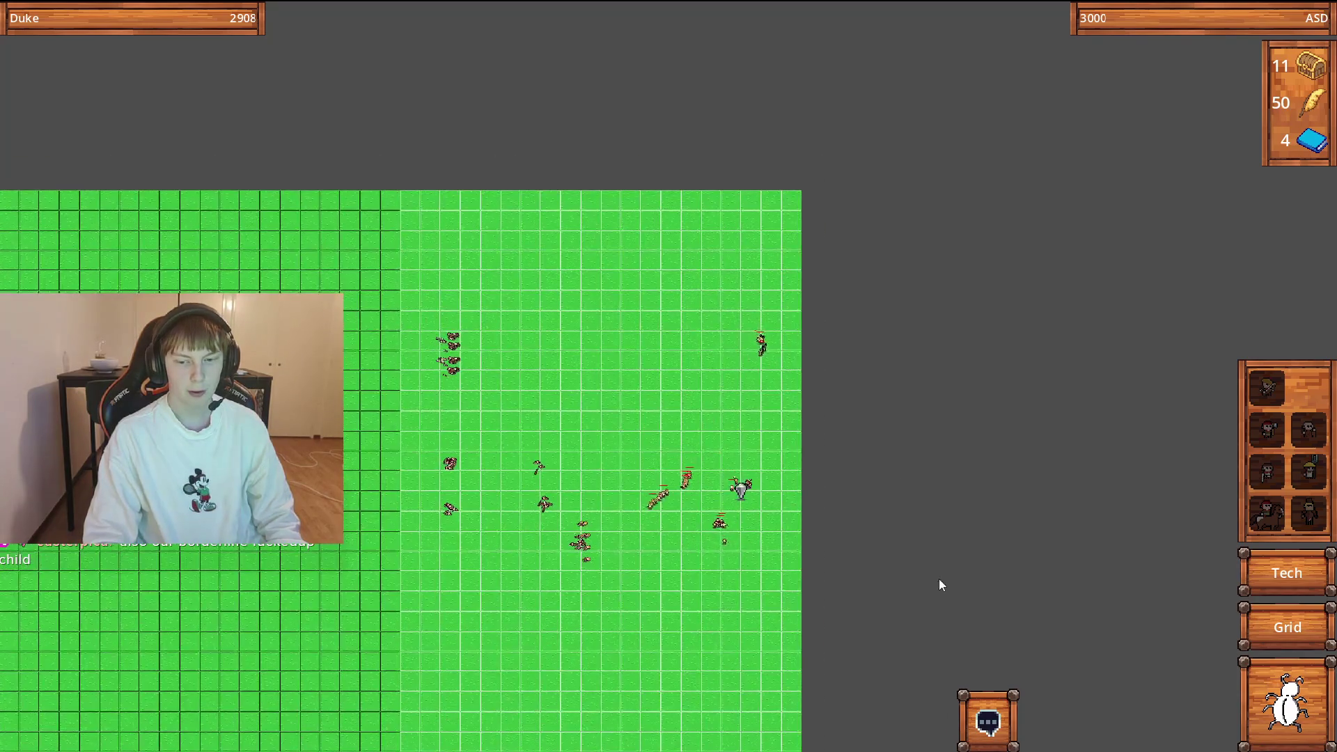
click(978, 723)
scroll(900, 641, down, 2)
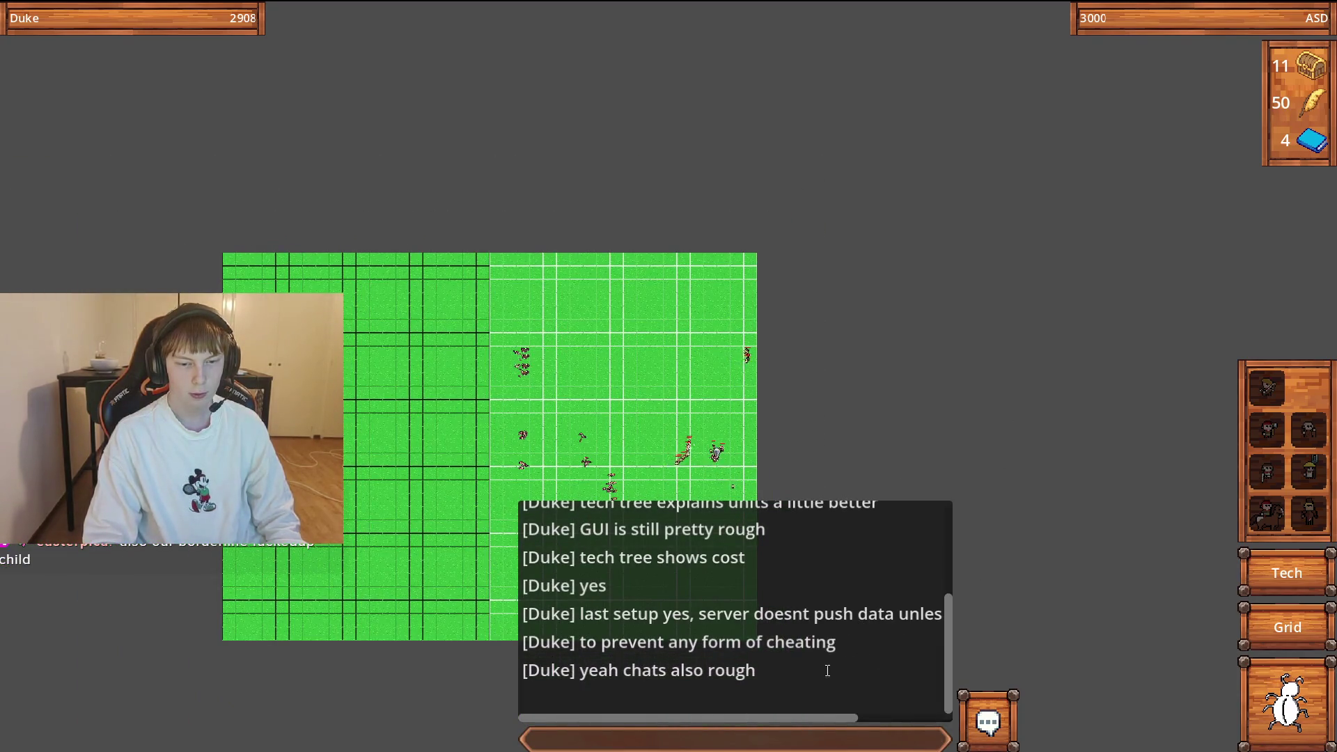
click(996, 726)
scroll(689, 532, up, 3)
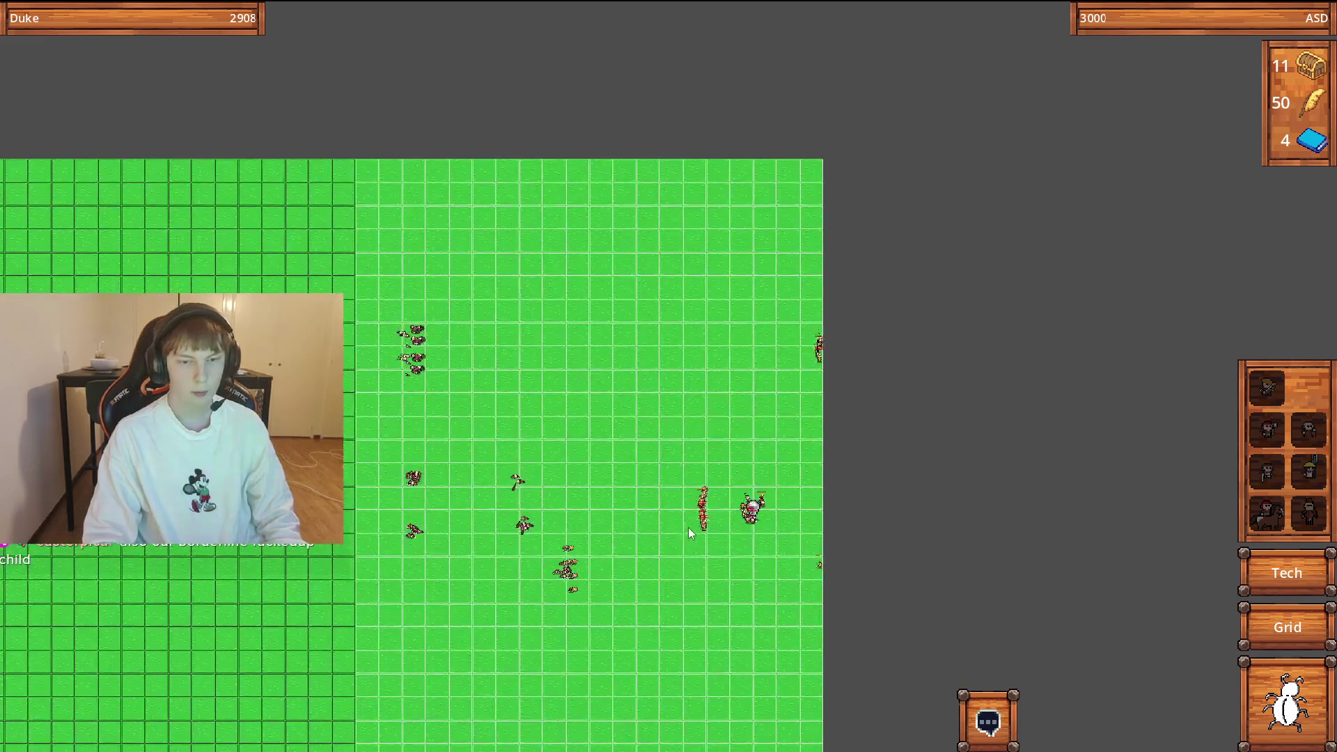
Inspect the cavalry unit's stats and sell the cavalry column back for gold.
scroll(773, 369, down, 1)
scroll(737, 387, up, 2)
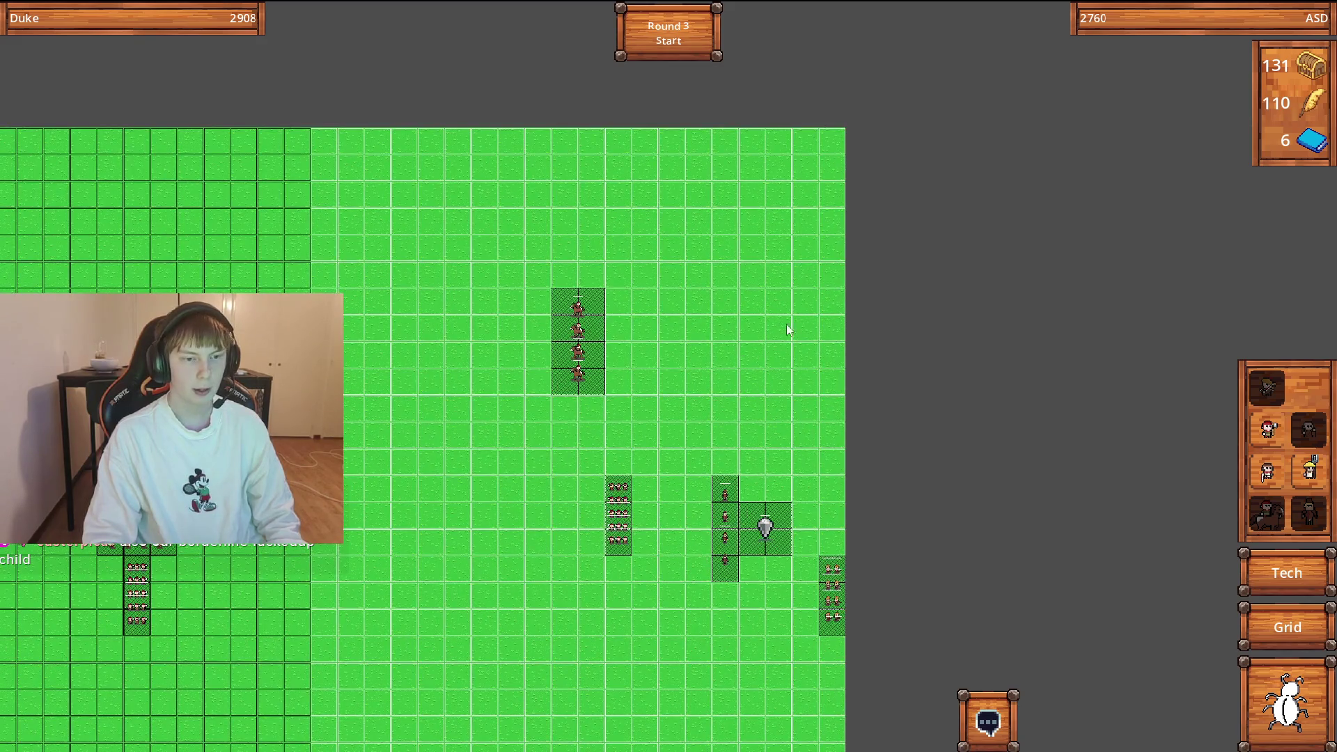
scroll(753, 582, down, 1)
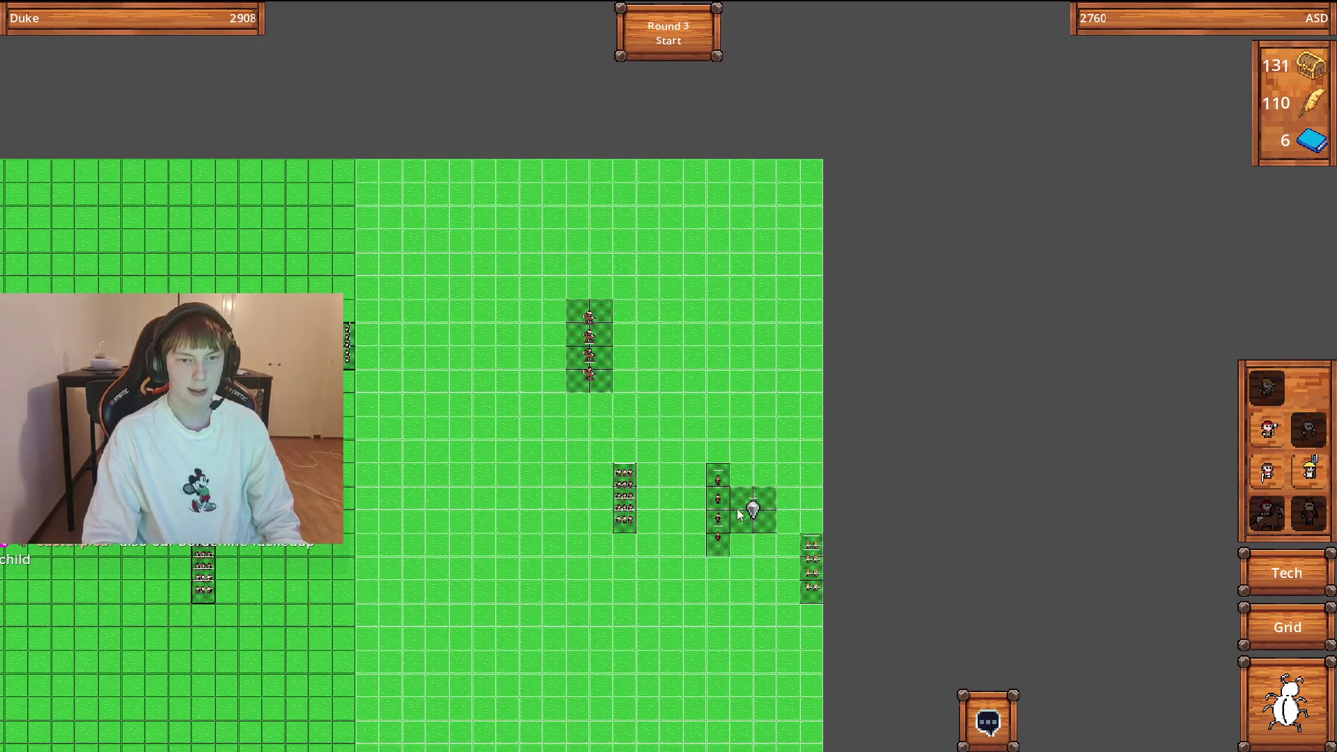
scroll(870, 567, up, 2)
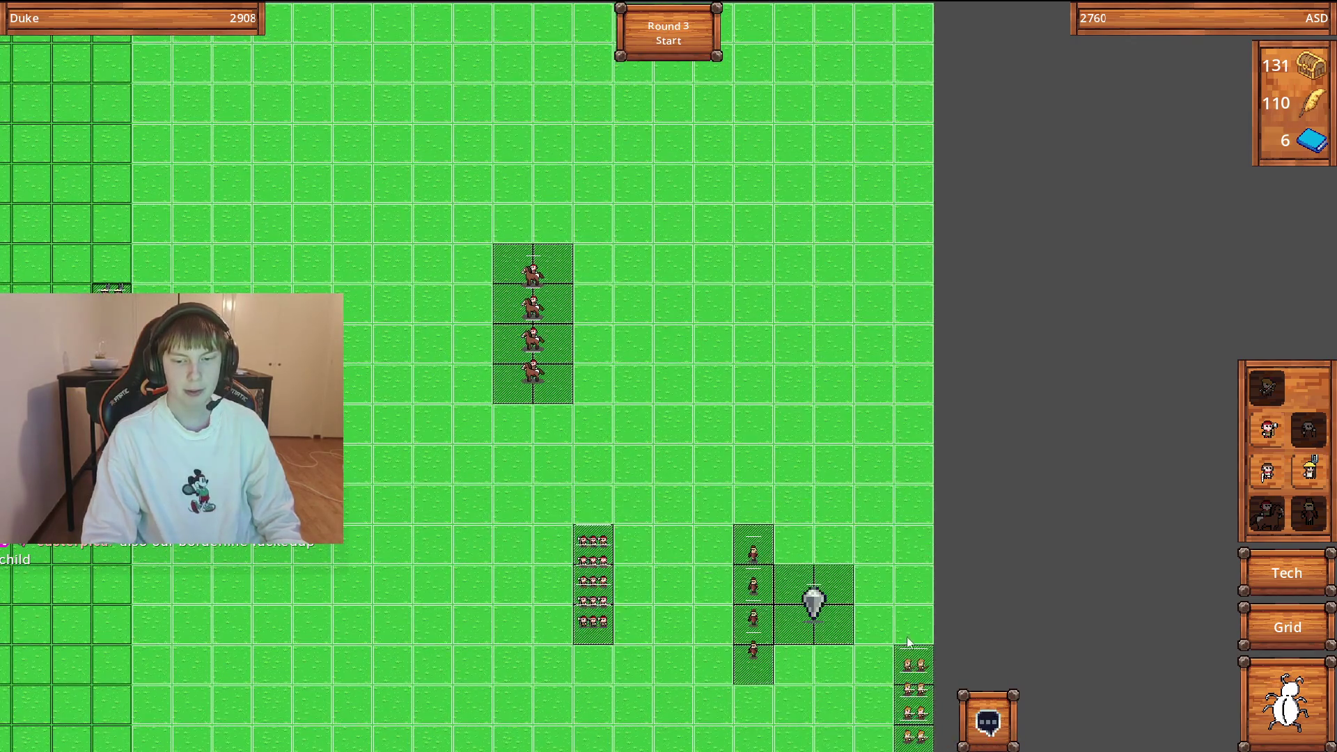
click(524, 348)
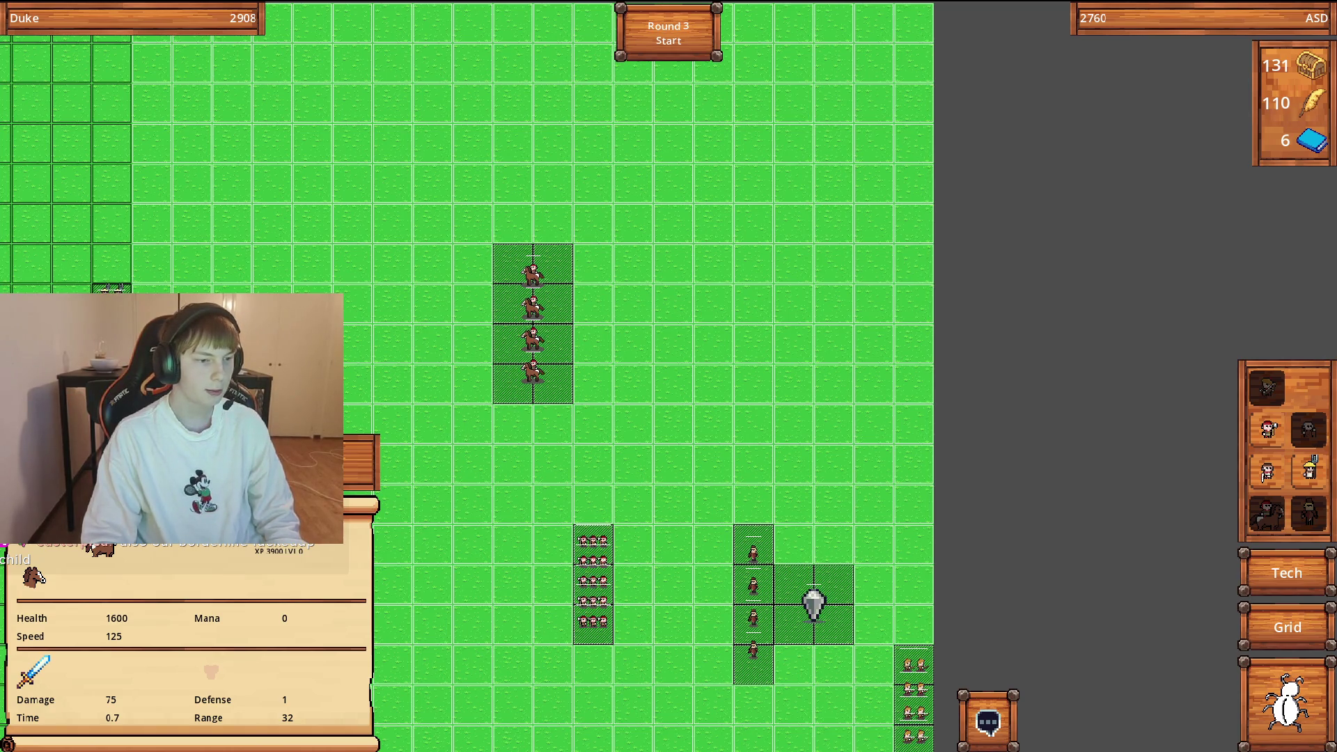
key(Delete)
Place two Militia squads below the red squad, then sell the middle Militia squad.
scroll(680, 553, down, 1)
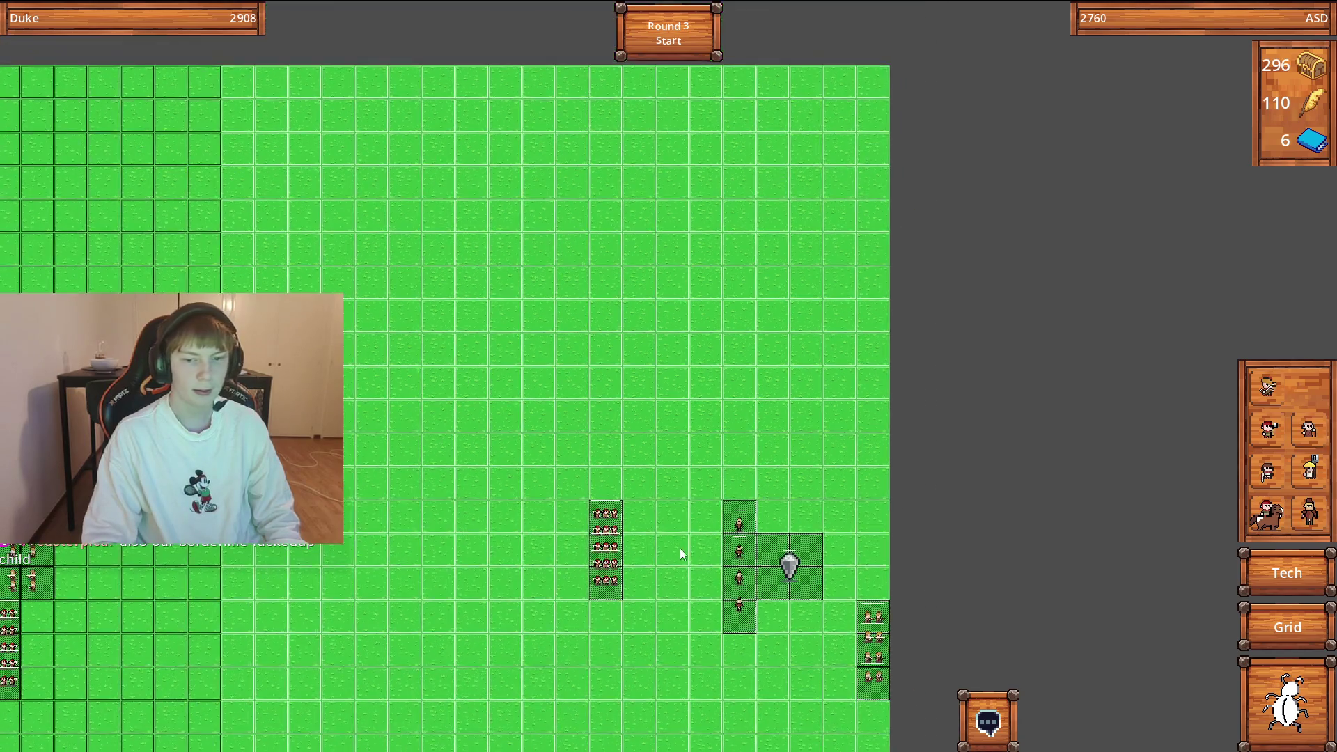
key(Left)
key(Down)
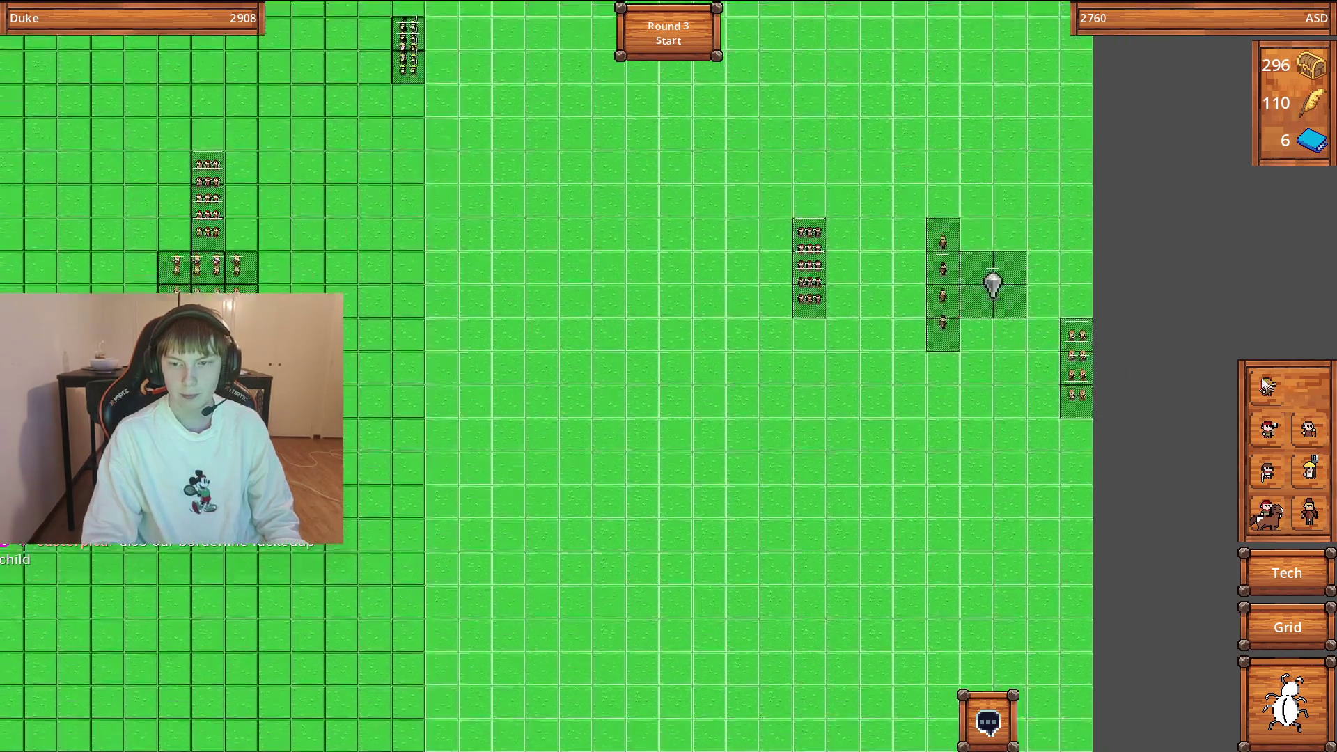
click(1269, 432)
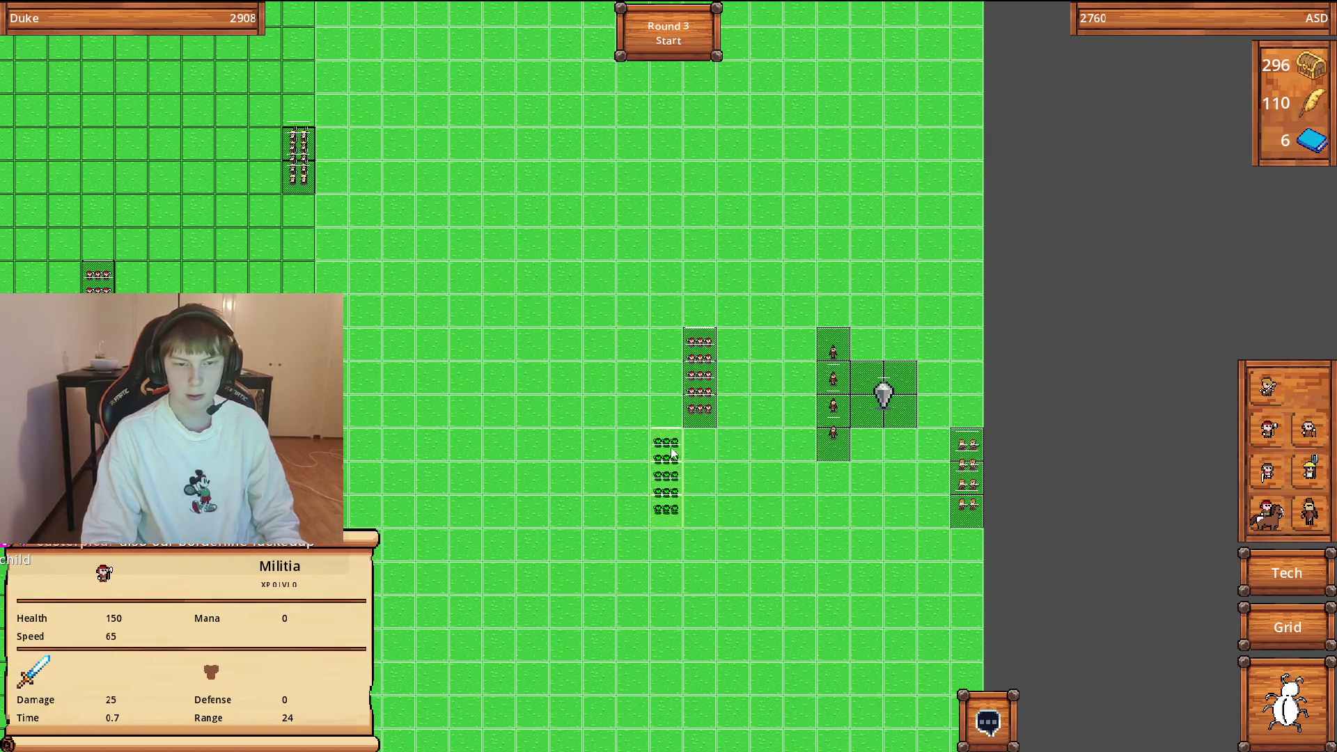
click(716, 447)
click(696, 248)
key(Right)
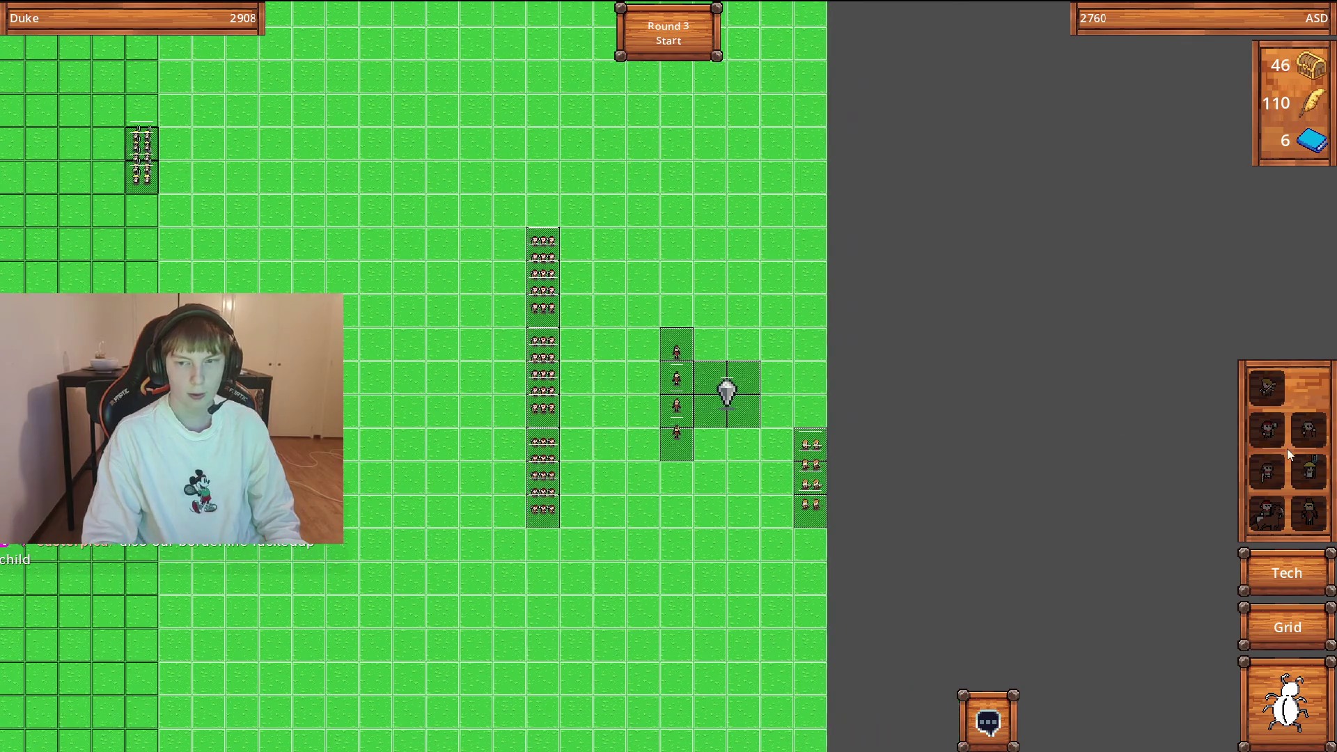
key(Left)
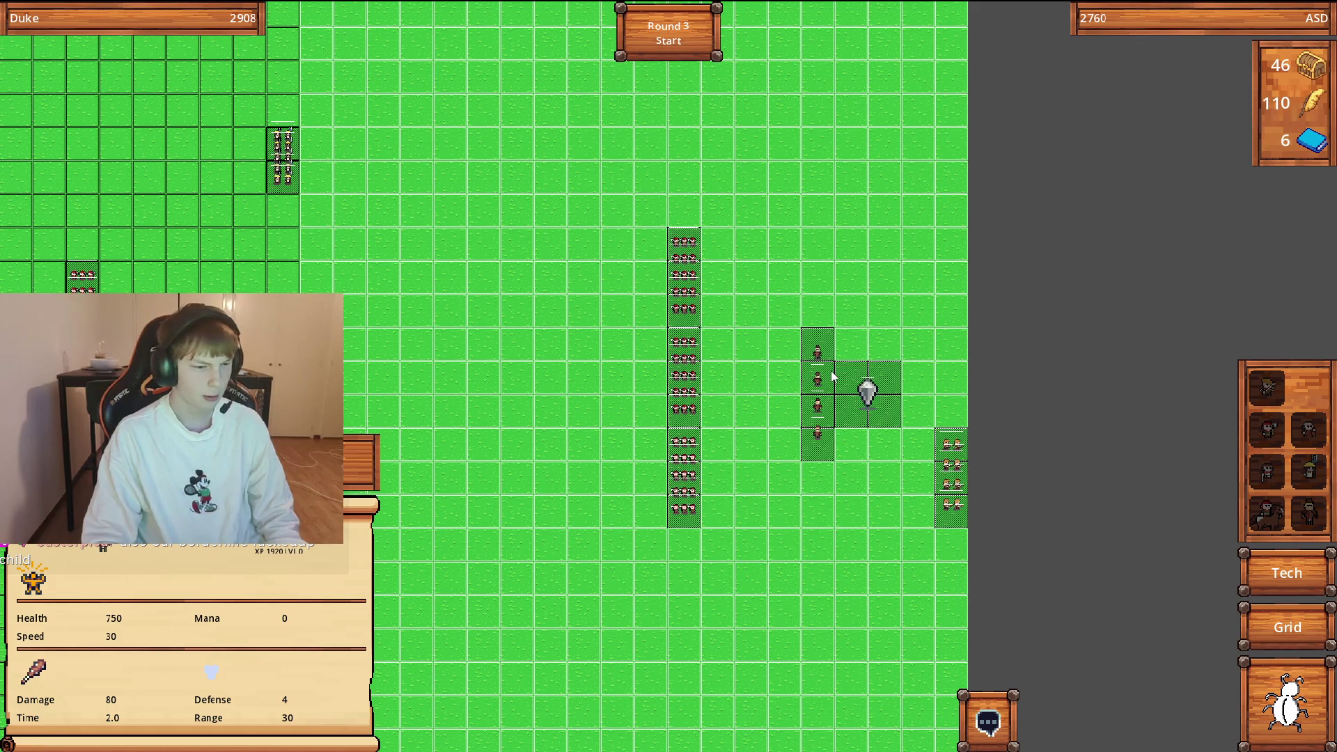
mouse_move(701, 382)
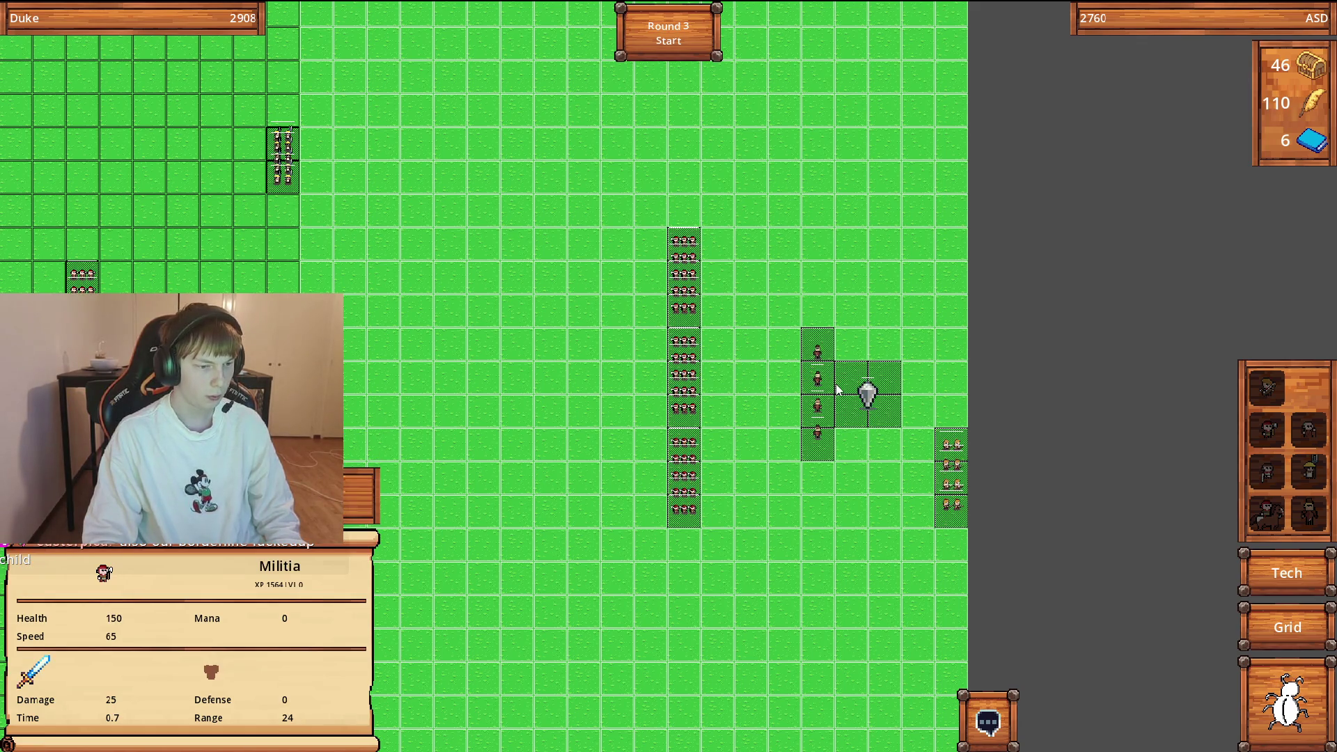
right_click(700, 388)
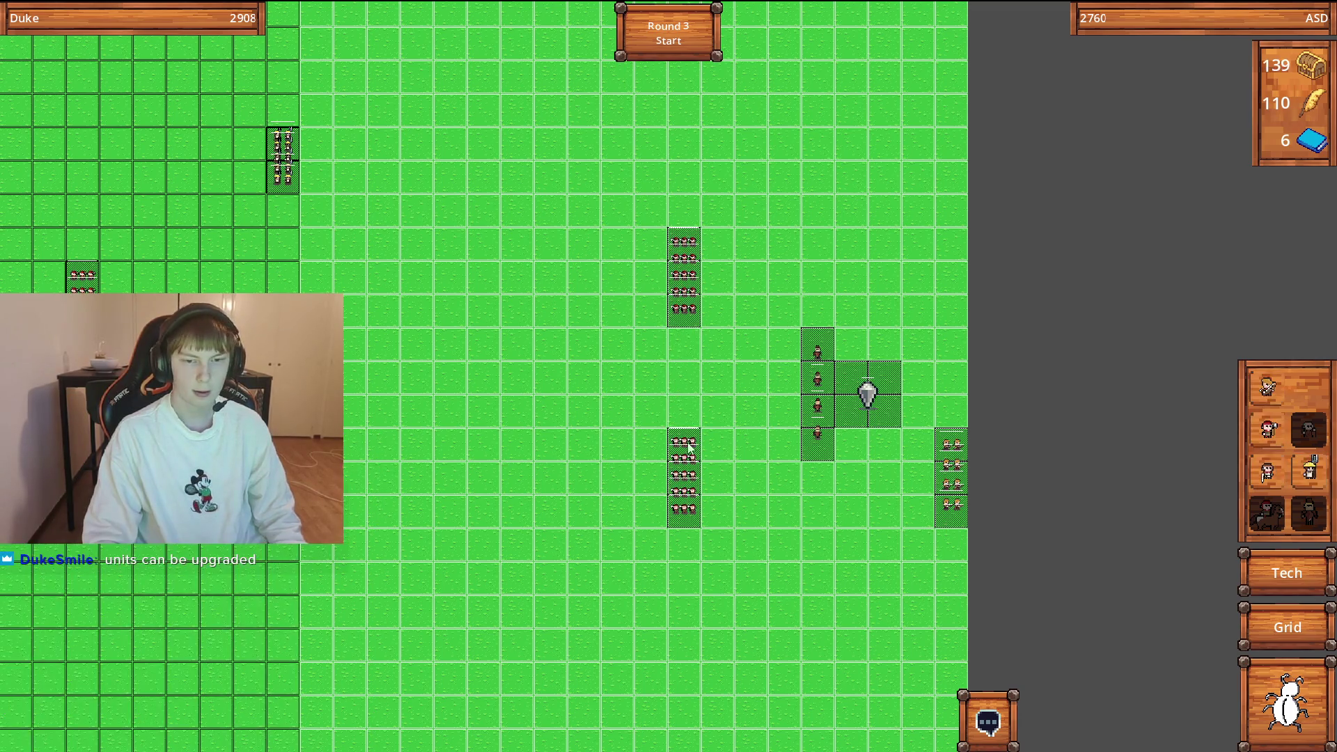
Shift the four-unit column further left and add an archer column beside the army.
mouse_move(825, 409)
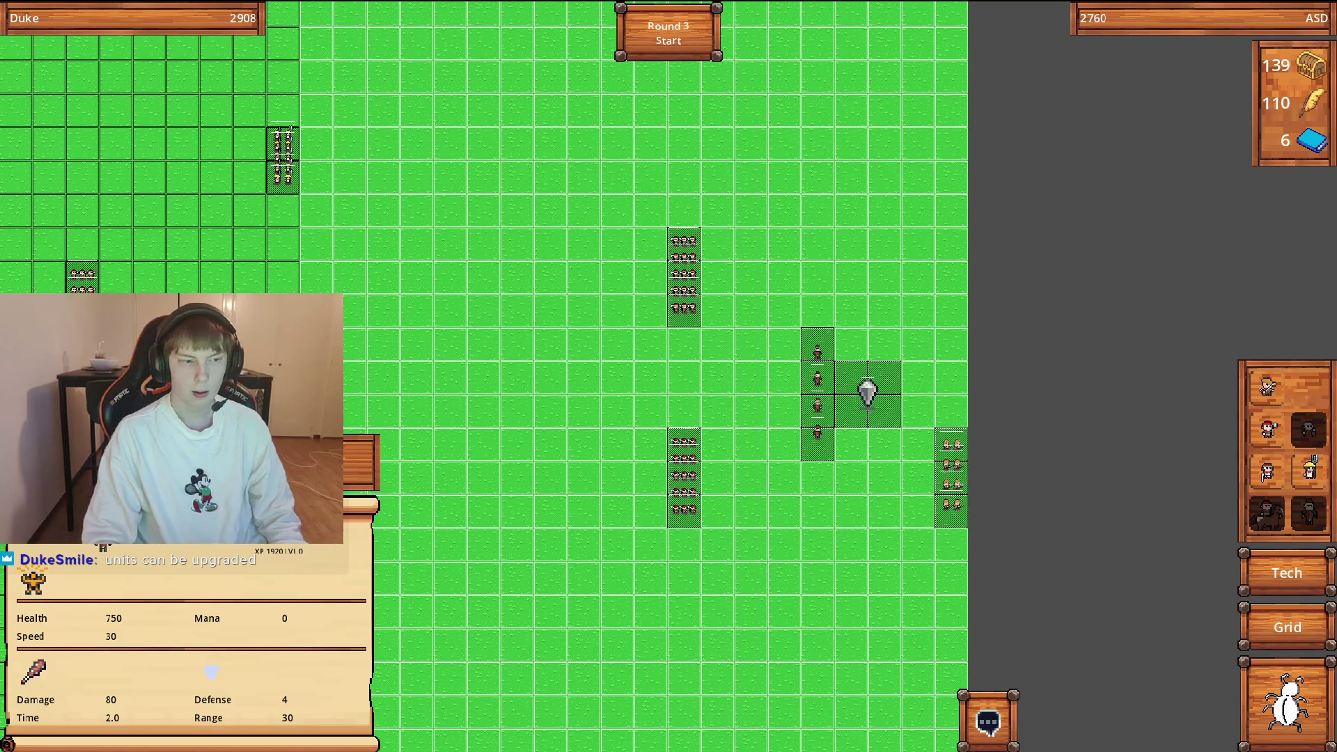
mouse_move(817, 376)
mouse_down()
mouse_move(605, 348)
mouse_move(604, 321)
mouse_up()
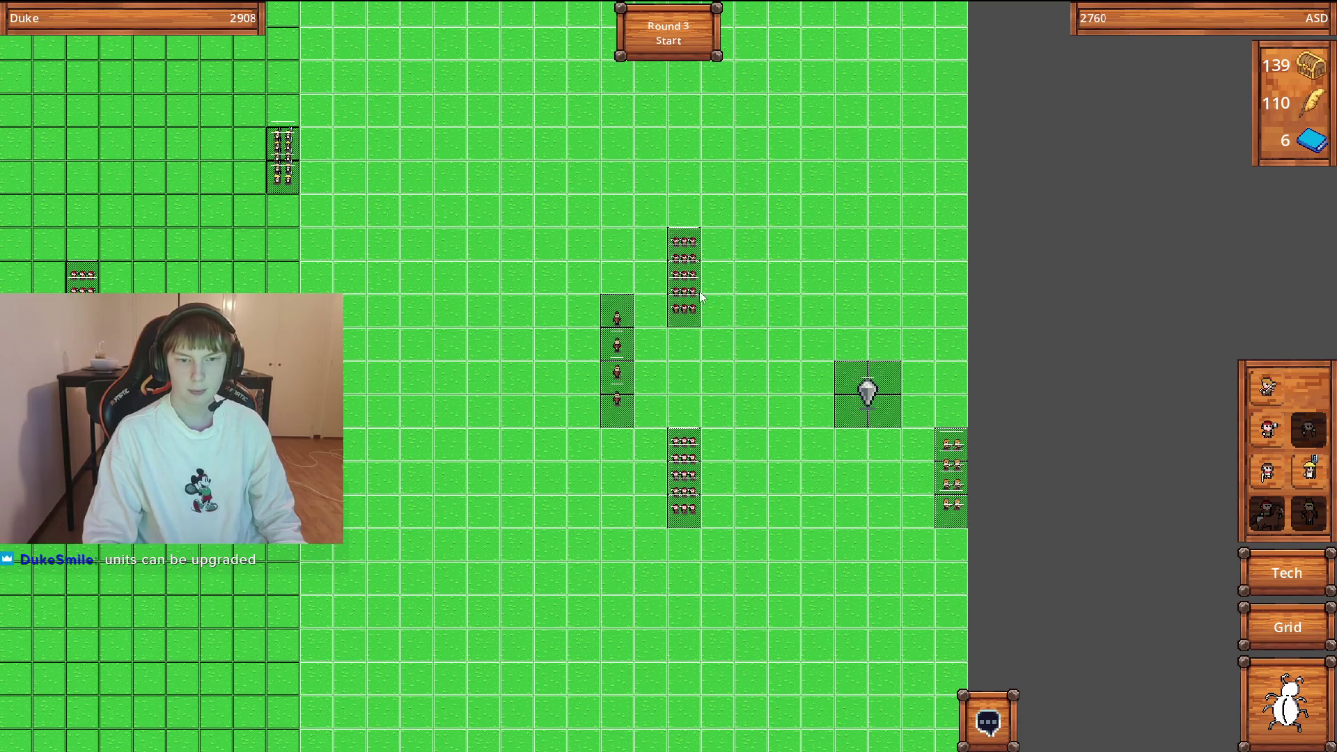
mouse_move(694, 293)
mouse_move(1265, 389)
mouse_down()
mouse_move(917, 387)
mouse_move(747, 354)
mouse_move(727, 341)
mouse_move(763, 275)
mouse_up()
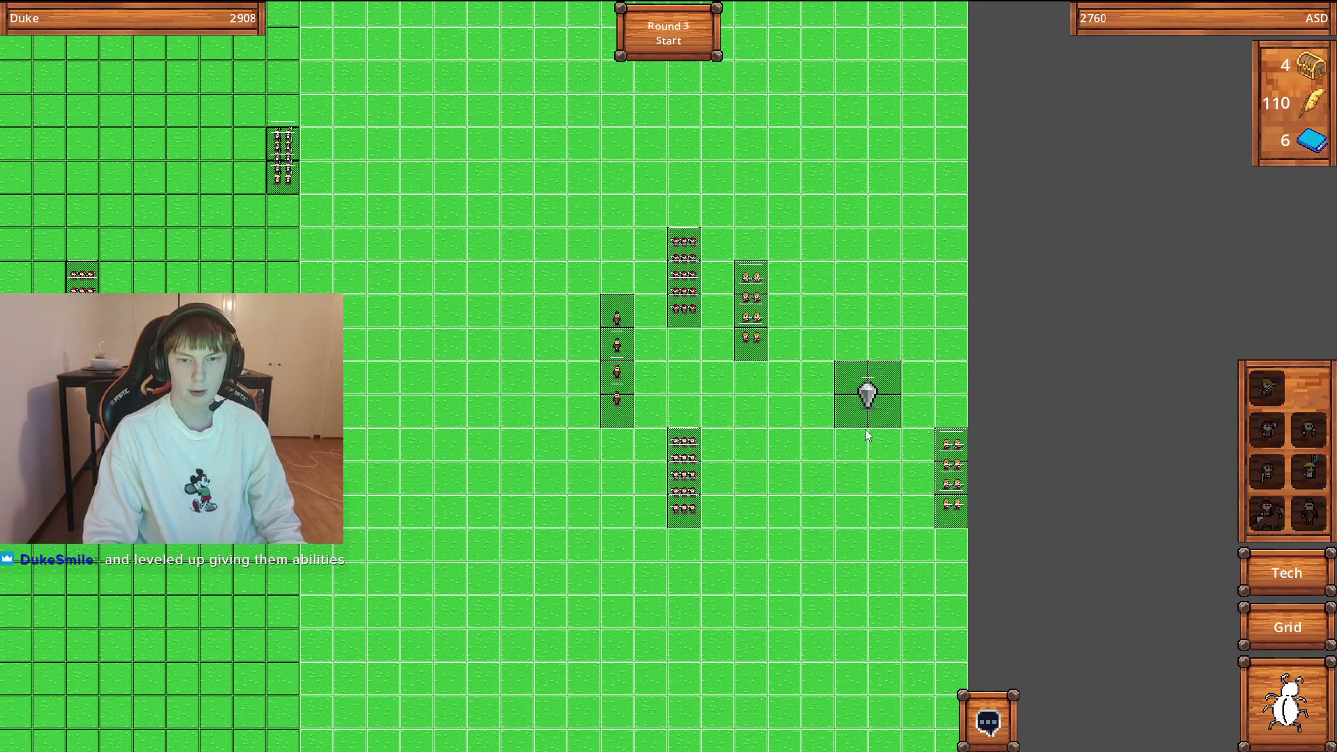
mouse_move(964, 478)
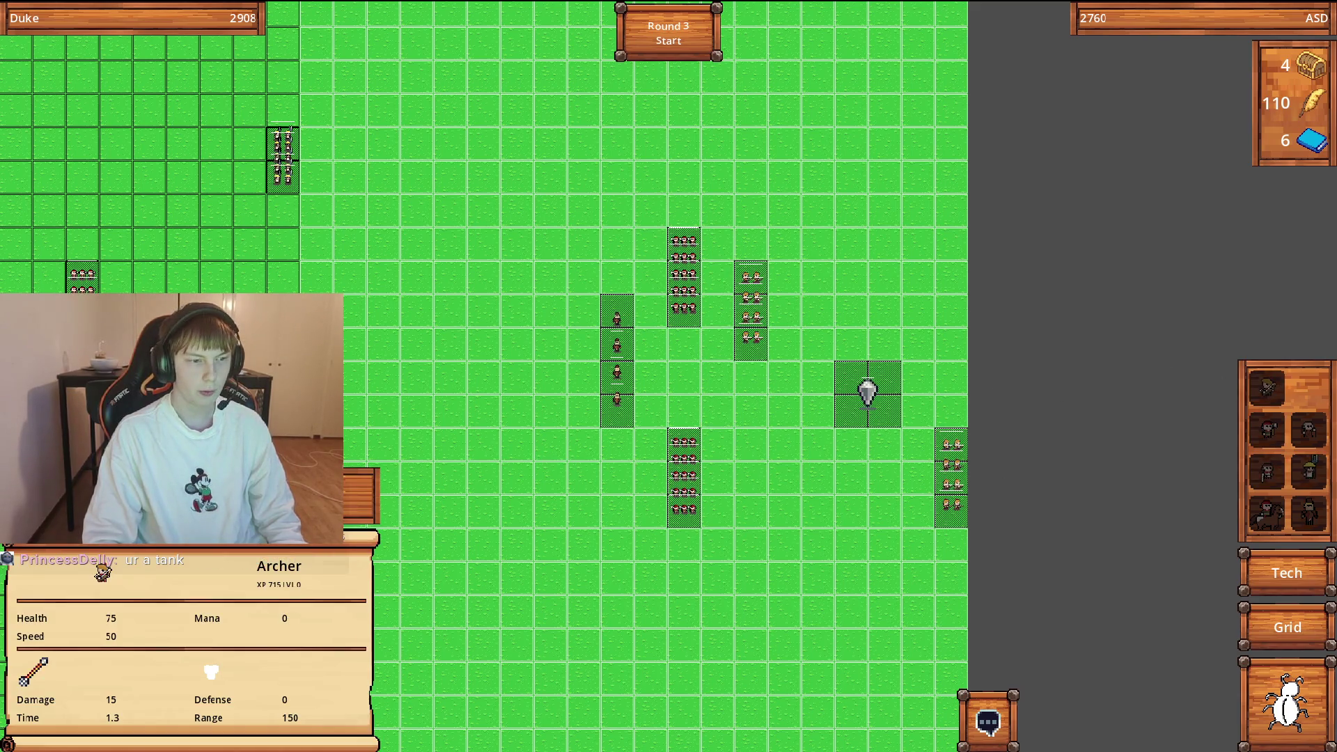
Delete the archer column at the board's right edge, leaving 105 gold.
key(Right)
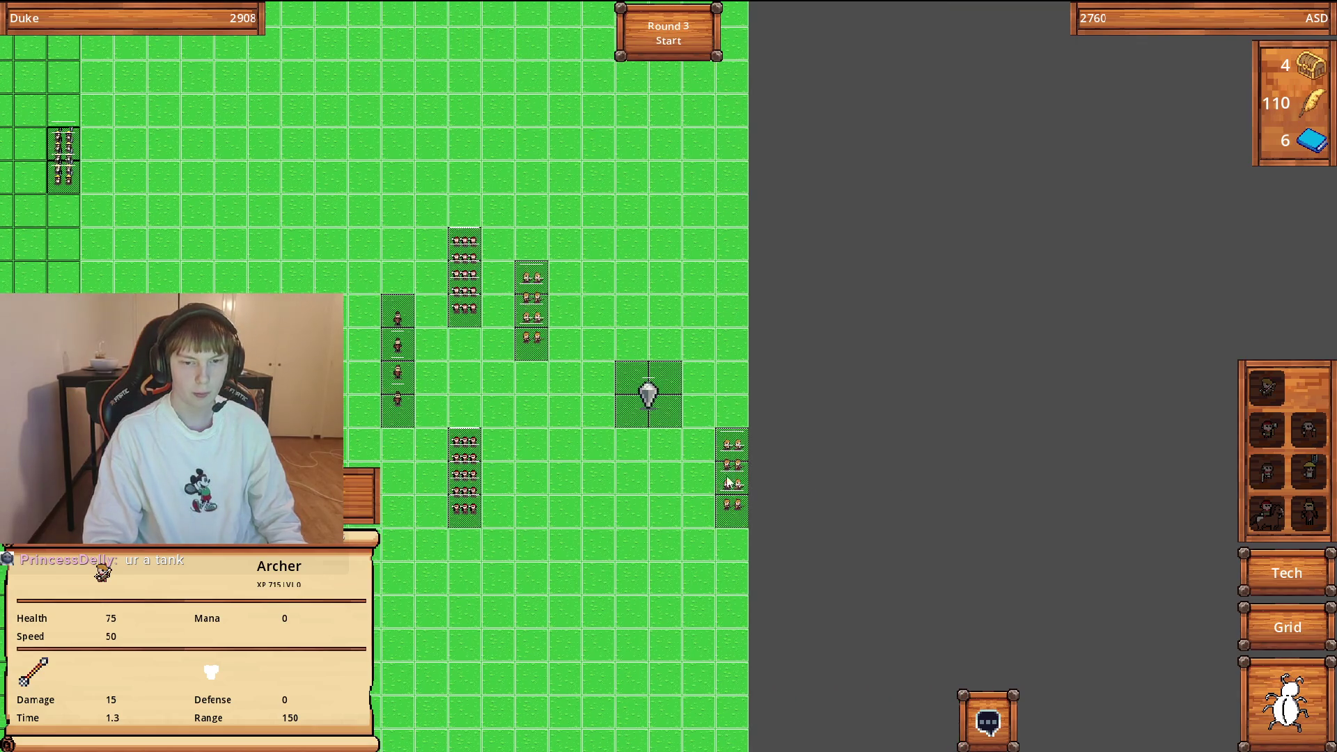
scroll(499, 540, up, 3)
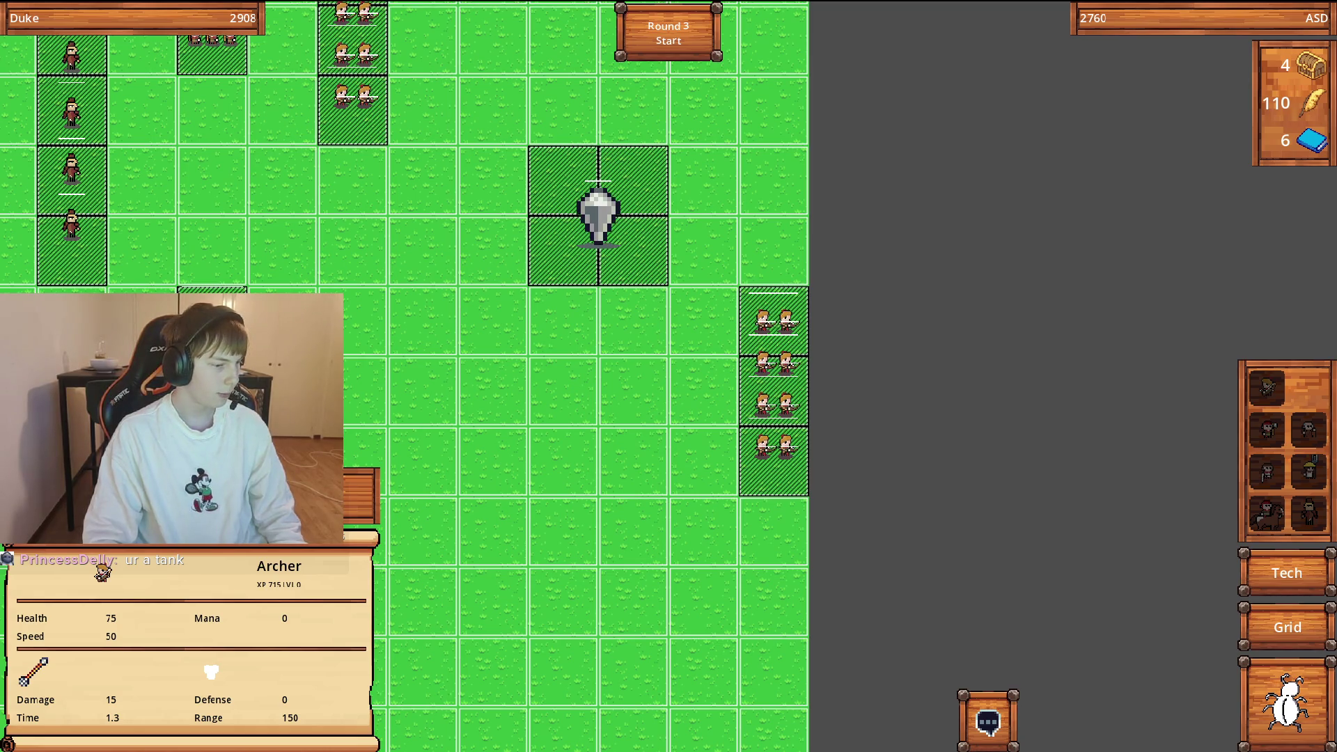
scroll(740, 410, down, 1)
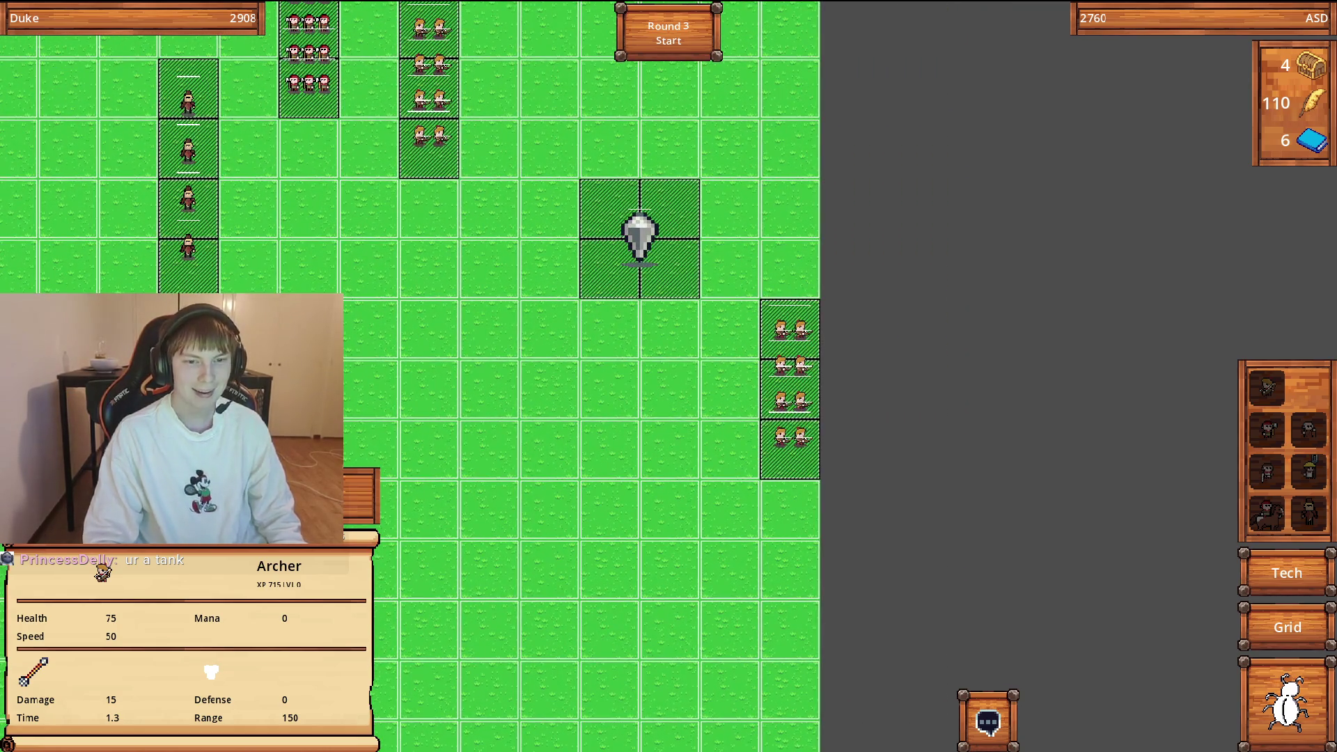
key(Delete)
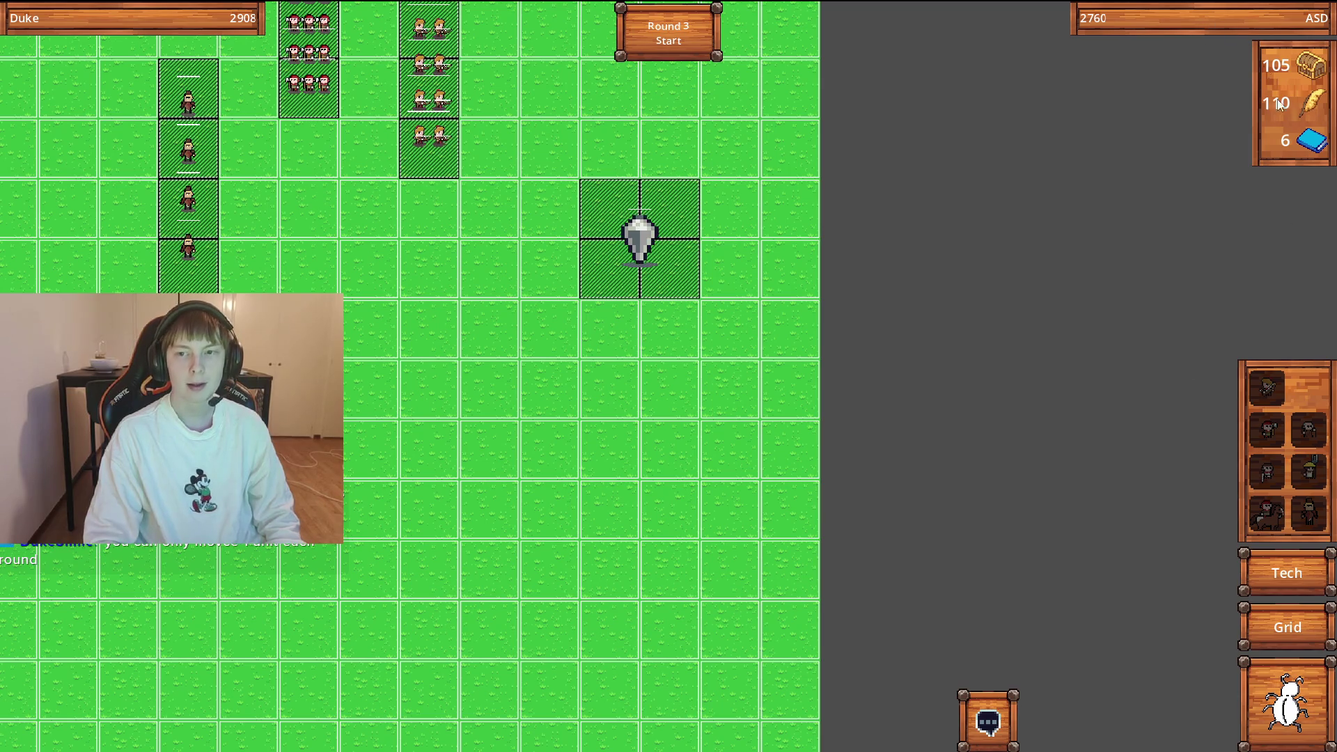
scroll(488, 337, down, 2)
scroll(499, 340, down, 1)
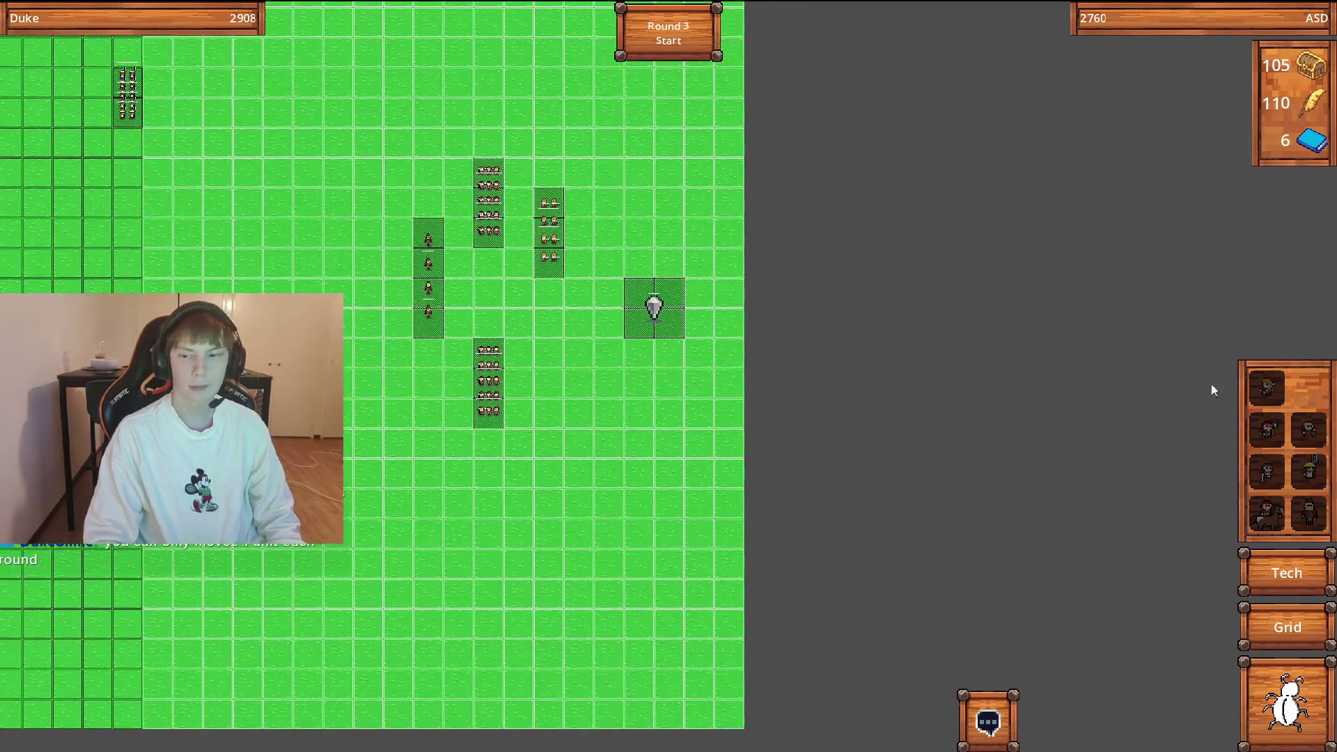
click(1300, 577)
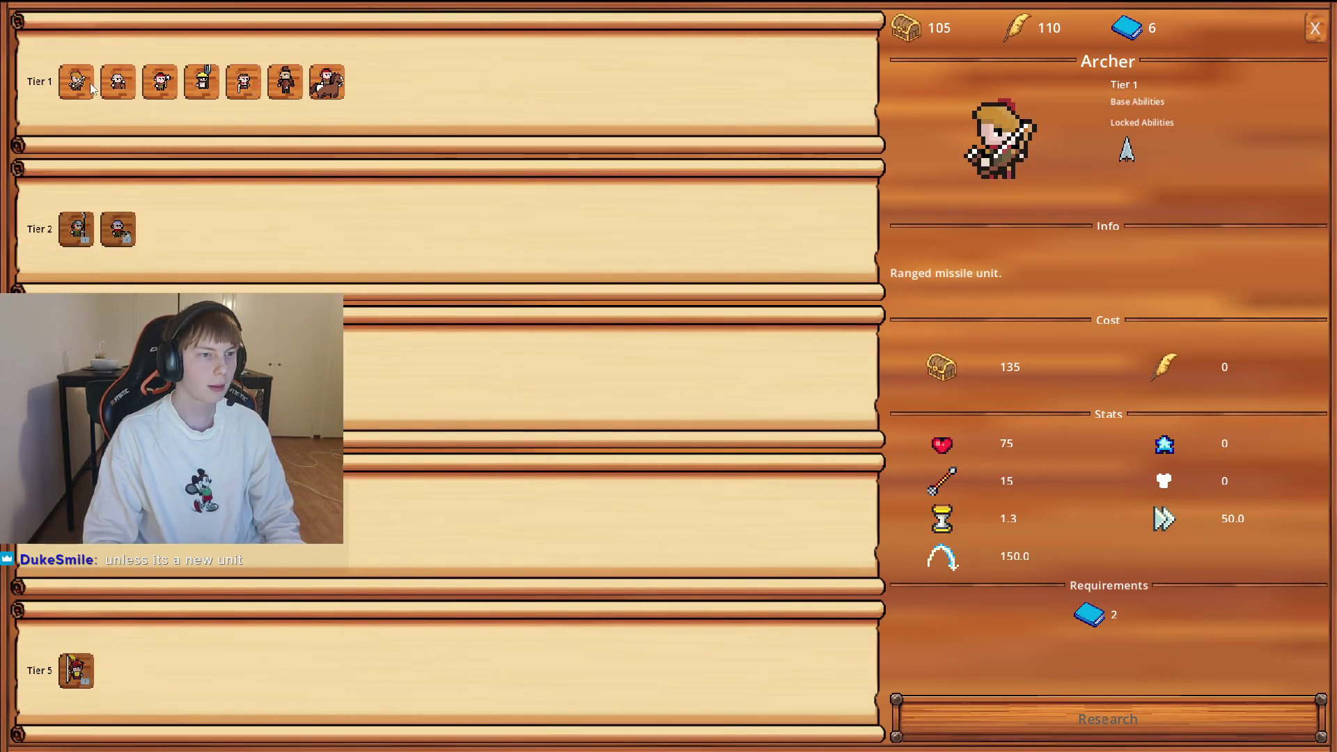
click(1313, 30)
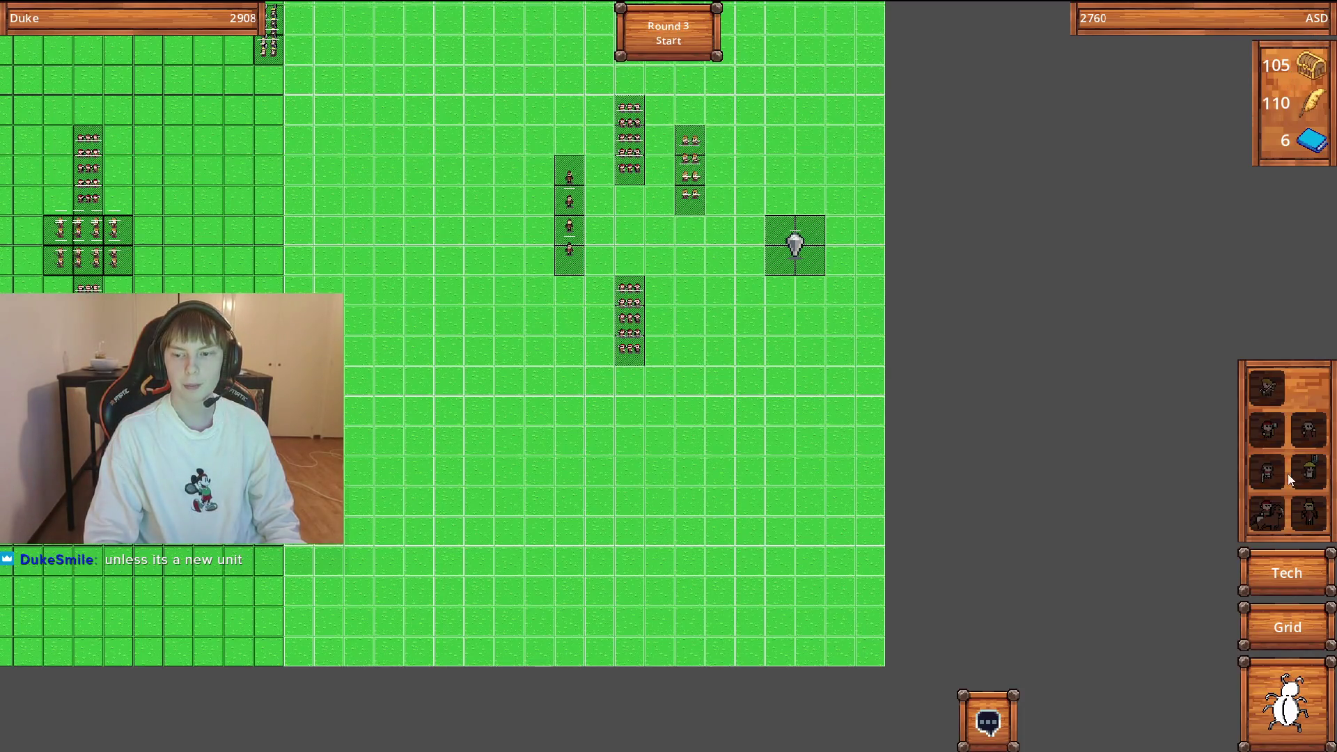
key(w)
key(a)
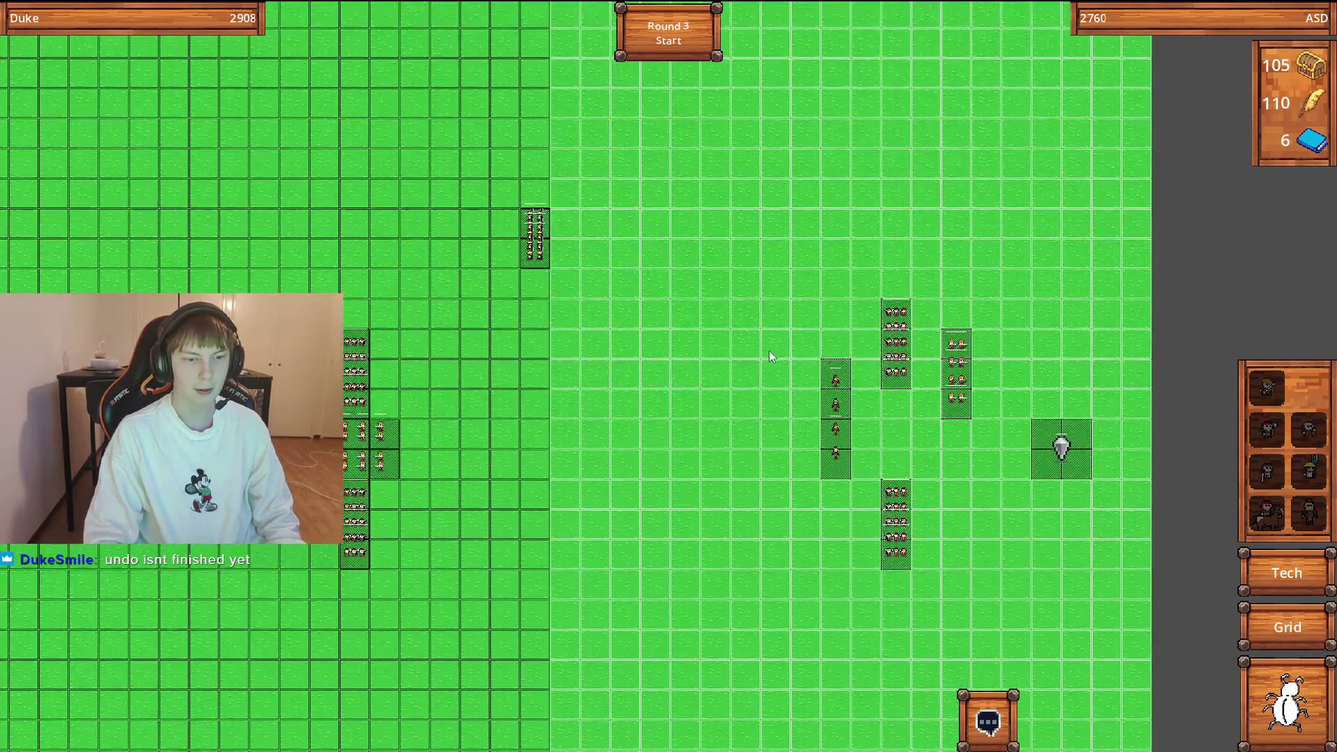
key(s)
key(d)
key(d)
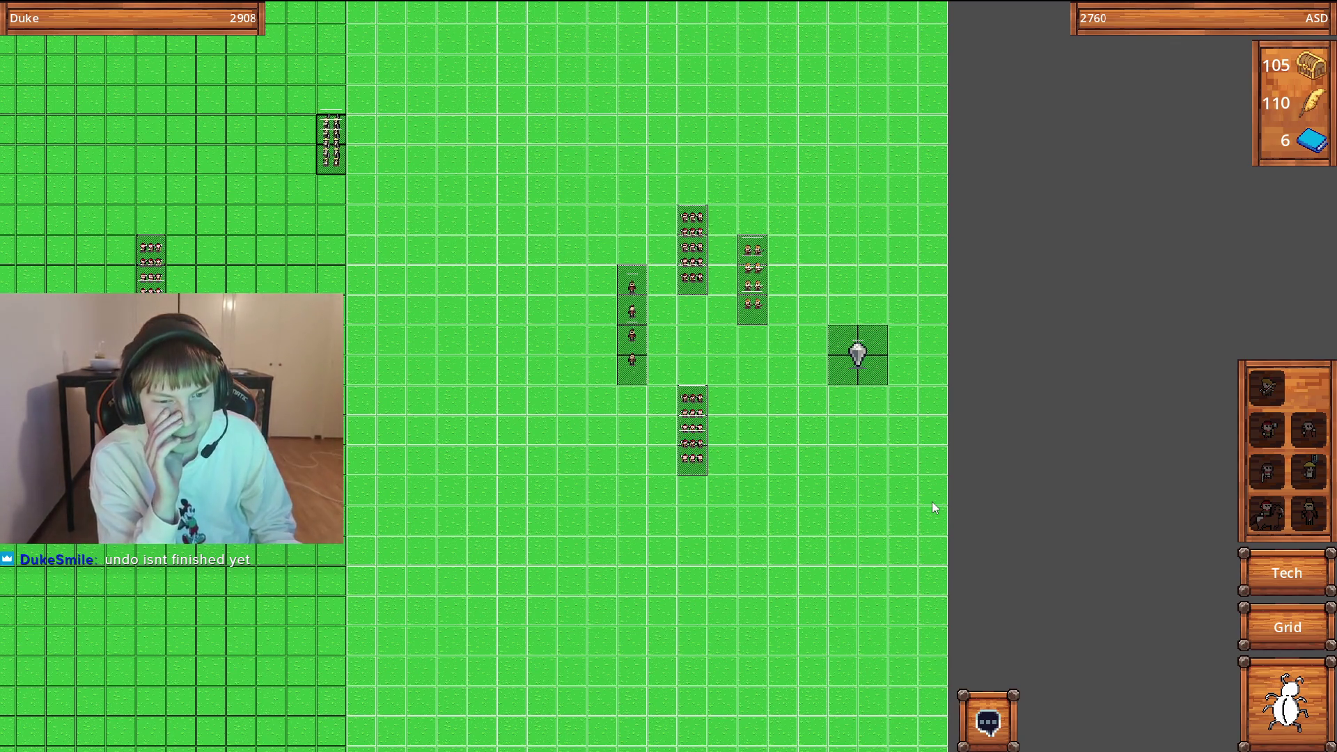
key(a)
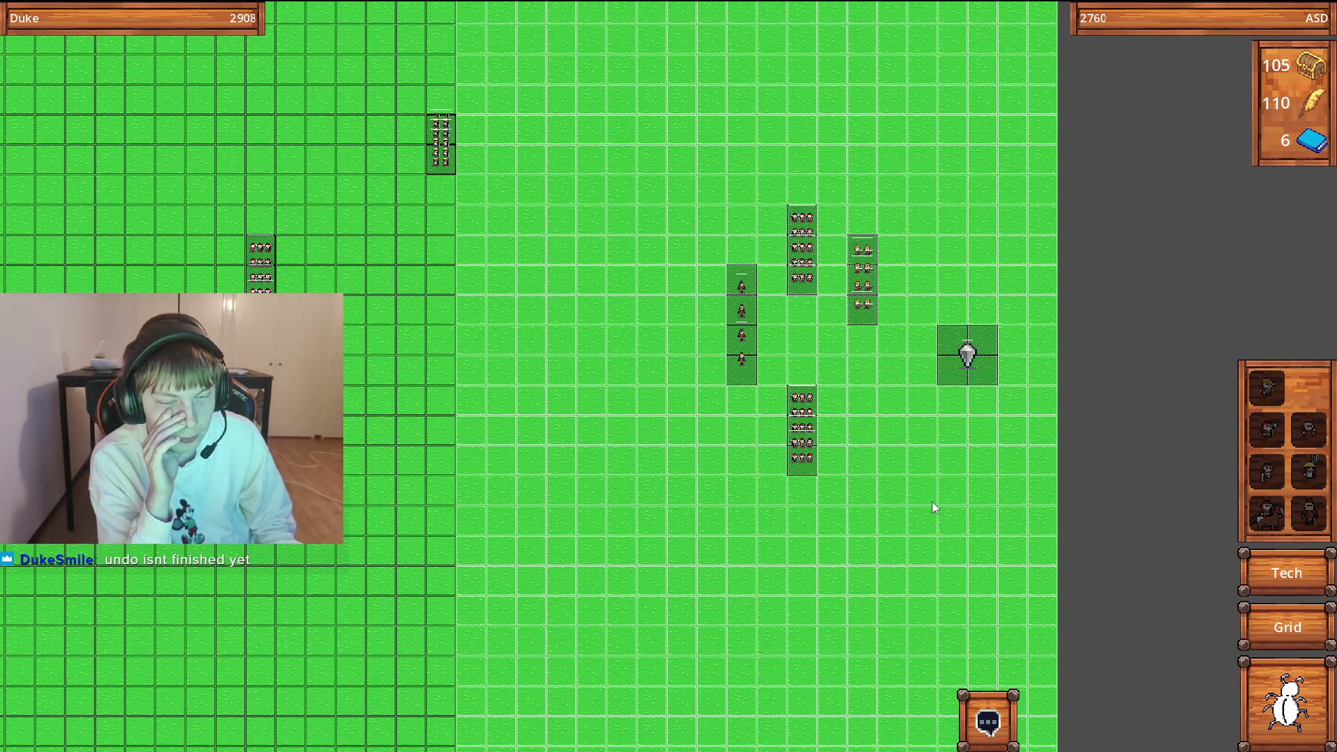
key(w)
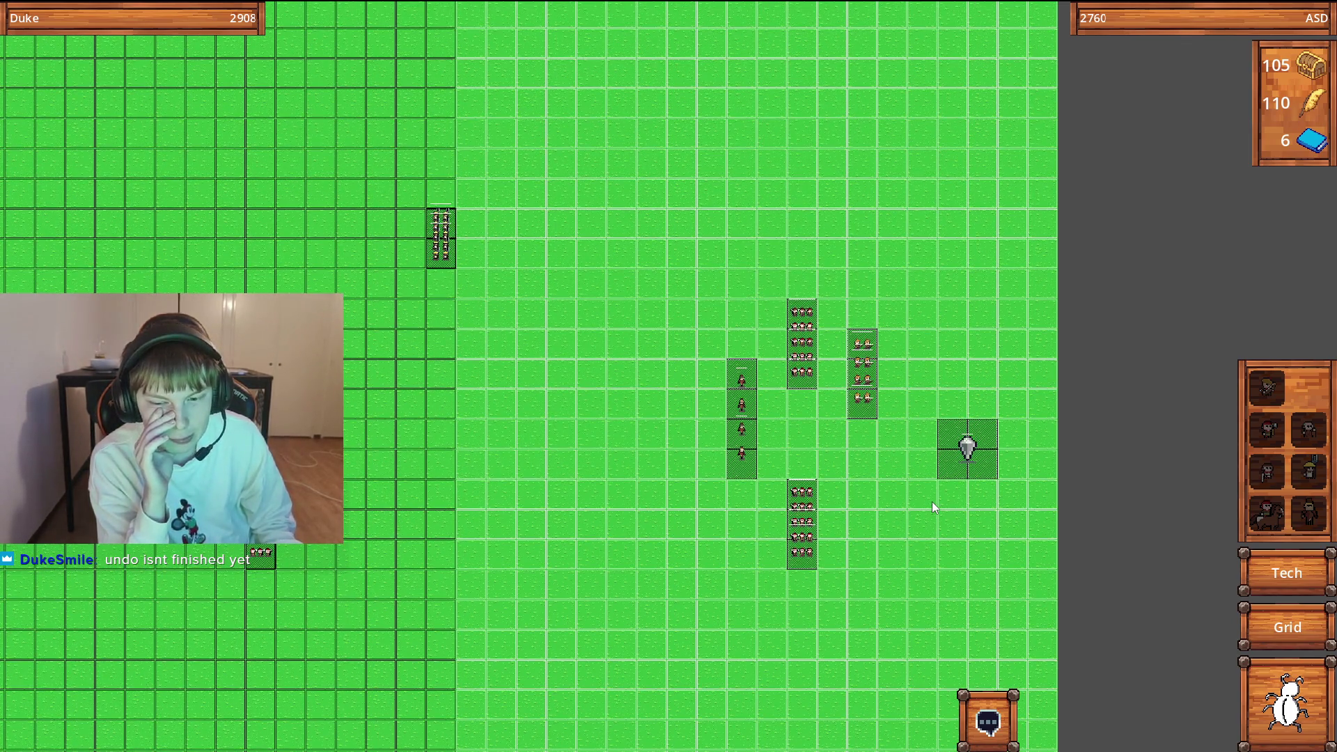
key(s)
click(985, 705)
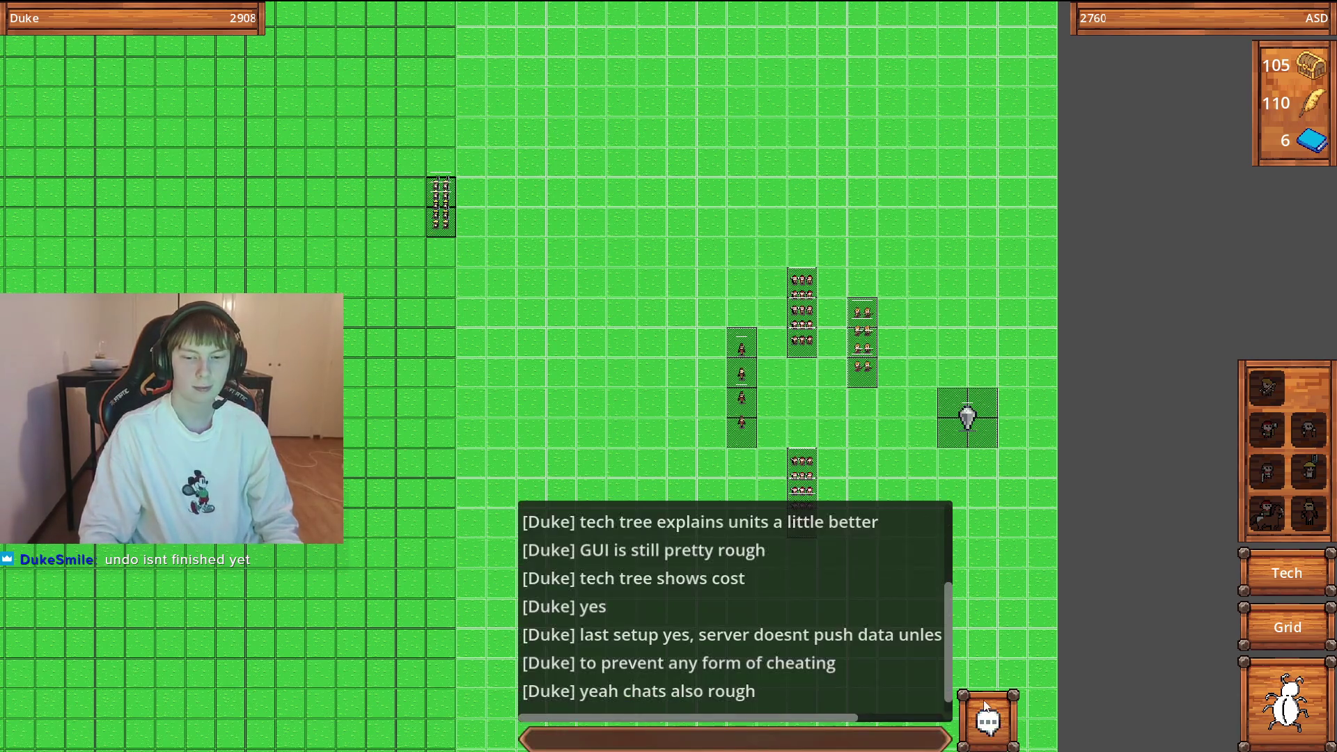
Send the message 'zzzzzzzzzzz' in the match chat, then hide the chat panel.
click(874, 732)
text(zzzzzzzzzzz)
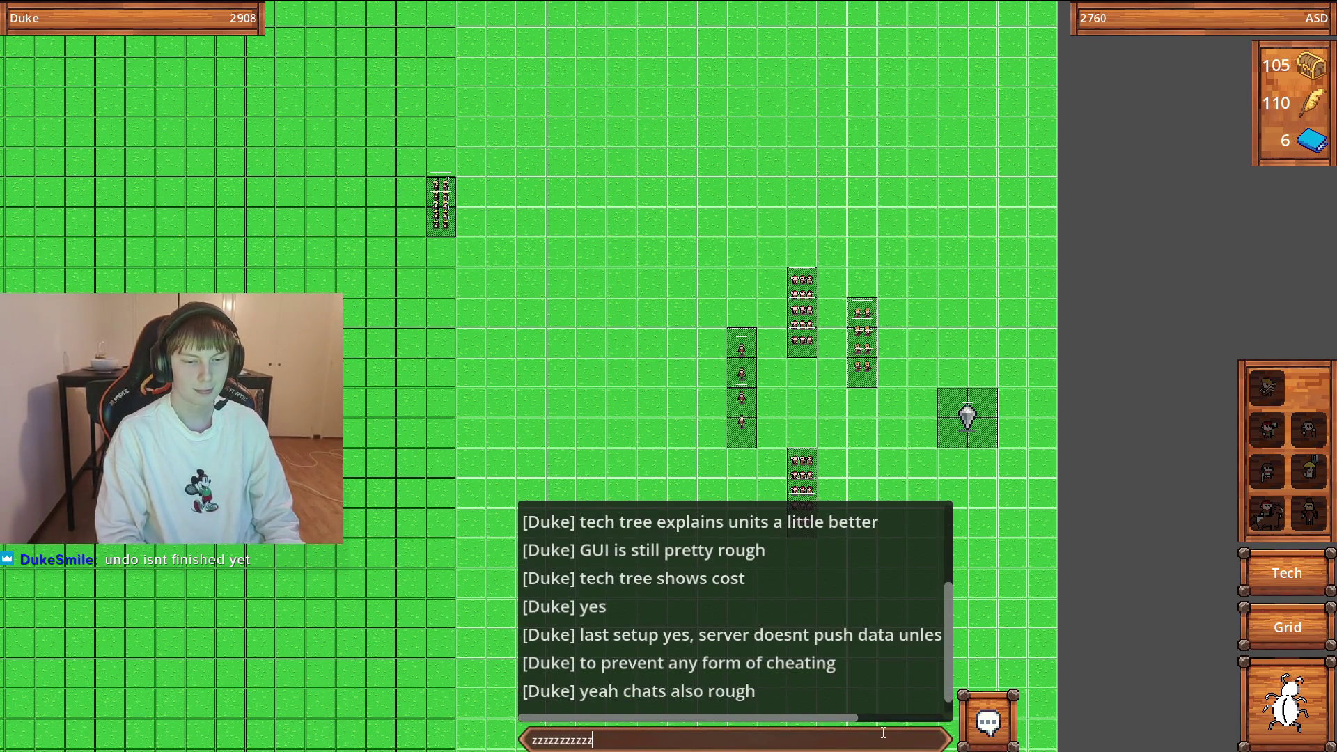
key(Return)
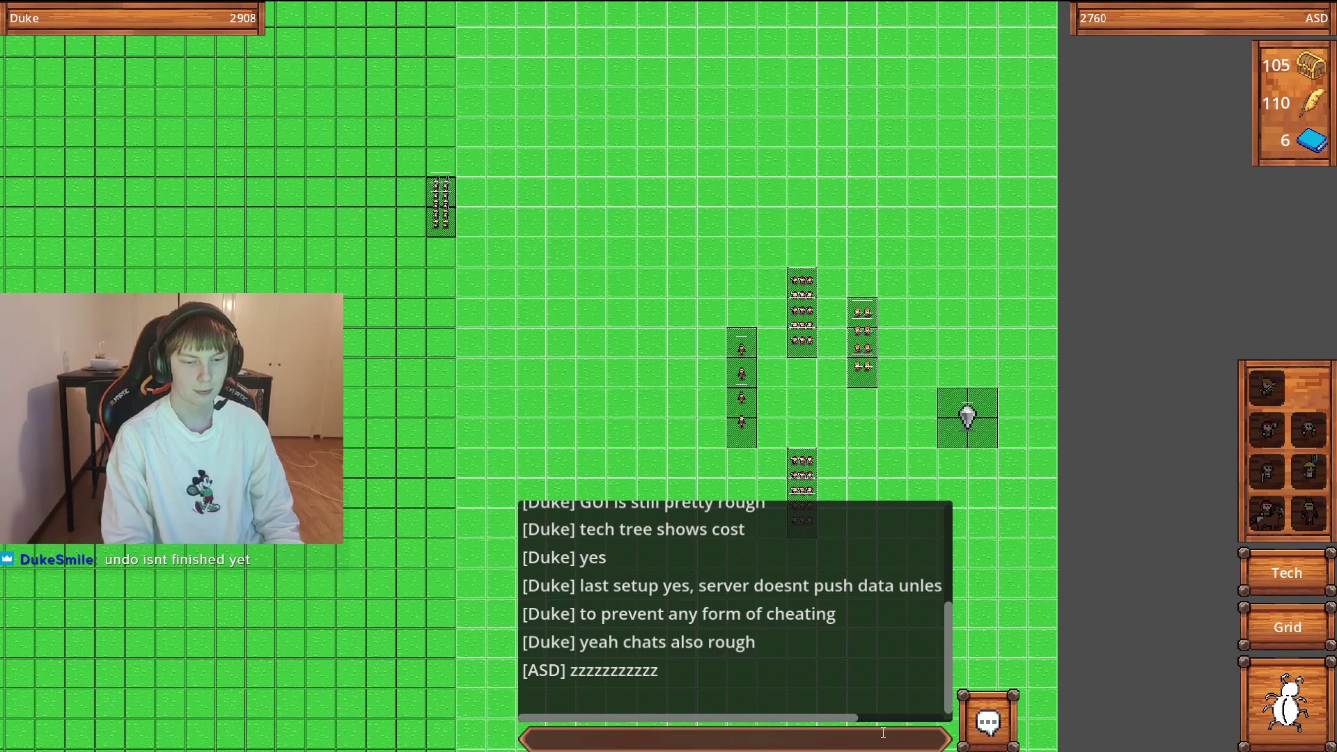
click(981, 721)
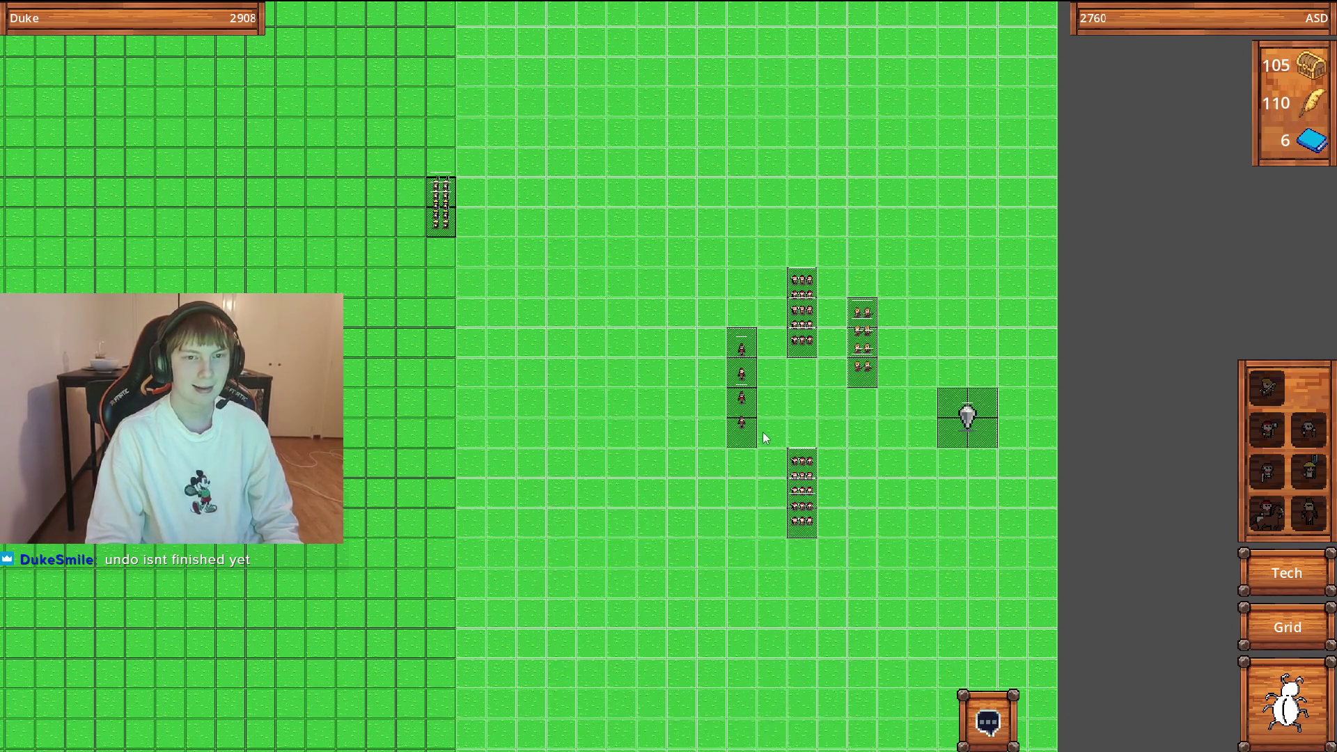
scroll(762, 438, down, 3)
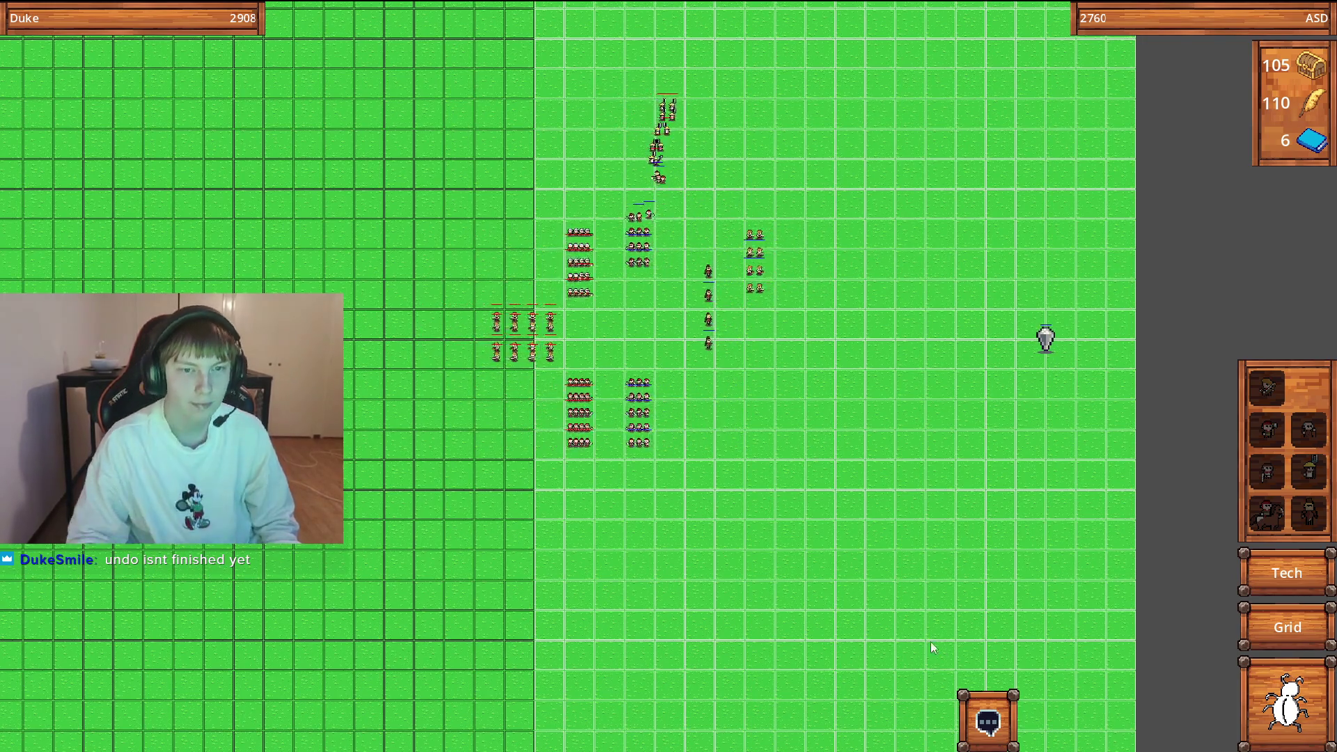
Pan and zoom to follow the round 3 fight until Round 4 starts with 245 gold.
scroll(710, 396, up, 2)
key(Up)
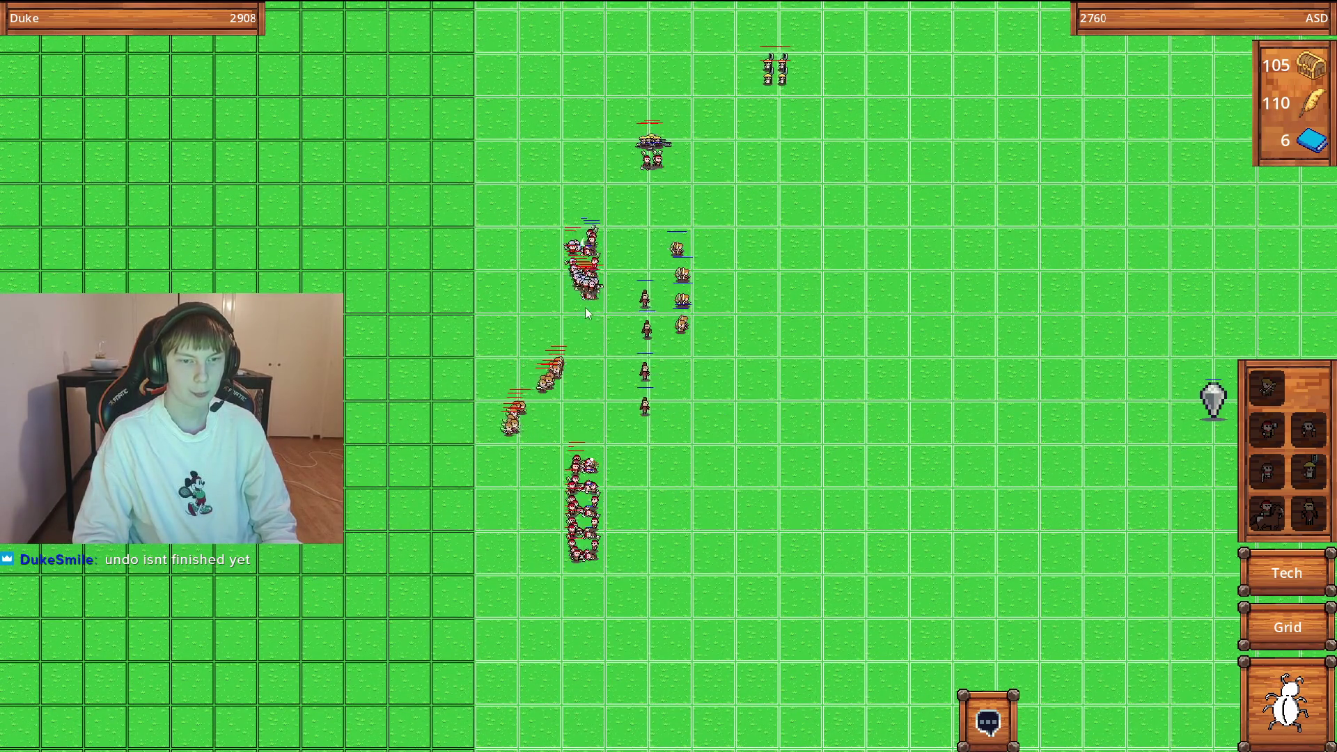
key(Down)
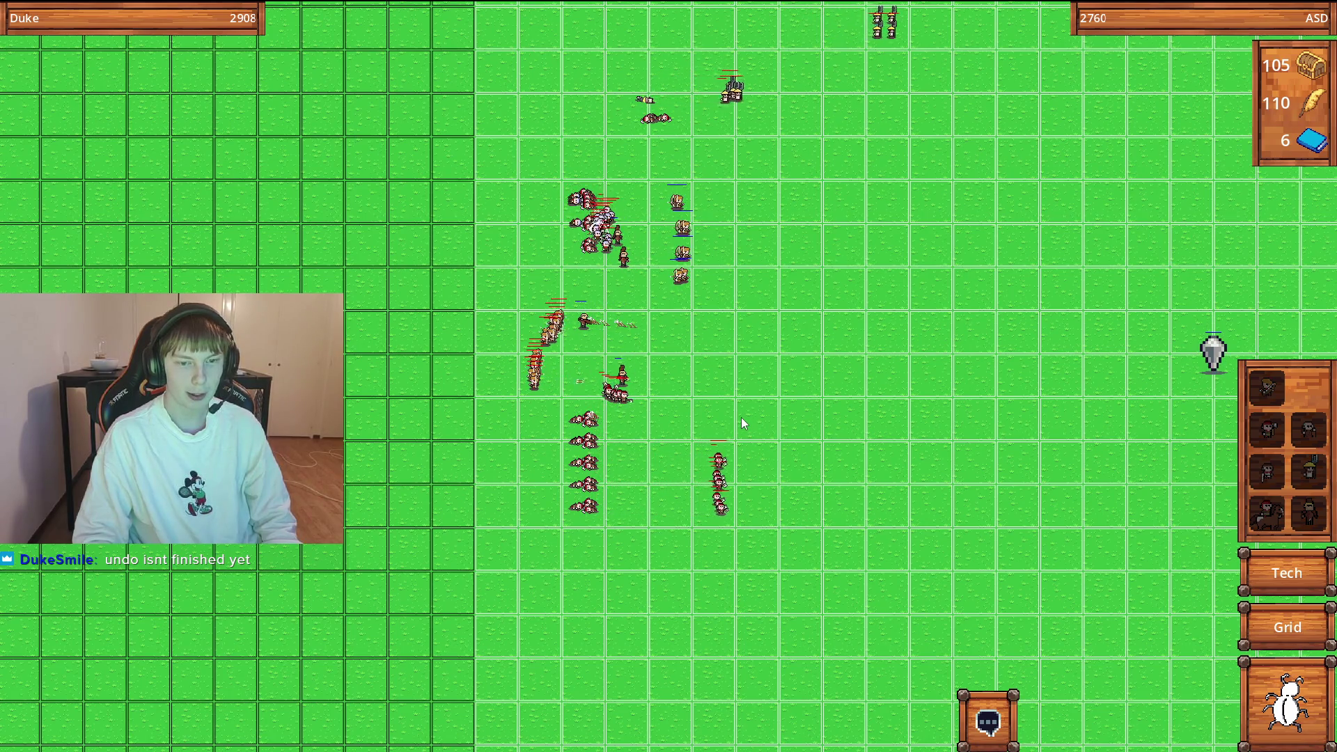
key(Right)
key(Left)
key(Up)
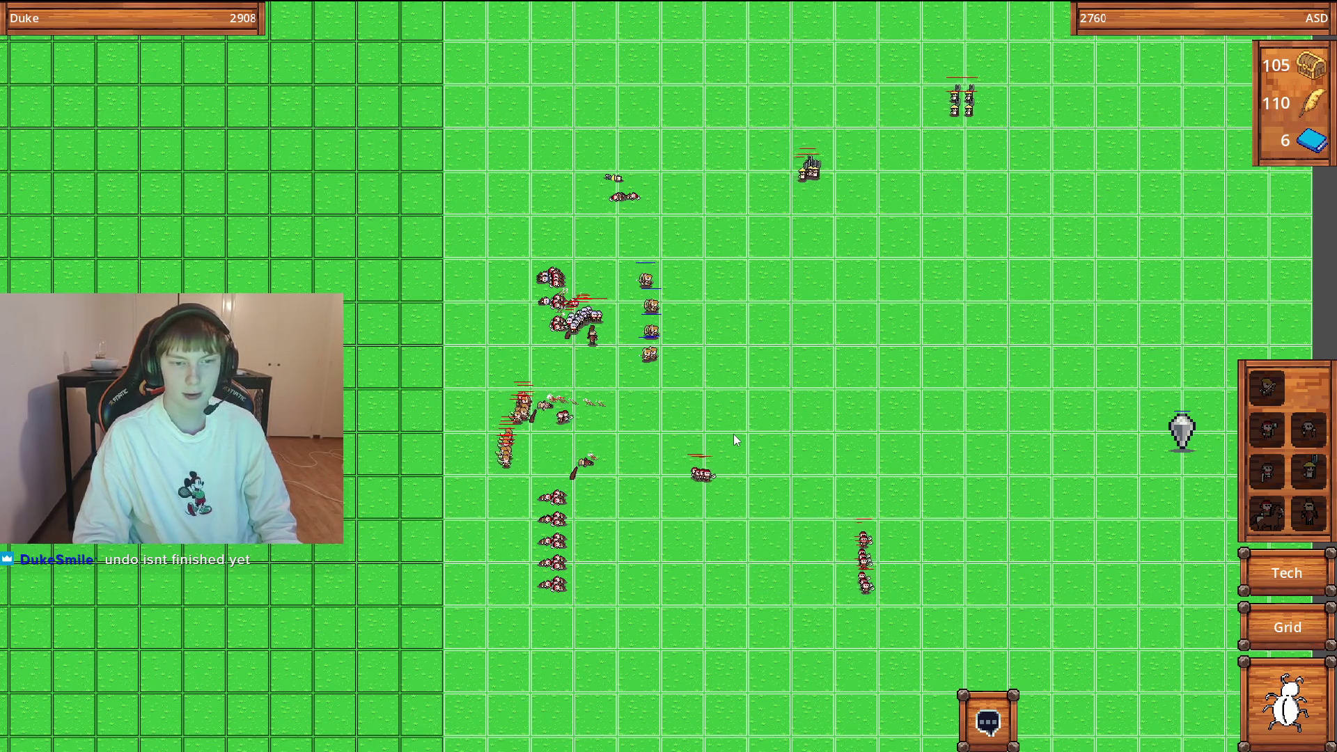
key(Right)
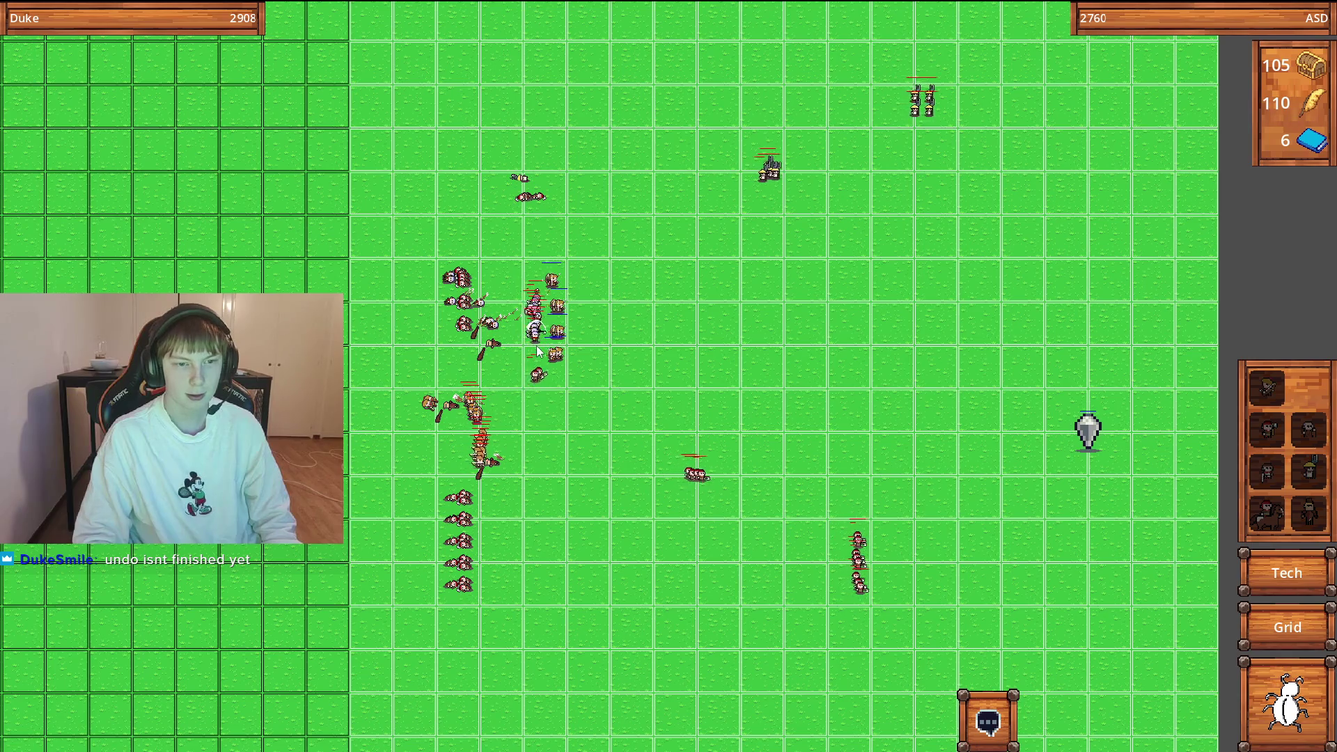
key(Right)
key(Down)
key(Right)
key(Up)
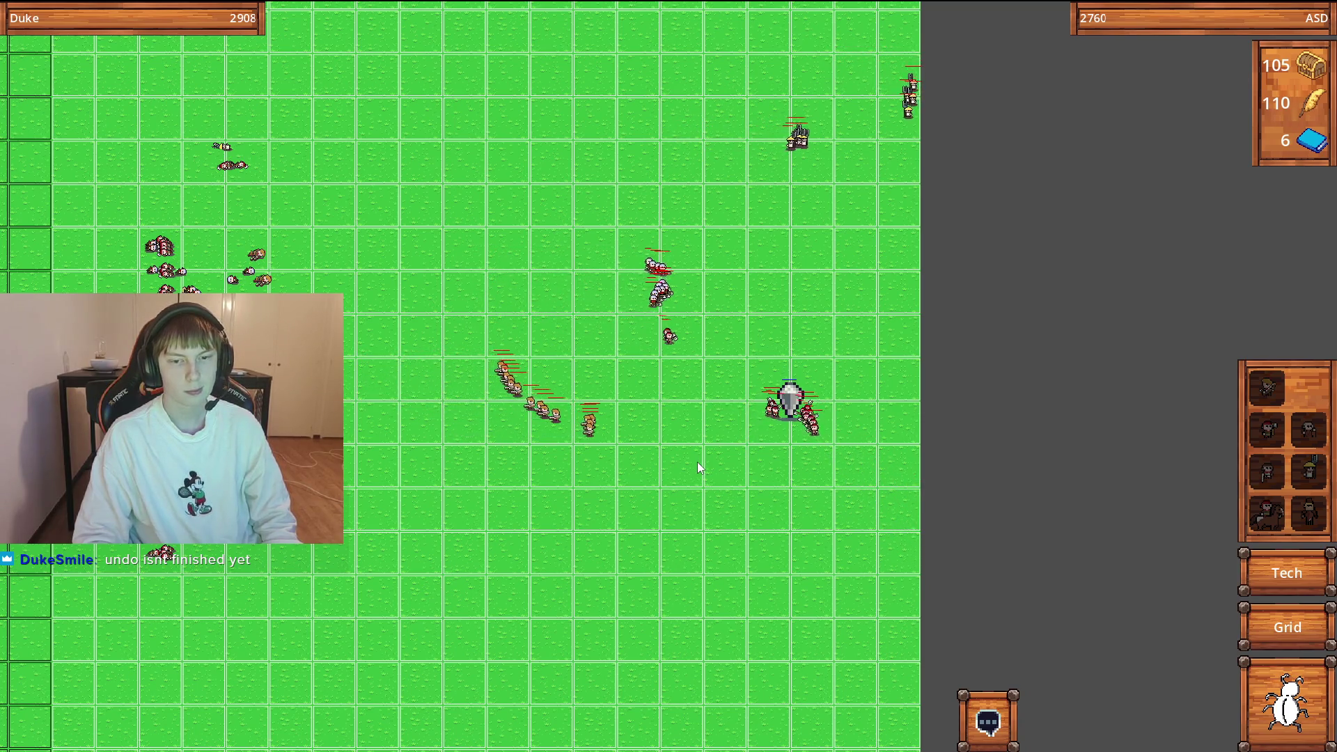
scroll(833, 487, up, 2)
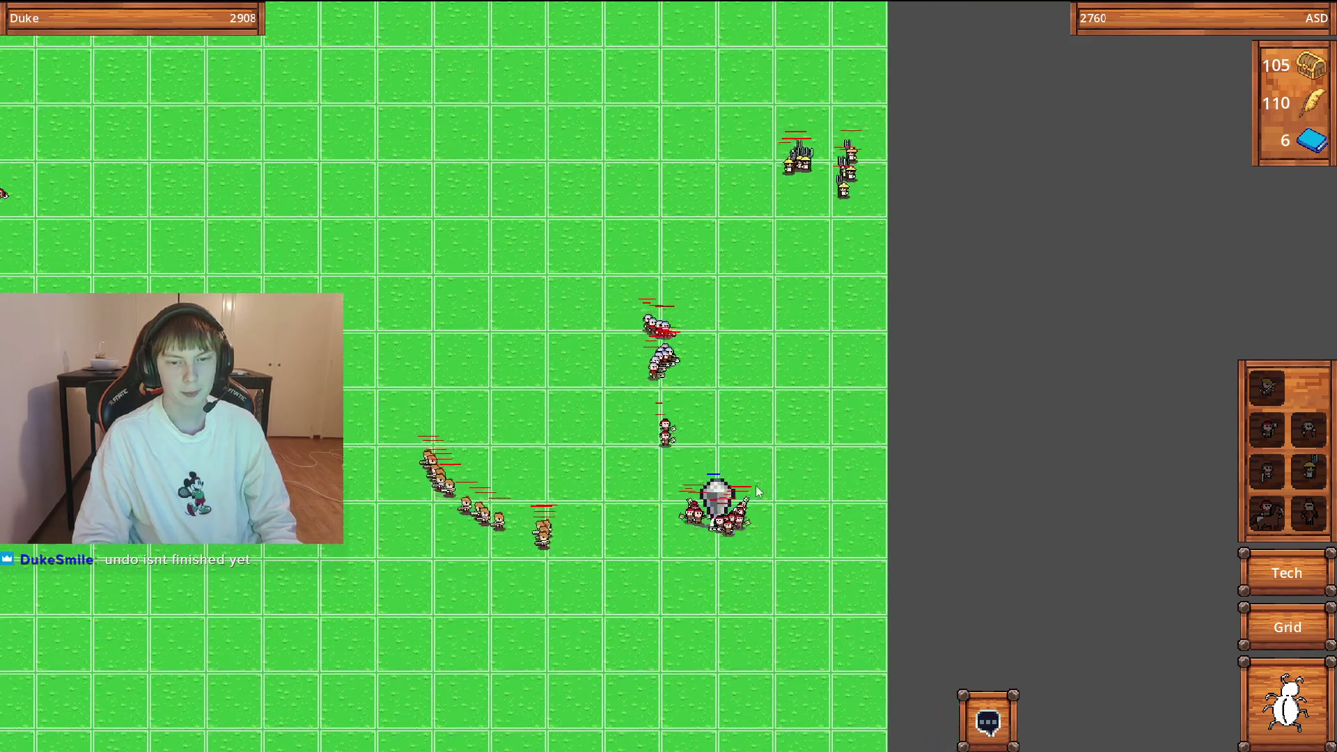
scroll(735, 557, up, 1)
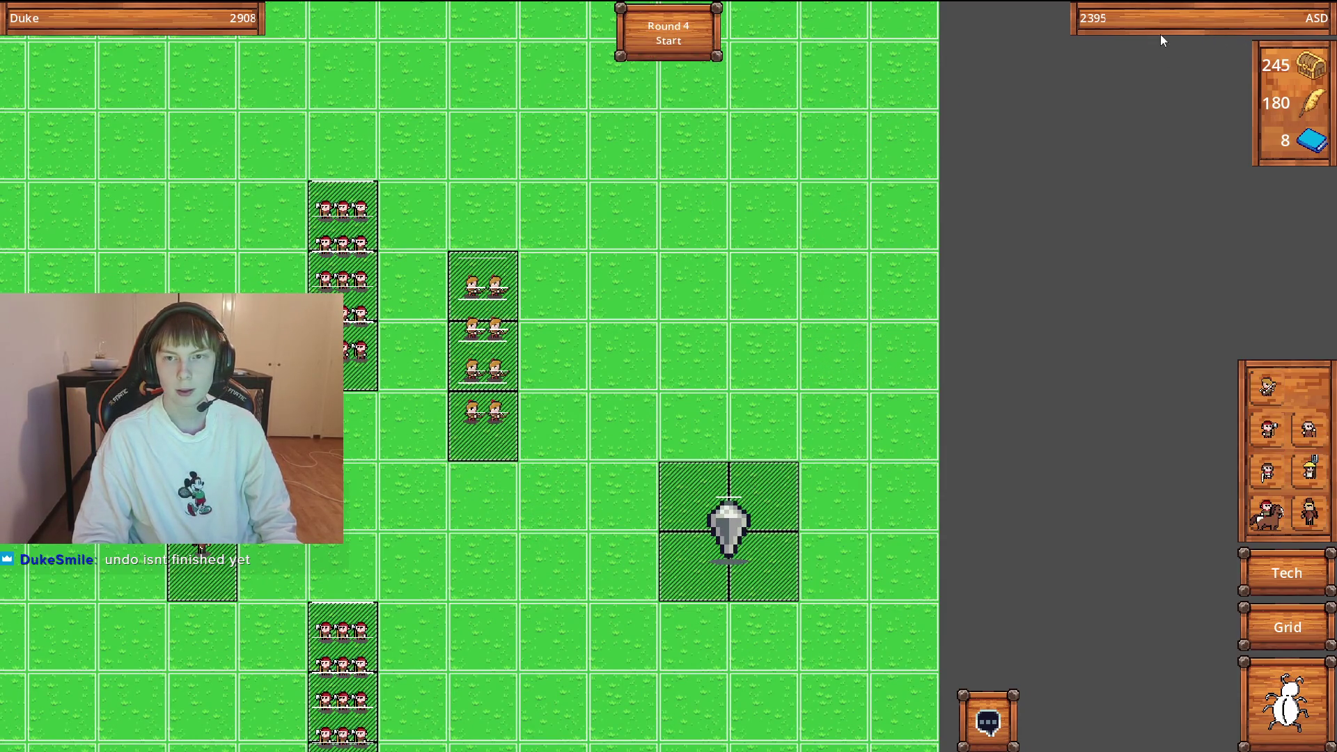
Select the Archer, cancel its placement, and view its 135-gold tech tree entry.
scroll(949, 364, down, 2)
scroll(896, 465, down, 3)
scroll(865, 465, up, 2)
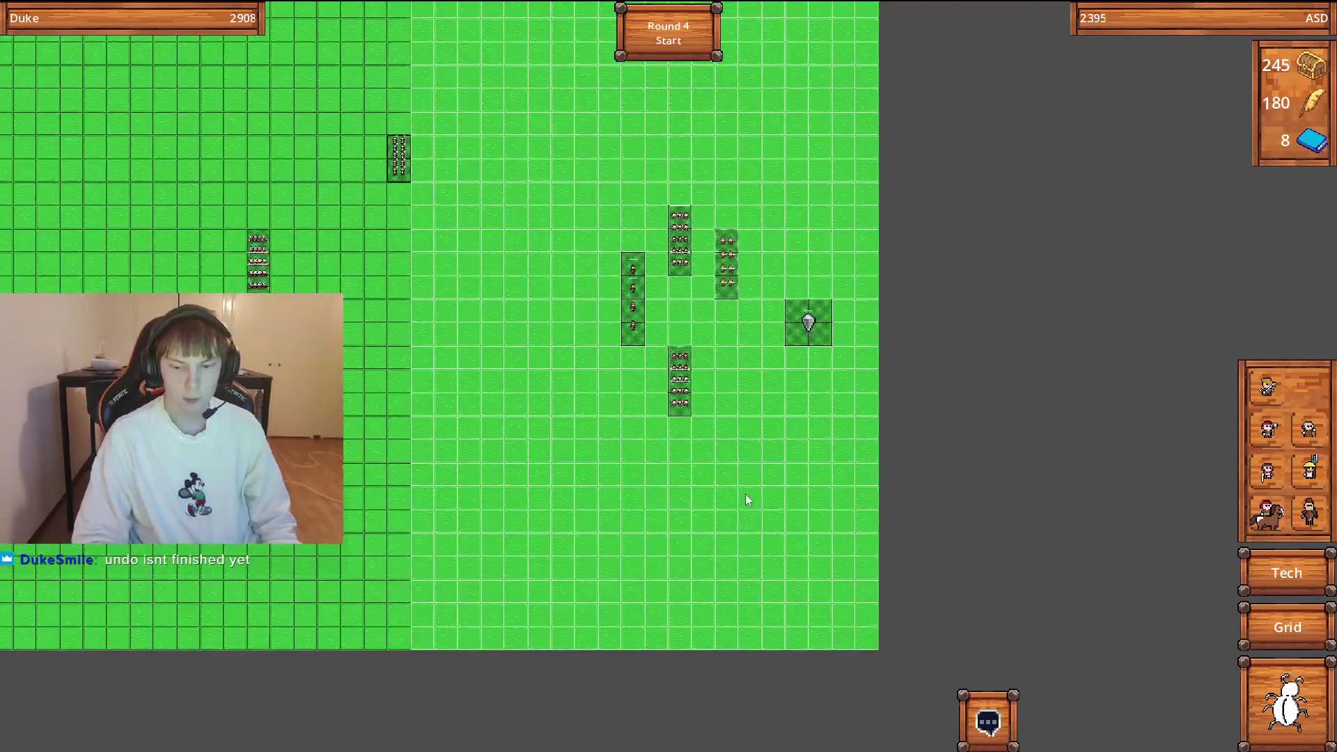
scroll(752, 378, up, 1)
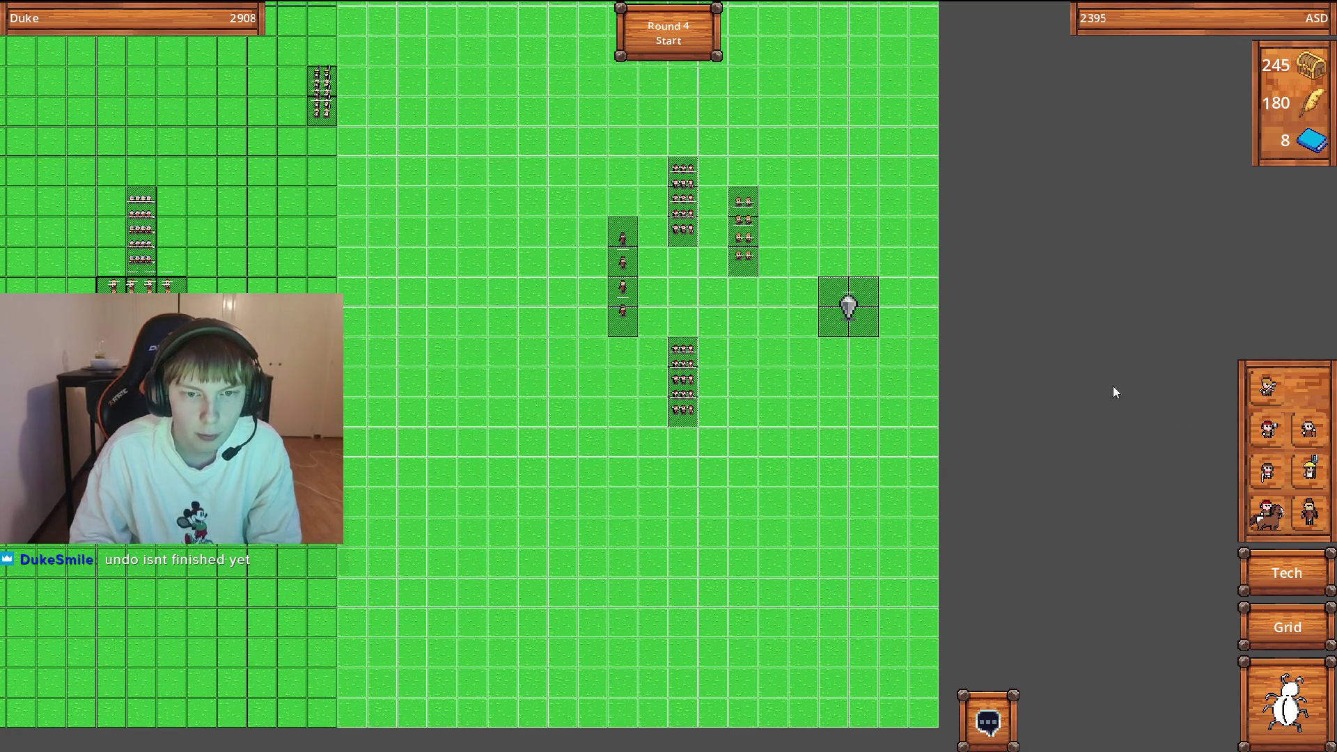
click(1267, 386)
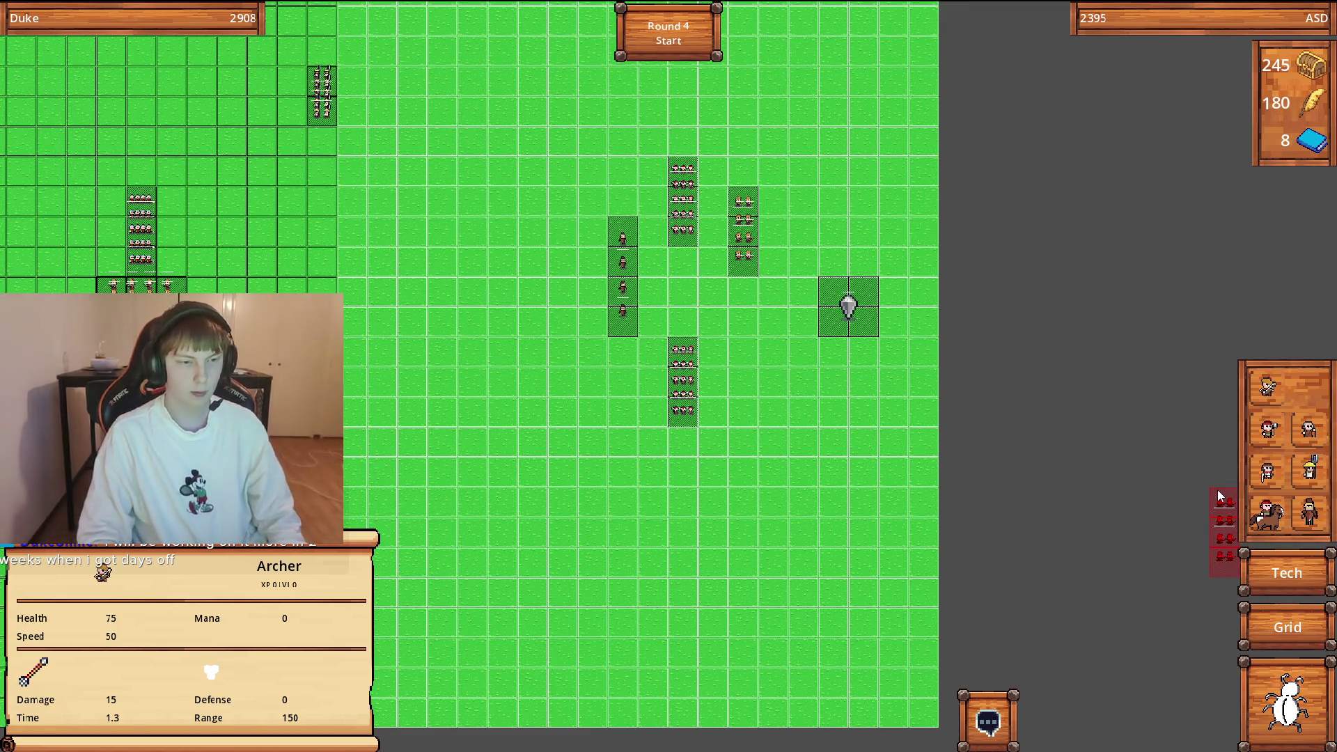
right_click(1211, 495)
click(1294, 572)
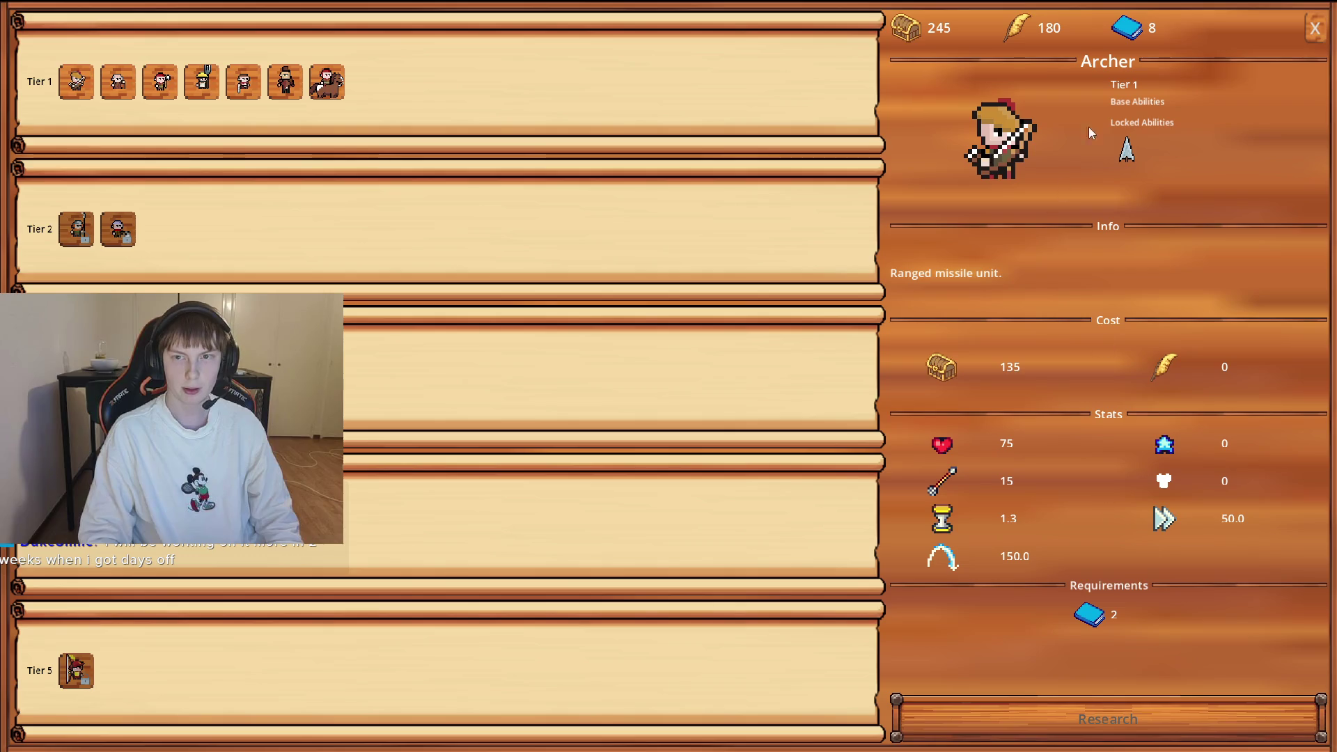
Browse the Levy, Towns Guard, Recruit, Pikemen and Warband Archer details in the tech tree.
click(79, 237)
click(298, 82)
click(73, 244)
click(104, 236)
click(72, 238)
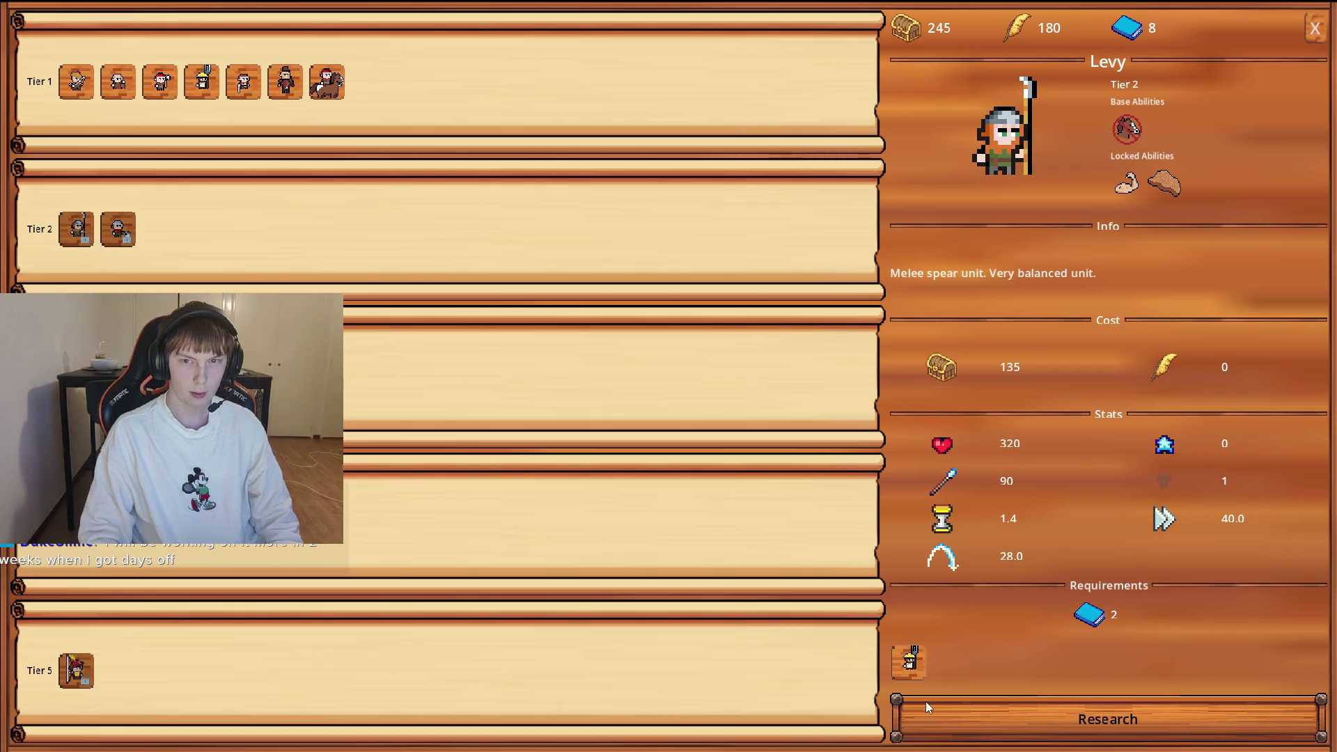
click(122, 234)
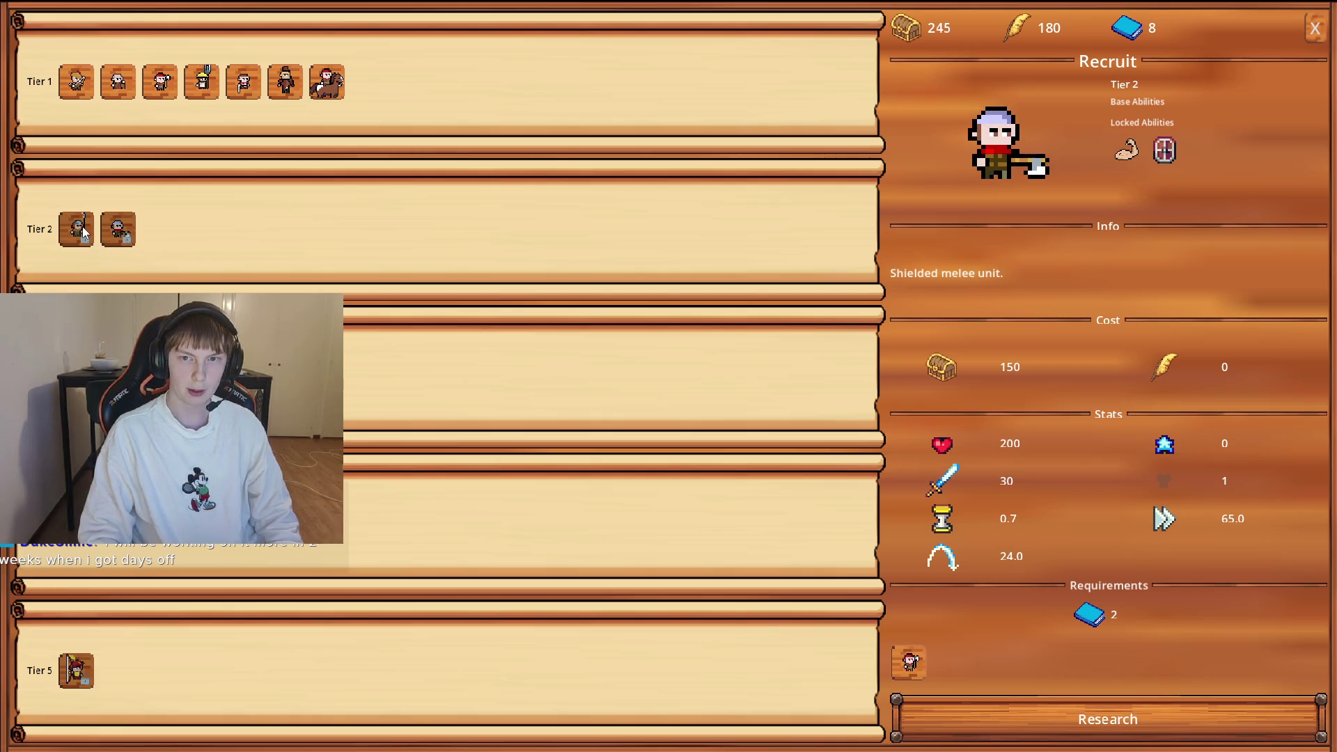
click(77, 376)
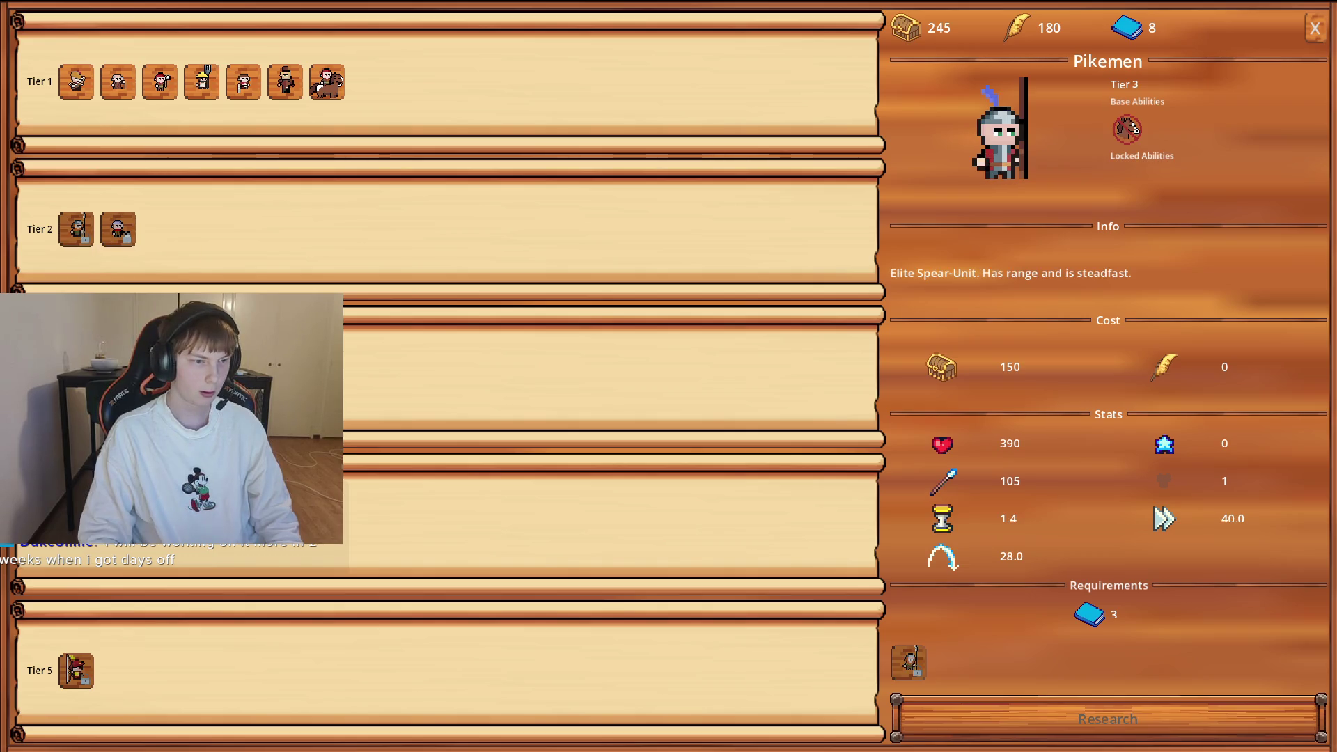
click(119, 376)
click(160, 376)
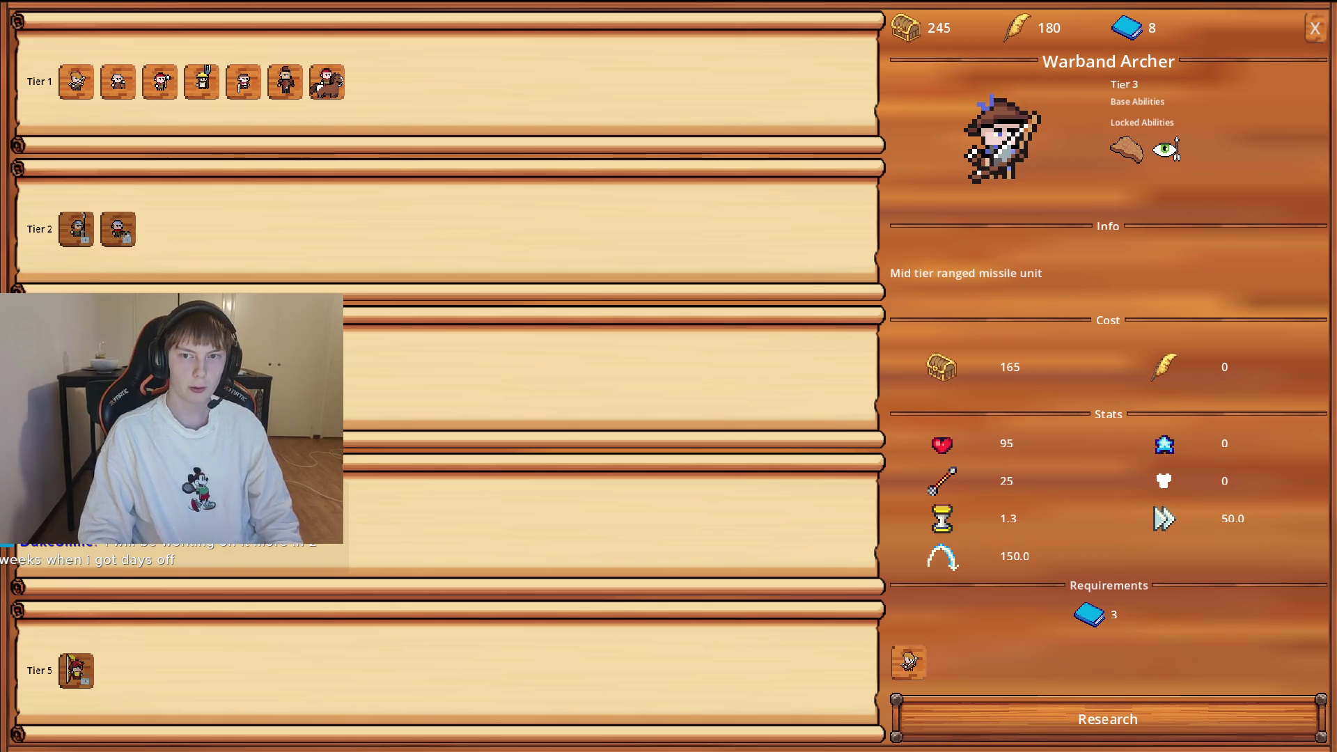
Browse the remaining Tier 1 units, including Militia, Towns Guard and Friar.
click(201, 376)
click(76, 669)
click(158, 96)
click(241, 84)
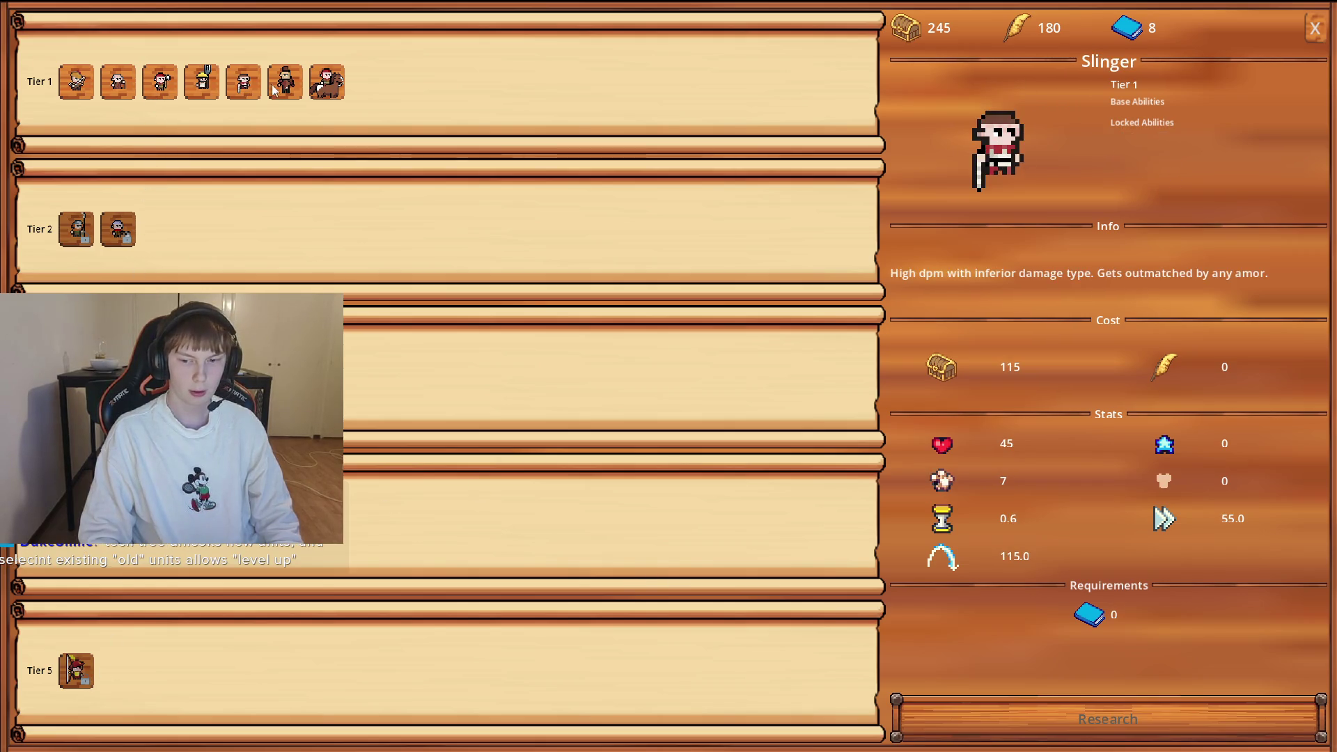
click(285, 82)
click(333, 82)
click(242, 82)
click(202, 82)
click(121, 82)
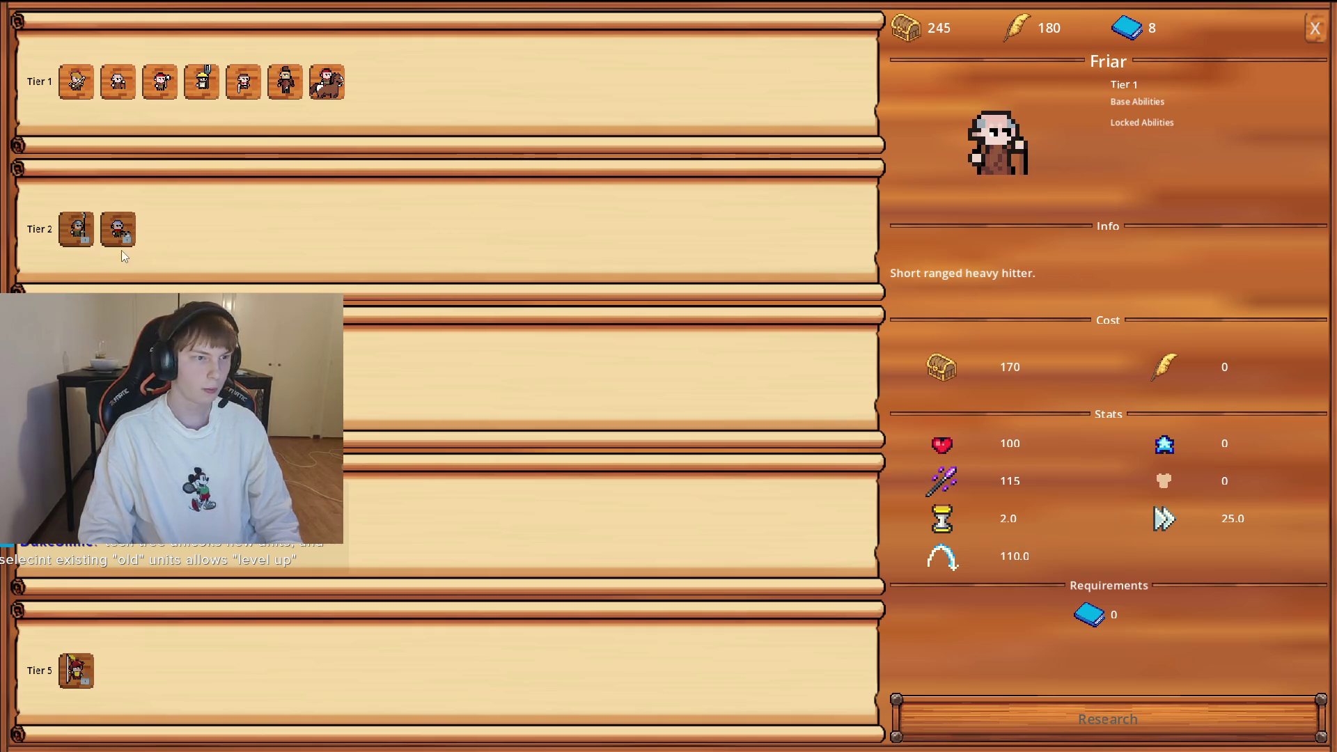
Compare the Poacher, Landsknecht and Royal Archer entries, checking Royal Archer's requirements.
click(119, 376)
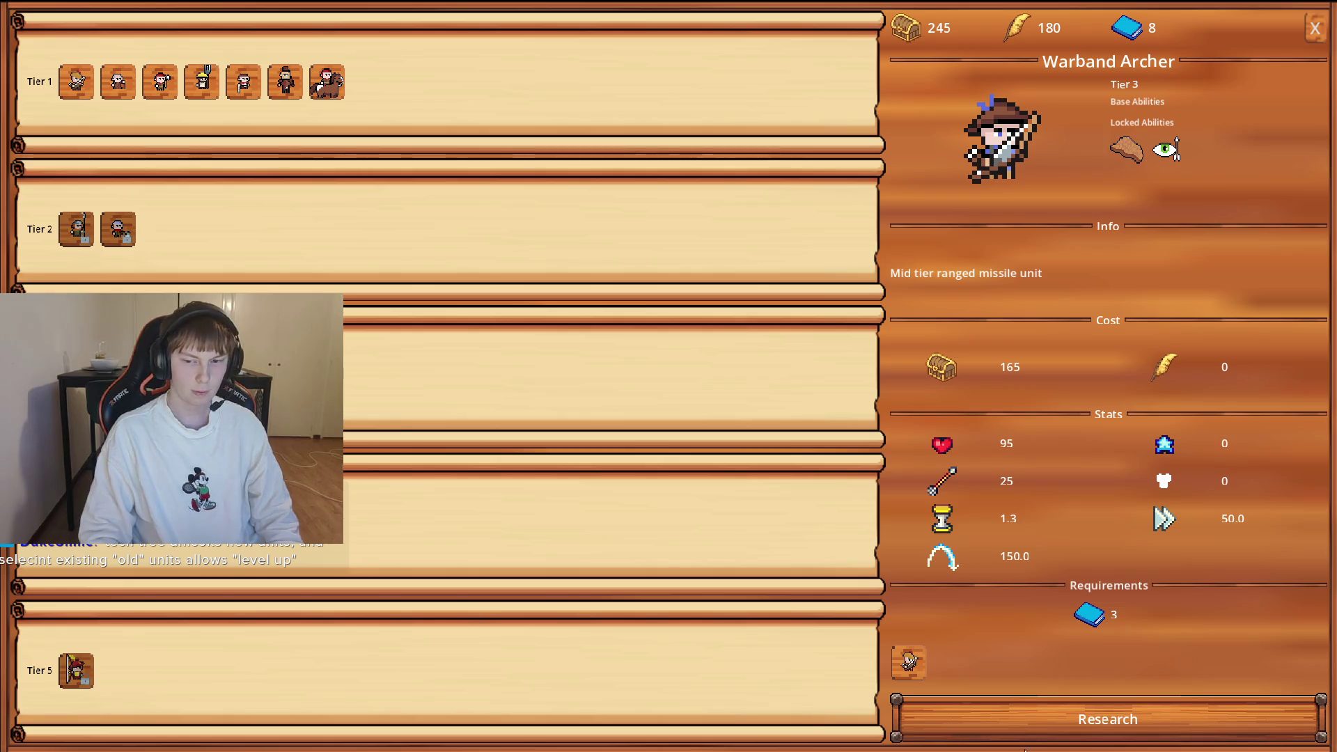
click(119, 523)
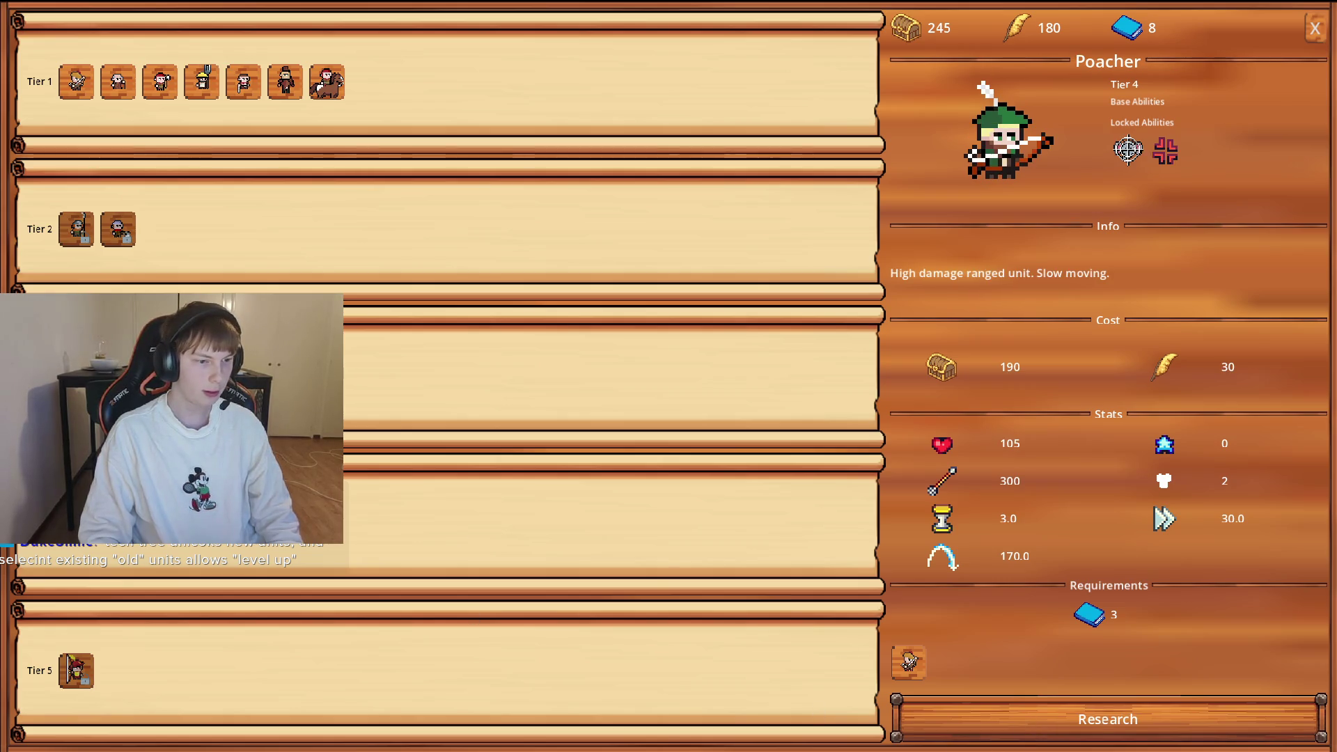
click(76, 523)
click(85, 664)
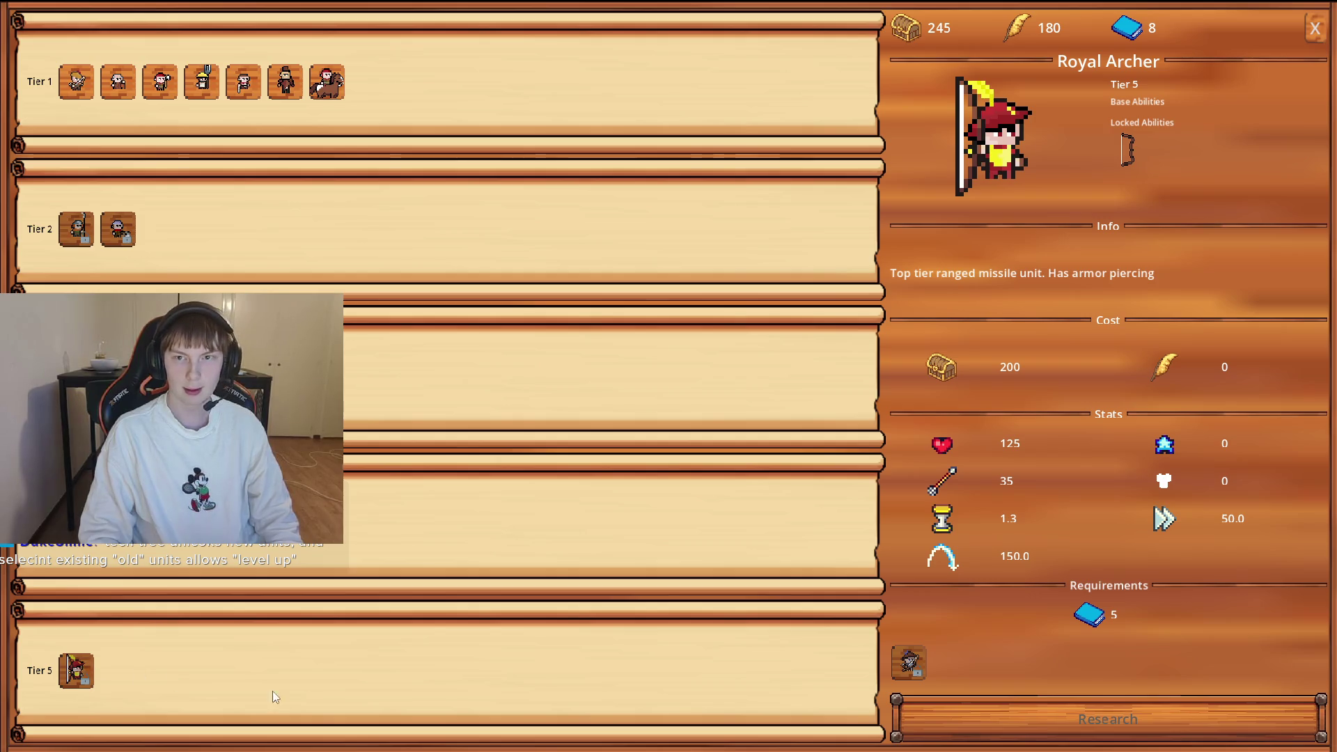
click(909, 661)
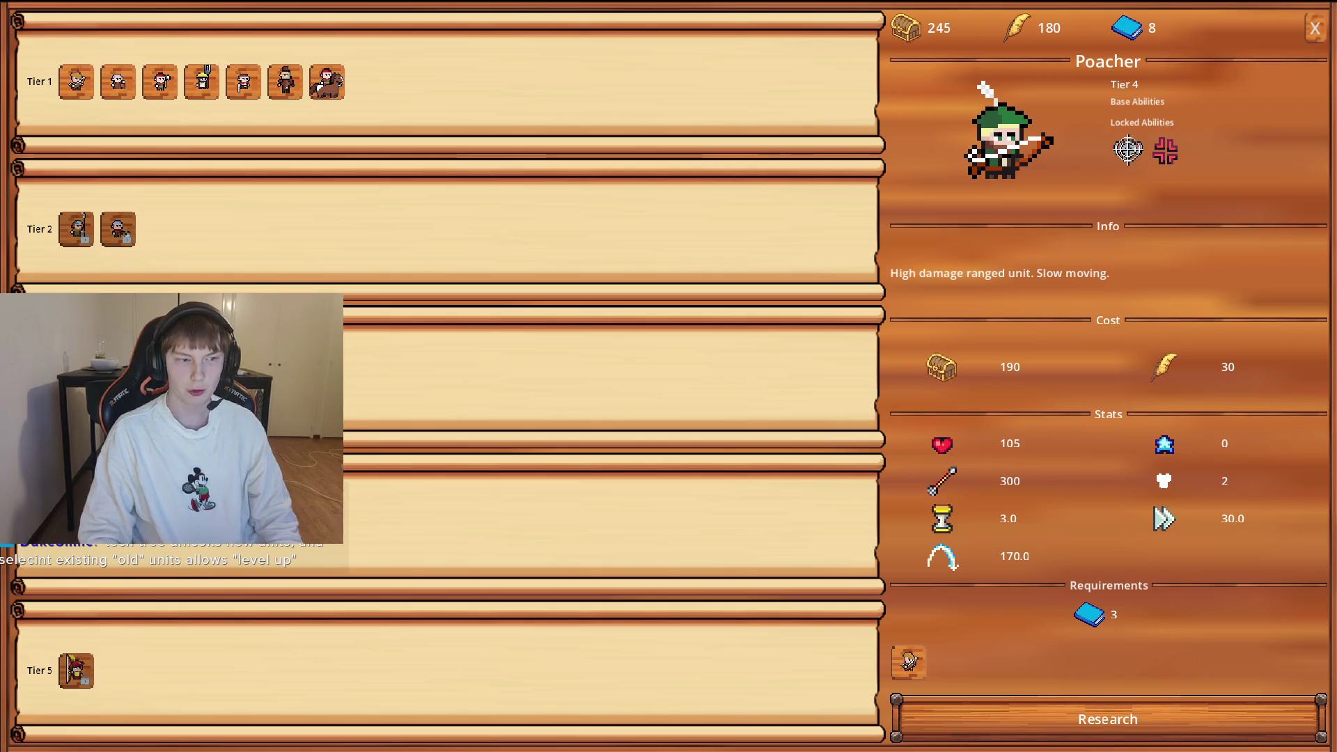
click(76, 523)
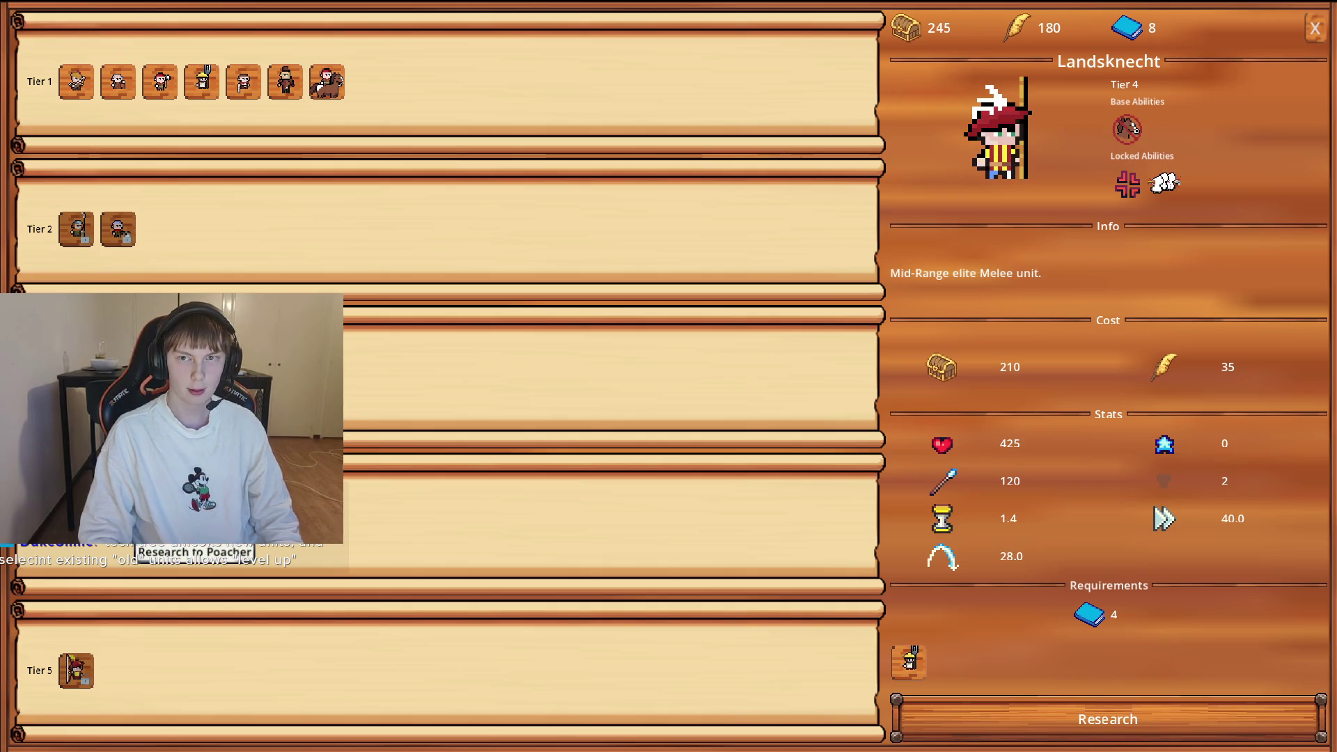
click(81, 670)
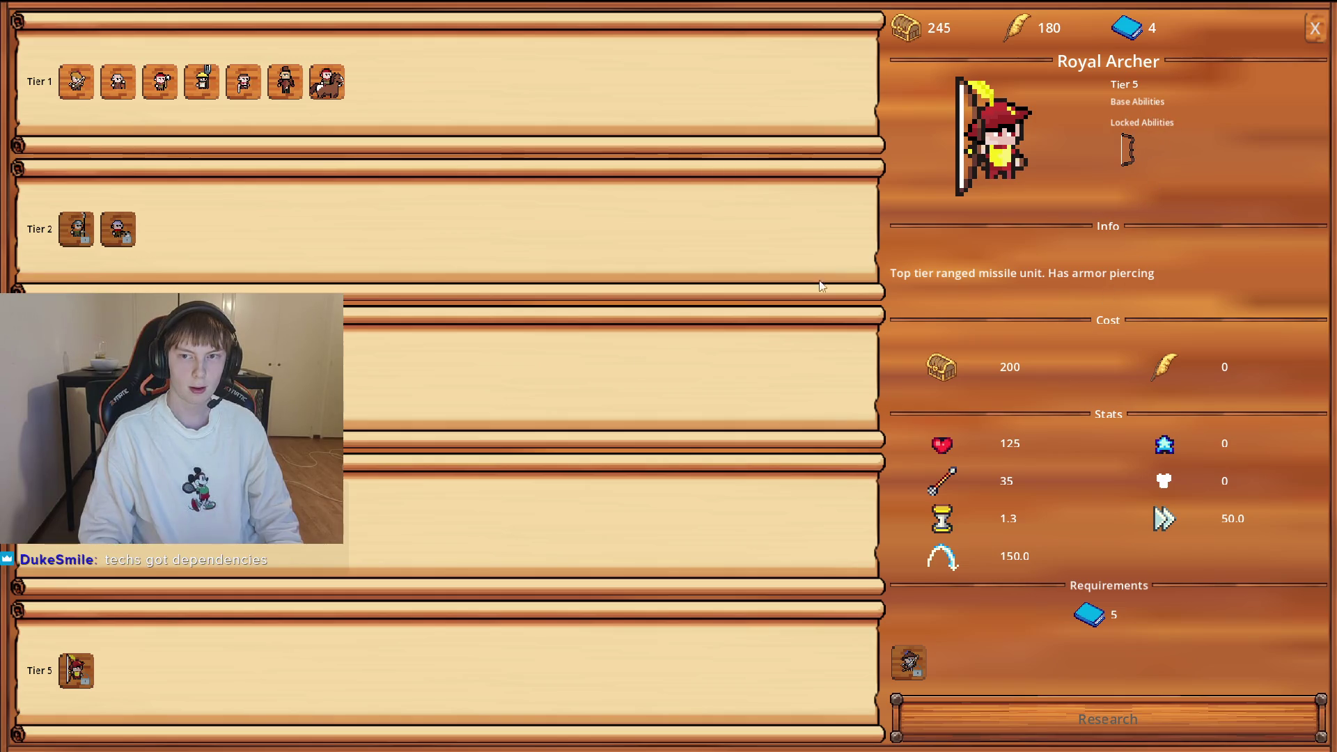
click(119, 523)
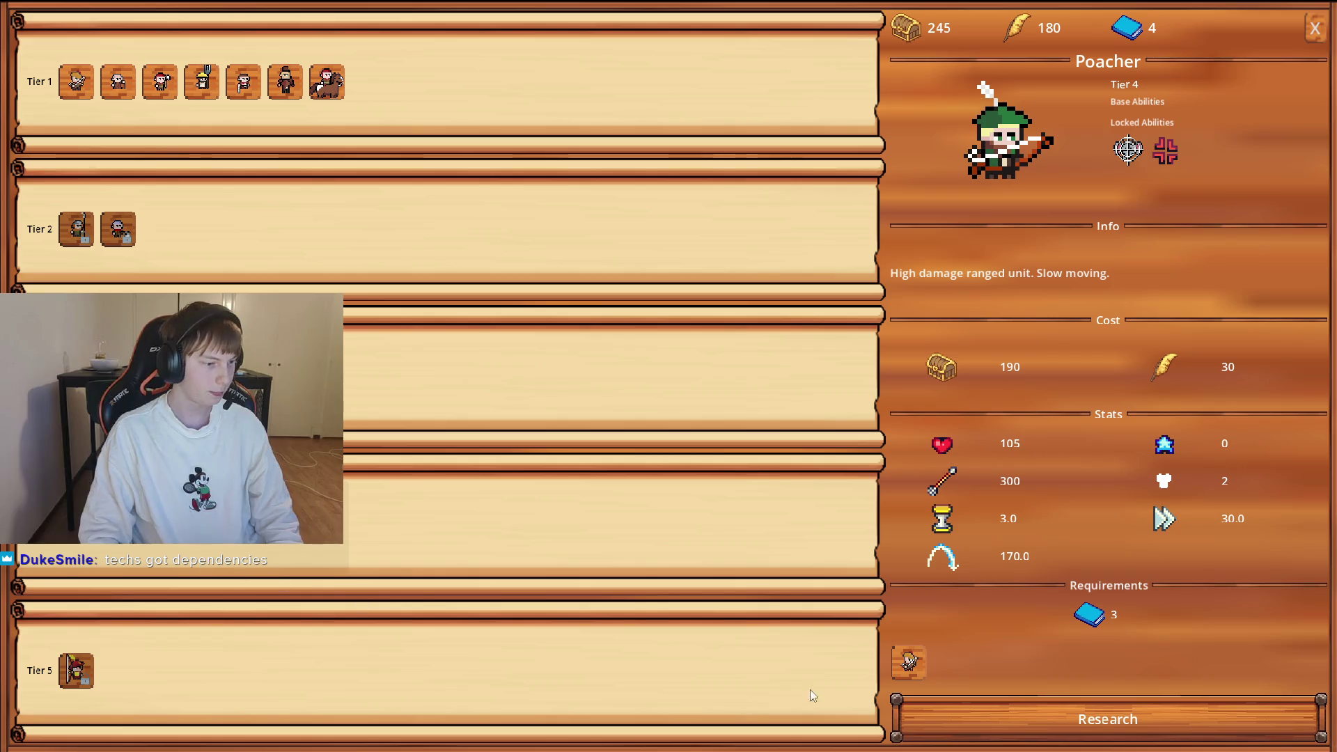
click(76, 669)
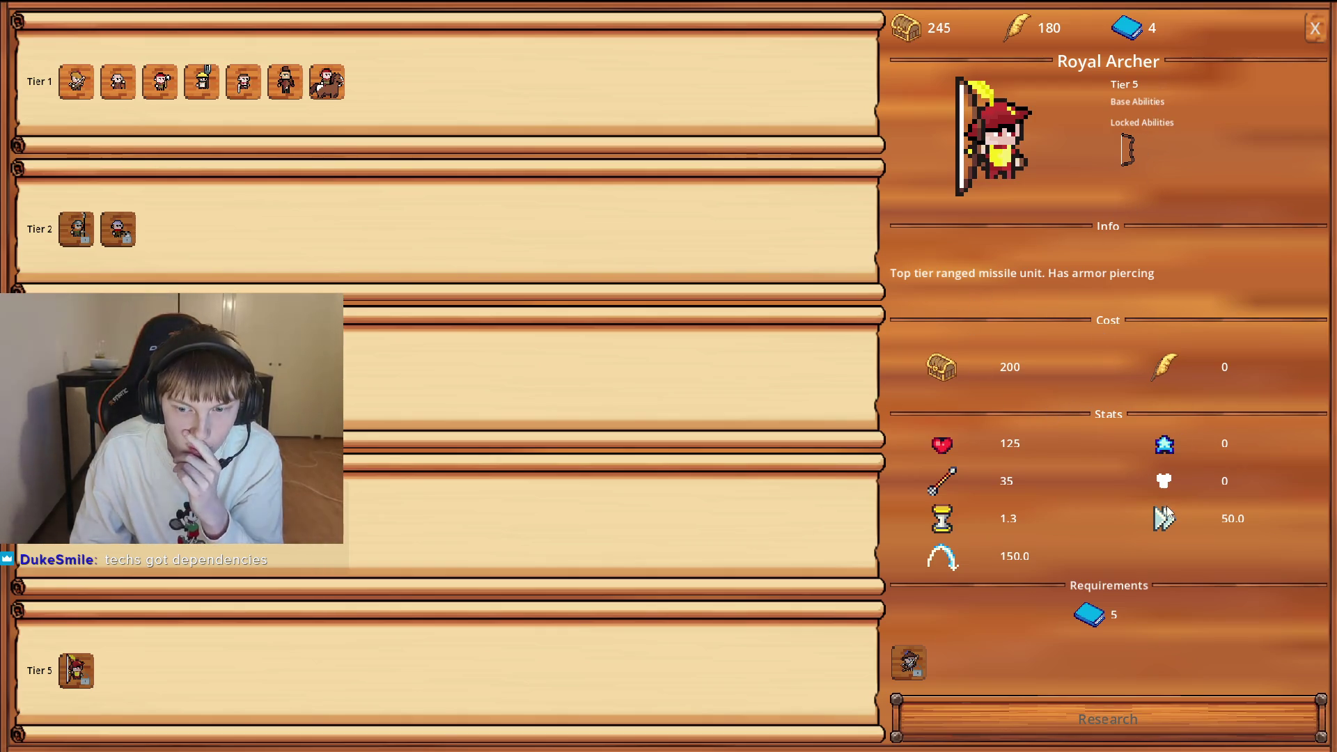
Research the Warband Archer prerequisite for 3 books and close the tech tree.
click(910, 667)
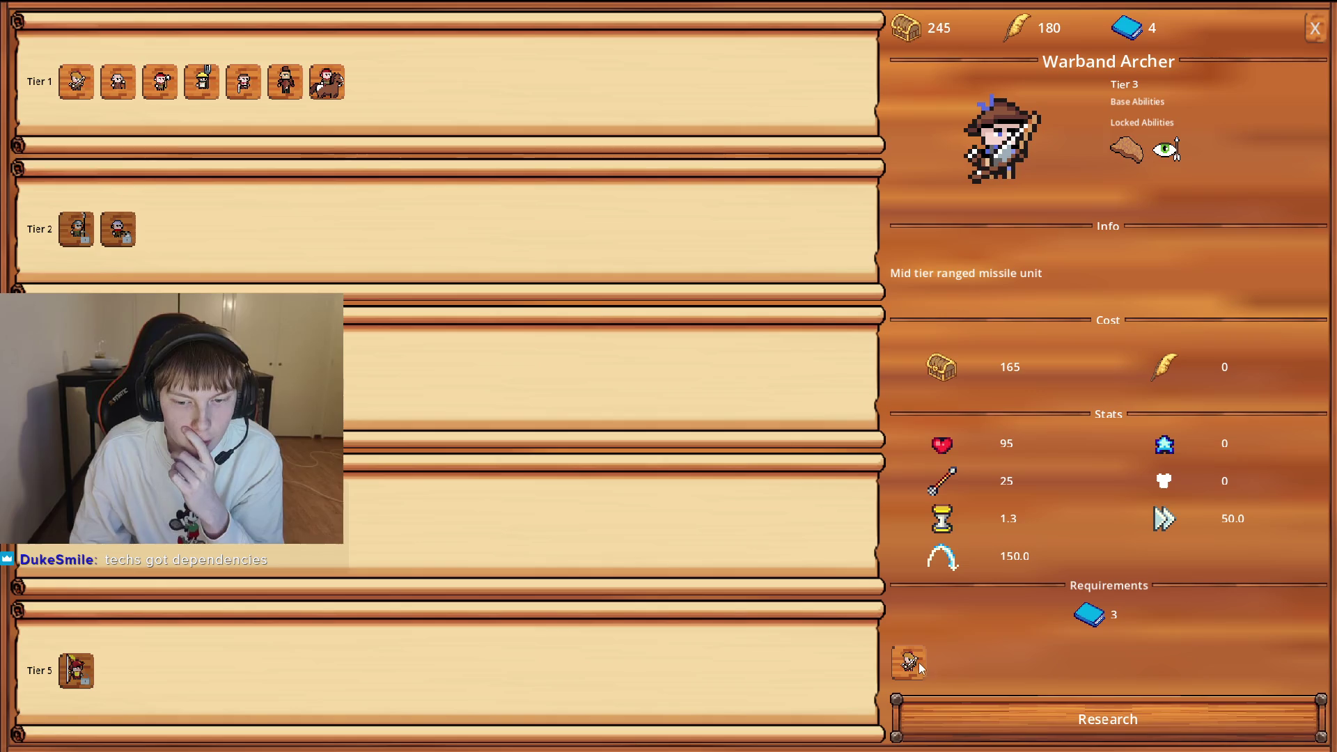
click(972, 707)
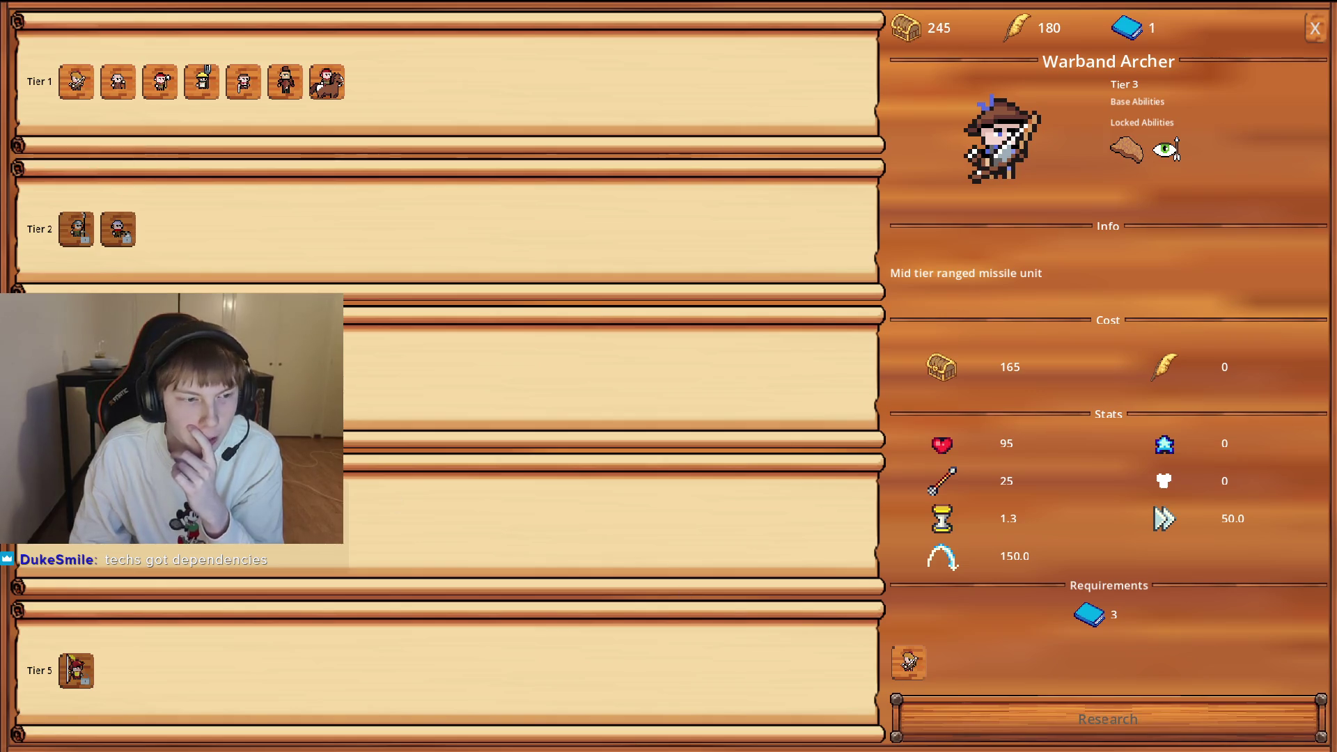
click(93, 656)
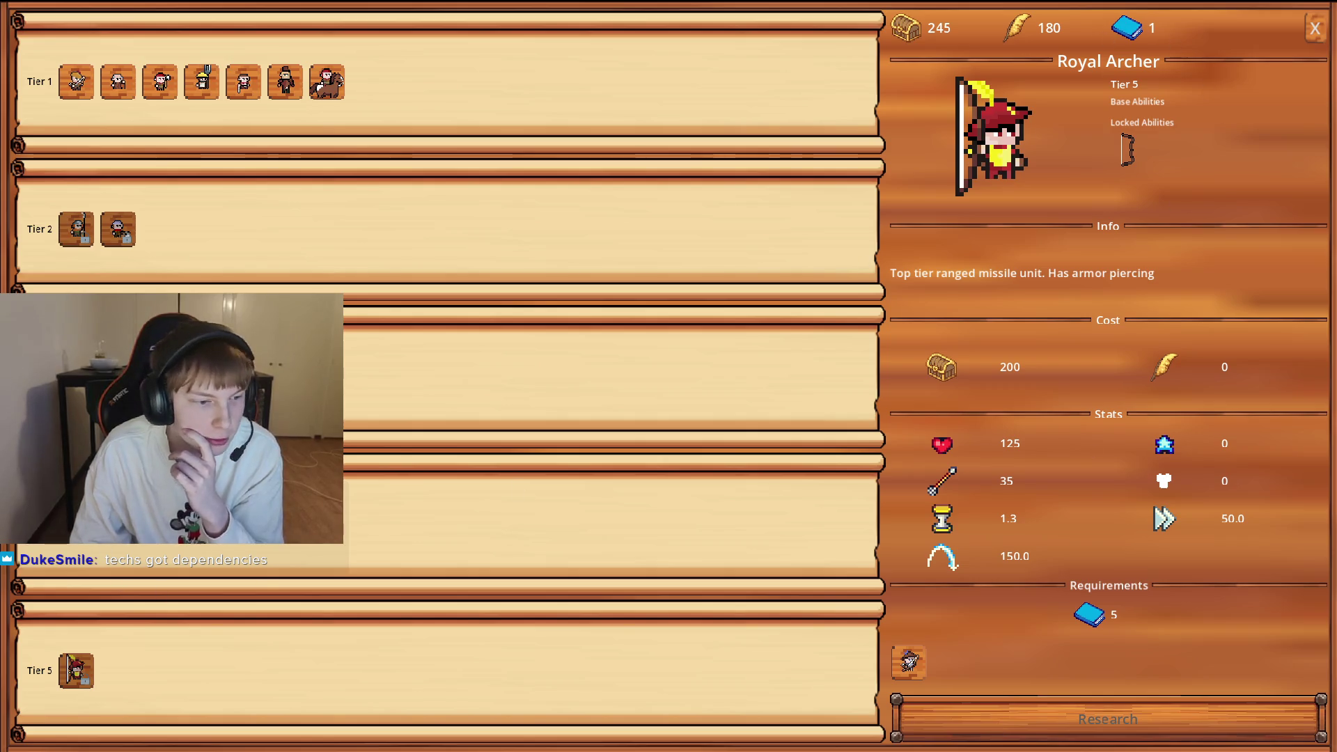
click(1314, 29)
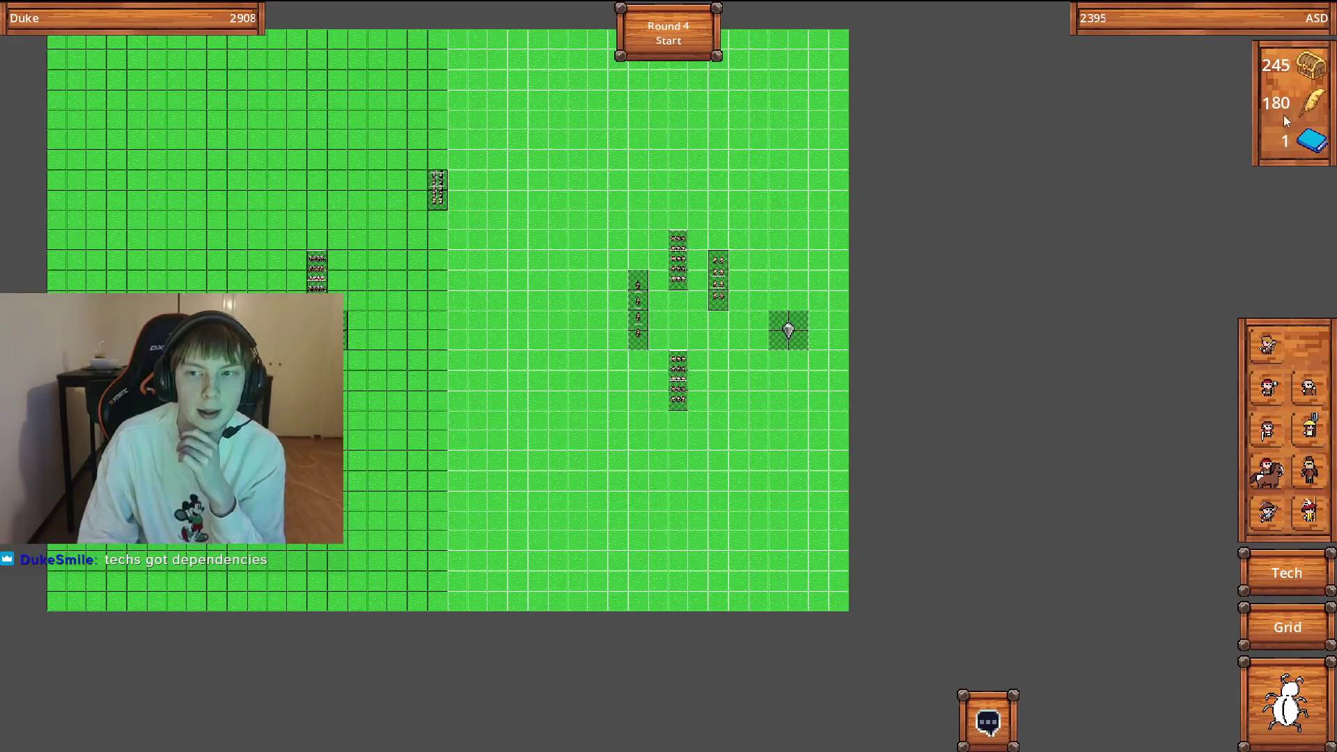
scroll(742, 269, up, 5)
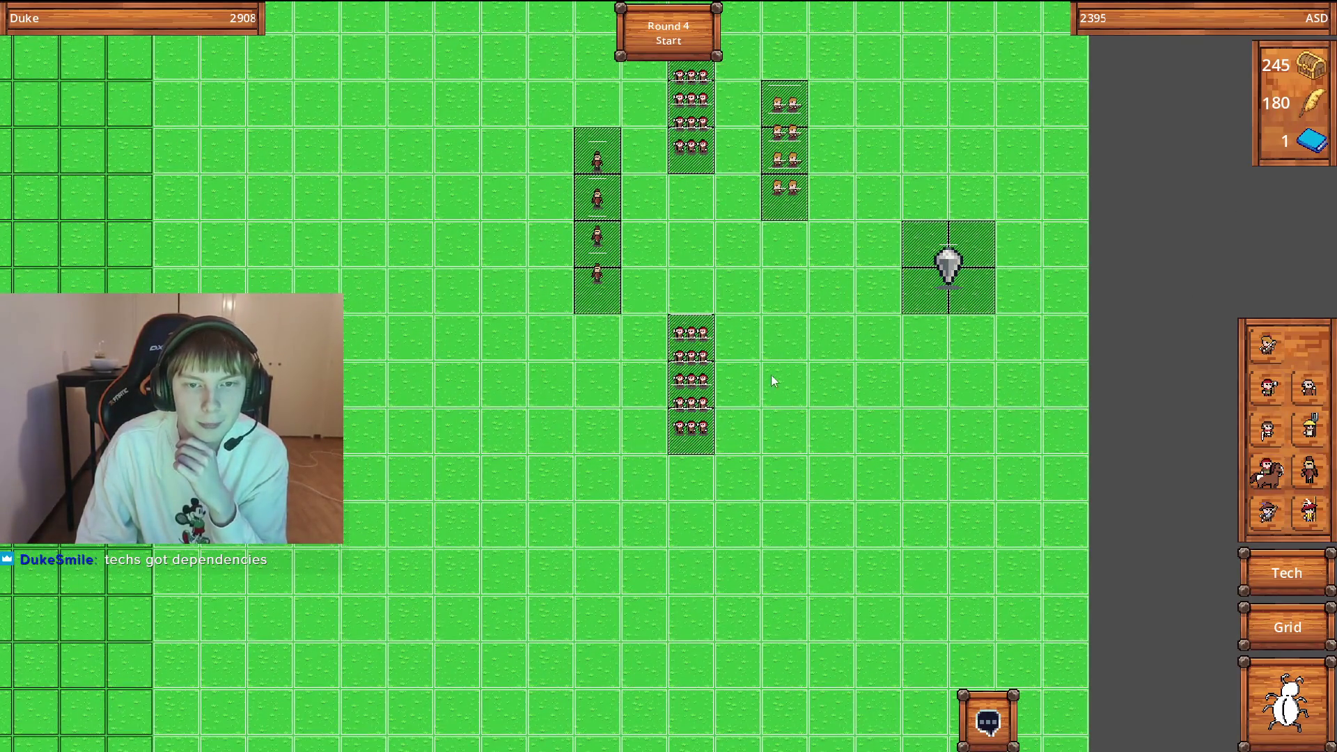
scroll(794, 383, down, 1)
click(791, 175)
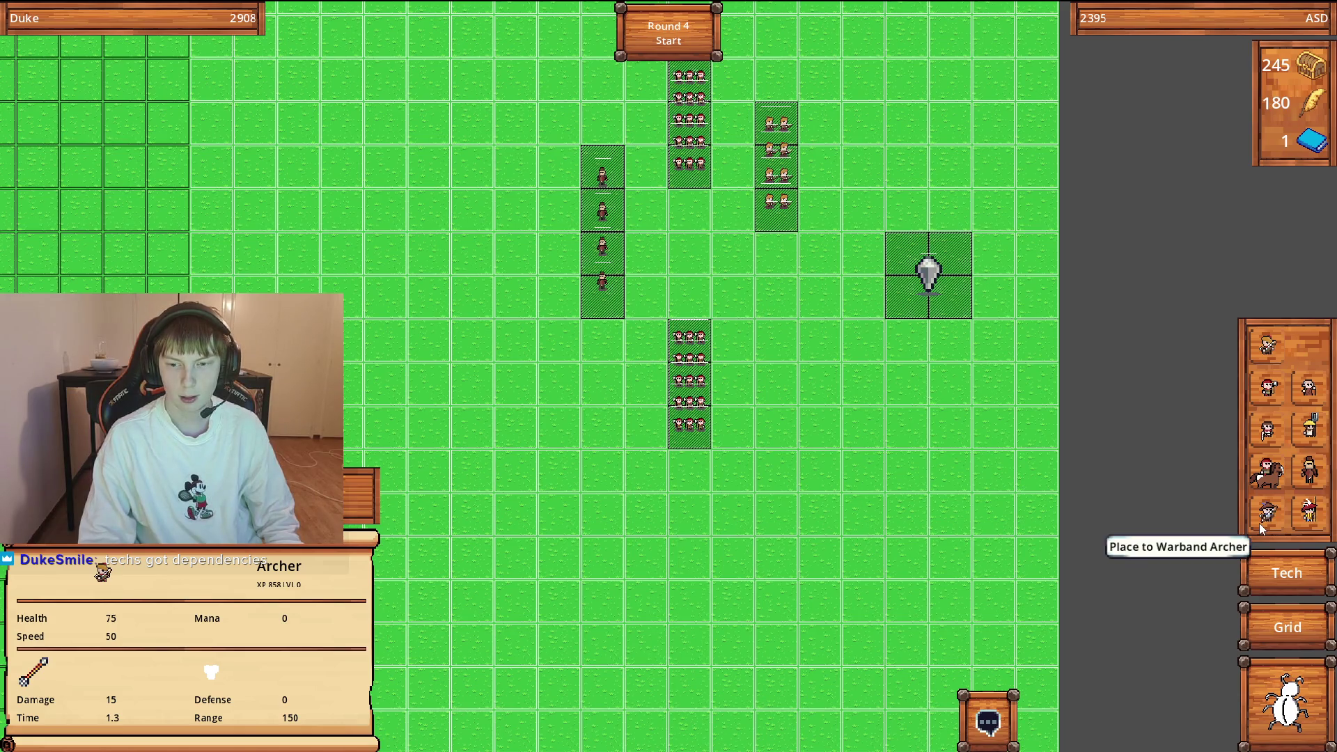
click(1286, 573)
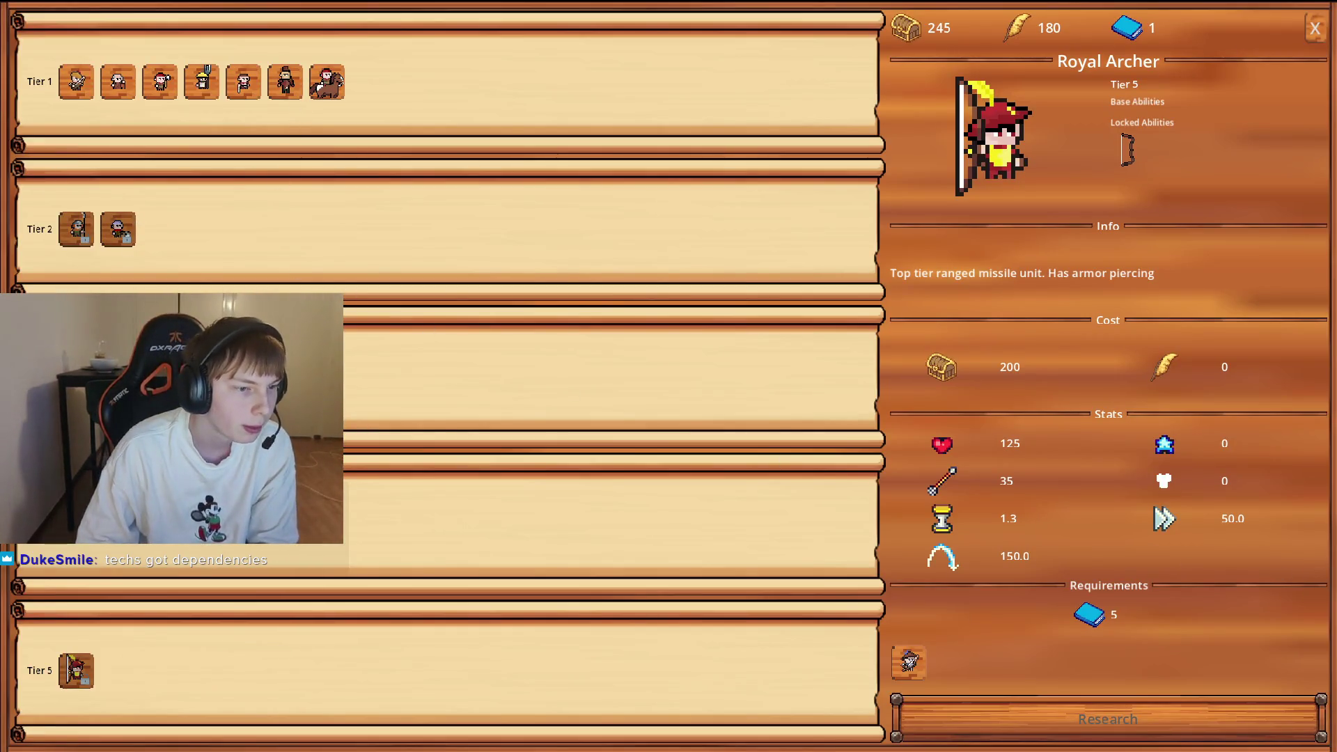
click(76, 521)
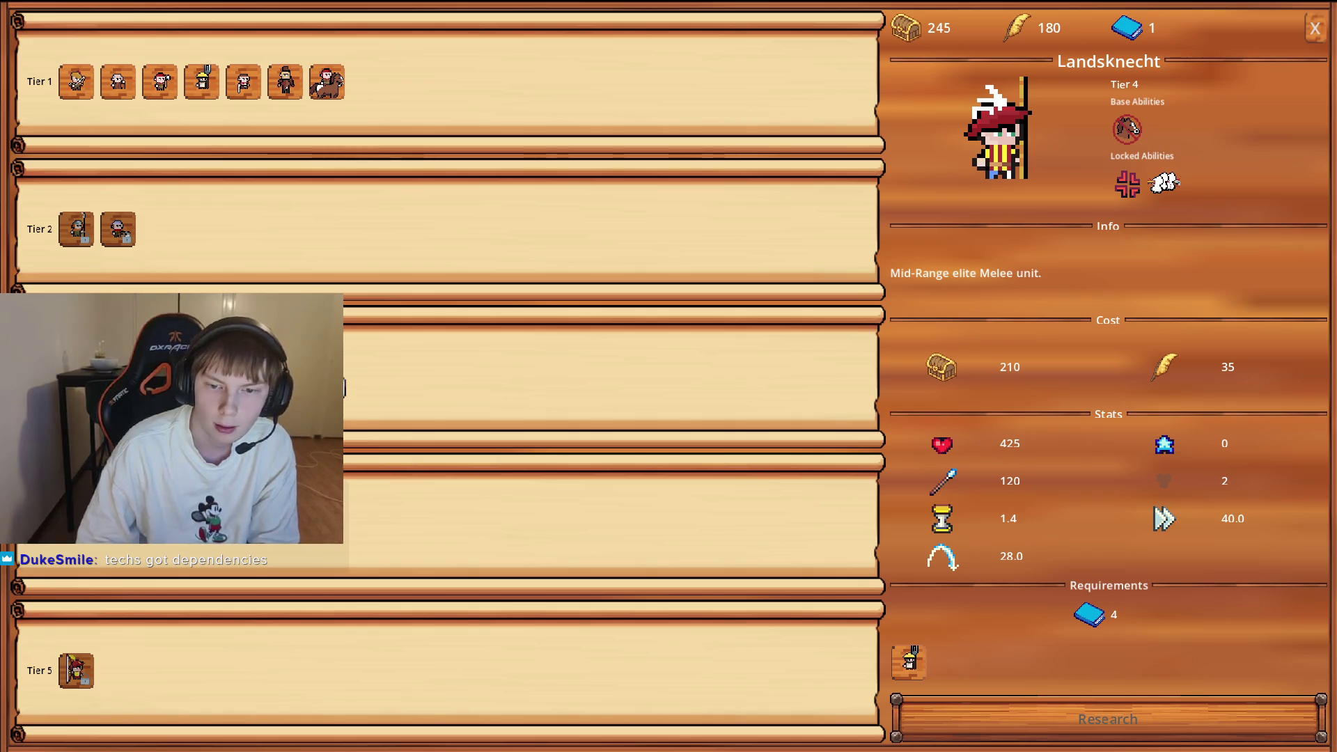
click(75, 376)
click(76, 521)
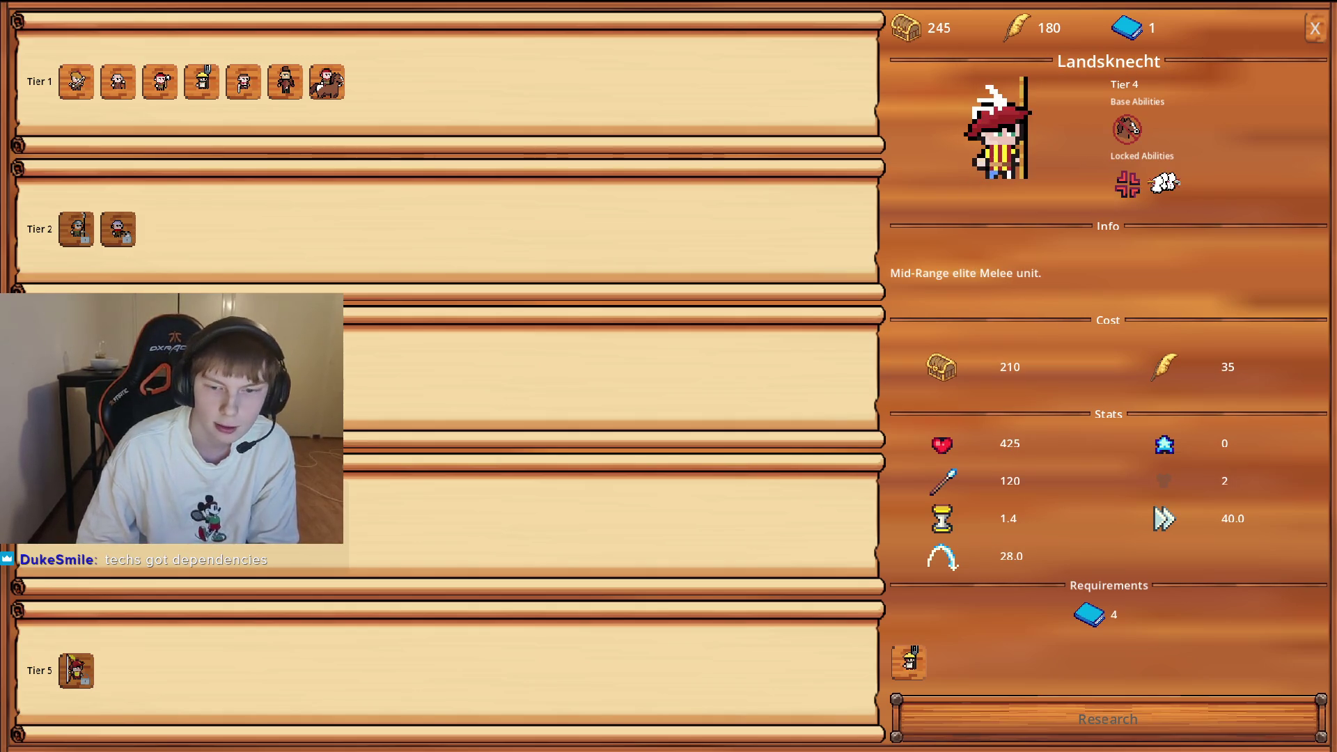
click(75, 376)
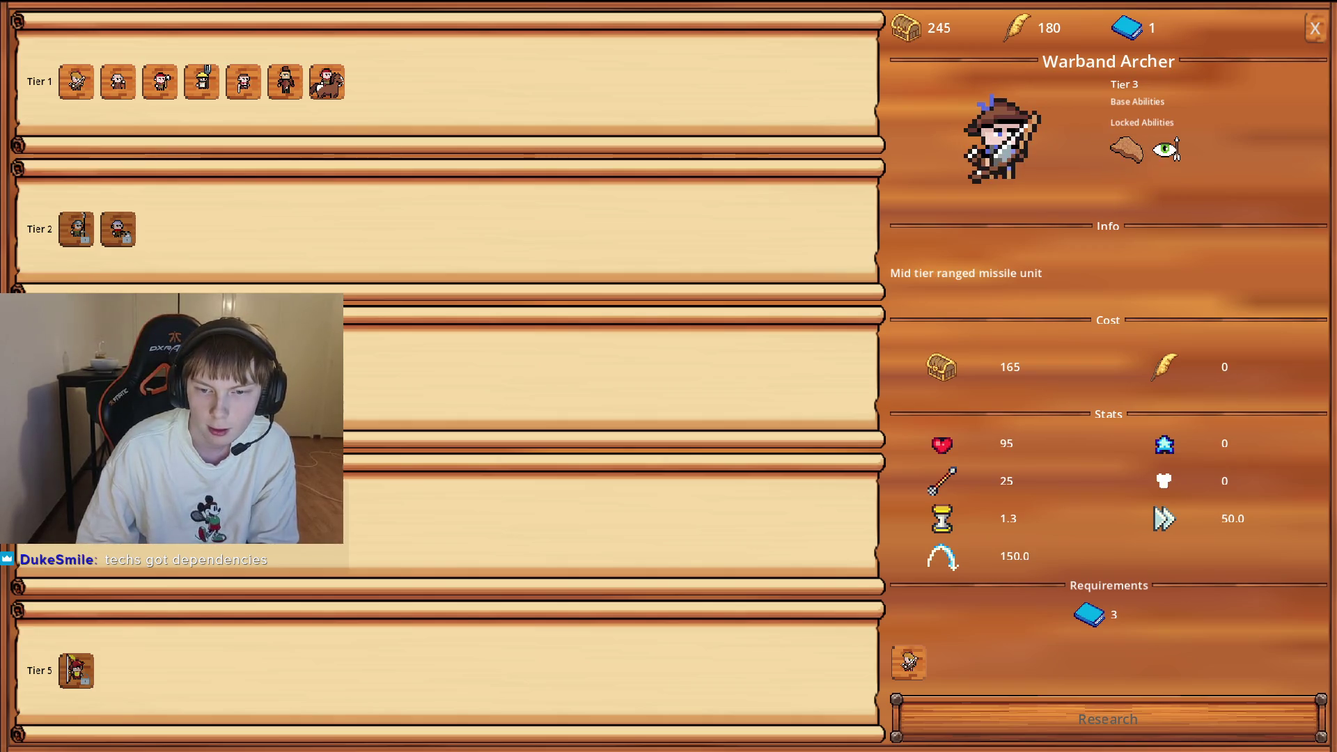
click(76, 520)
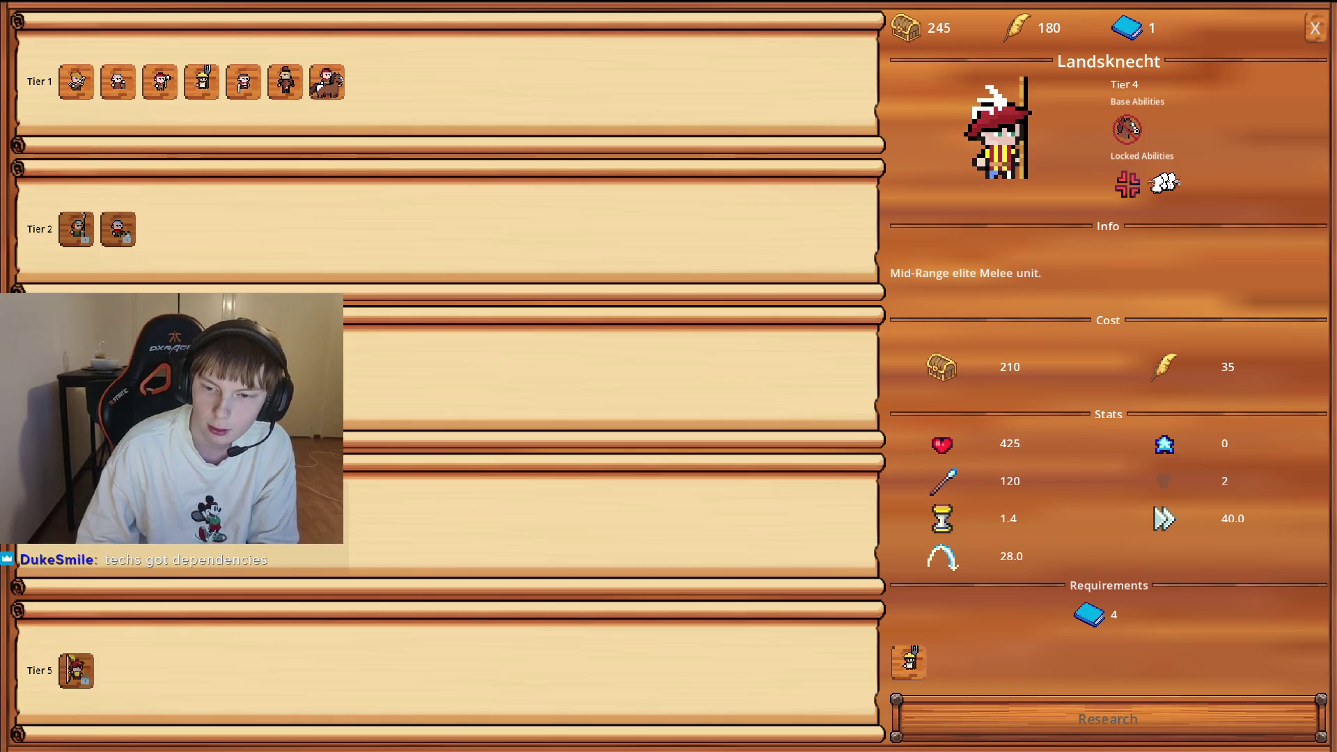
click(75, 376)
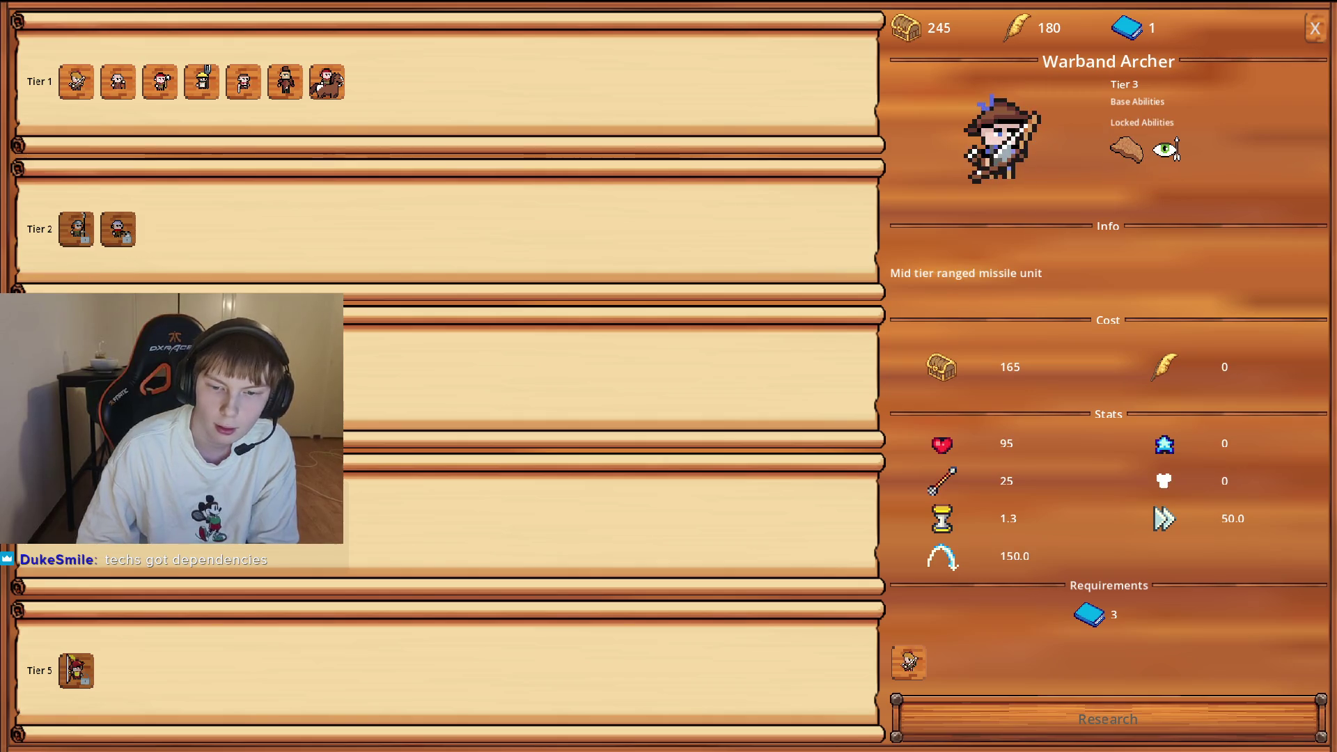
click(76, 521)
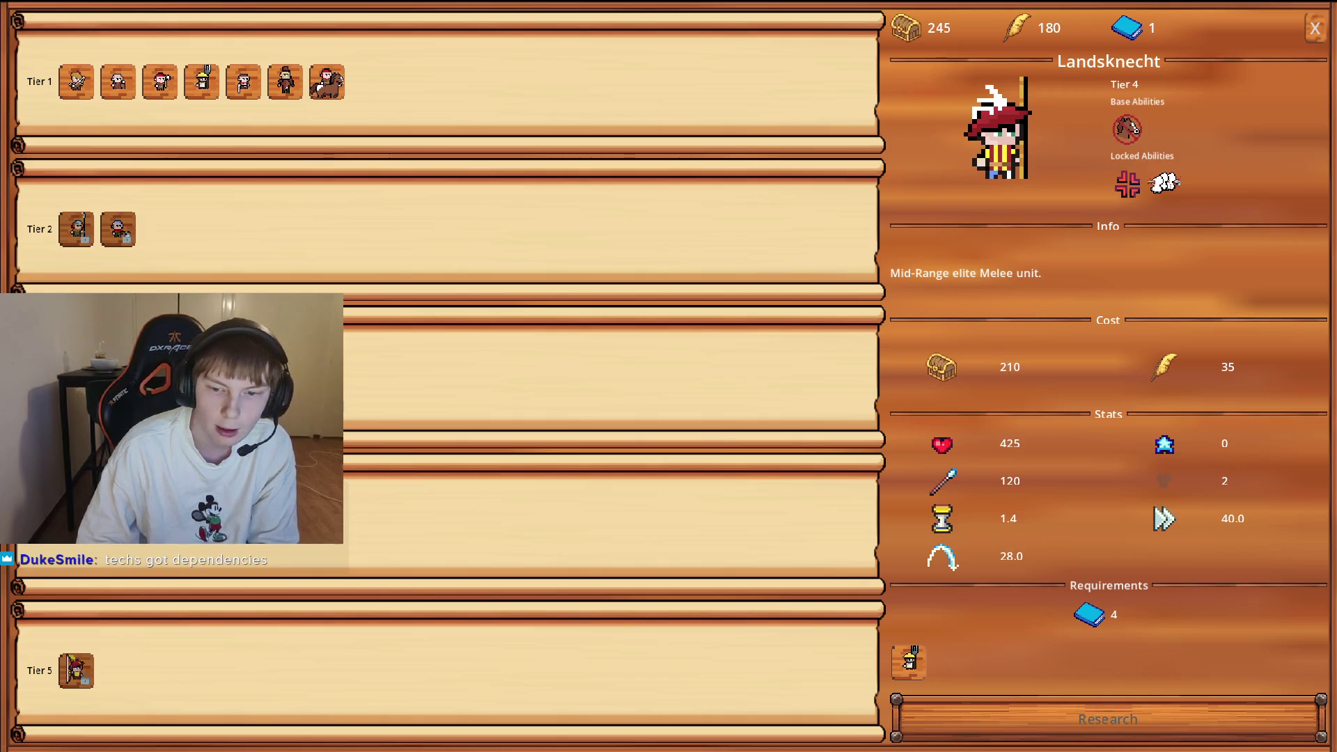
click(1311, 32)
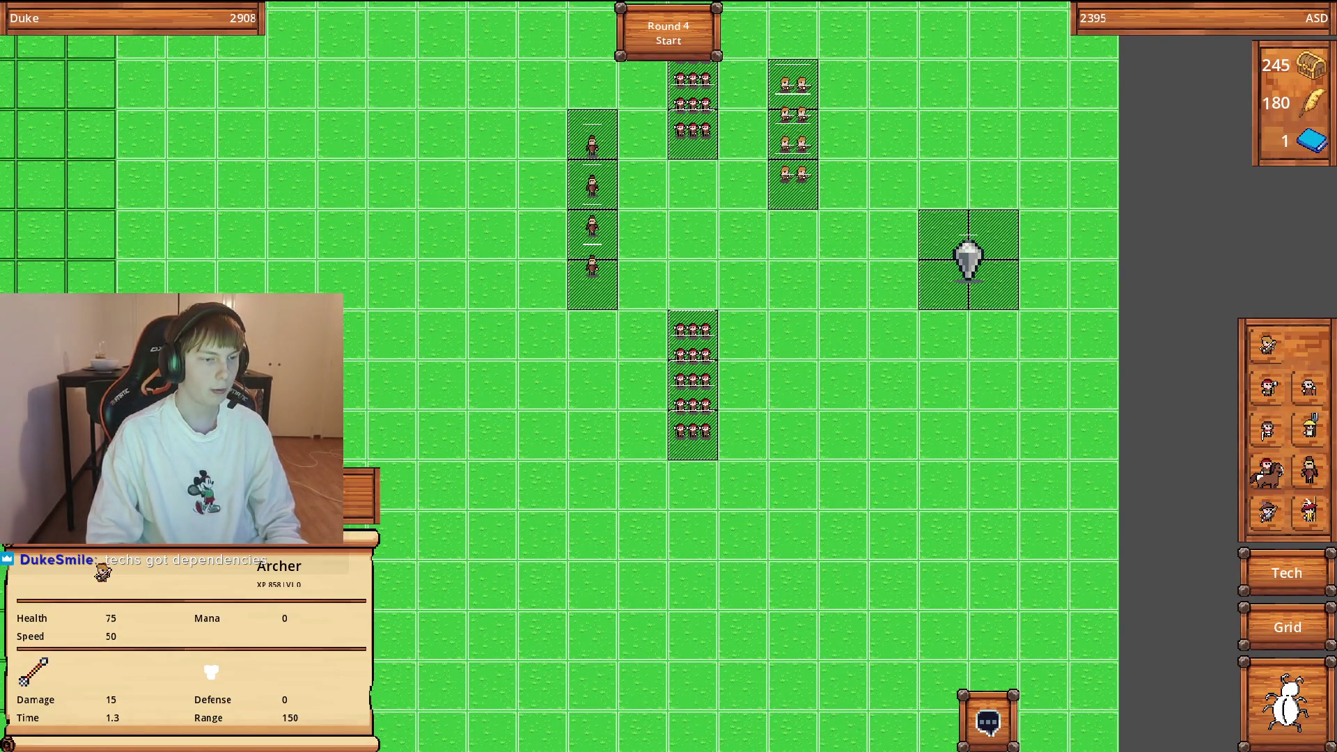
Sell the archer squad, place a Landsknecht in the middle column, and deploy Militia beside it.
key(Delete)
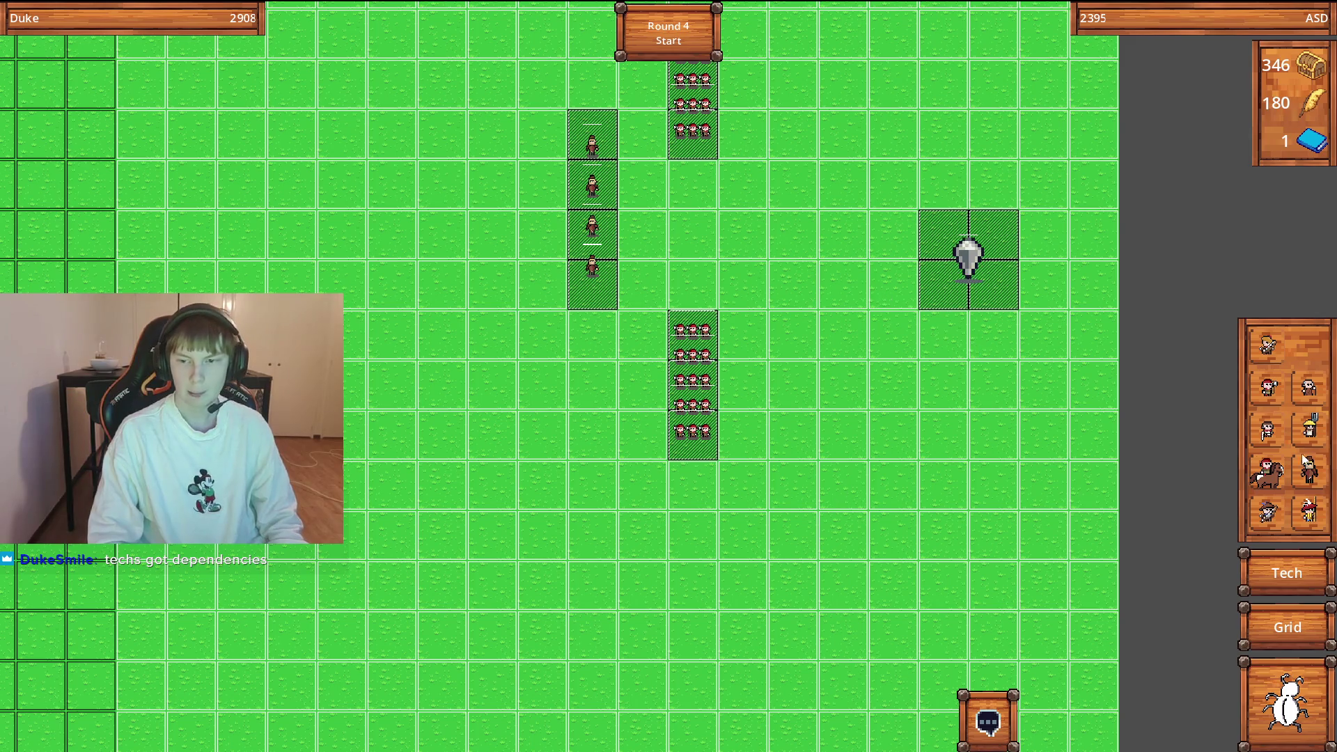
click(1308, 519)
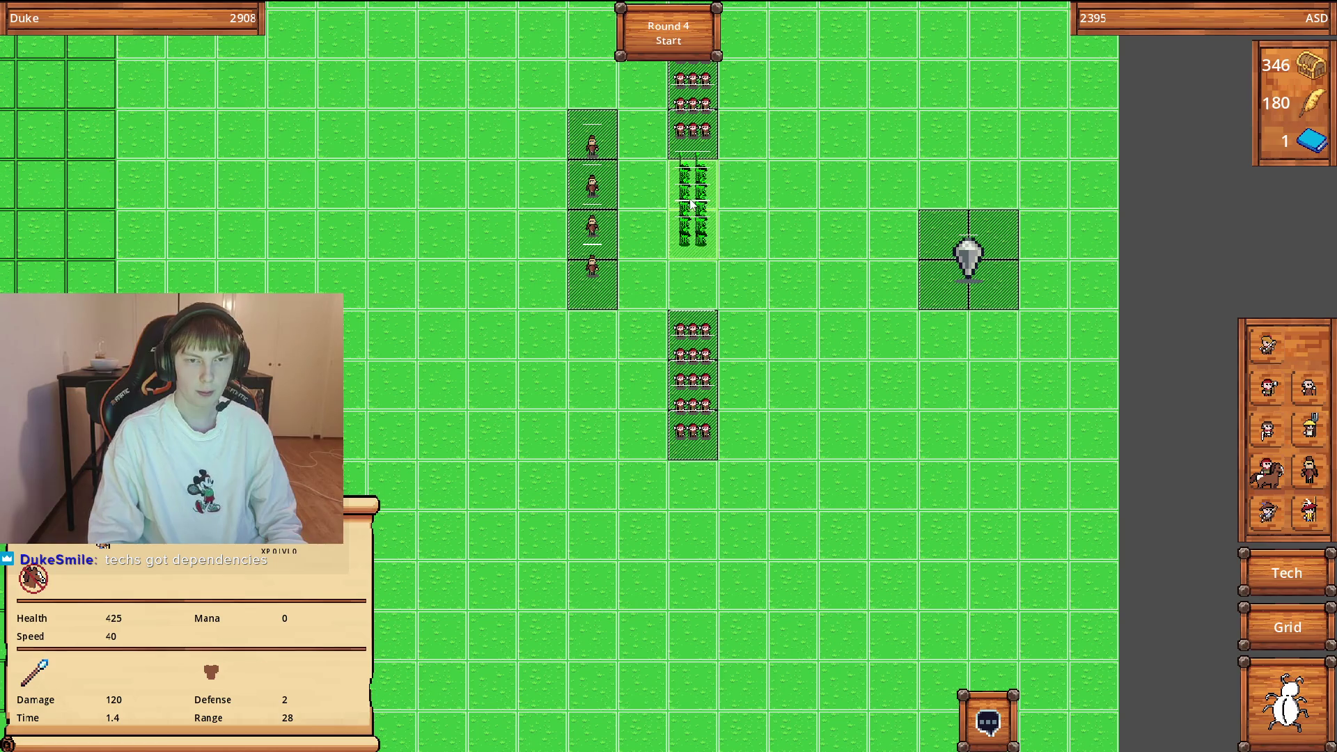
click(714, 191)
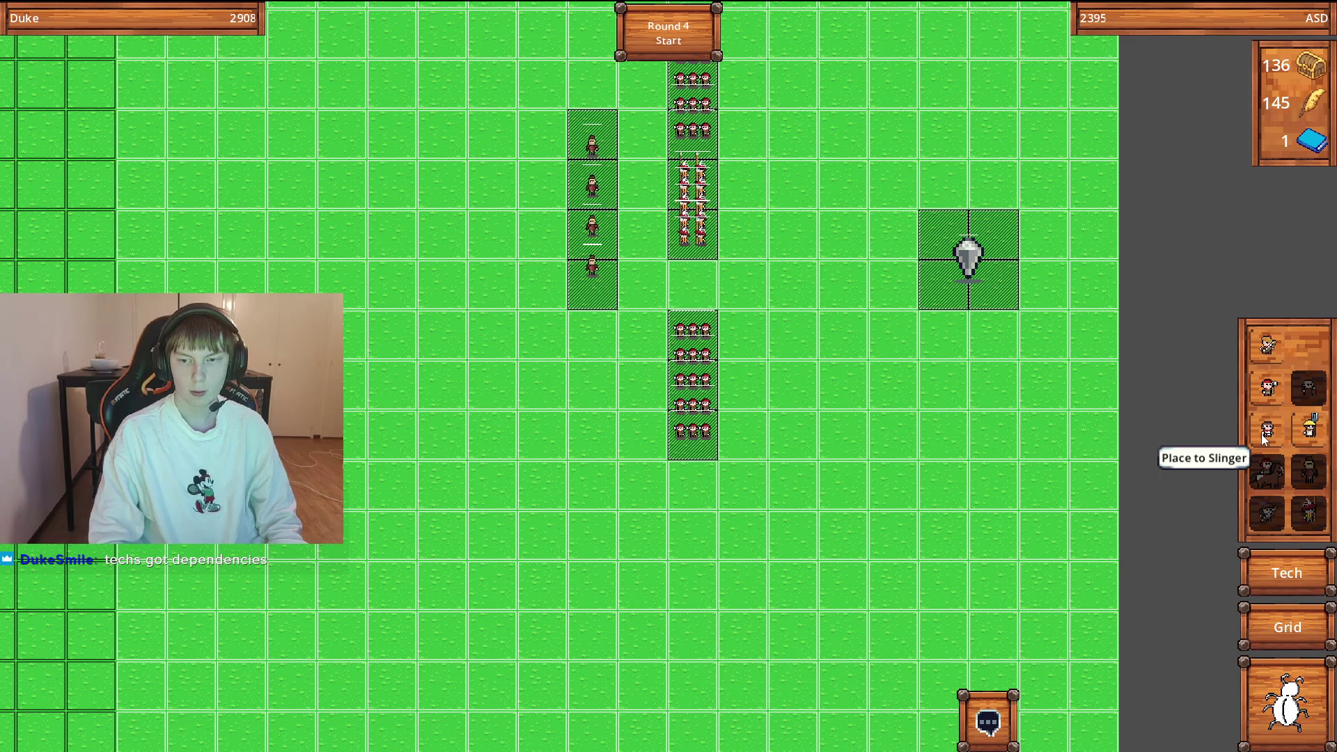
mouse_move(1267, 402)
mouse_down()
mouse_move(563, 274)
mouse_move(515, 170)
mouse_move(666, 182)
mouse_move(655, 175)
mouse_up()
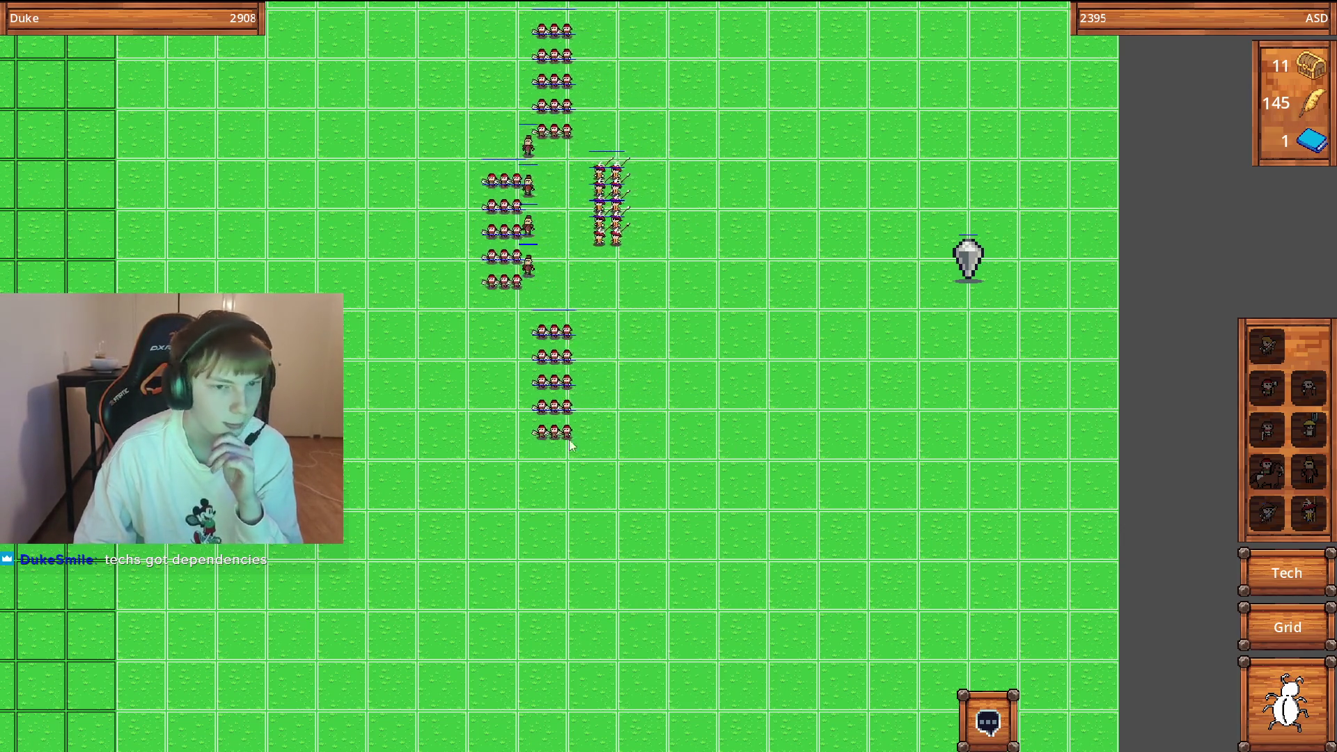
Follow the round 4 battle across the map until Round 5 placement opens with 171 gold.
key(Left)
key(Up)
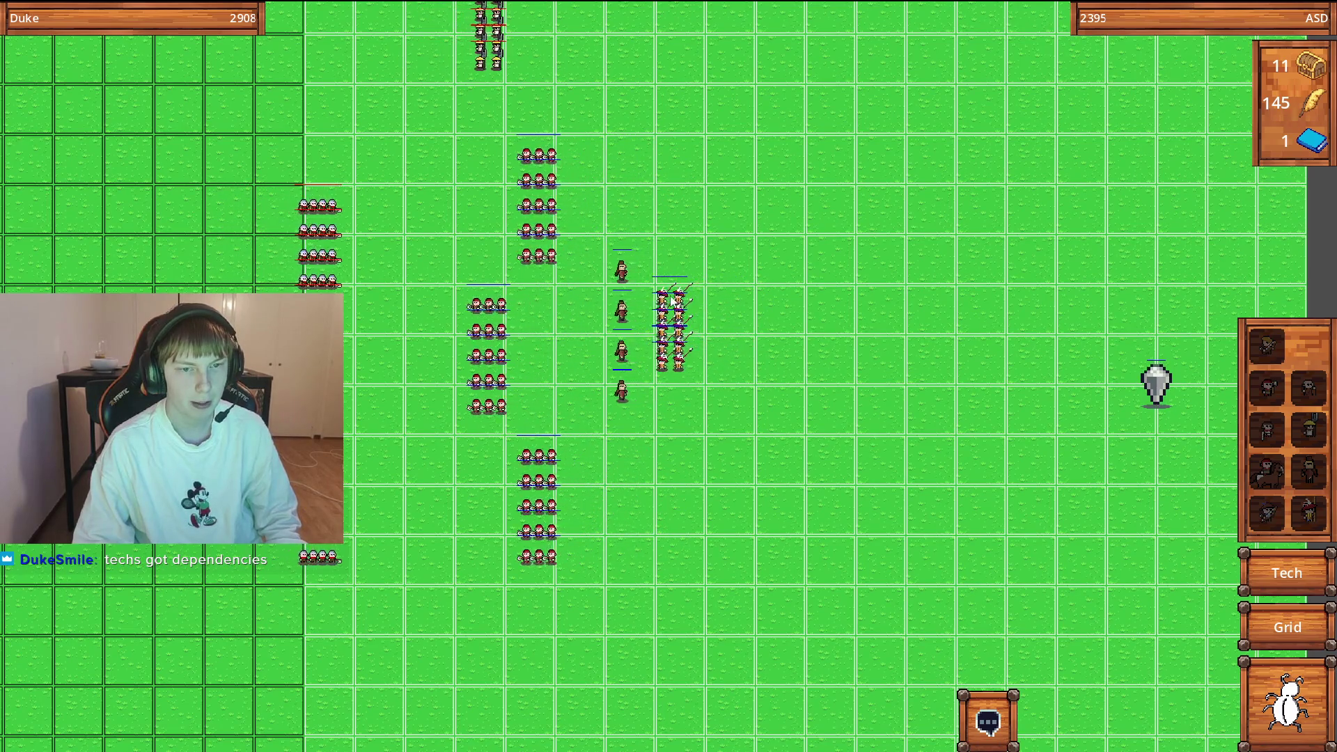
key(Left)
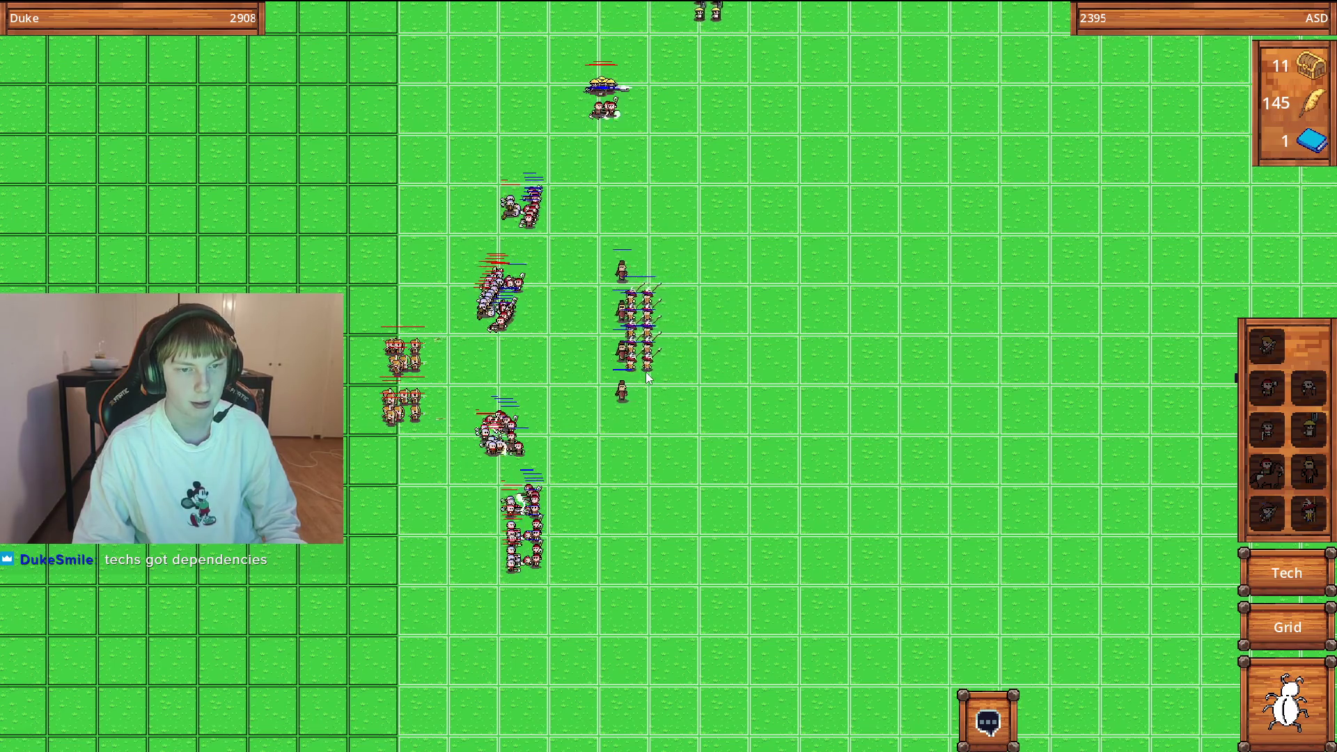
scroll(646, 376, up, 3)
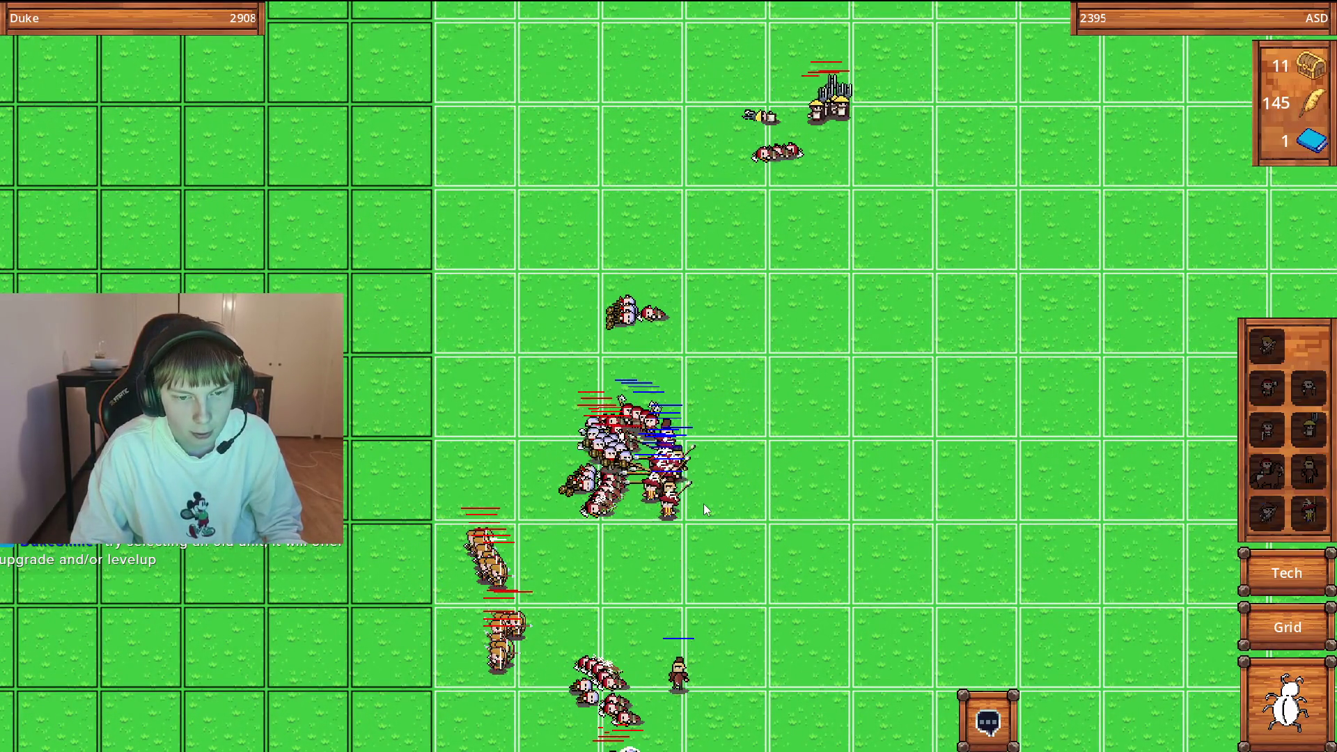
scroll(700, 500, up, 1)
scroll(691, 494, up, 2)
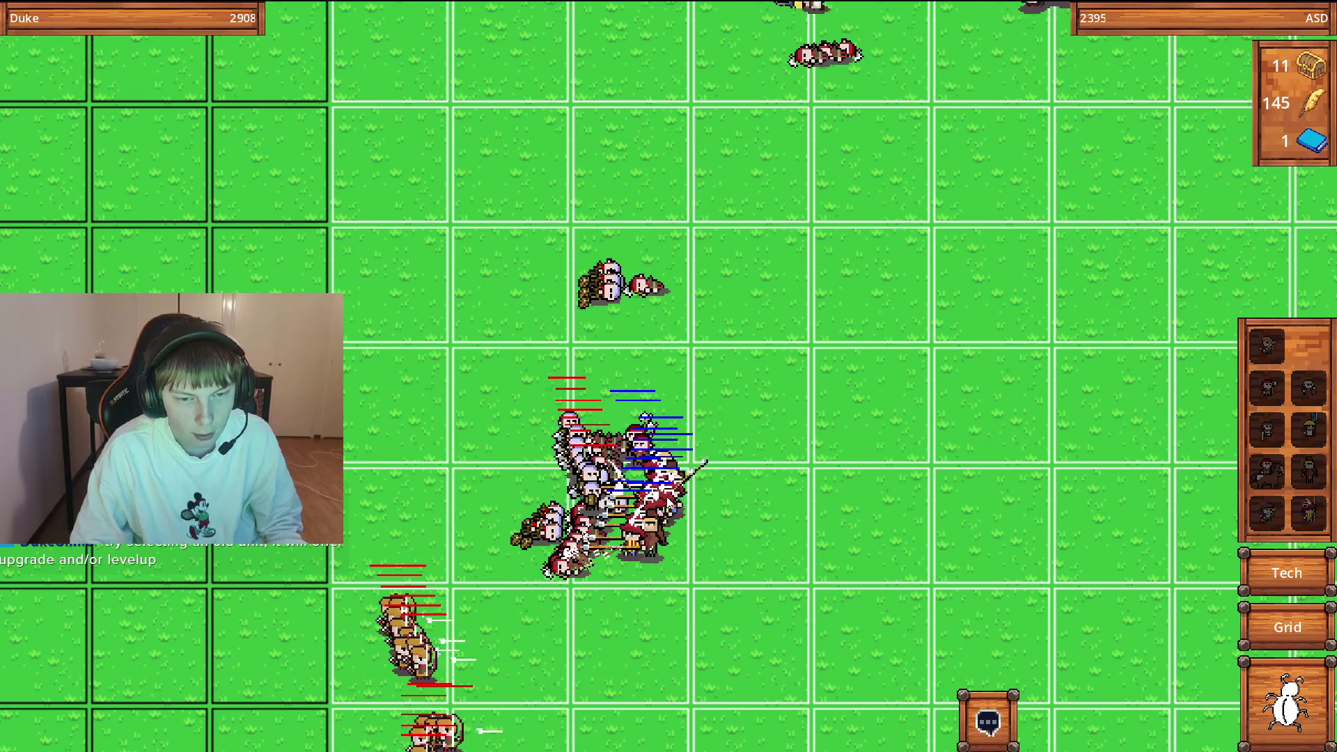
key(s)
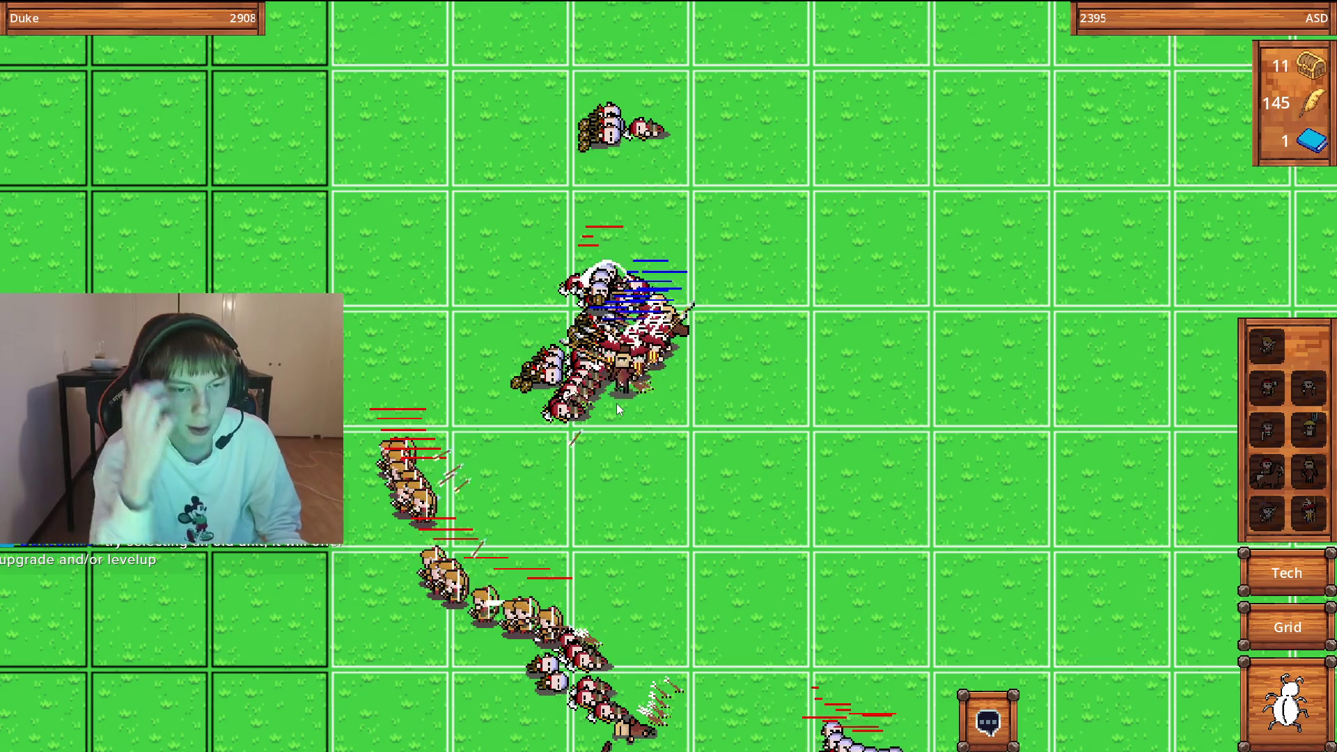
key(s)
key(s)
key(s)
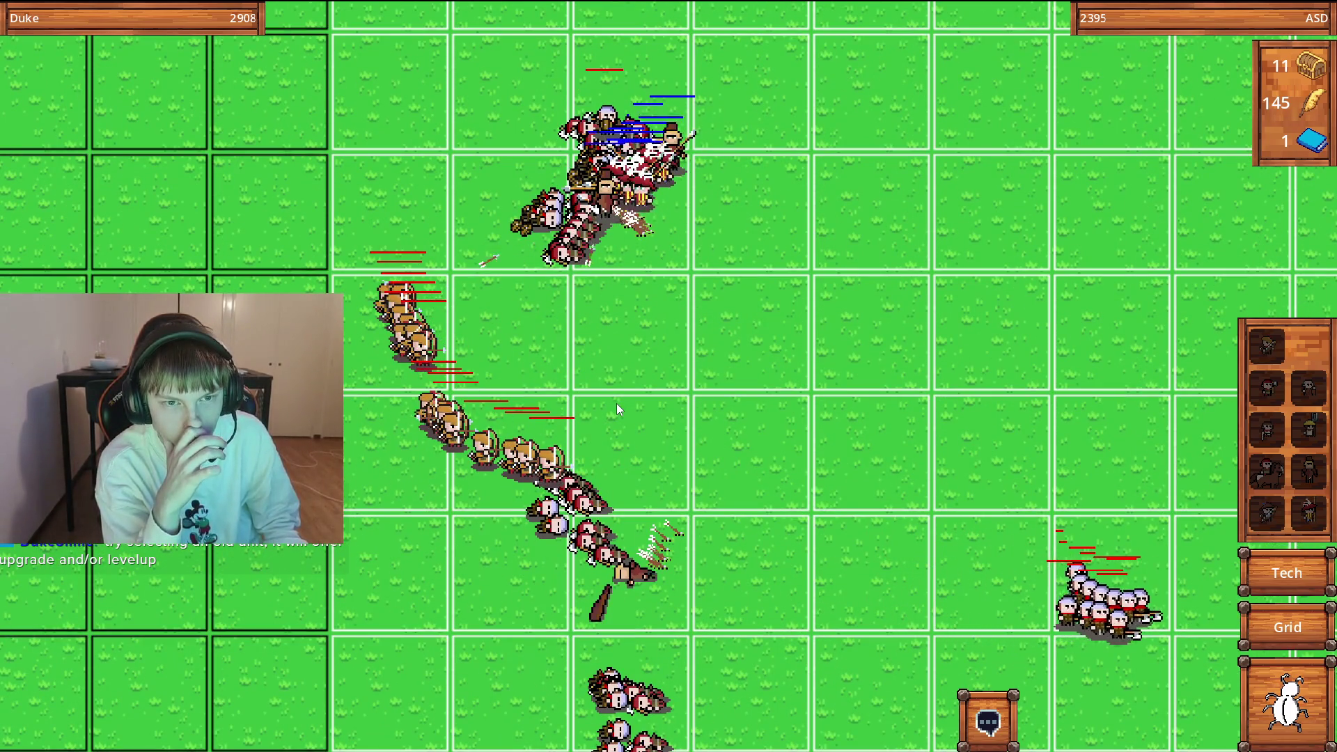
key(s)
key(w)
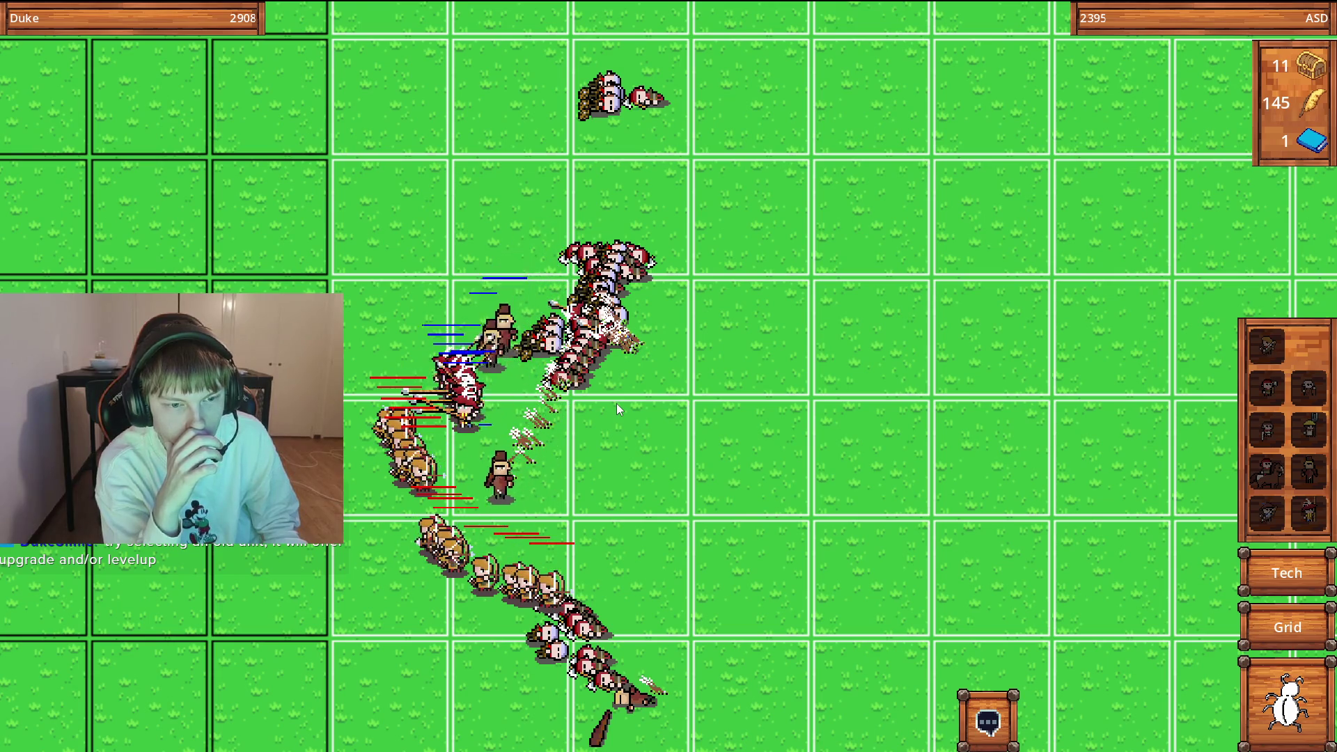
key(s)
key(s)
key(s)
key(a)
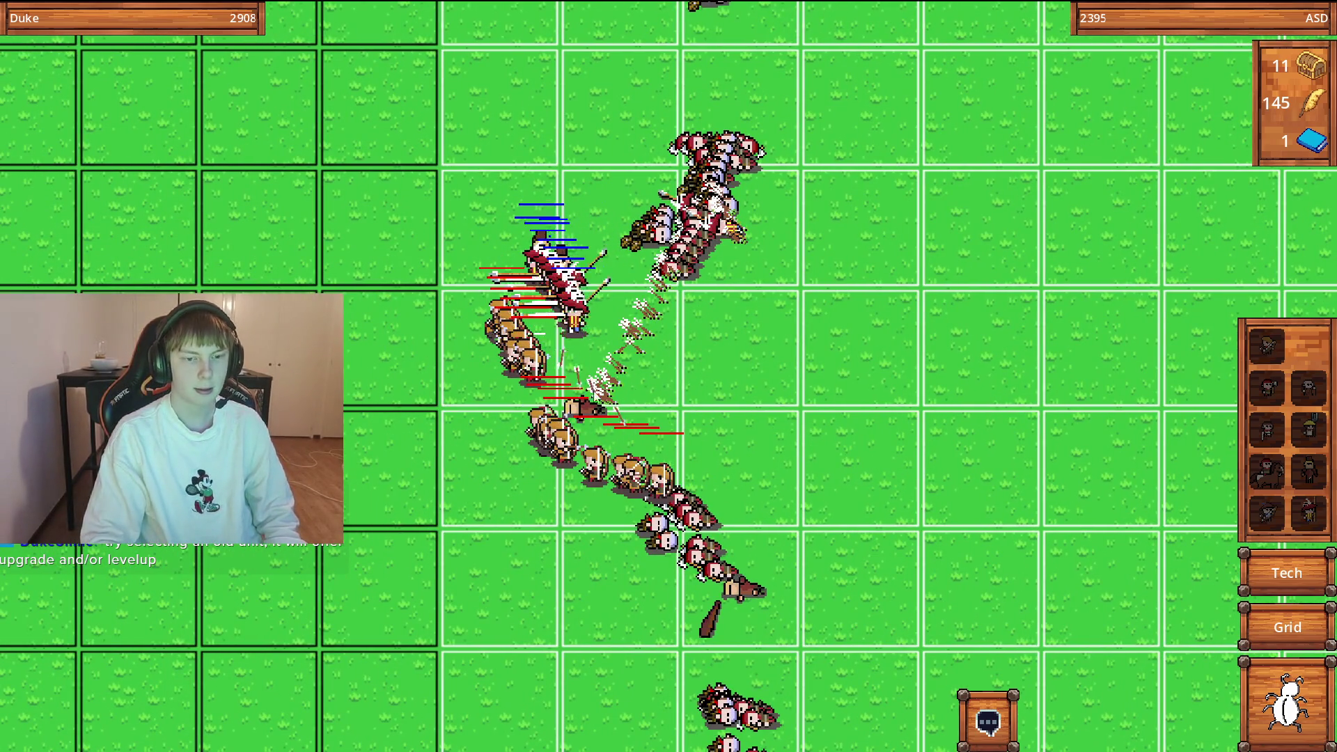
scroll(663, 442, down, 1)
key(s)
scroll(663, 441, down, 5)
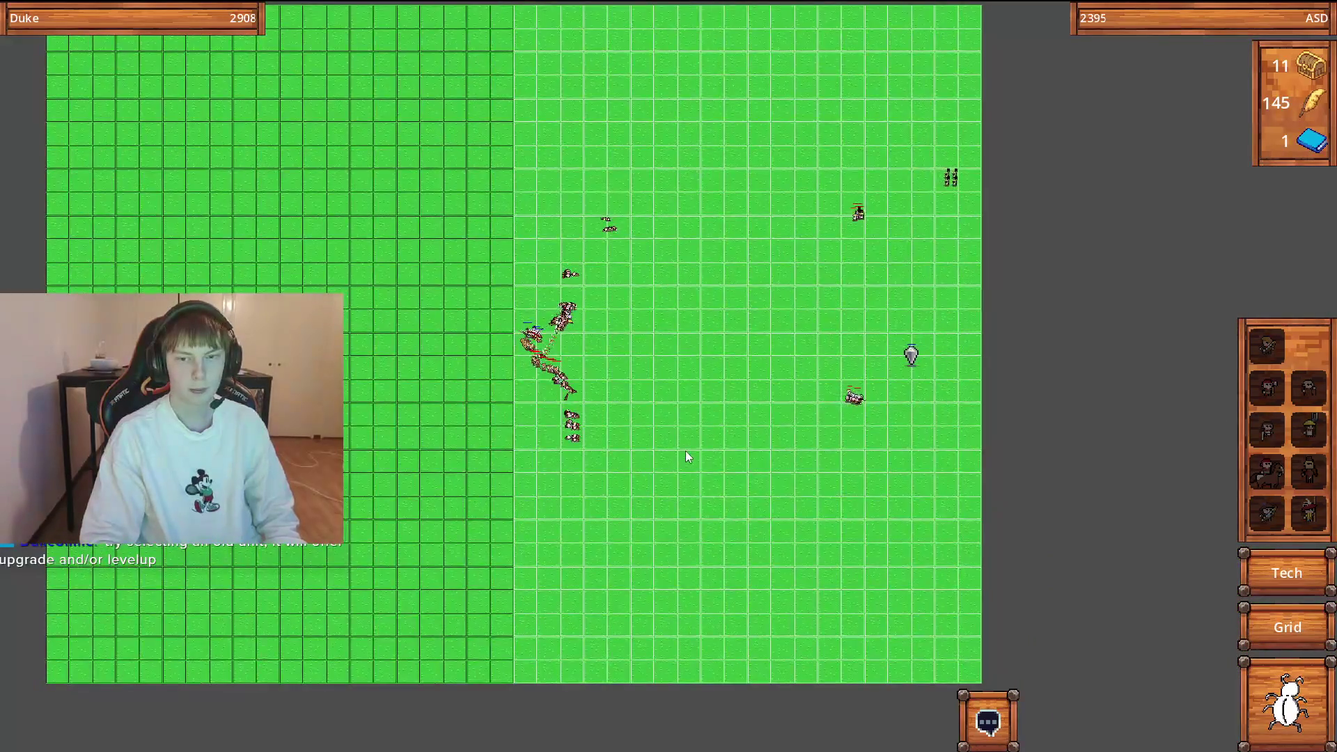
key(d)
scroll(682, 541, up, 3)
key(s)
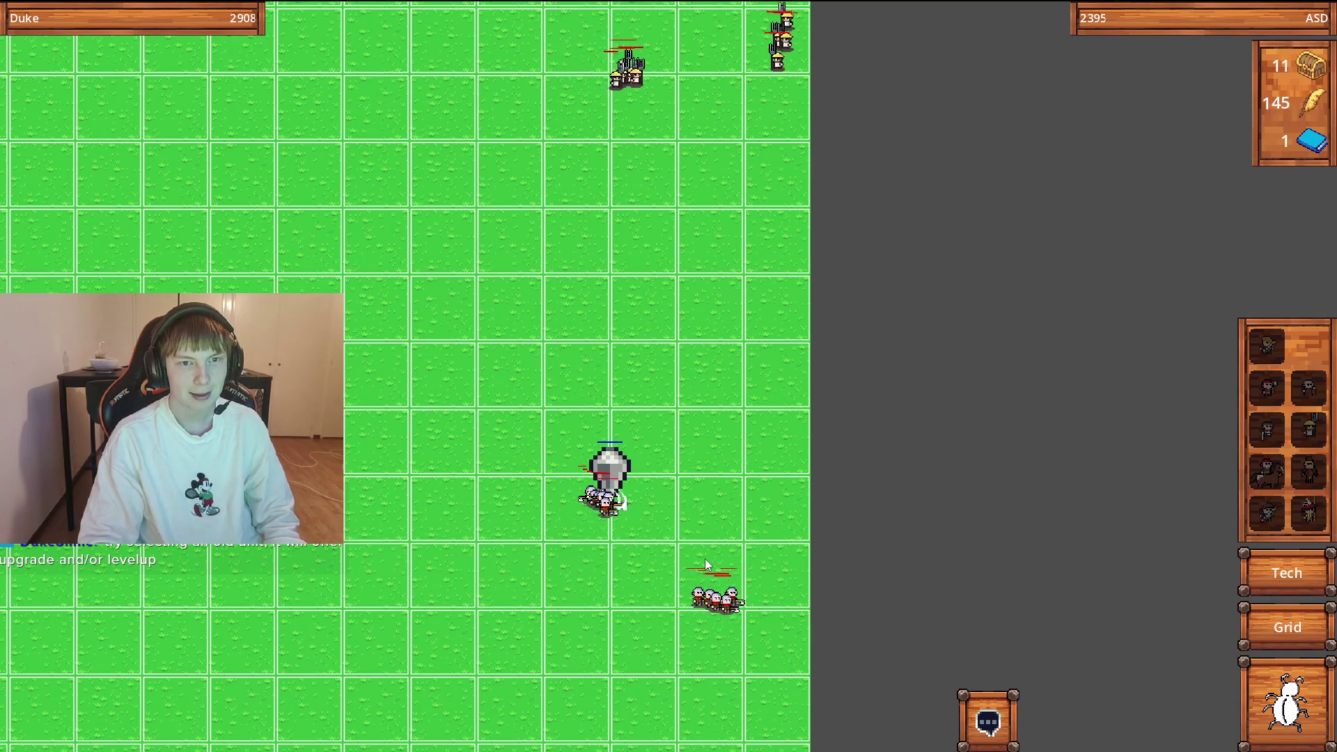
scroll(666, 563, up, 2)
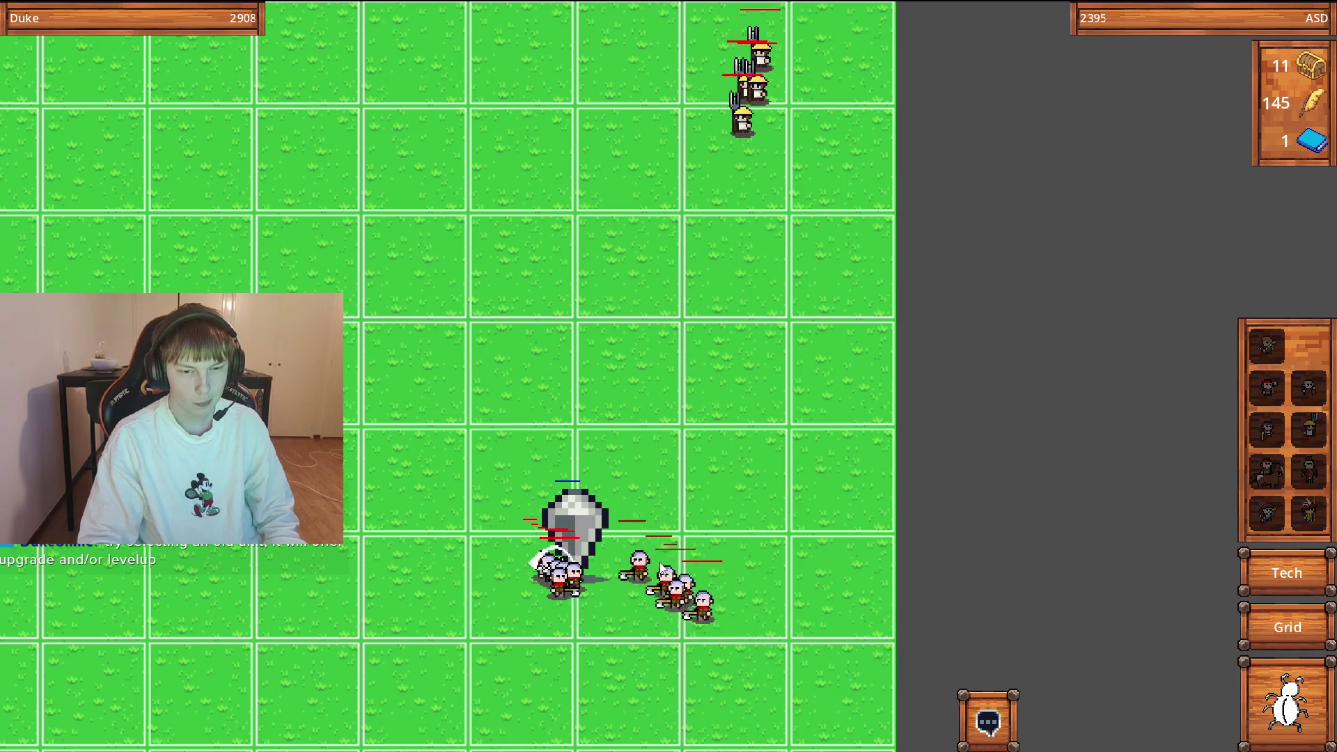
scroll(659, 562, down, 3)
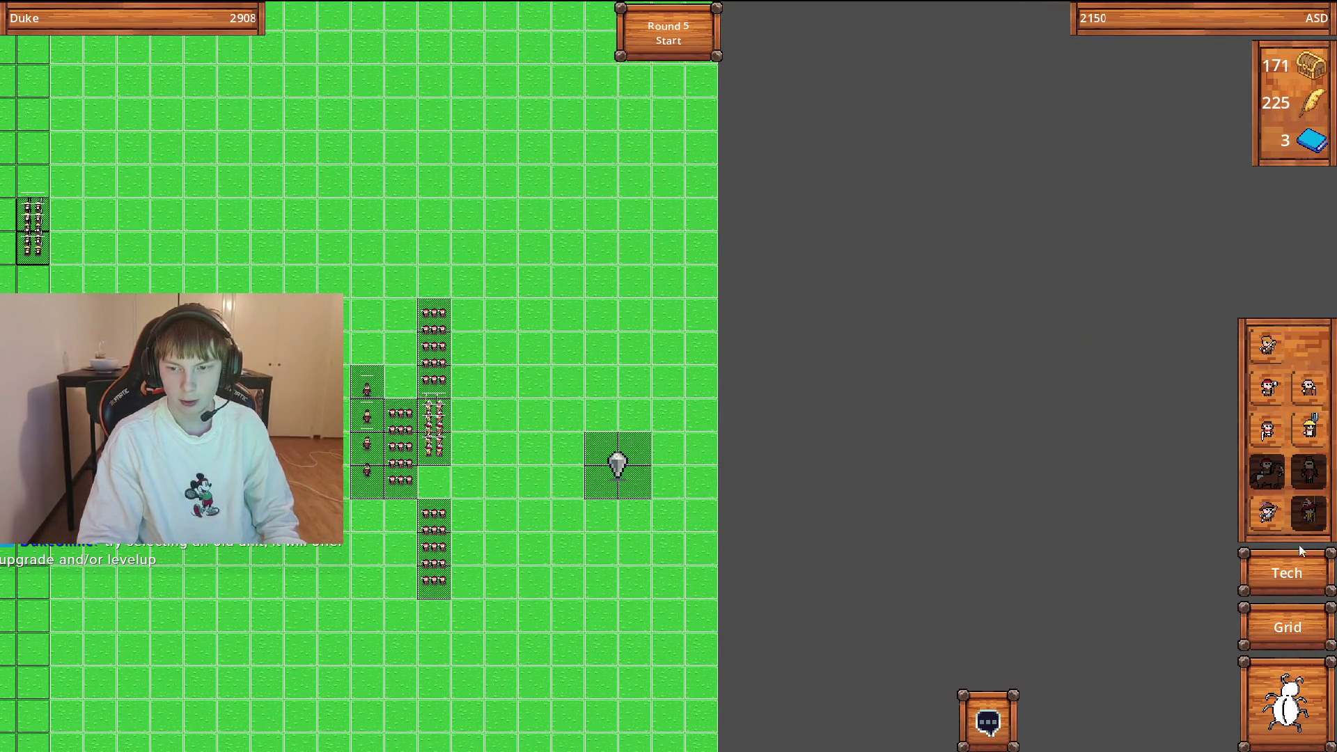
Place a Warband Archer squad on a green tile near the battlefield's top edge.
click(1268, 513)
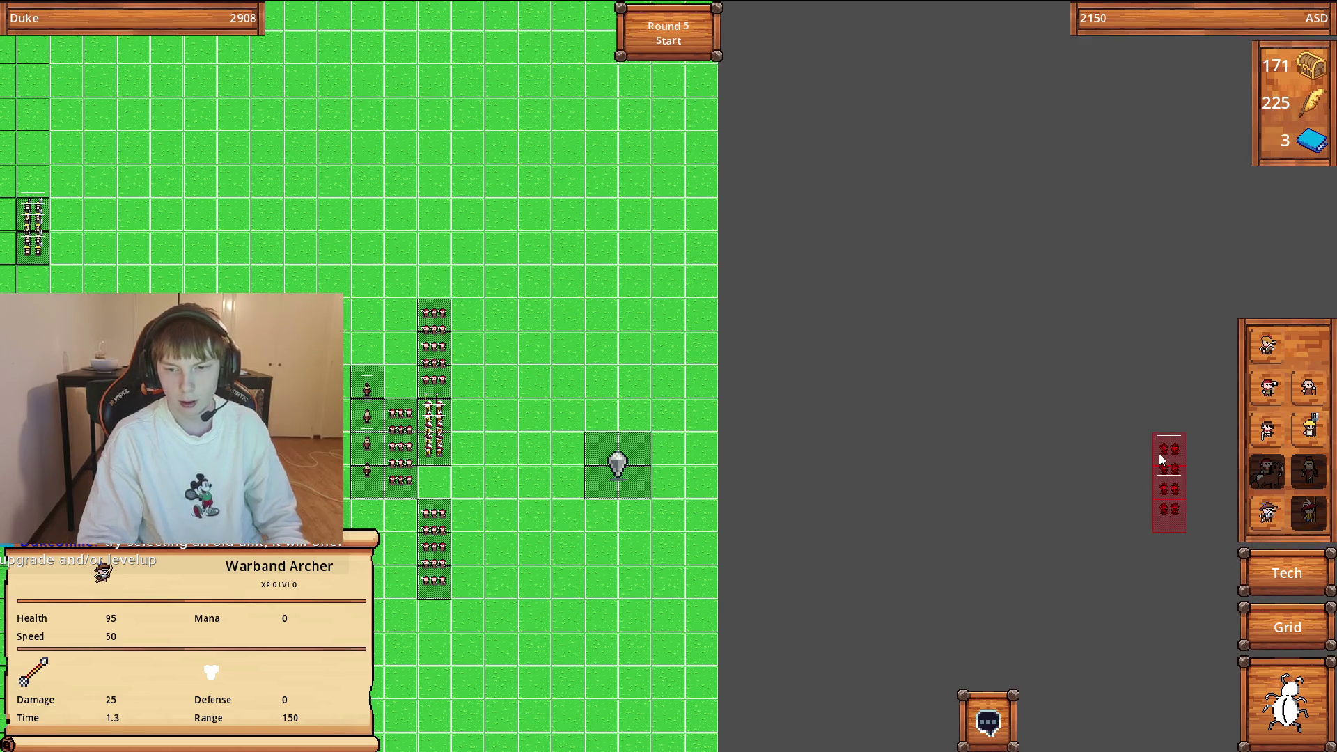
key(Escape)
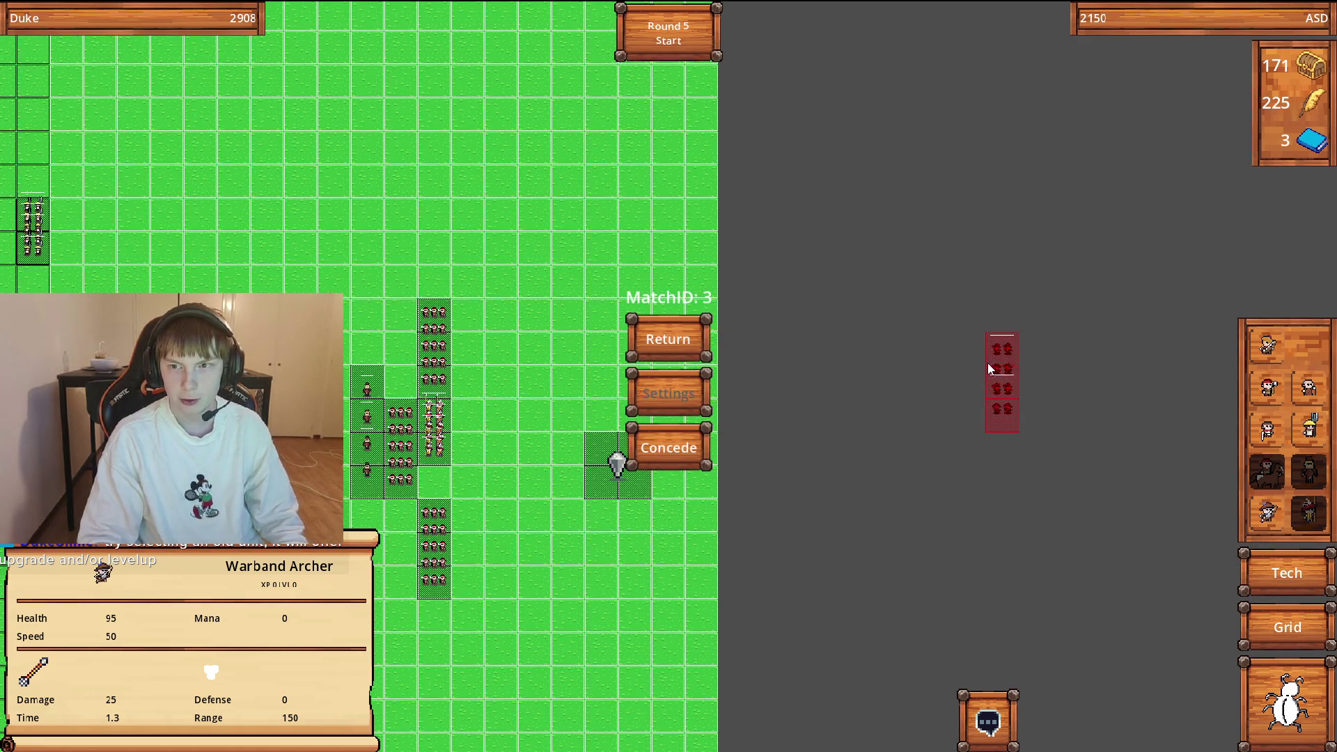
key(Escape)
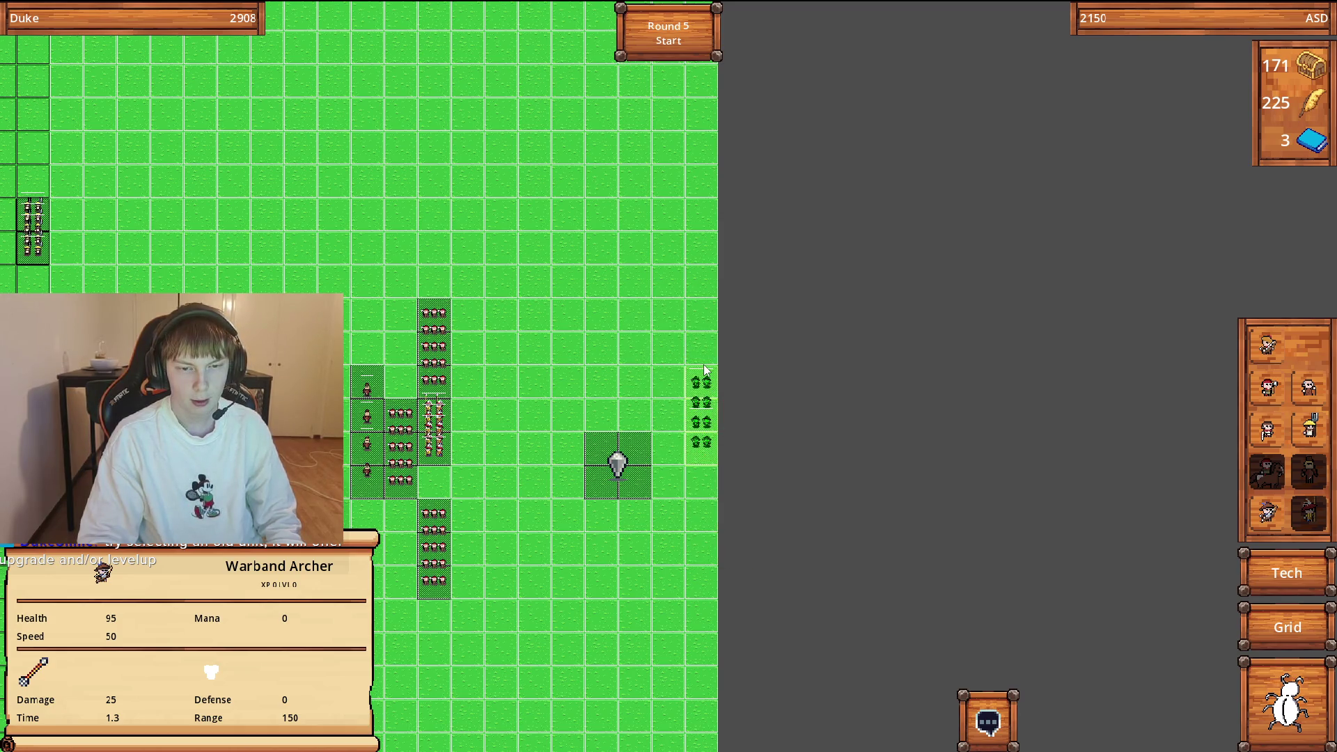
scroll(766, 417, up, 2)
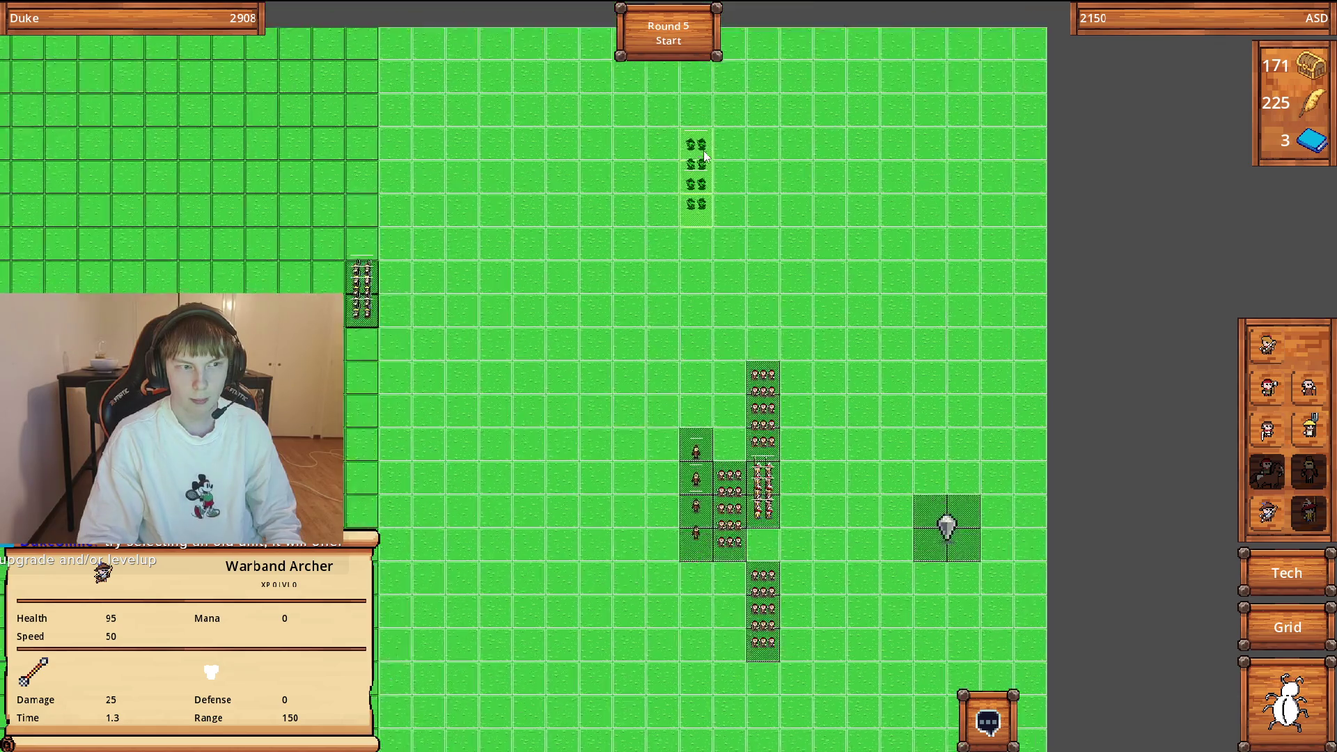
scroll(801, 462, up, 3)
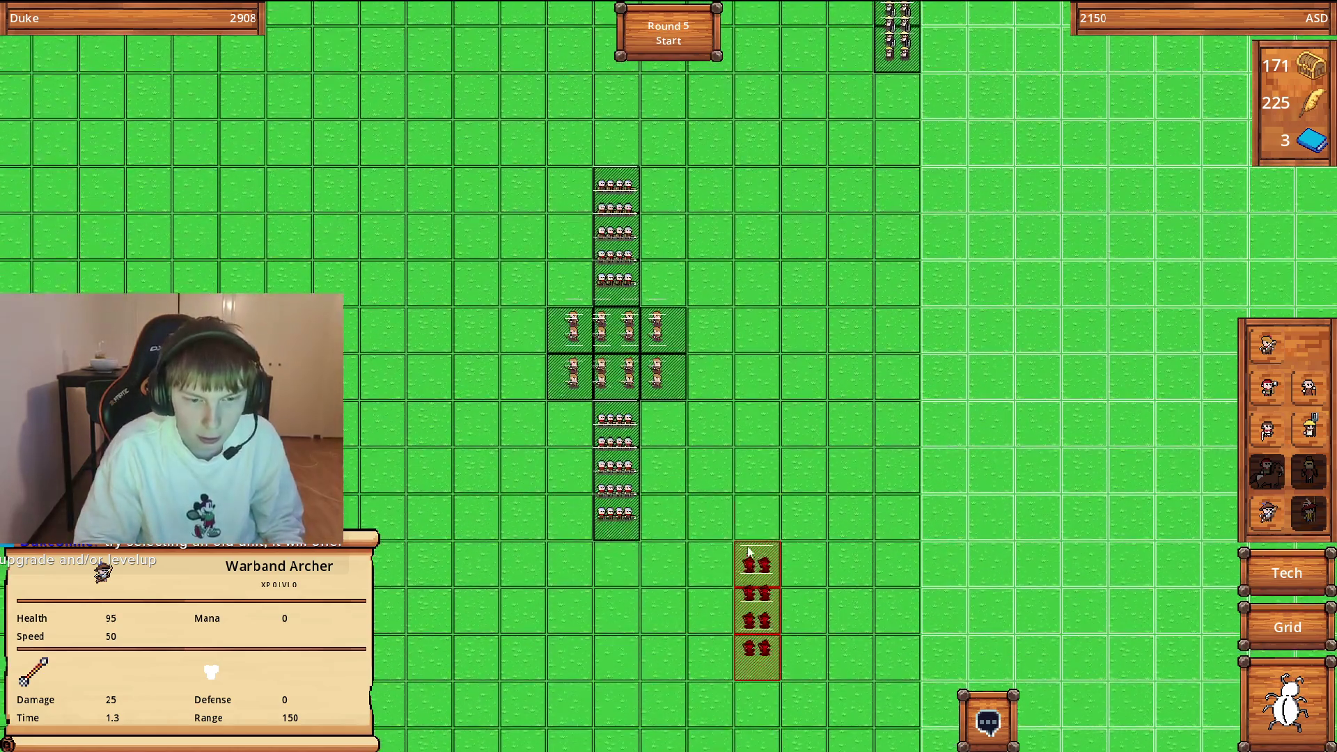
key(w)
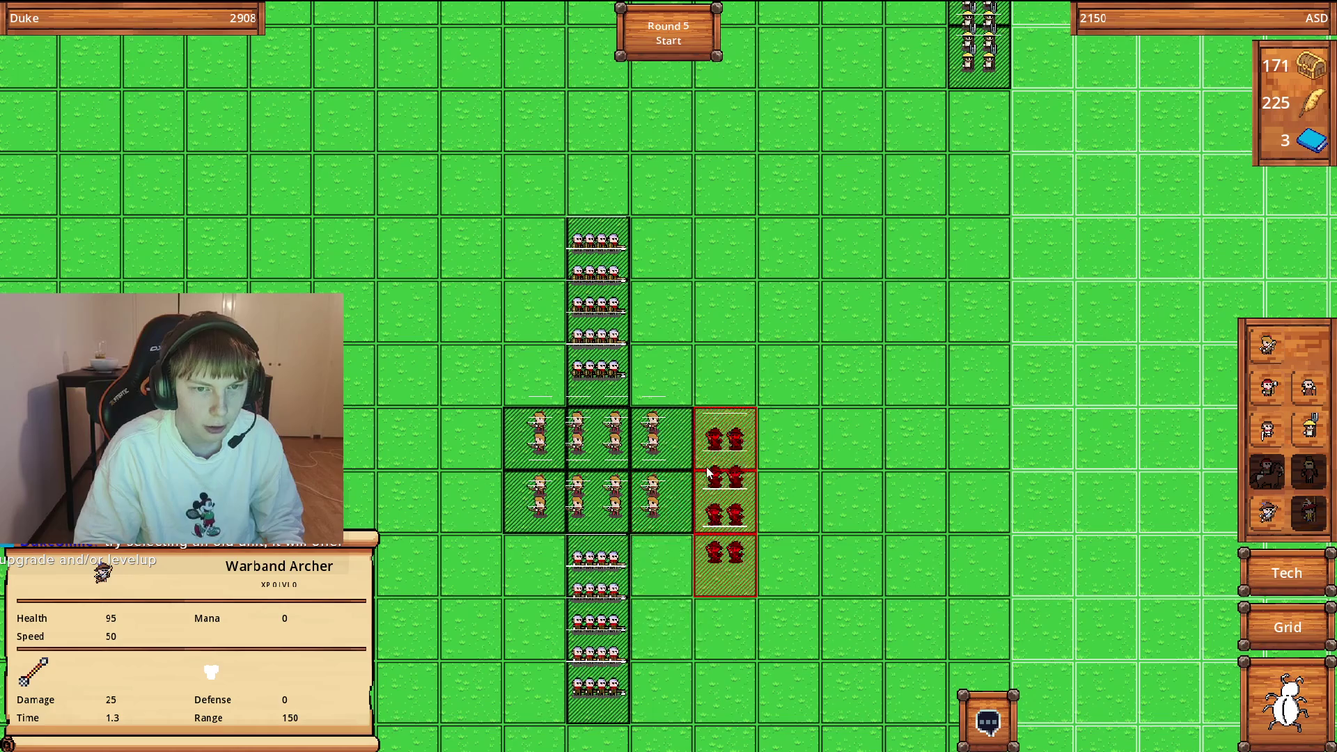
key(d)
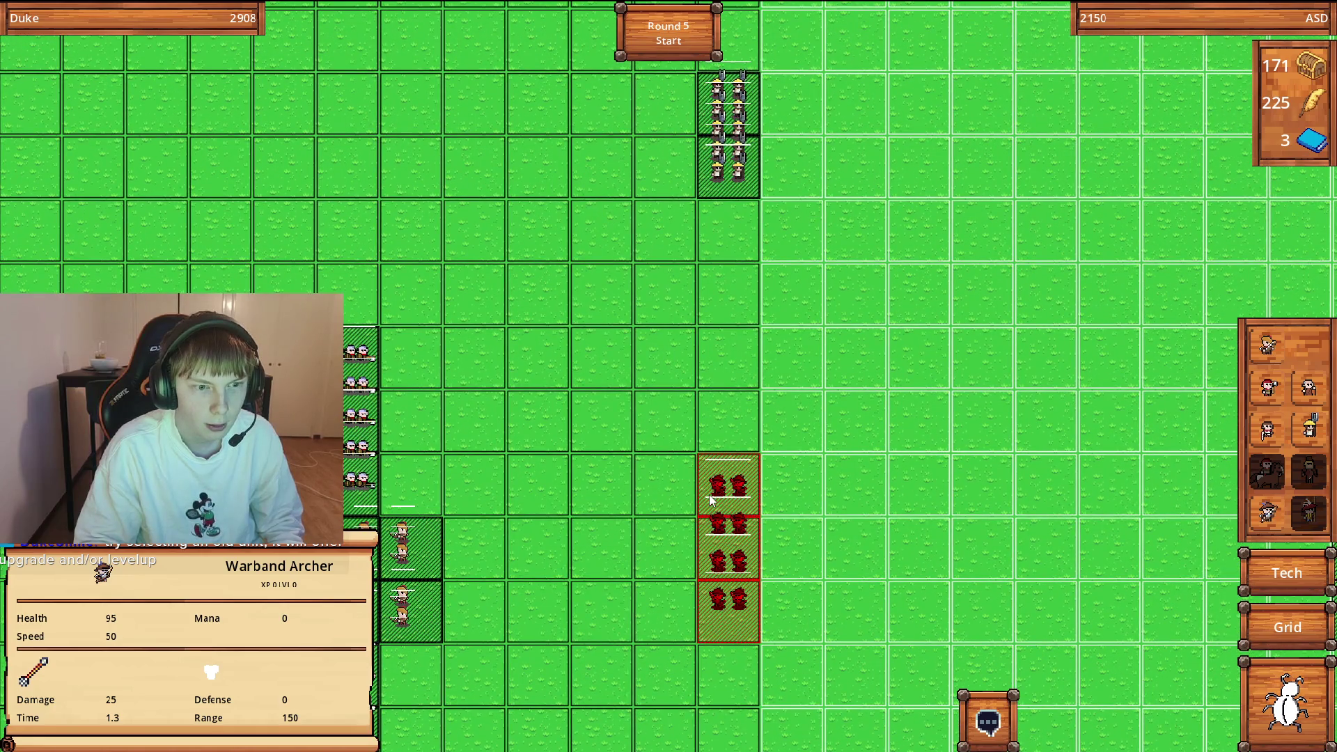
key(w)
key(d)
key(a)
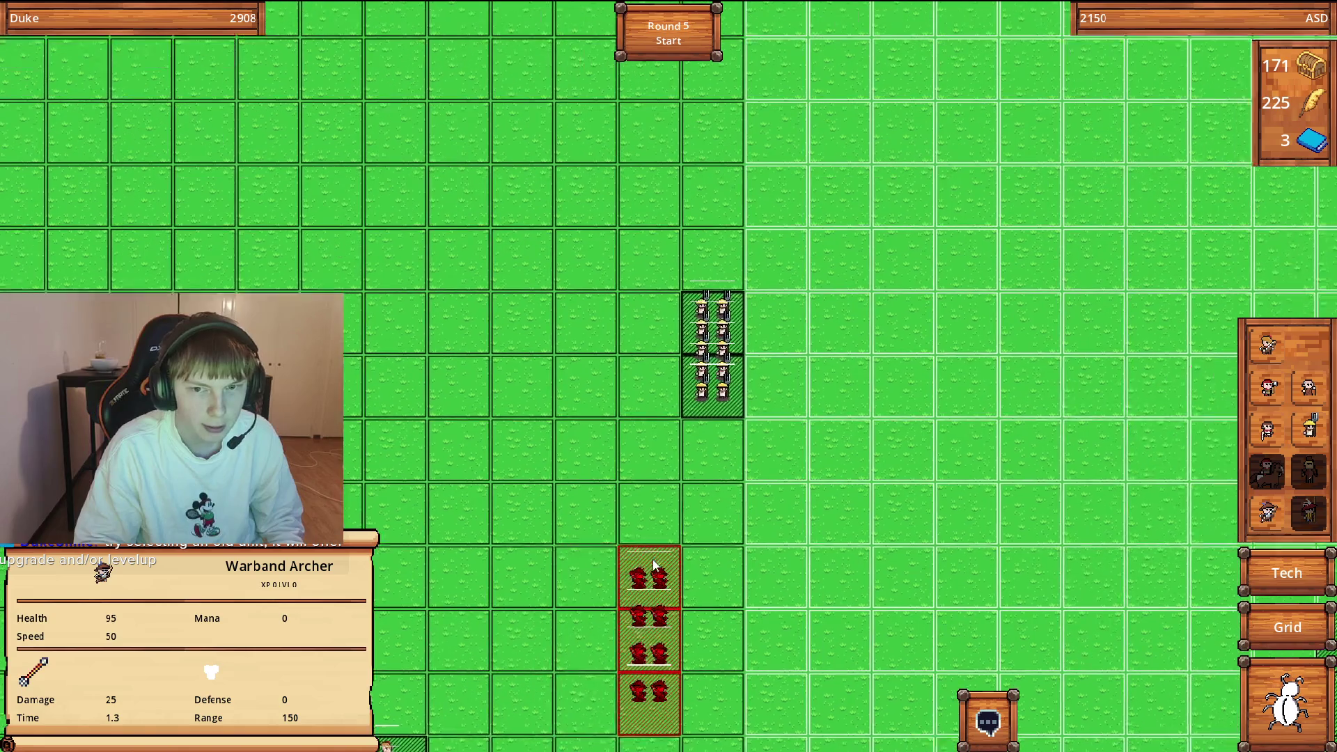
key(a)
key(w)
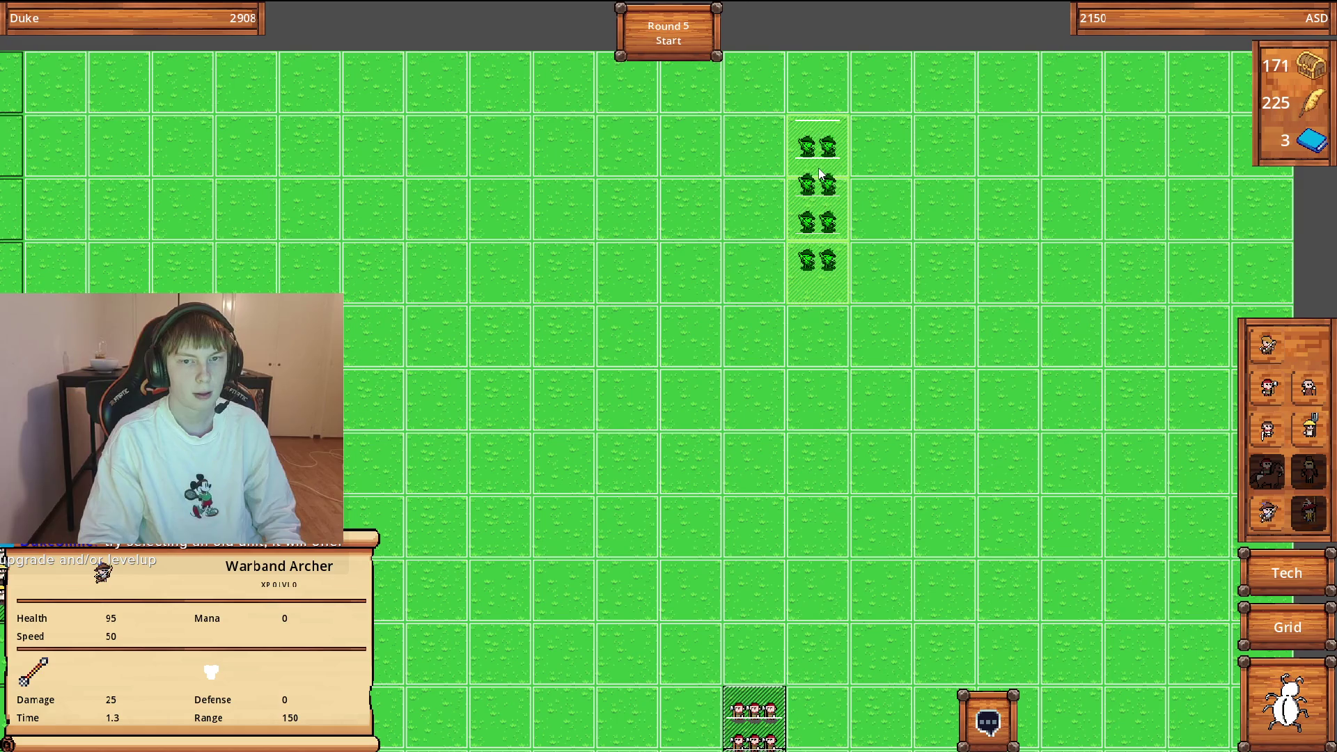
click(820, 174)
Pan back over the army and launch the round 5 battle.
key(s)
scroll(913, 432, down, 5)
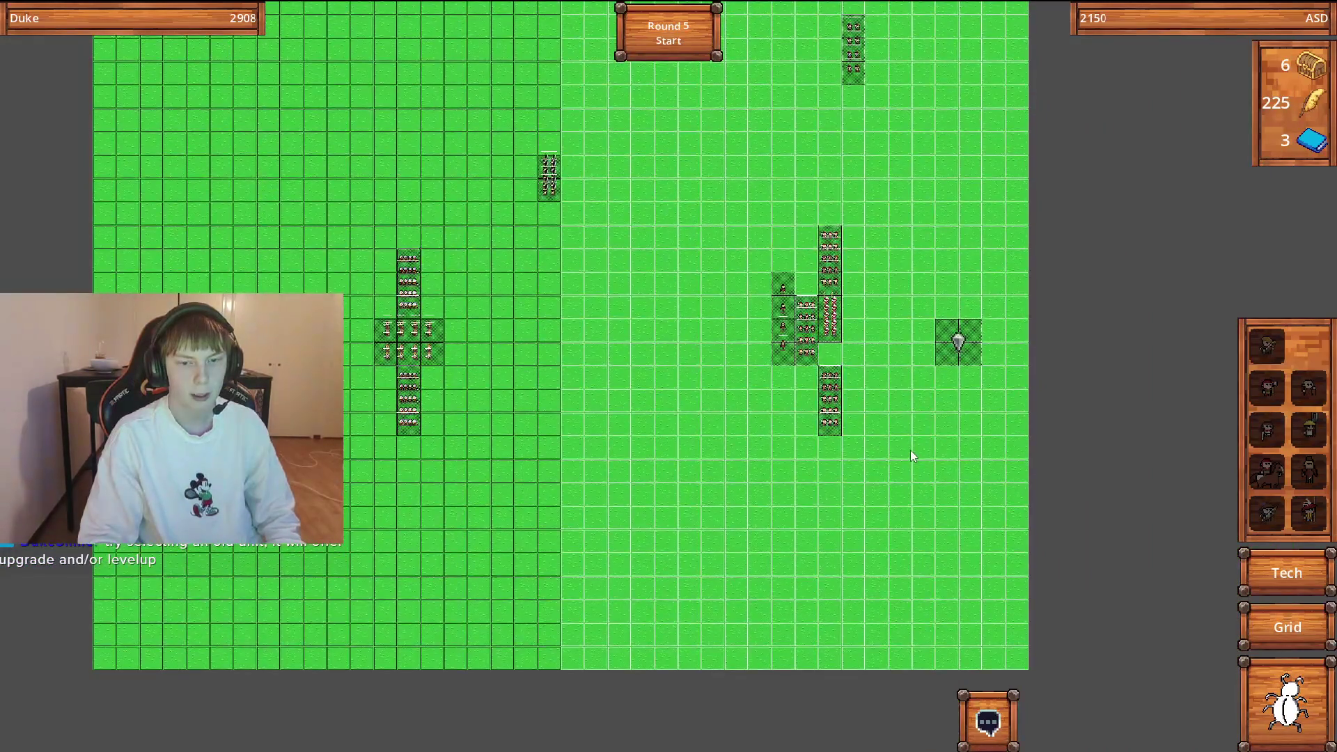
click(668, 33)
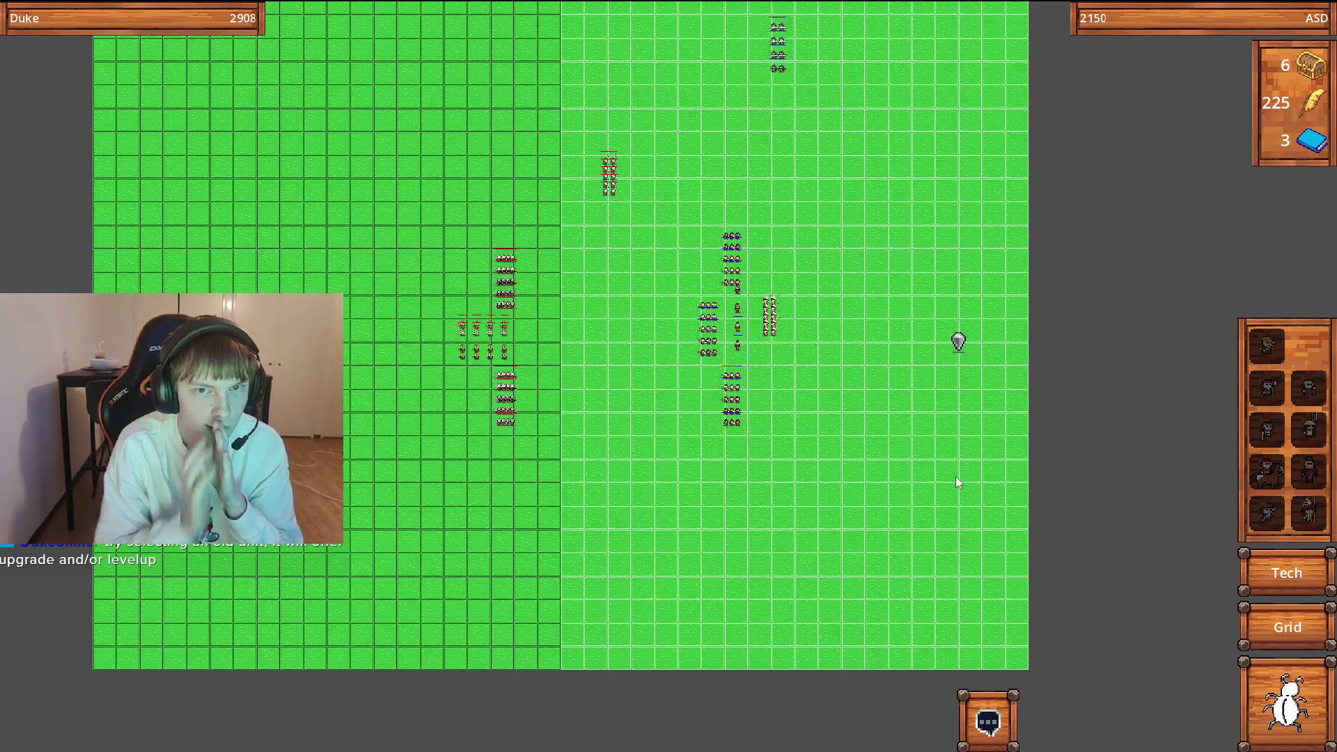
Watch the round 5 fight until Round 6 placement opens with 186 gold and 5 books.
scroll(733, 116, up, 2)
scroll(771, 195, up, 3)
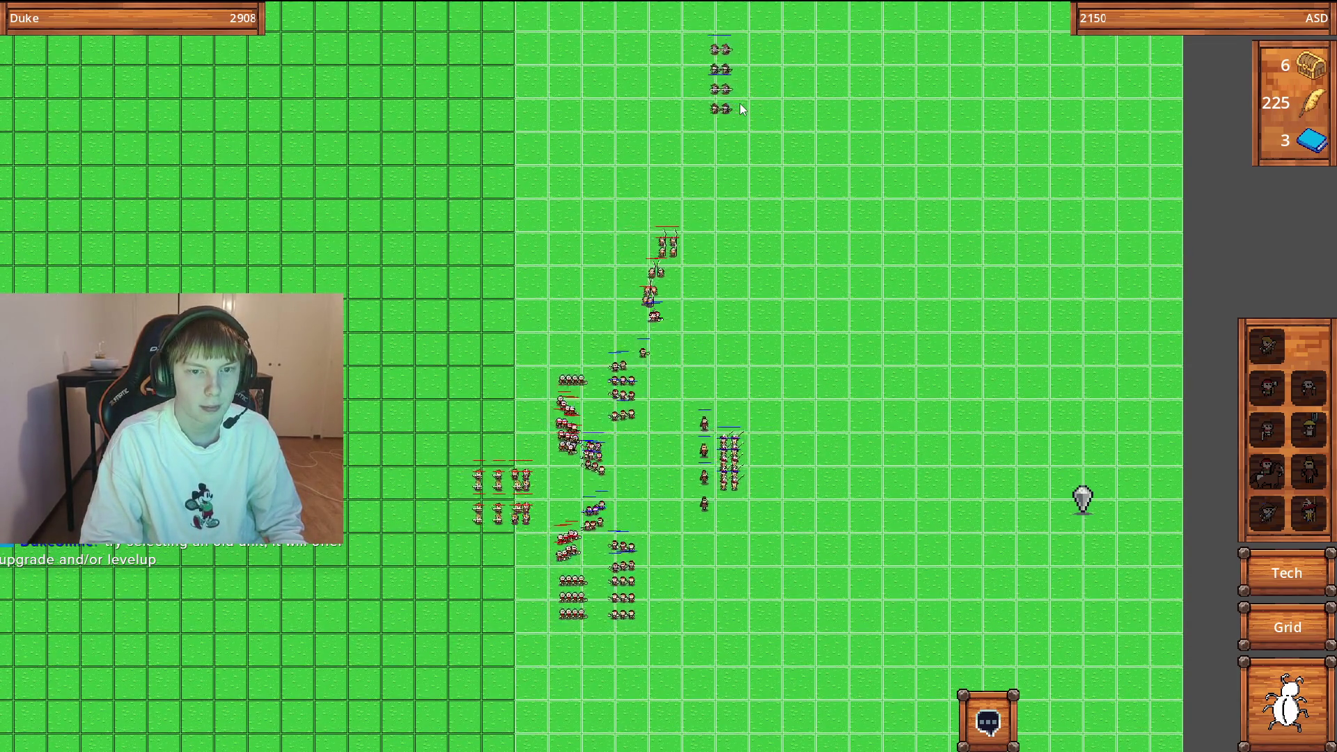
scroll(680, 119, up, 3)
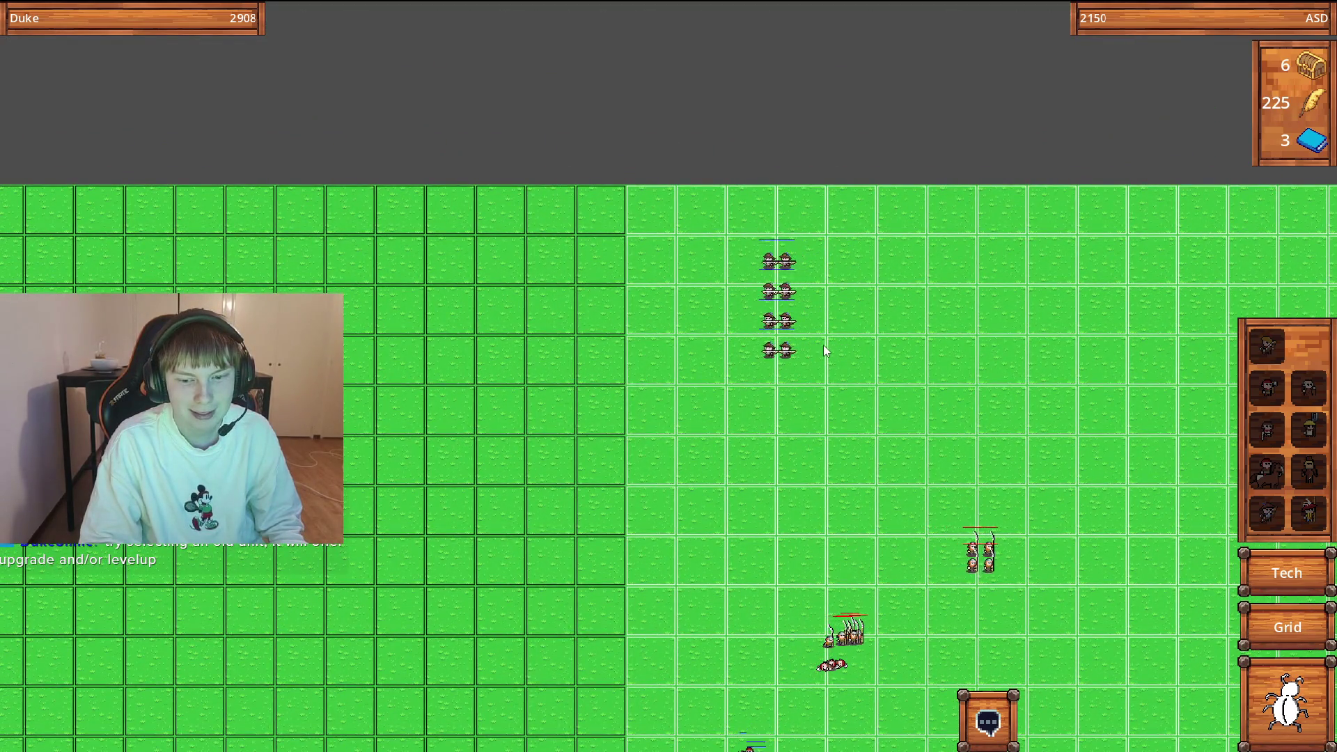
scroll(778, 365, down, 3)
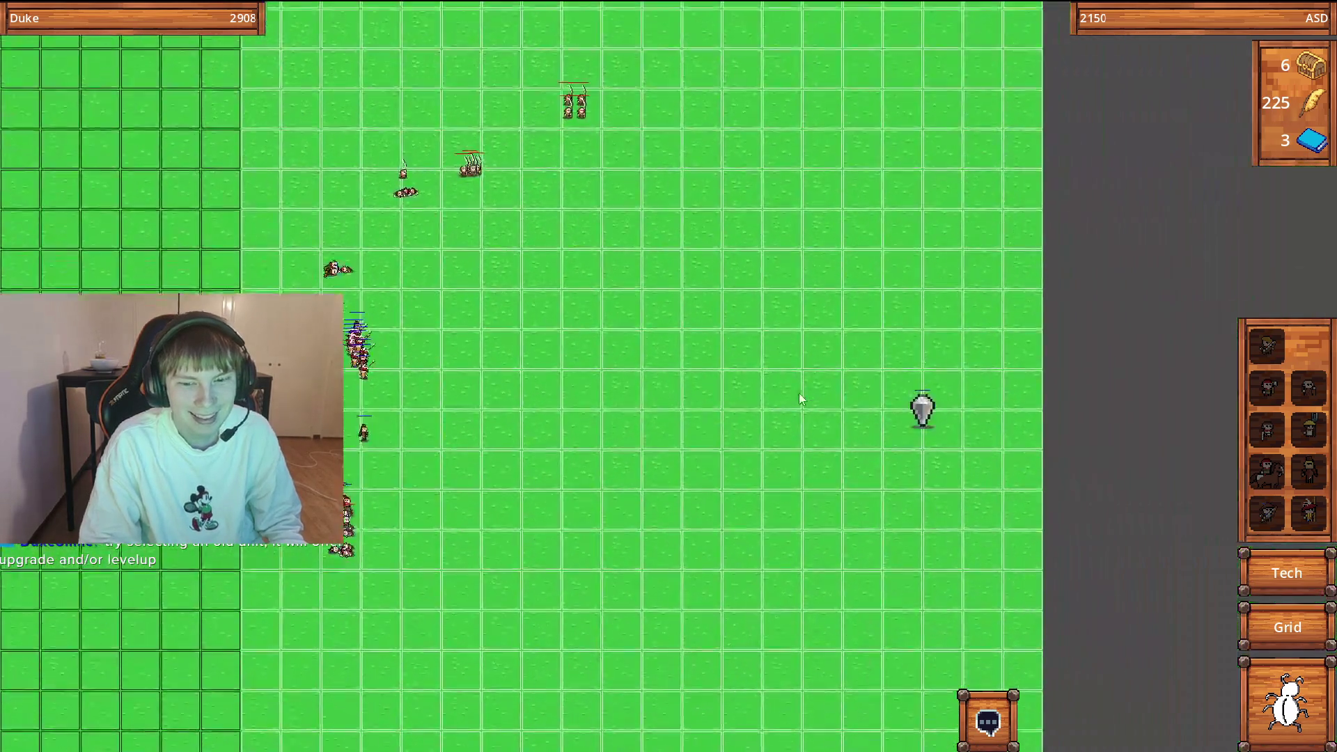
scroll(738, 365, up, 4)
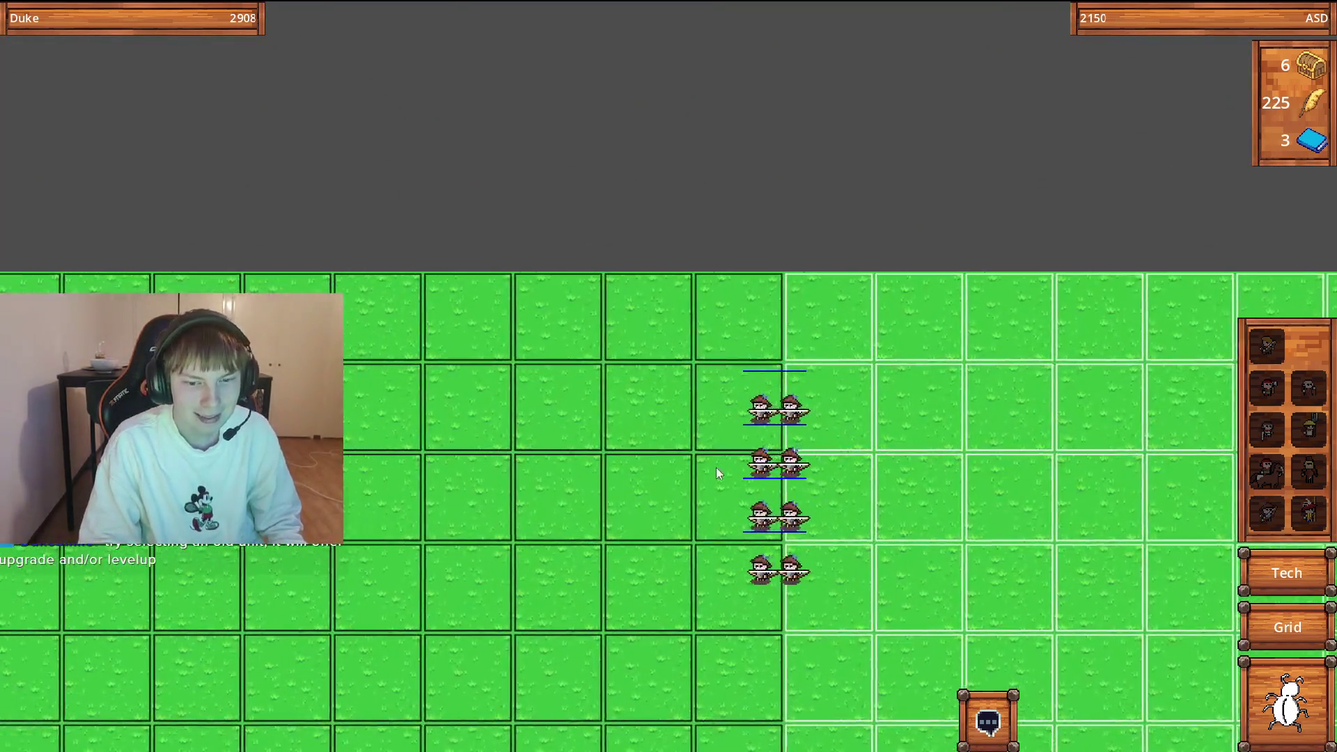
scroll(759, 479, down, 6)
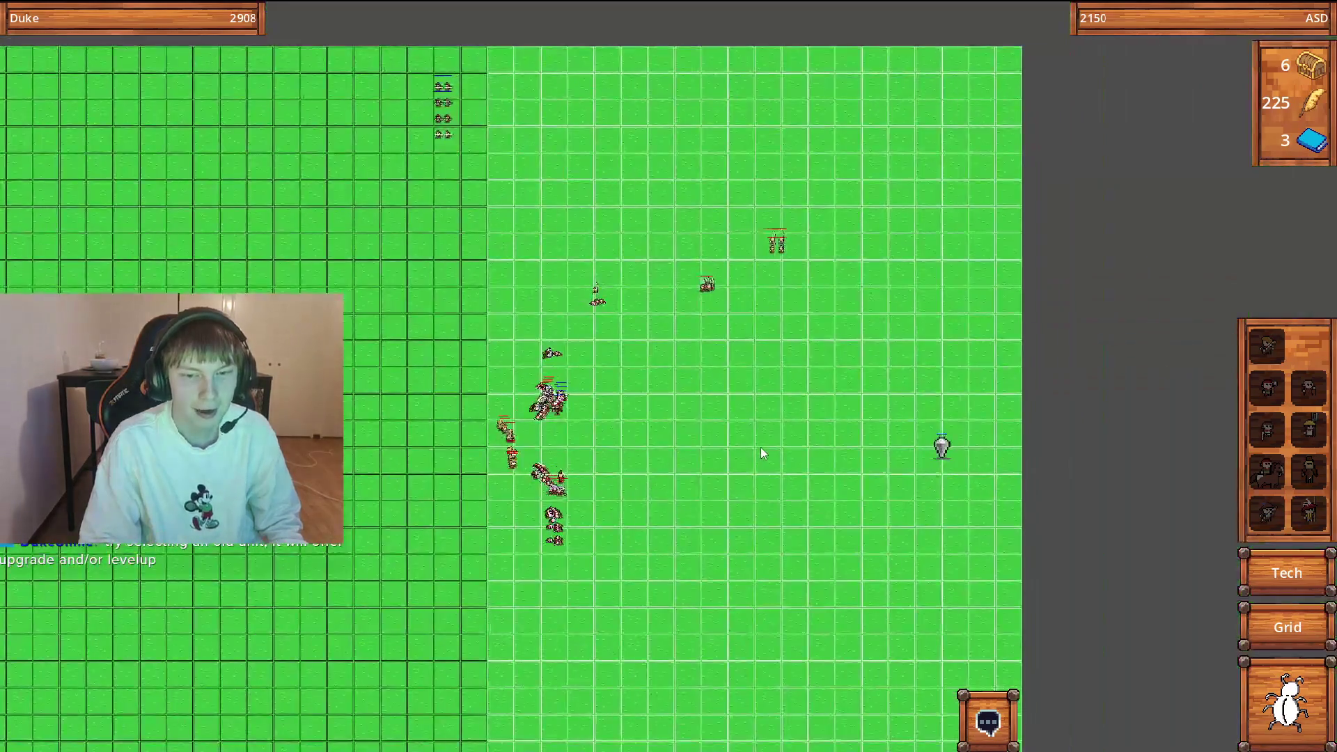
scroll(761, 449, up, 2)
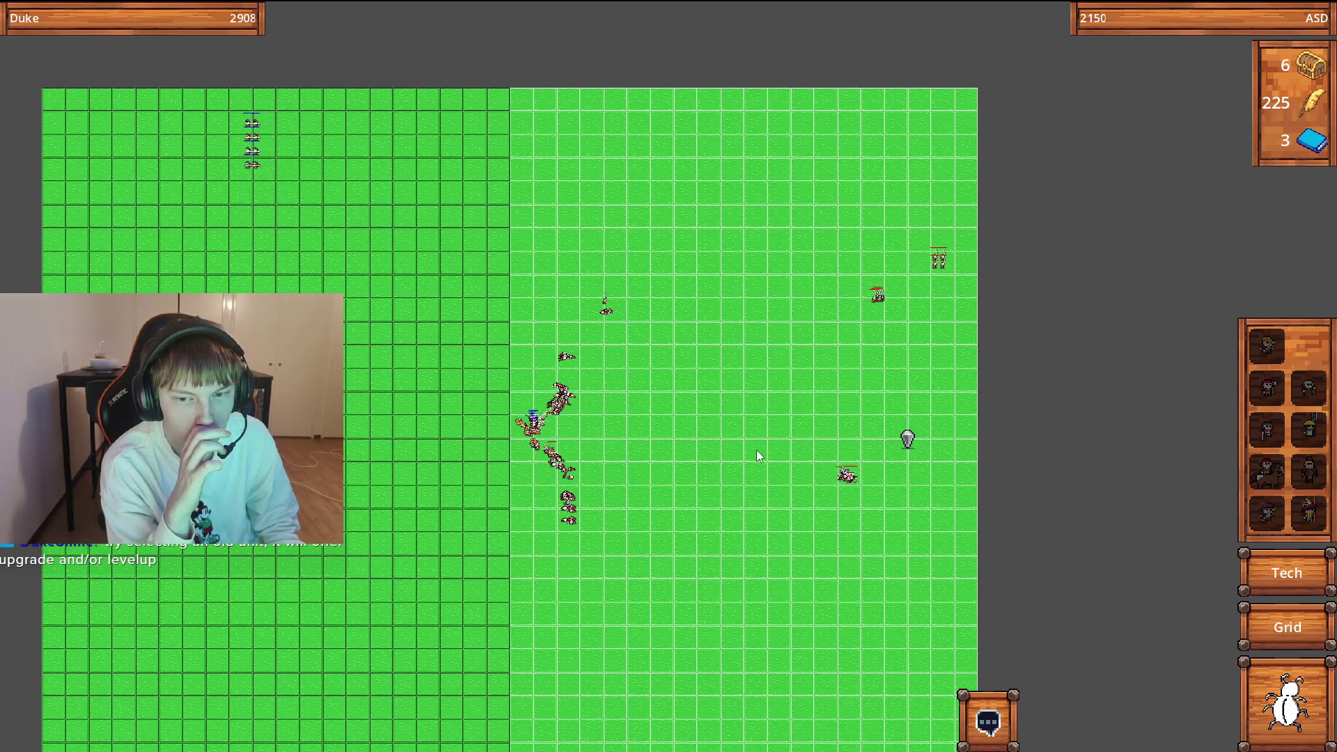
key(Left)
key(Right)
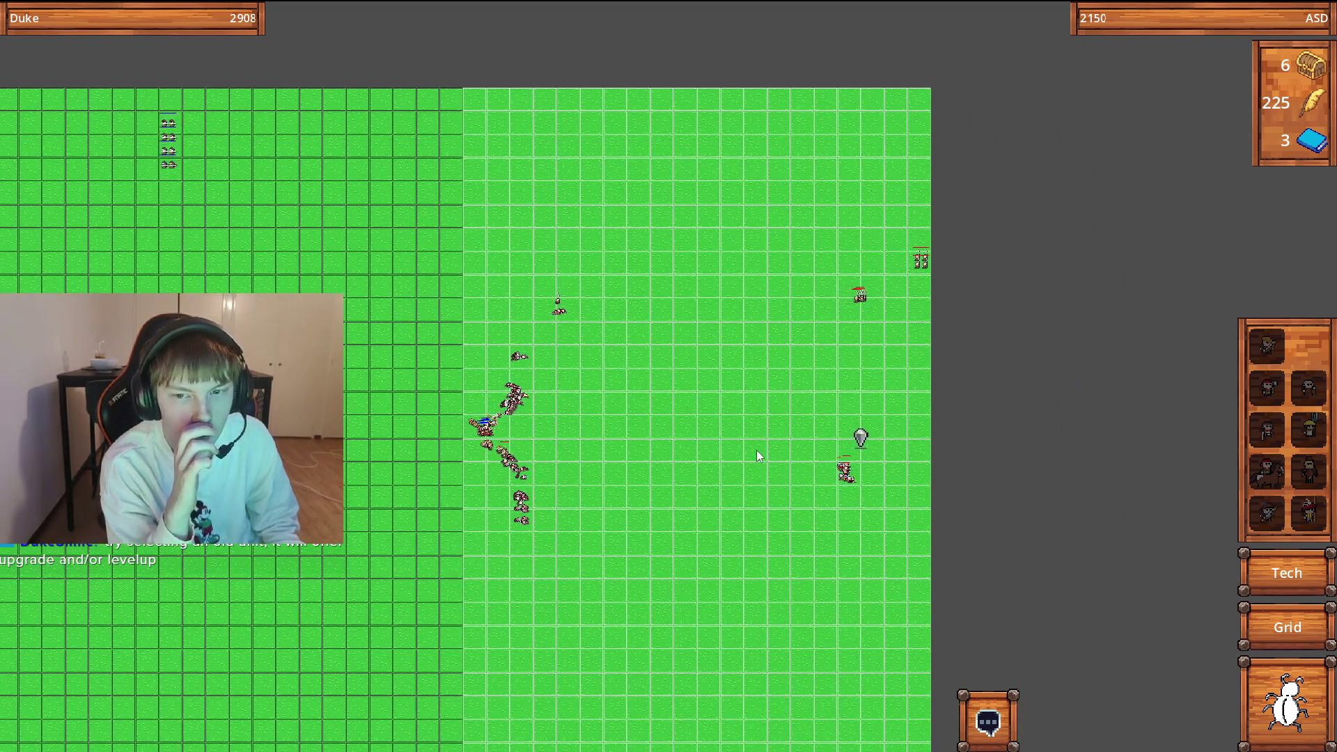
key(Left)
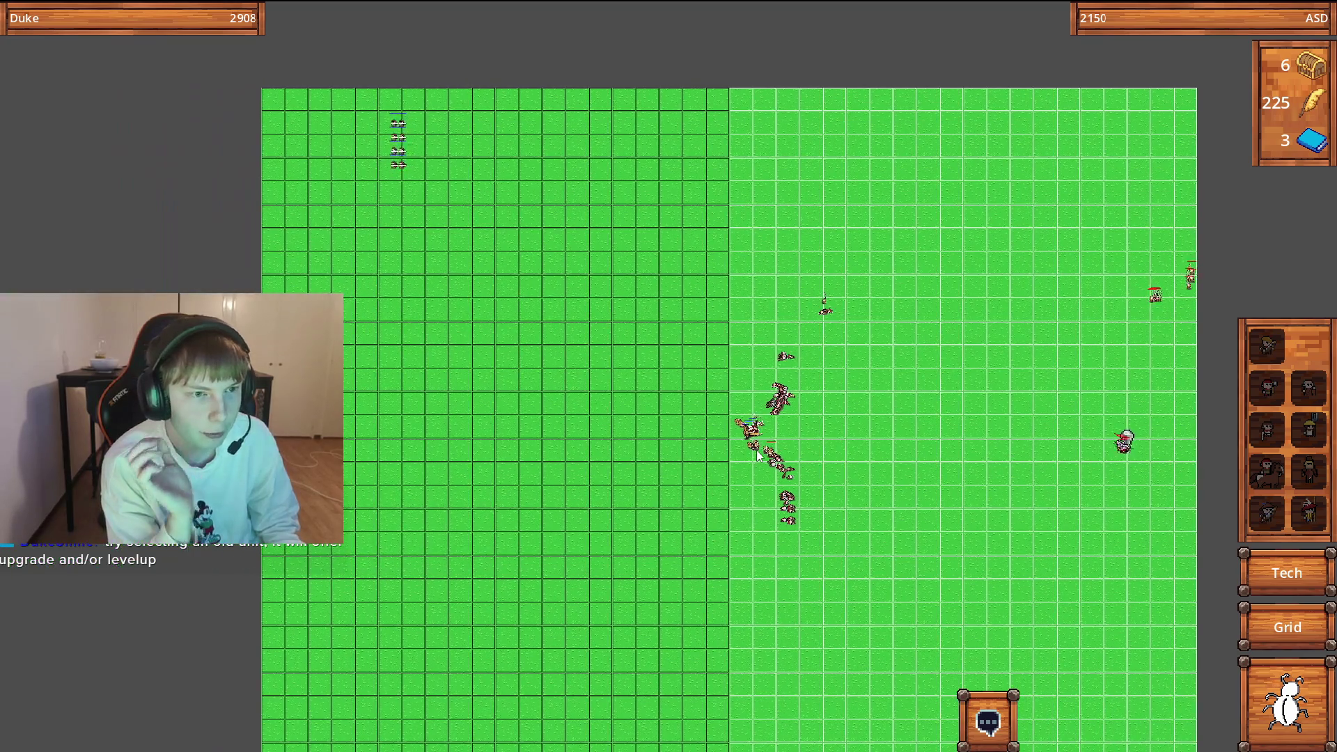
key(Right)
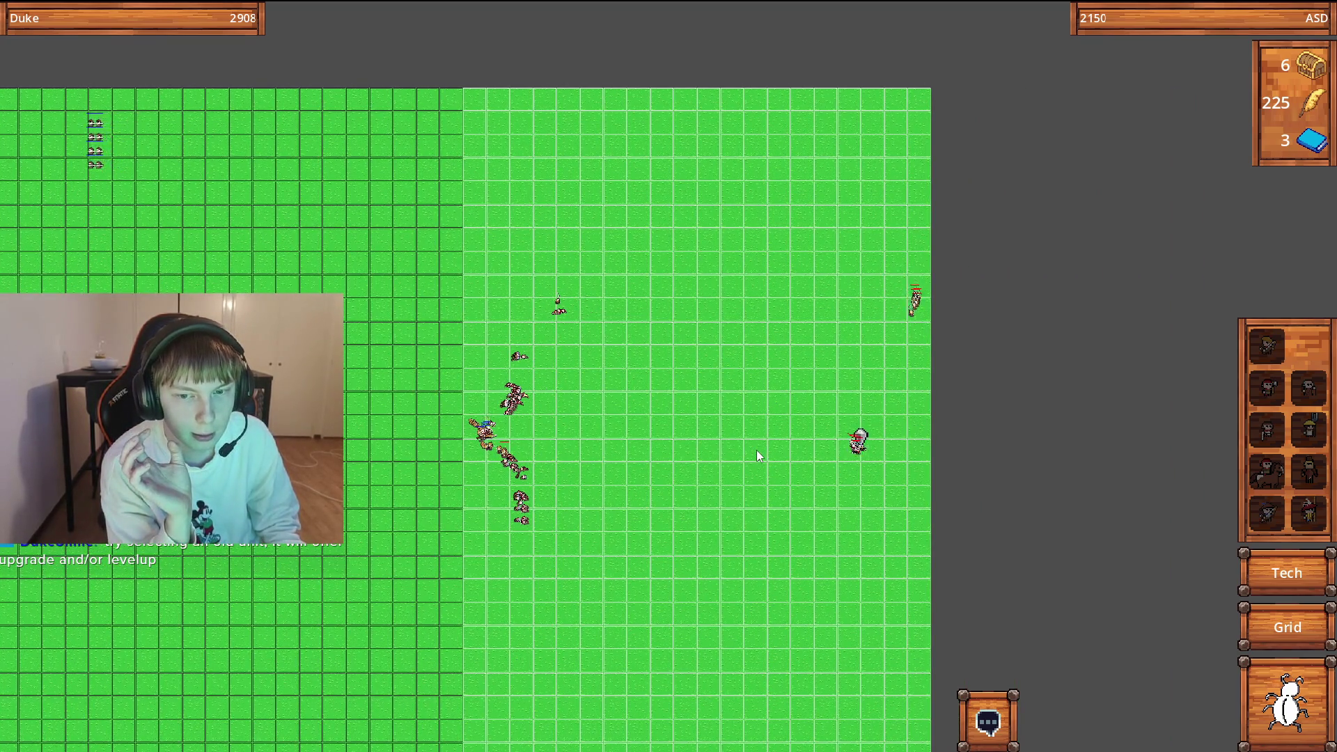
key(Left)
key(Right)
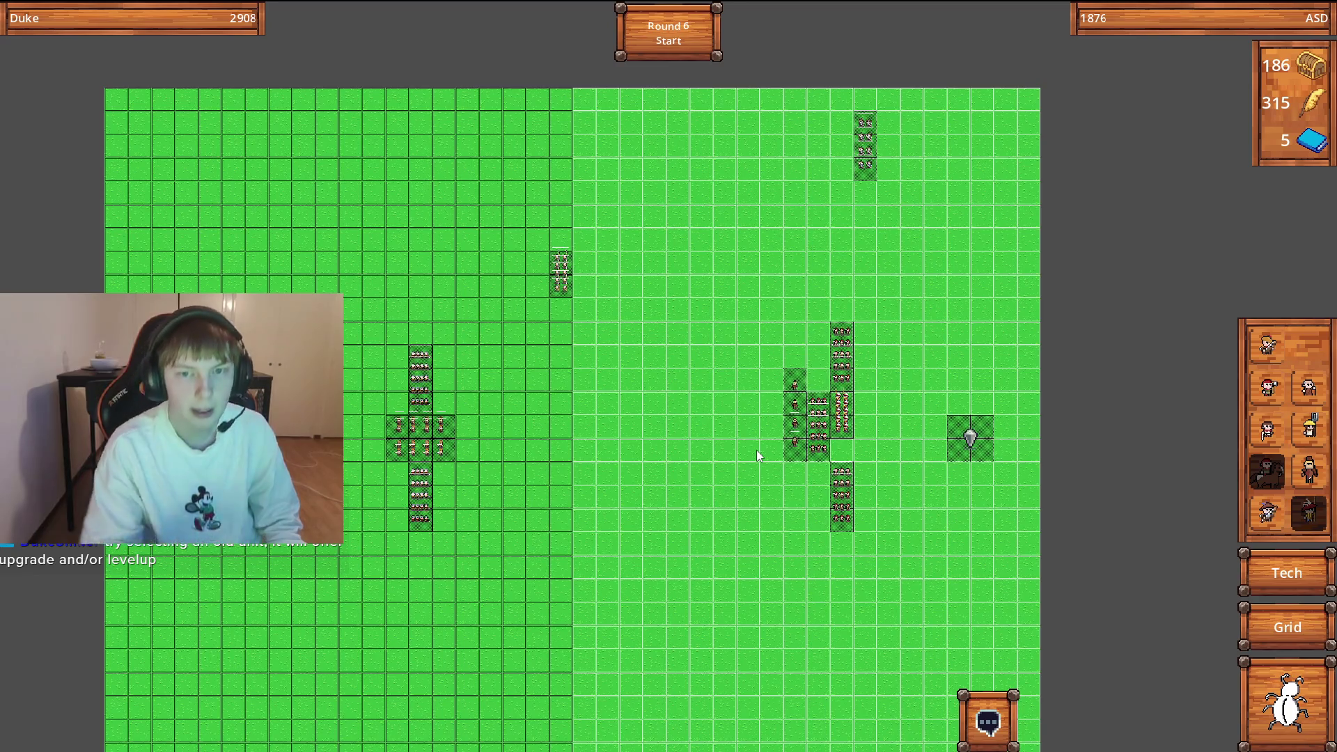
Zoom in on the archer group and check the Warband Archer squad's stats.
scroll(756, 449, up, 3)
key(Left)
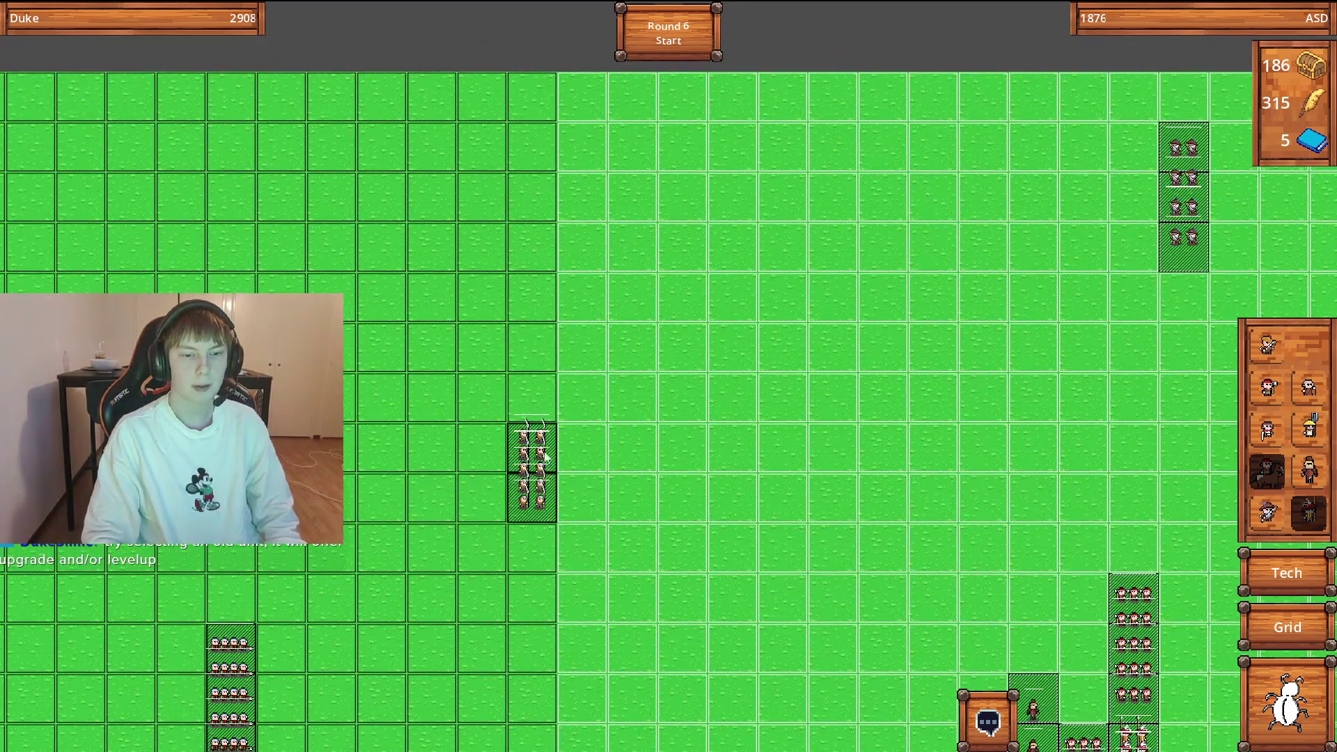
key(Right)
key(Up)
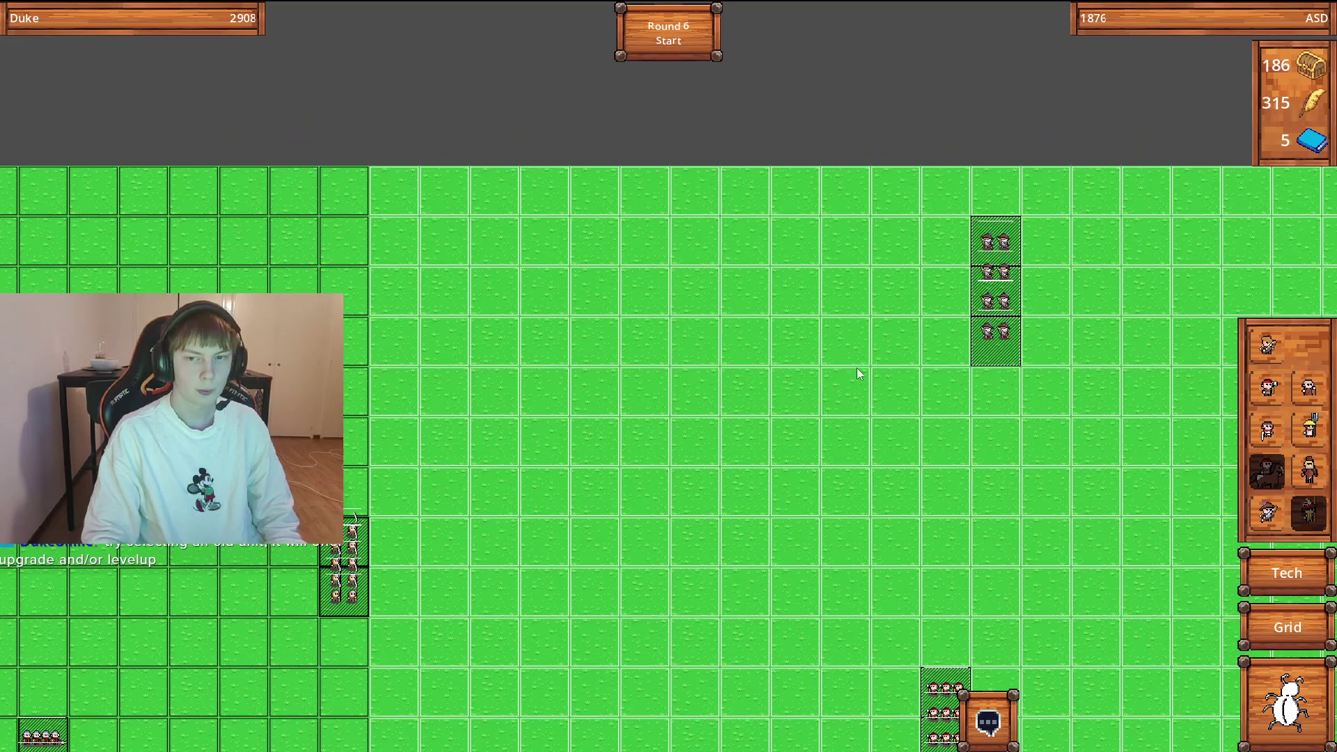
click(893, 391)
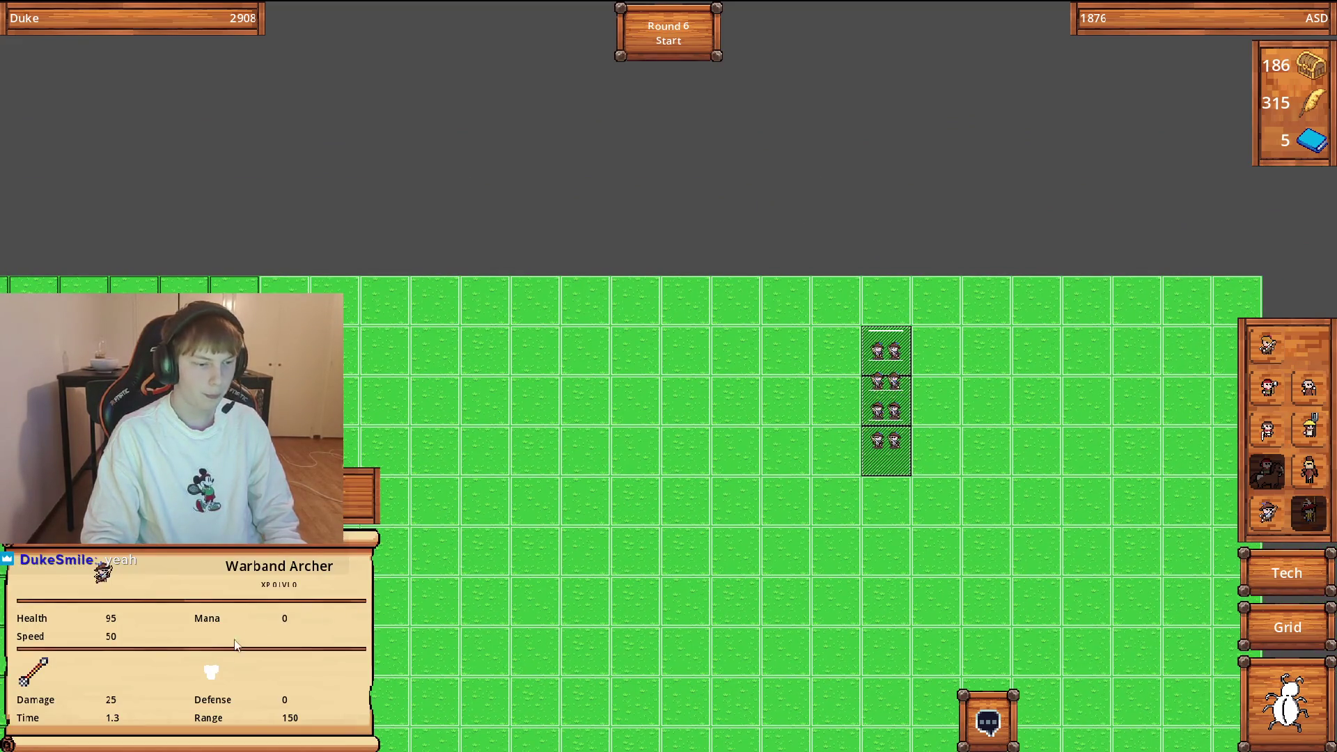
Pick up the Warband Archer squad and drop it one cell lower on the board.
scroll(115, 707, down, 1)
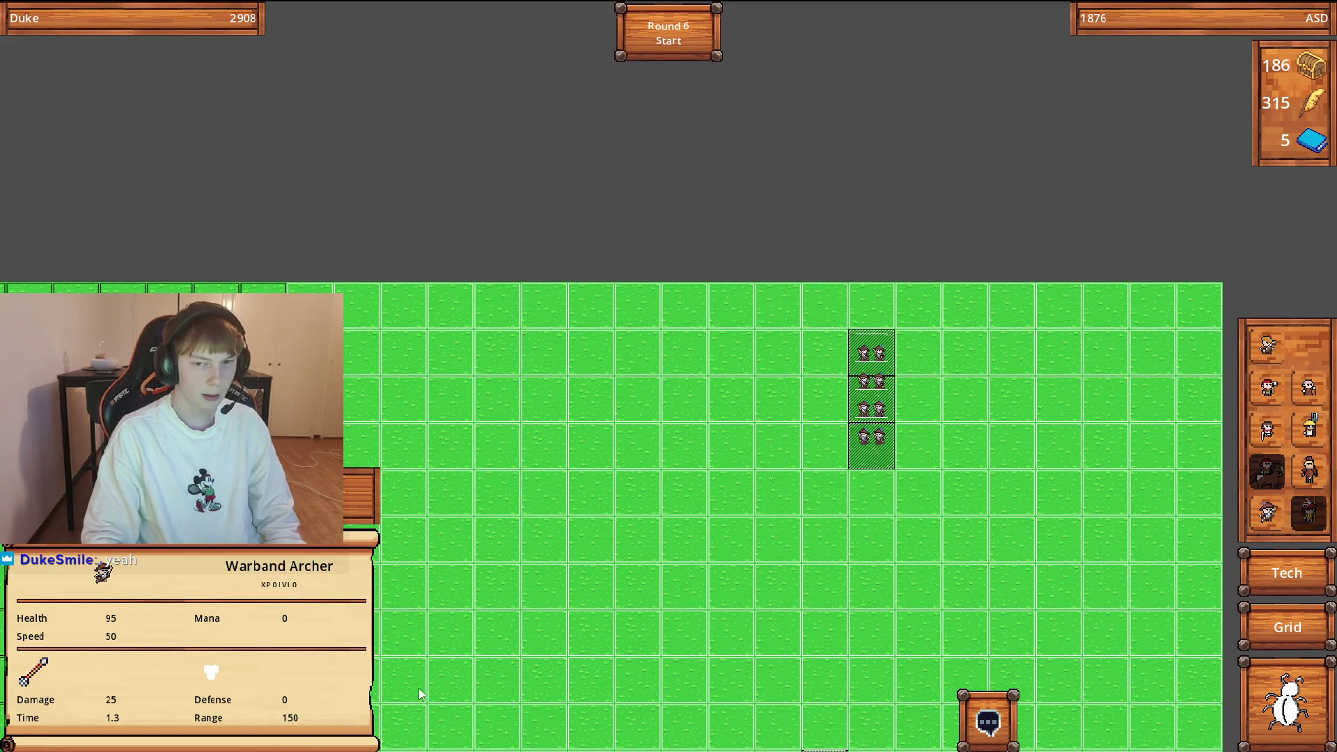
key(Left)
key(Down)
key(Right)
key(Up)
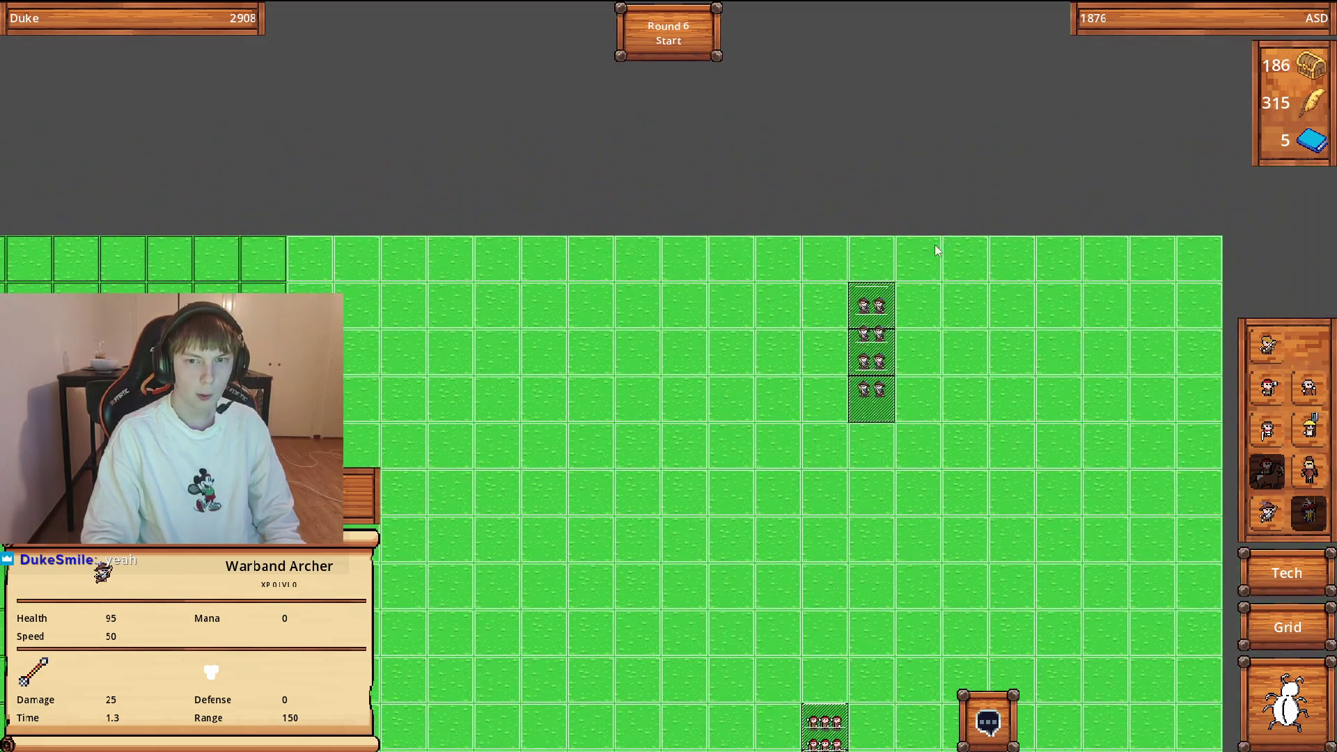
key(Left)
key(Down)
key(Right)
key(Up)
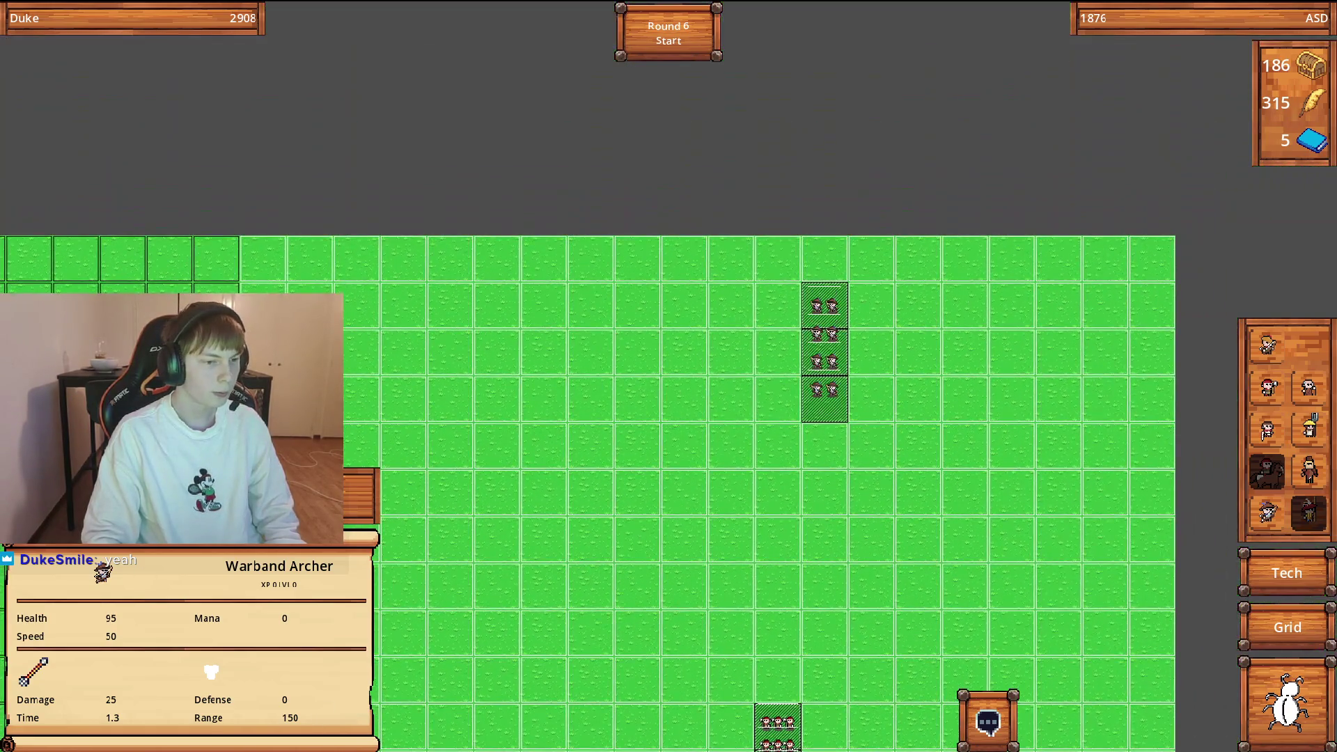
key(Down)
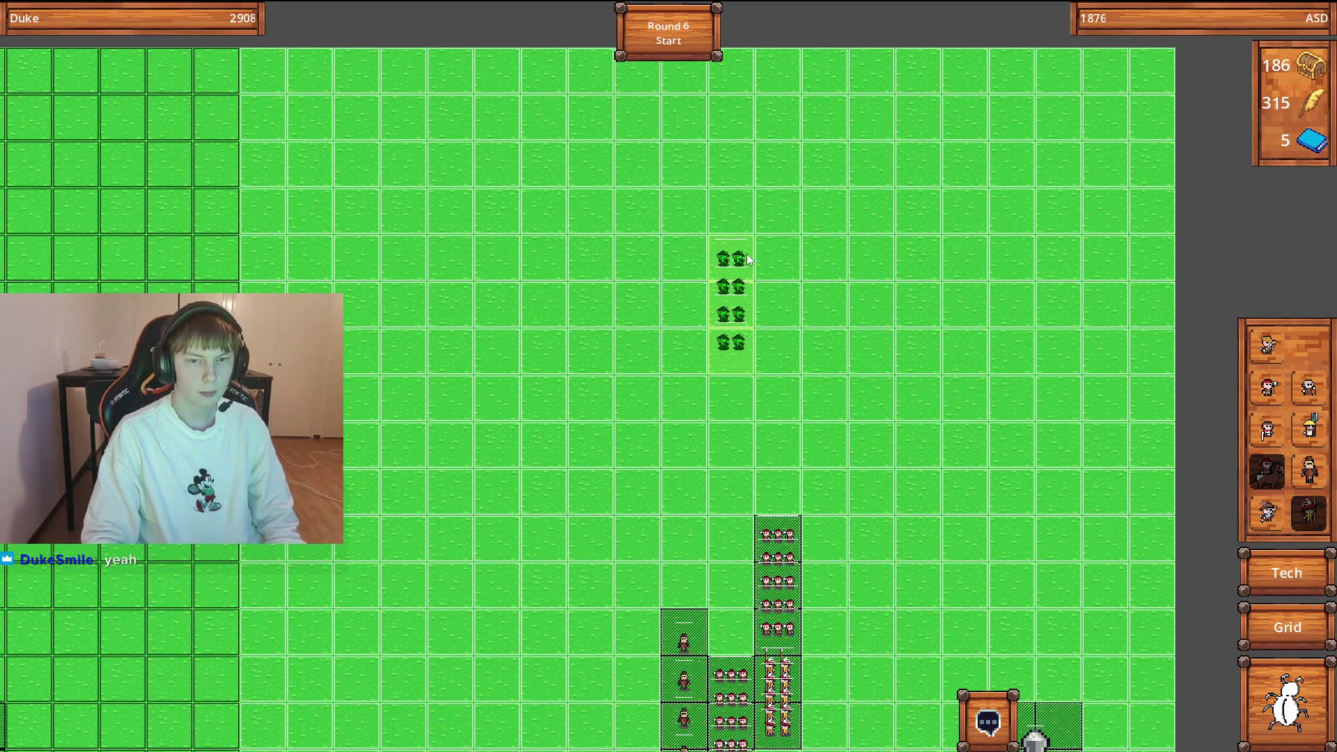
click(744, 300)
scroll(786, 465, down, 5)
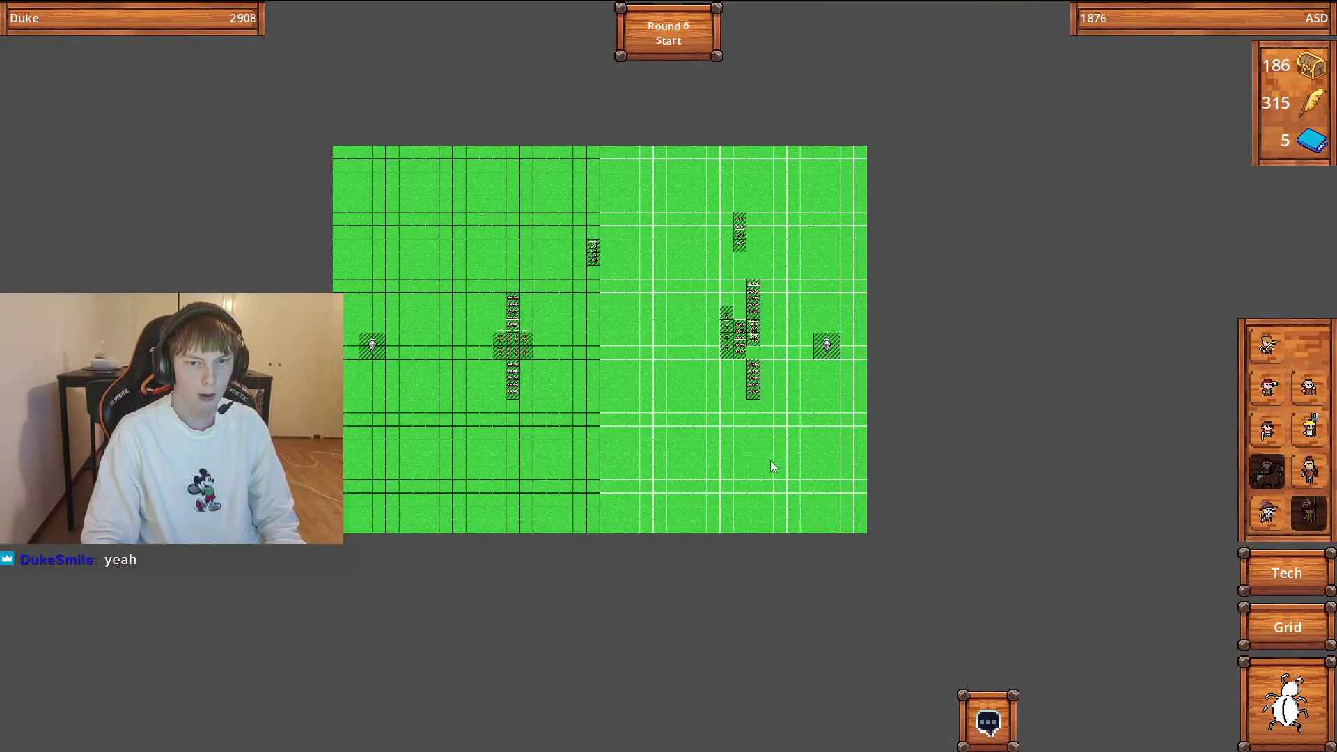
scroll(765, 459, up, 3)
scroll(752, 421, up, 3)
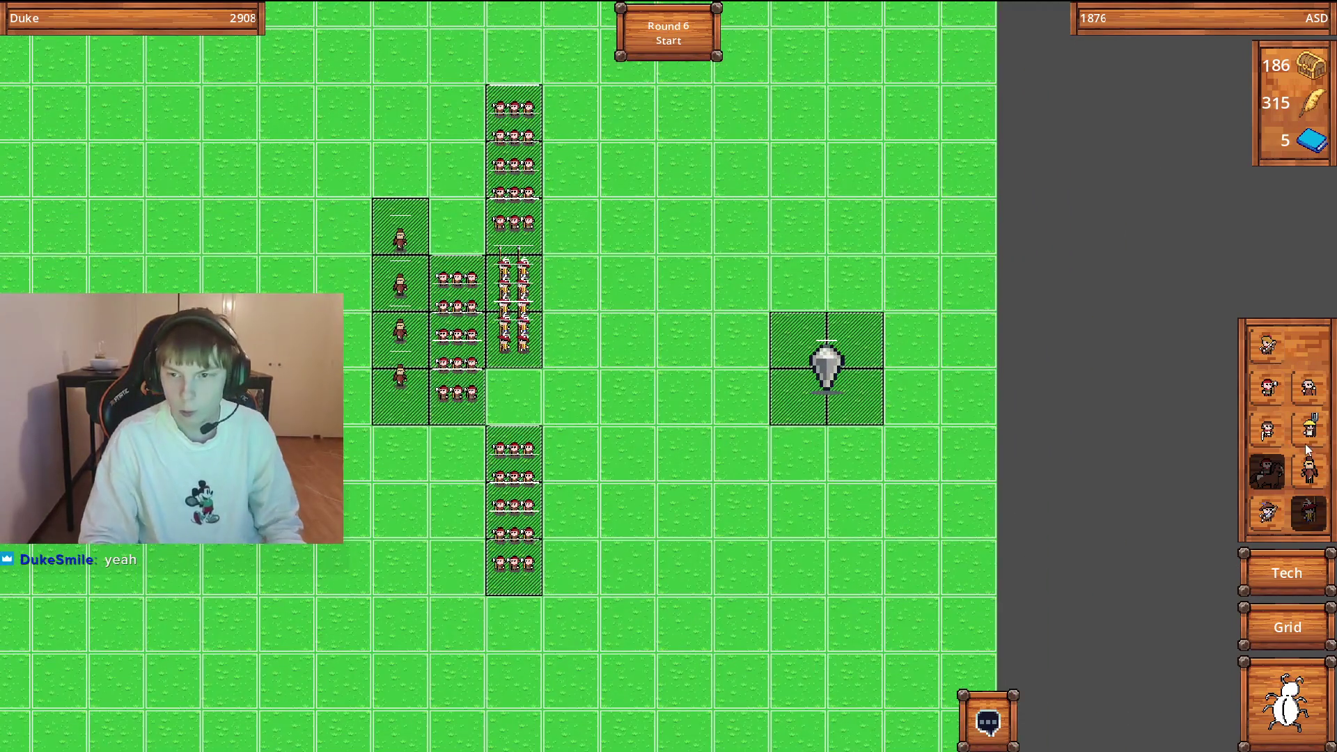
Research the Tier 5 Royal Archer for all 5 books, then close the tech tree.
click(1307, 584)
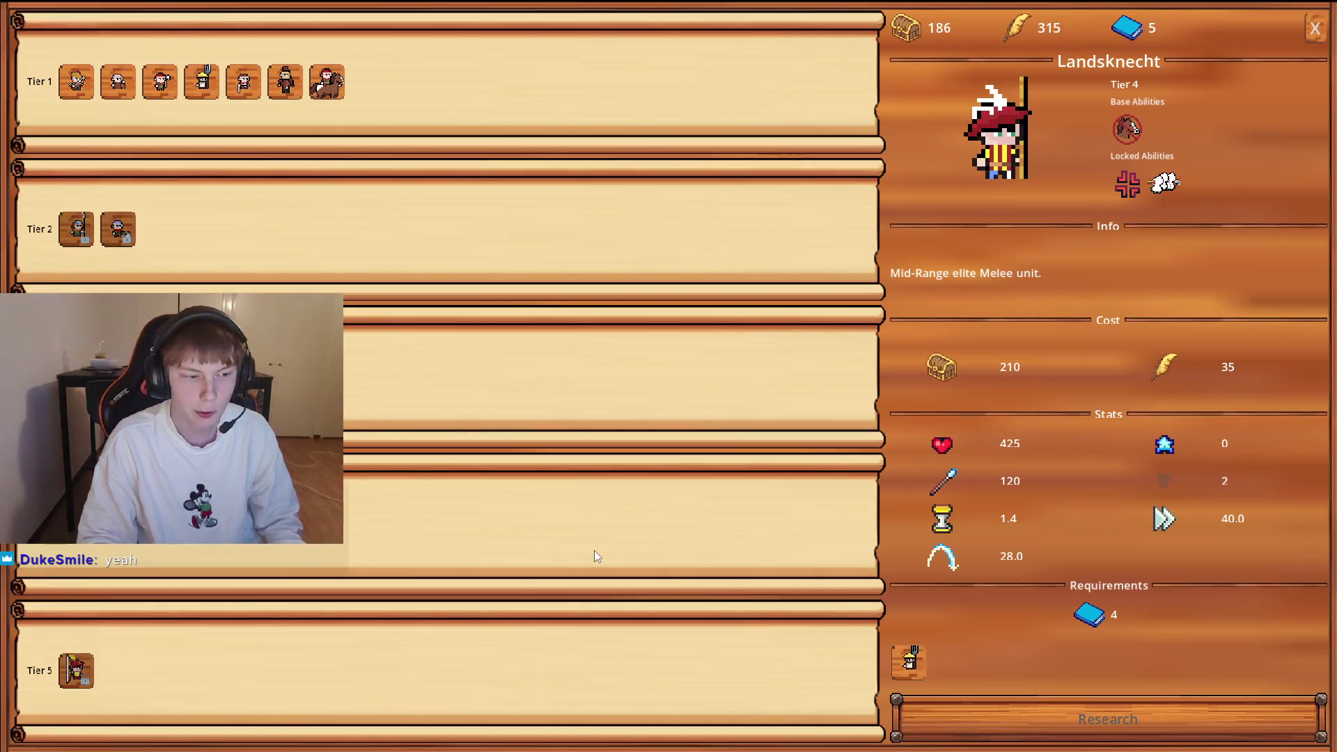
click(88, 661)
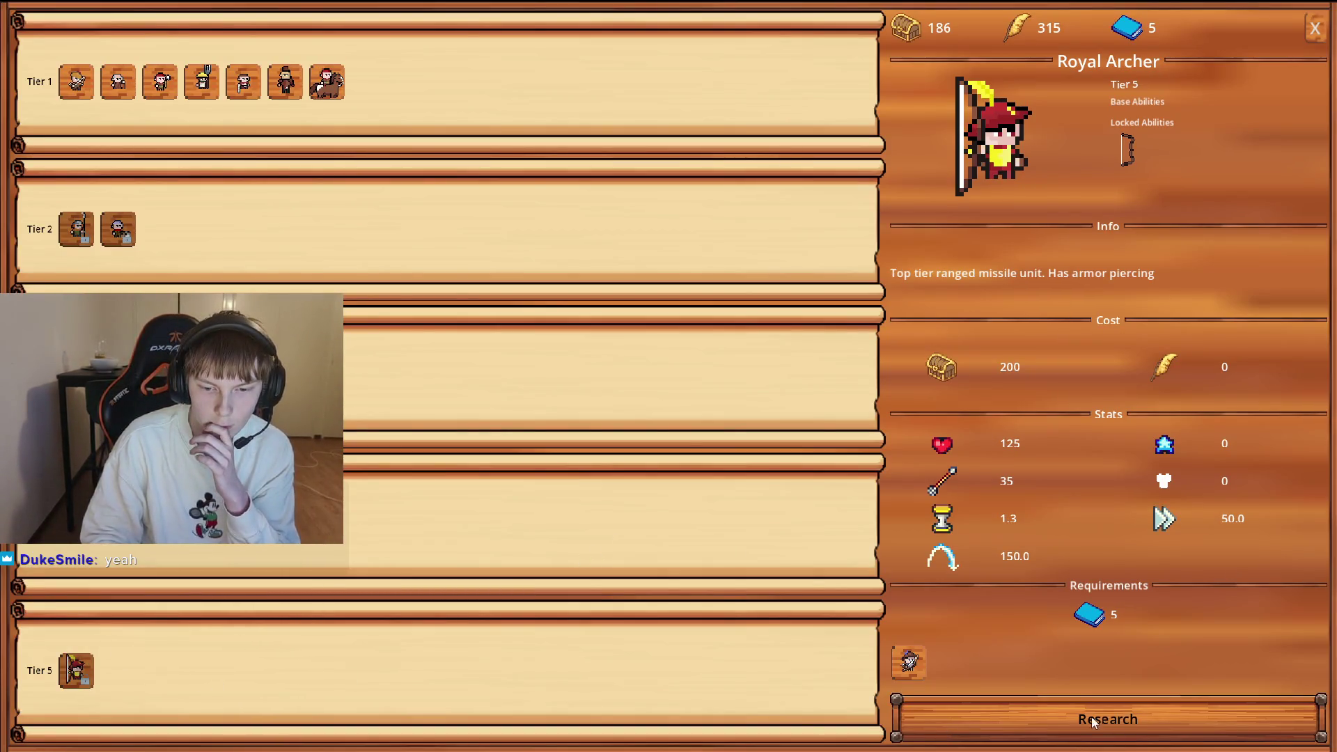
click(1033, 725)
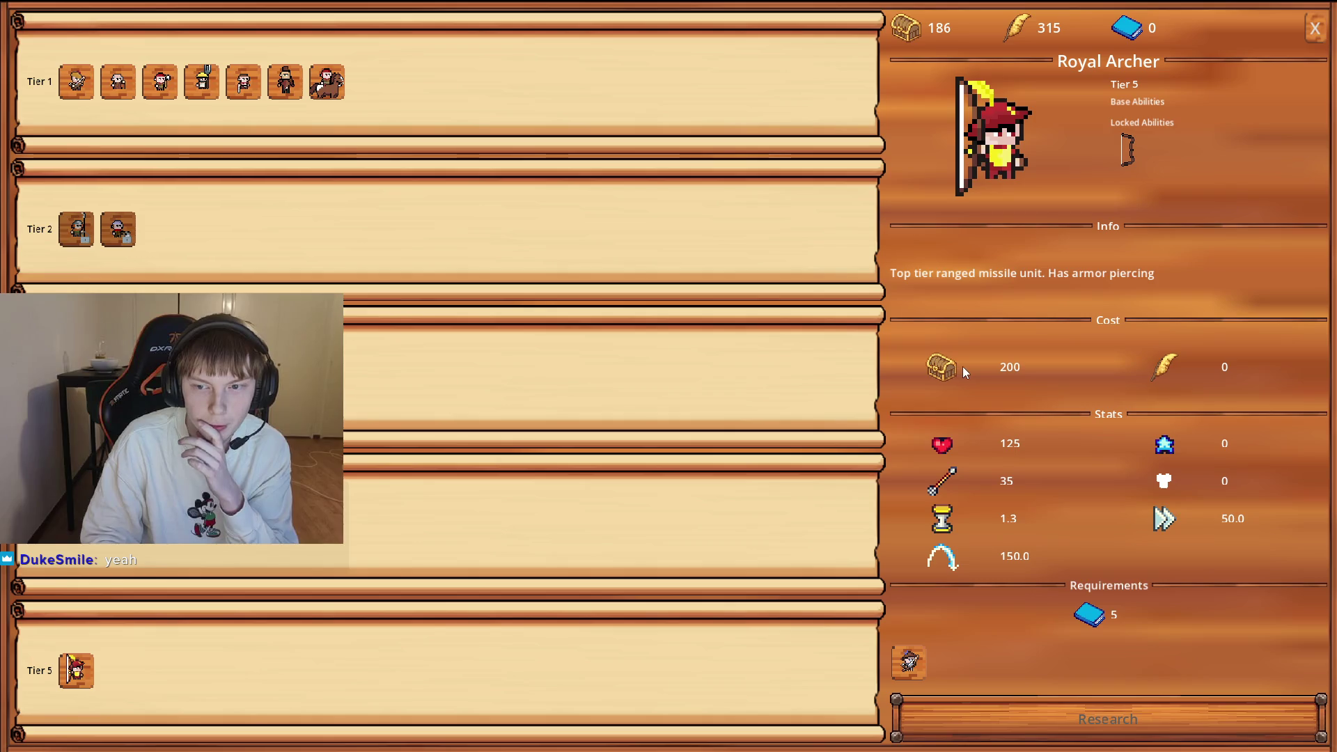
click(1313, 28)
Sell the upper and lower Militia columns for gold.
mouse_move(529, 350)
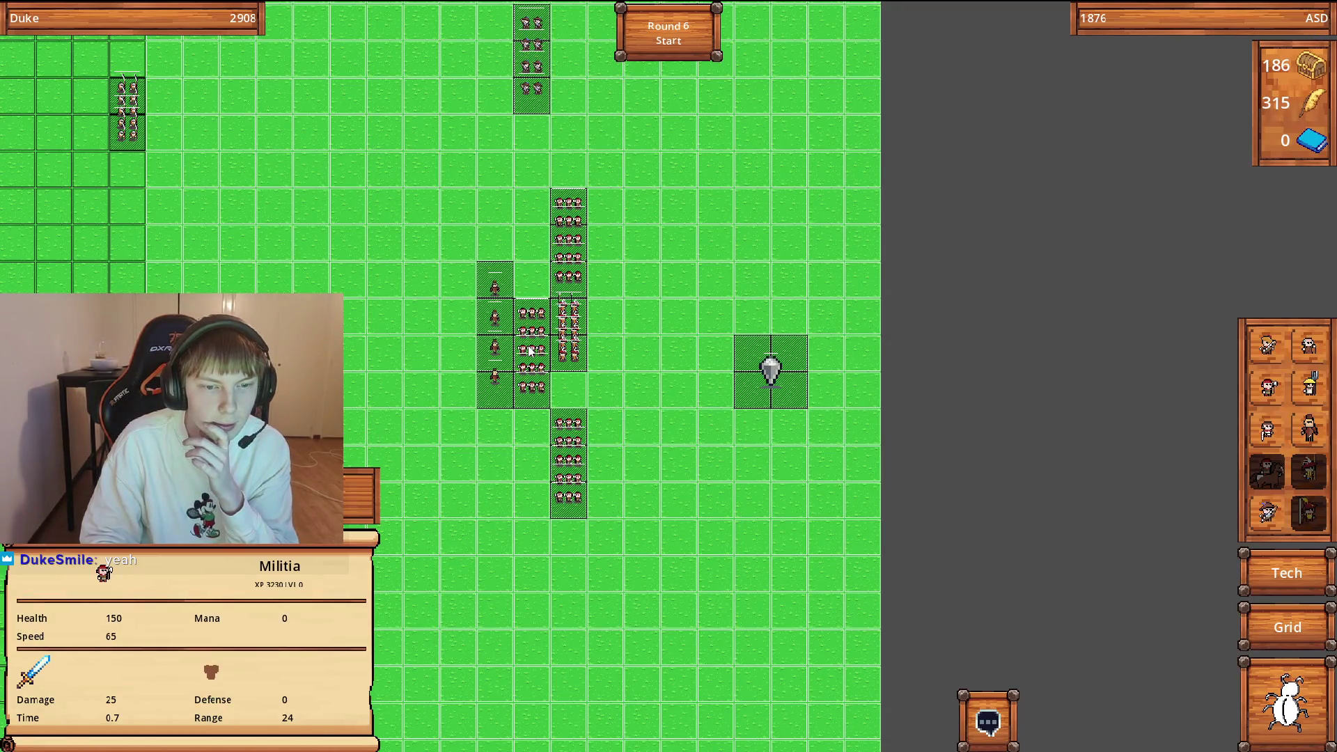
mouse_move(574, 353)
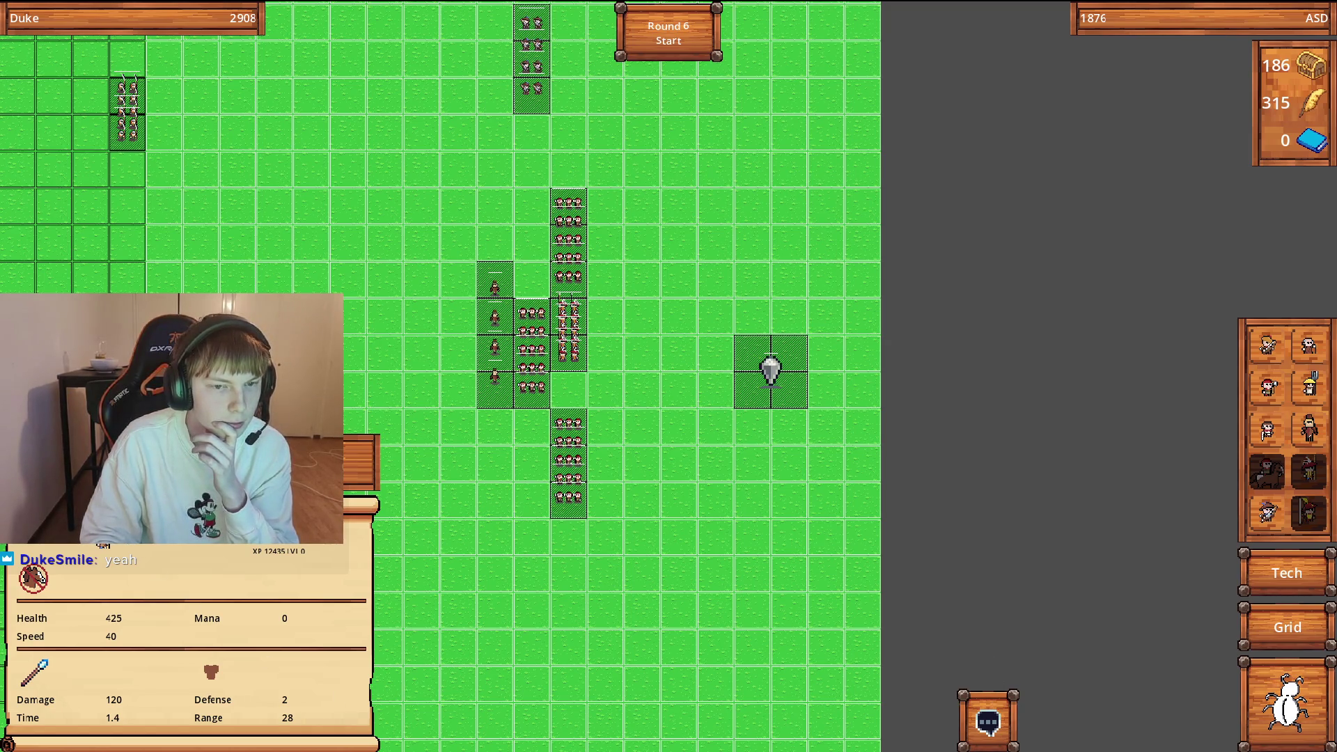
mouse_move(493, 337)
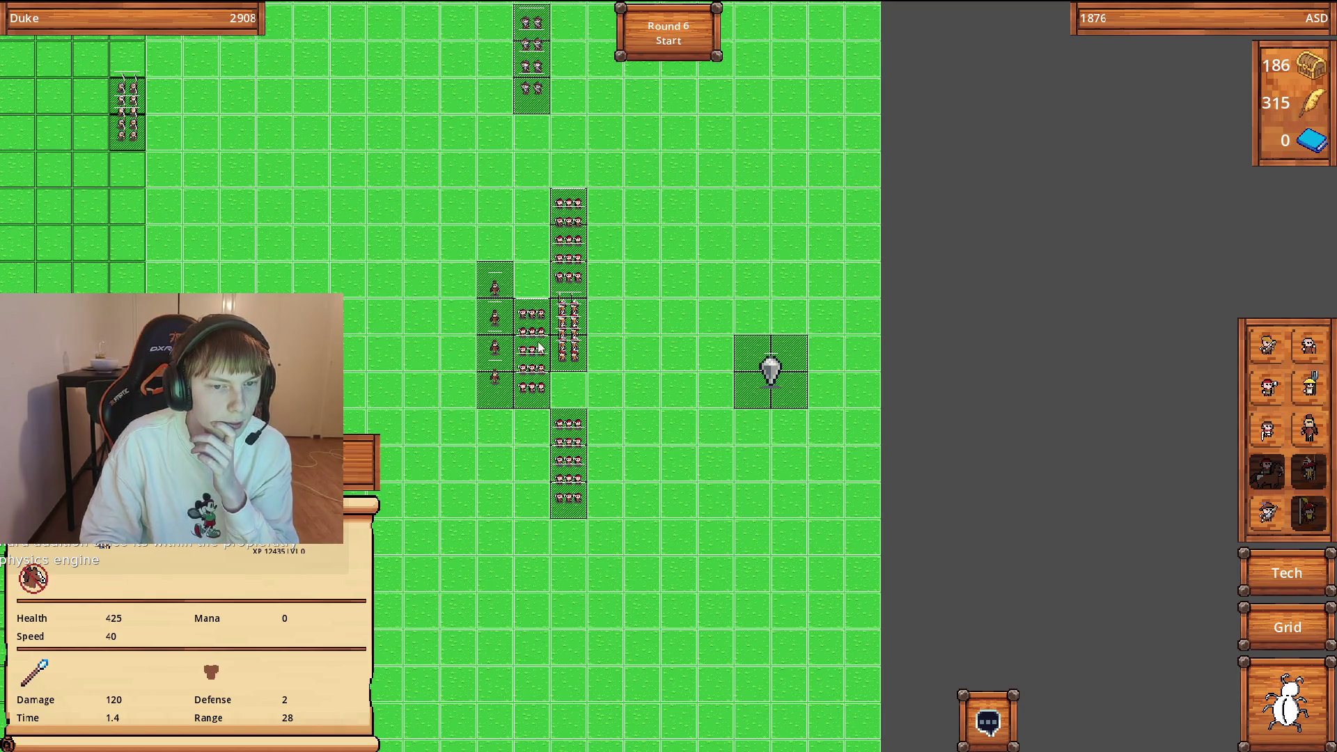
mouse_move(568, 268)
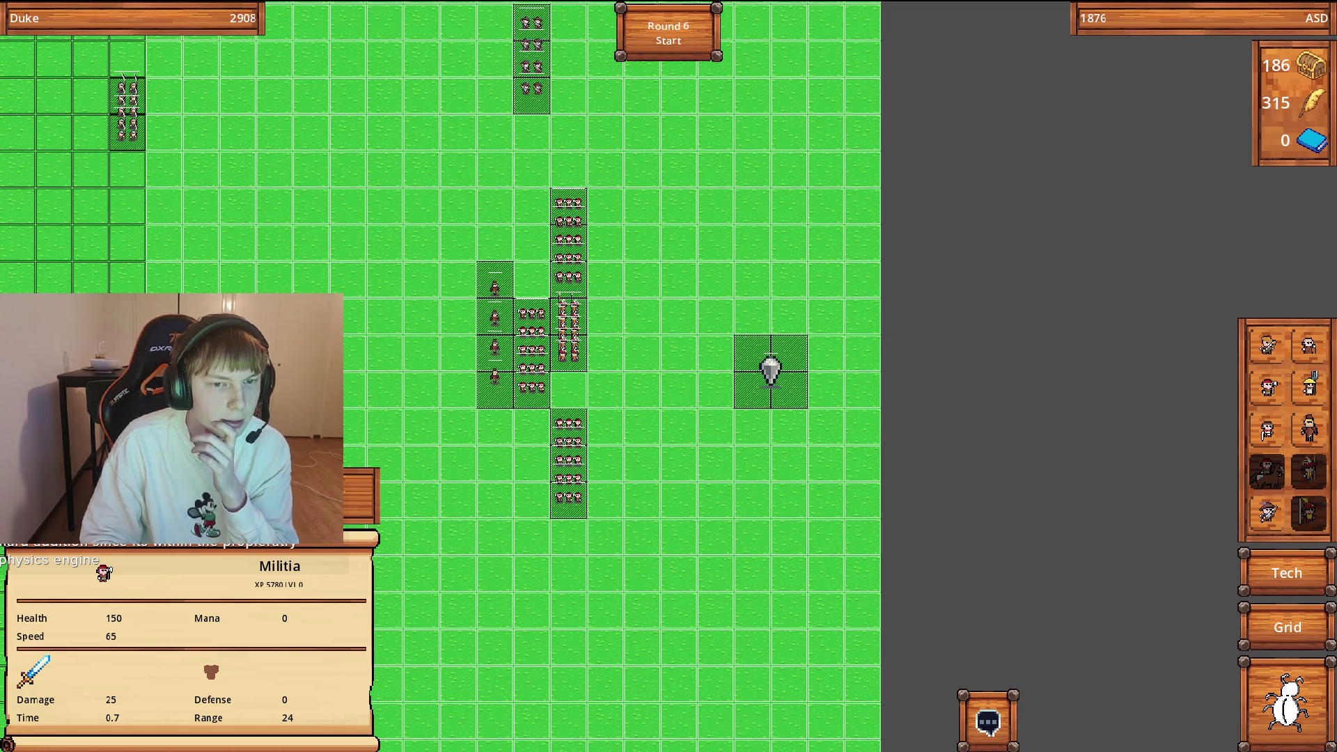
right_click(568, 240)
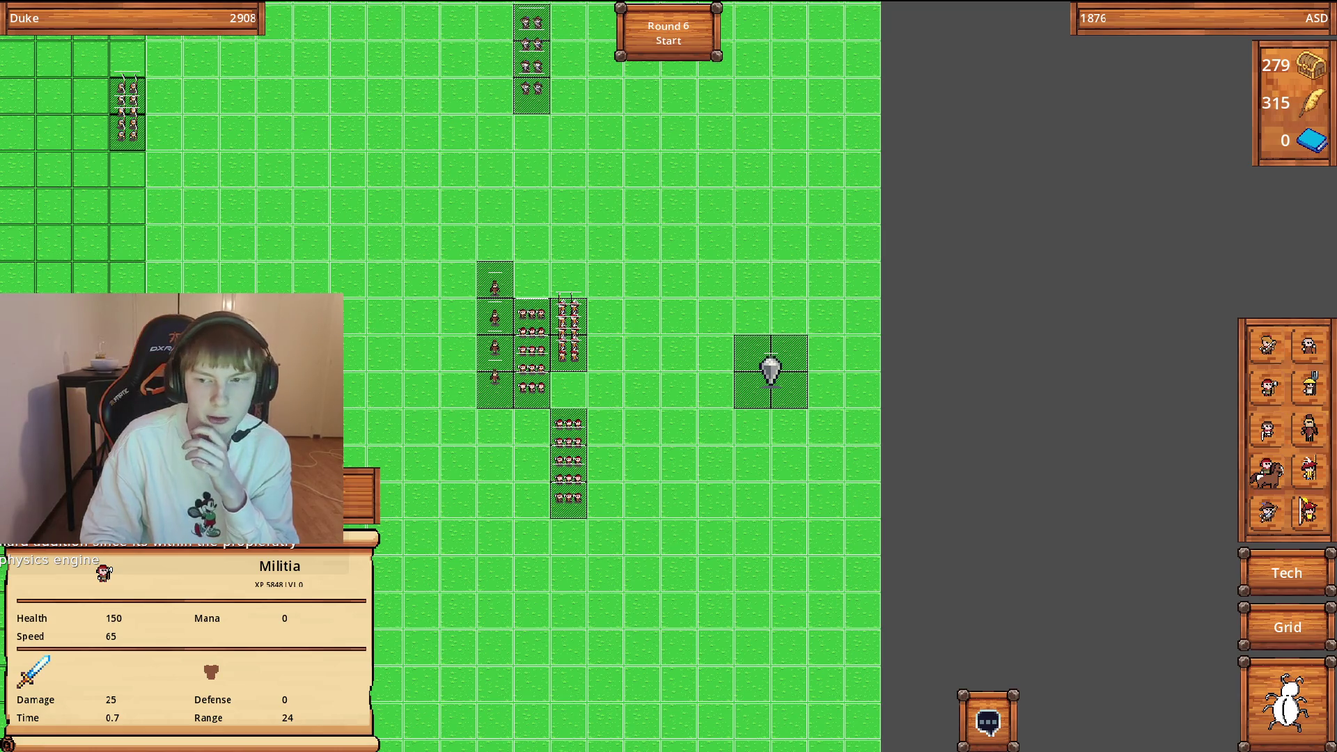
right_click(568, 459)
Place a Royal Archer squad right of the spearmen, check squad stats, and reopen the tech tree.
mouse_move(1308, 514)
mouse_down()
mouse_move(641, 411)
mouse_move(642, 244)
mouse_move(642, 380)
mouse_move(621, 328)
mouse_up()
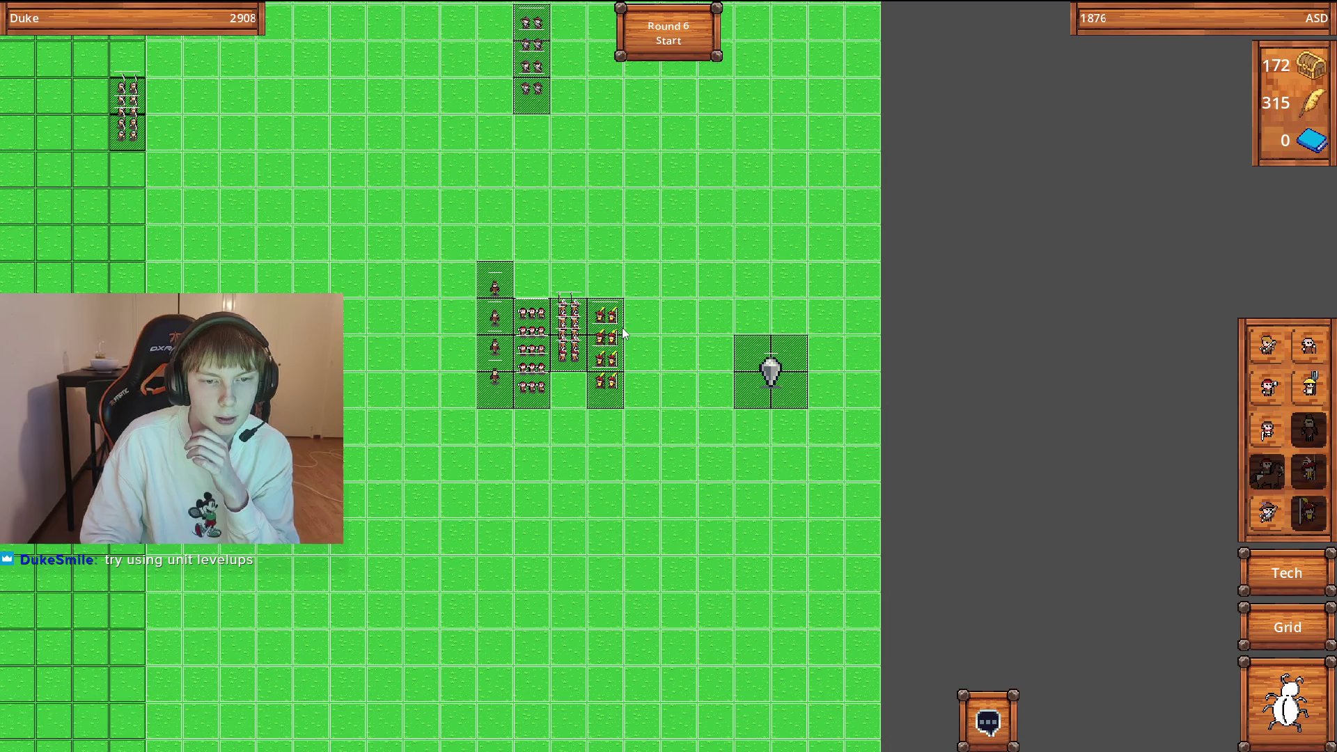
click(542, 351)
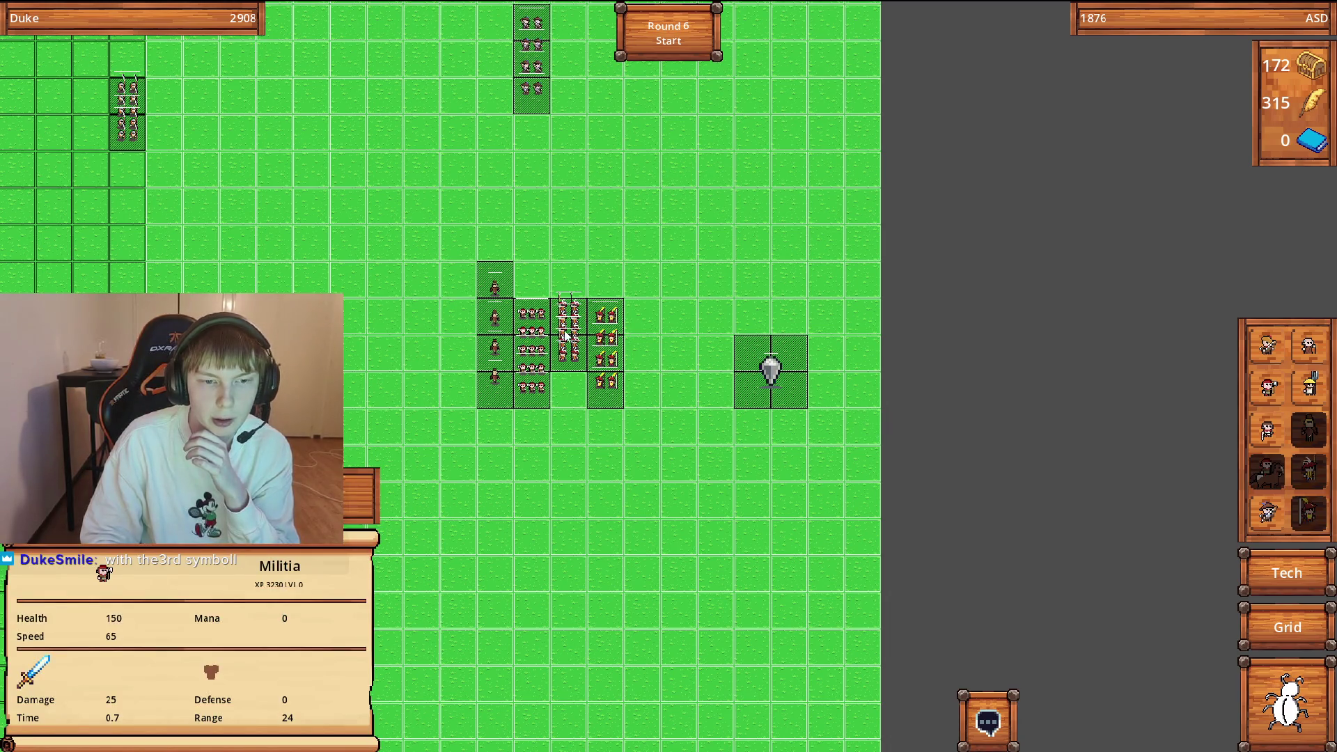
click(565, 336)
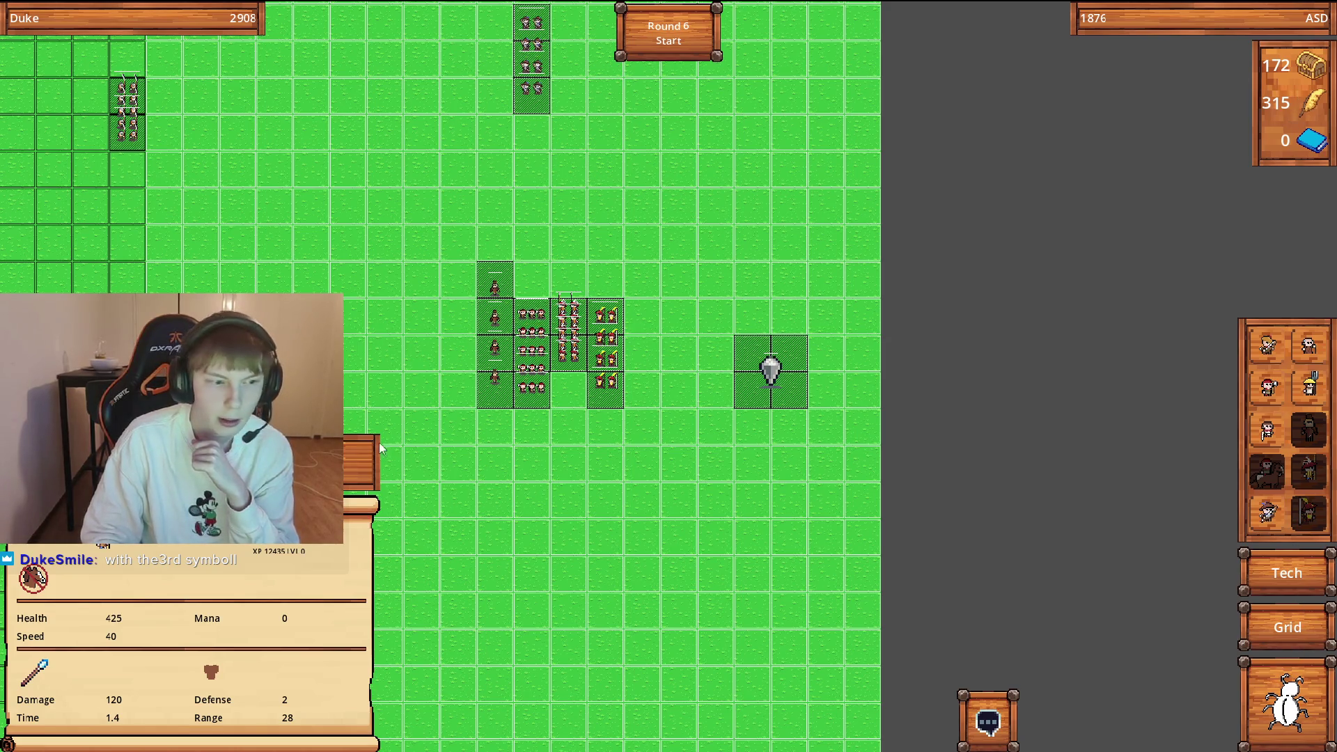
click(622, 346)
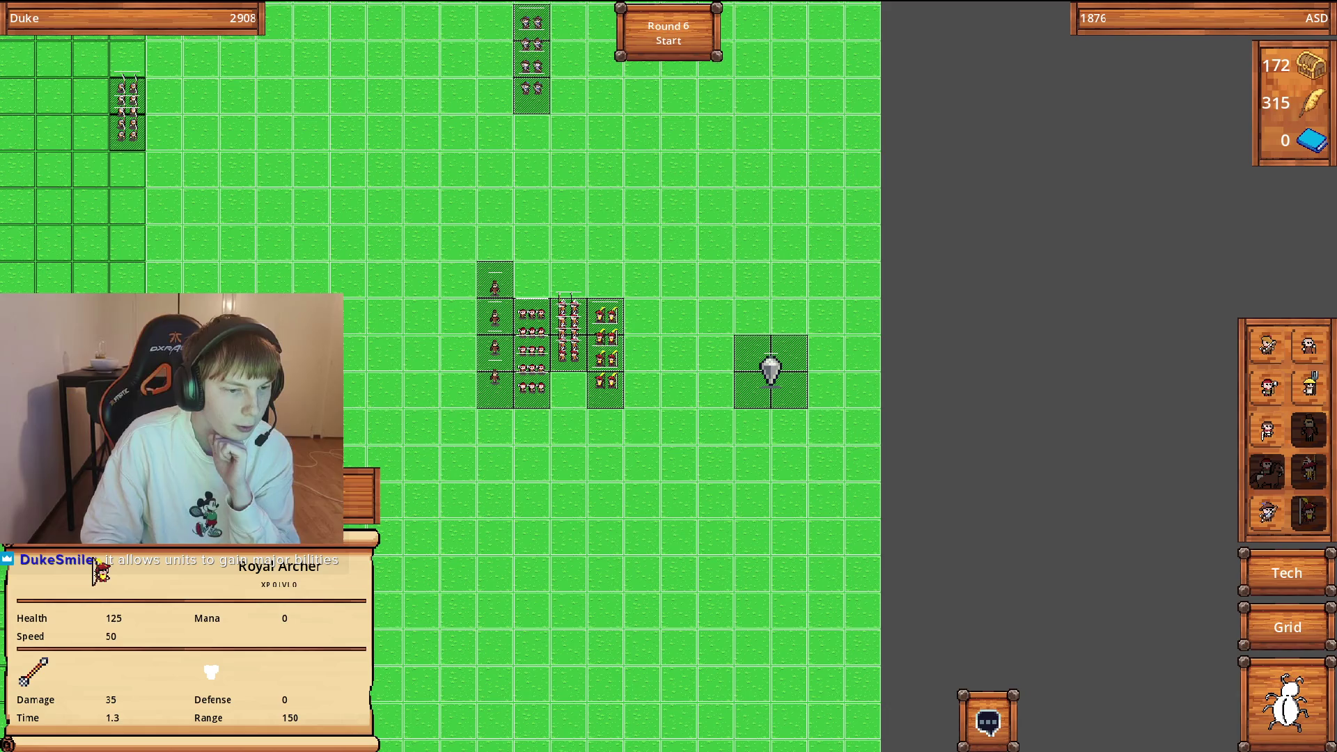
scroll(390, 536, down, 3)
scroll(550, 446, up, 4)
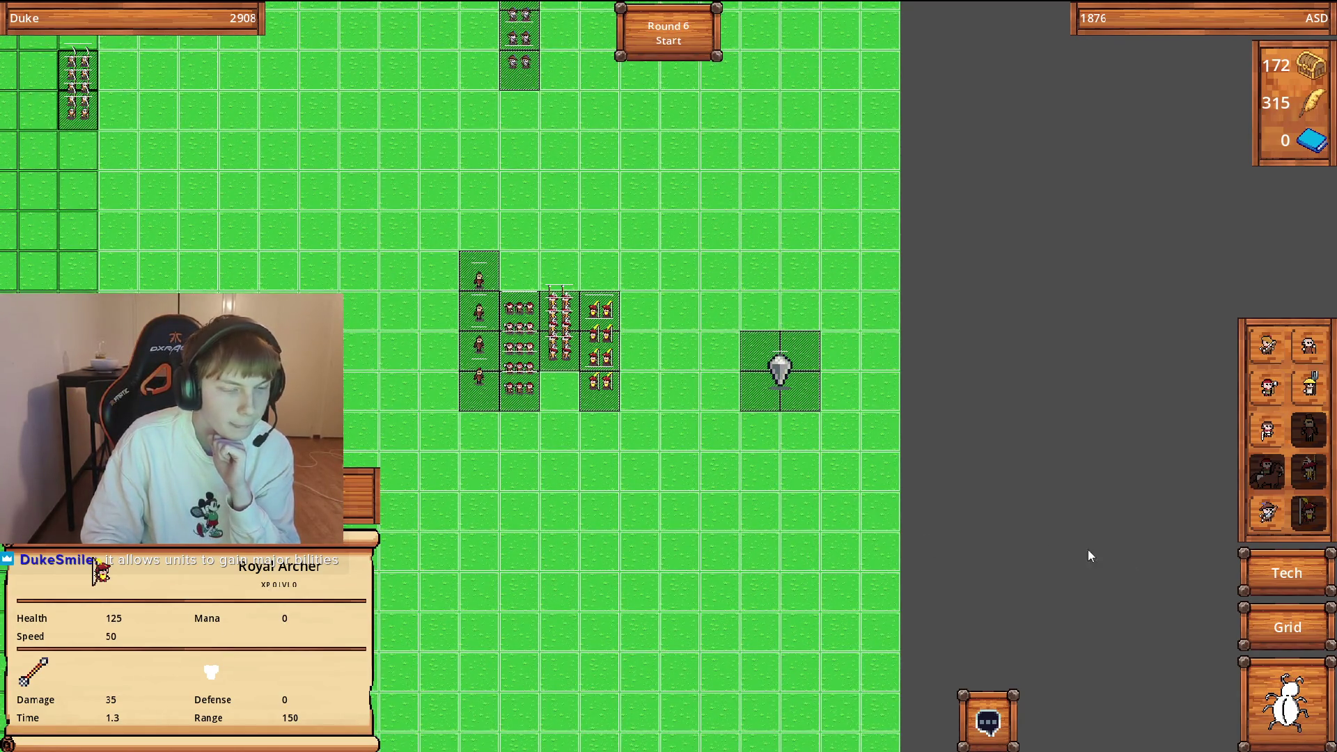
click(1296, 567)
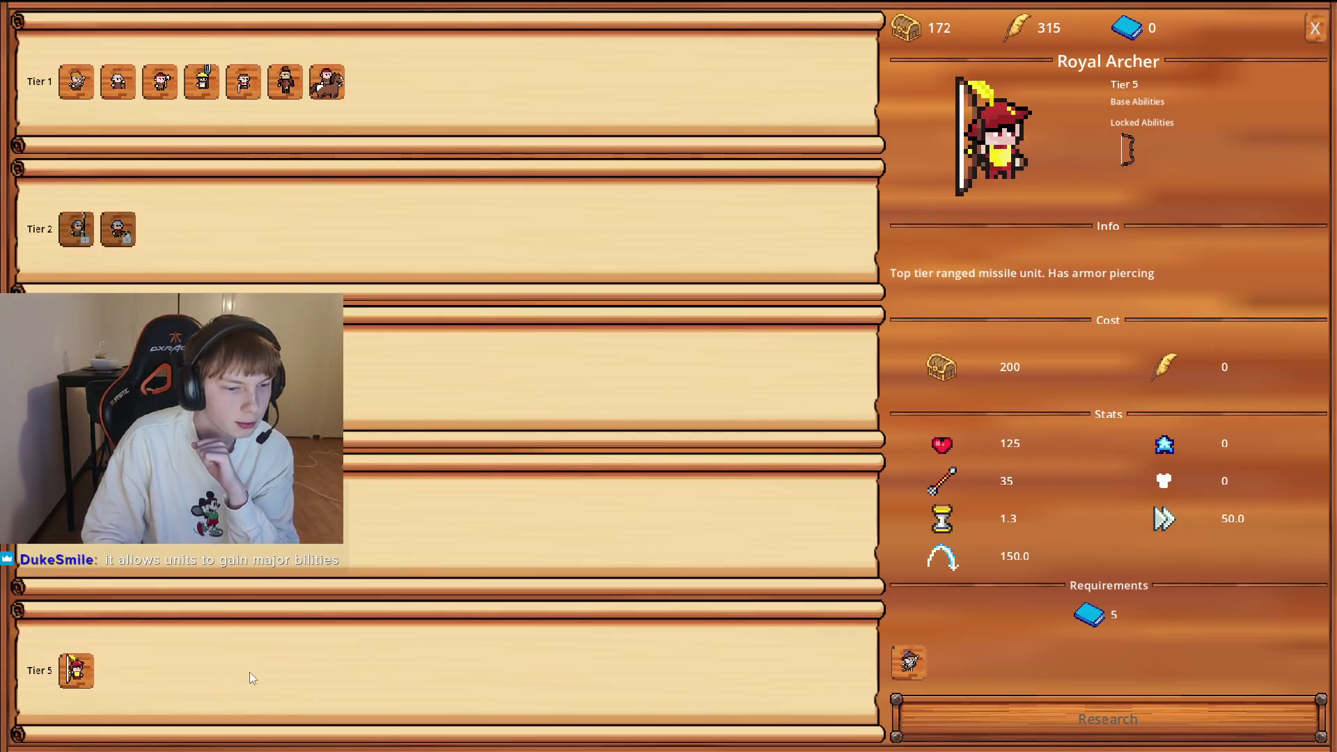
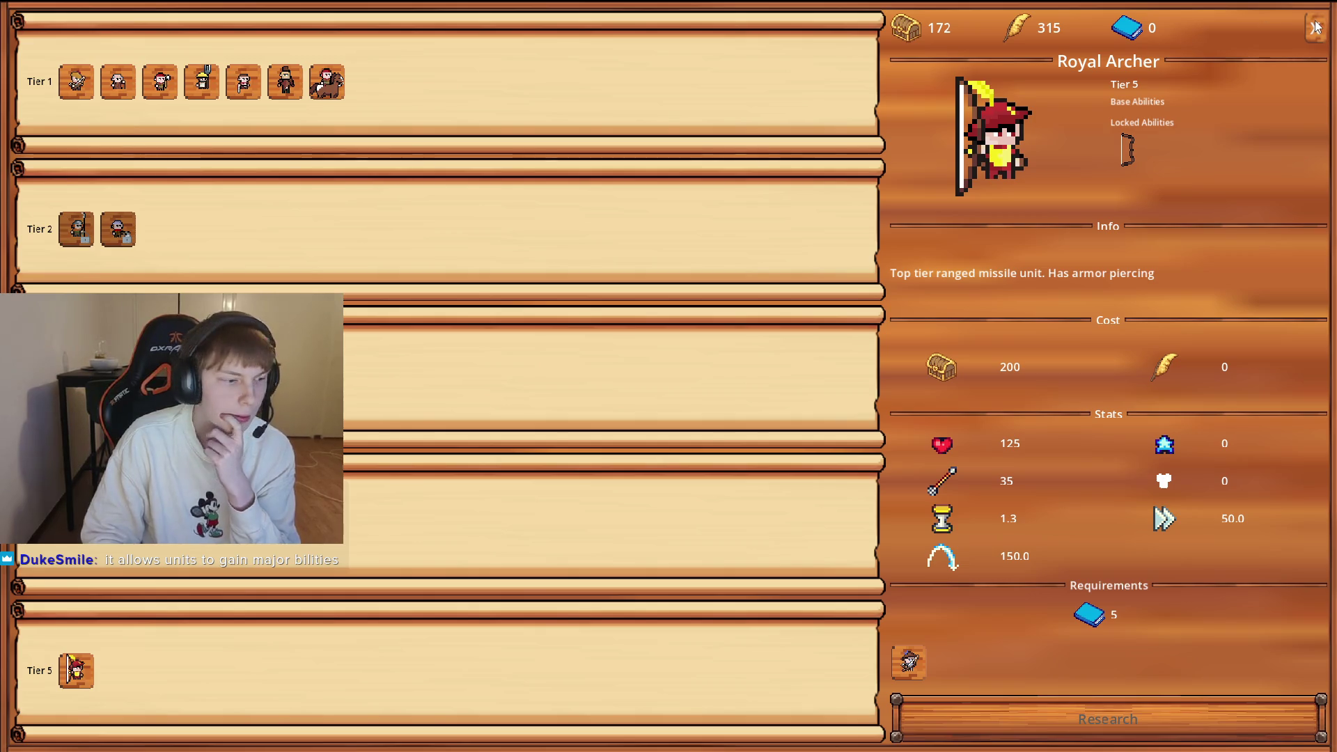
Close the research panel and survey both armies across the battle map.
click(1316, 27)
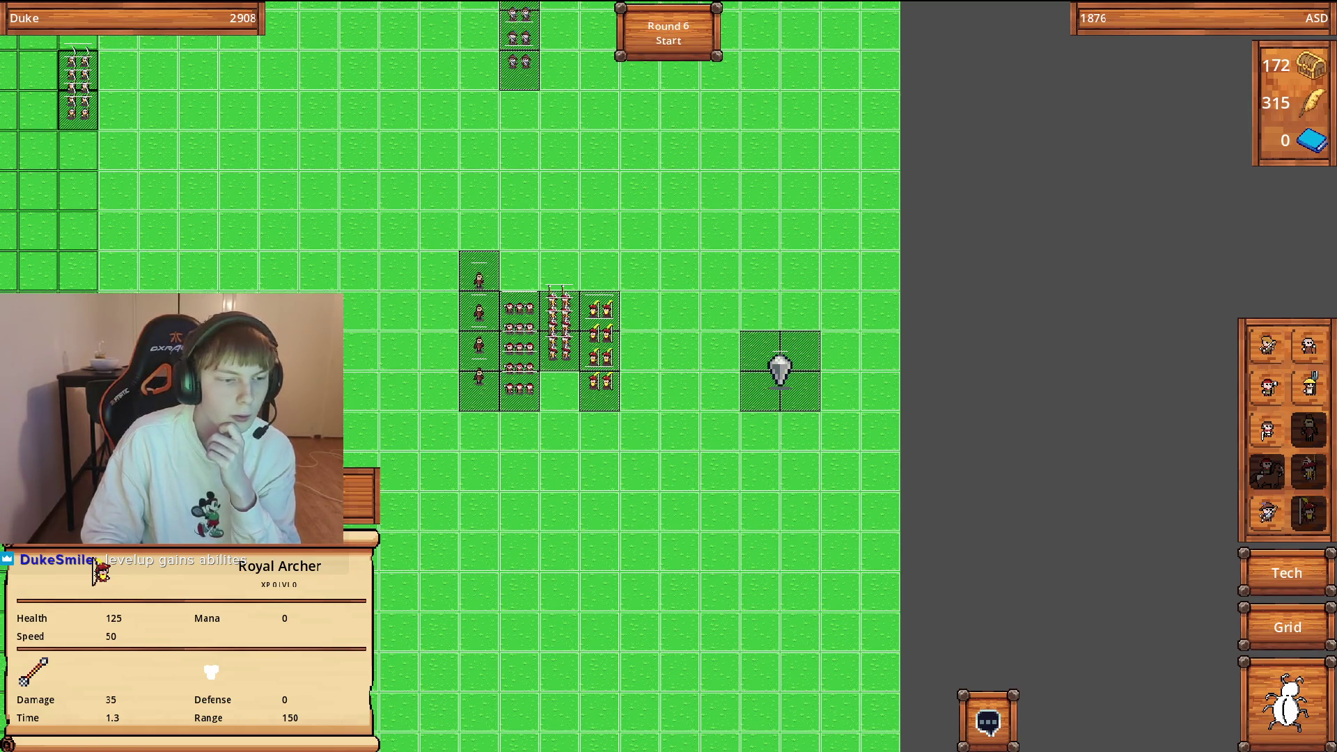
scroll(540, 331, up, 1)
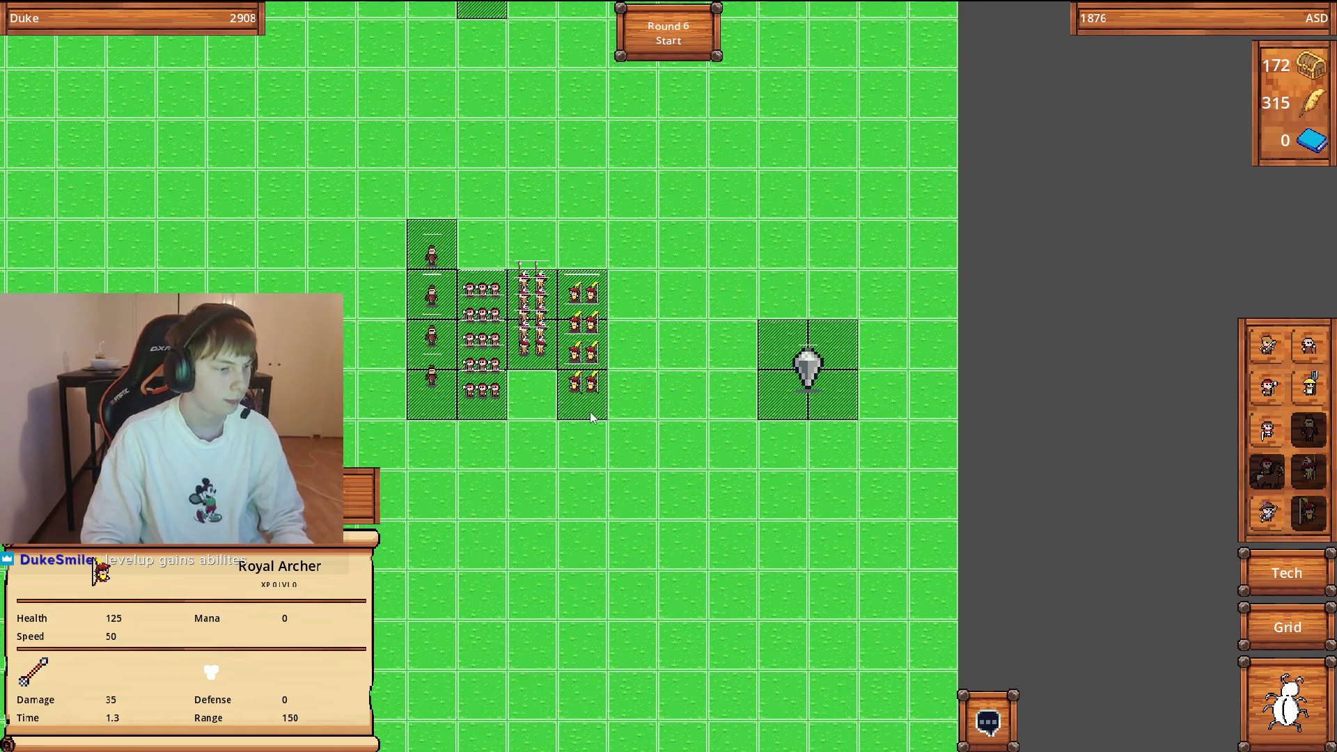
key(Up)
key(Up)
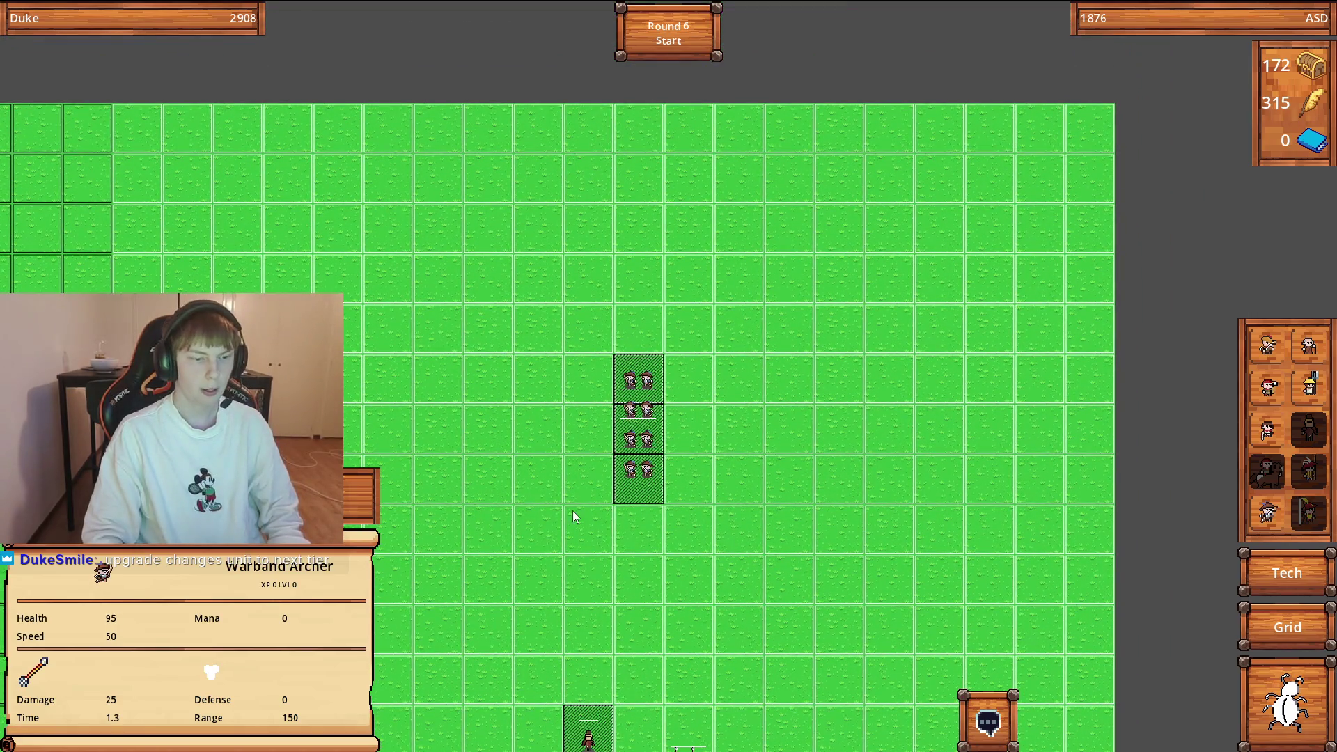
key(Left)
key(Down)
key(Down)
key(Down)
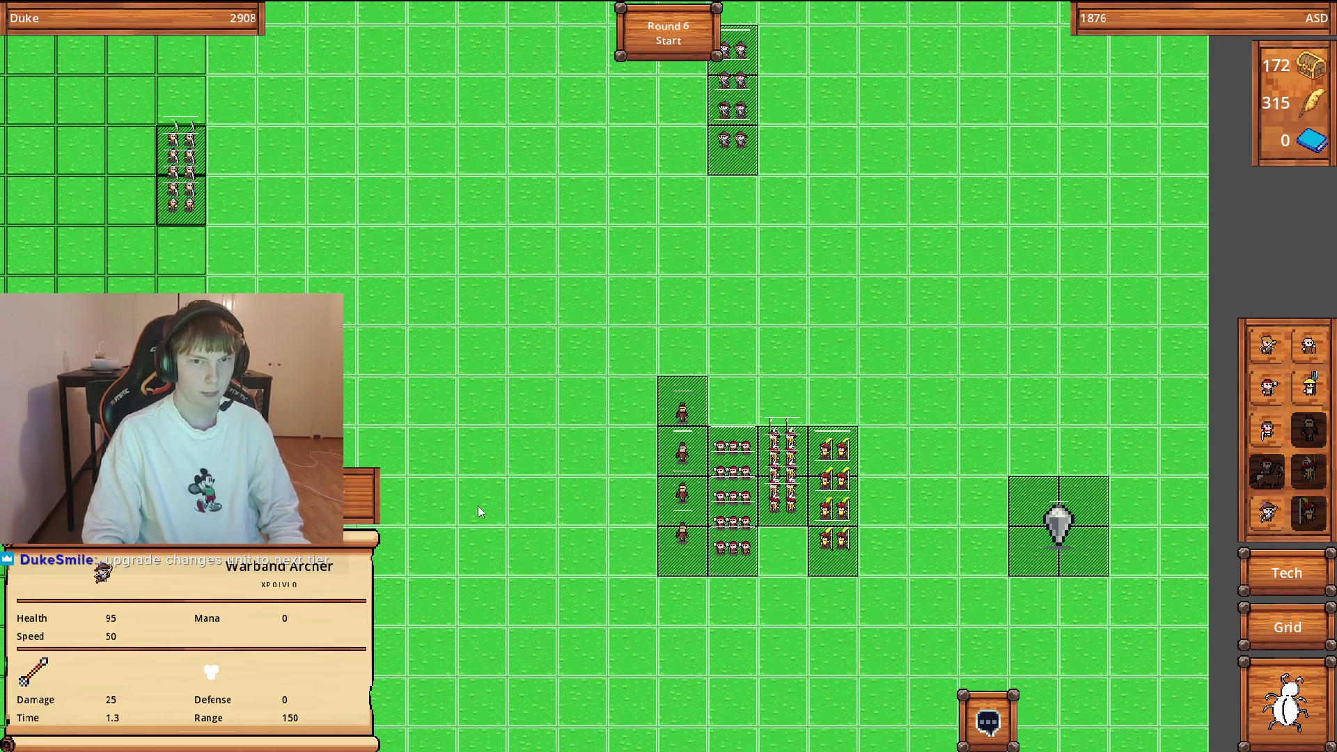
key(Left)
key(Up)
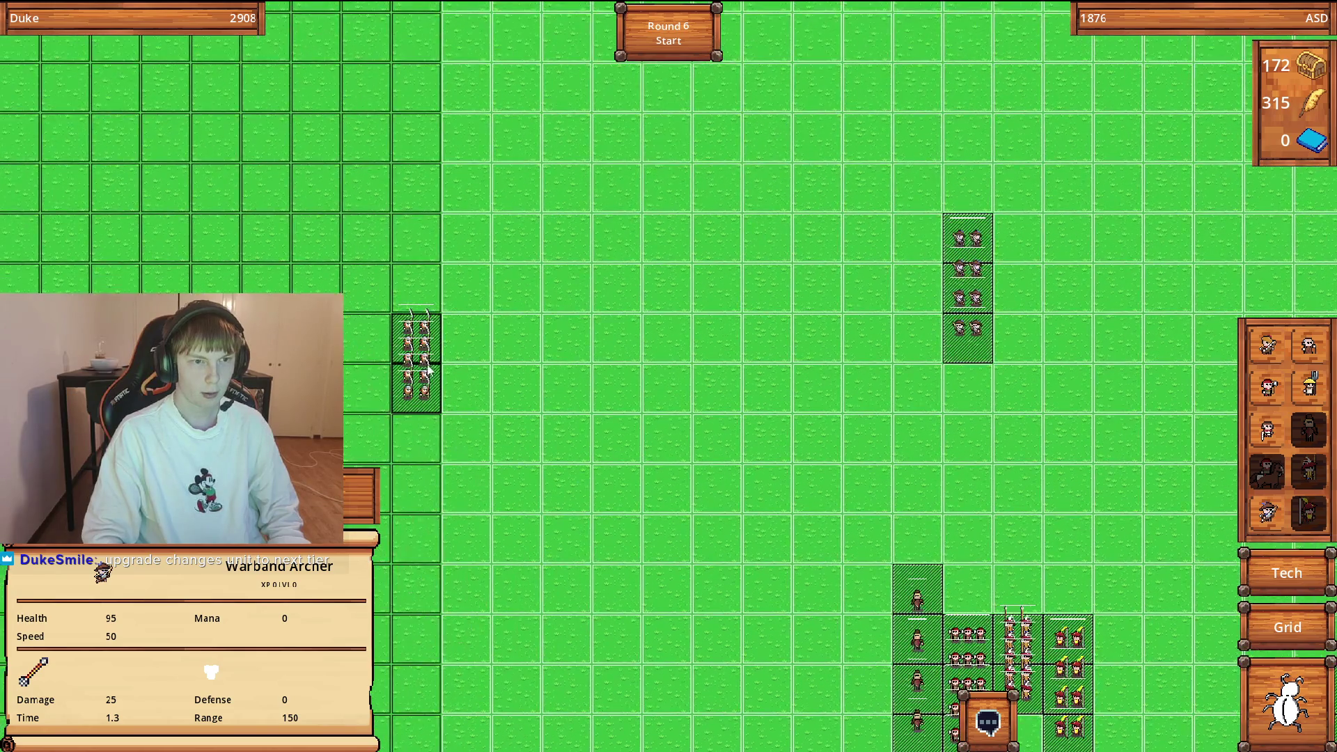
key(Down)
key(Down)
key(Right)
key(Right)
key(Right)
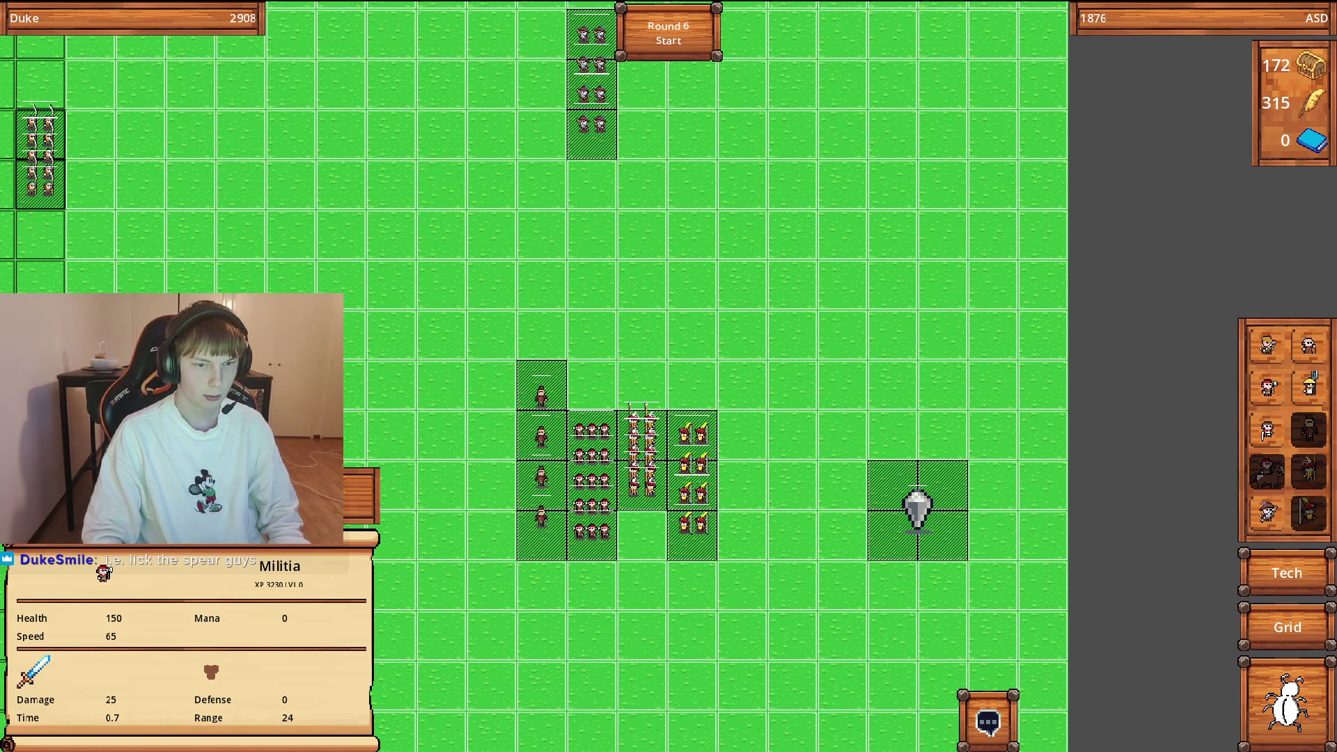
Sell the Militia and place a Royal Archers column above the army, leaving 65 gold.
key(Delete)
key(Right)
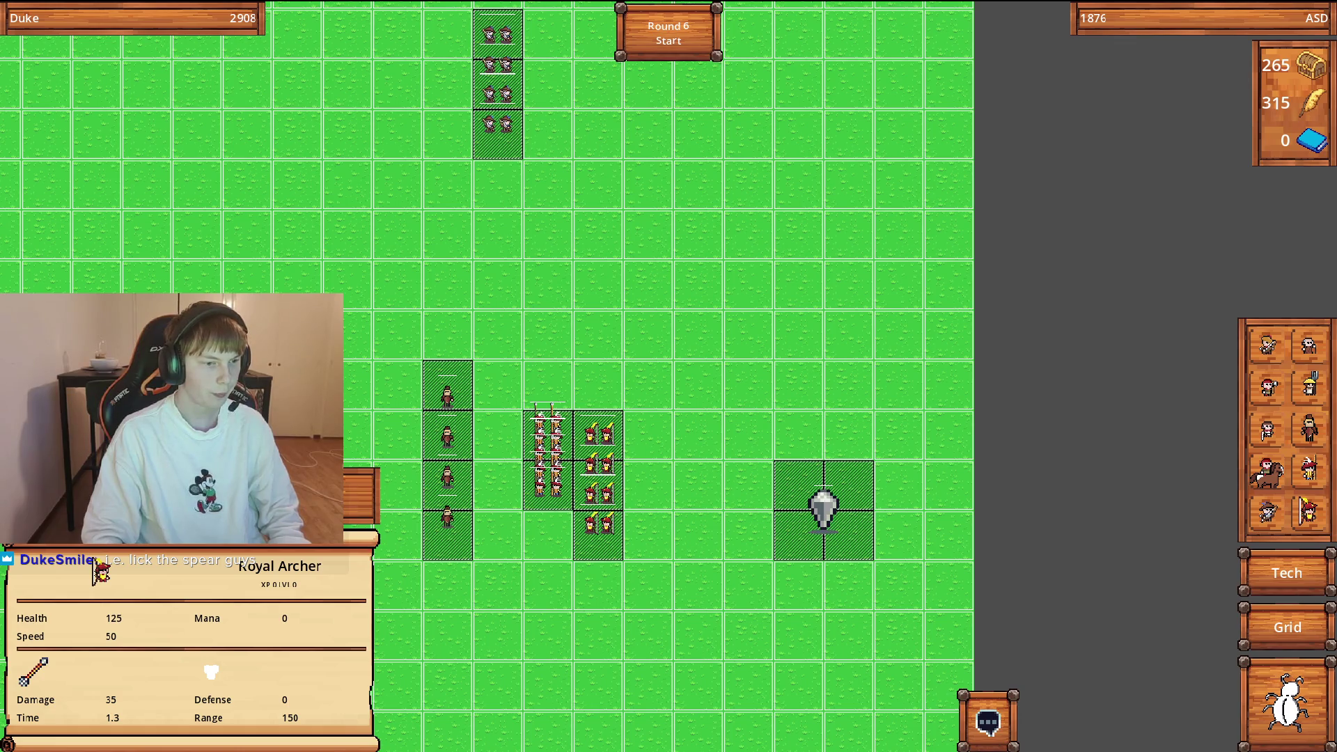
key(Down)
key(Down)
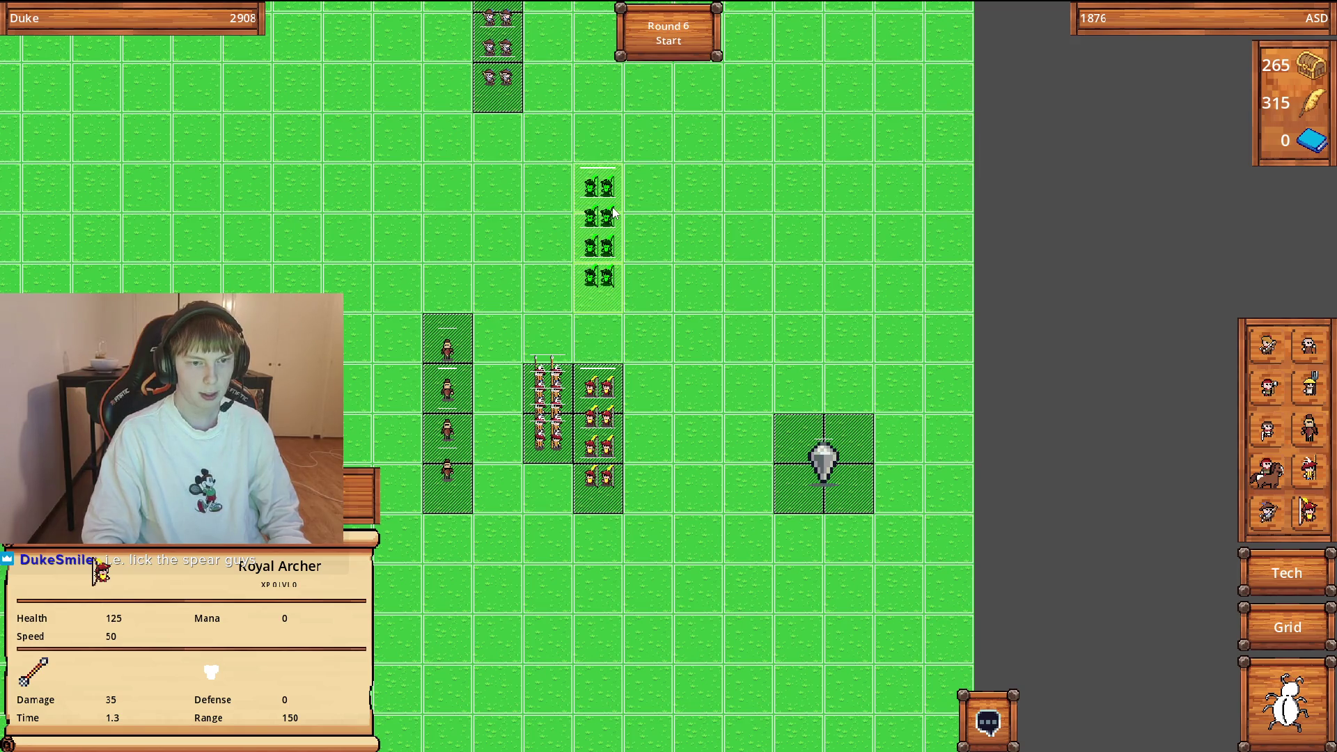
click(613, 213)
key(Left)
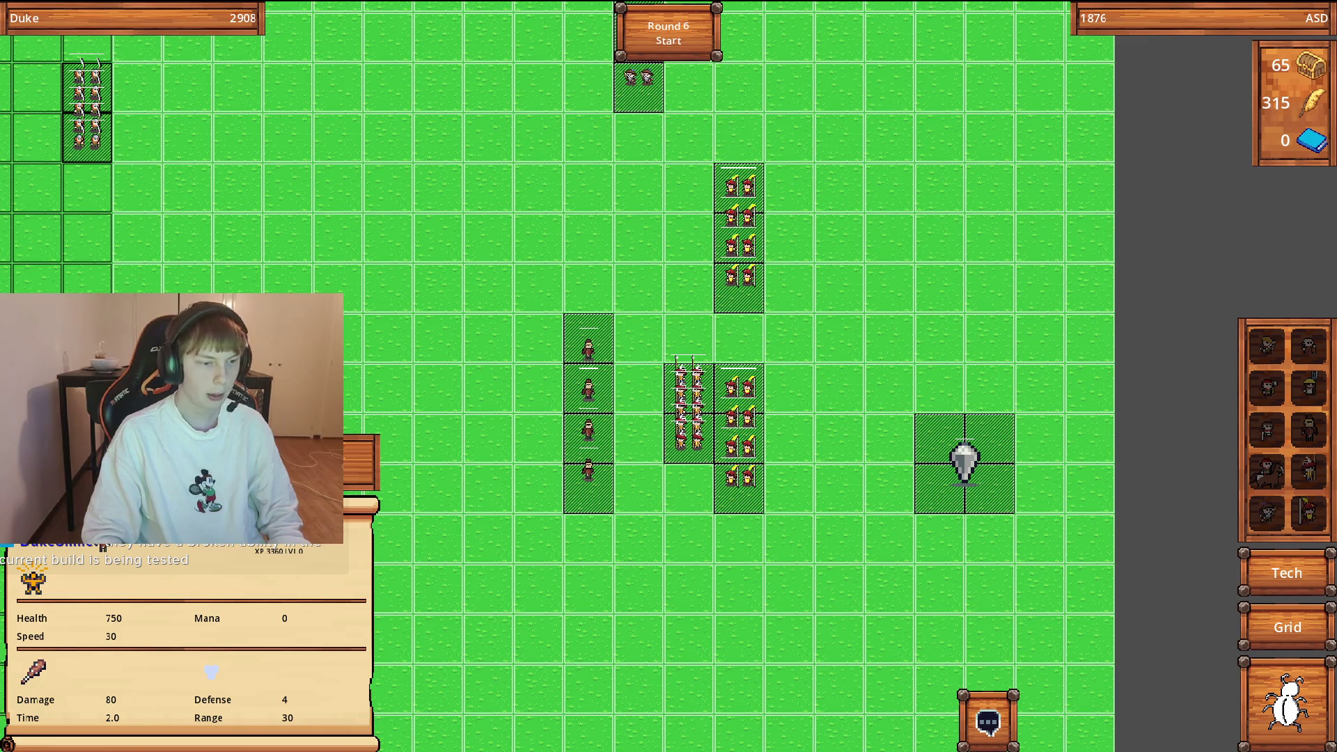
key(a)
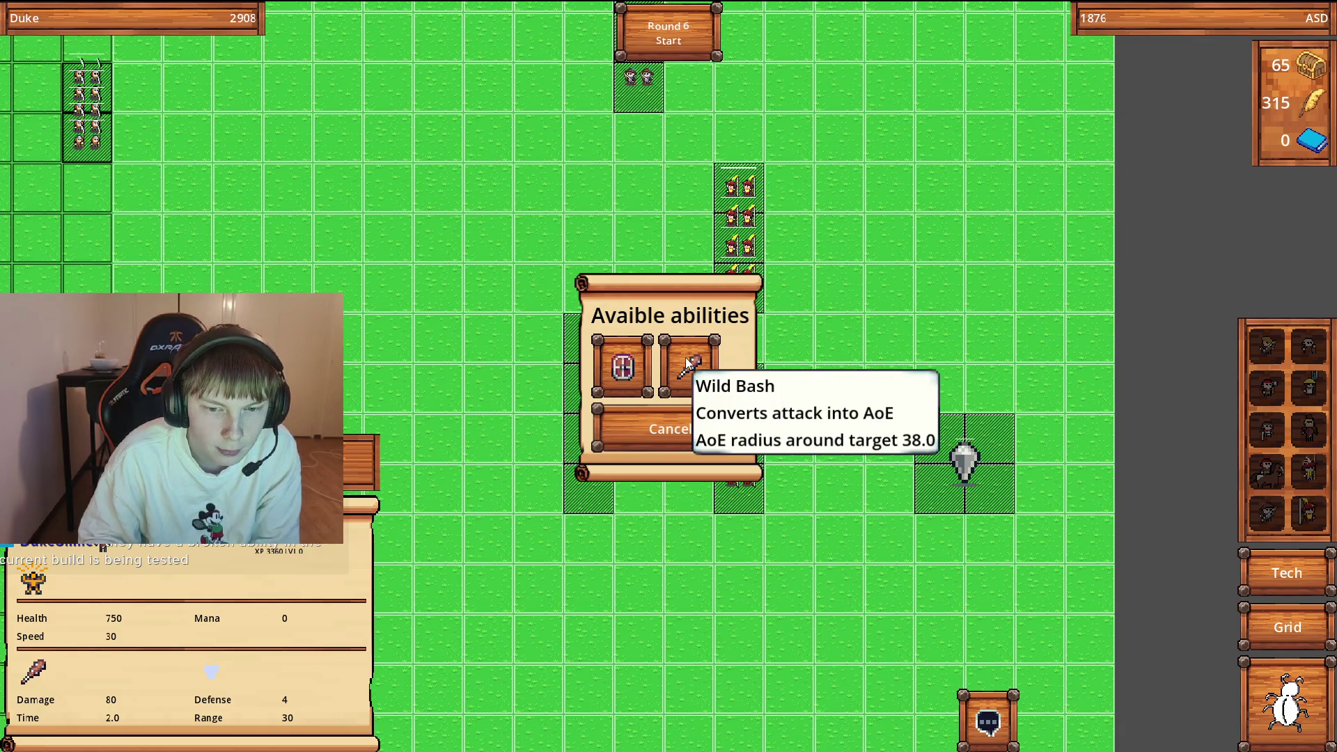
Check the club unit's 15-feather Shielded unlock, then cancel and close the abilities list.
click(629, 362)
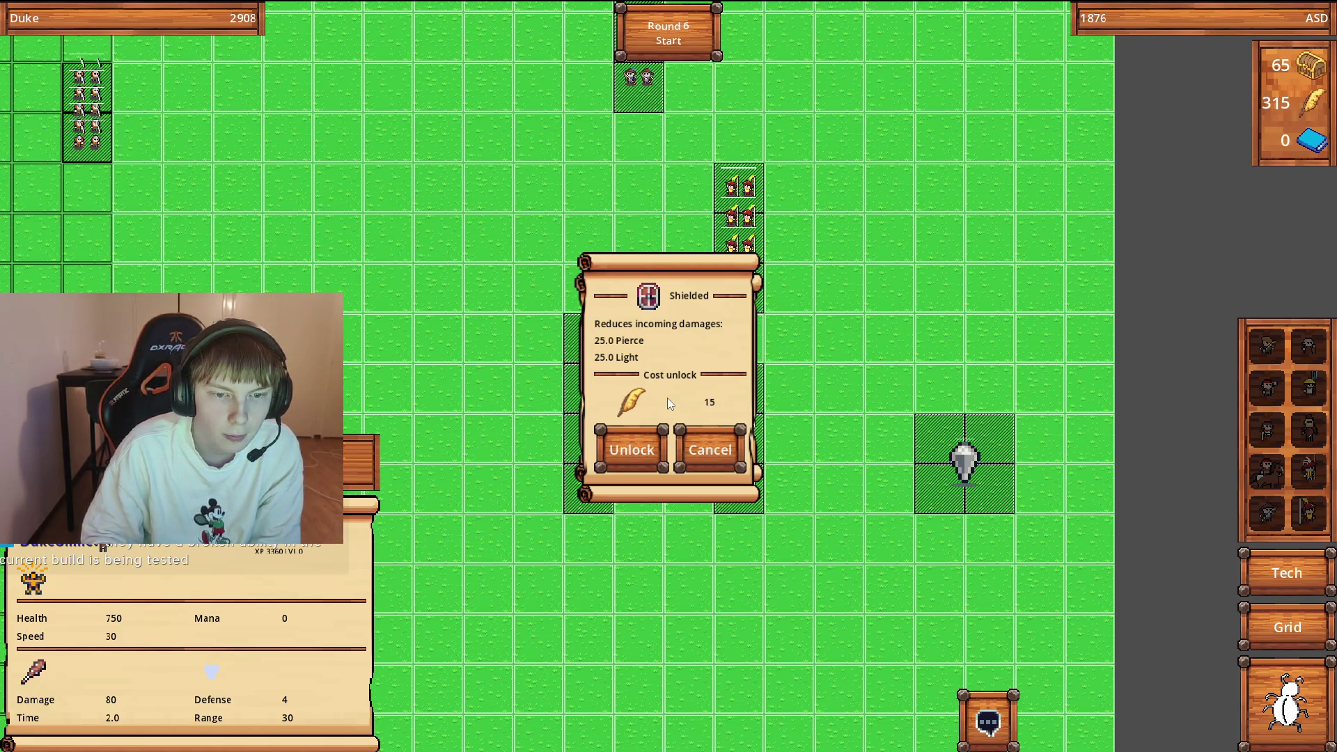
click(703, 446)
click(726, 435)
click(1286, 573)
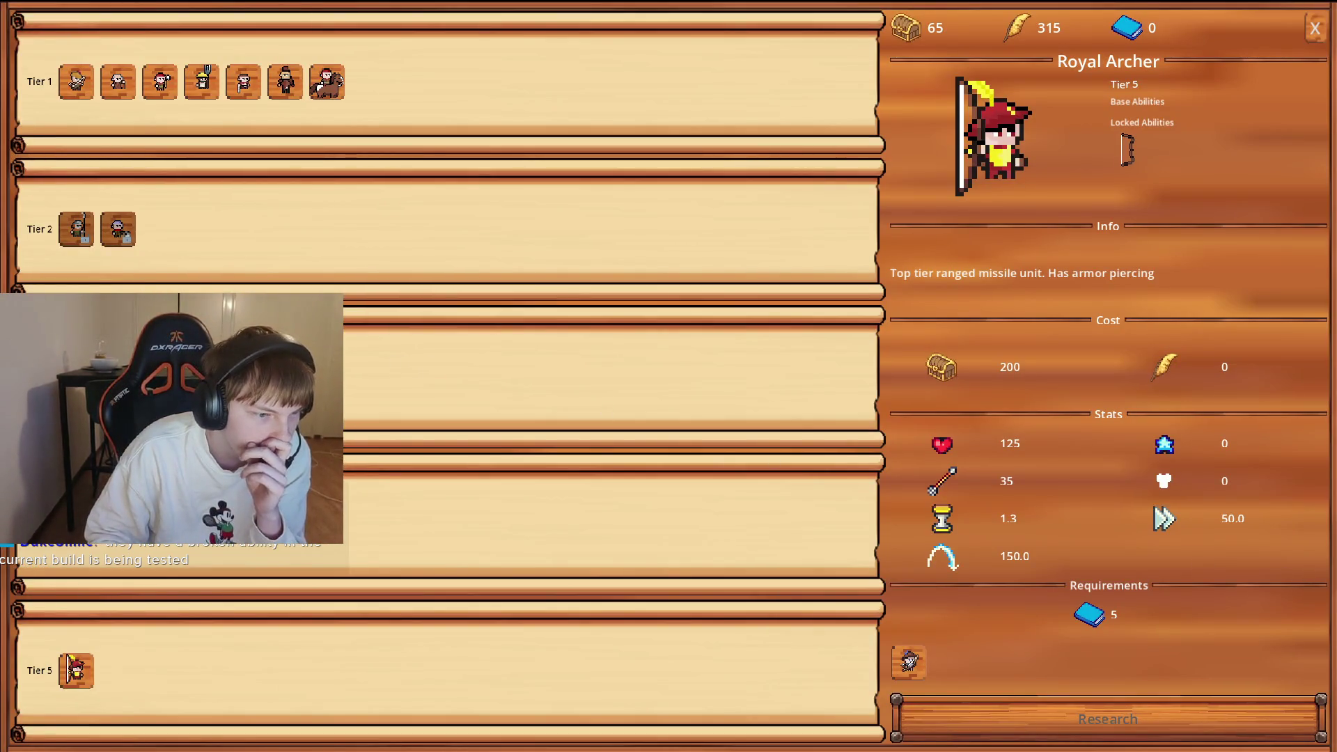
Review the Tier 2–4 Levy, Recruit, Landsknecht and Warband Archer details, then exit the tech tree.
click(117, 229)
click(76, 229)
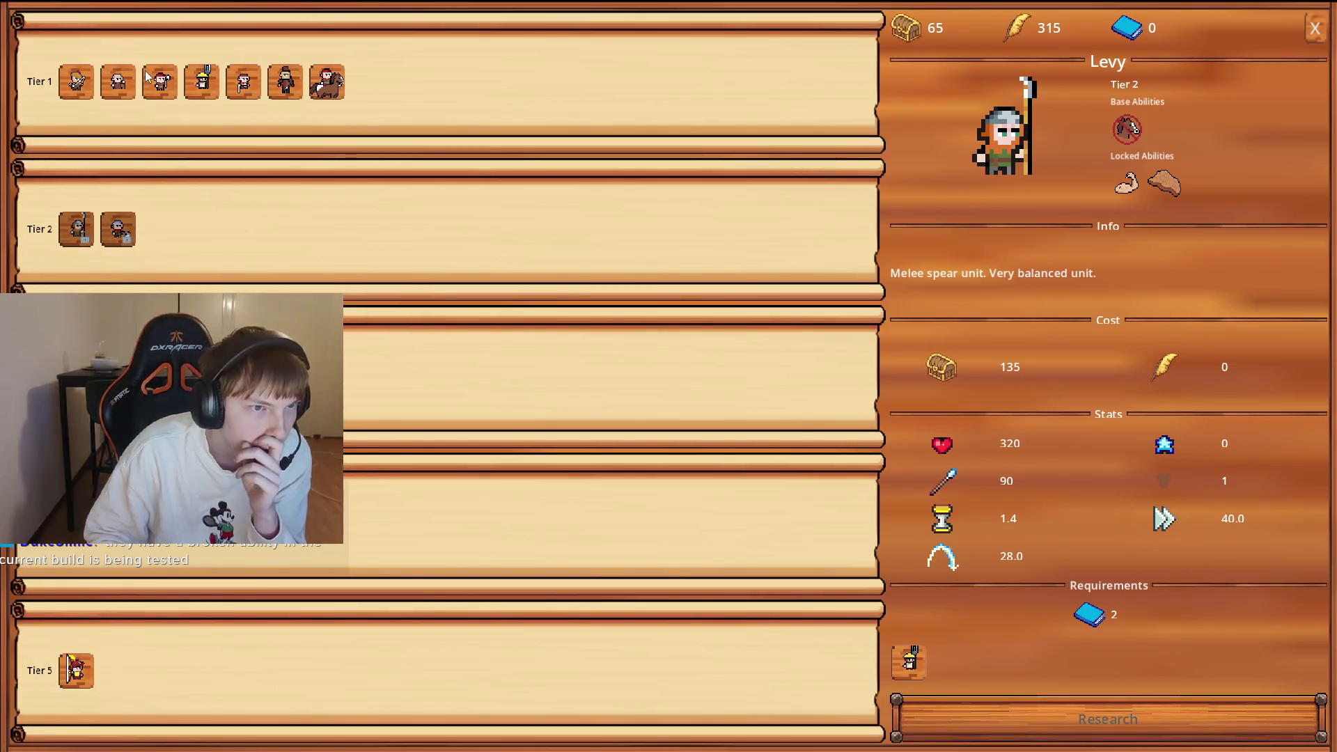
click(121, 234)
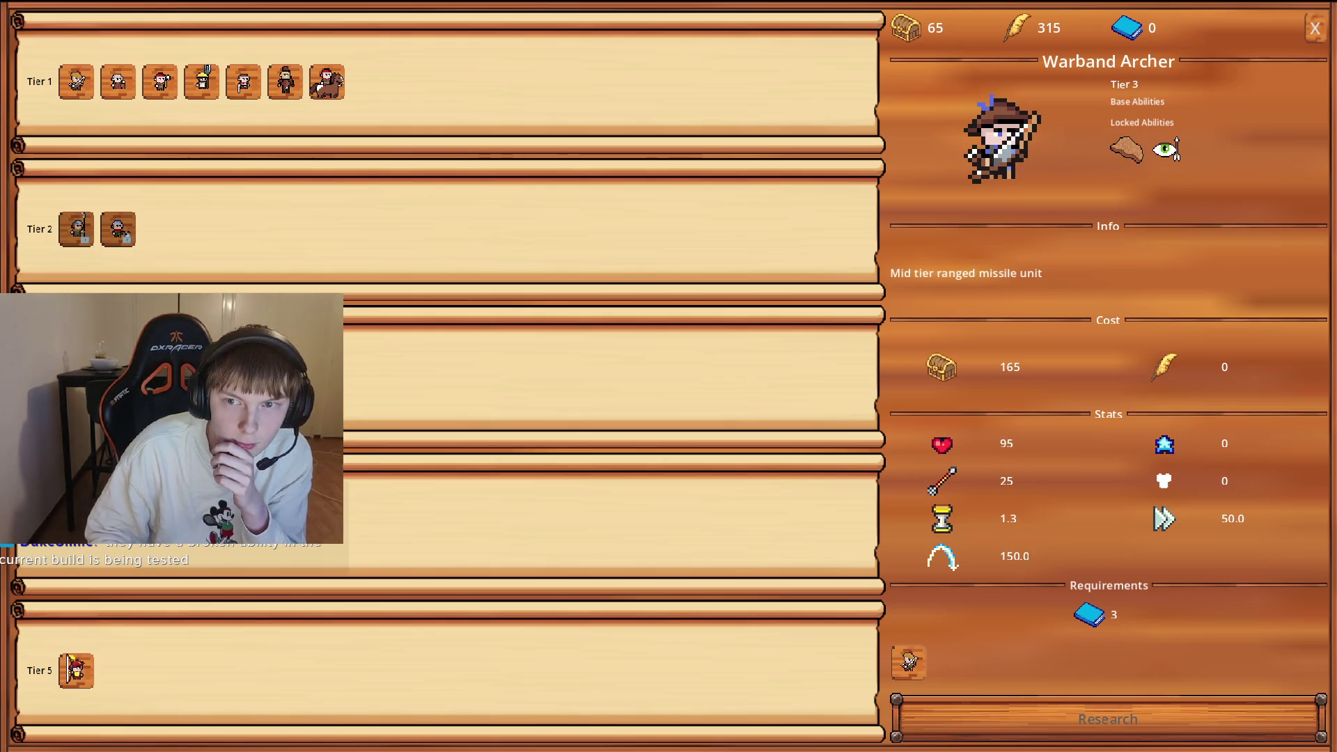
click(89, 230)
click(136, 230)
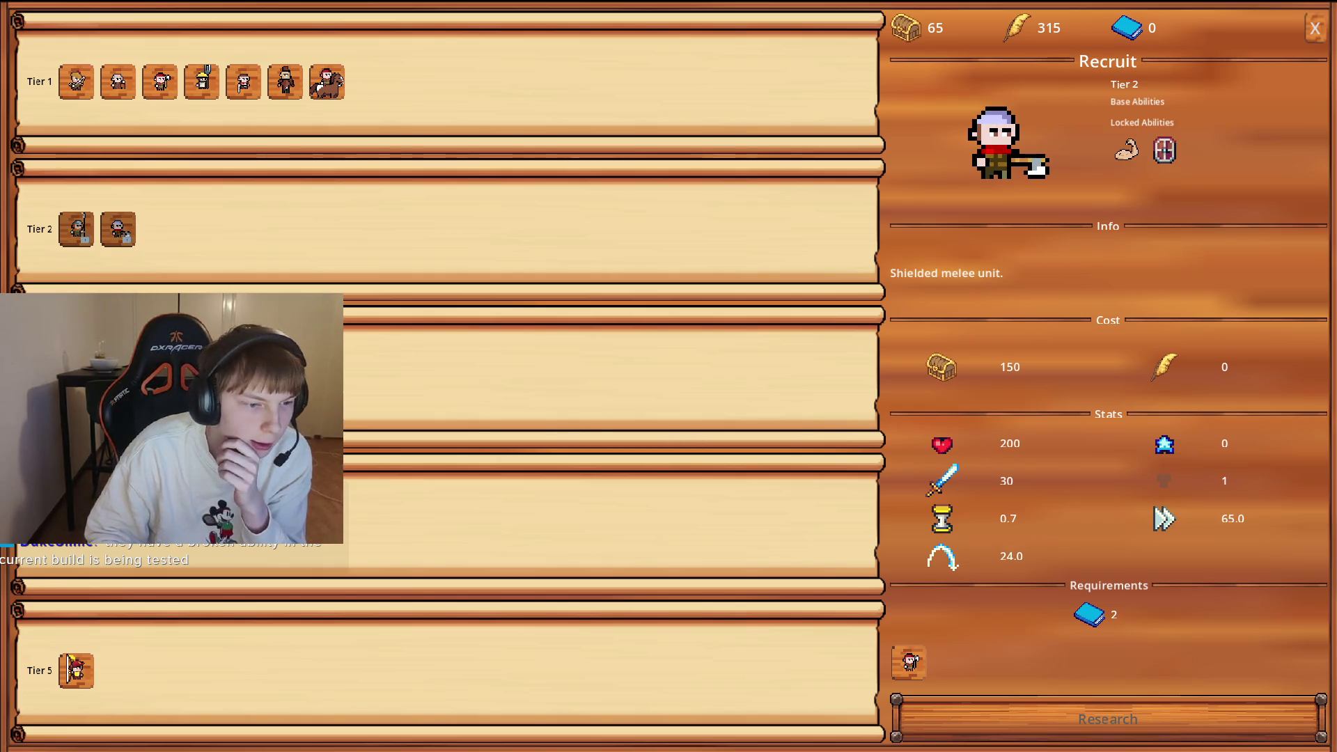
click(77, 523)
click(77, 376)
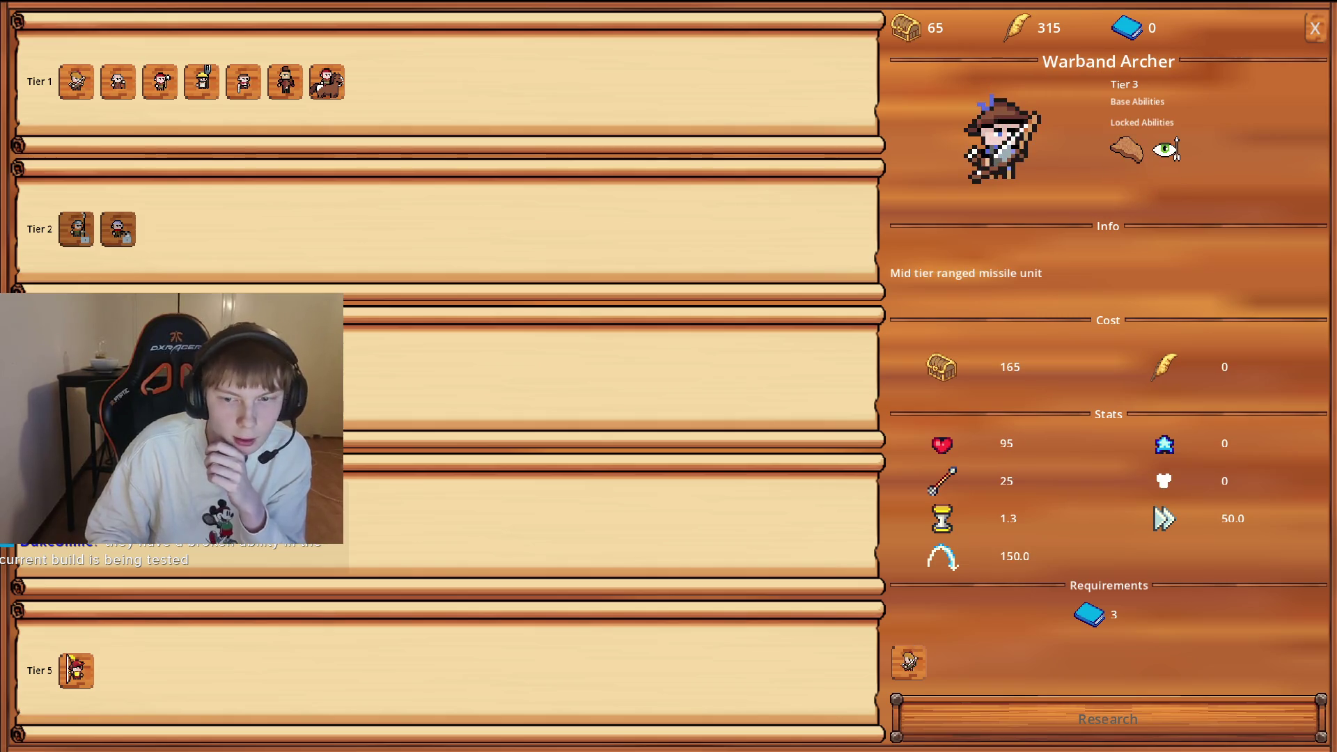
key(Escape)
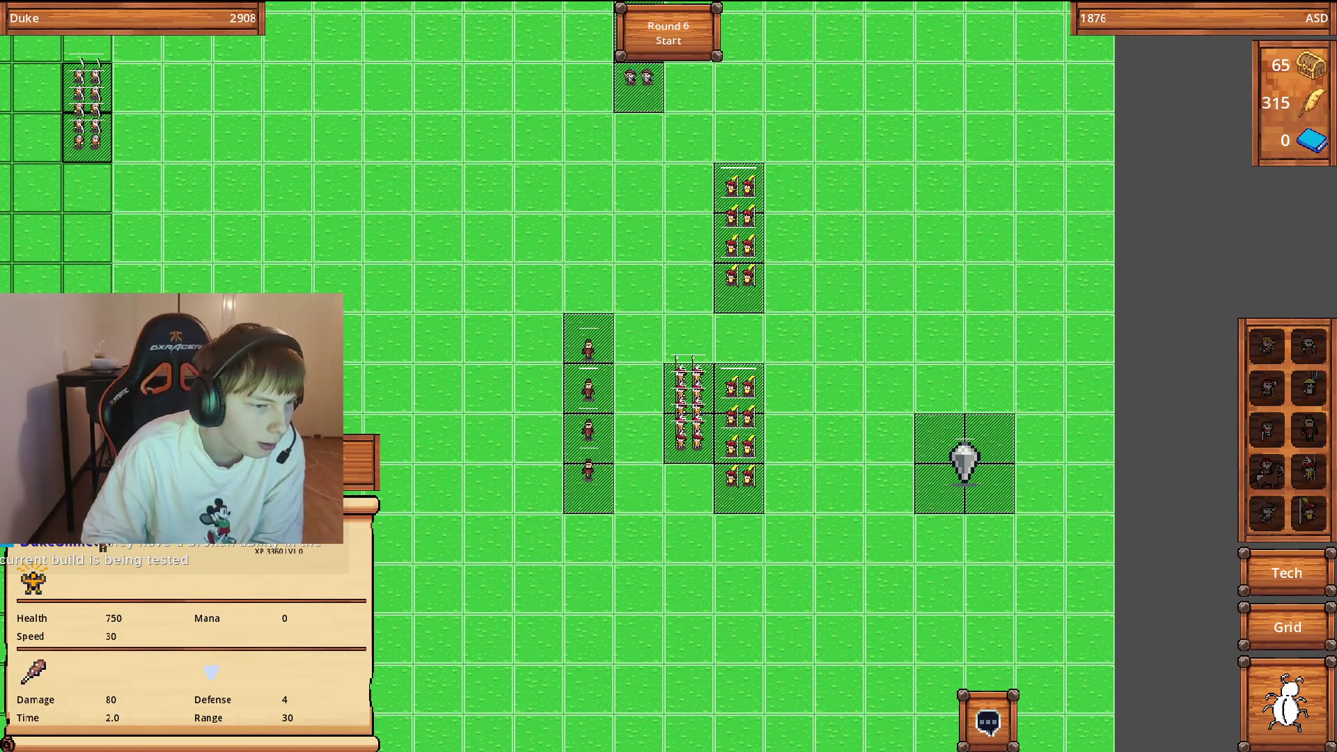
Unlock the Shielded ability for the club unit.
click(366, 465)
click(622, 366)
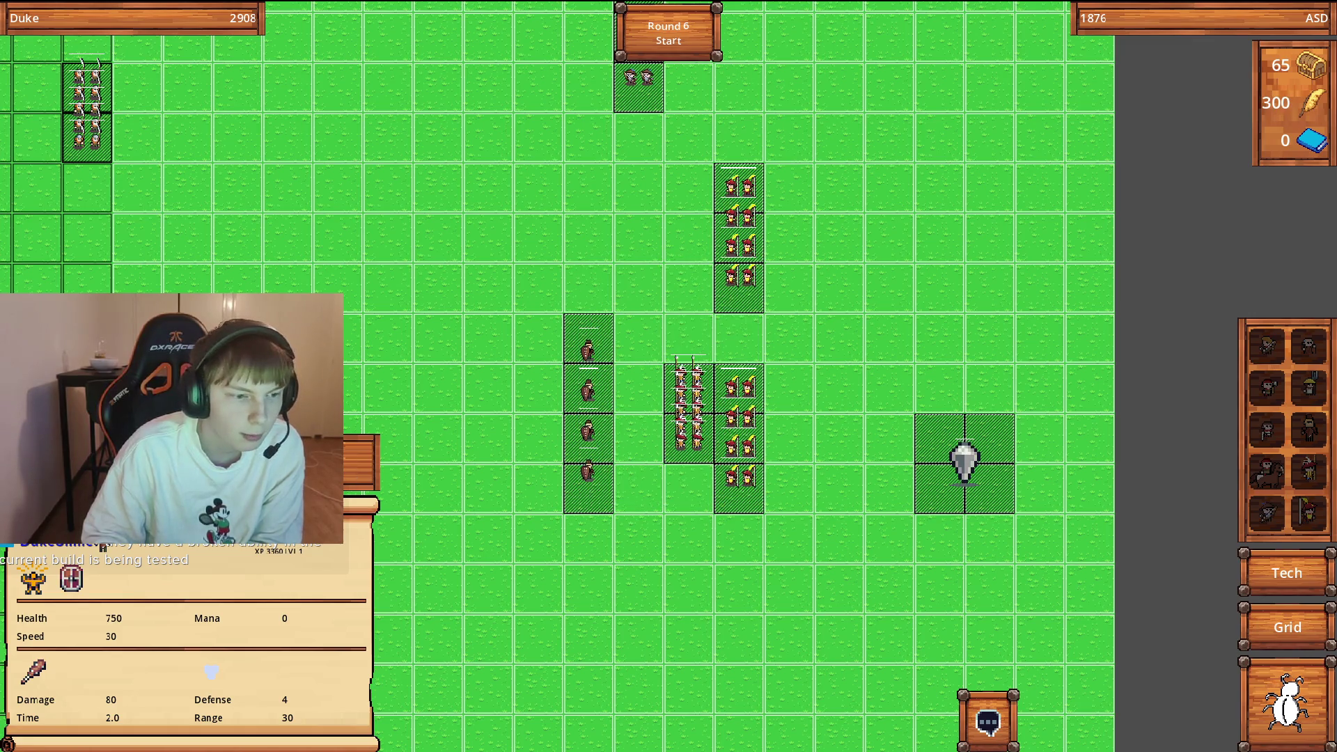
click(611, 370)
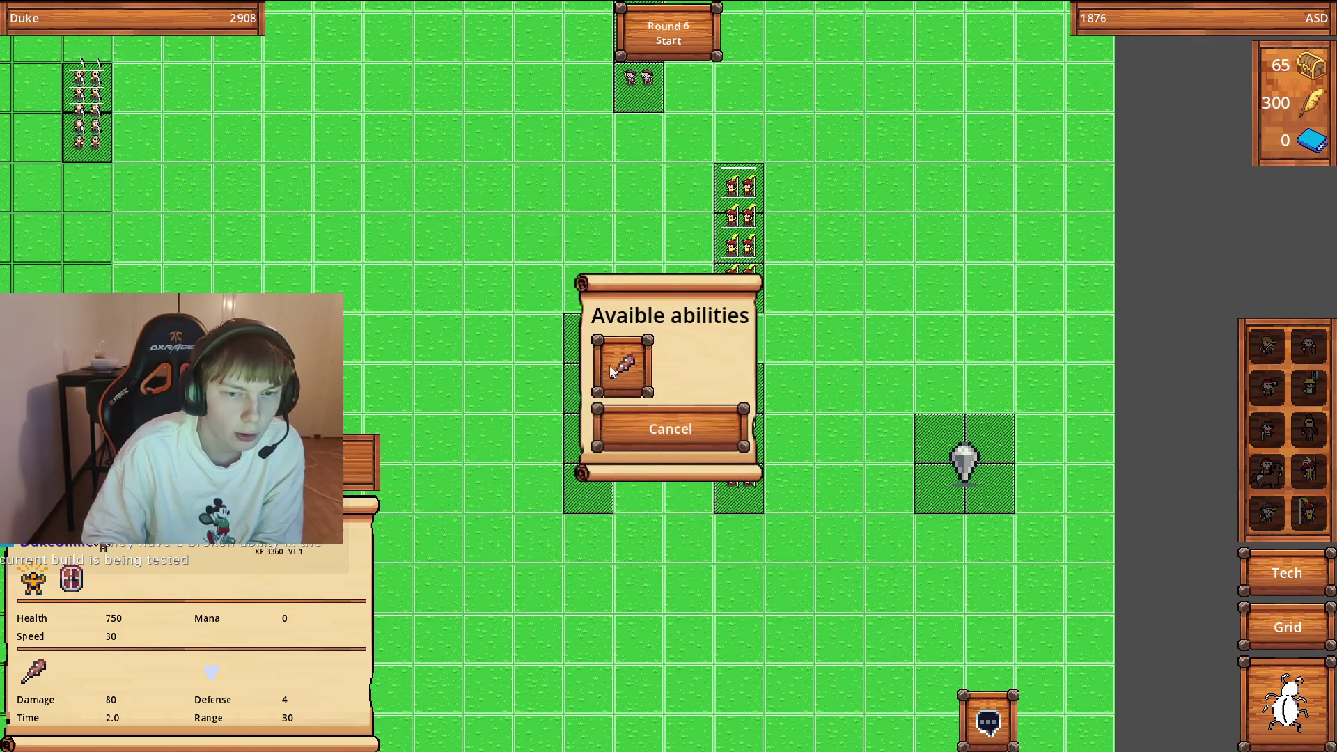
click(677, 441)
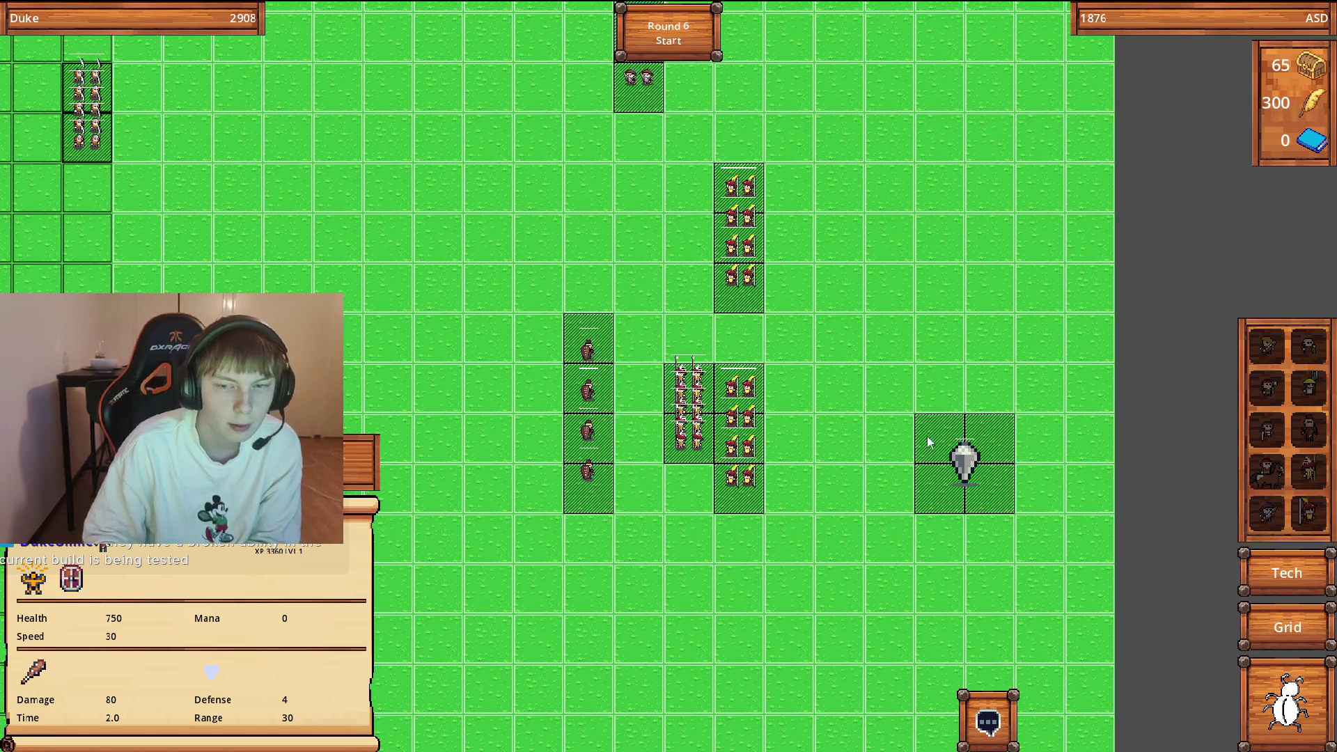
Unlock Impaling Thrust for the spearmen for 45 feathers, leaving 255 feathers.
click(696, 418)
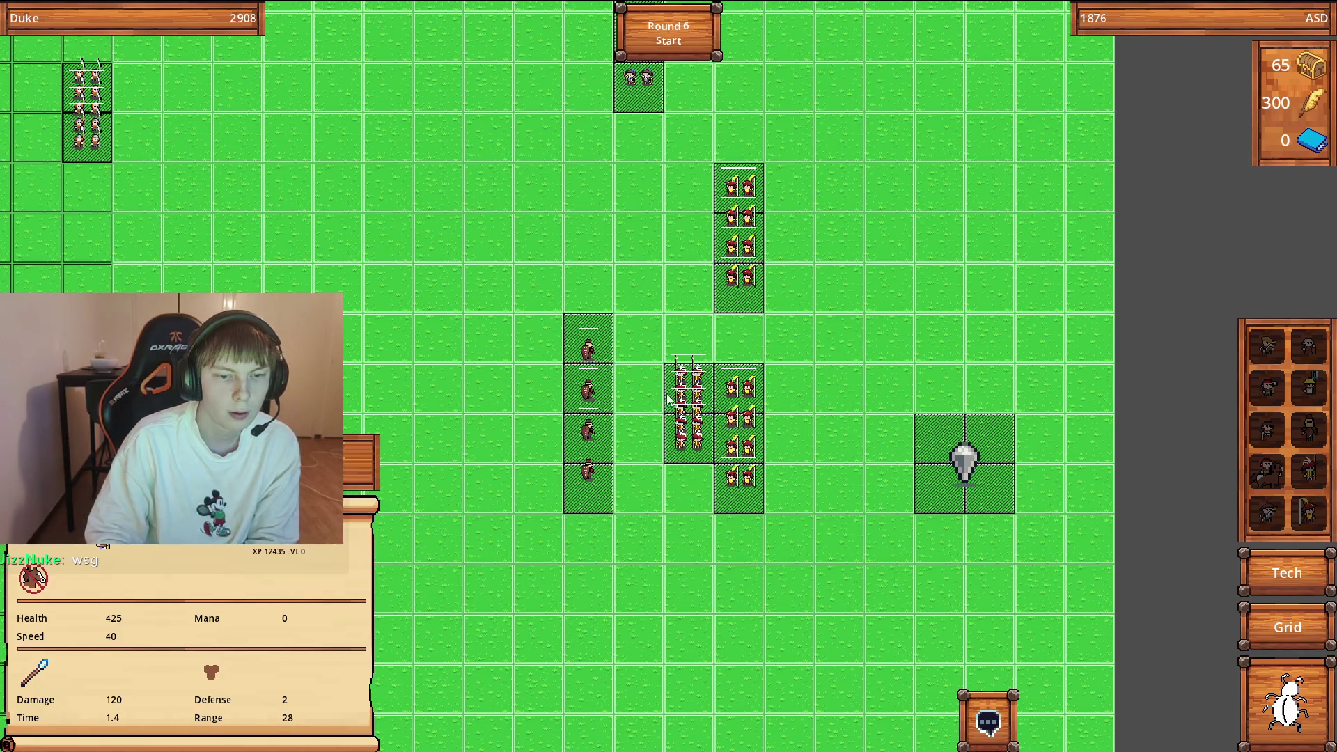
click(618, 452)
click(623, 372)
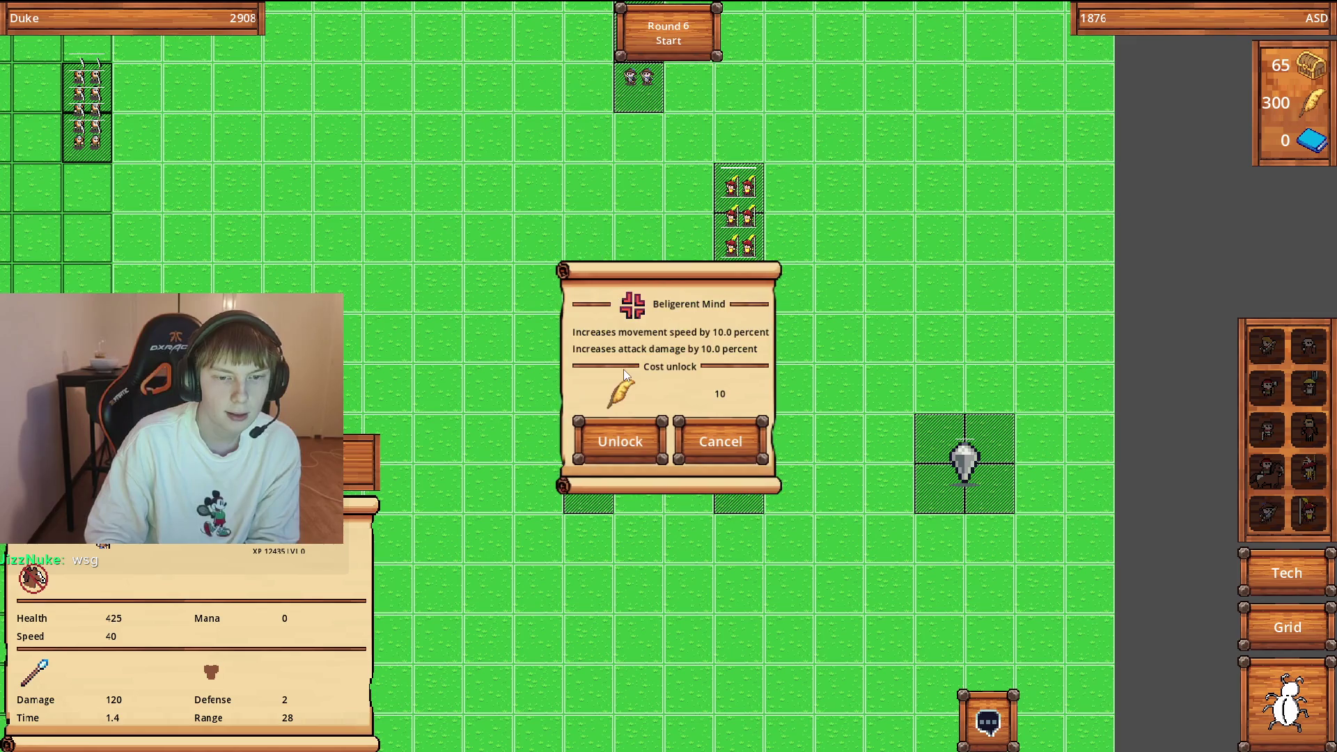
click(733, 447)
click(704, 386)
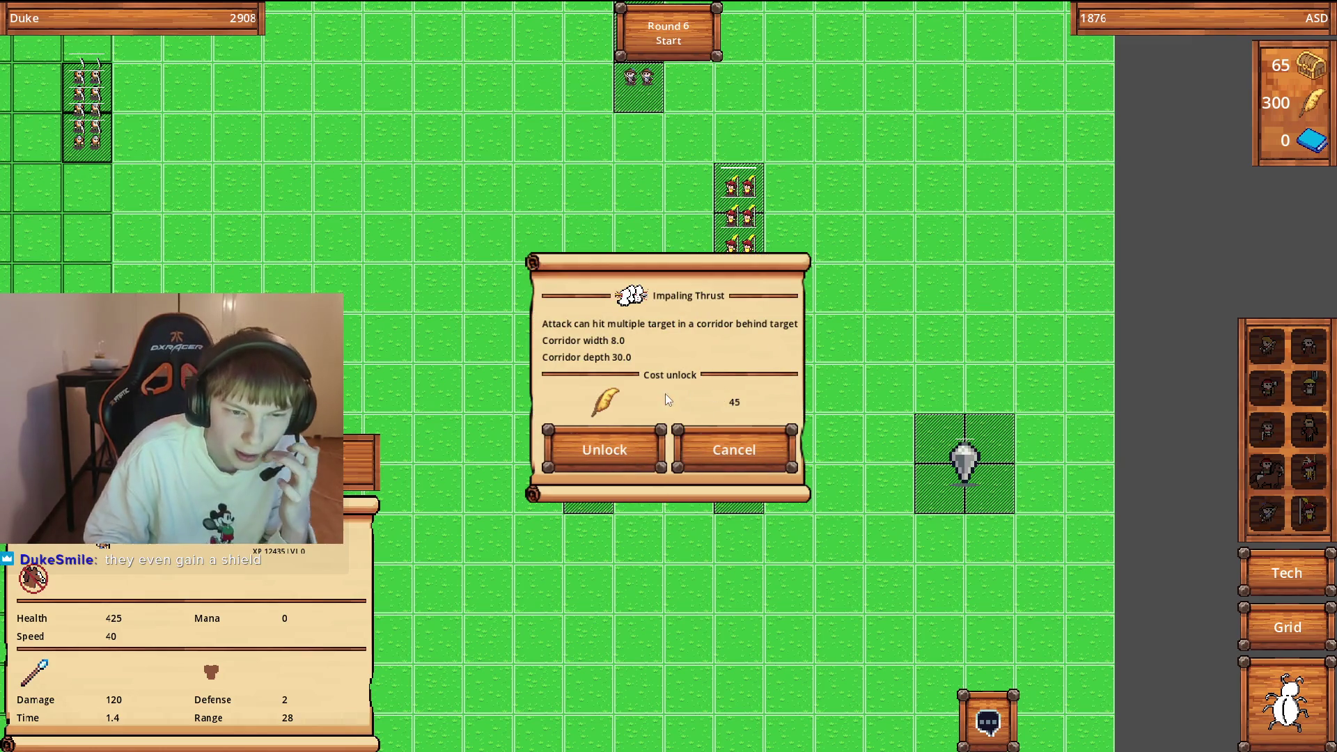
click(637, 439)
scroll(819, 337, up, 1)
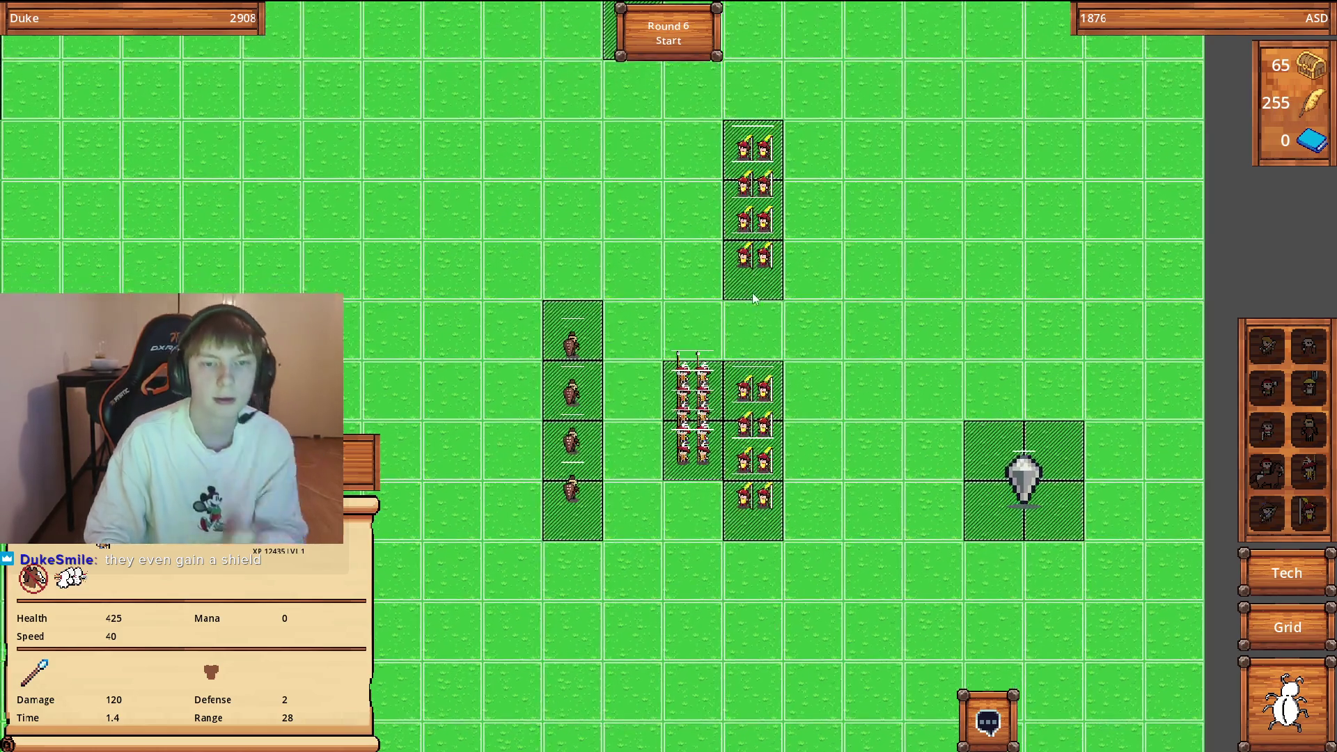
key(Up)
click(705, 261)
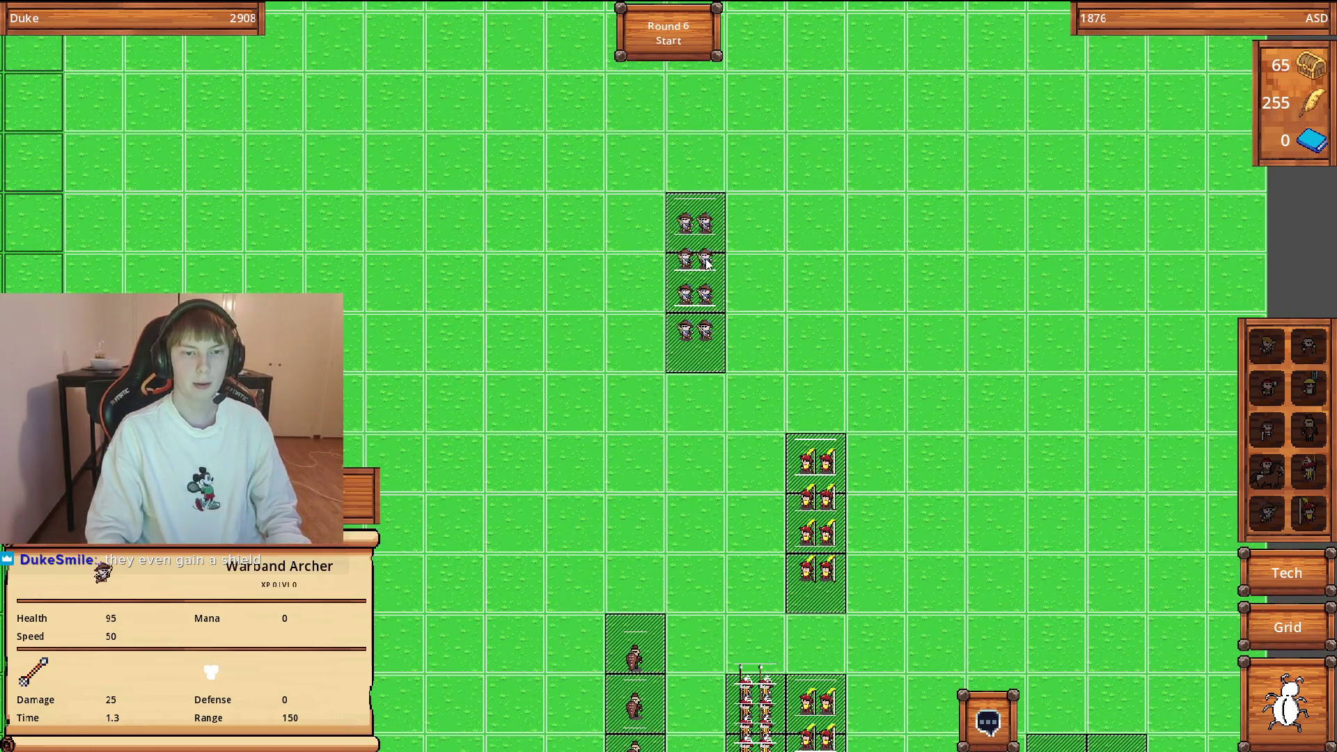
click(360, 518)
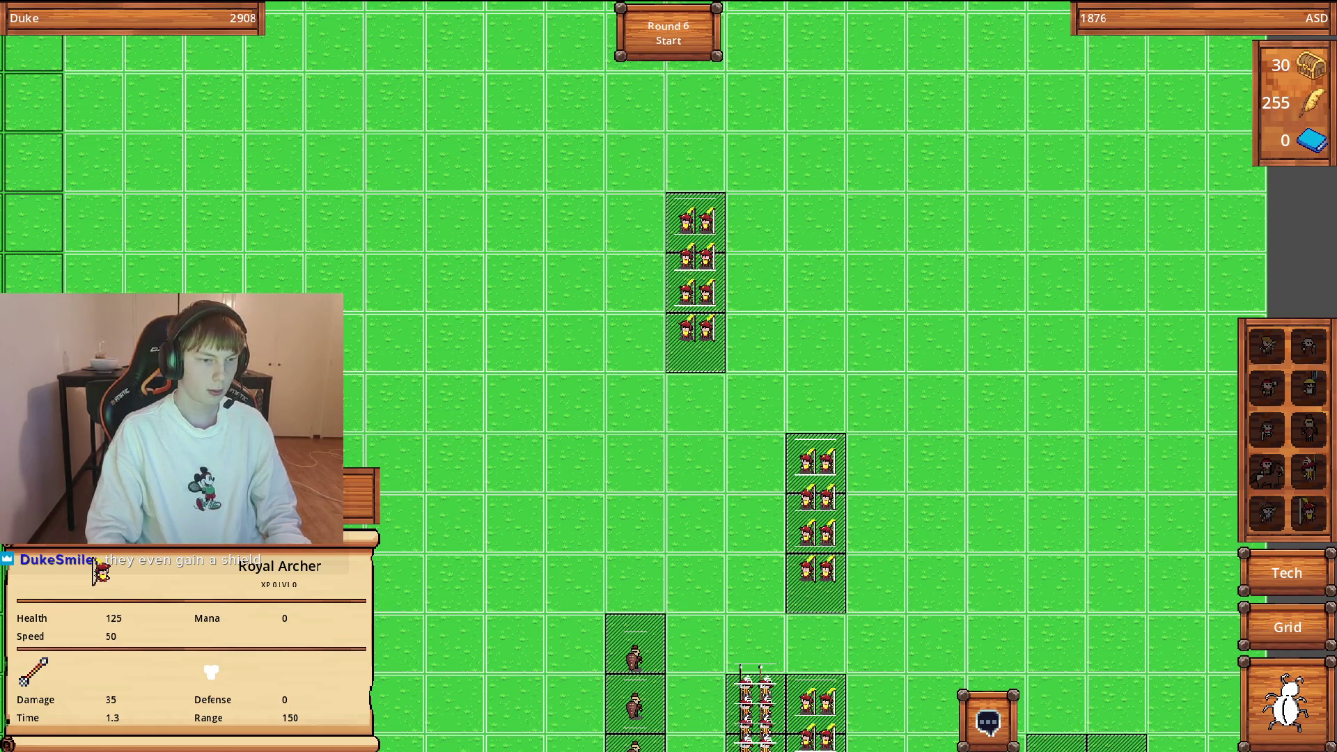
key(Right)
key(Down)
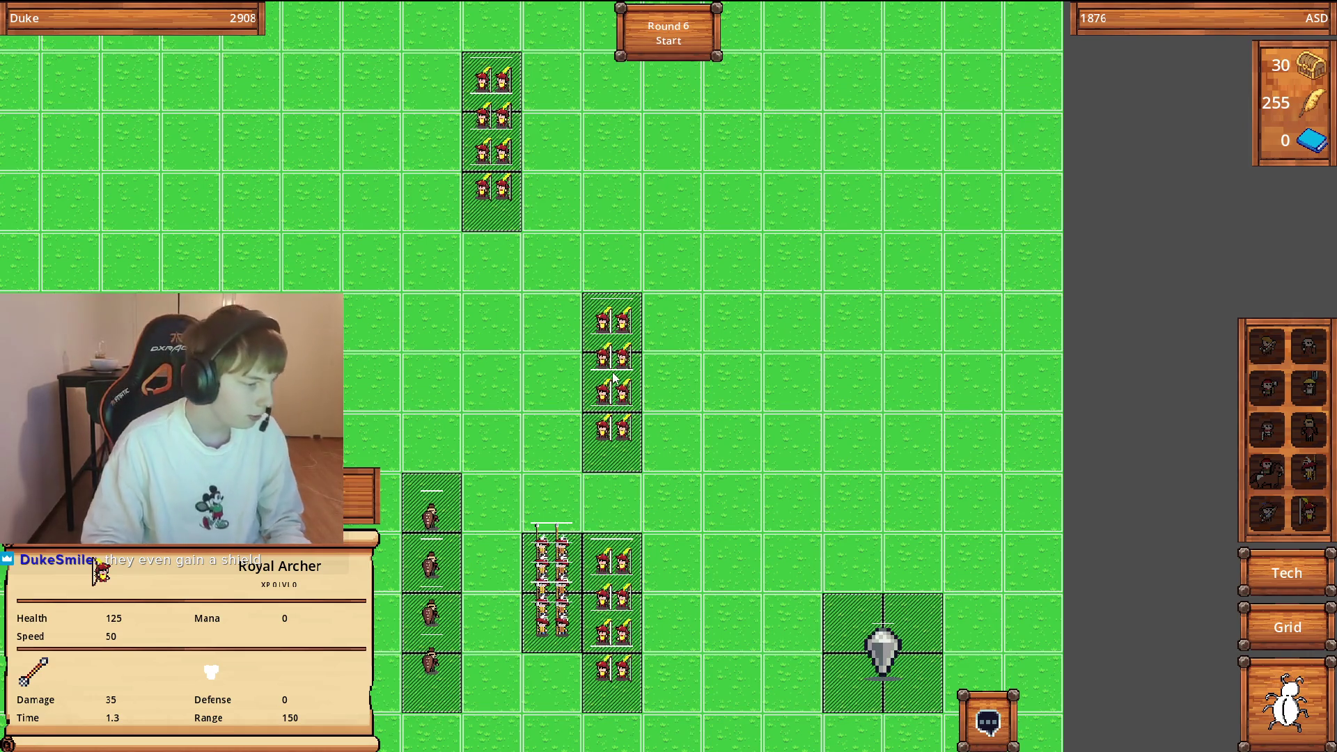
key(Left)
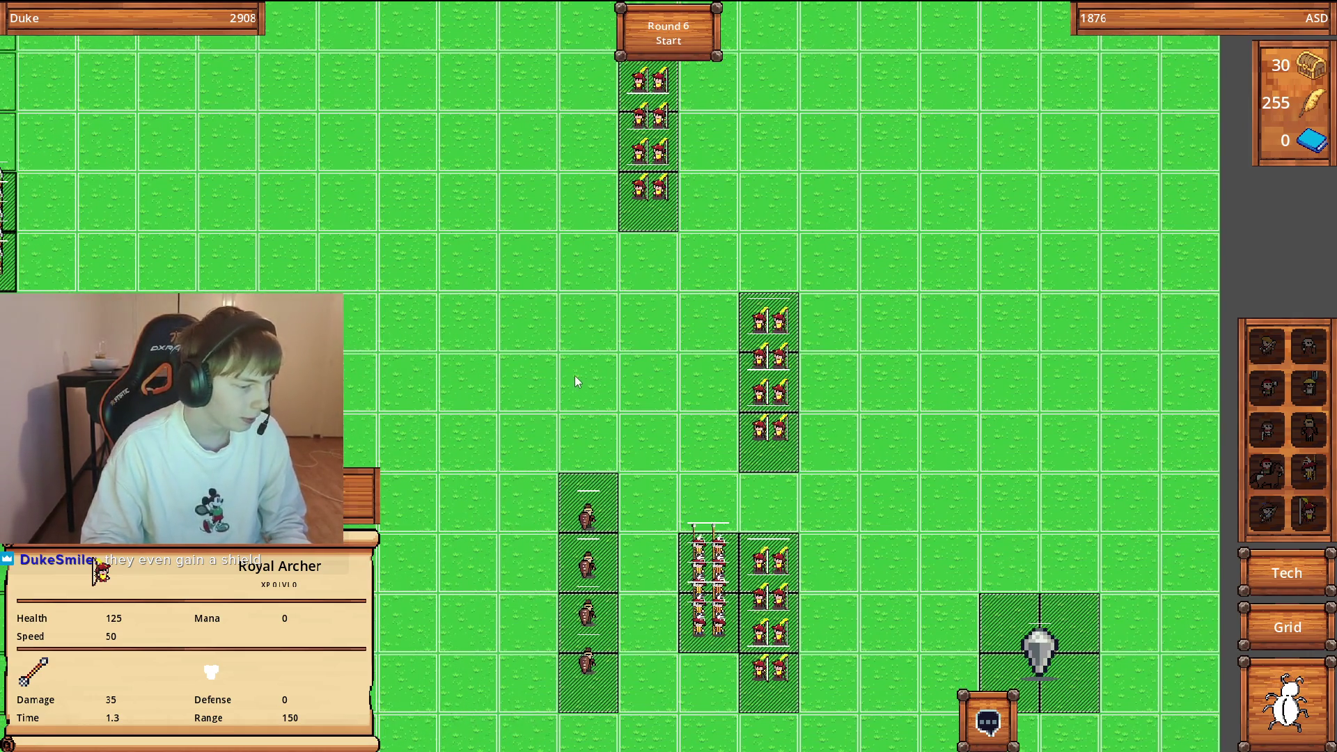
key(Right)
key(Left)
scroll(792, 576, up, 1)
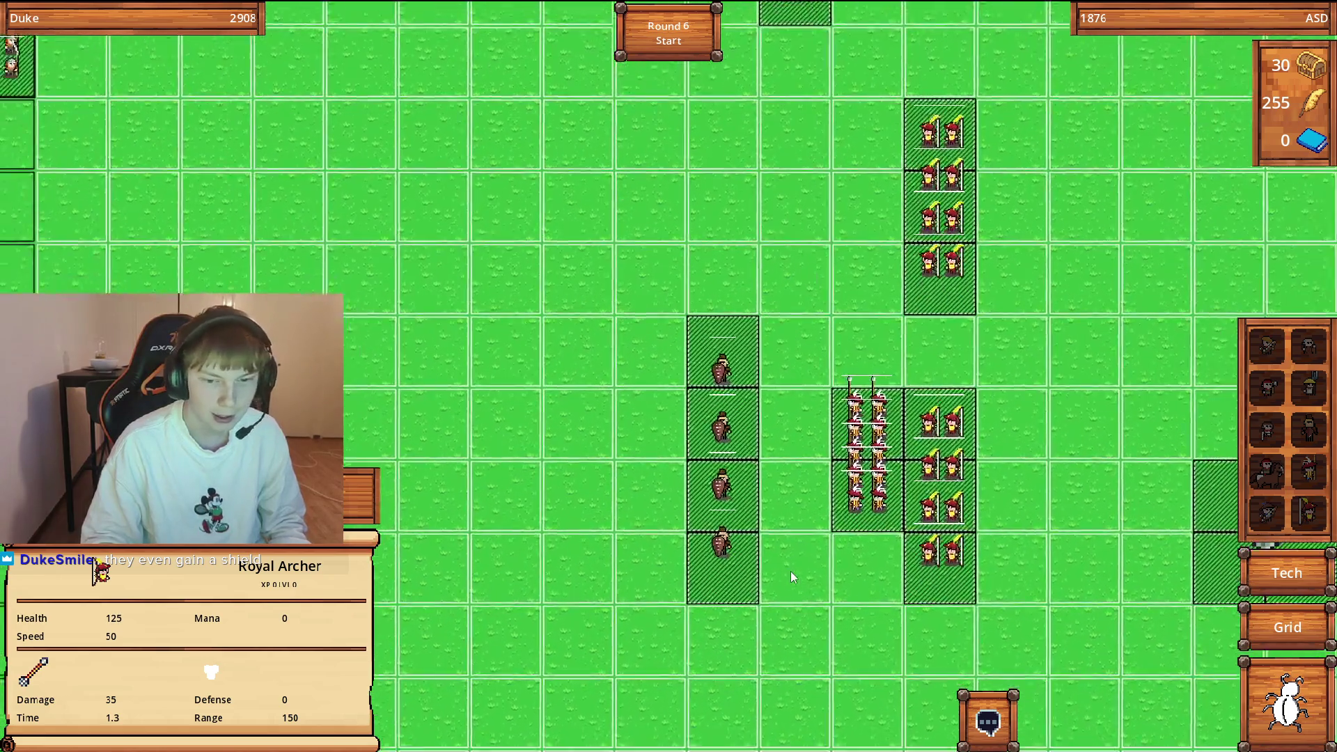
scroll(792, 576, up, 5)
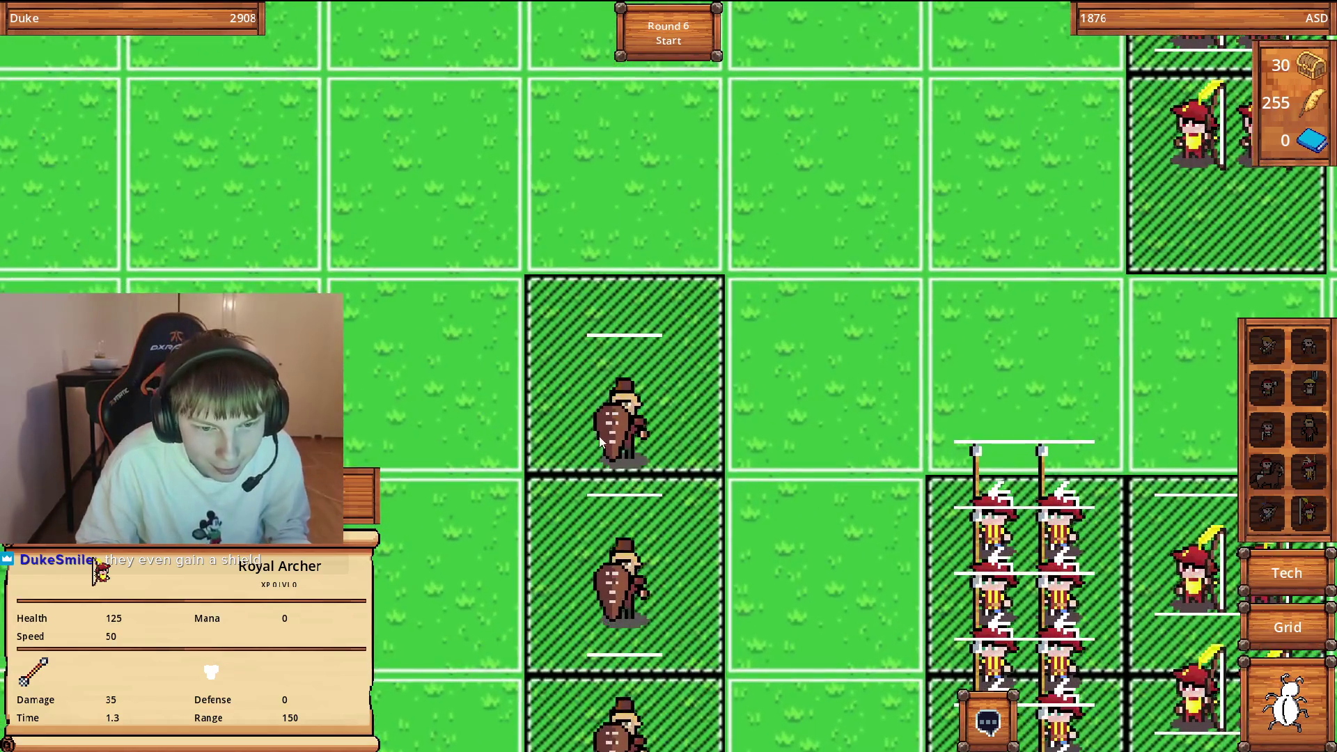
scroll(694, 418, down, 3)
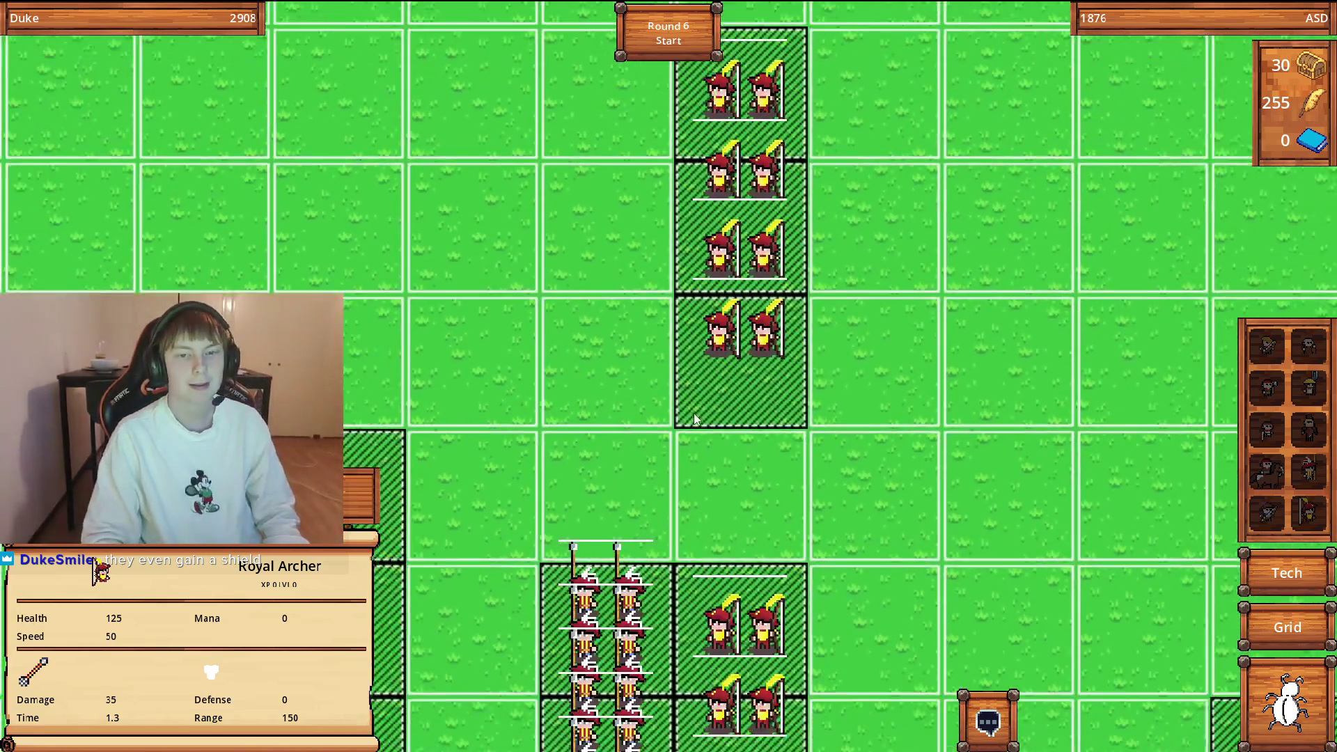
scroll(694, 418, down, 3)
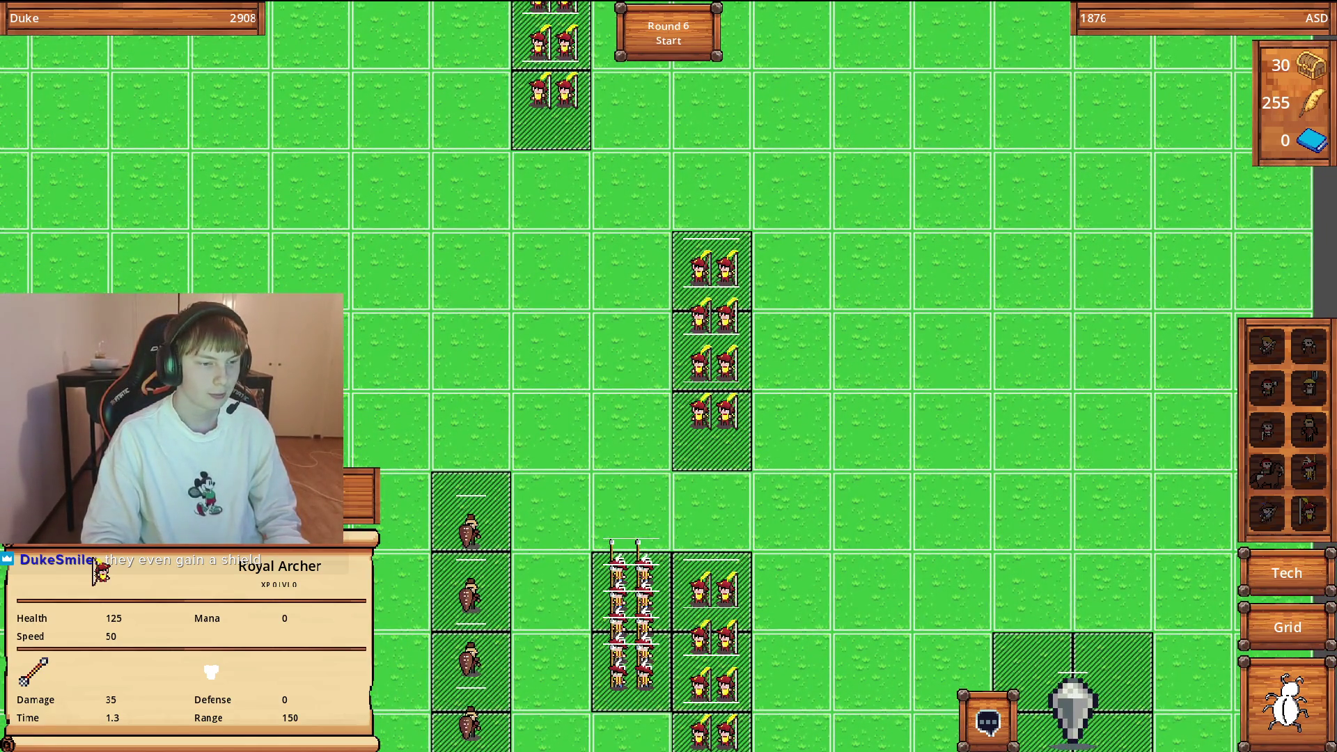
scroll(721, 494, up, 3)
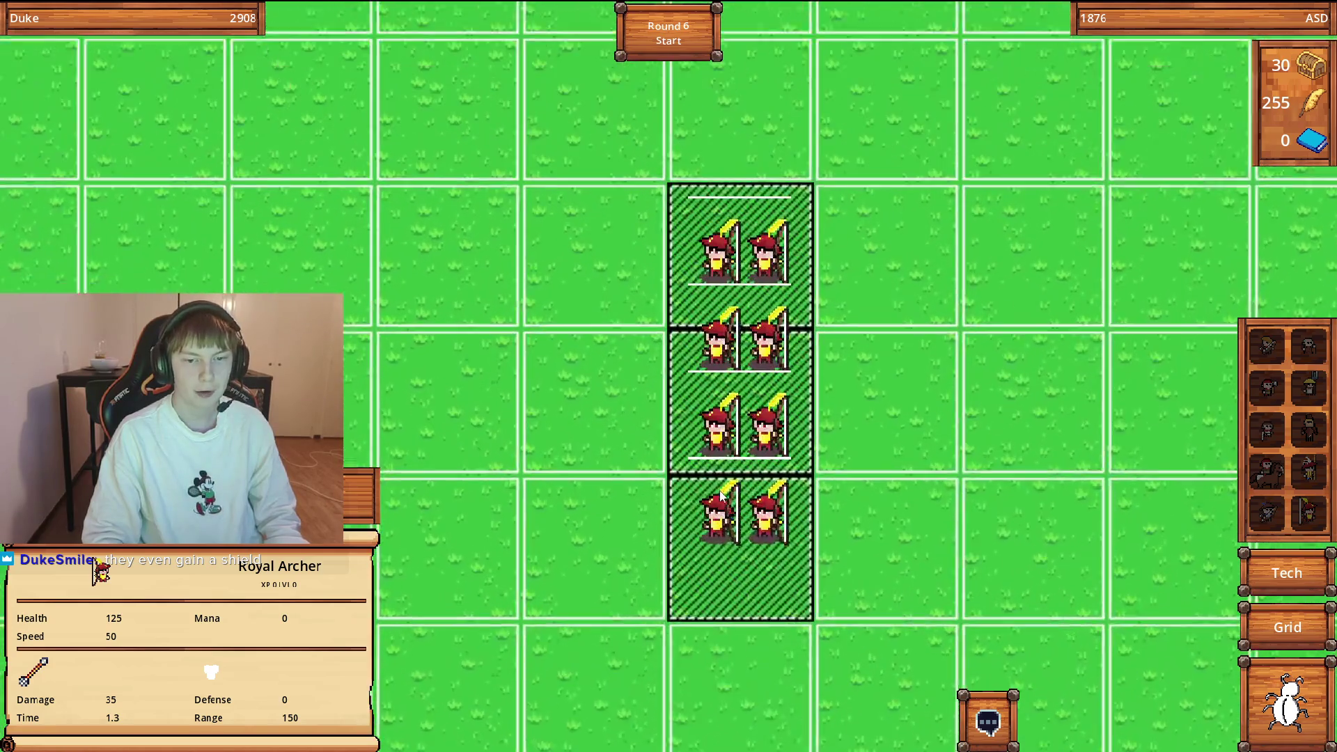
scroll(724, 469, down, 3)
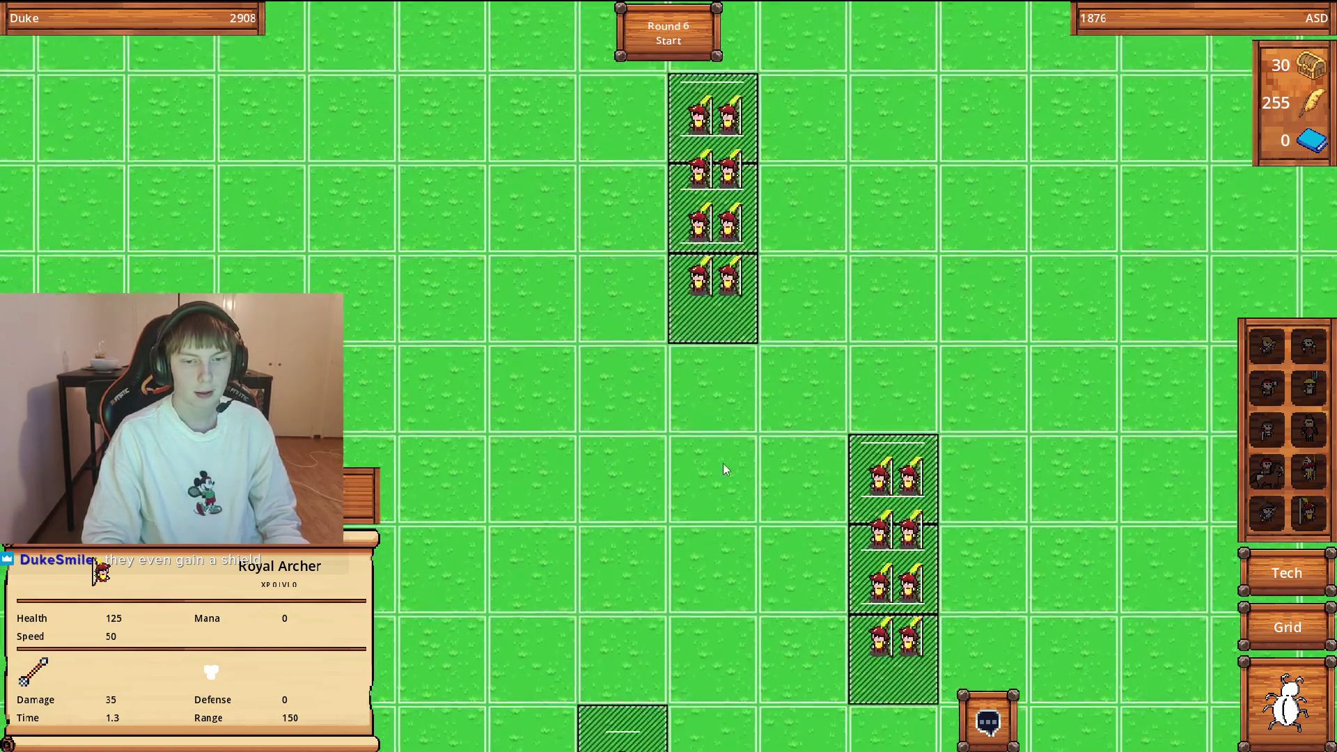
scroll(703, 470, up, 2)
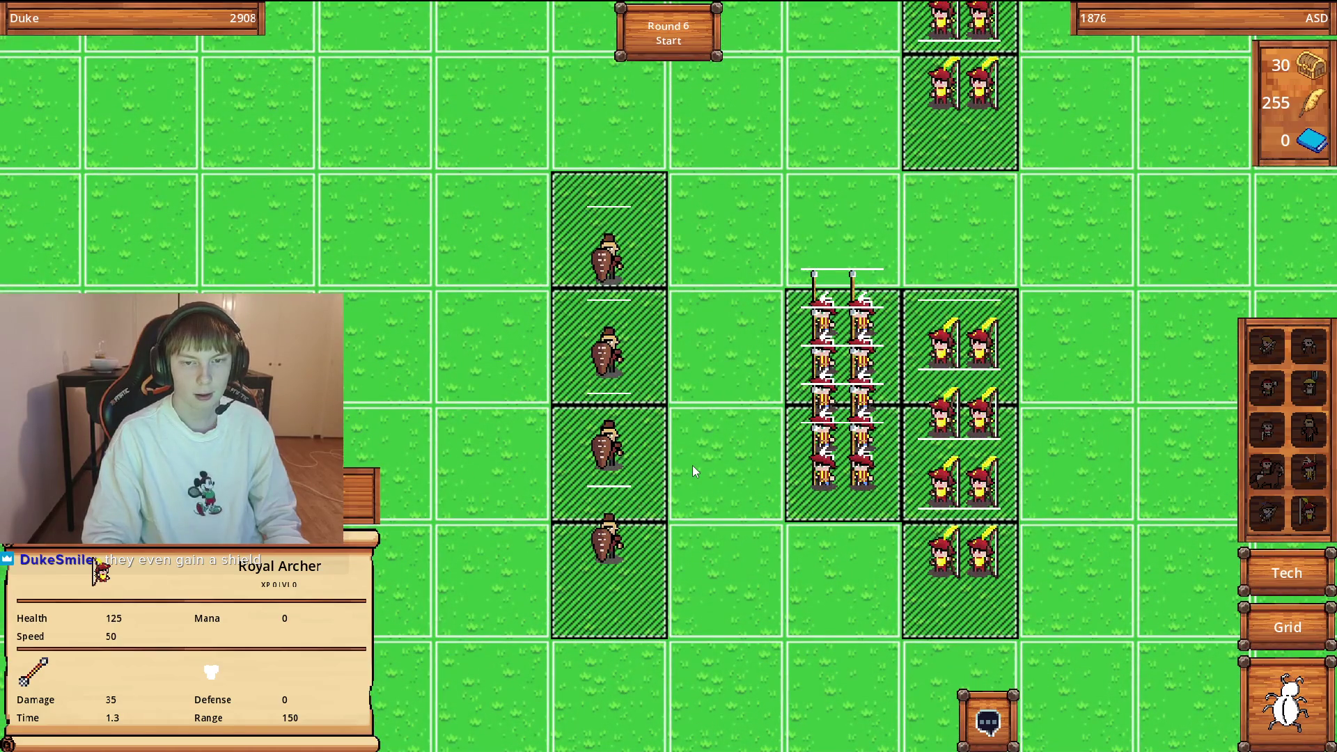
key(d)
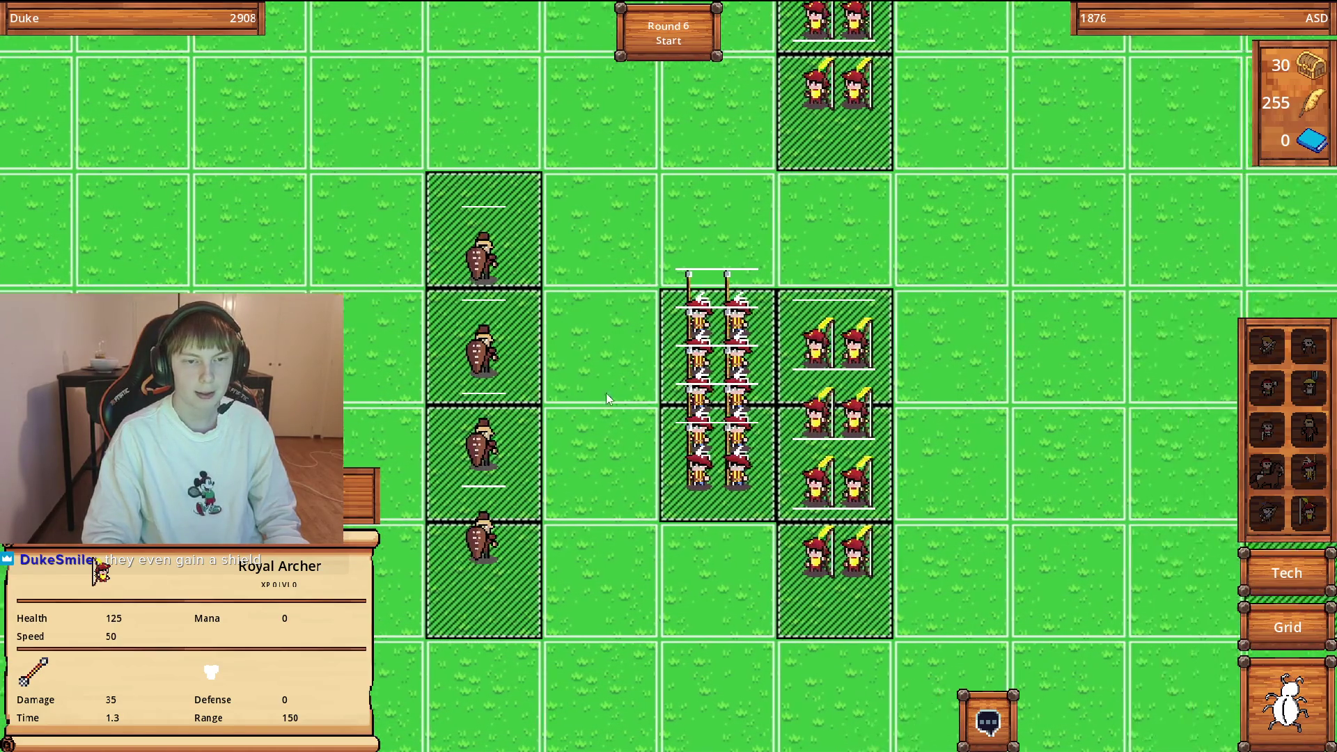
key(d)
key(w)
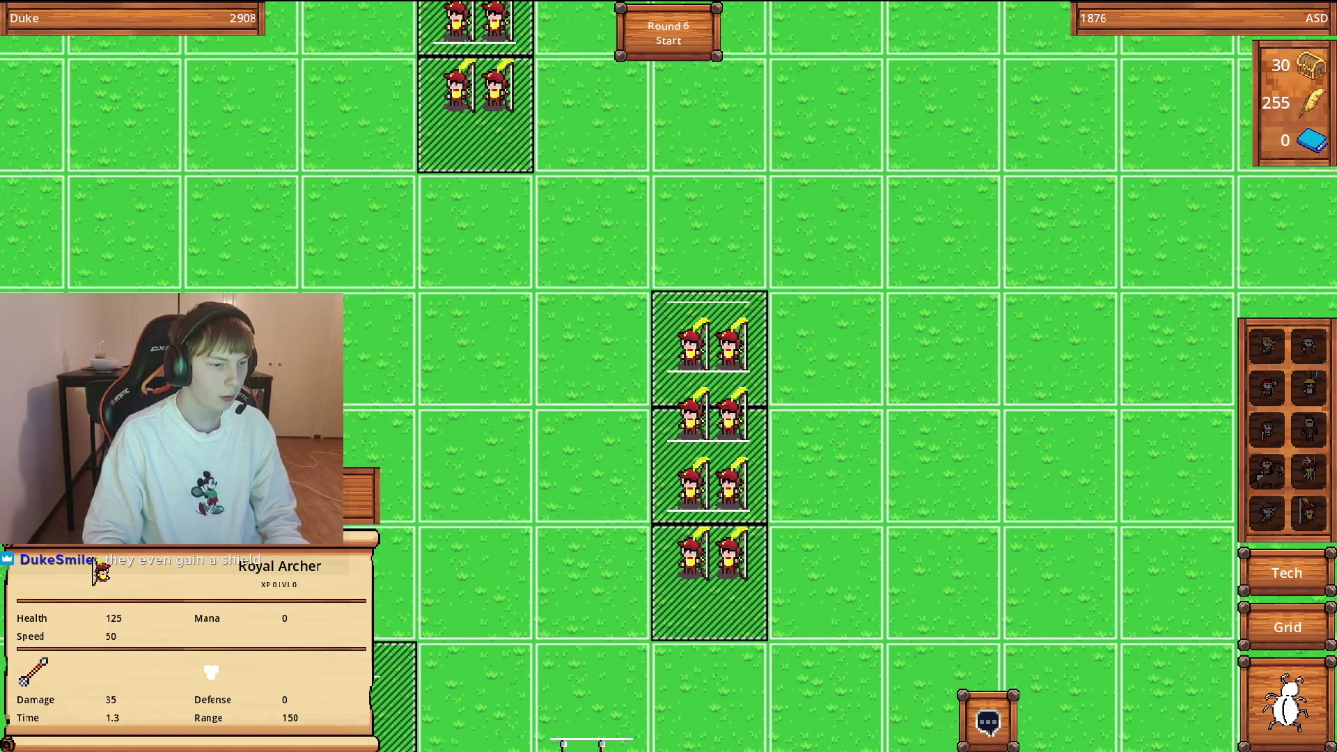
key(d)
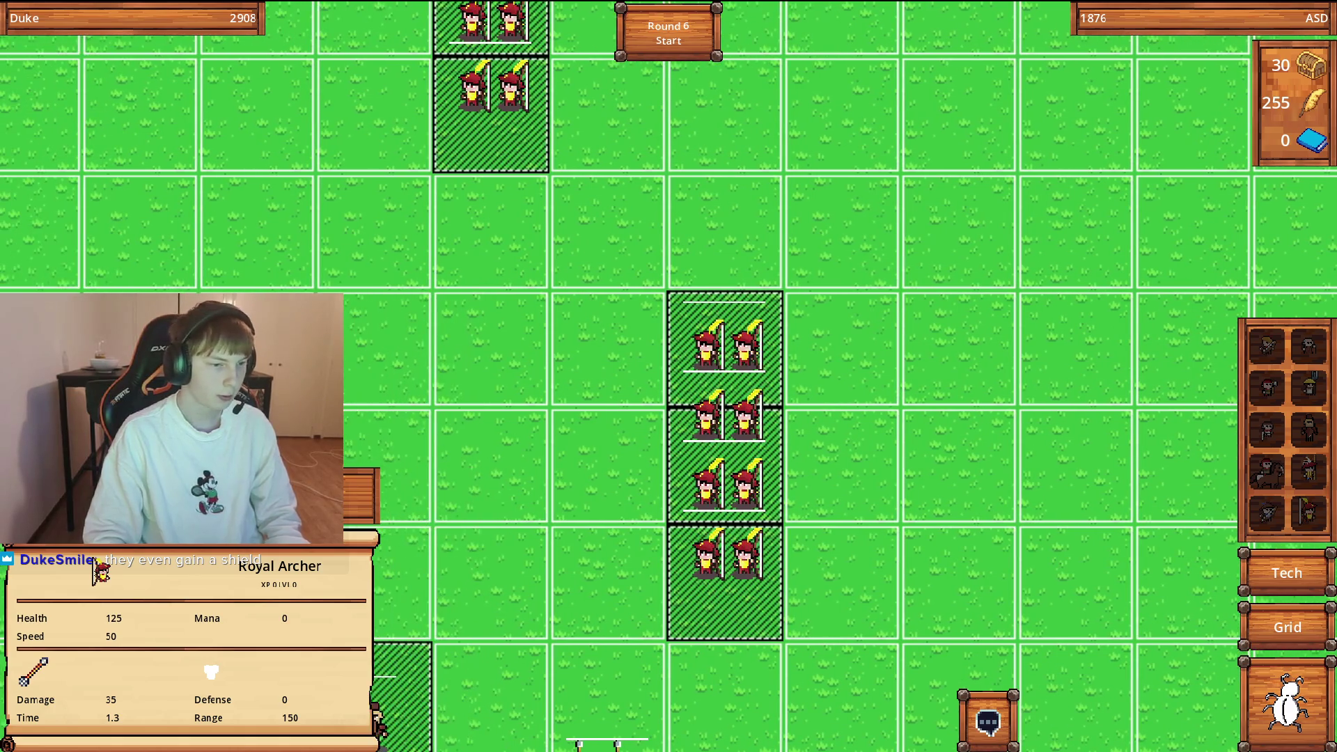
key(a)
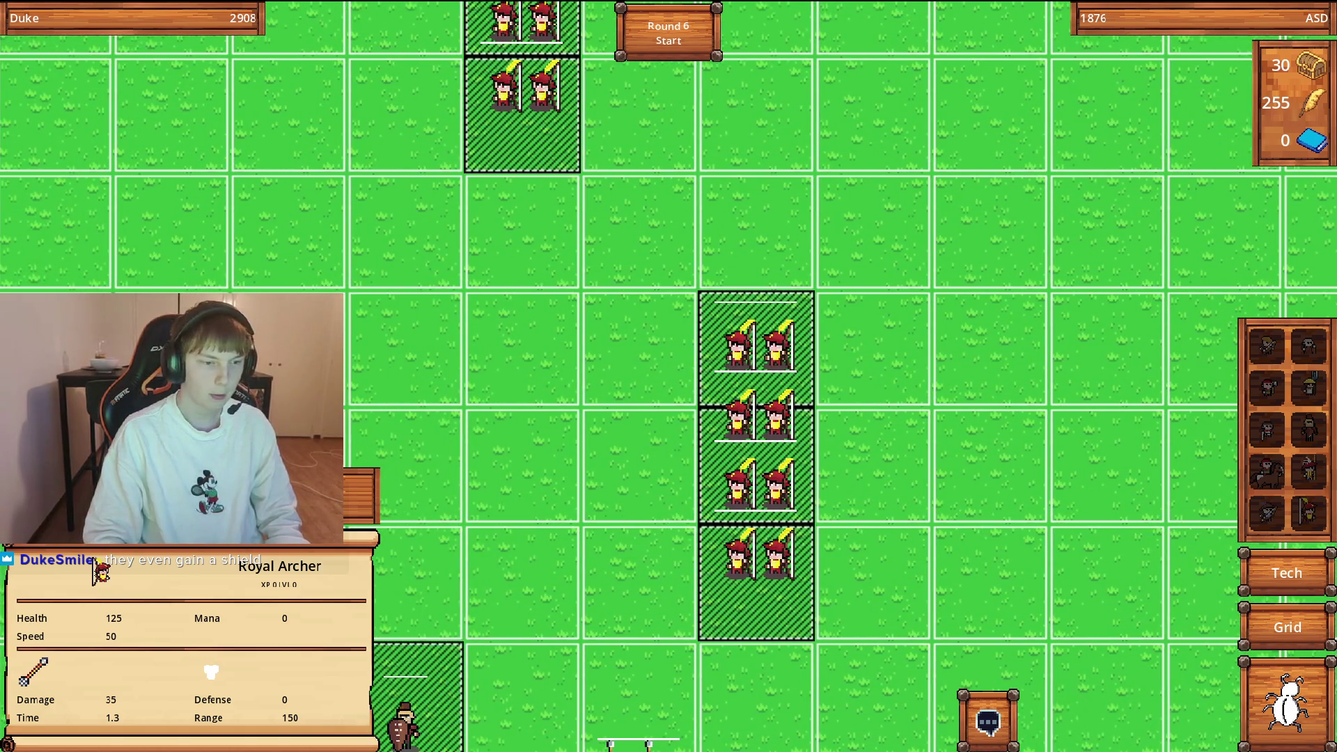
key(d)
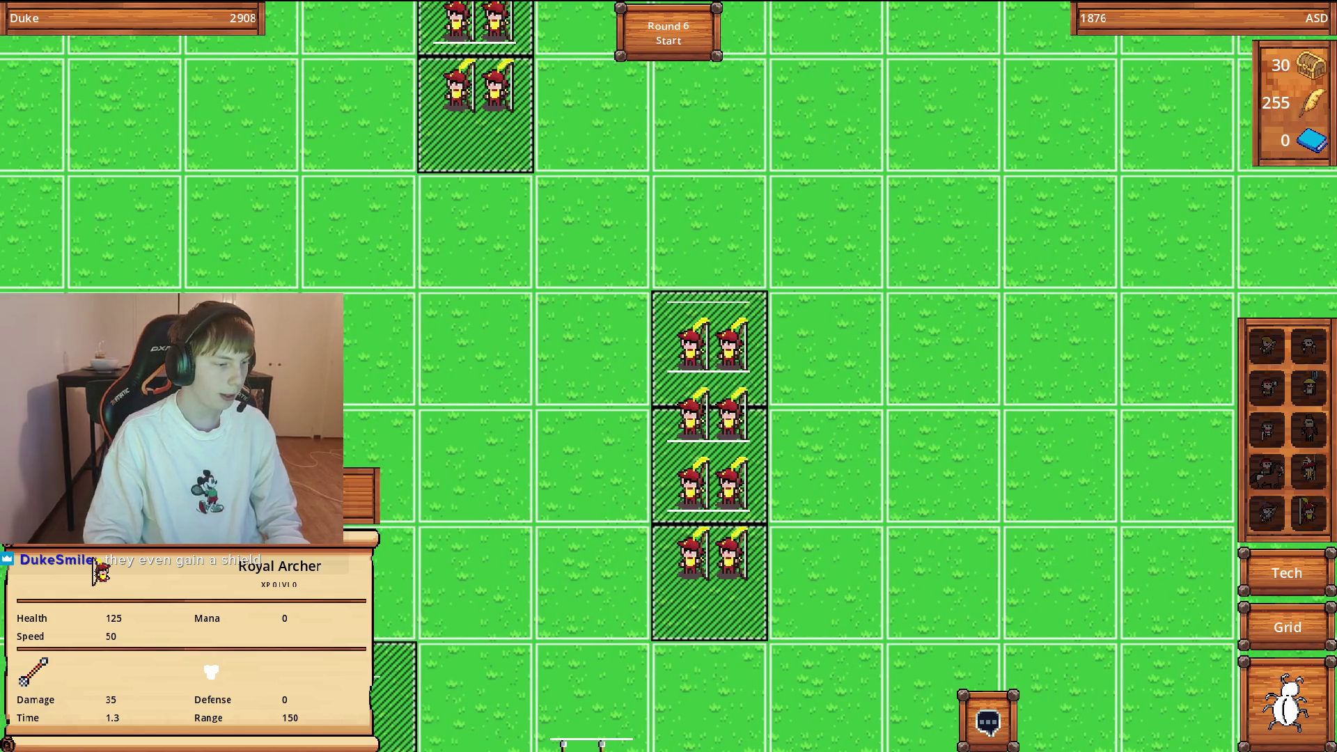
key(s)
scroll(753, 421, up, 1)
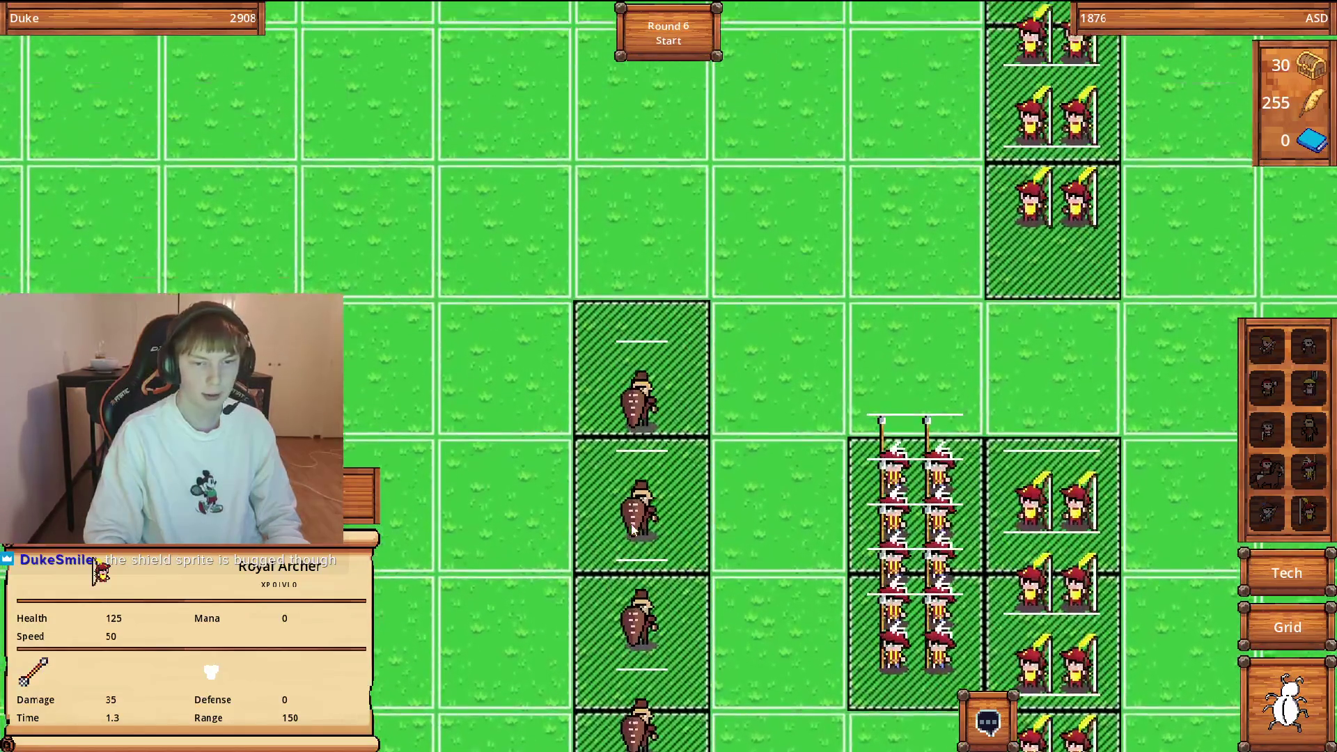
key(d)
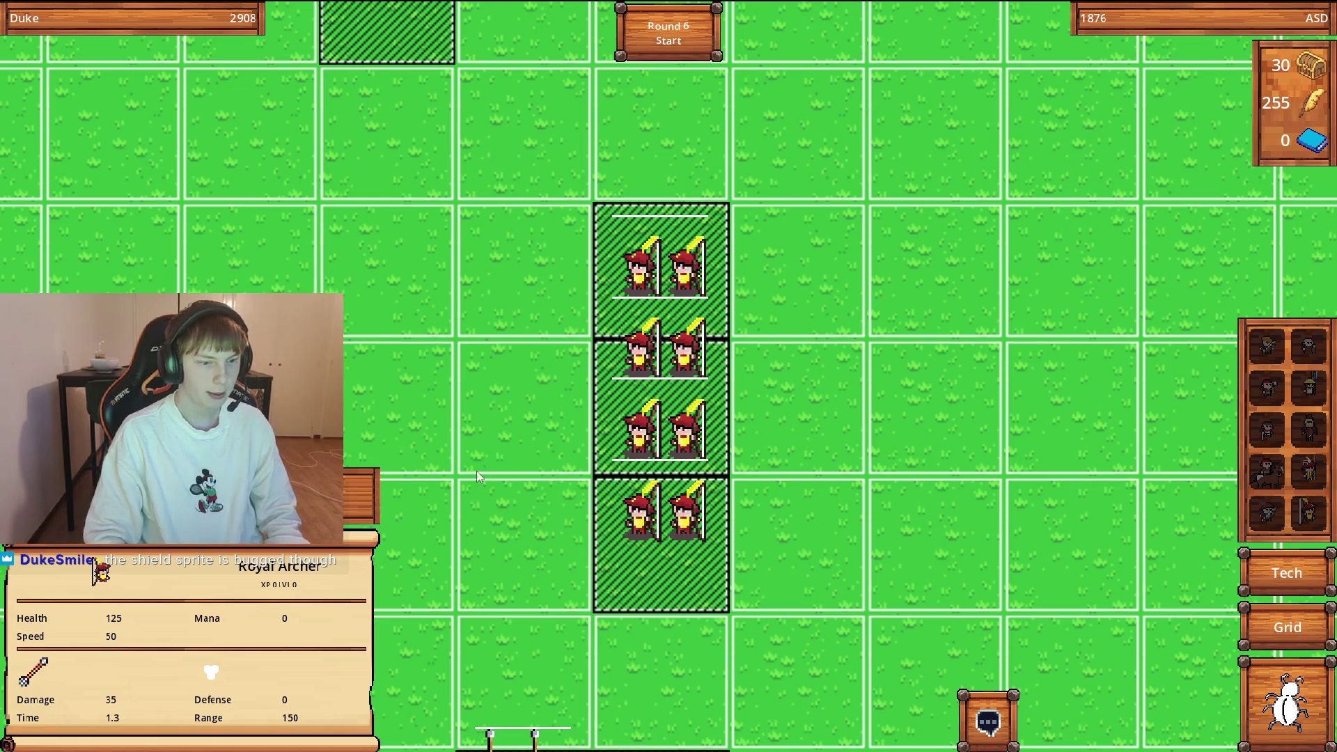
Unlock Beligerent Mind for the spearmen for 10 feathers.
scroll(721, 510, down, 5)
key(w)
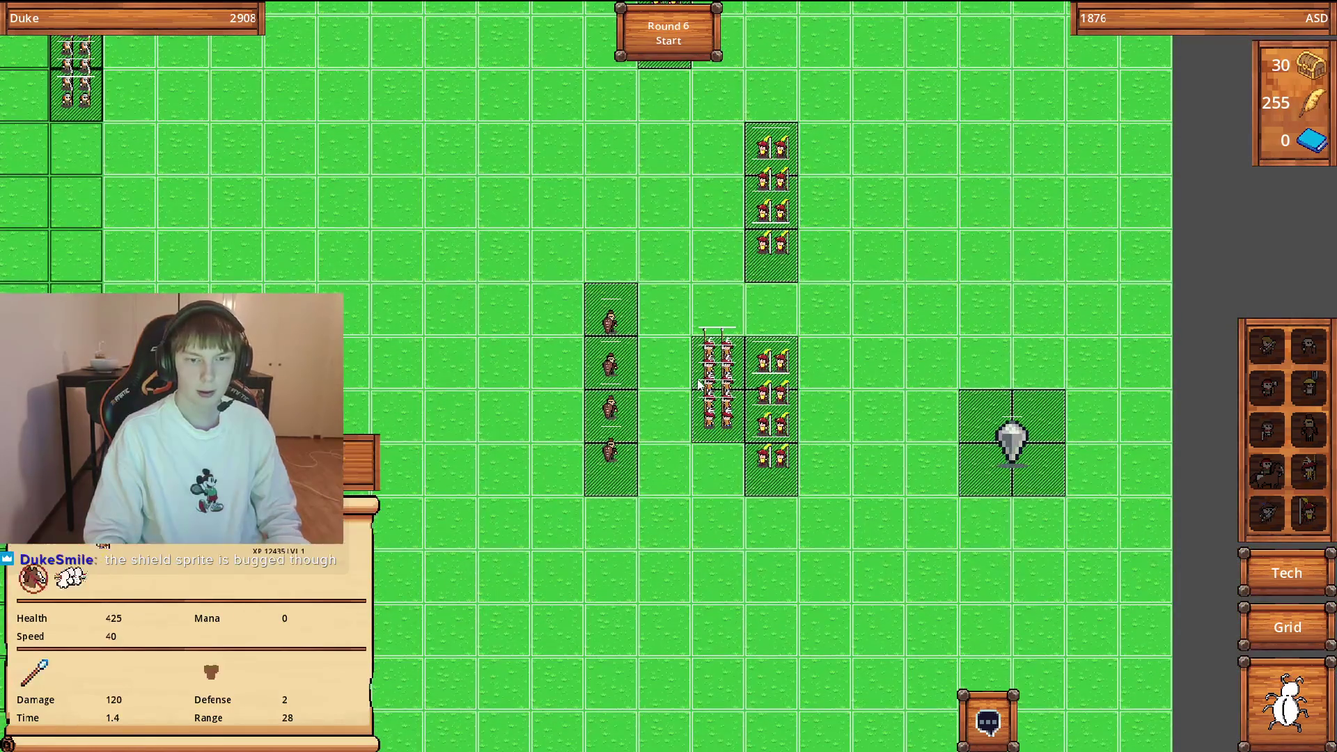
click(724, 386)
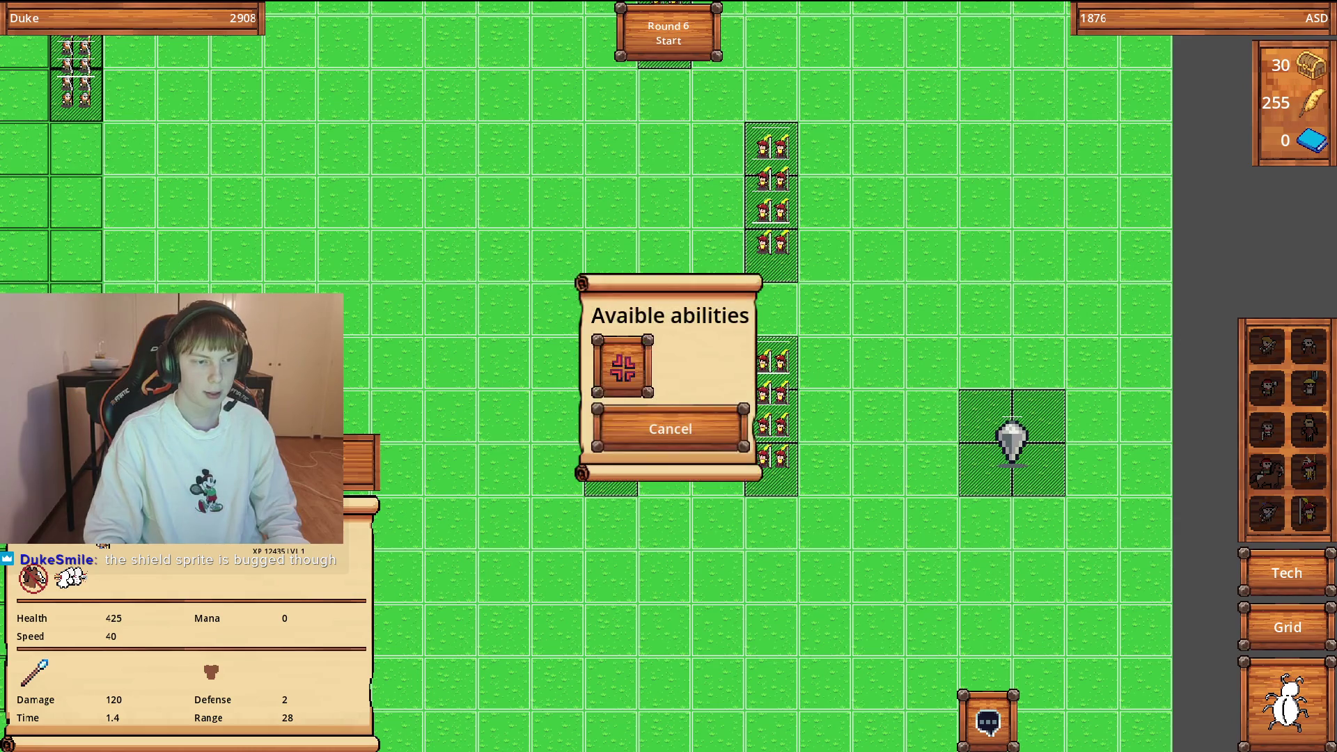
click(610, 366)
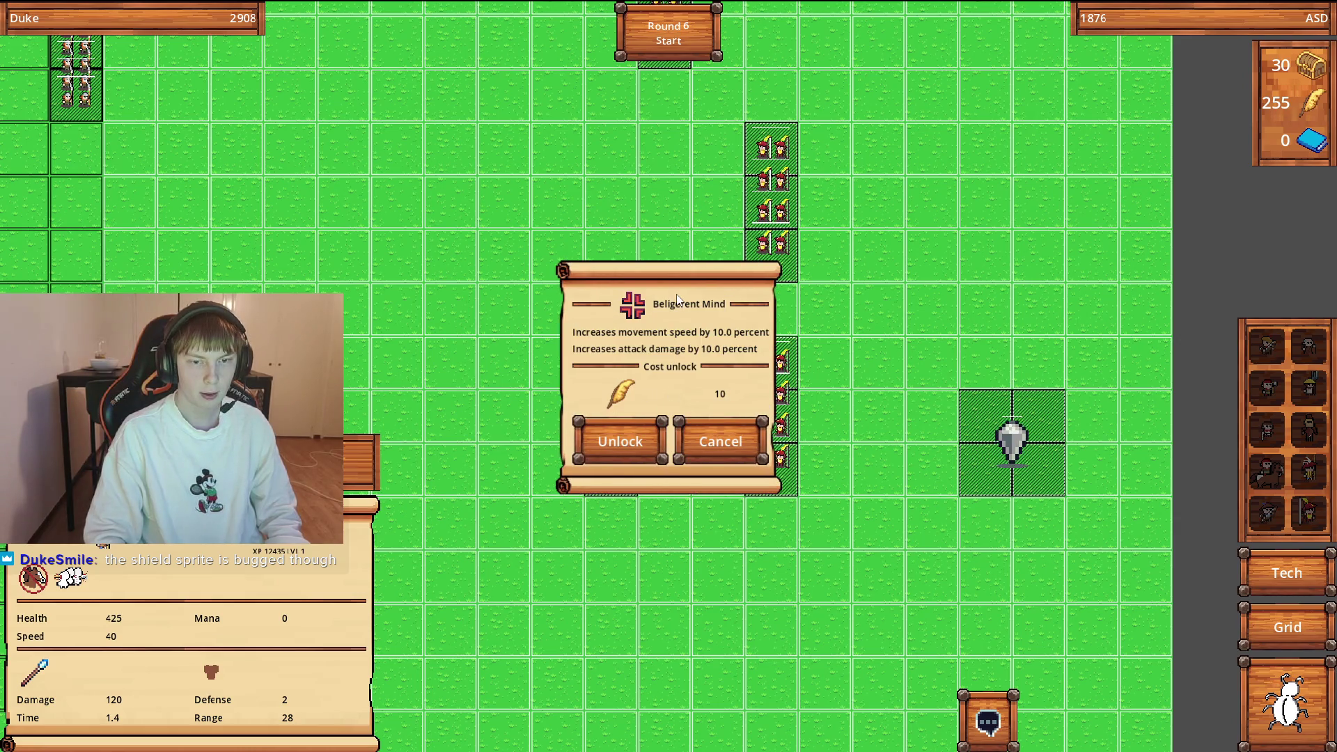
click(729, 433)
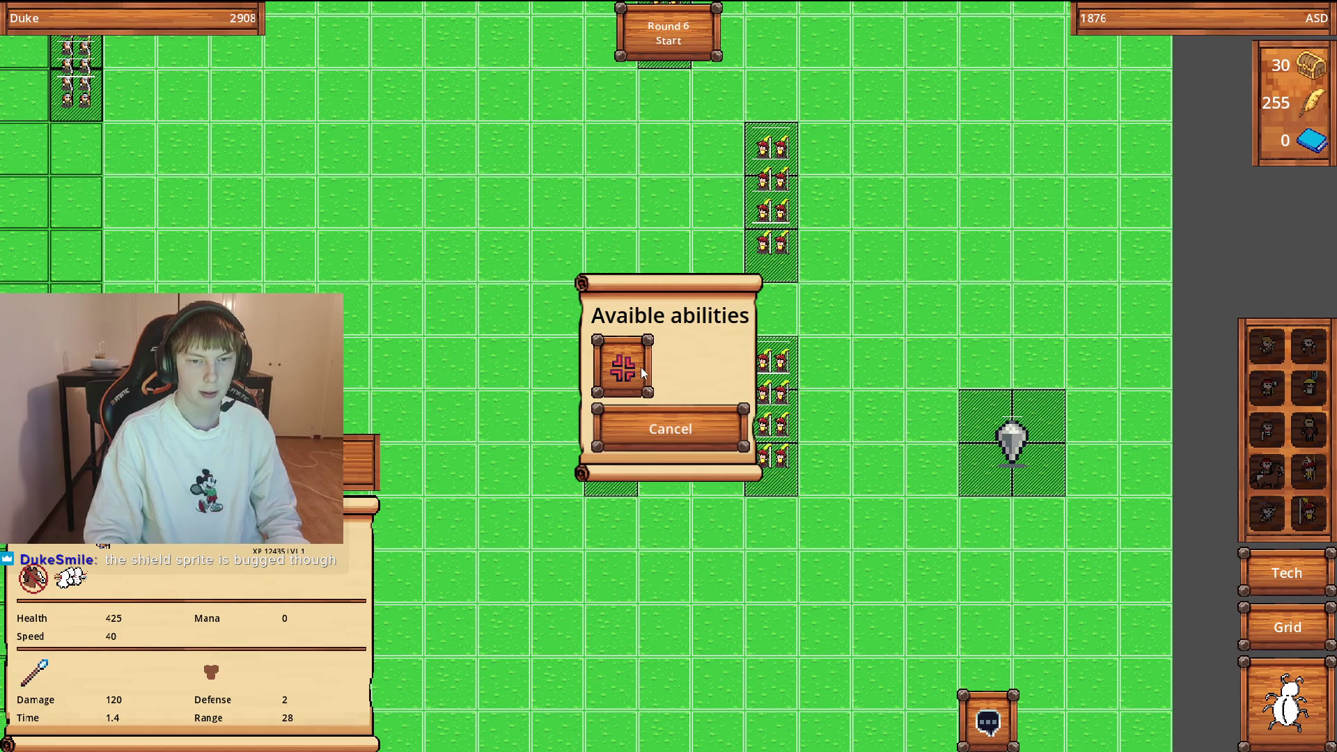
click(704, 448)
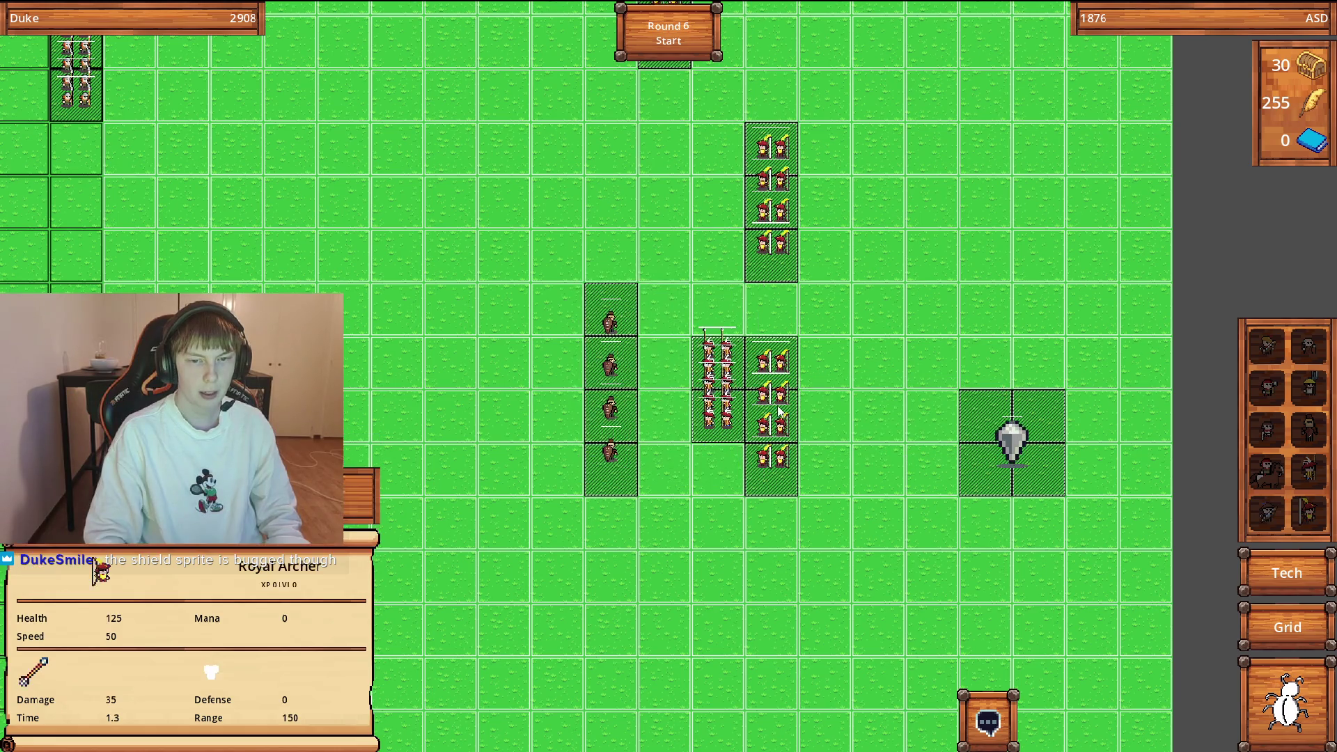
click(722, 395)
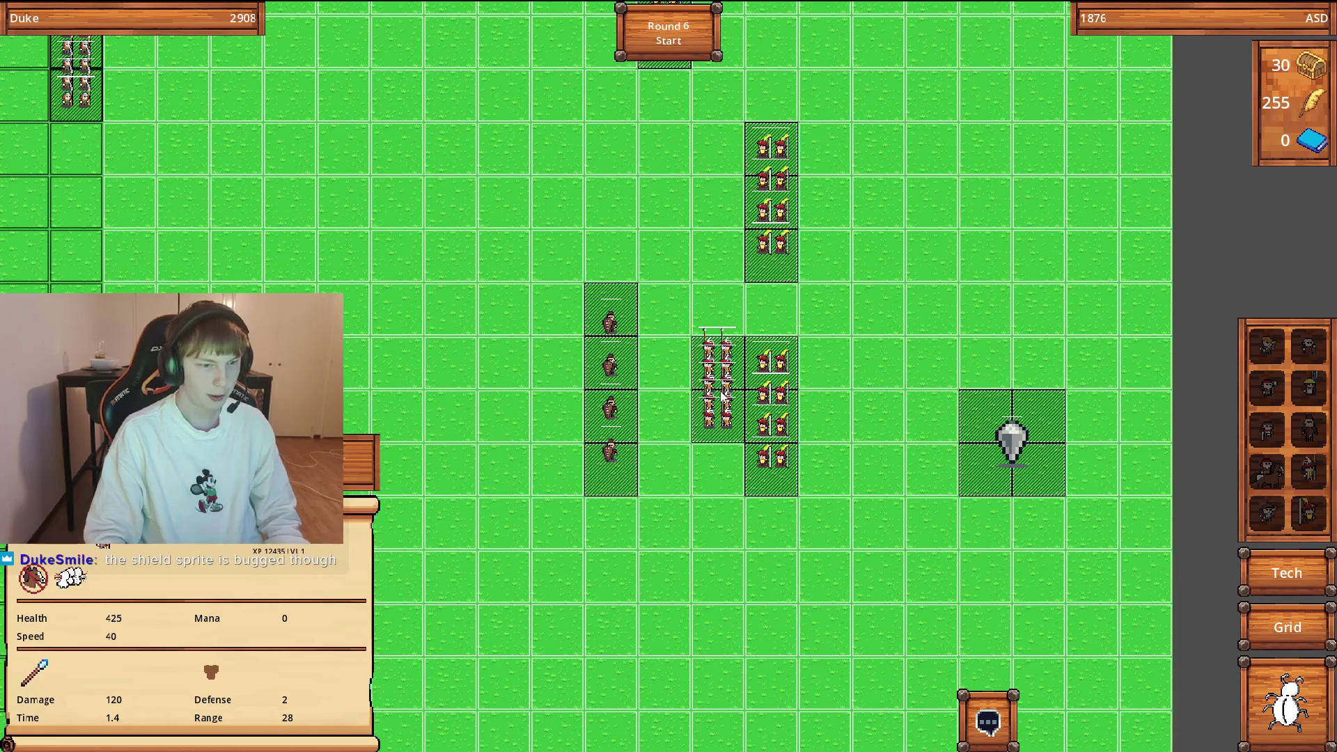
click(722, 394)
click(616, 366)
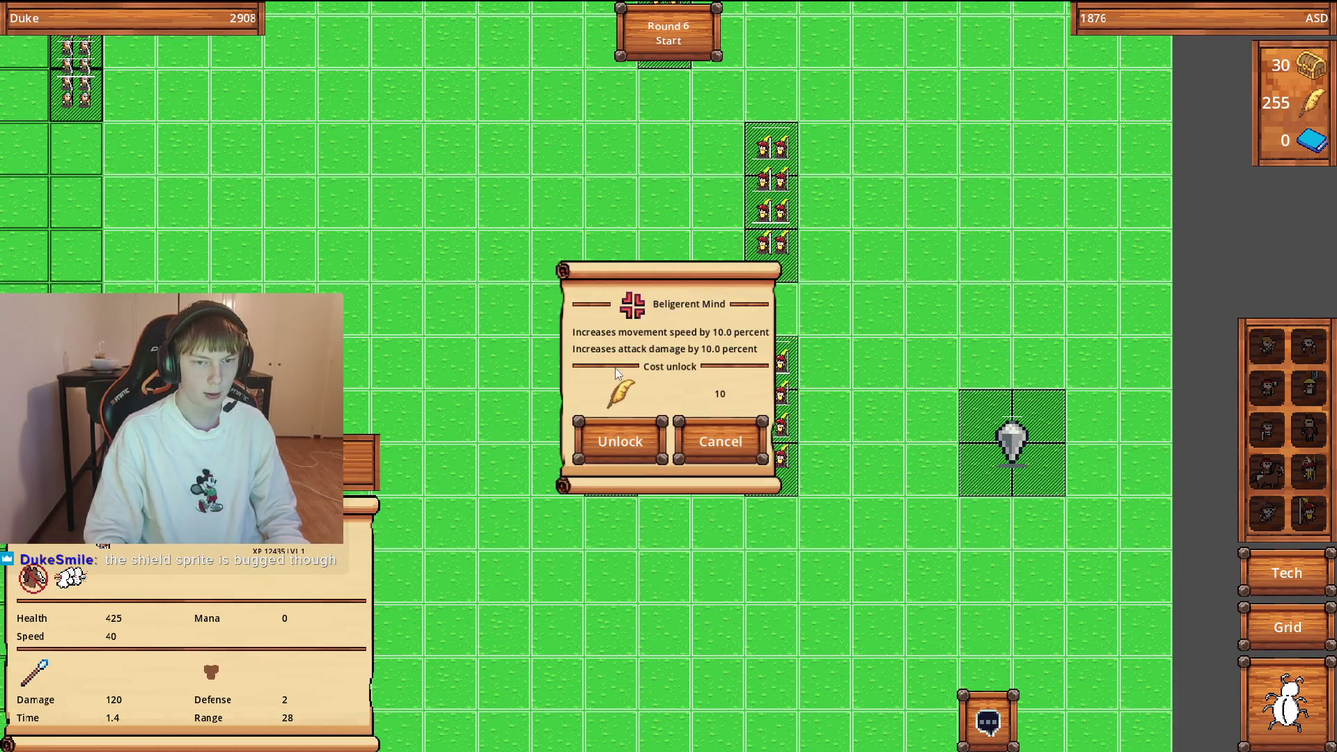
click(627, 442)
Unlock Wild Bash for the 750-health unit for 55 feathers and start round 6.
click(603, 417)
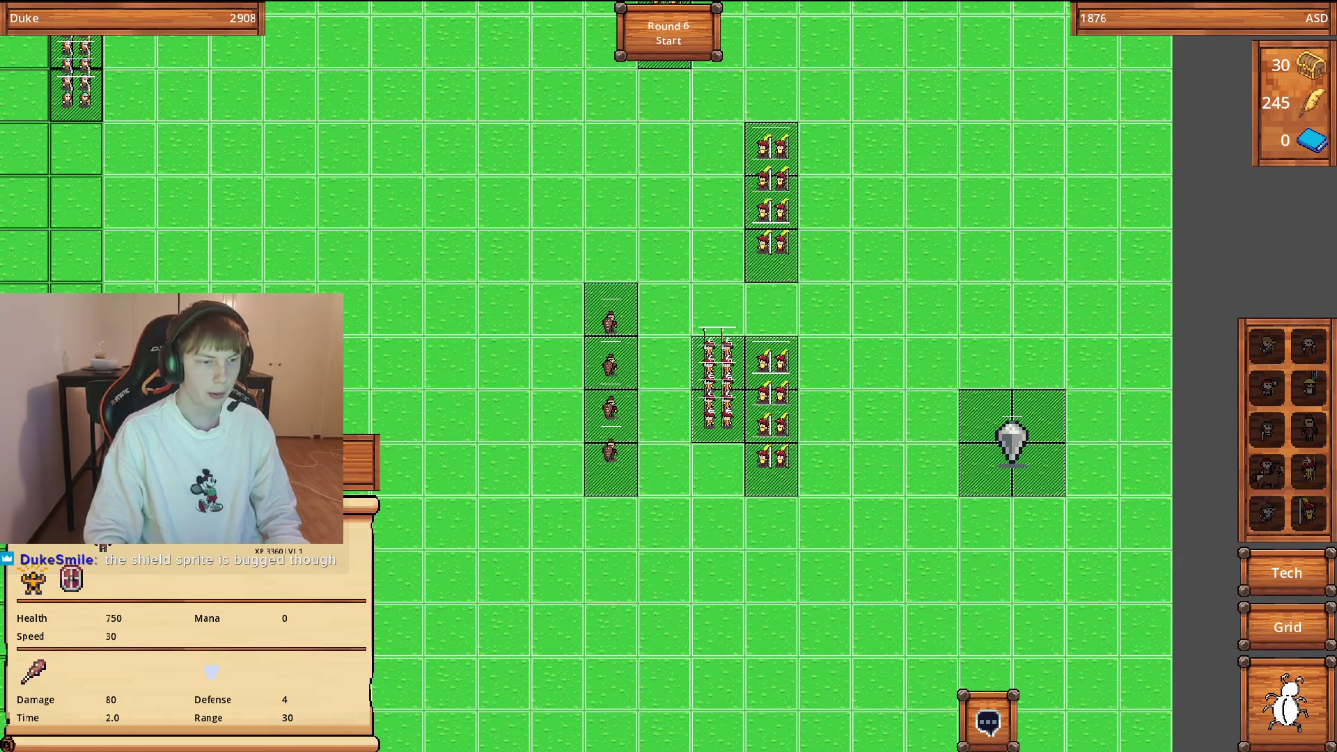
click(610, 411)
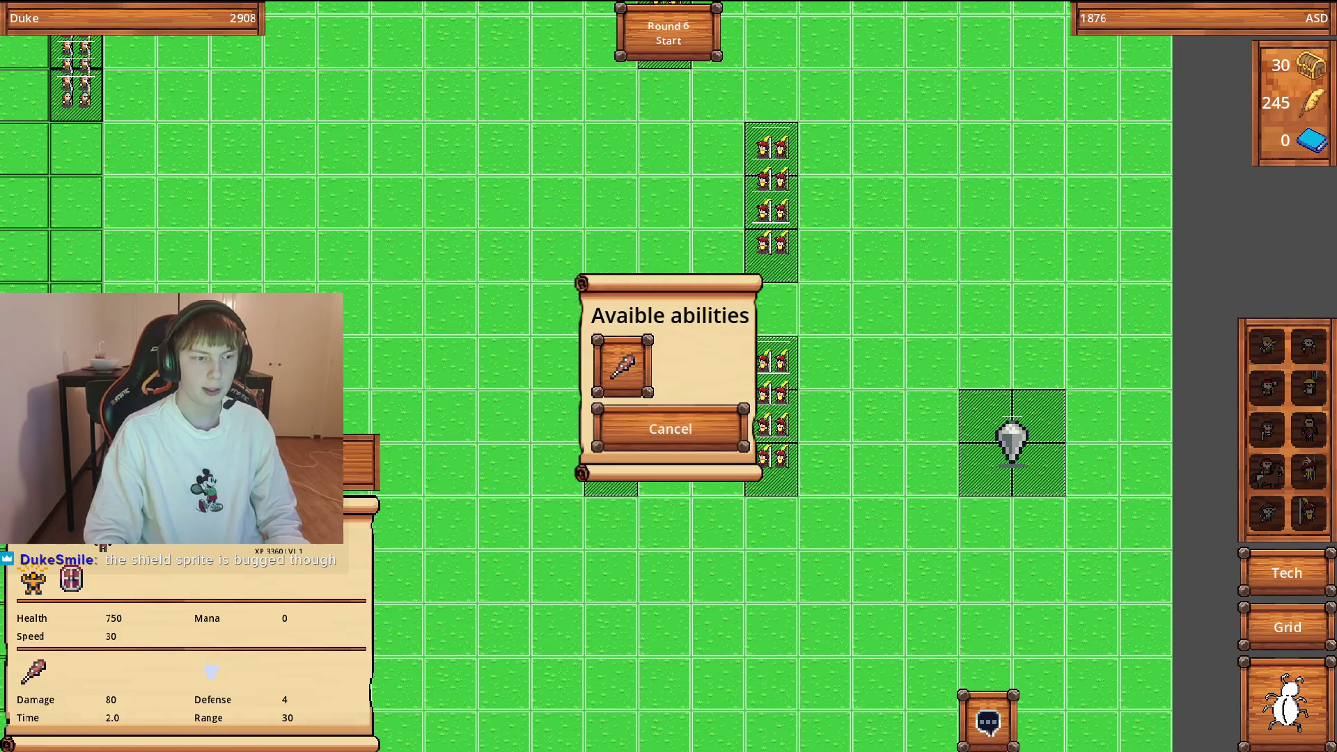
click(616, 376)
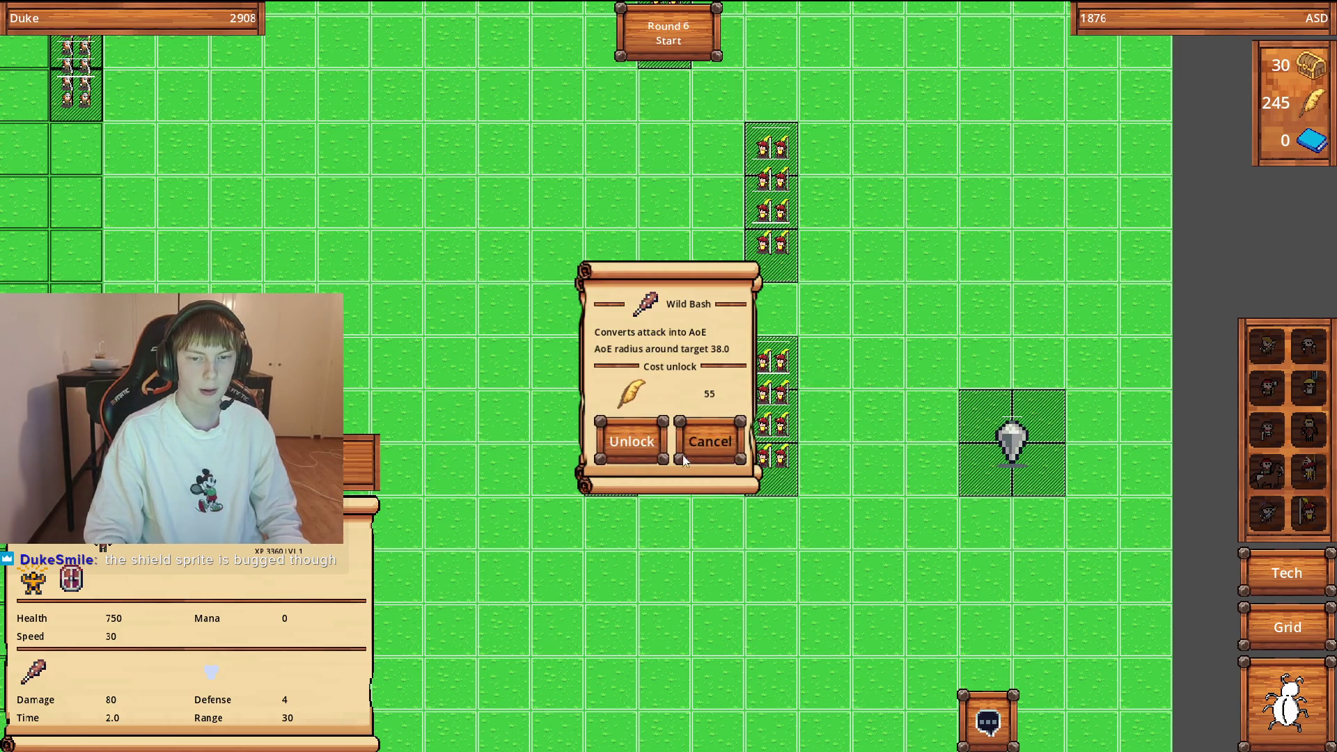
click(639, 442)
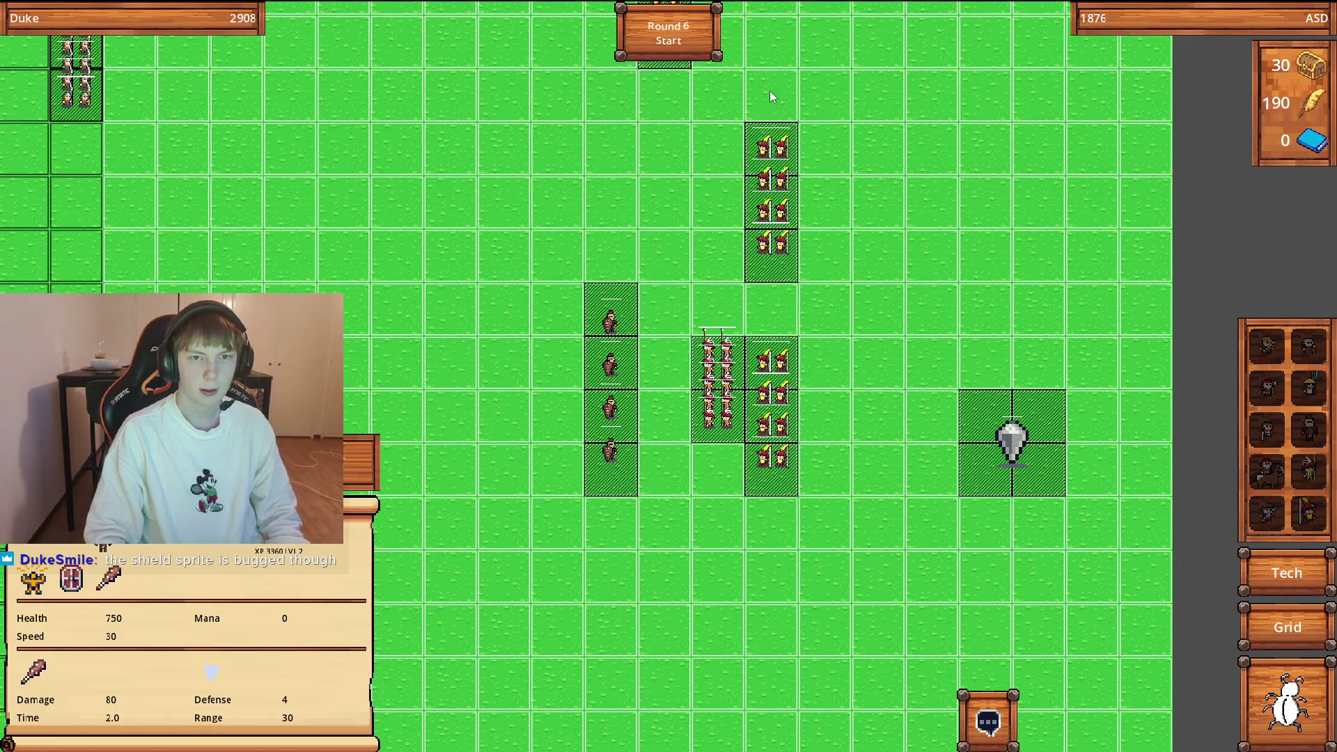
click(671, 45)
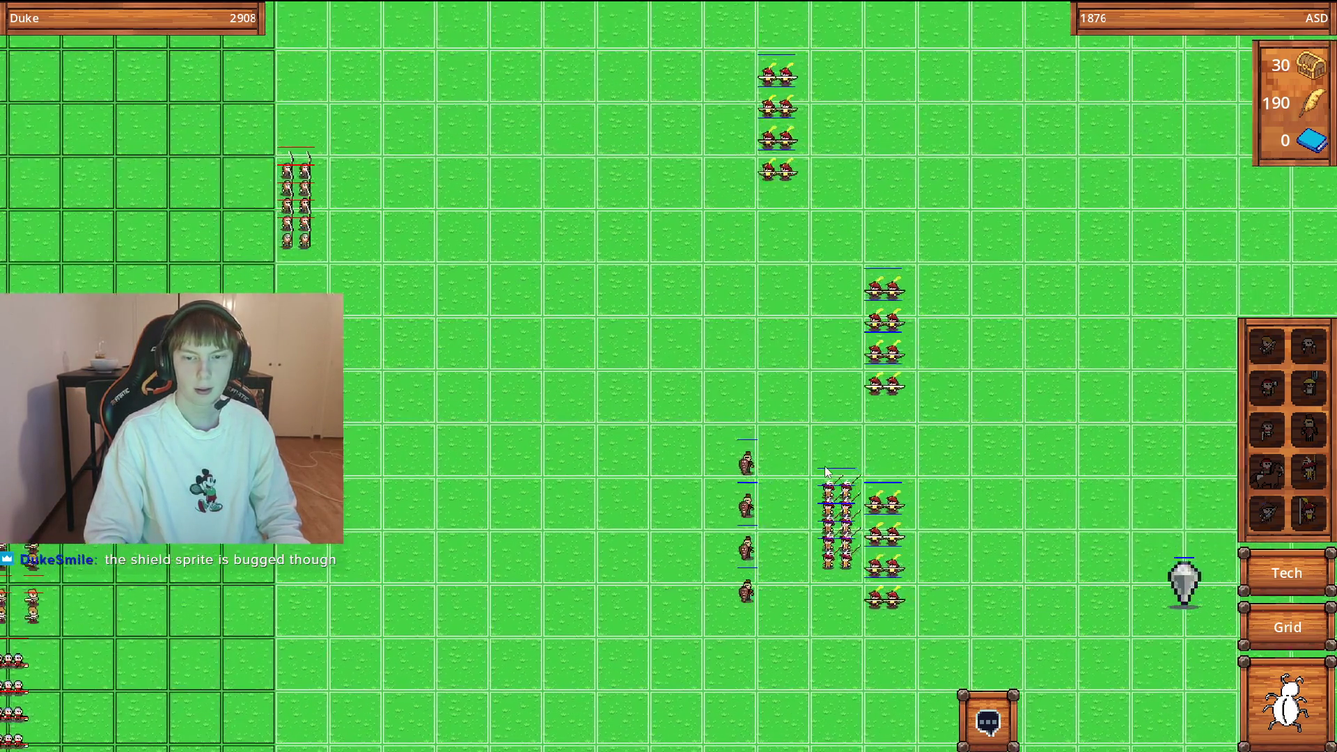
Zoom and pan to follow round 6 until Round 7 setup returns with 230 gold.
scroll(813, 464, up, 2)
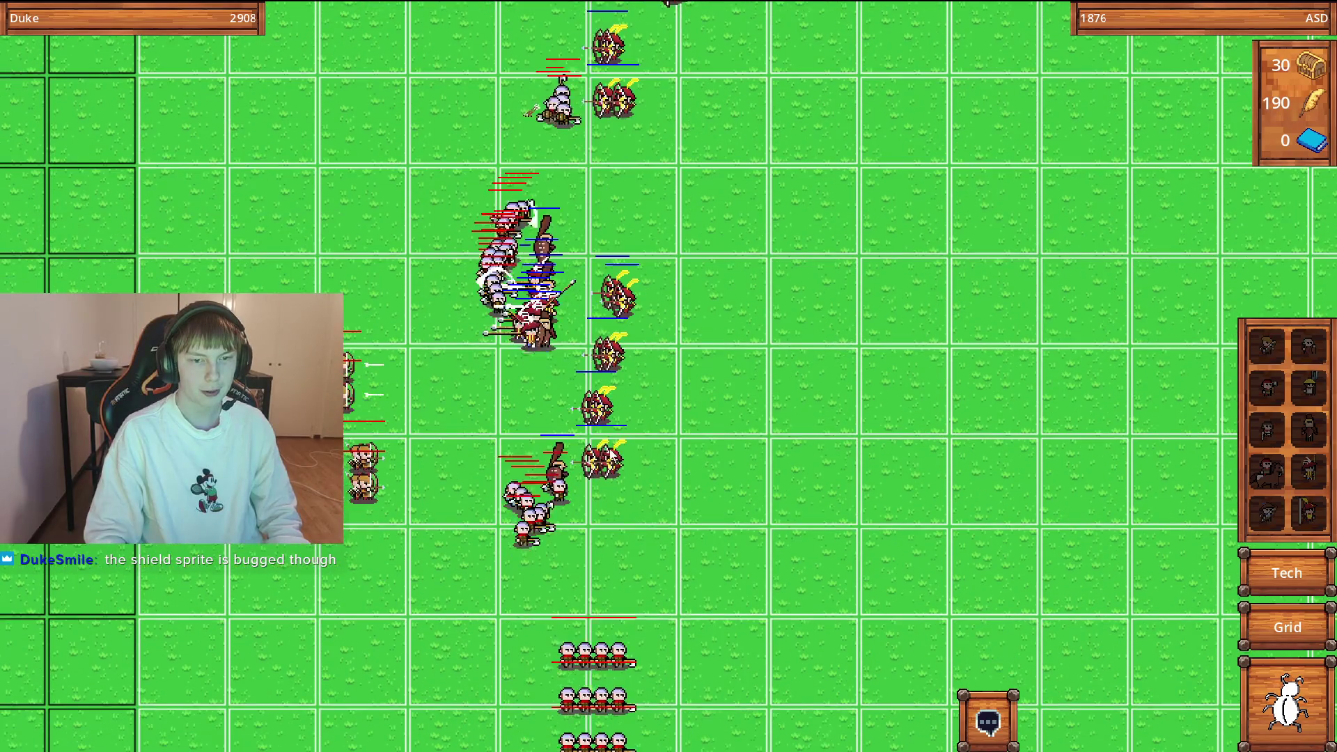
scroll(632, 462, down, 2)
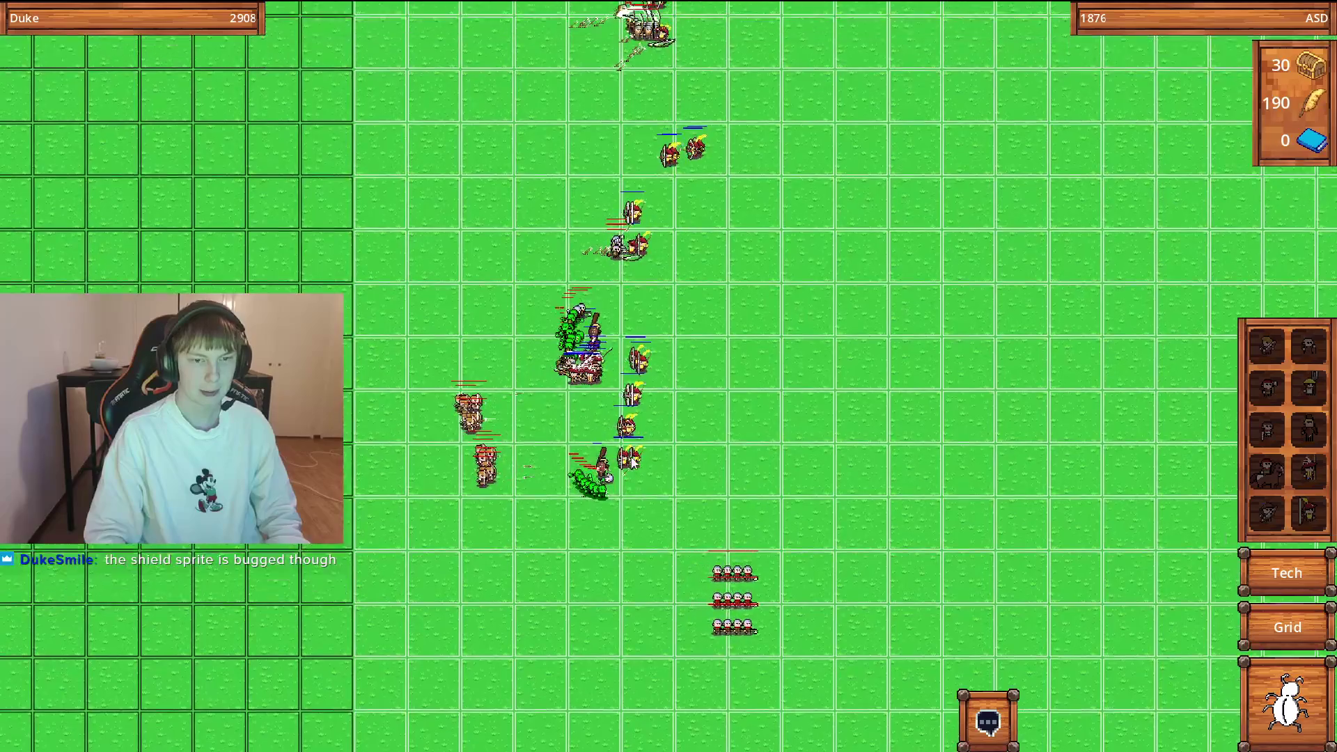
scroll(693, 494, up, 2)
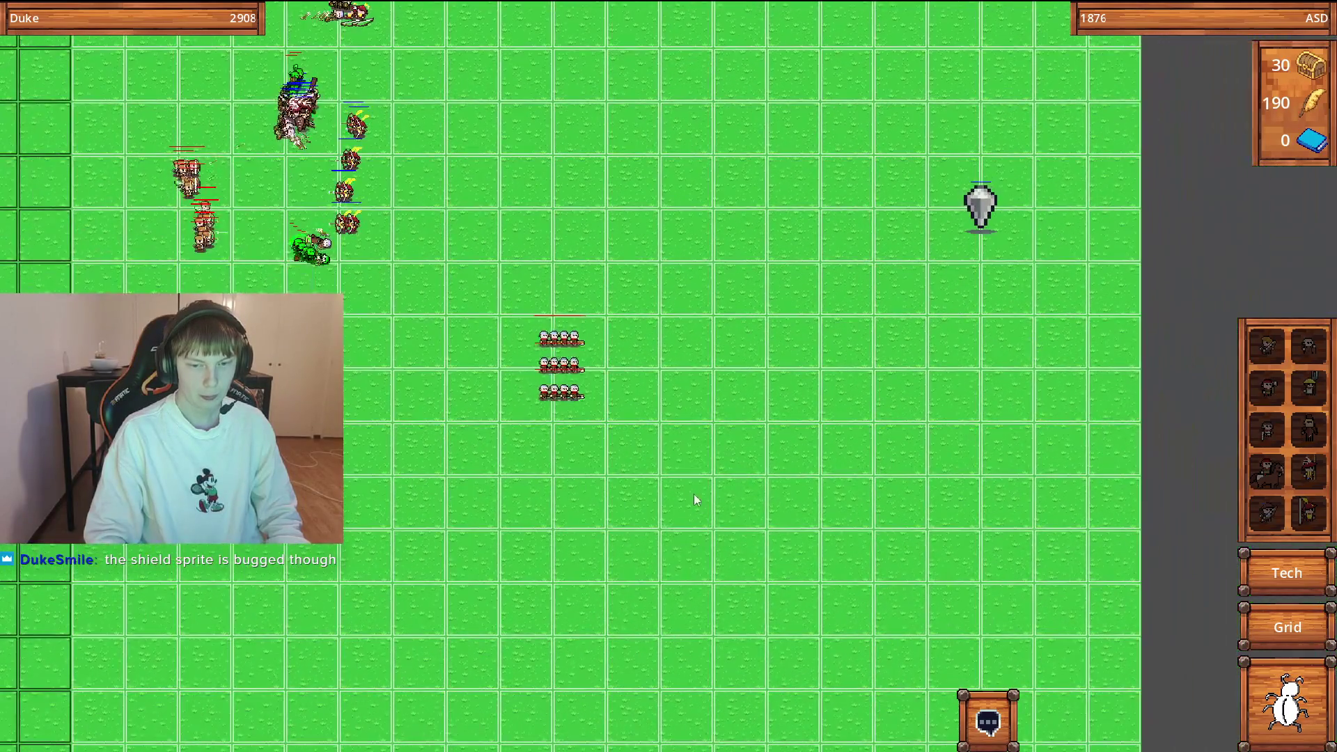
scroll(647, 417, up, 2)
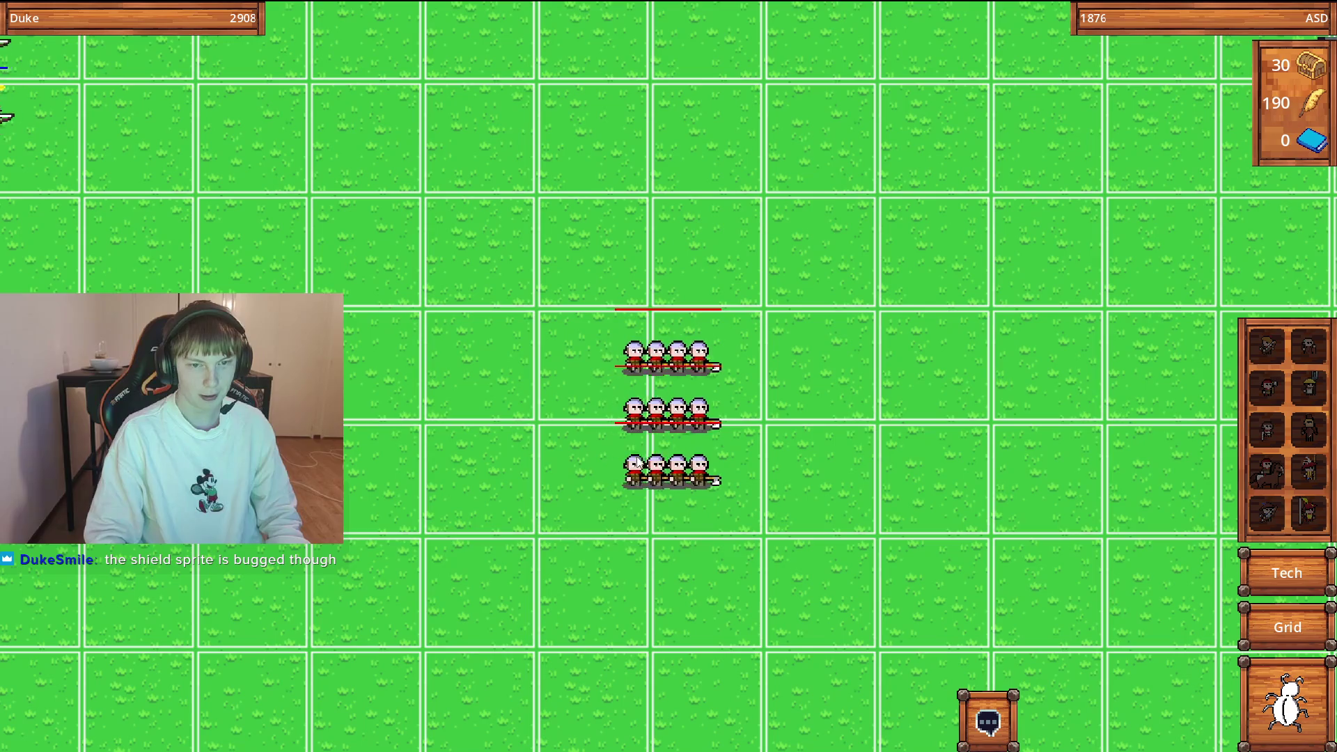
scroll(653, 463, down, 1)
scroll(653, 465, down, 2)
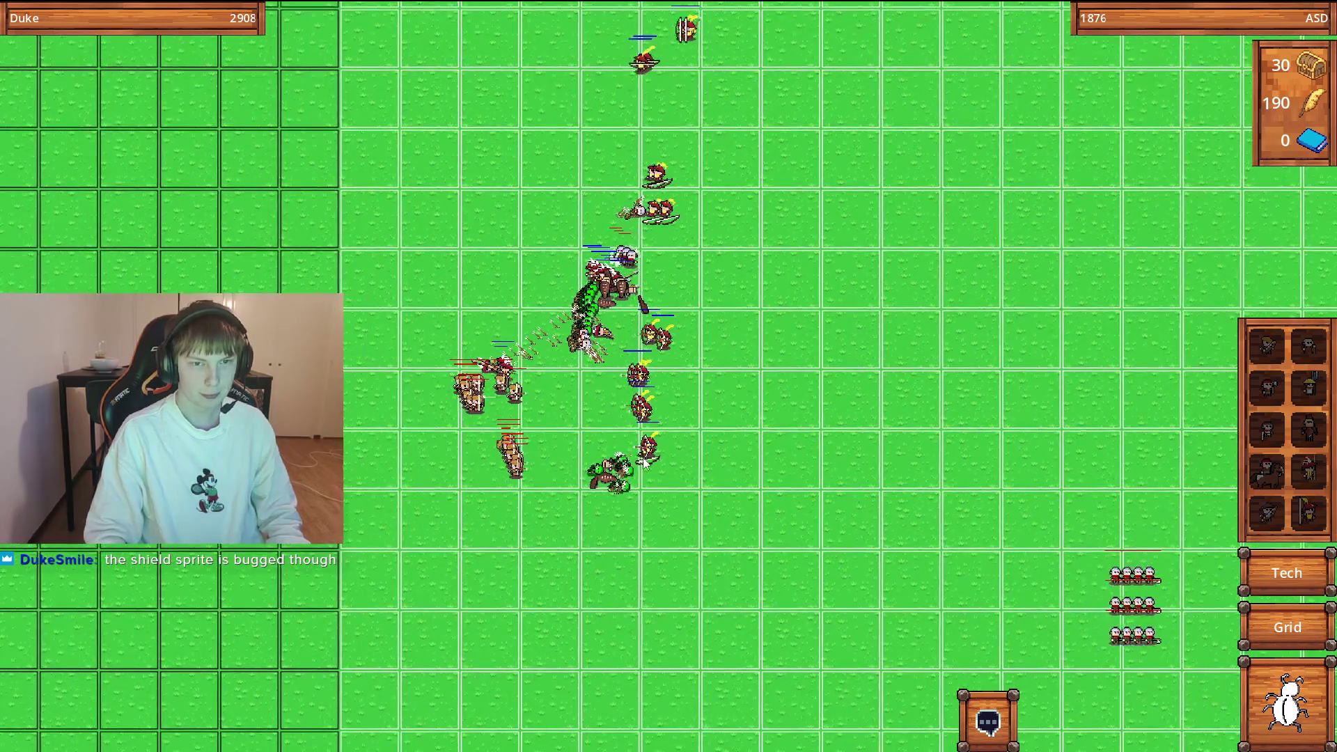
key(Left)
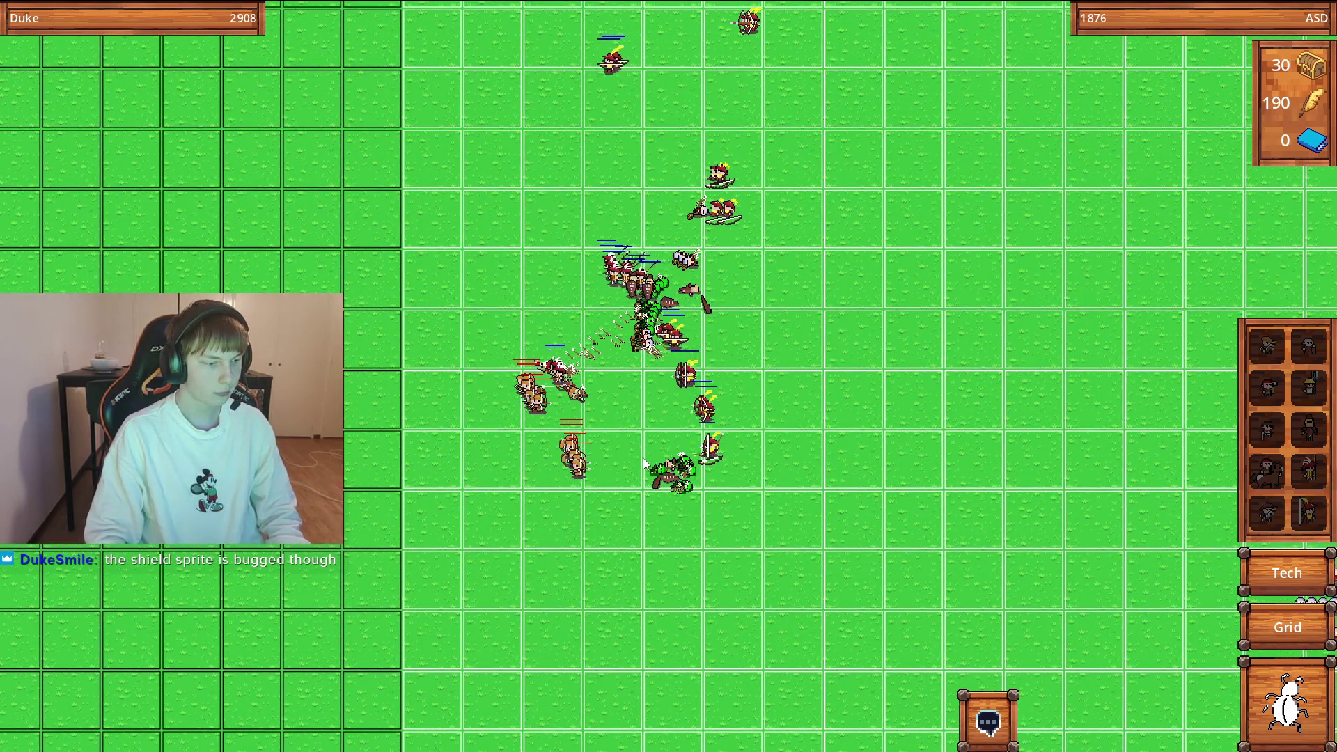
key(Up)
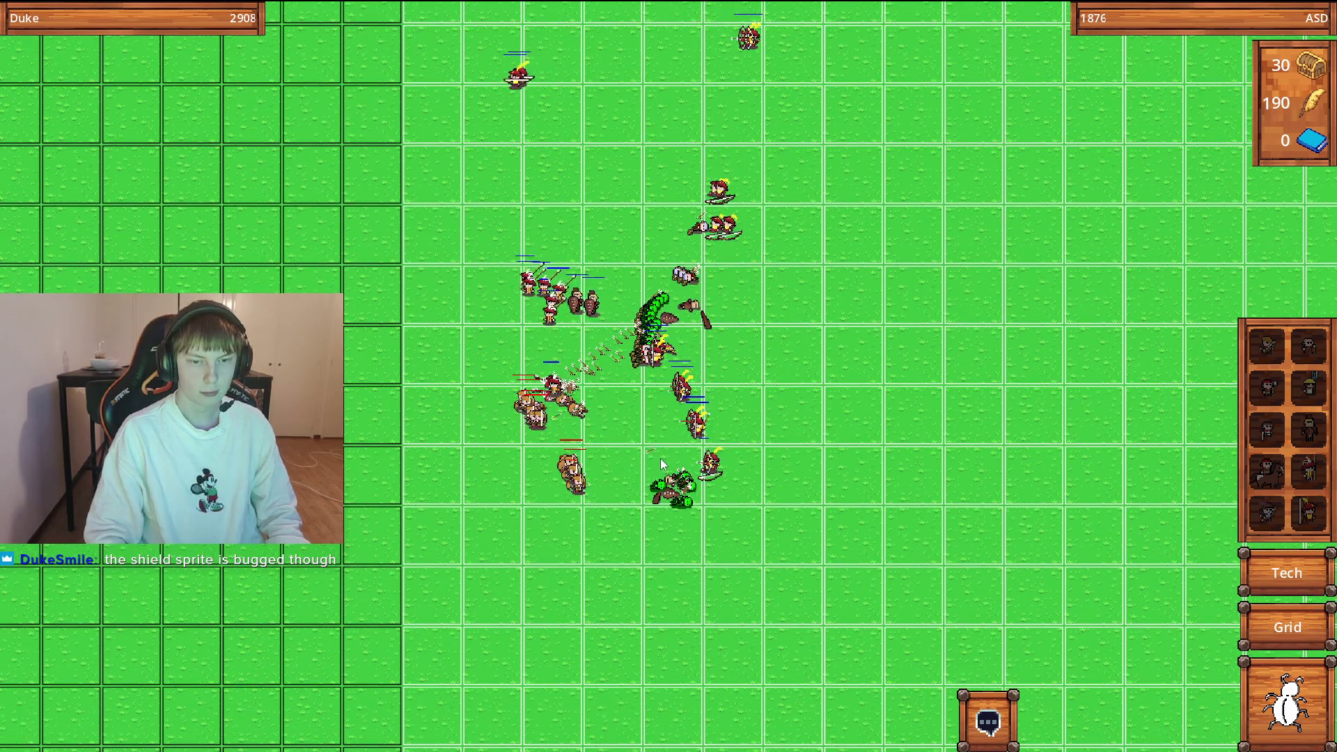
scroll(657, 463, up, 1)
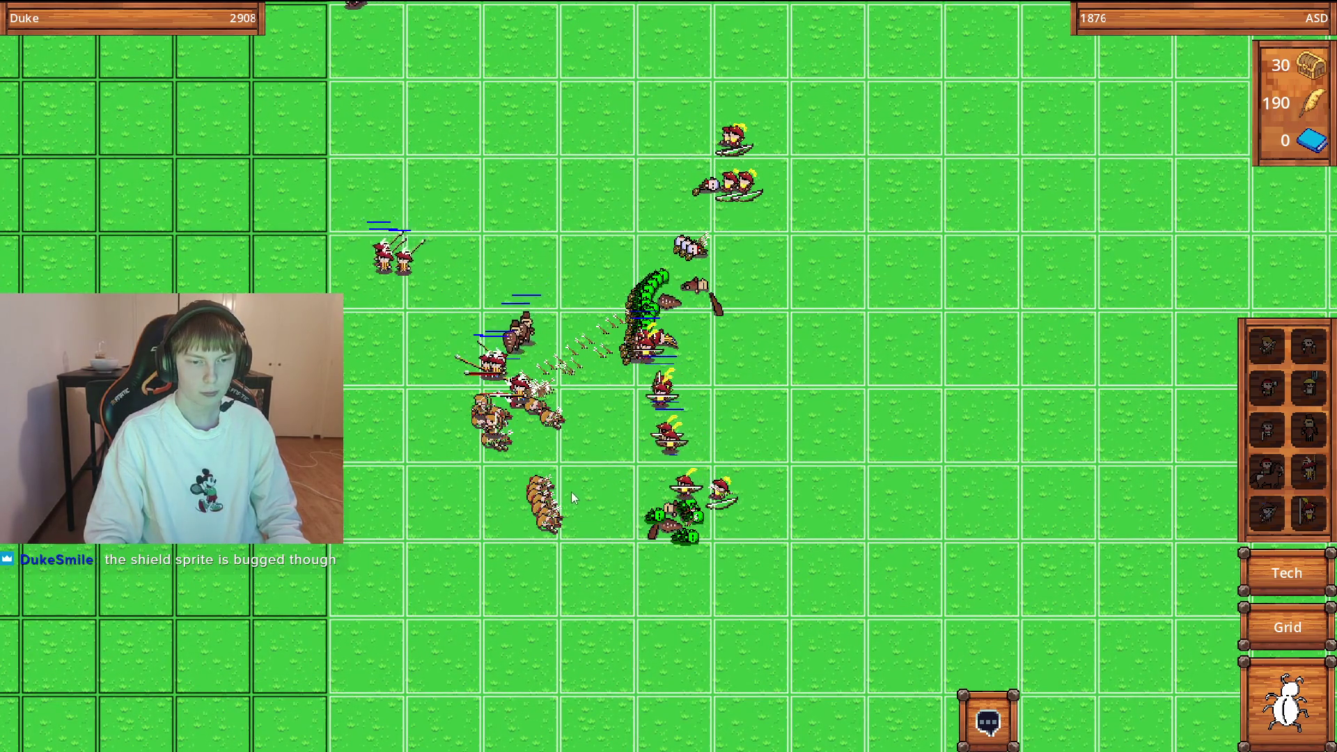
scroll(550, 463, down, 1)
scroll(540, 387, down, 4)
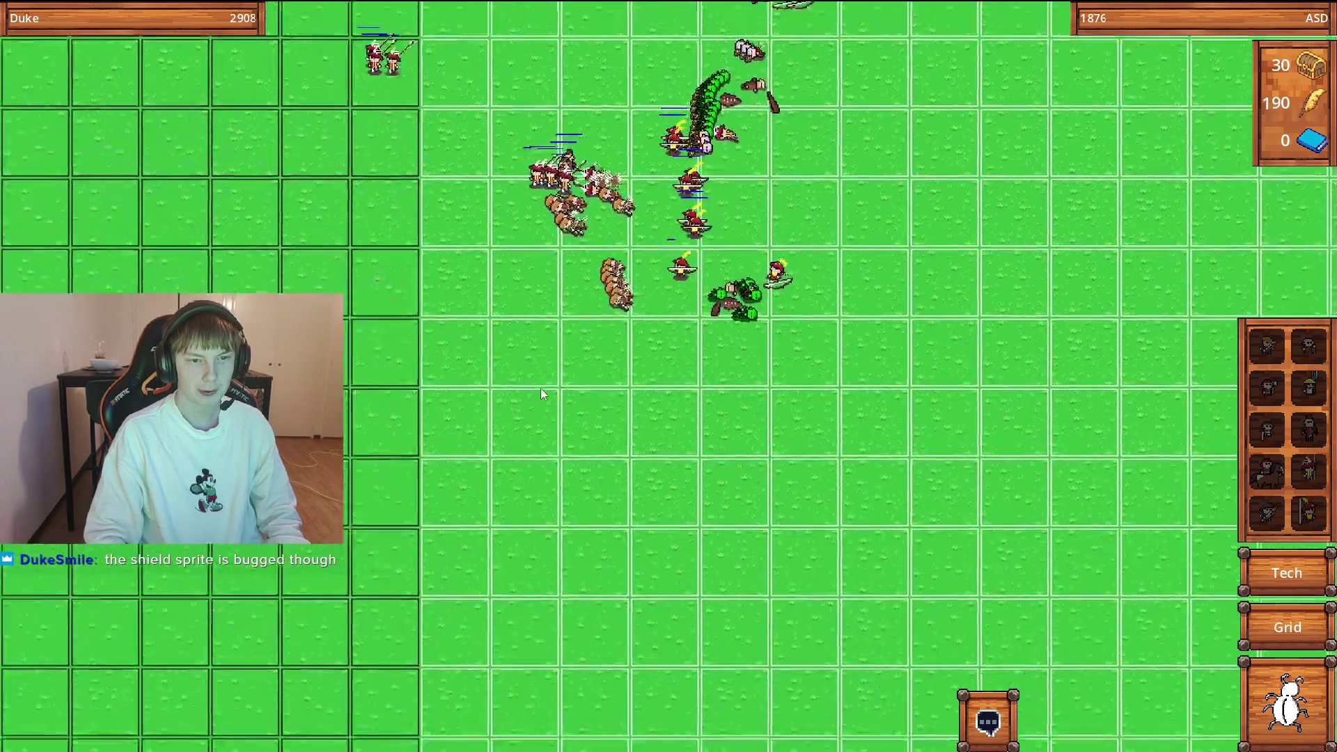
scroll(639, 370, up, 4)
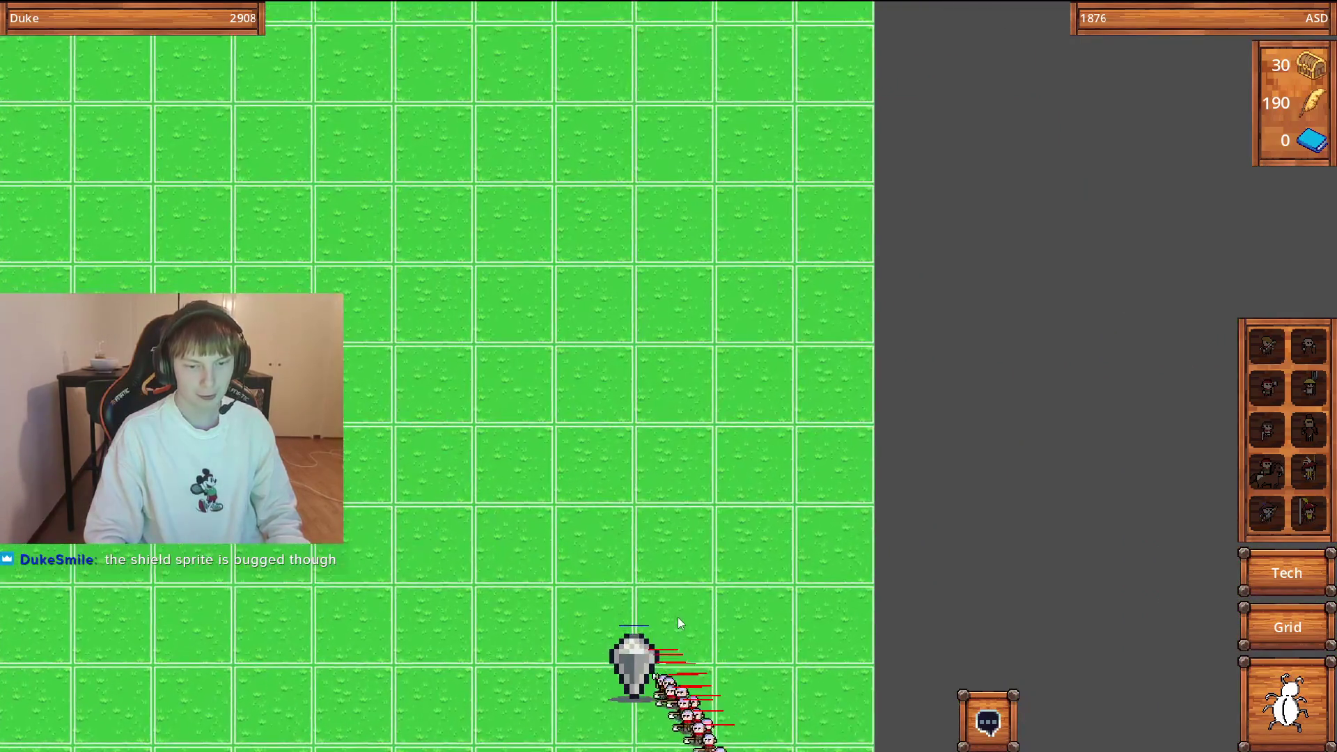
scroll(675, 620, down, 5)
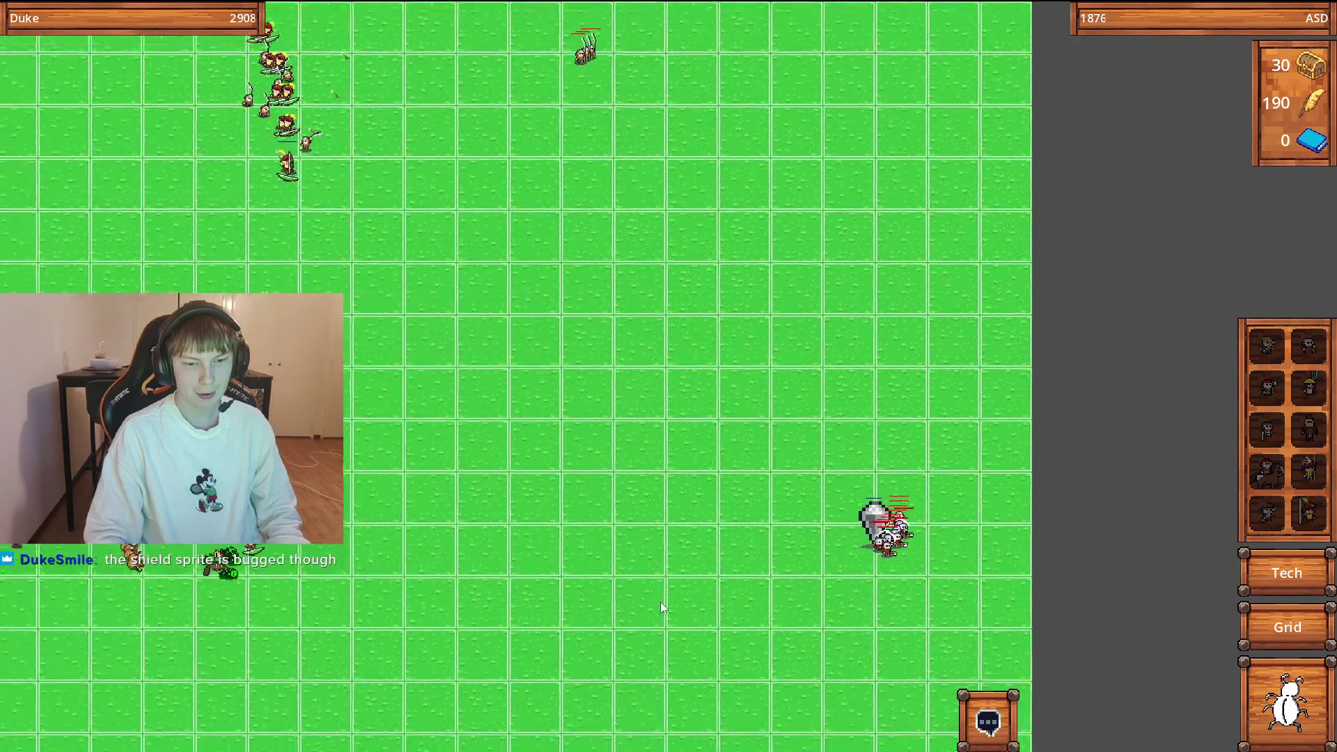
scroll(645, 523, up, 3)
scroll(657, 496, up, 1)
scroll(658, 495, down, 1)
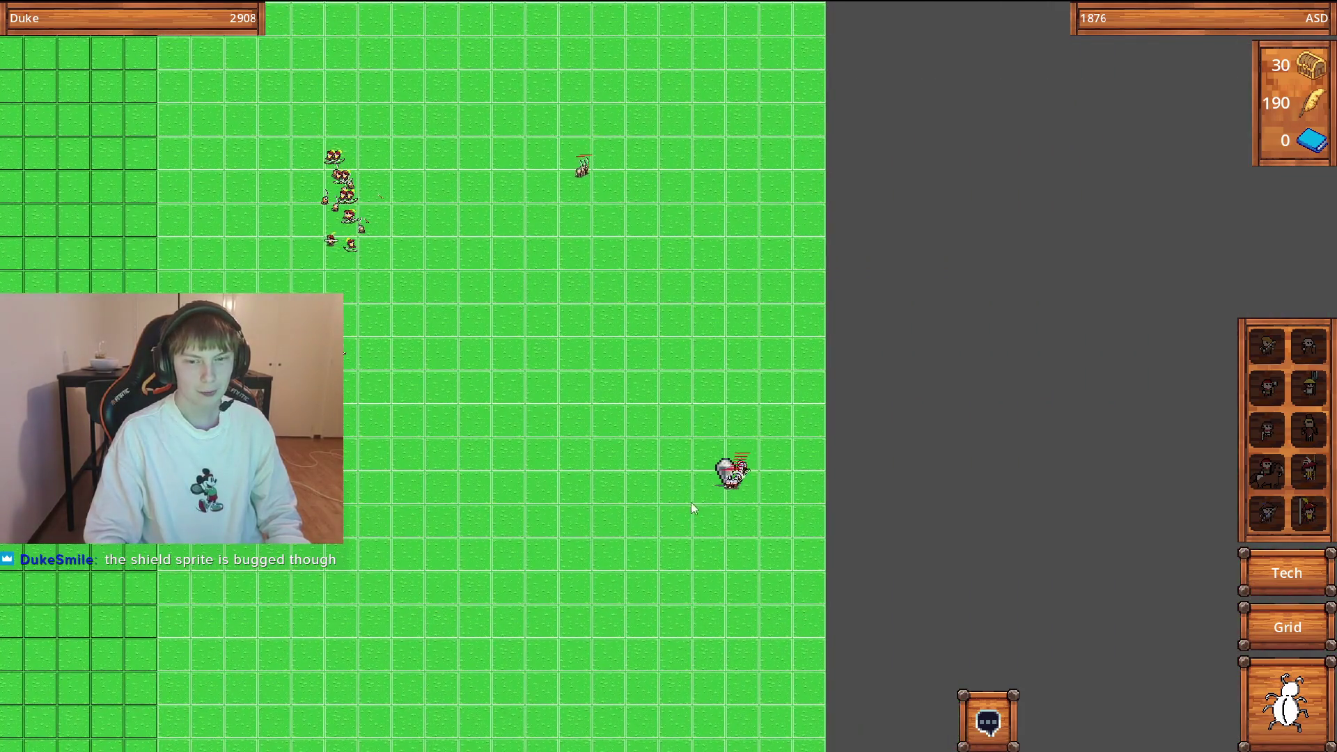
scroll(741, 507, up, 2)
scroll(743, 512, up, 1)
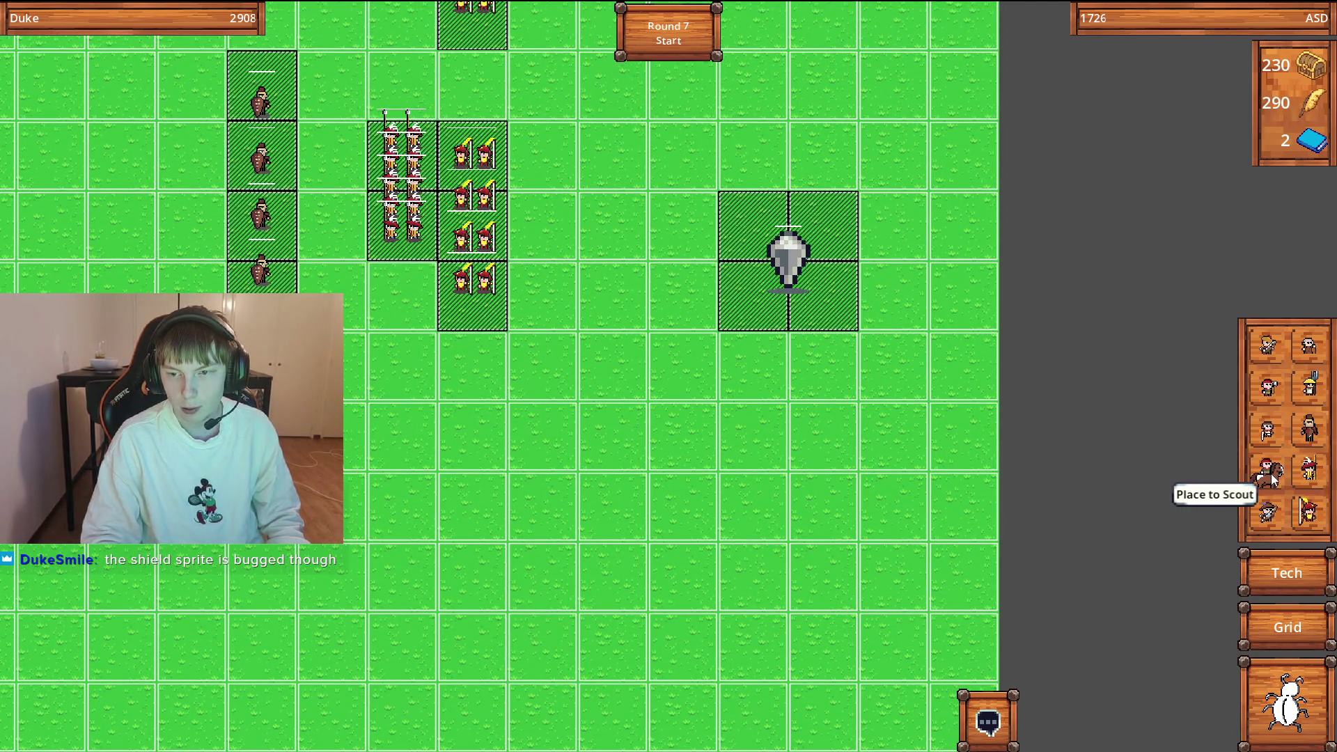
Place a column of four scouts near the board's bottom edge.
click(1271, 477)
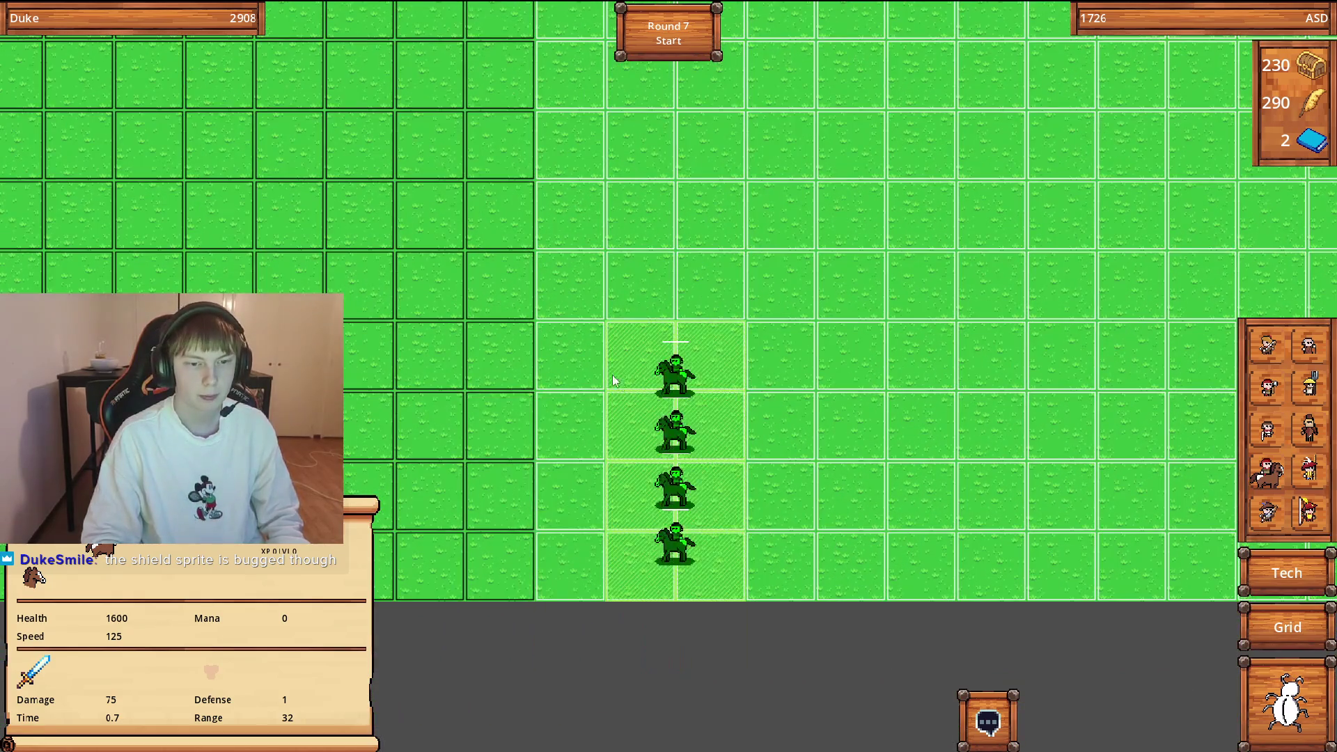
click(579, 340)
scroll(678, 444, down, 5)
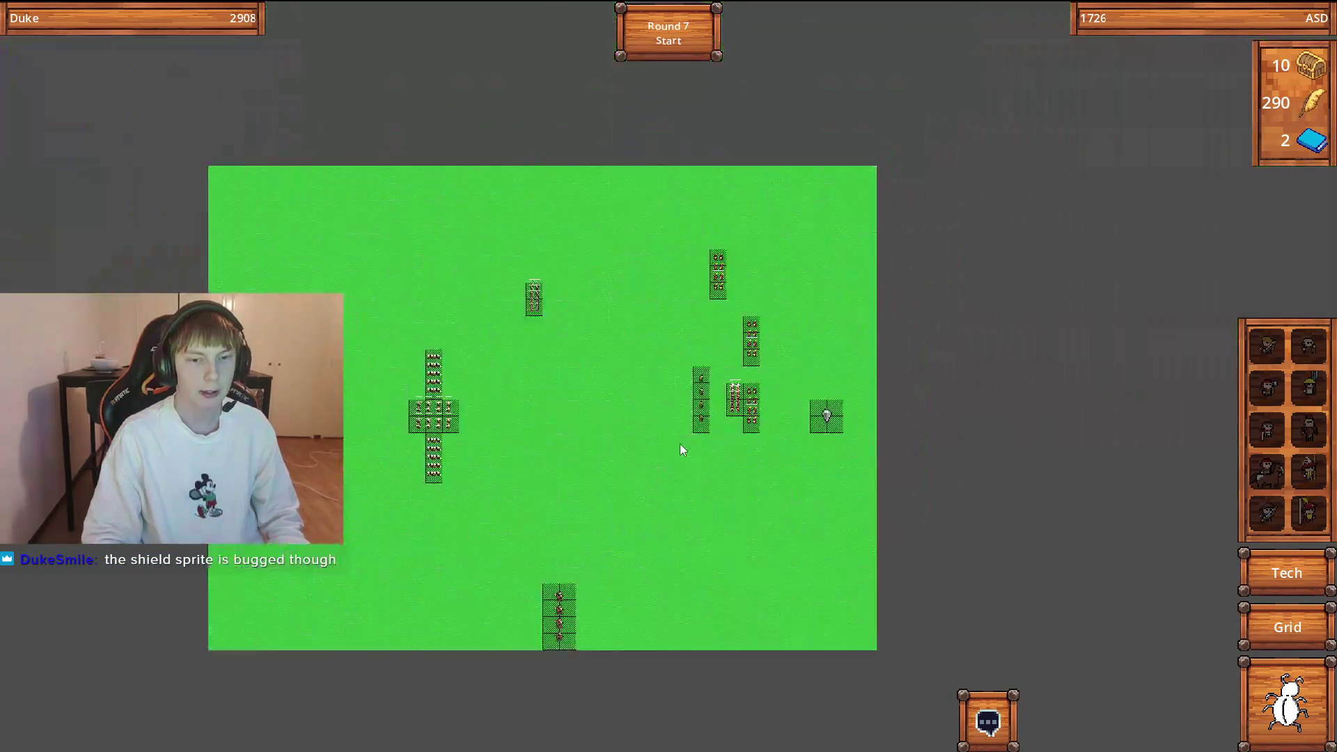
scroll(682, 452, up, 3)
scroll(750, 545, up, 2)
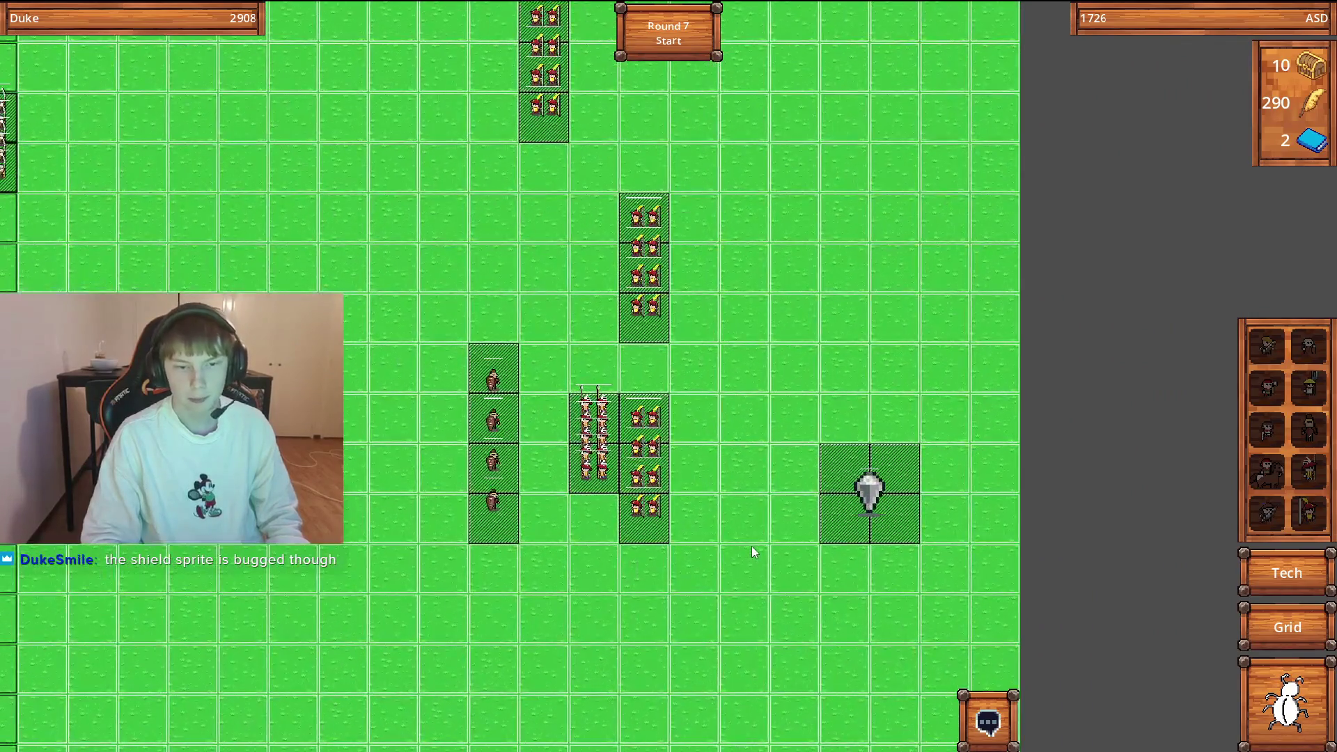
Move the four-unit shield column further left and check the Royal Archer's stats, leaving 10 gold.
key(d)
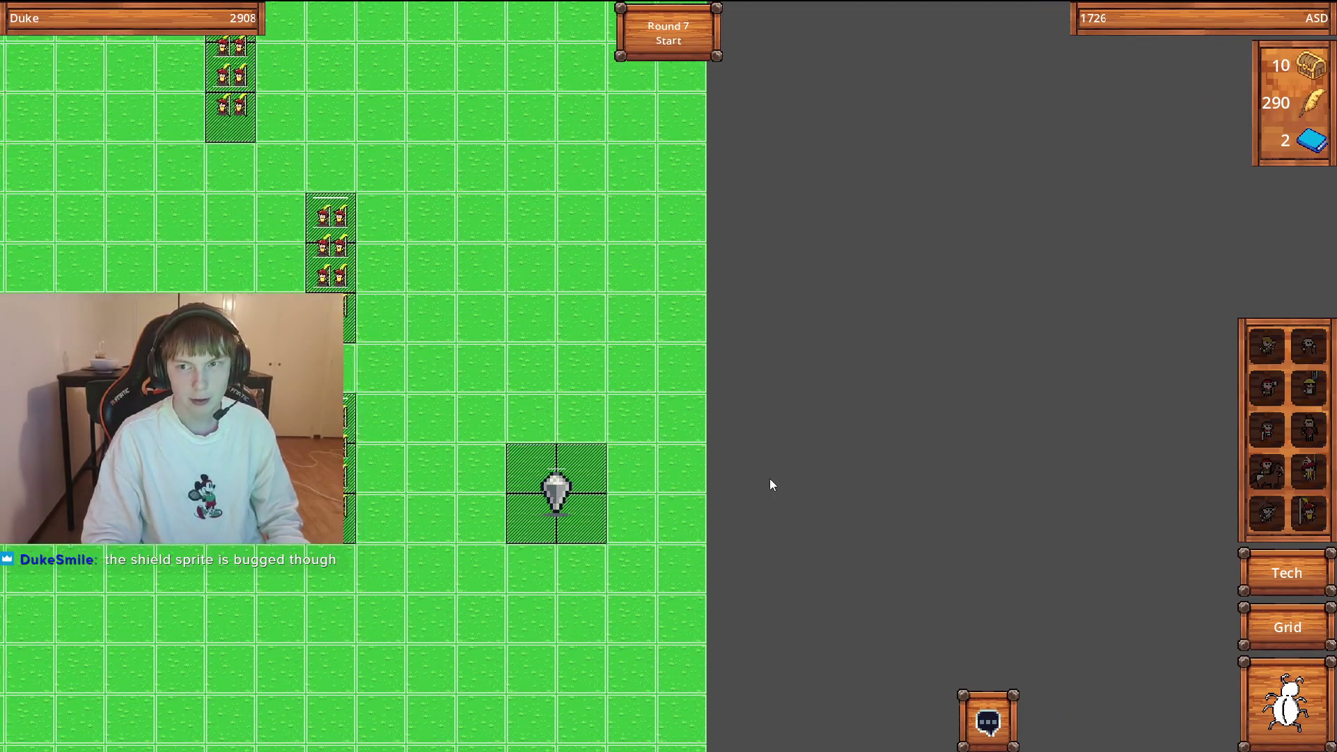
key(a)
scroll(761, 478, up, 1)
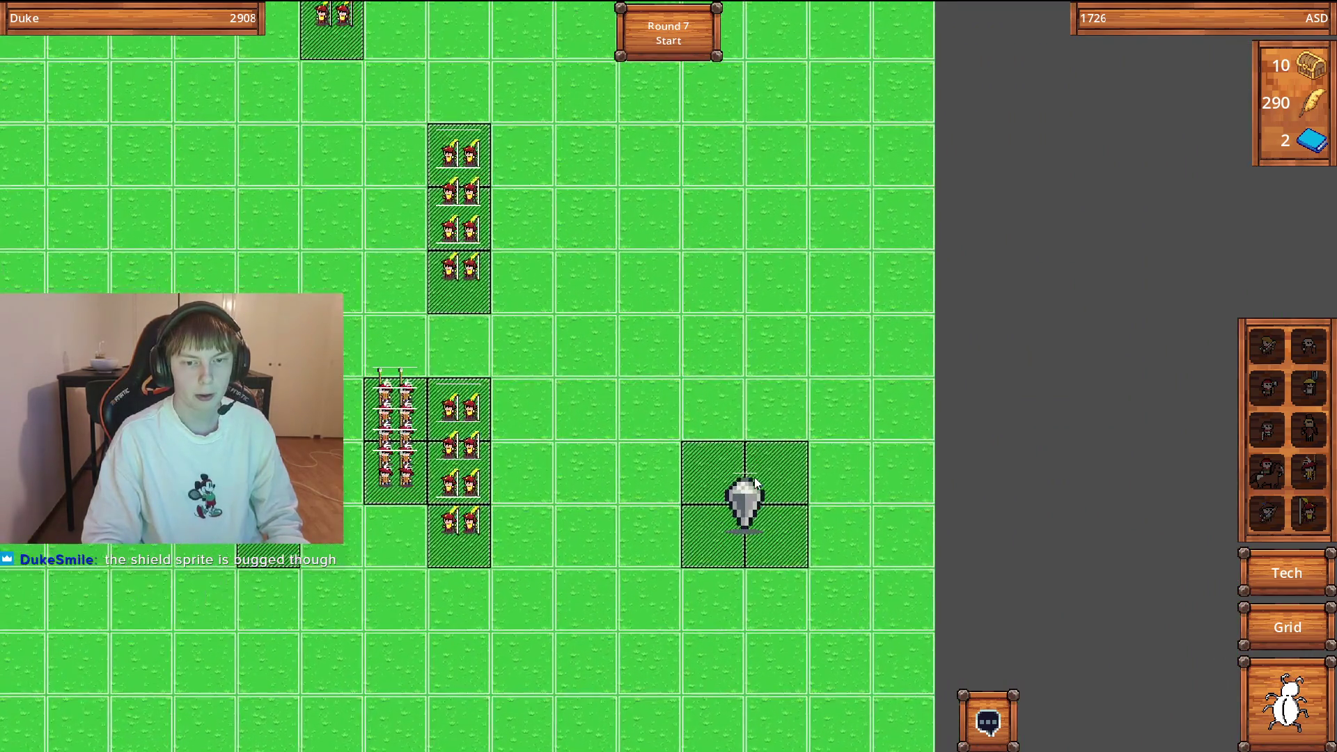
key(a)
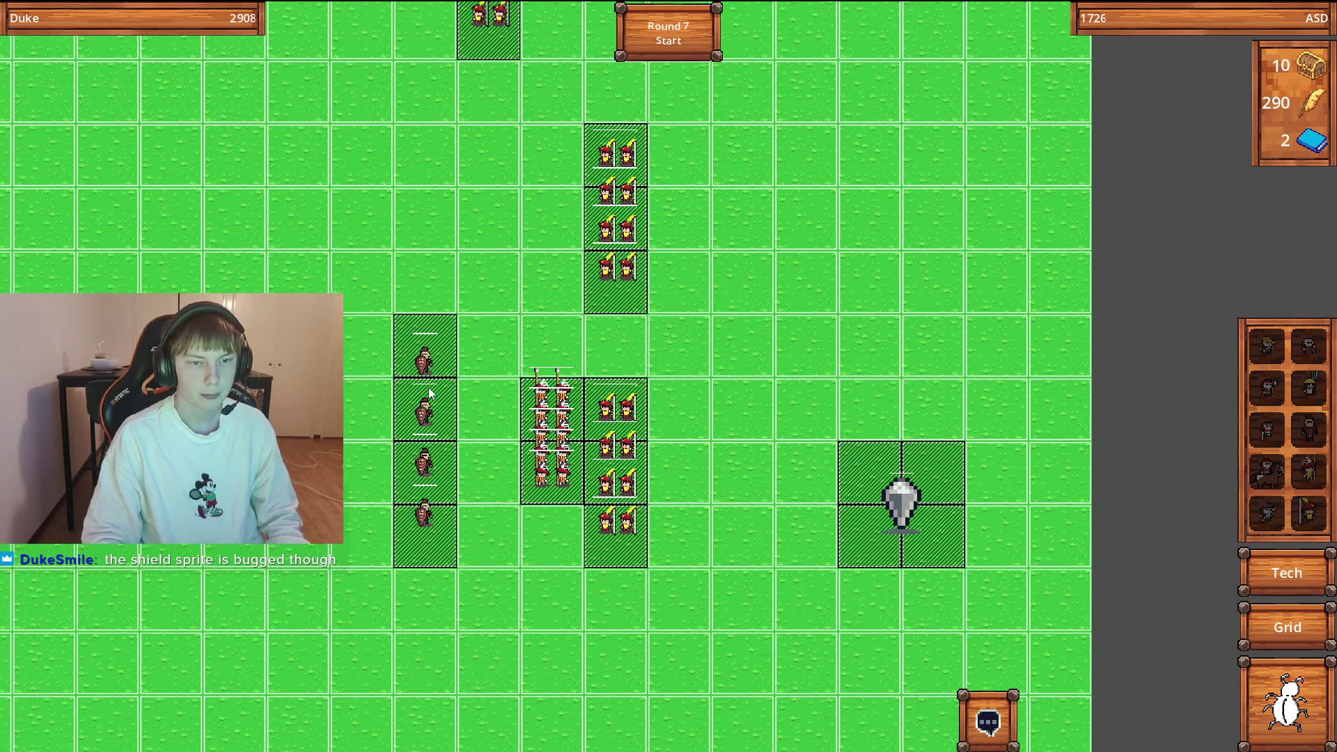
click(430, 393)
key(a)
mouse_move(429, 394)
mouse_down()
mouse_move(220, 480)
mouse_move(613, 425)
mouse_move(615, 360)
mouse_up()
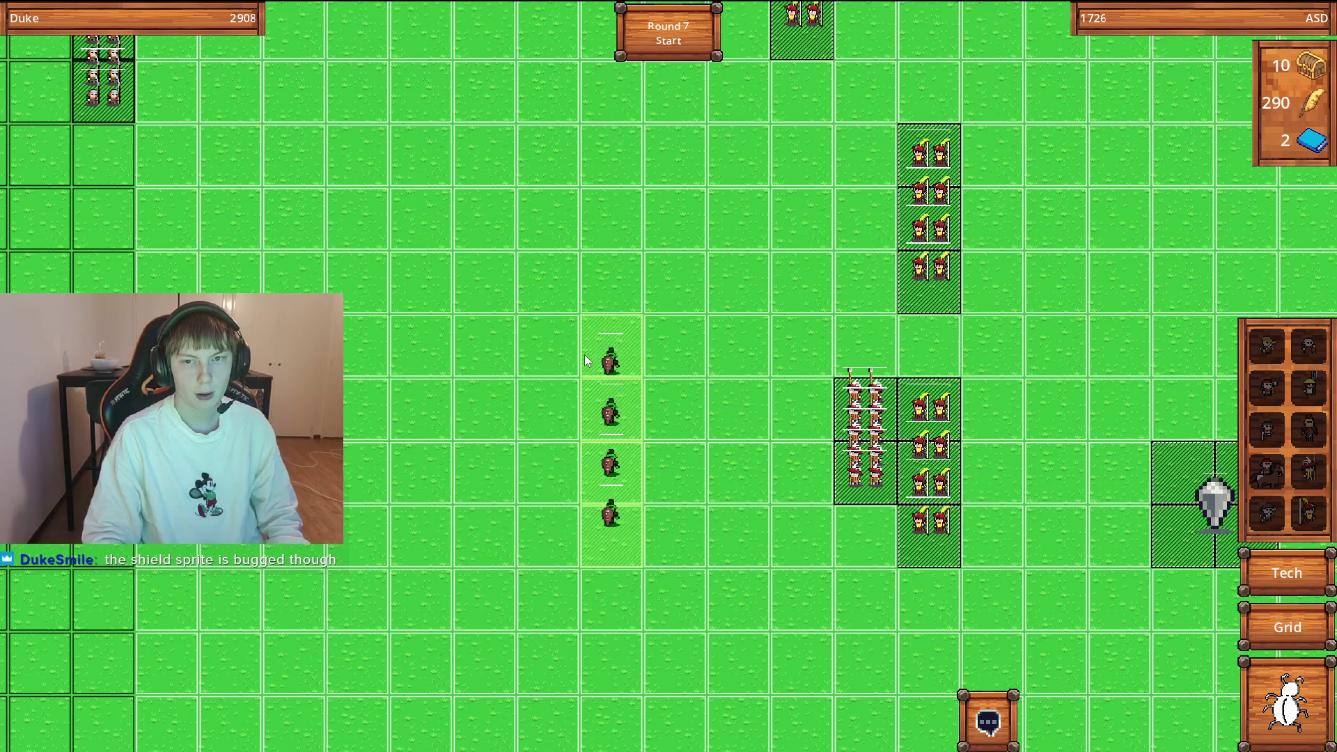
click(574, 359)
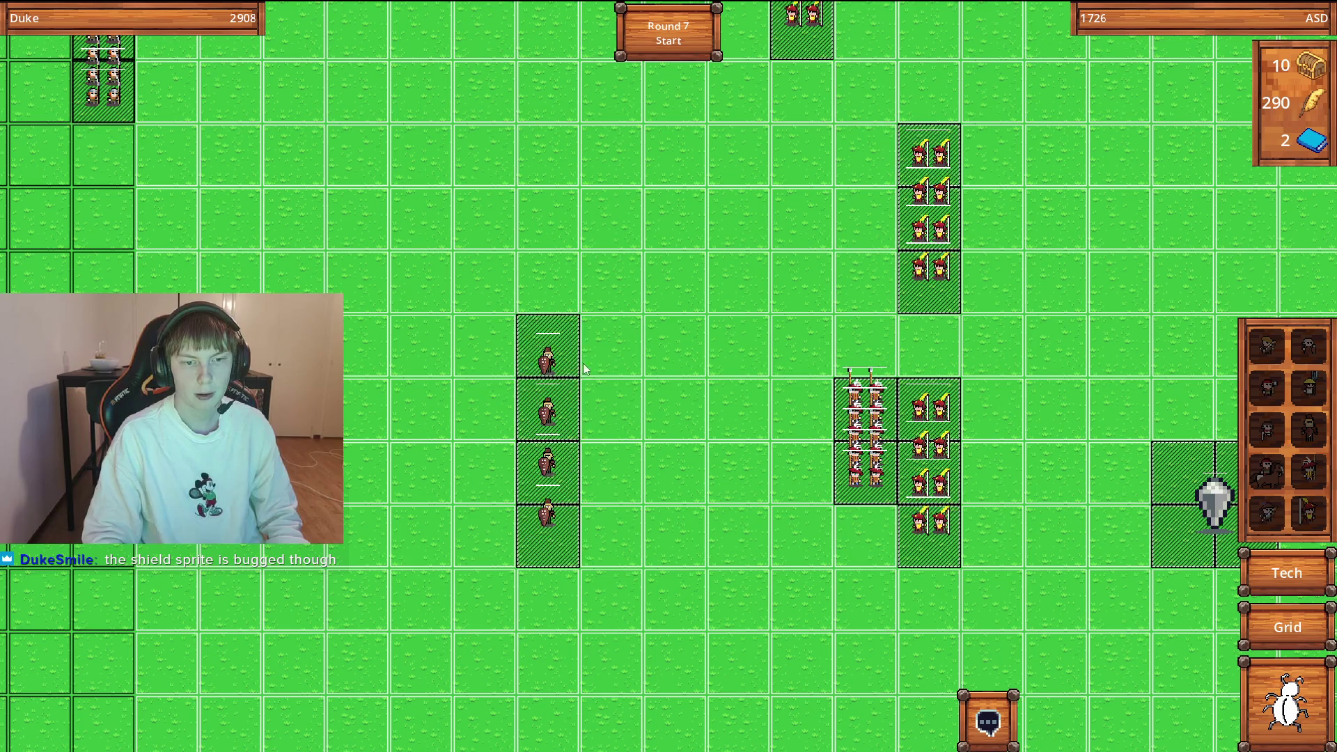
scroll(585, 369, down, 3)
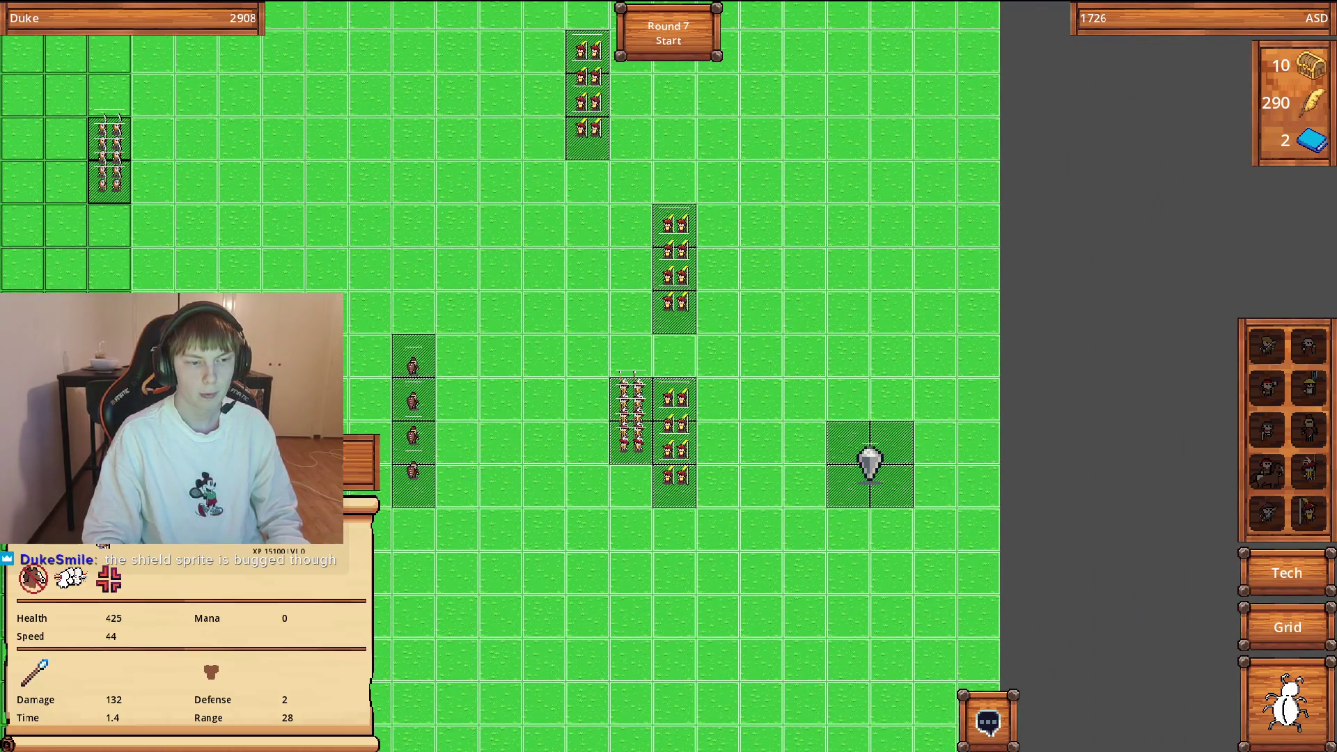
click(691, 453)
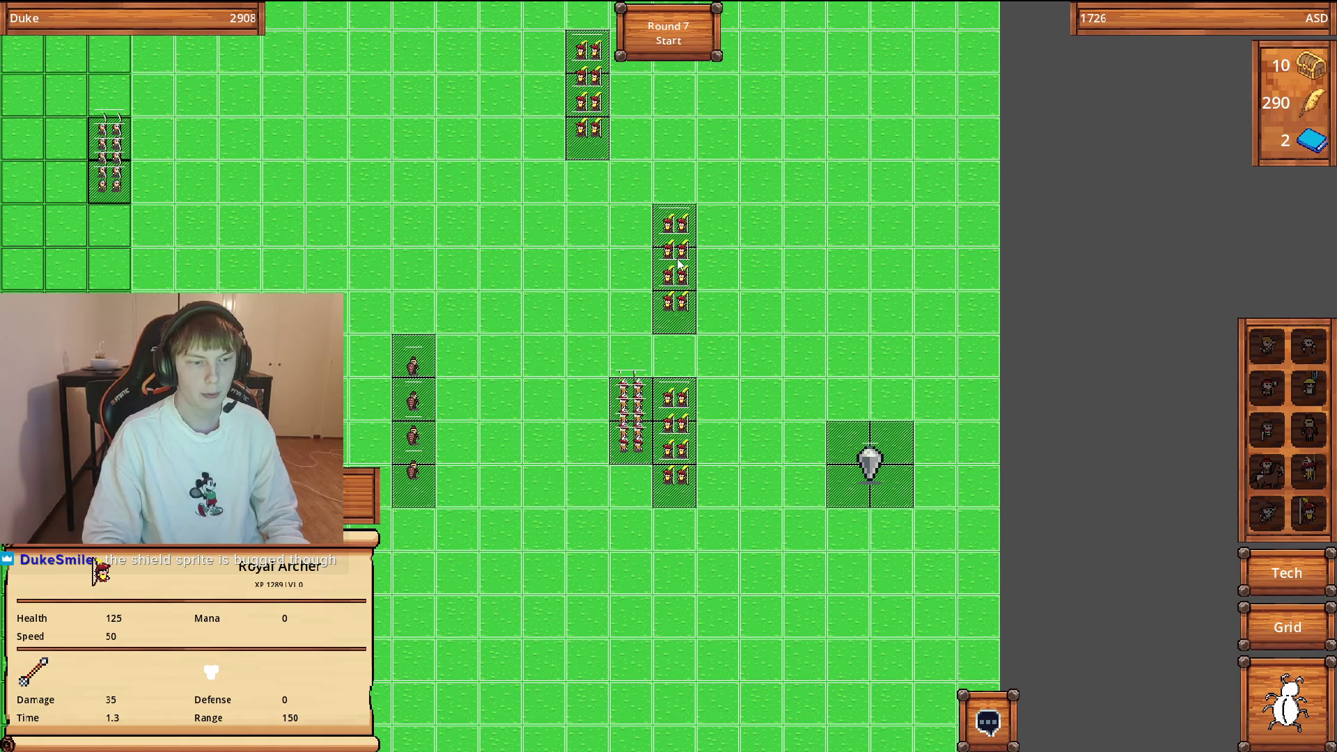
key(d)
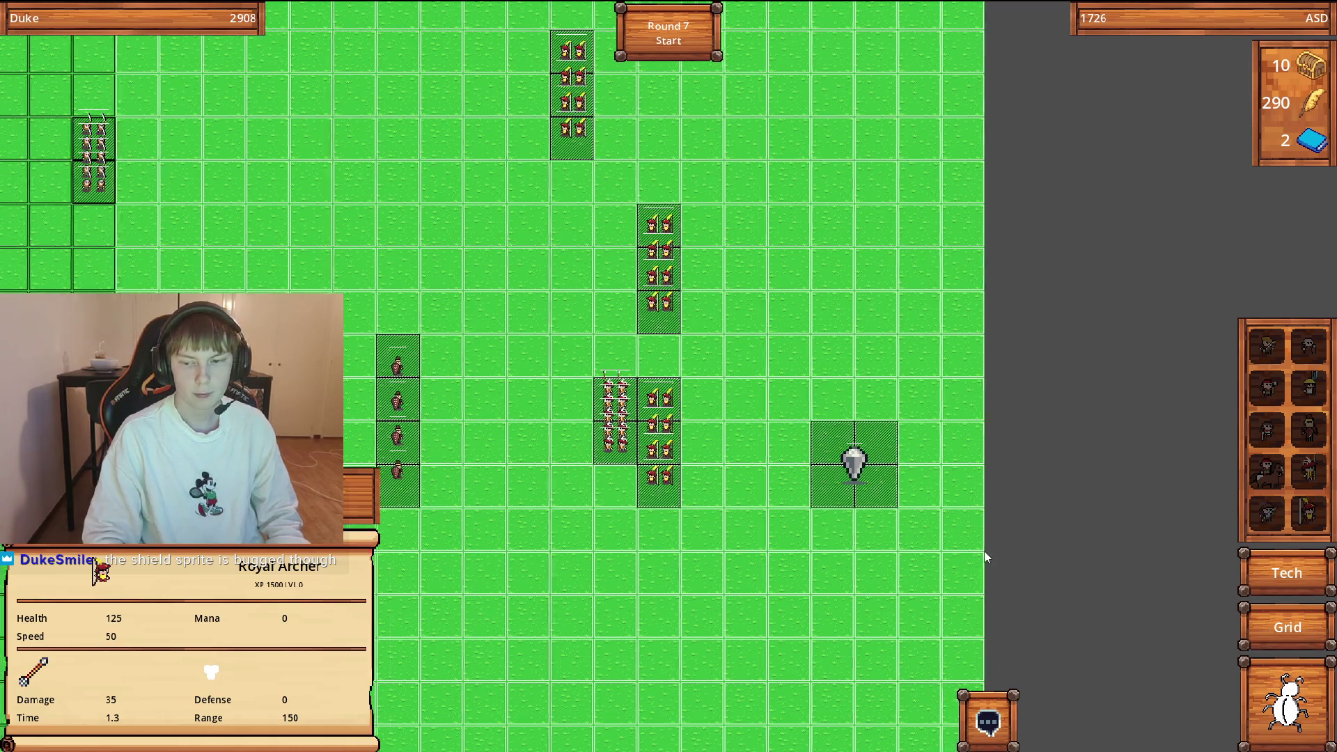
key(a)
key(s)
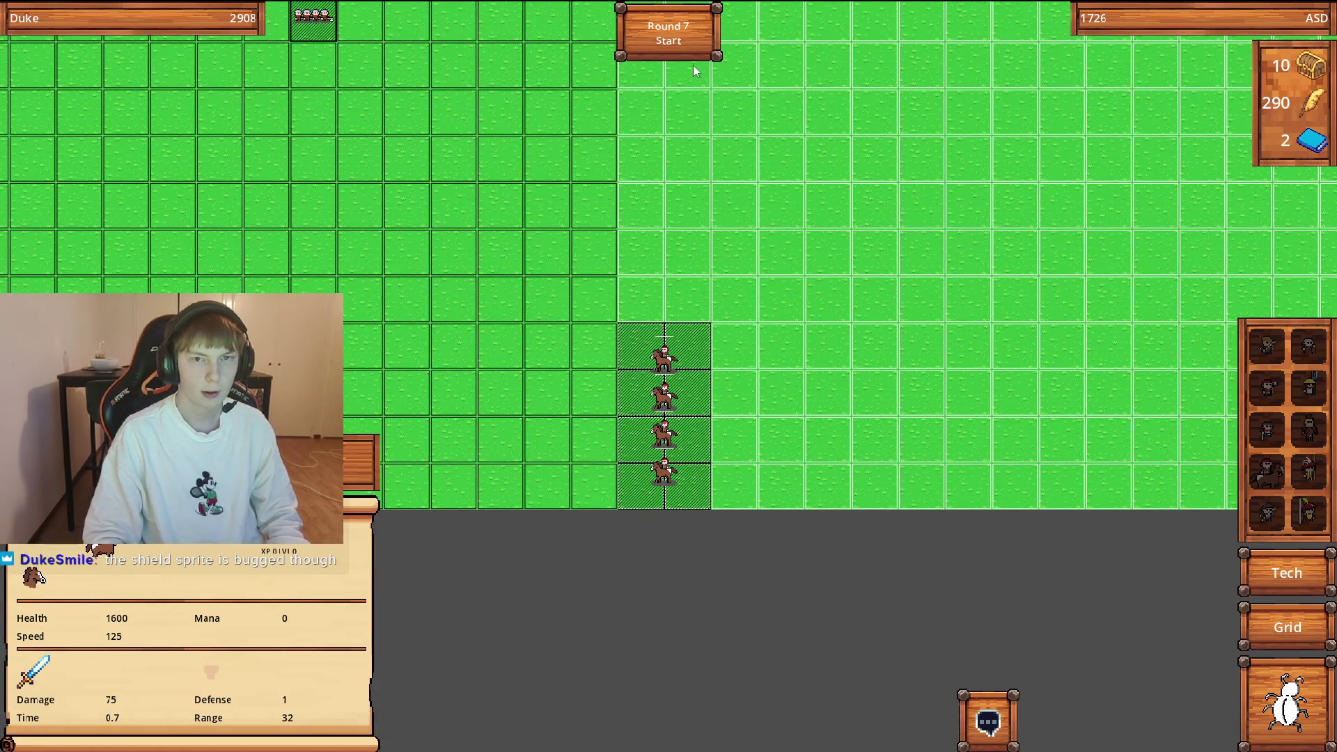
Start Round 7 and watch until Round 8 setup returns with 400 feathers and 4 research points.
key(space)
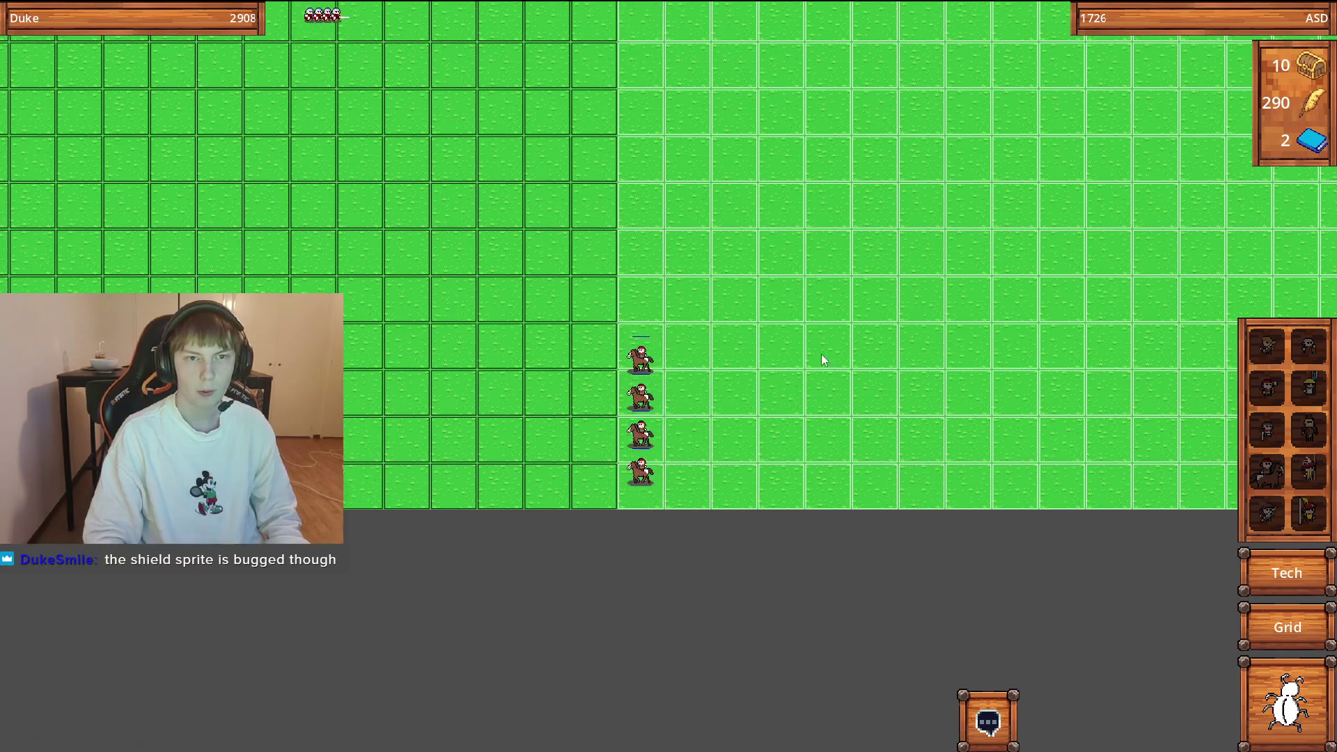
scroll(828, 395, down, 5)
scroll(823, 406, up, 5)
key(a)
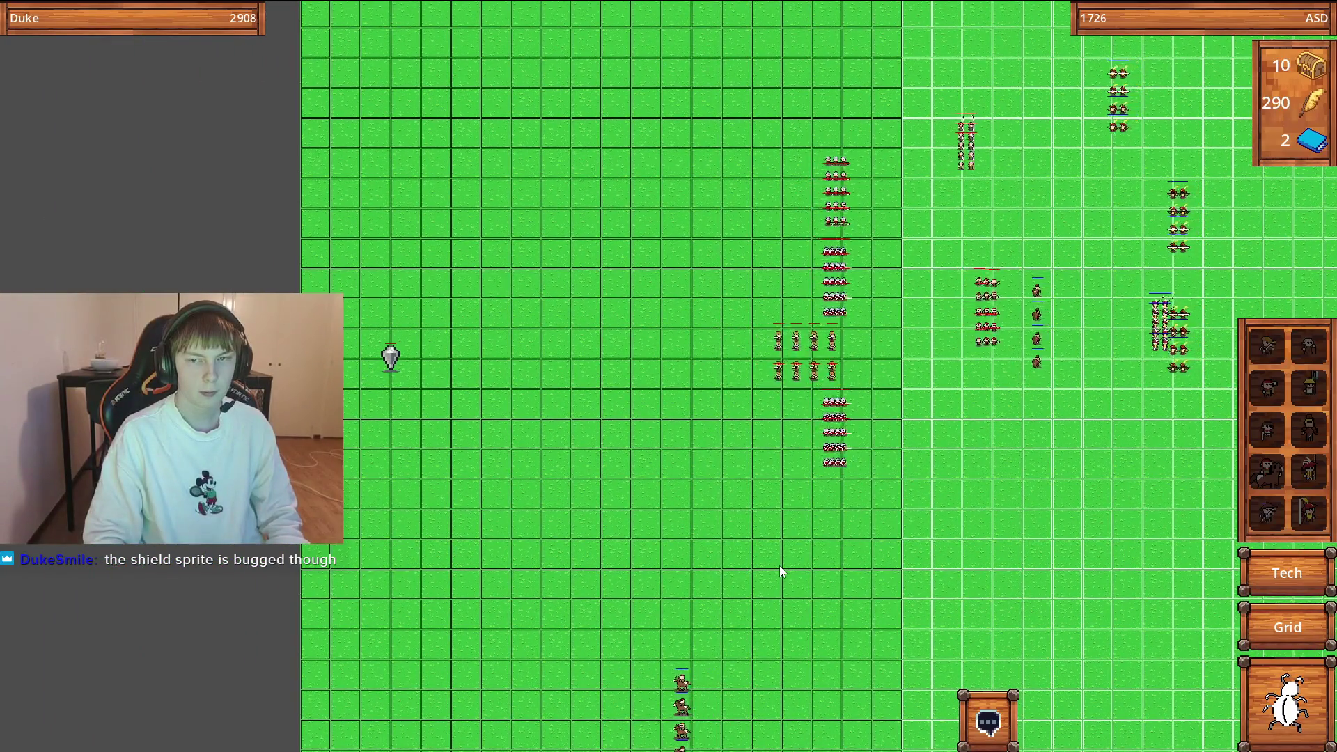
key(s)
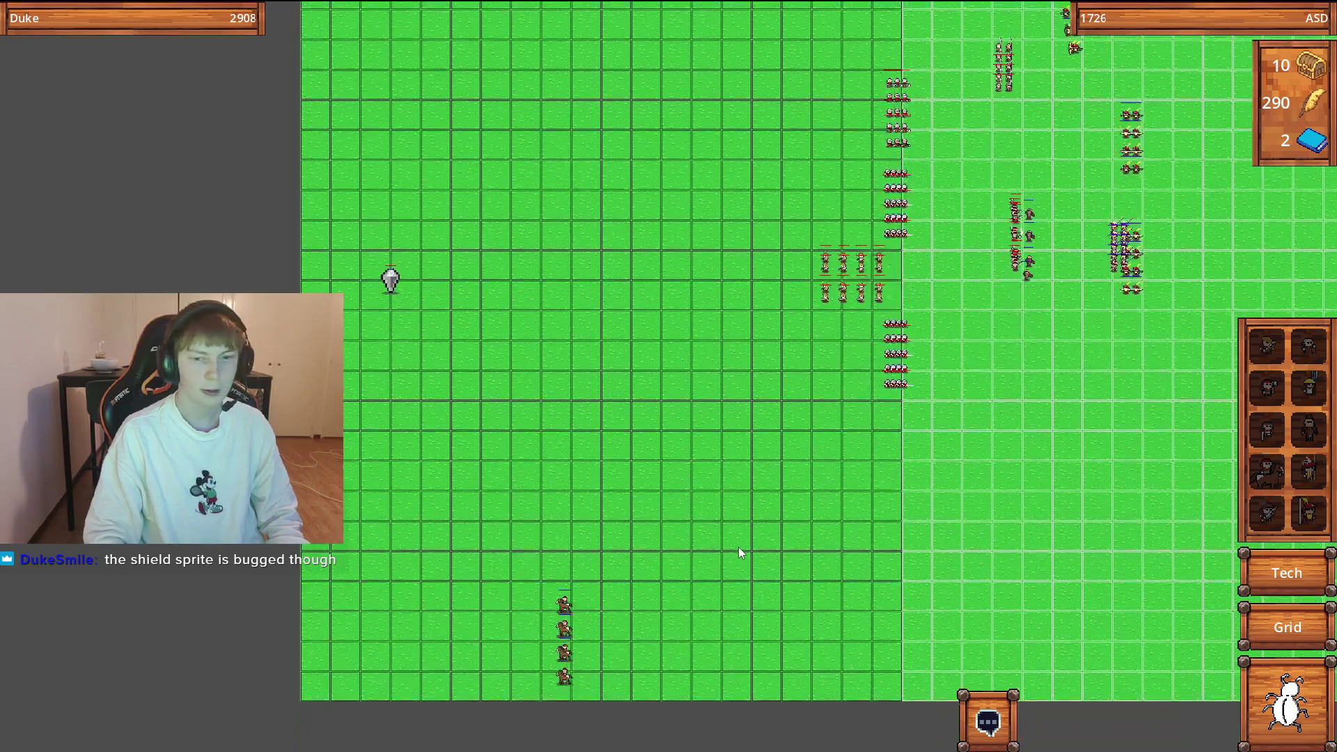
scroll(740, 552, down, 3)
scroll(740, 552, up, 3)
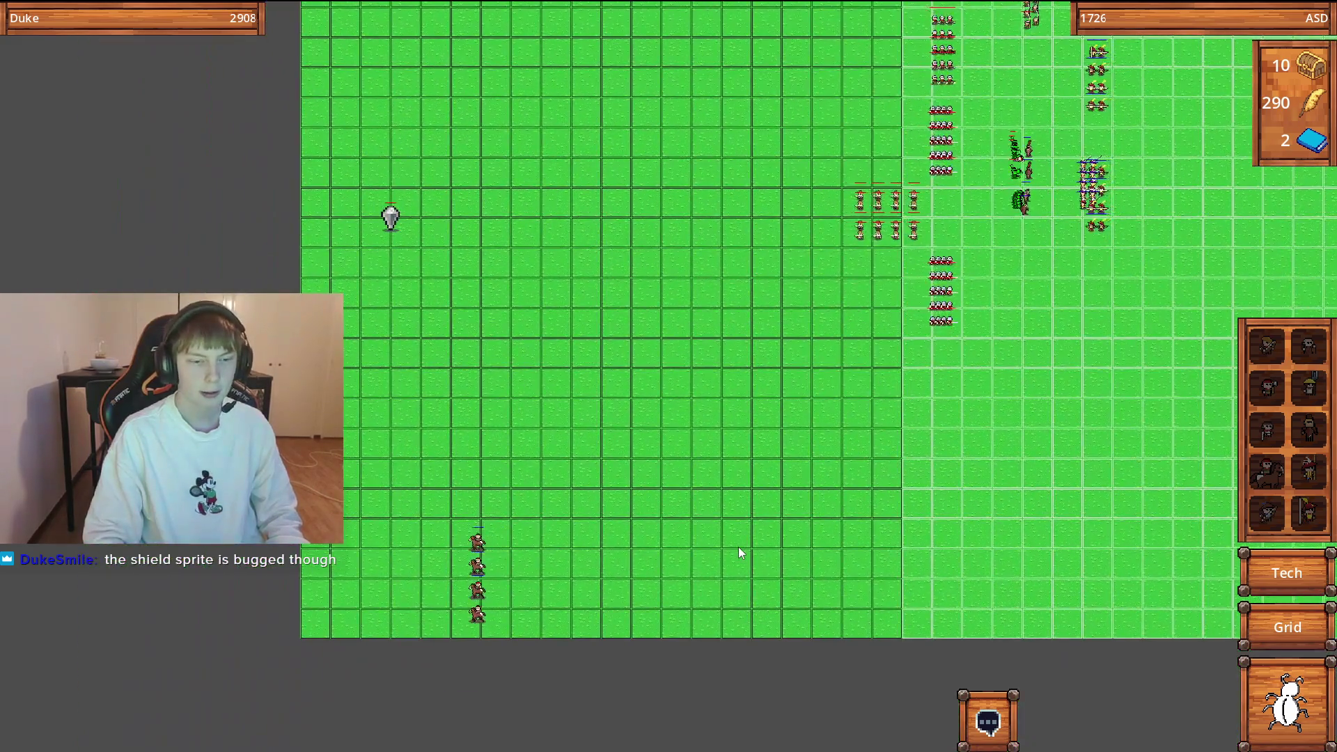
scroll(740, 552, down, 3)
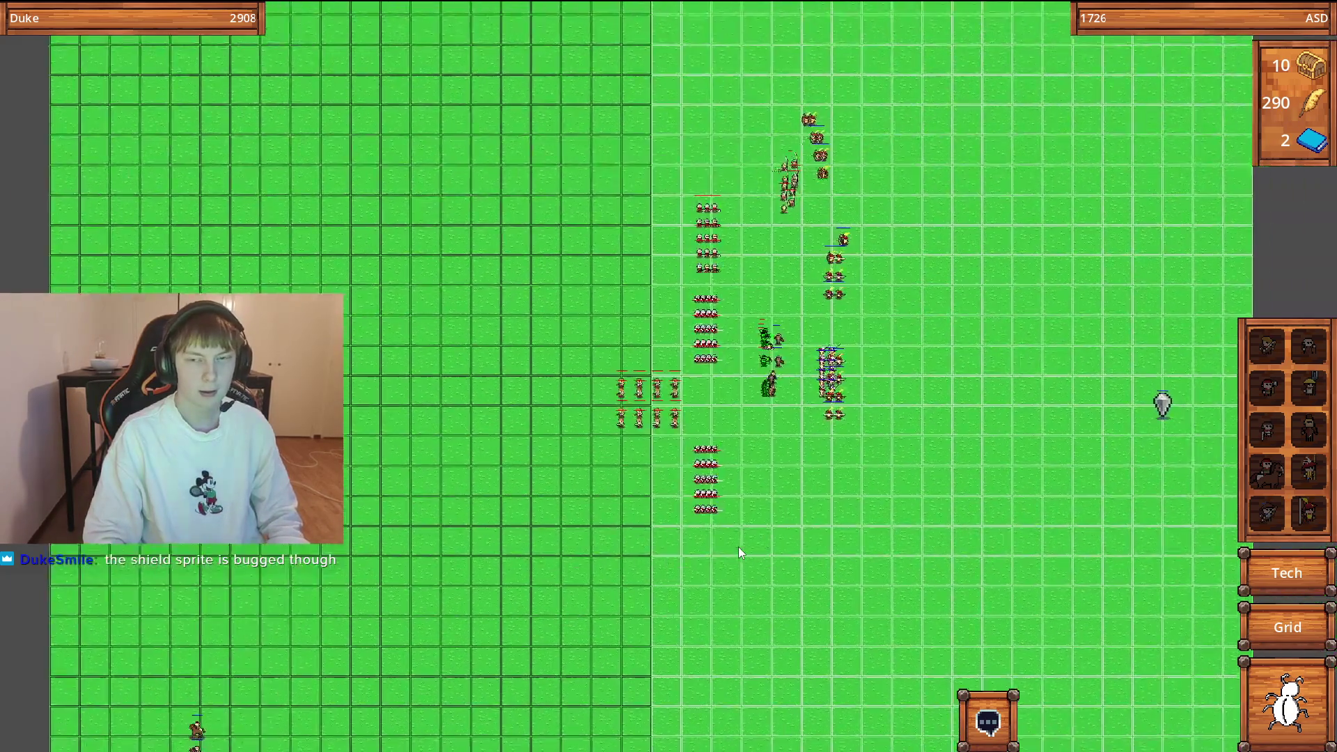
scroll(740, 552, up, 3)
scroll(738, 546, down, 3)
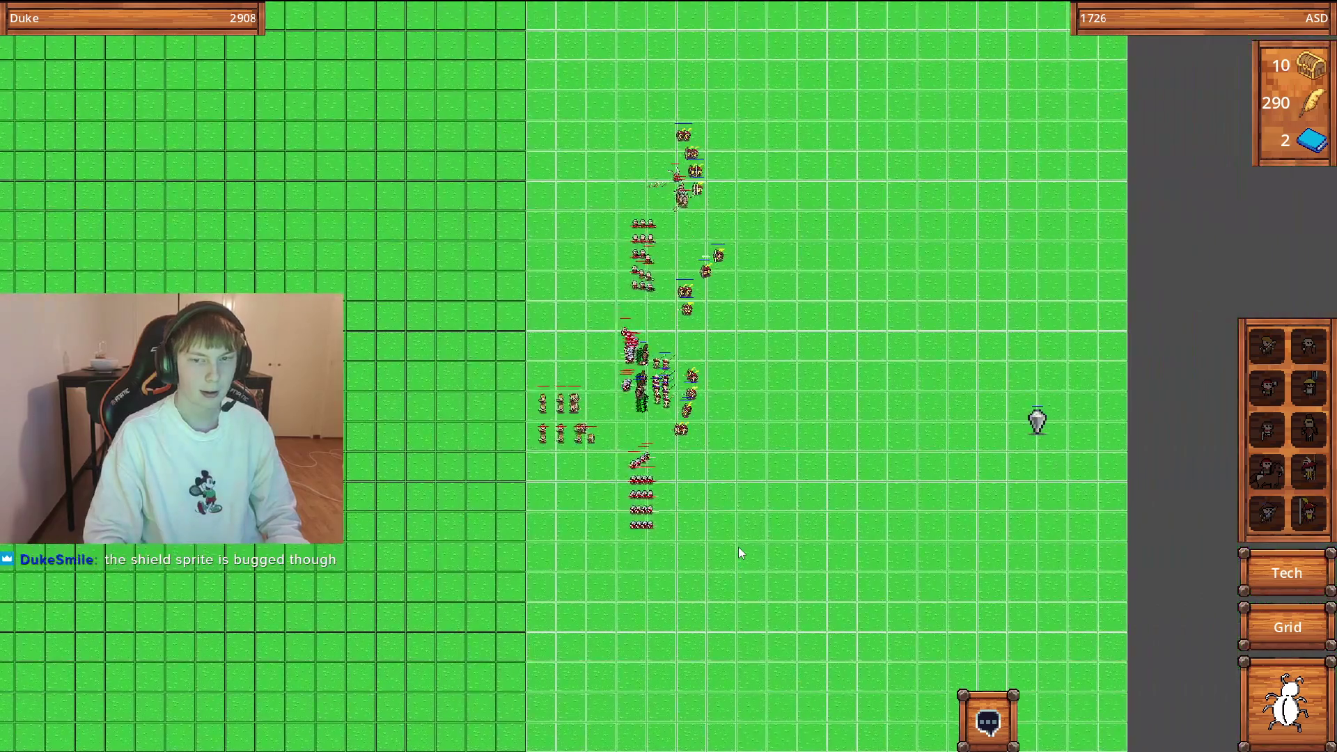
scroll(738, 546, up, 3)
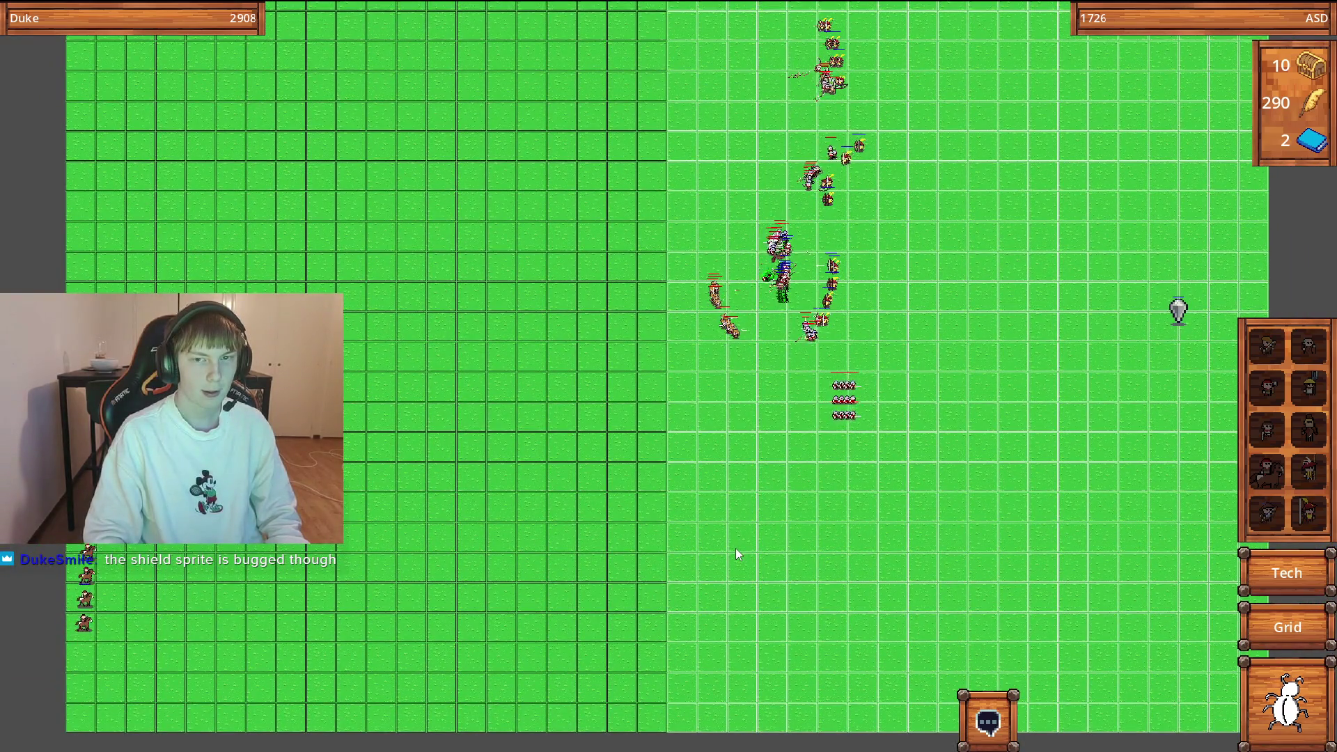
scroll(732, 548, up, 3)
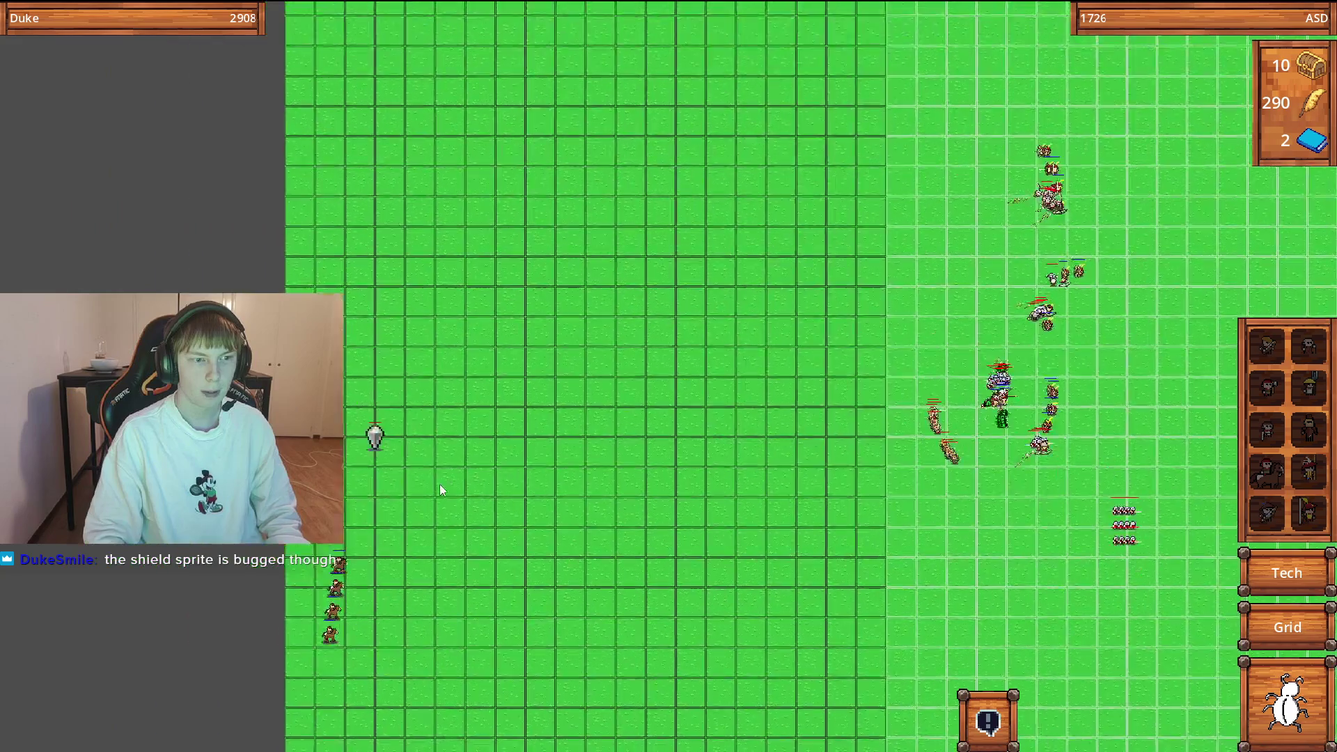
scroll(485, 515, down, 3)
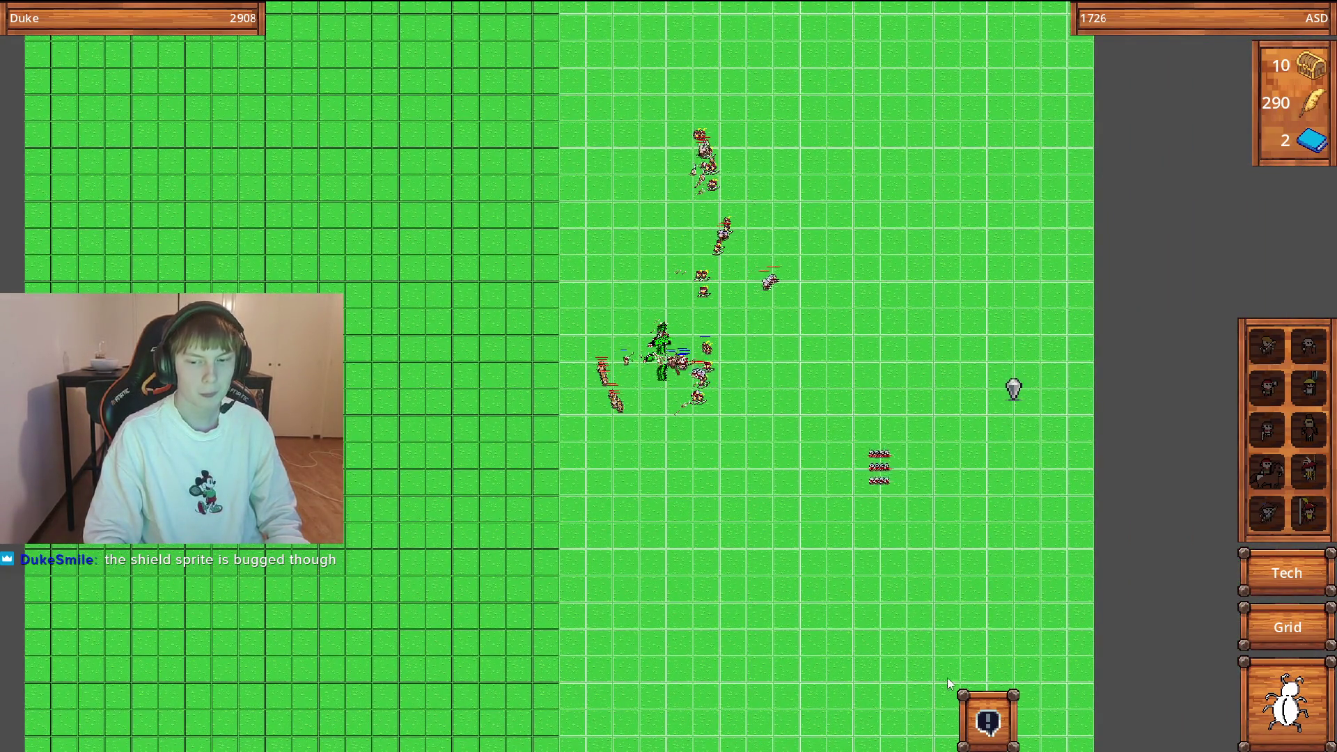
click(988, 721)
scroll(675, 378, down, 3)
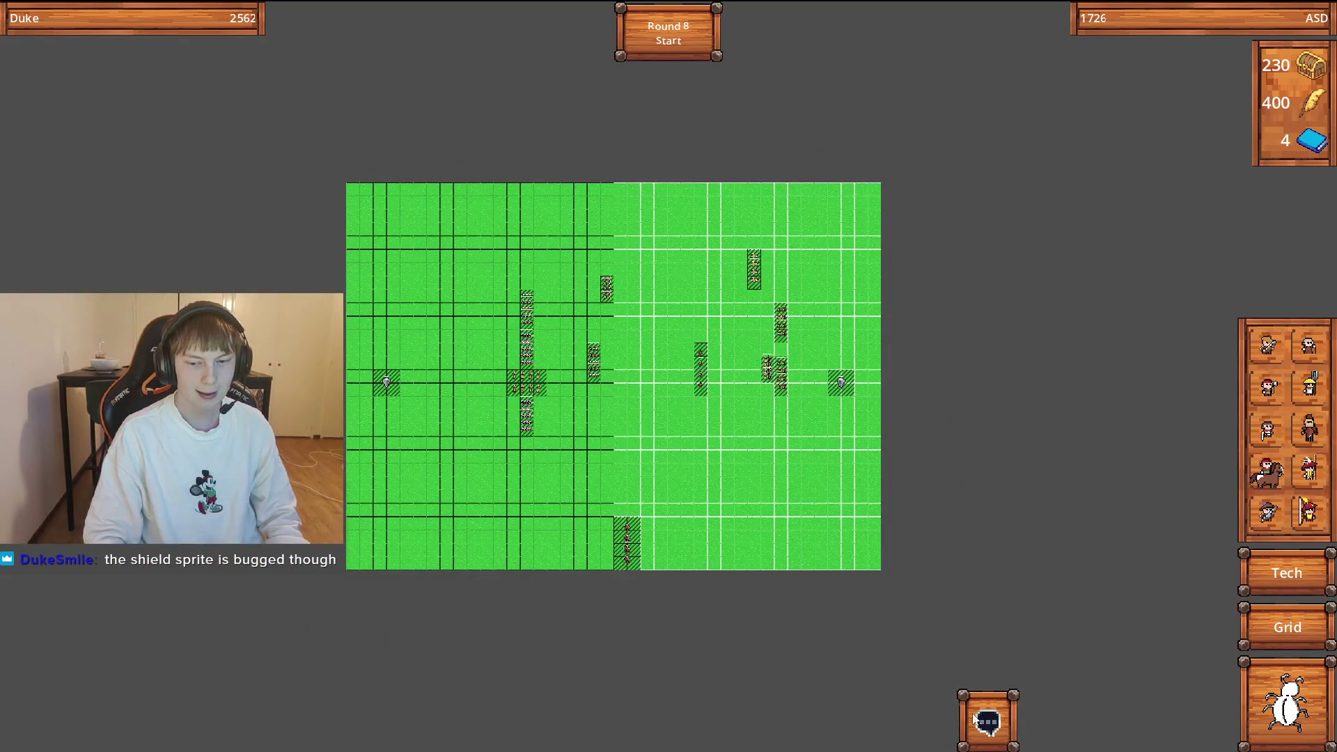
Place four scouts near the battlefield's top edge, dropping gold from 230 to 10.
scroll(808, 596, up, 4)
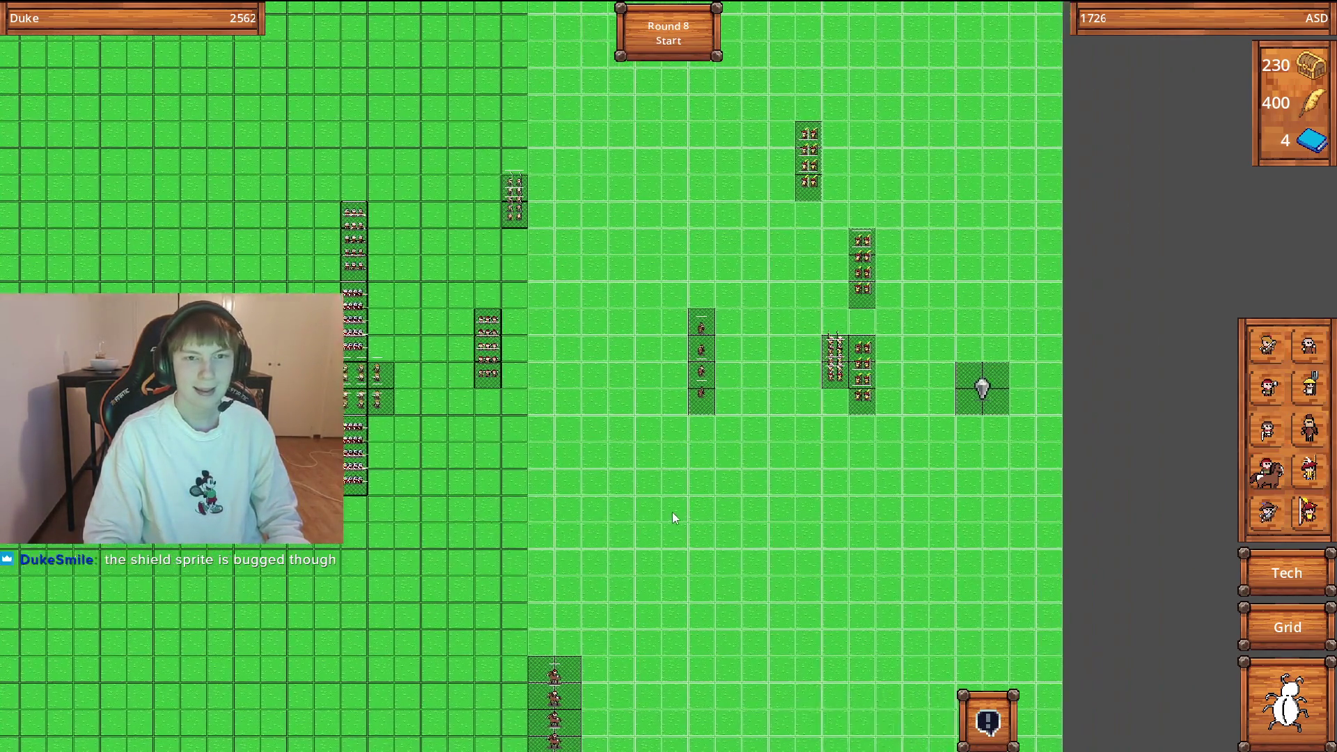
scroll(696, 438, up, 3)
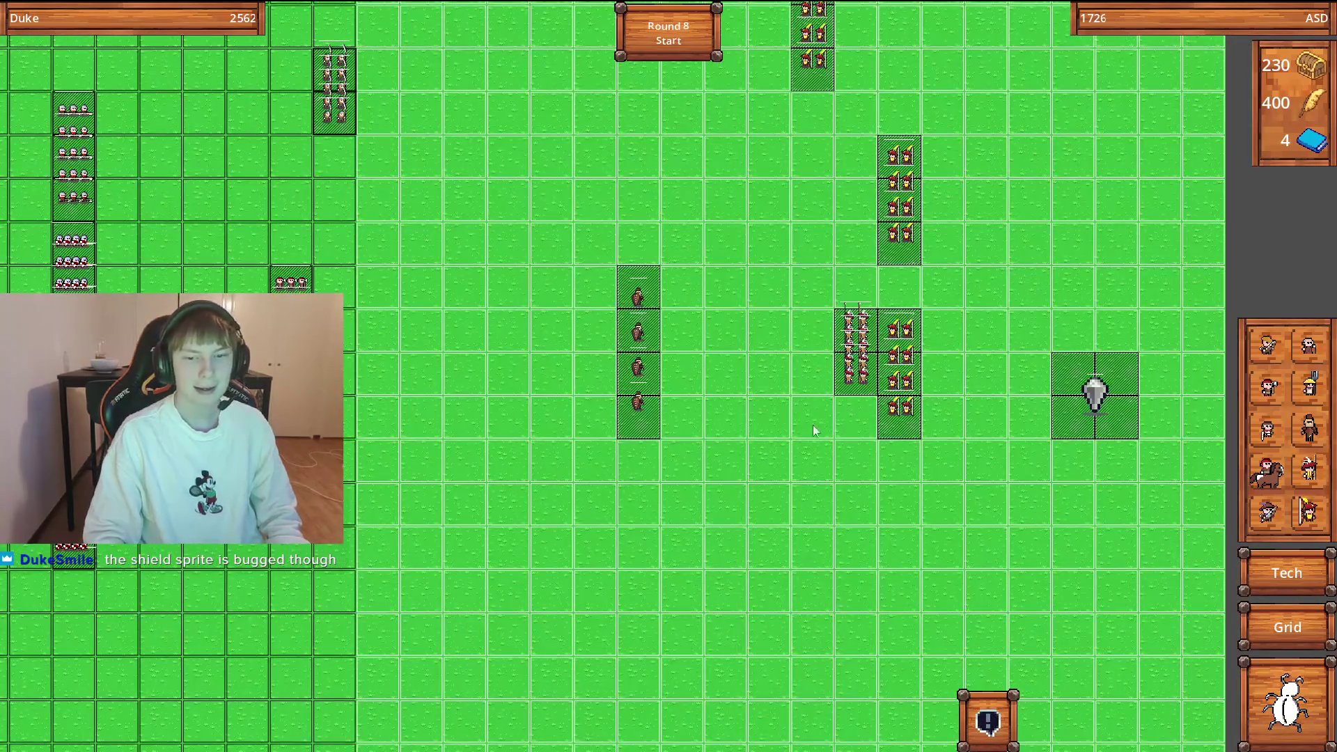
scroll(682, 355, down, 2)
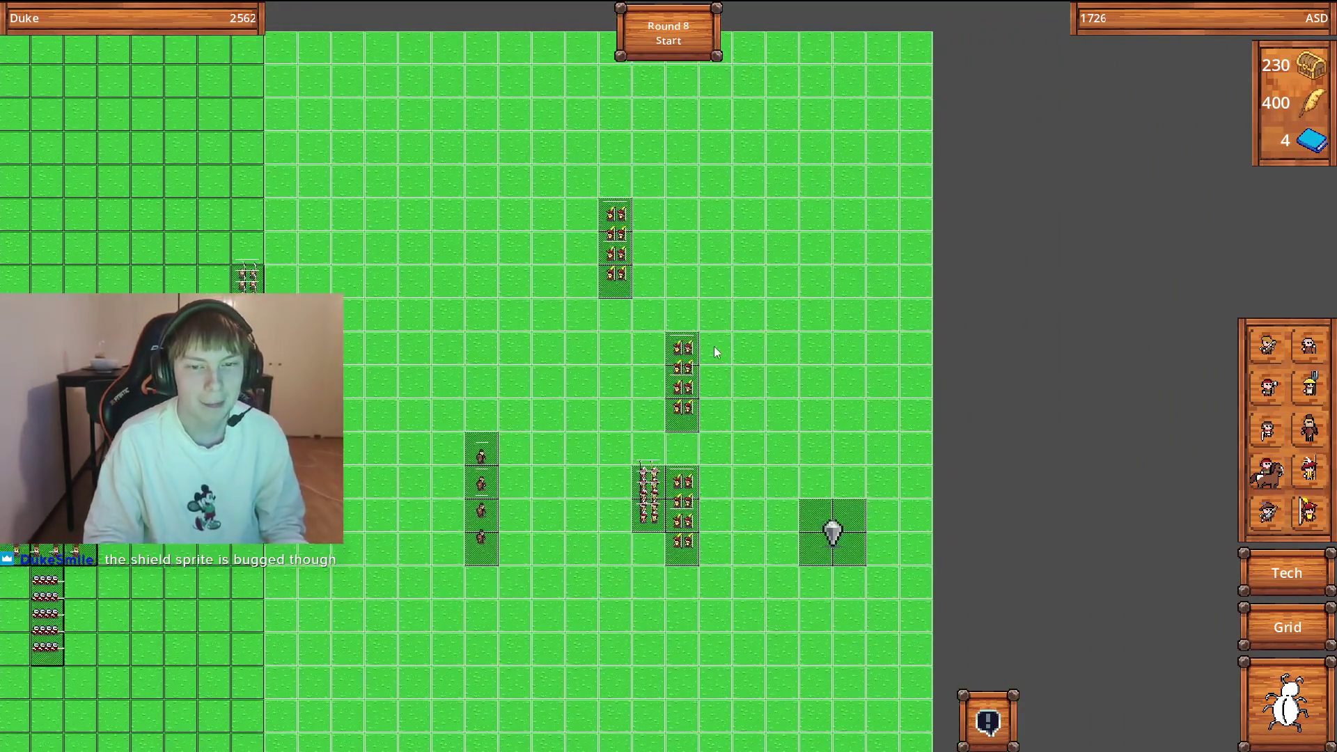
scroll(714, 362, up, 3)
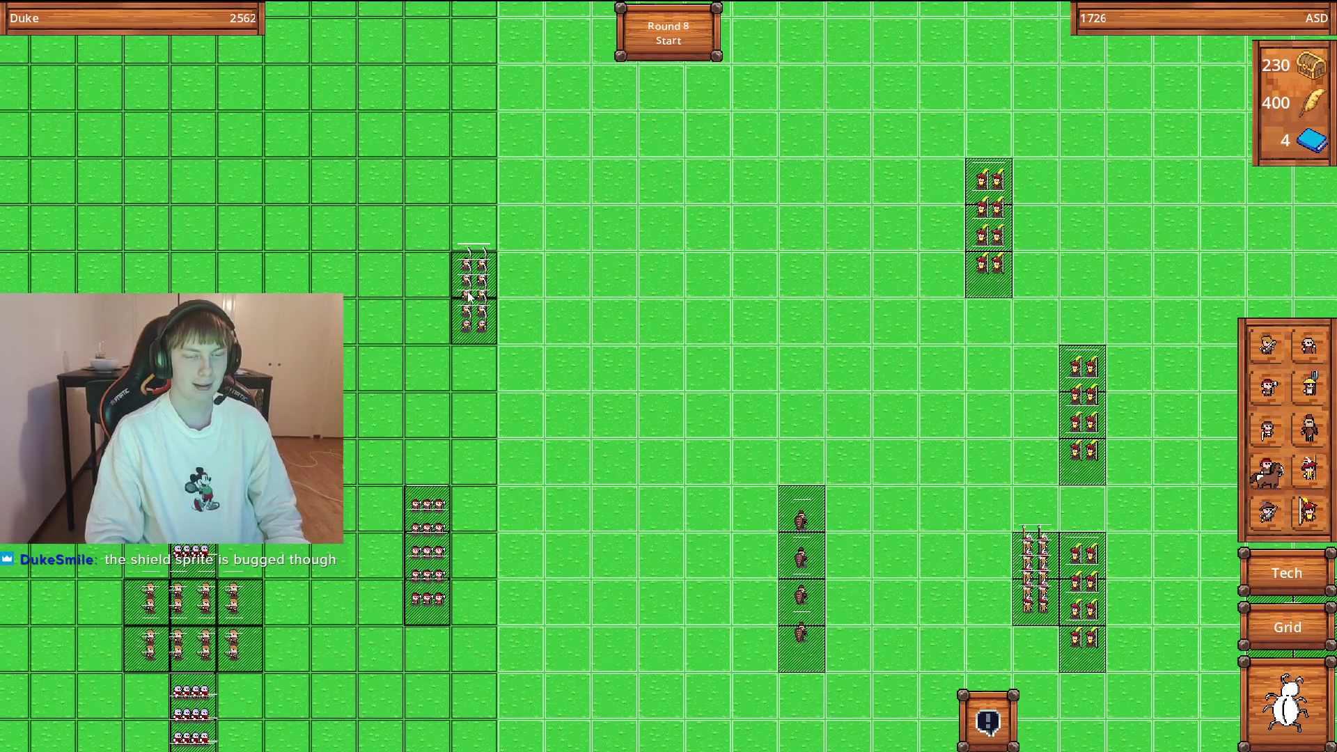
key(d)
key(w)
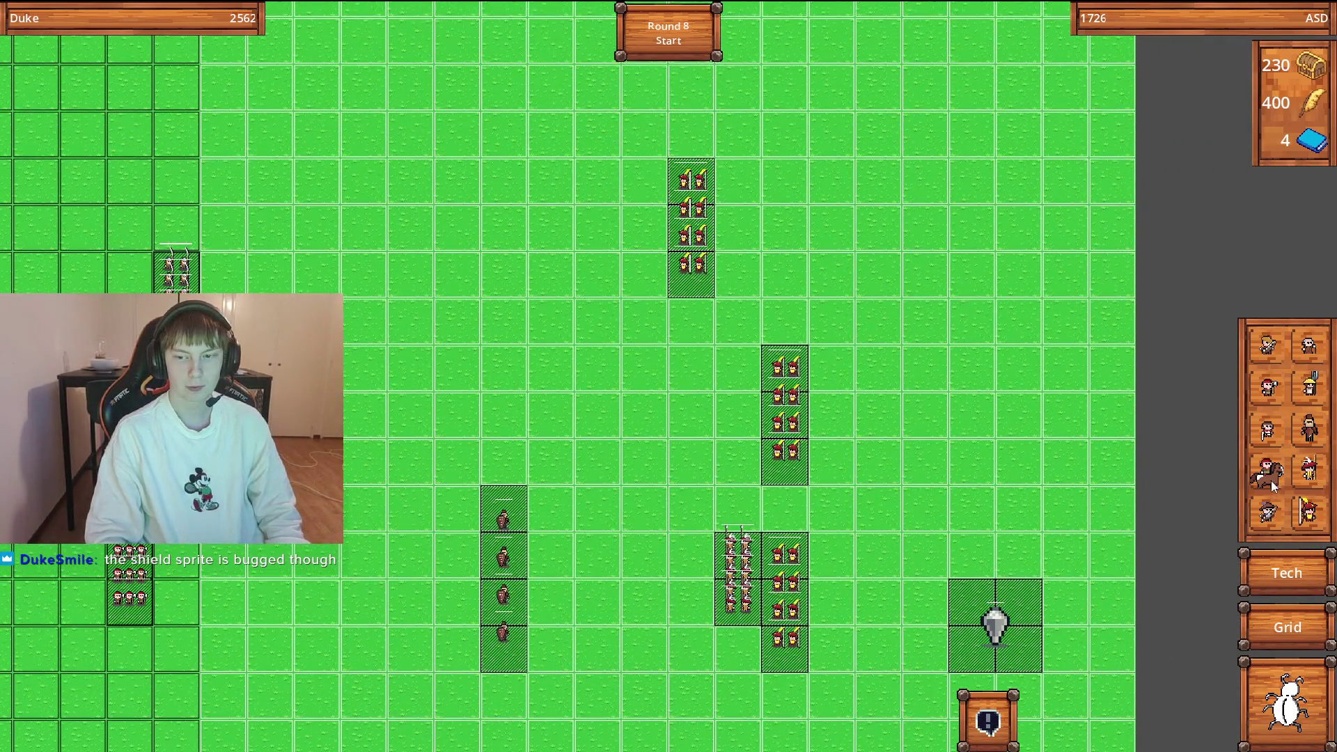
click(1267, 479)
key(a)
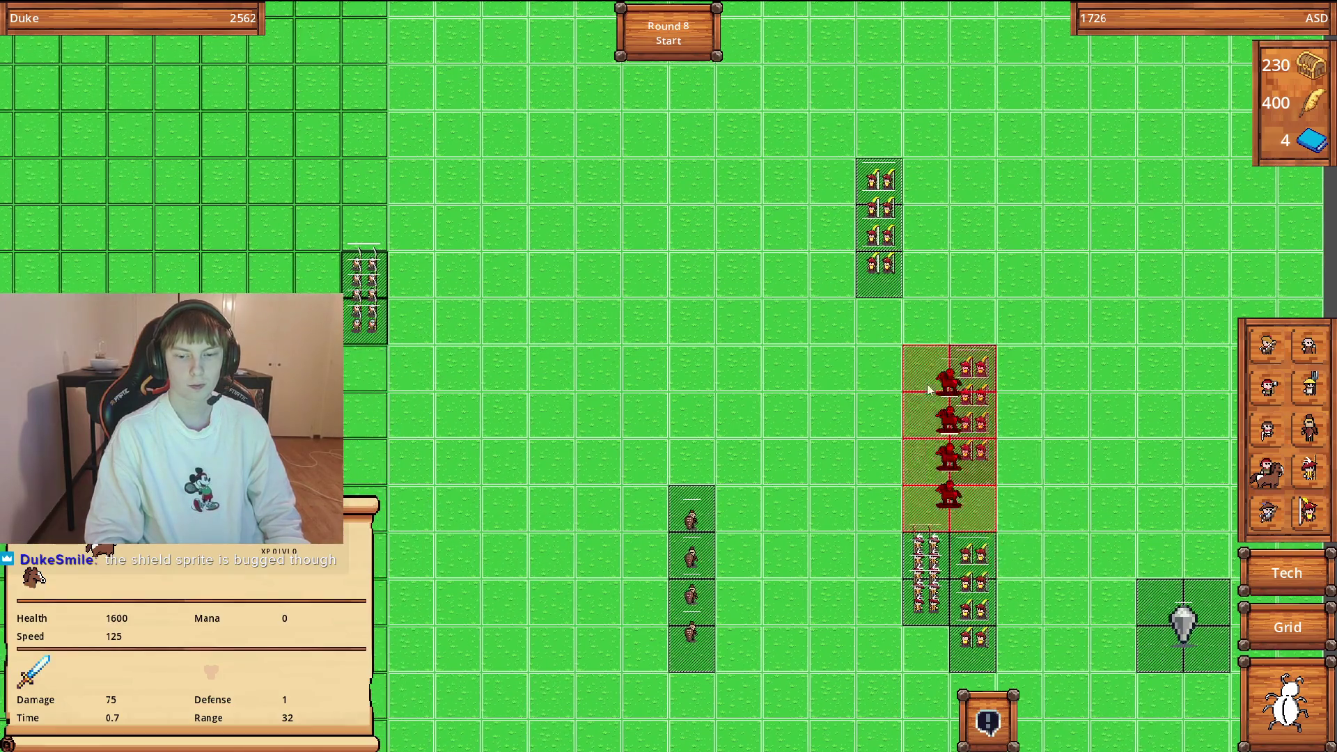
key(w)
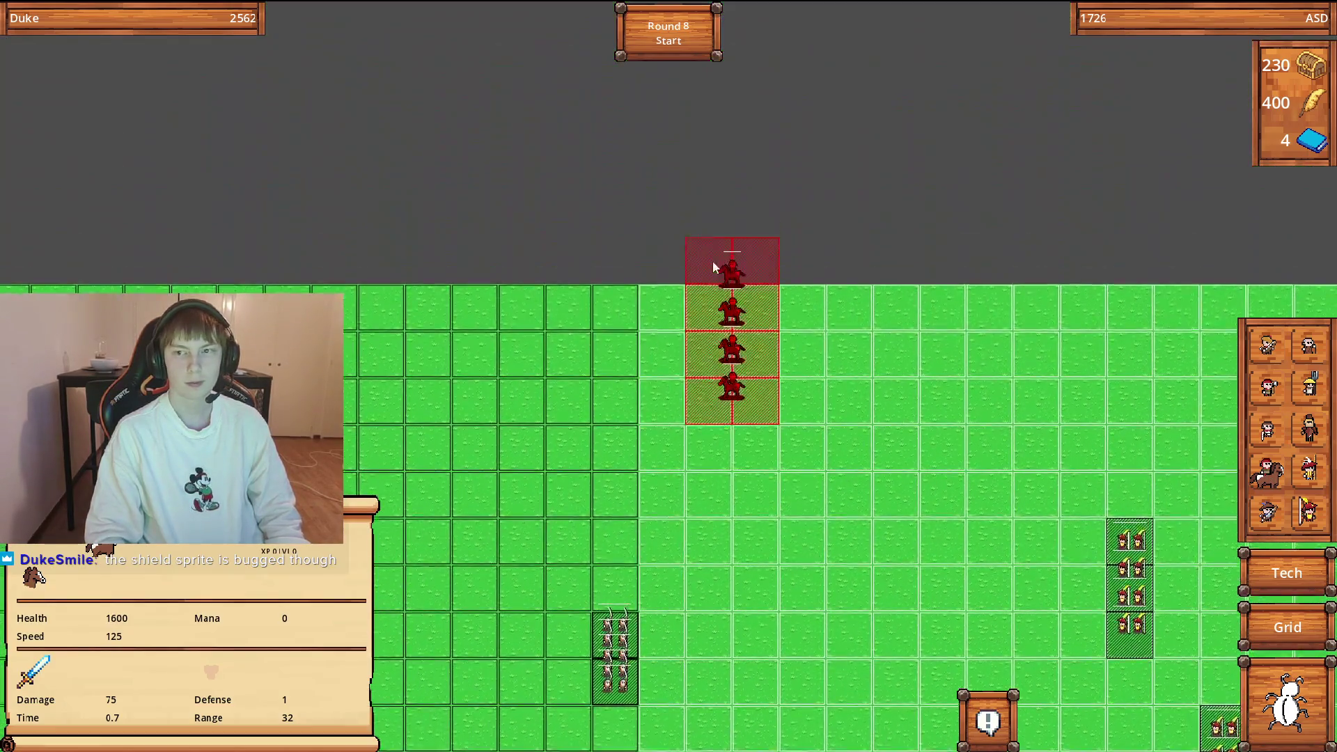
click(668, 346)
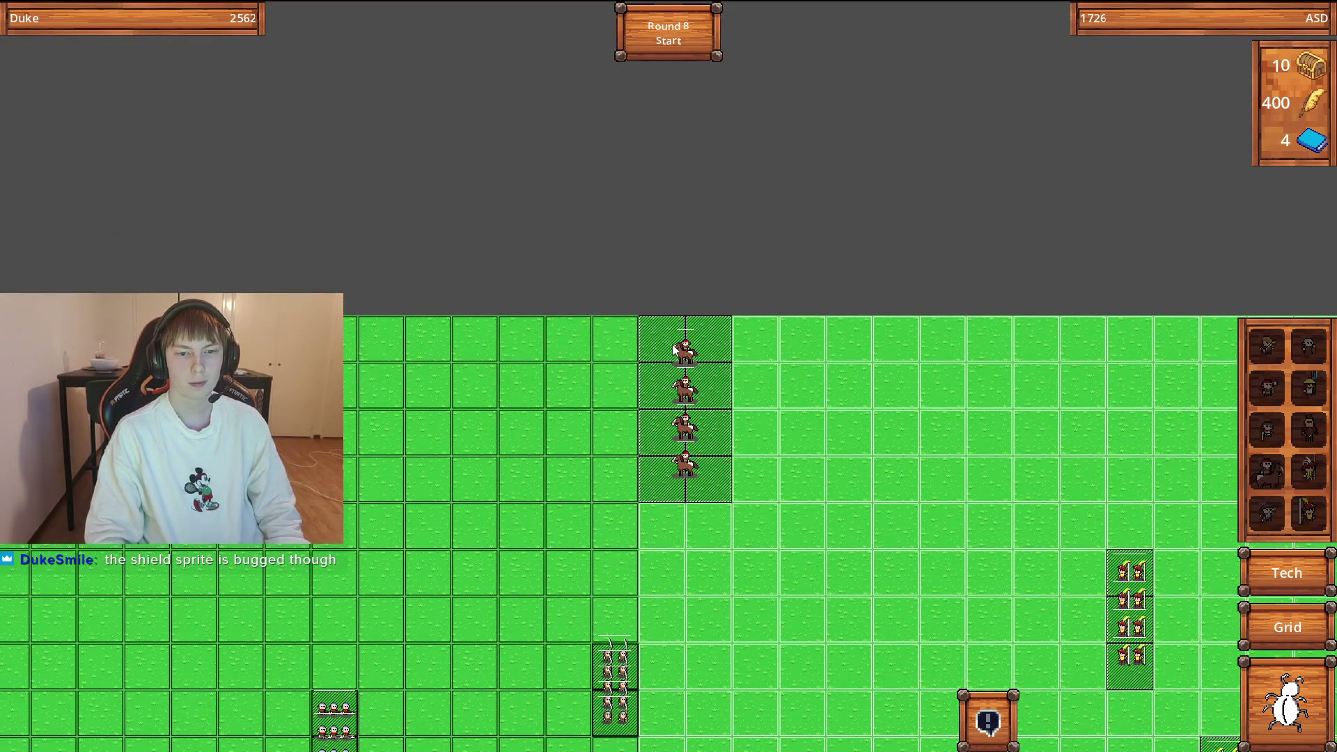
Check the new mounted units' stats, showing 1600 health each.
key(s)
key(d)
key(a)
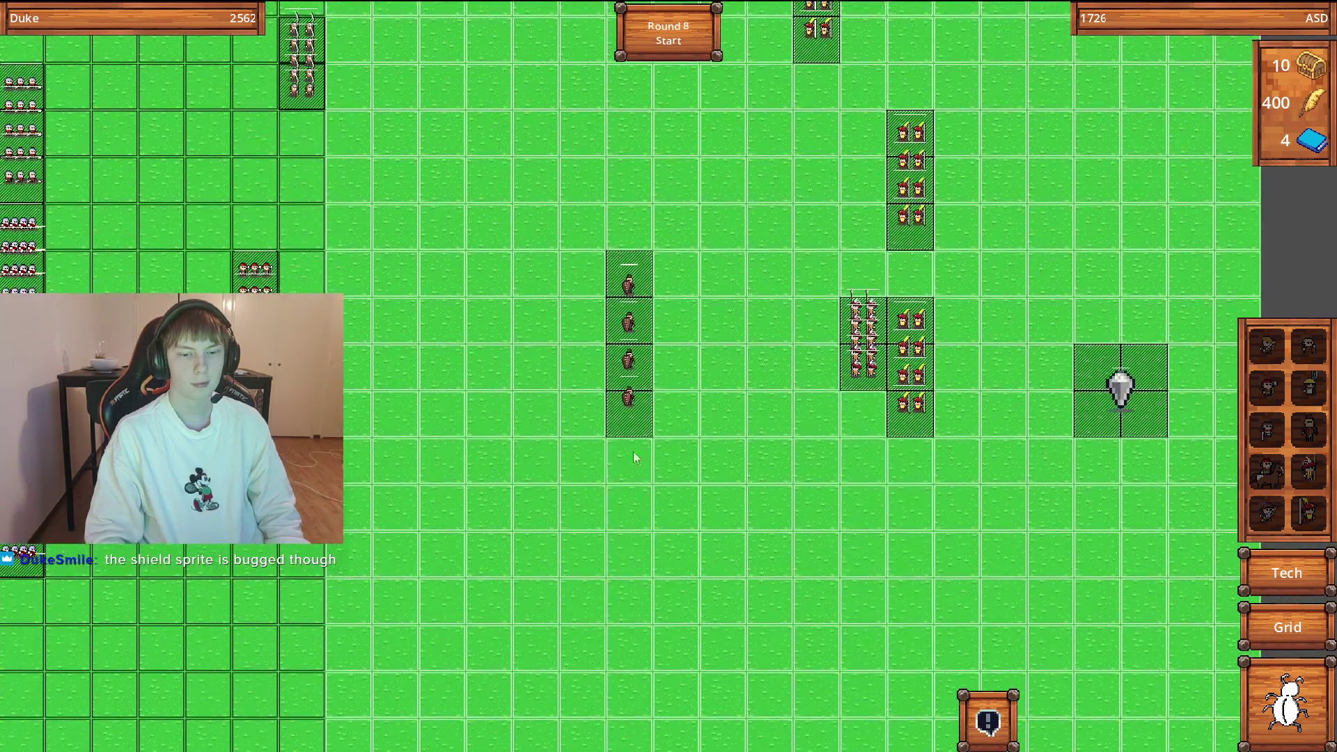
key(w)
click(608, 193)
Scroll through the chat log, then close it.
key(d)
key(s)
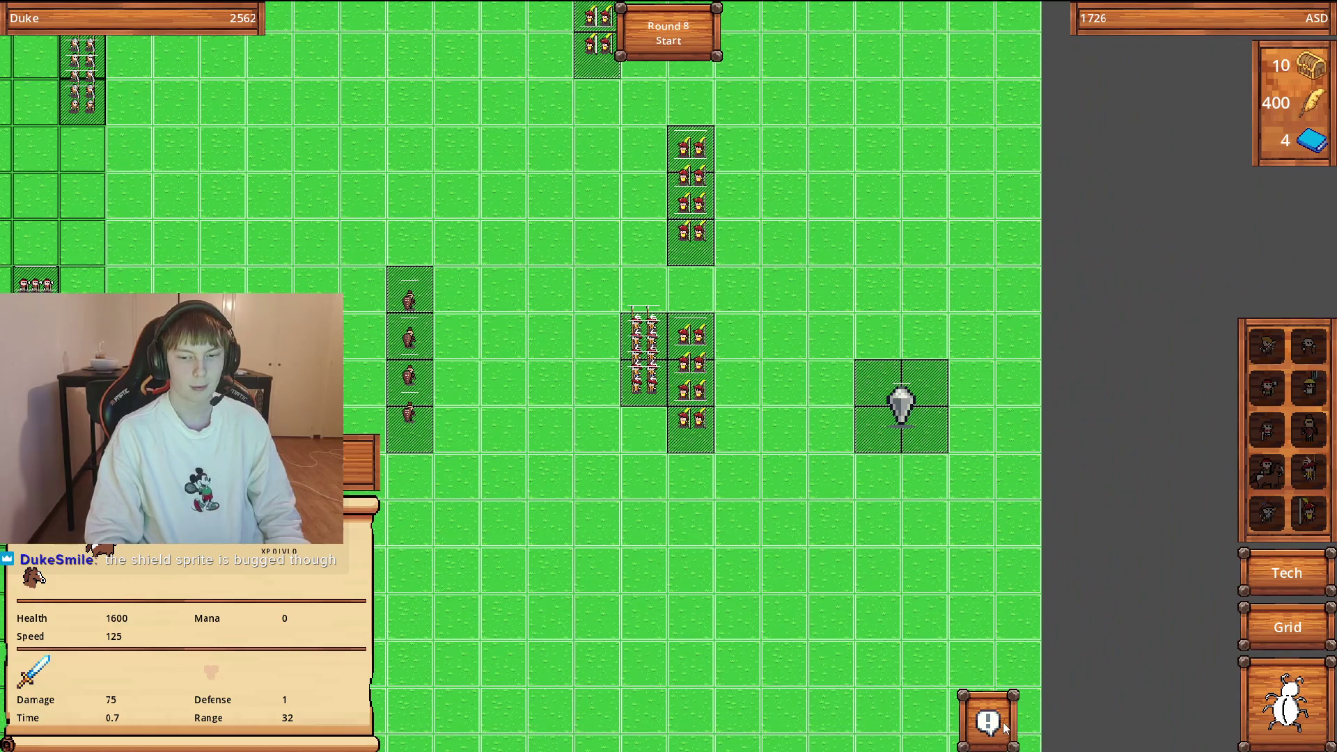
click(1005, 728)
scroll(886, 681, down, 1)
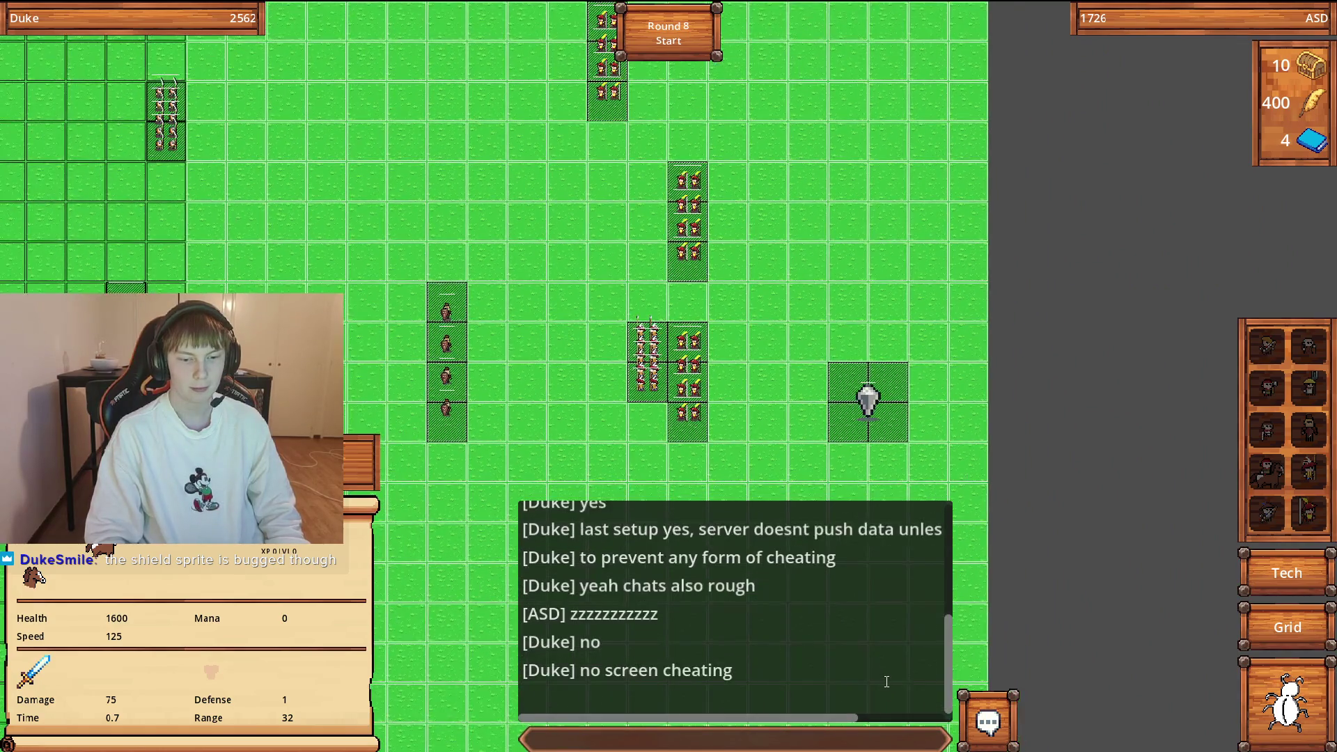
click(987, 722)
Inspect the spear, Royal Archer and cavalry units' stats across the battlefield.
key(w)
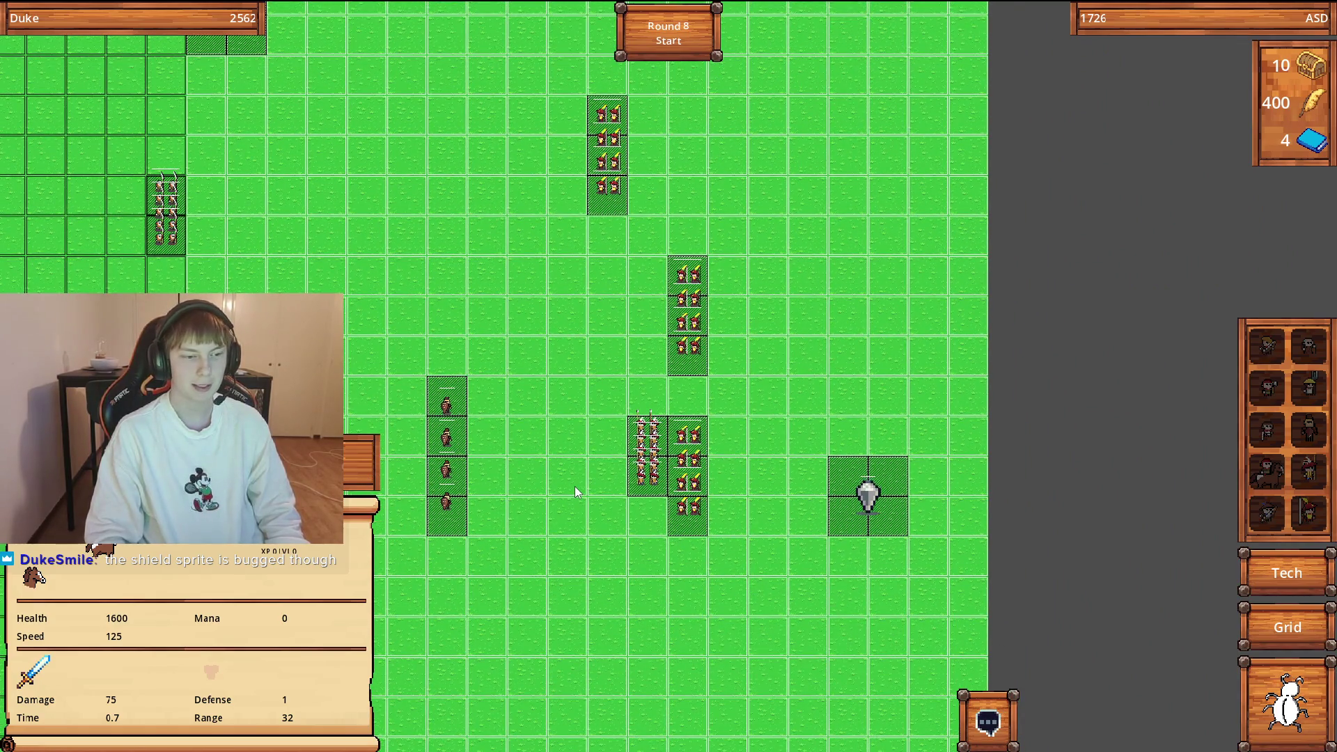
key(s)
key(a)
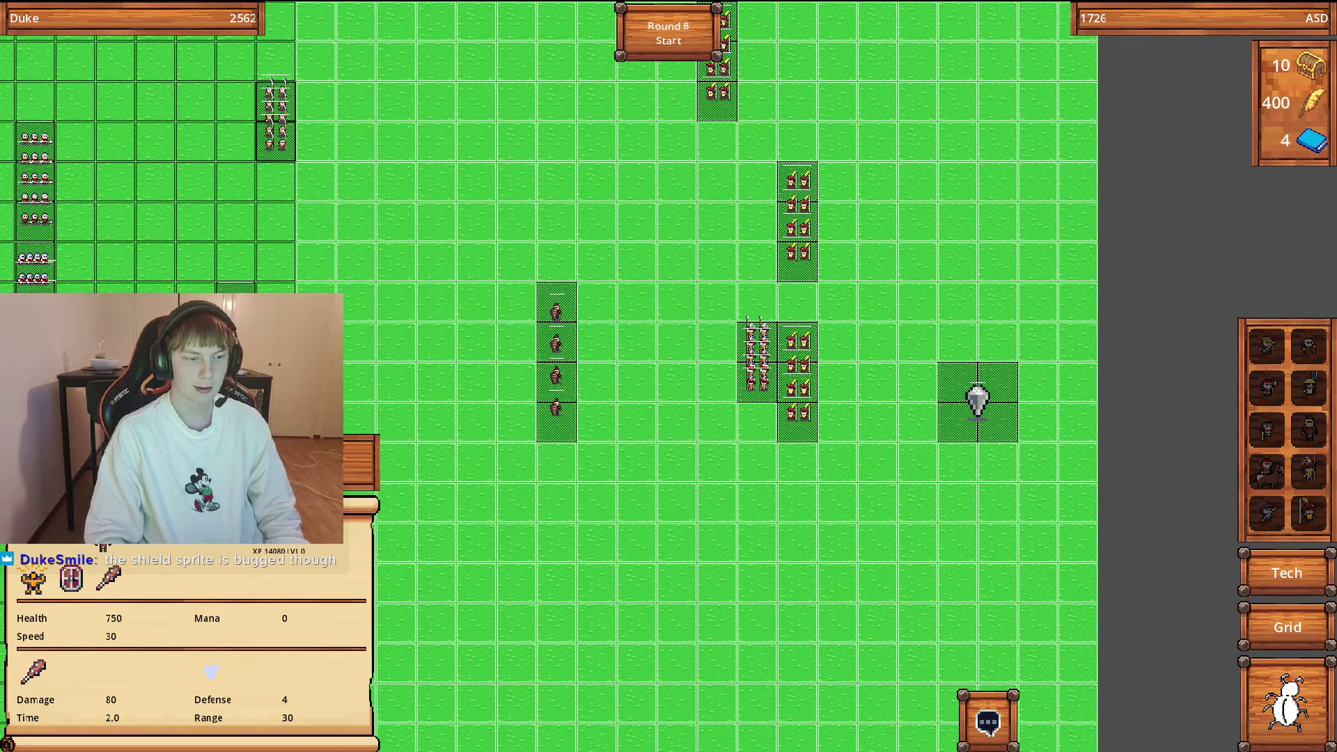
key(e)
click(666, 410)
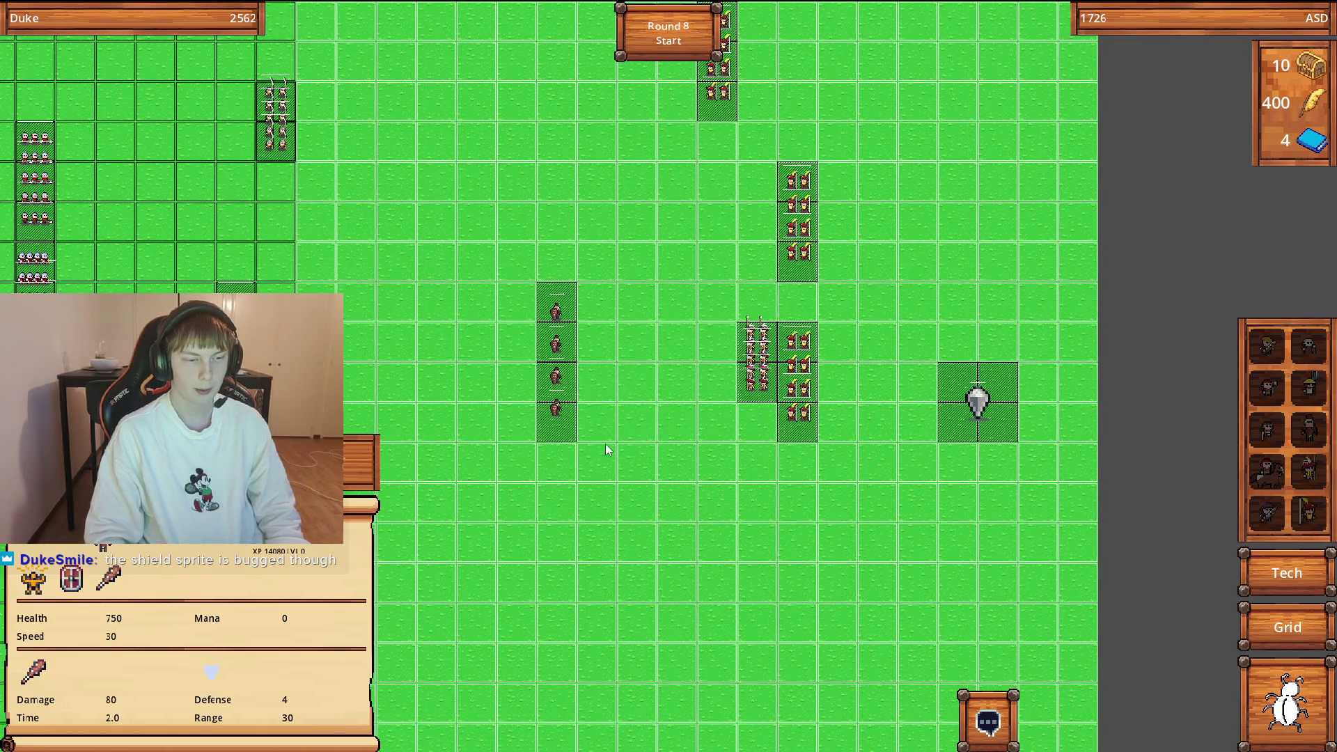
scroll(606, 447, up, 2)
click(671, 386)
key(e)
click(671, 394)
click(704, 148)
drag(704, 148, 703, 422)
scroll(728, 501, down, 2)
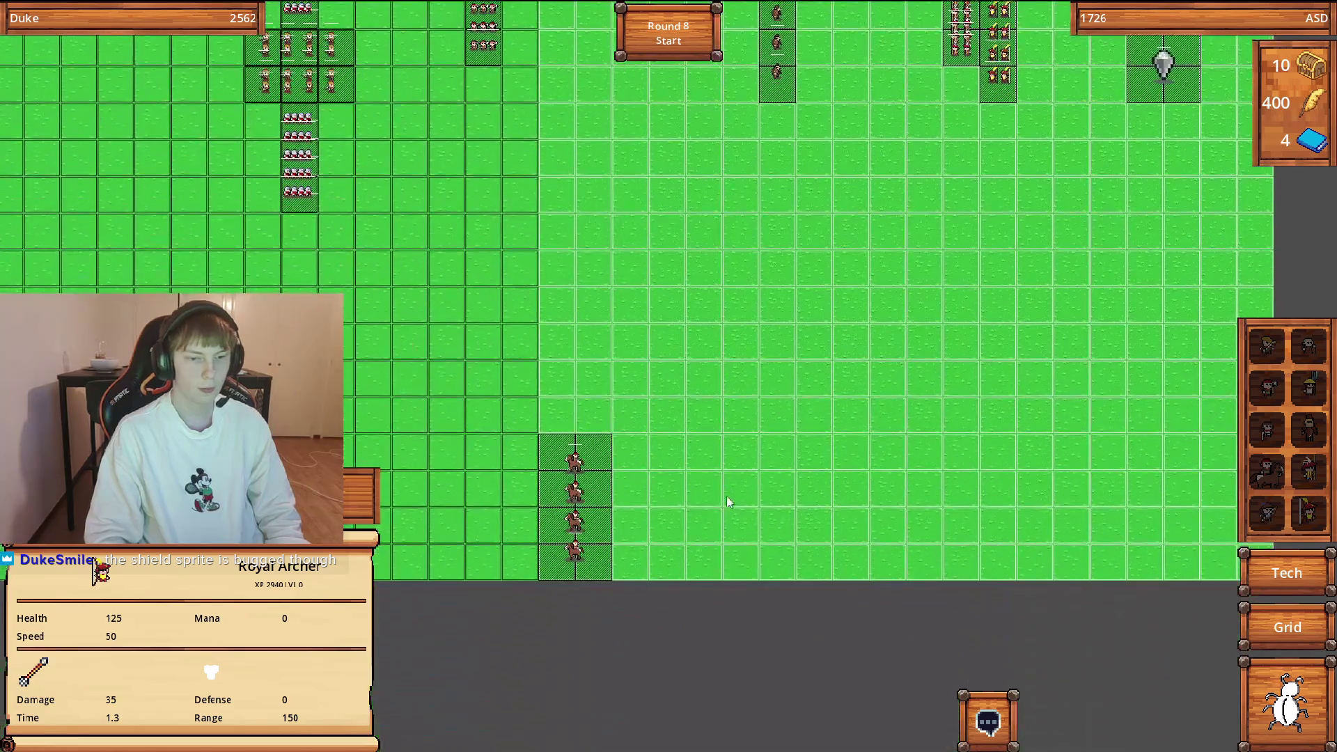
click(592, 505)
Start the round 8 battle.
click(669, 45)
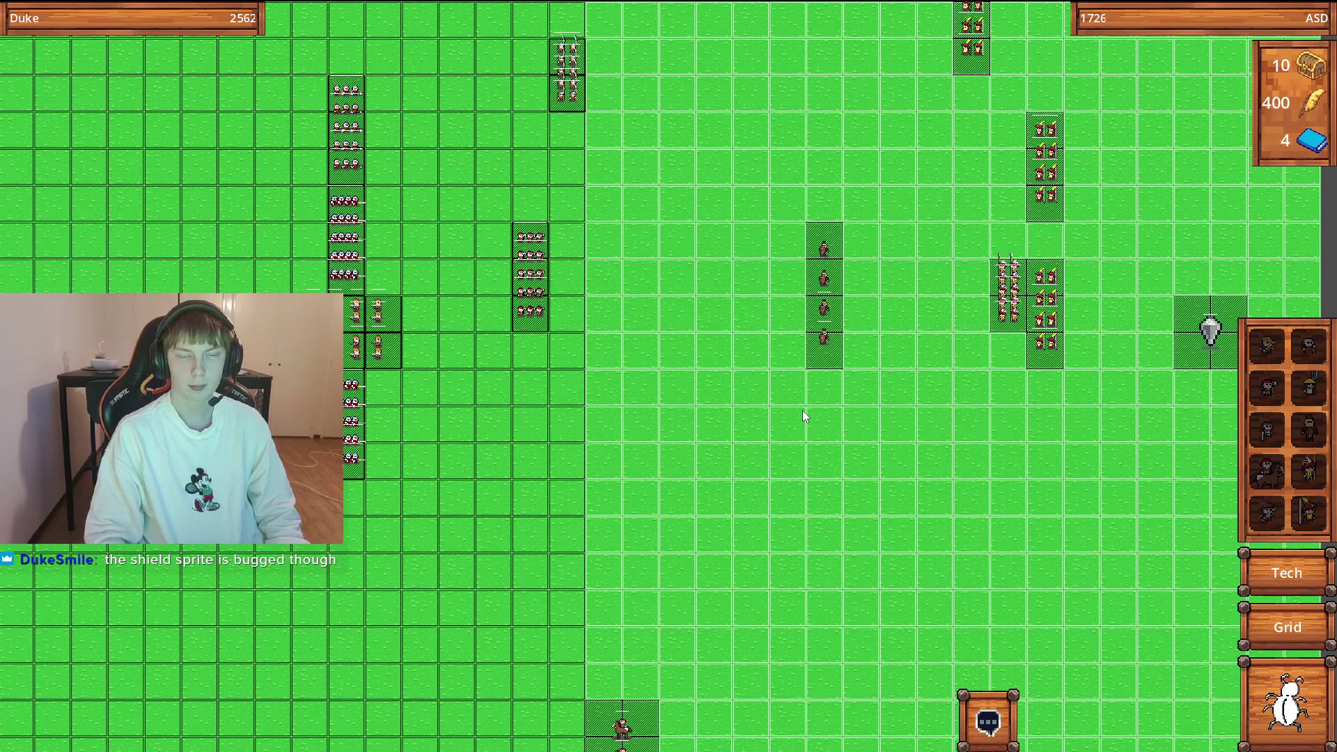
key(Up)
scroll(780, 420, down, 3)
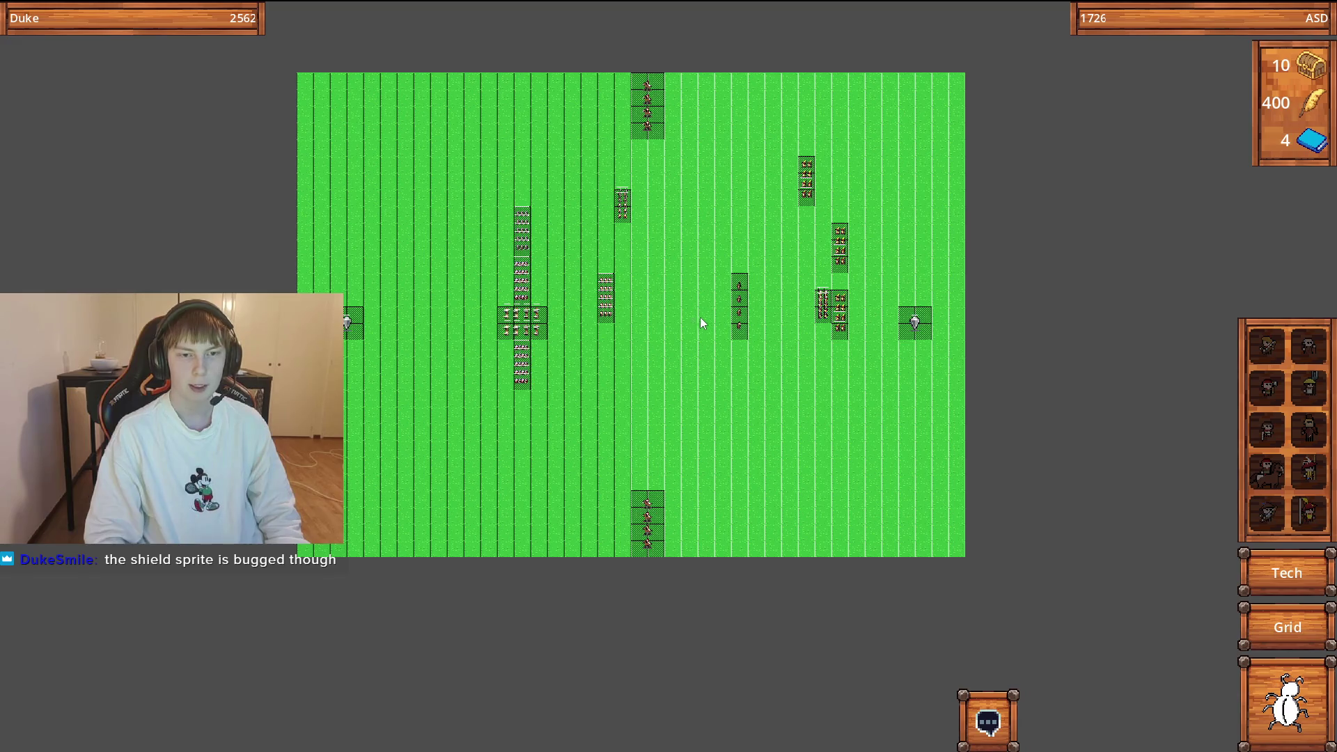
Follow the round 8 fight around the field until round 9 setup appears with 250 gold.
scroll(682, 333, up, 1)
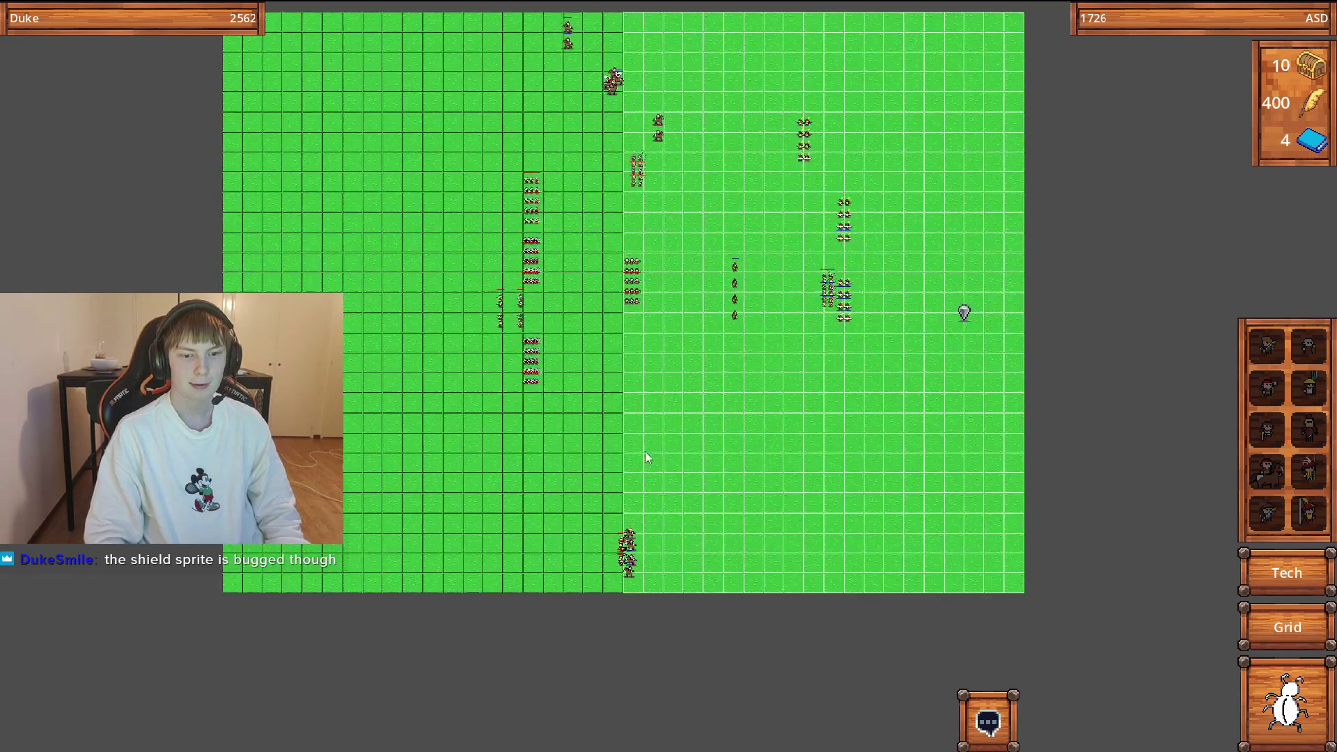
key(Left)
key(Up)
key(Up)
scroll(665, 179, up, 3)
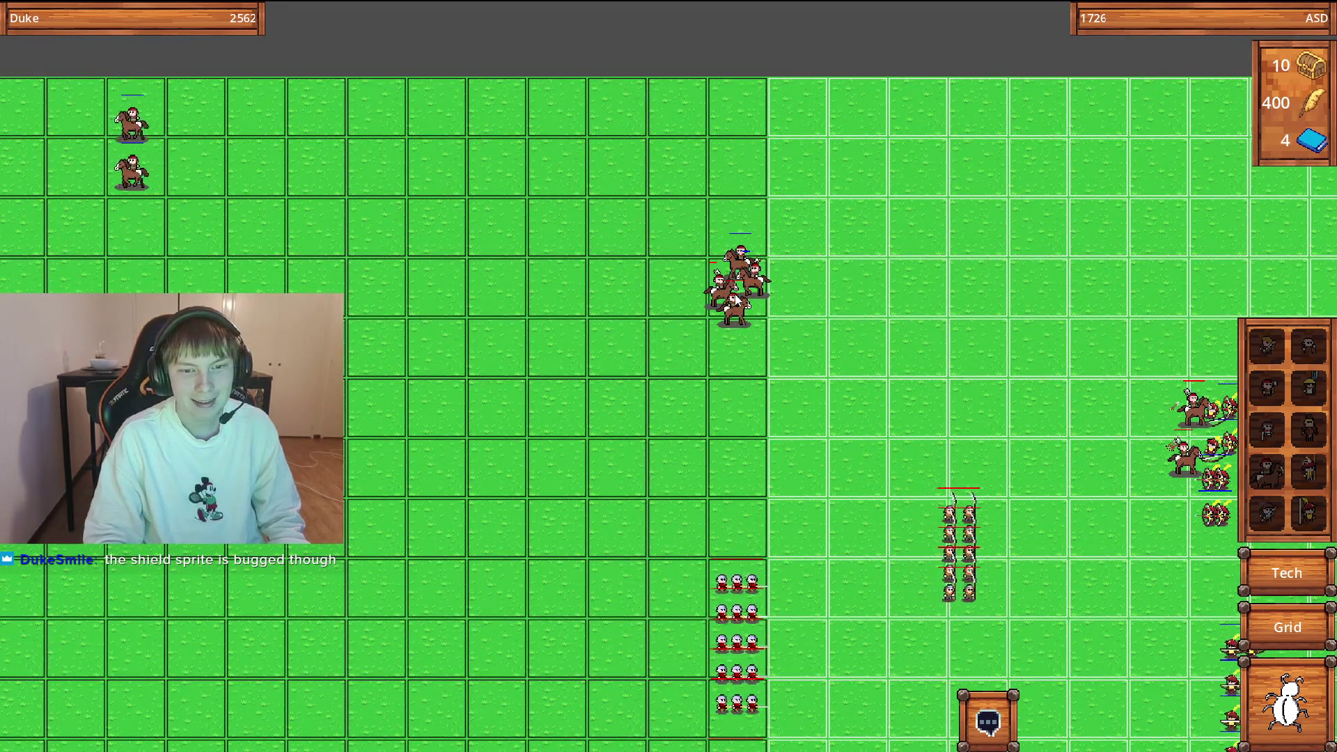
scroll(745, 295, up, 1)
scroll(746, 290, down, 4)
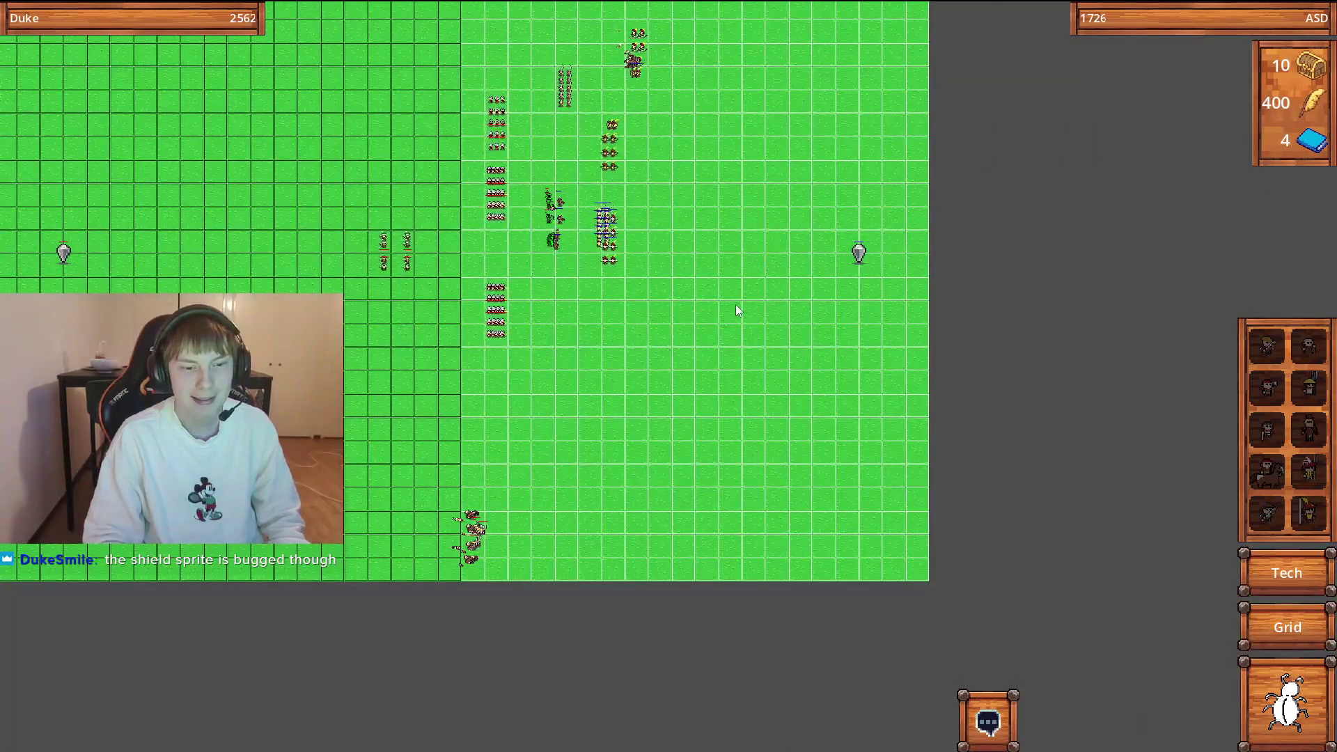
key(Left)
key(Up)
key(Right)
key(Left)
key(Down)
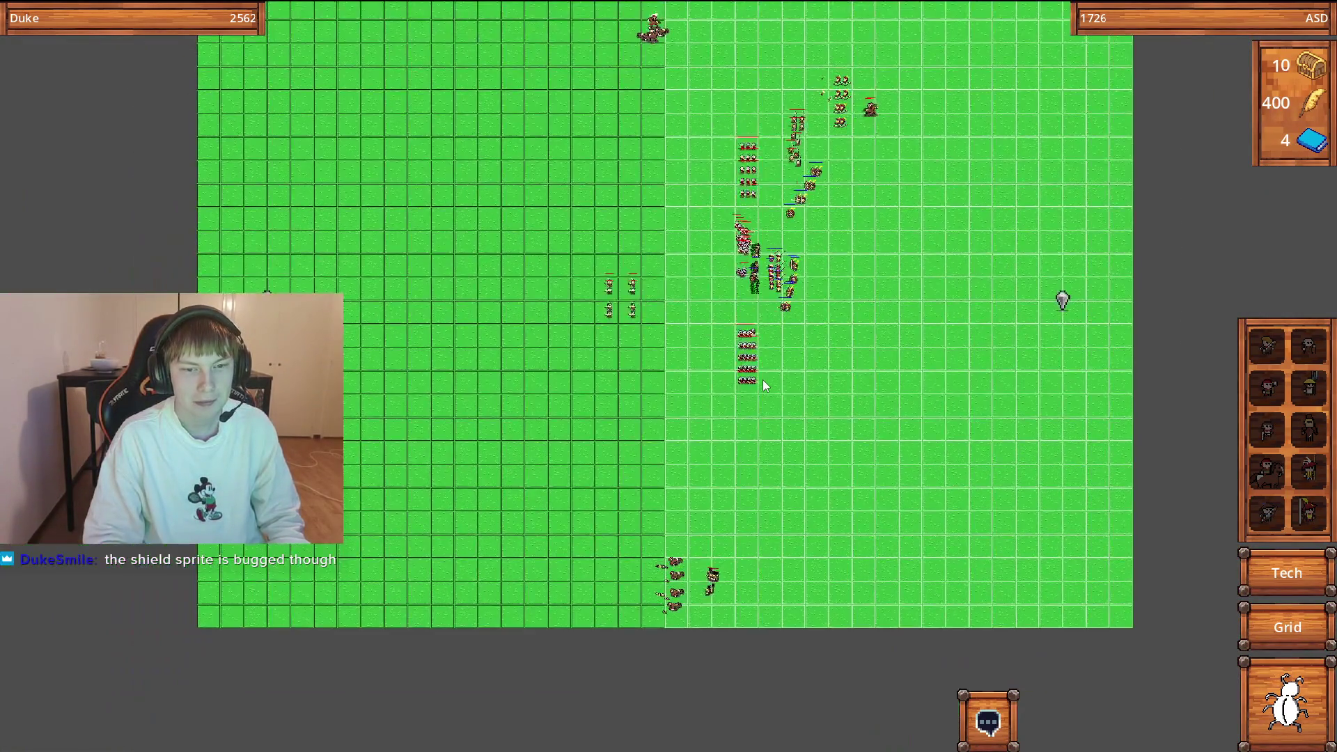
key(Up)
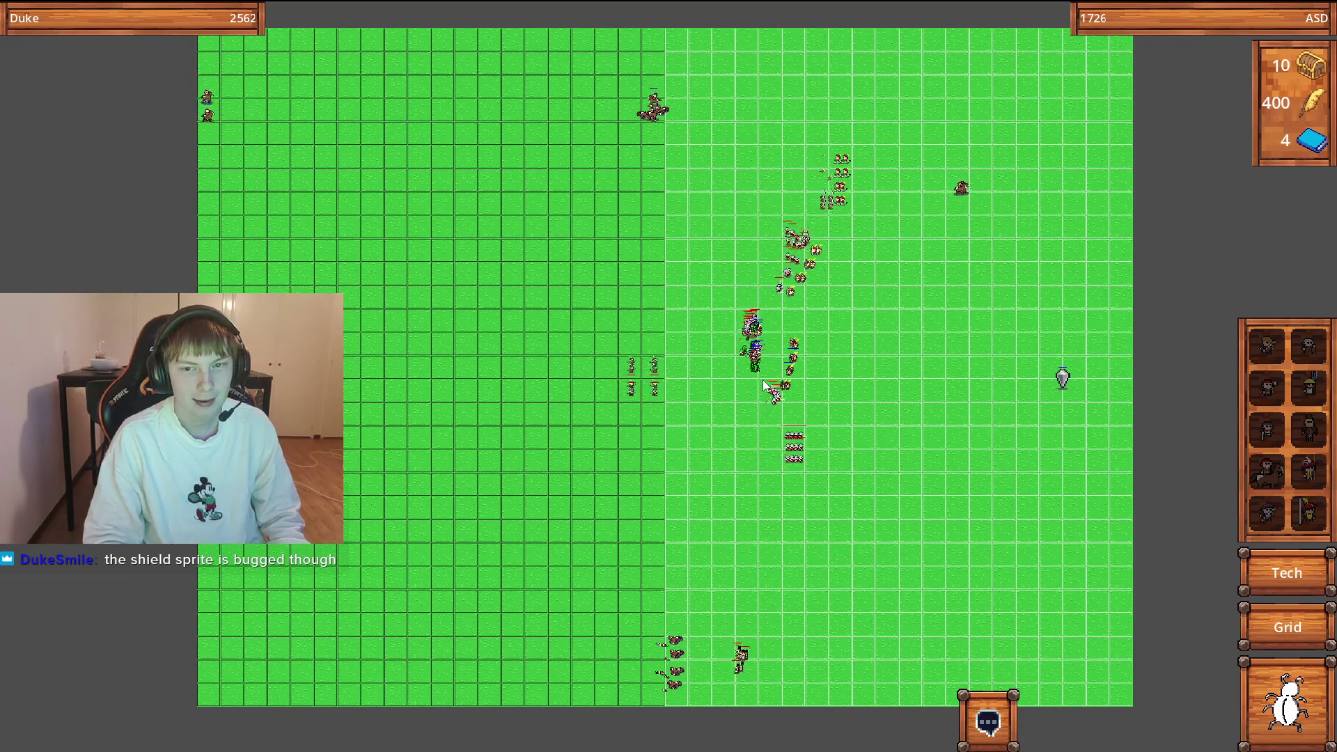
scroll(763, 385, up, 5)
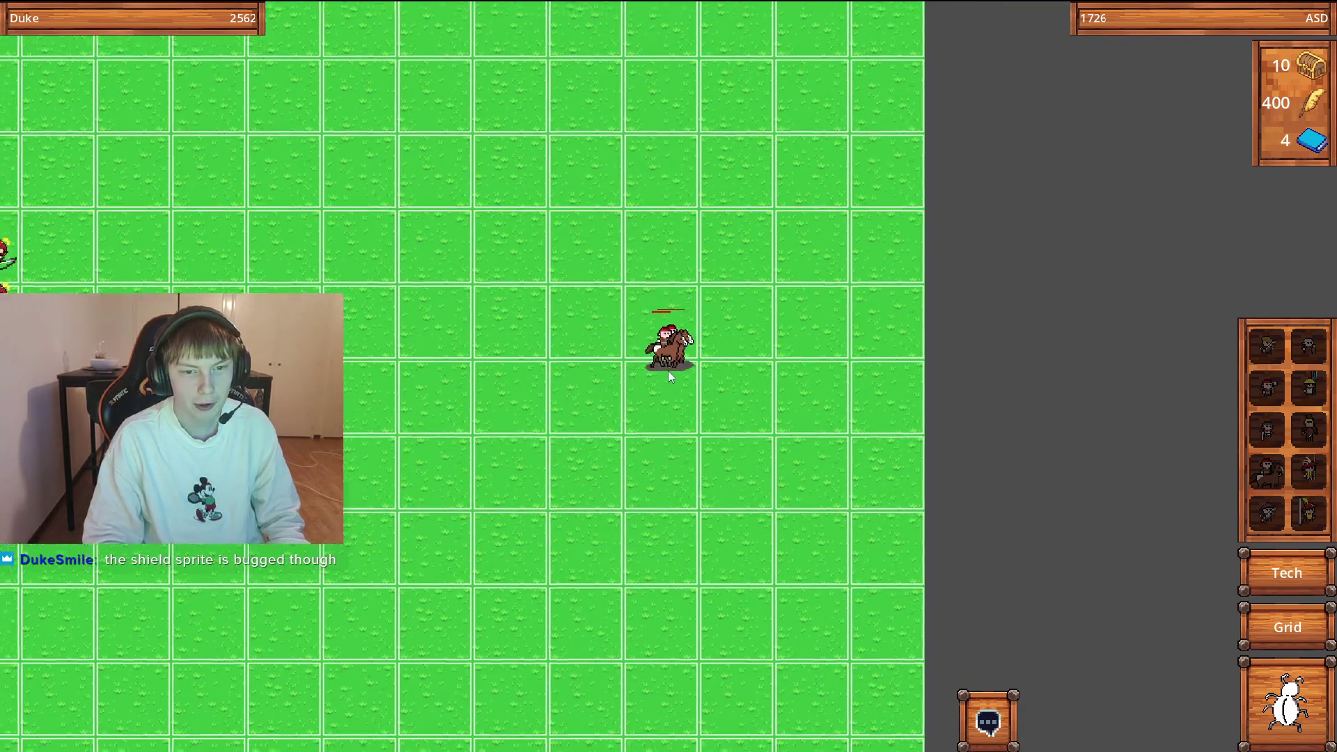
scroll(667, 371, down, 5)
key(Left)
key(Right)
key(Up)
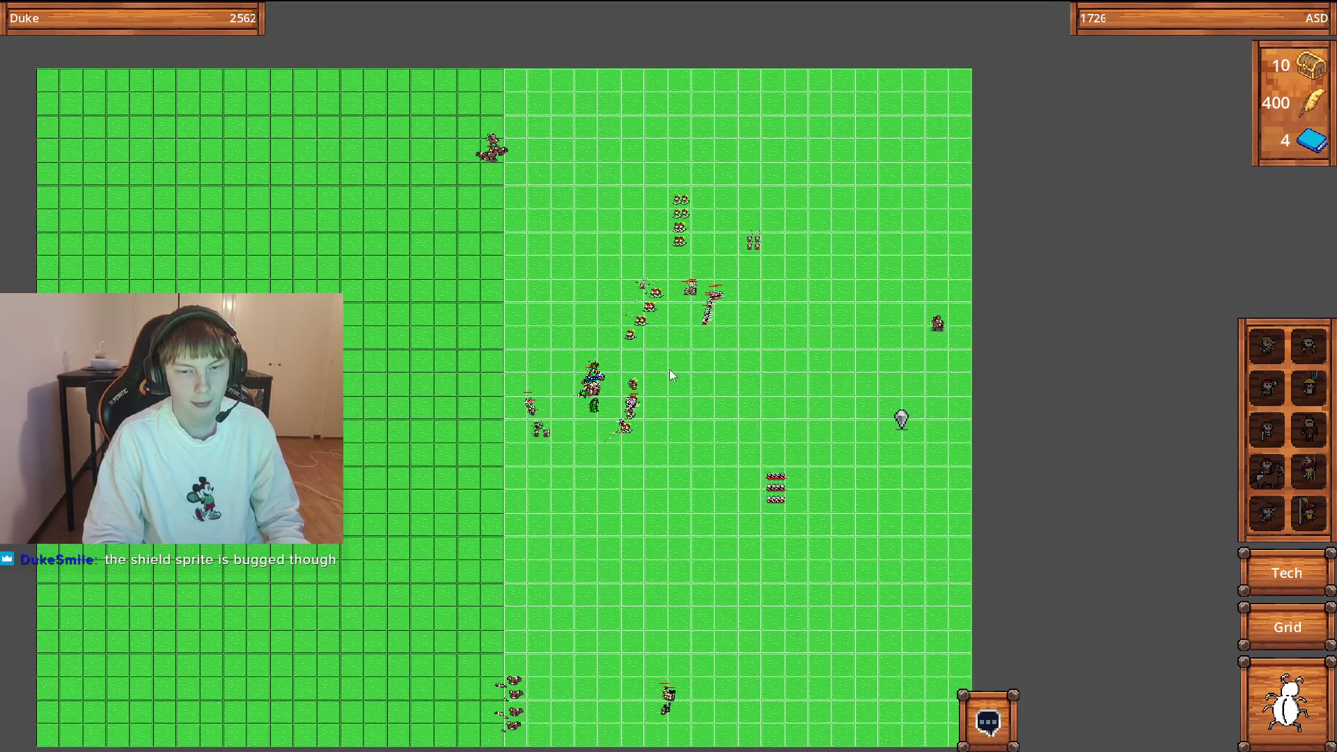
key(Right)
scroll(367, 469, up, 3)
key(Left)
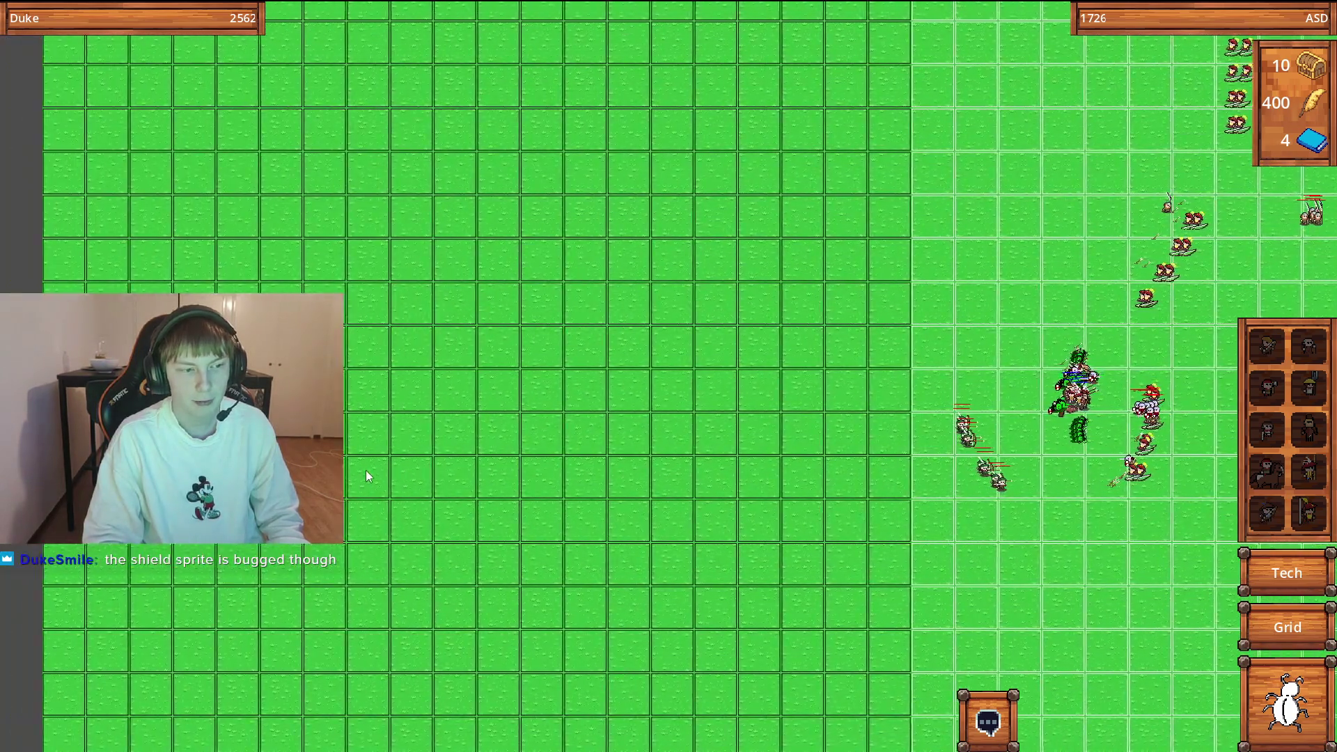
key(Right)
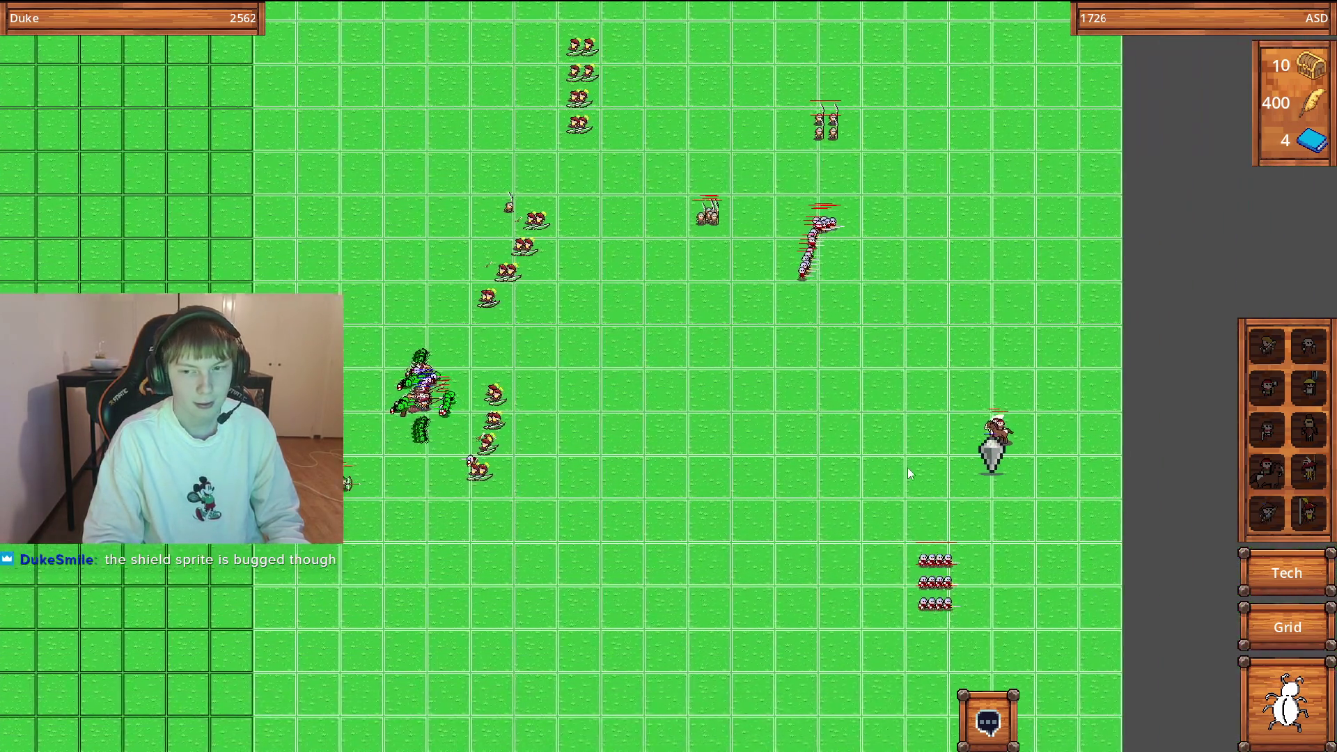
scroll(903, 468, up, 3)
scroll(879, 530, down, 3)
Survey the battlefield and bring its right side into view.
key(Right)
key(Left)
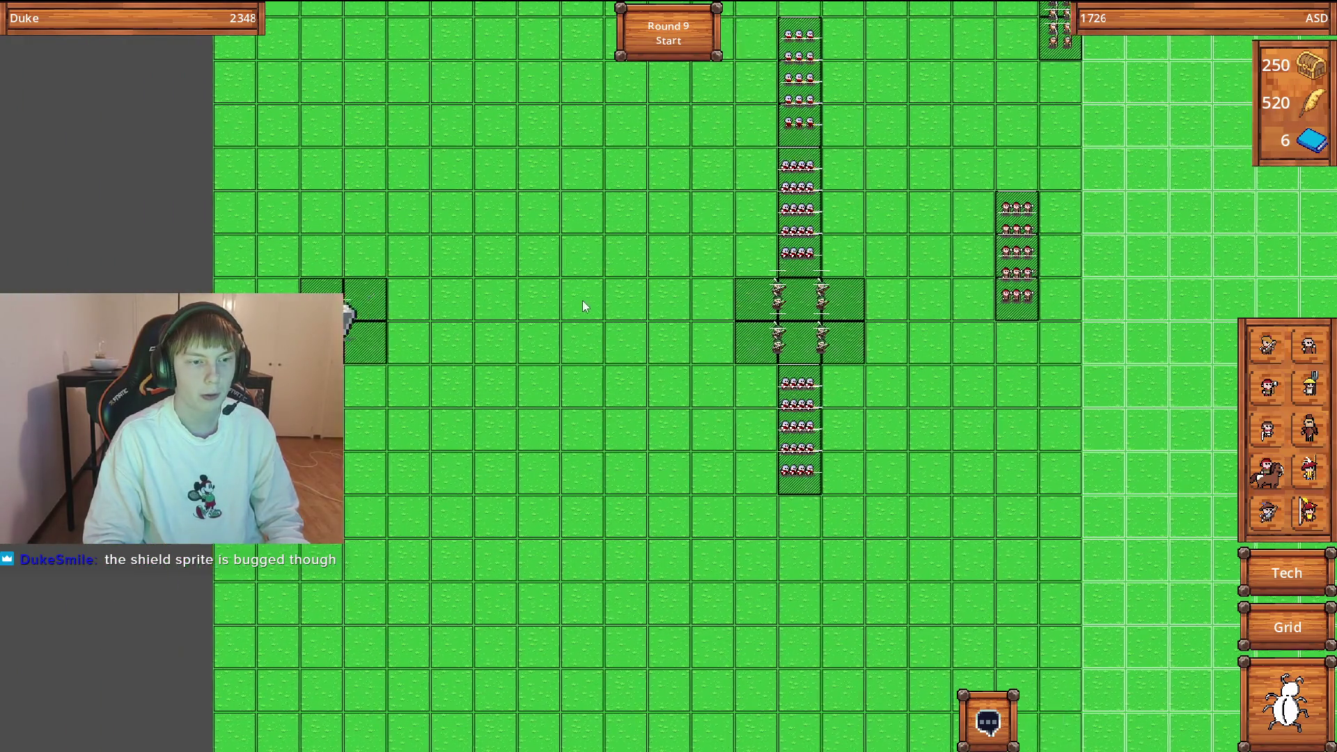
scroll(582, 299, down, 3)
key(Right)
scroll(735, 491, up, 3)
key(Up)
key(Right)
key(Left)
scroll(636, 348, down, 3)
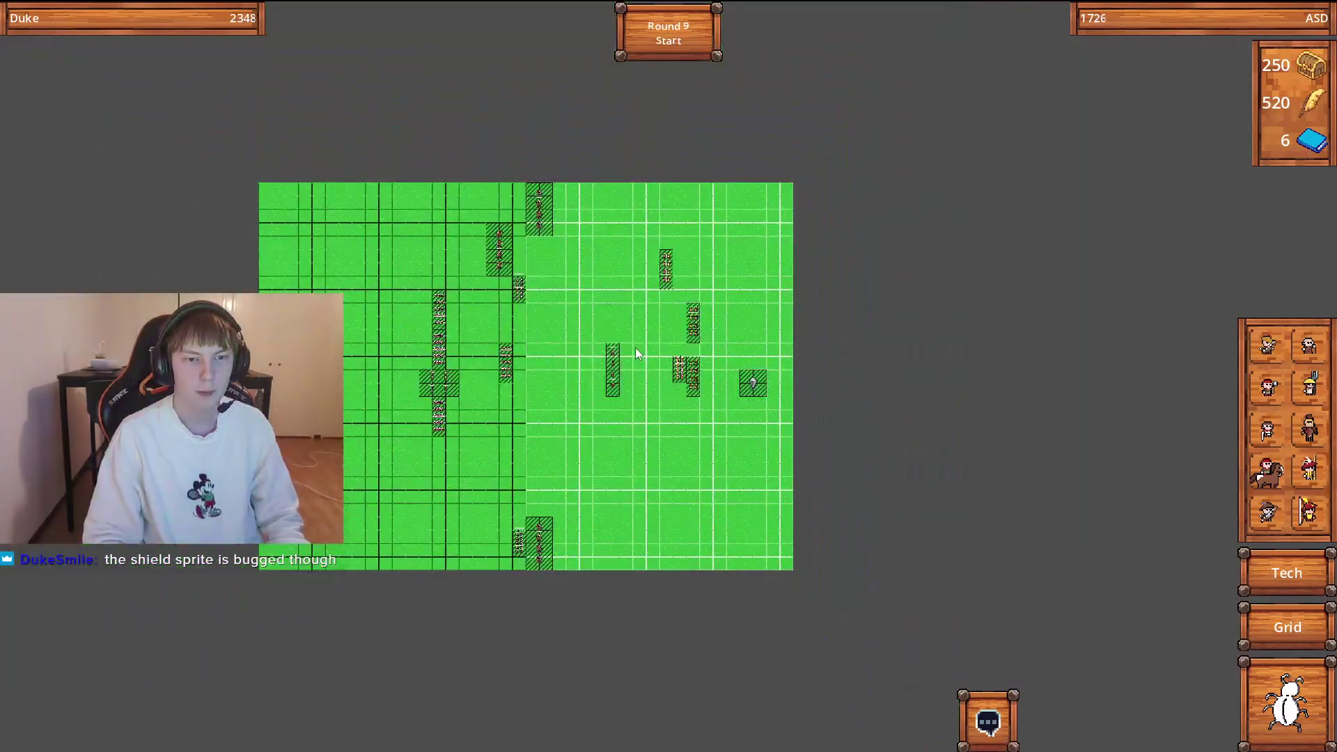
scroll(634, 348, up, 5)
key(Down)
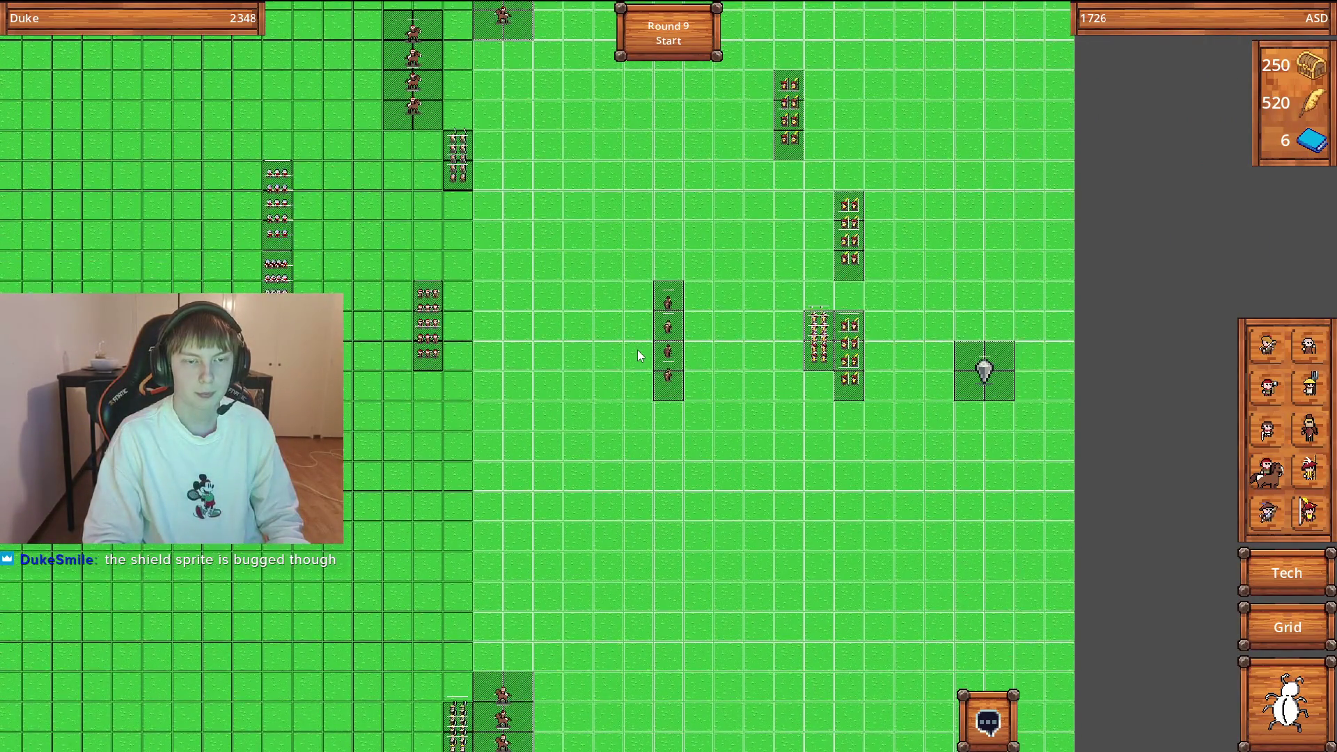
key(Down)
key(Up)
key(Up)
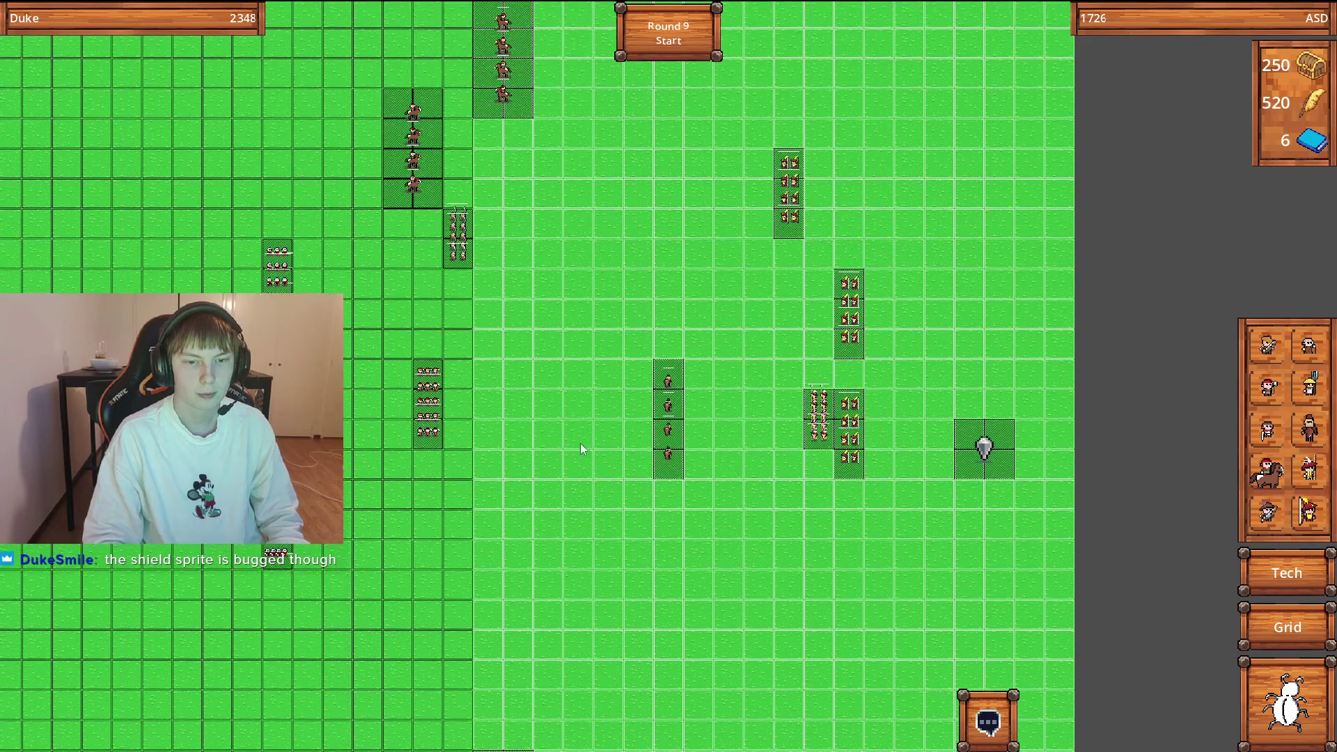
key(Up)
key(Right)
key(Down)
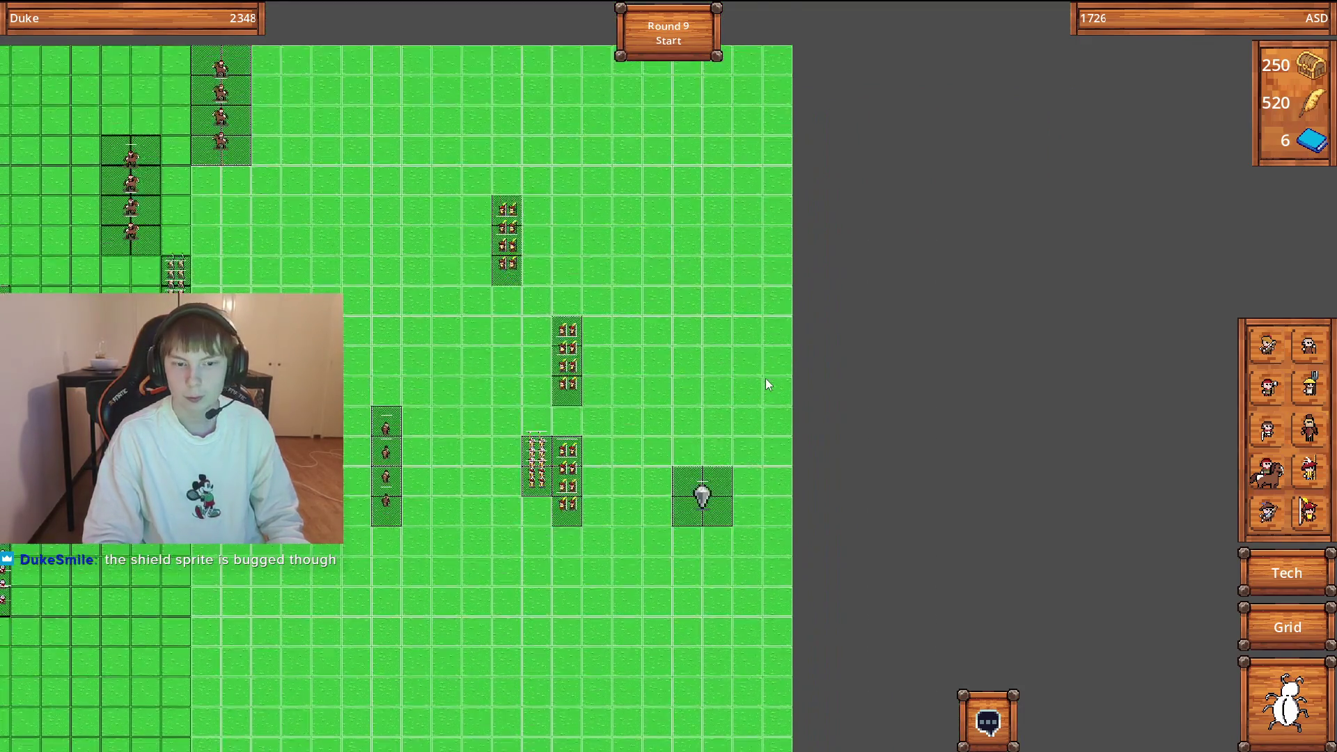
key(Down)
key(Right)
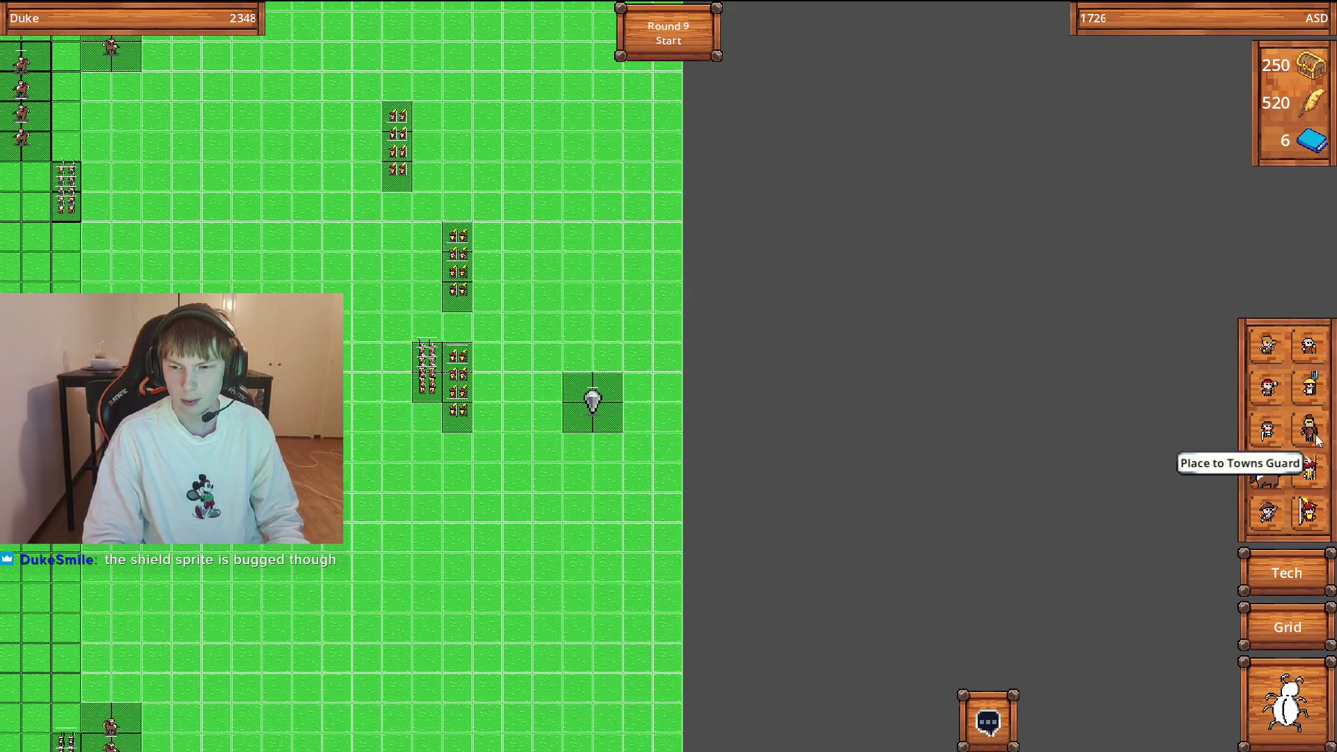
Place a column of four Towns Guard units in the right column.
click(1314, 437)
key(Left)
key(Up)
key(Down)
key(Up)
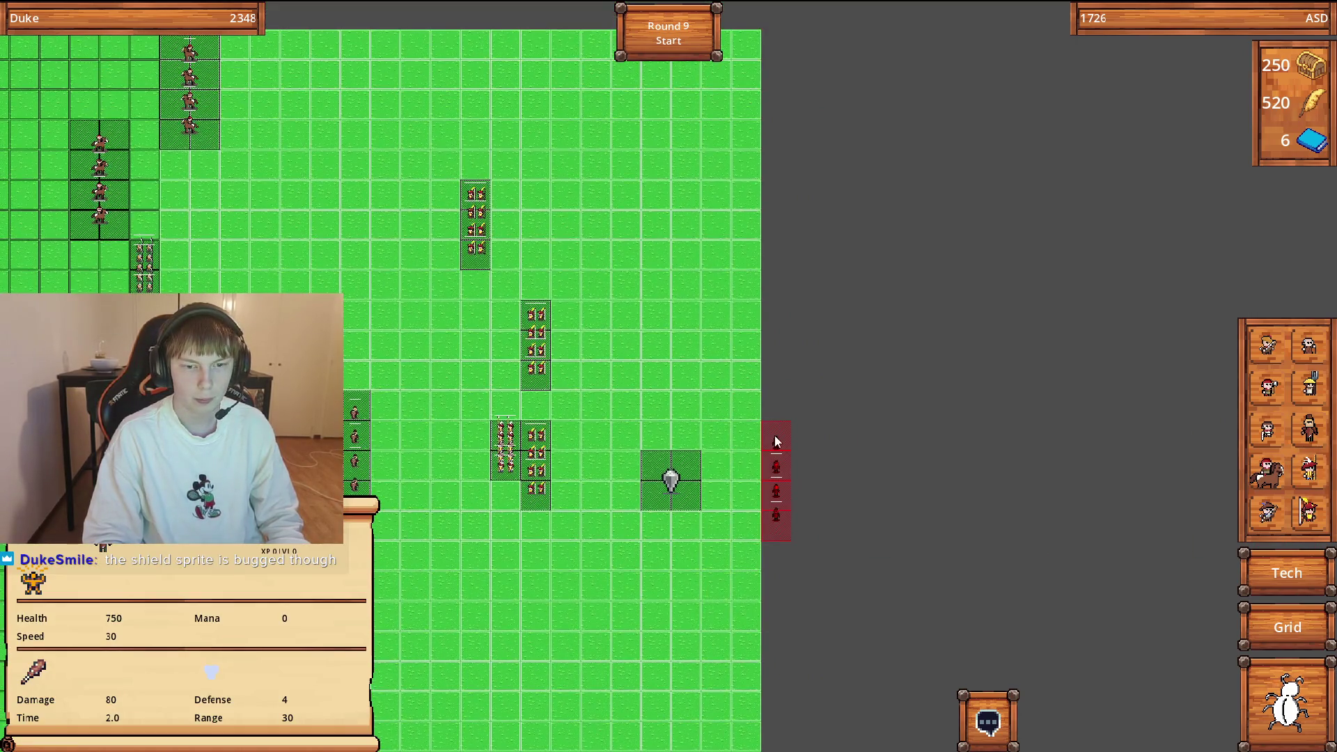
click(756, 445)
Look over the enemy formations on the right and select the Royal Archer squad.
scroll(757, 446, up, 2)
key(Right)
key(Down)
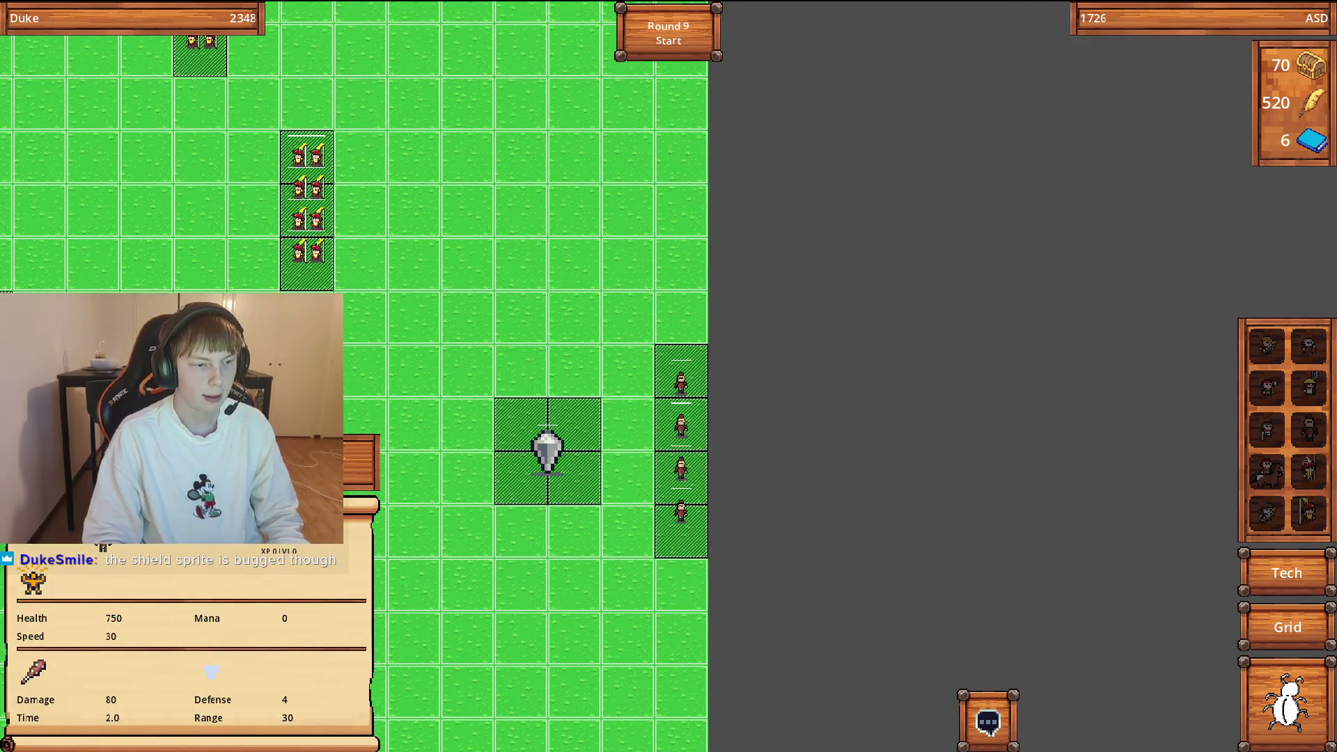
key(Left)
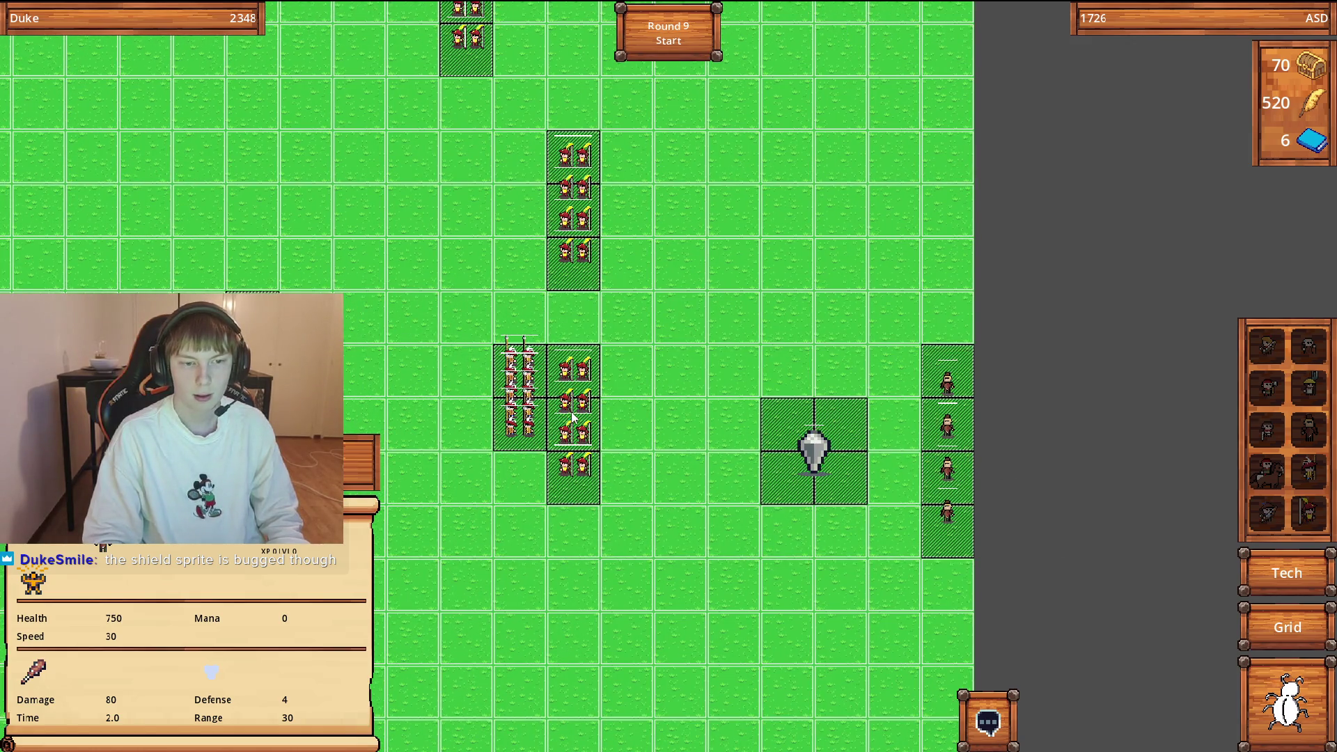
key(Left)
key(Right)
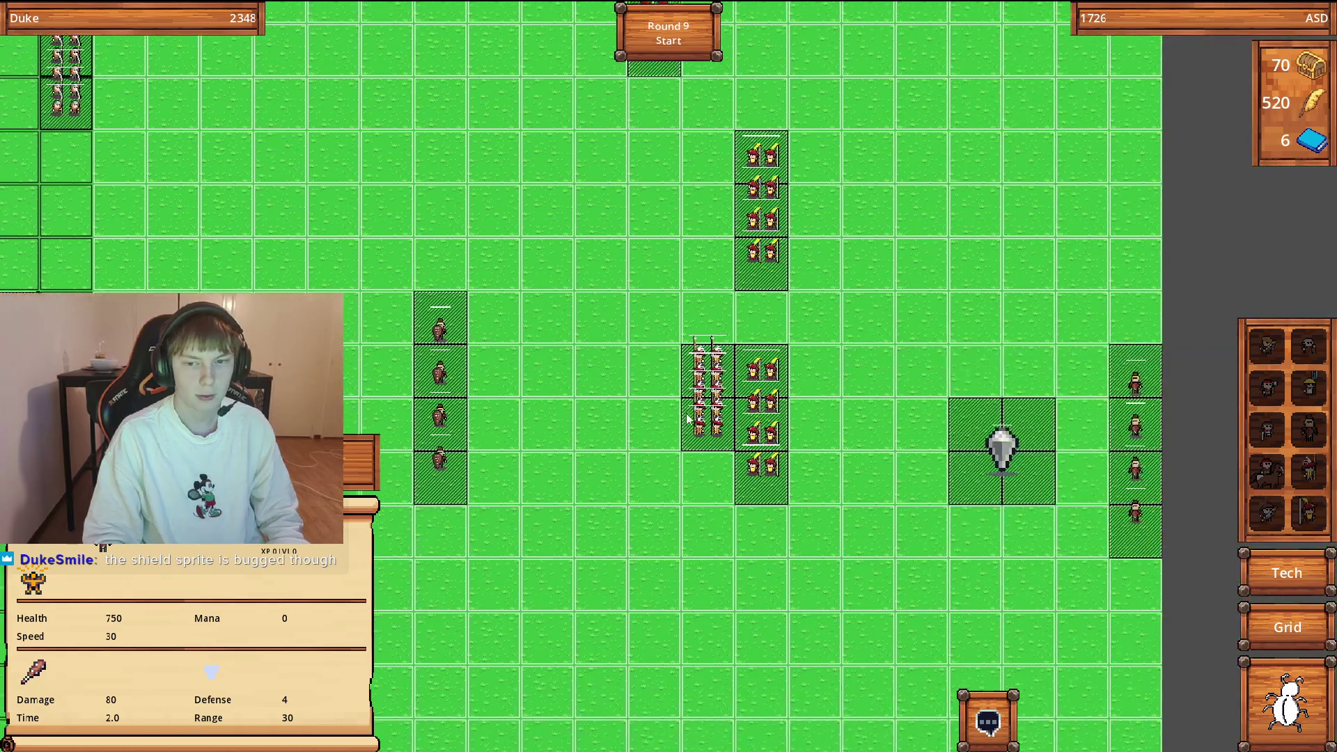
key(Right)
key(Left)
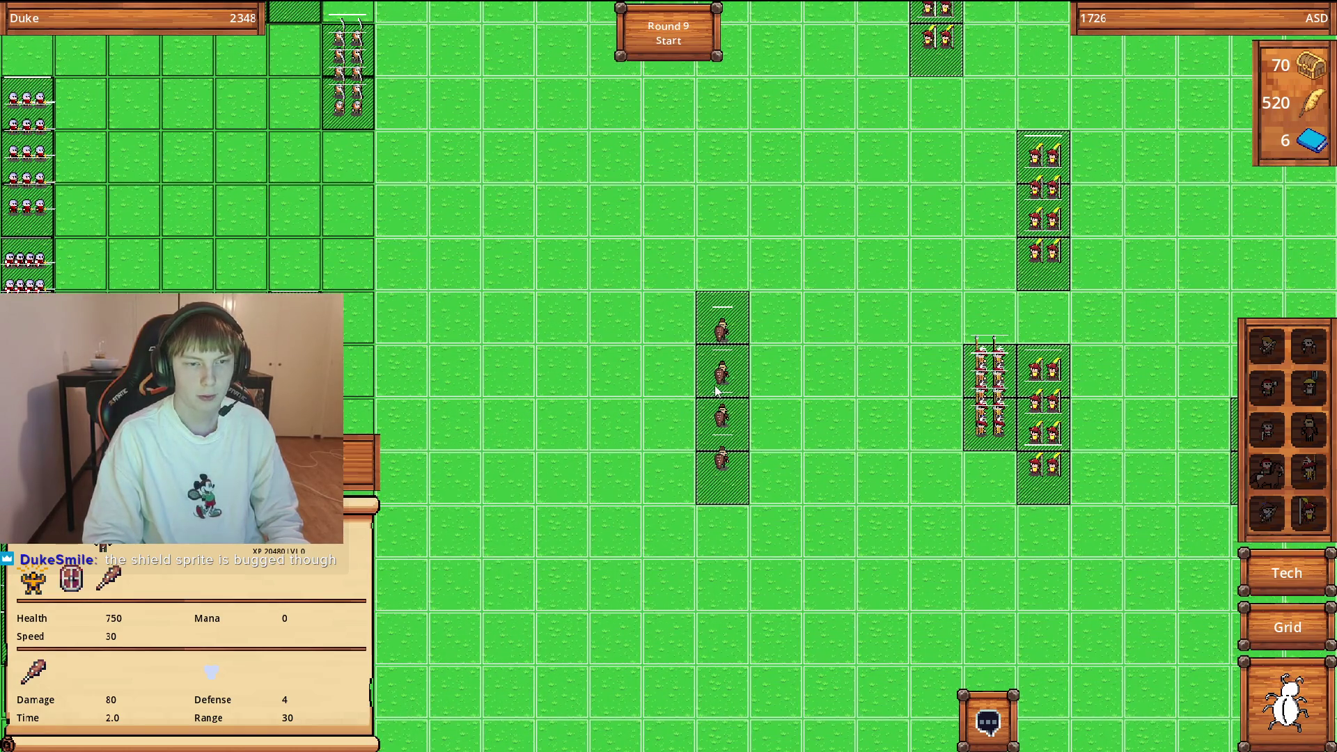
key(Left)
key(Right)
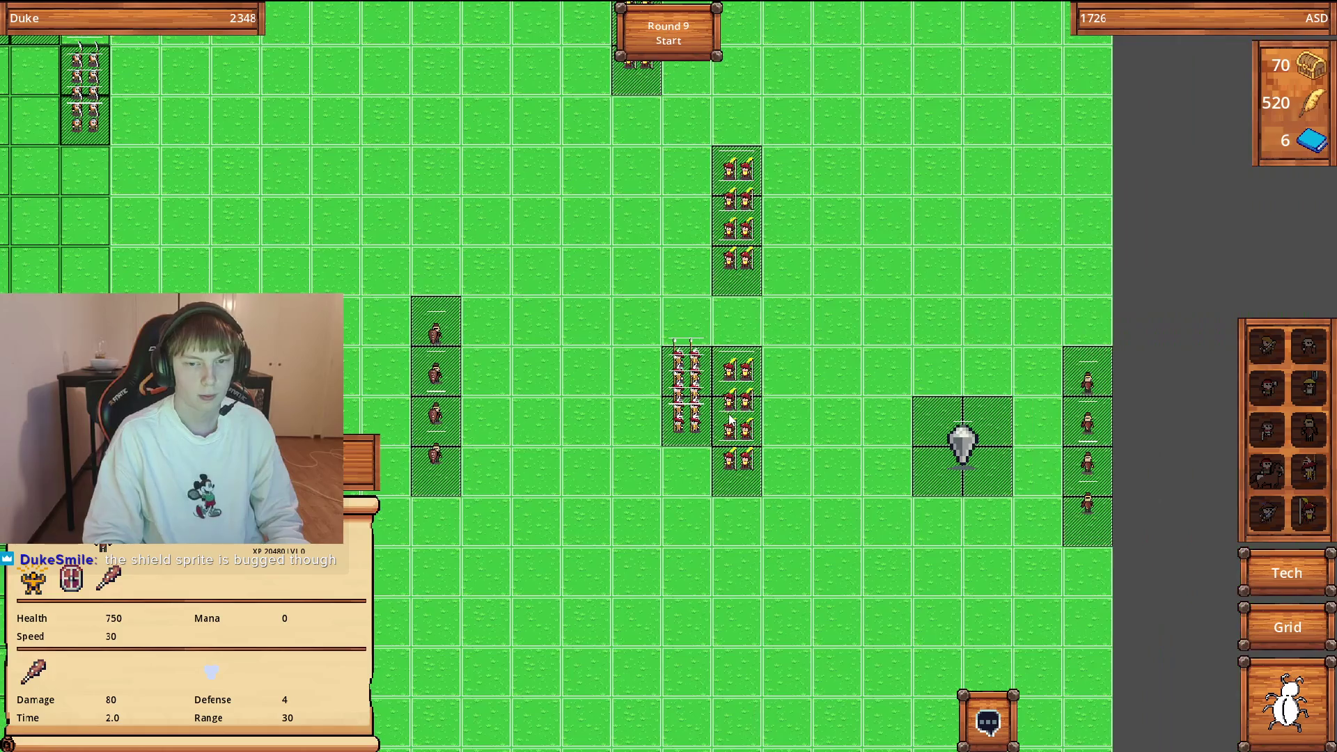
click(717, 417)
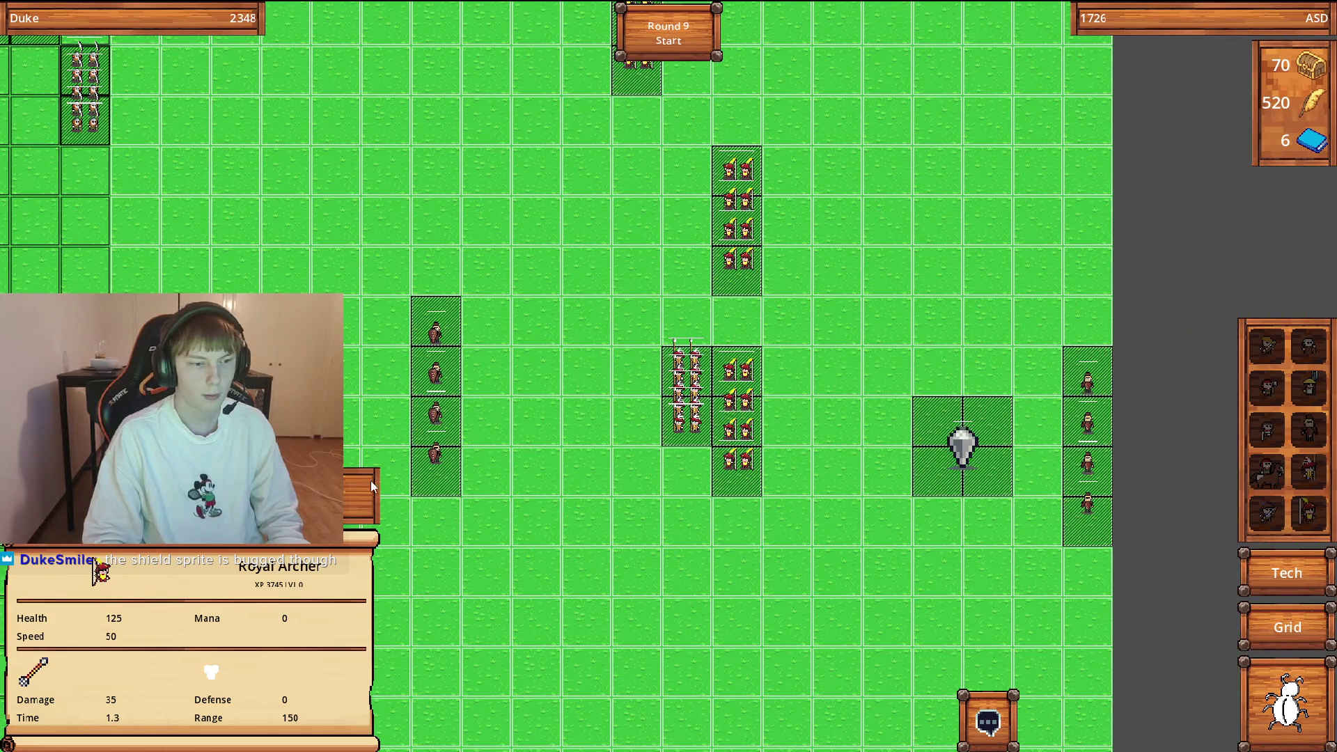
Unlock the Composite Bow ability for the Royal Archers for 20 feathers.
key(Right)
key(a)
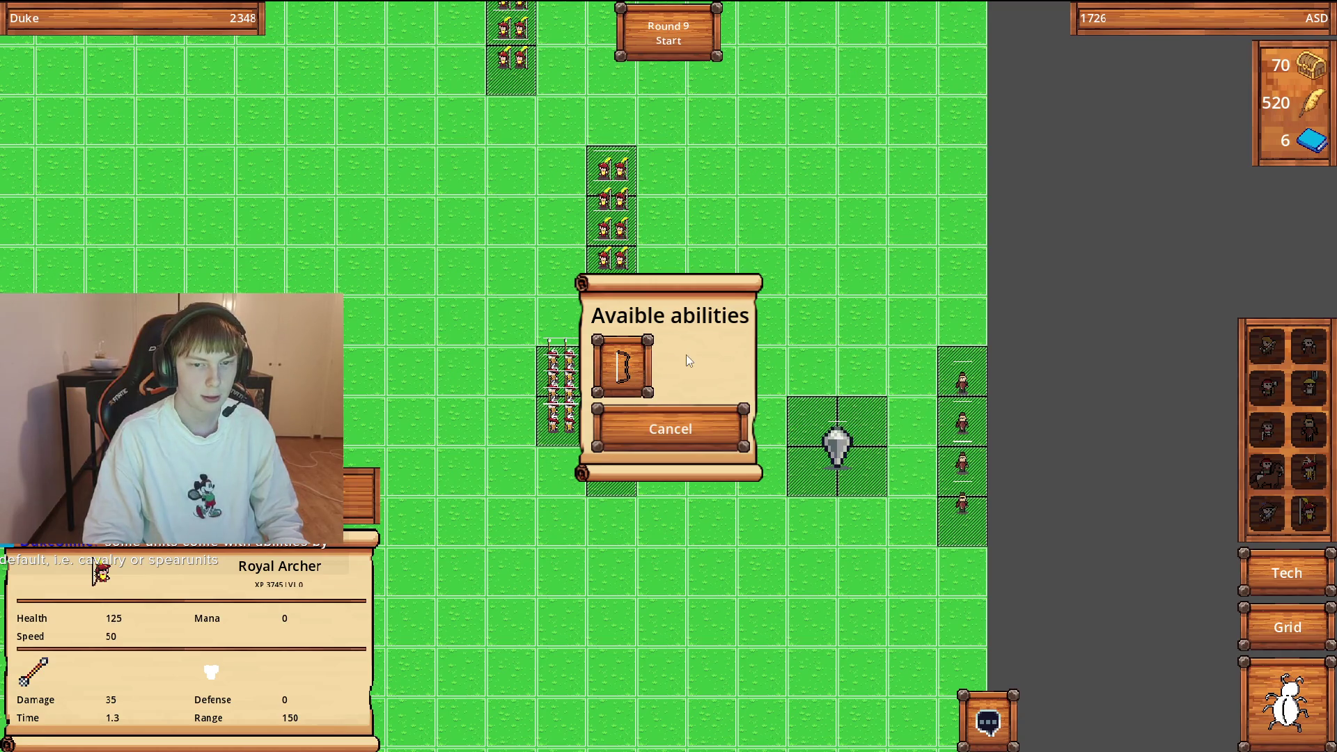
mouse_move(625, 369)
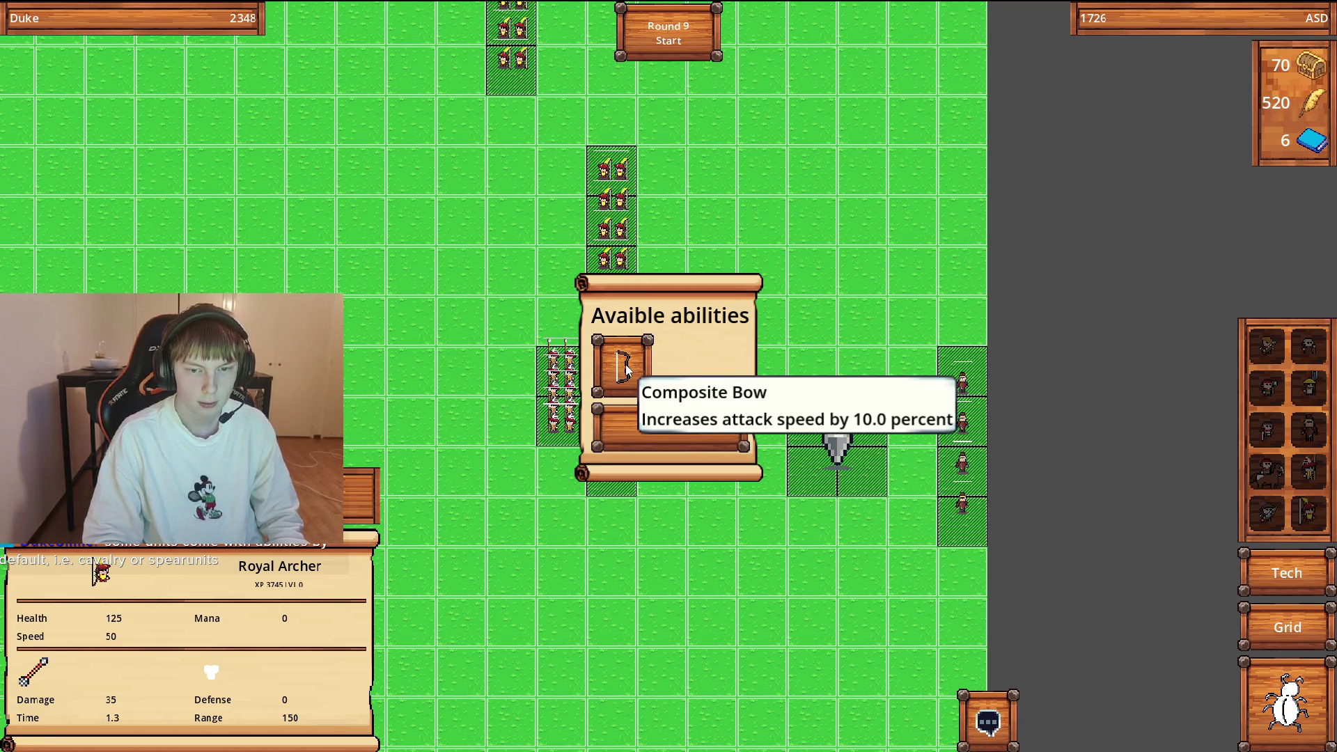
click(625, 369)
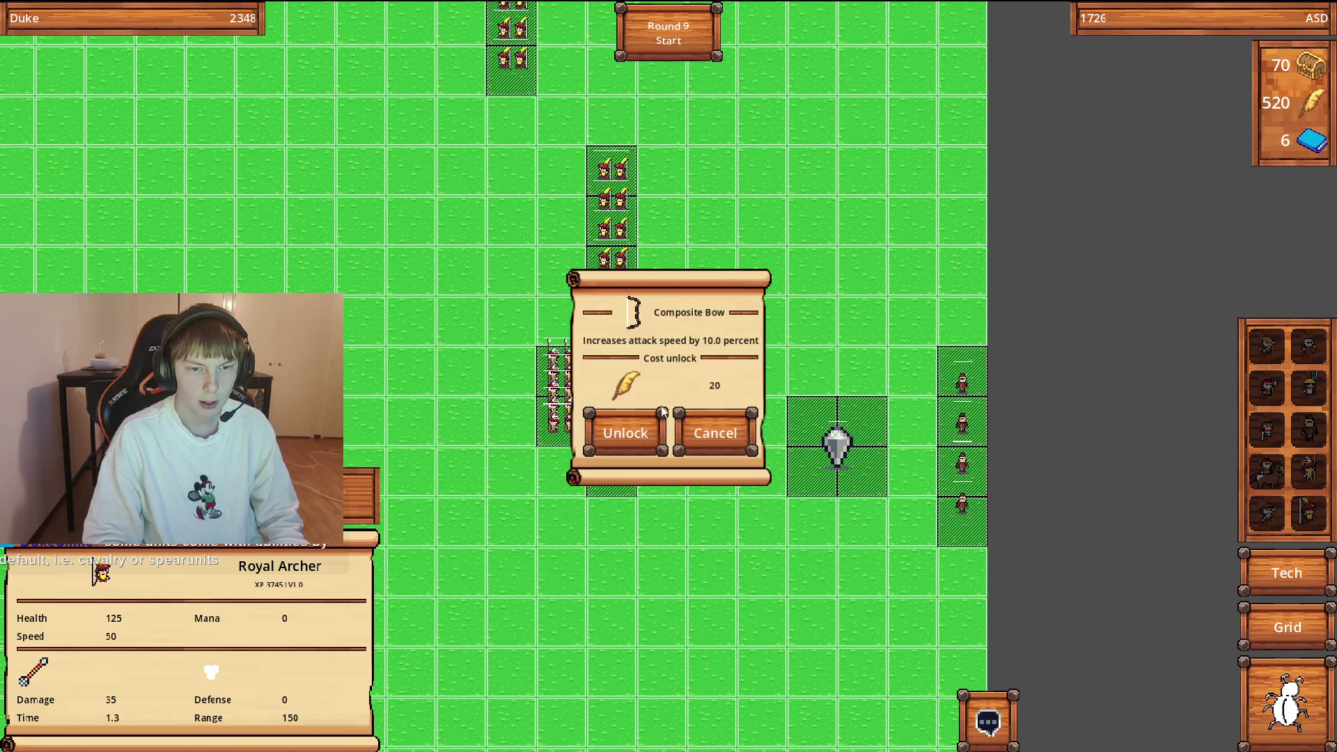
click(622, 428)
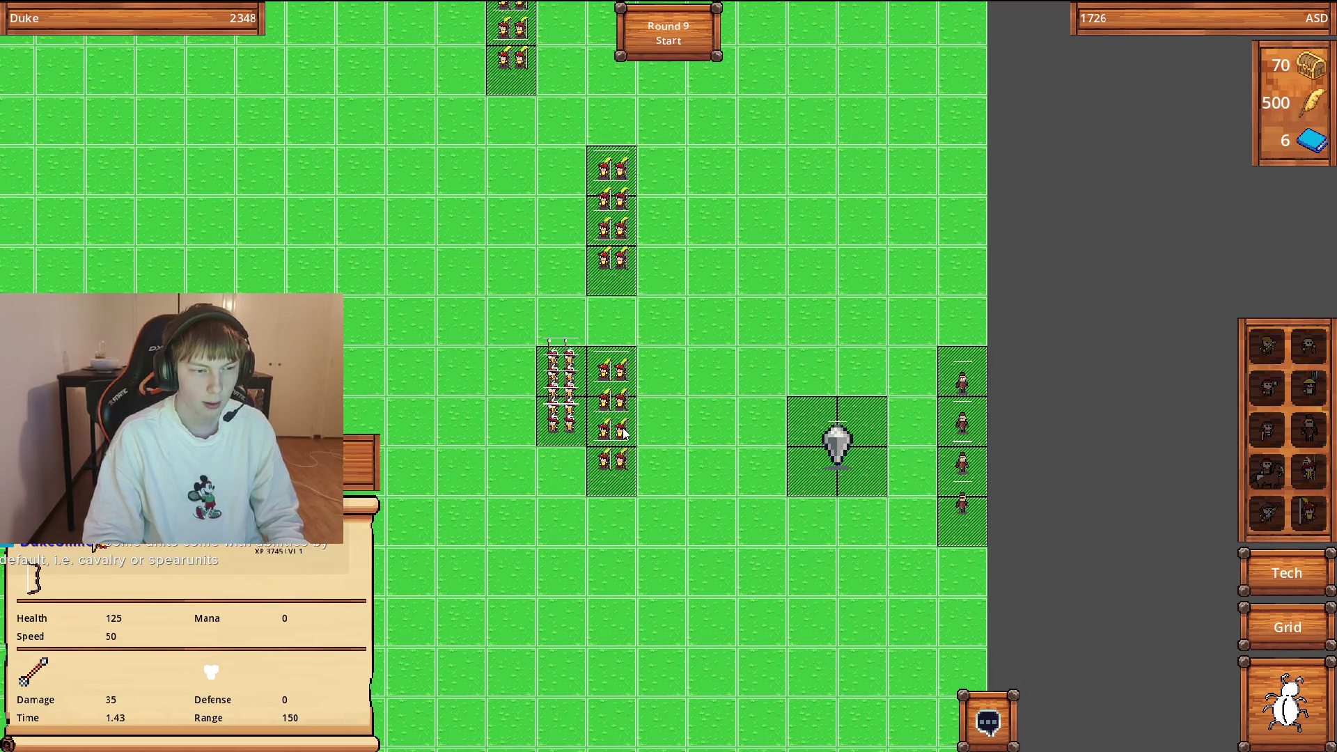
Check the archer, spear and club units' stats and abilities, then pick up the archer squad.
click(595, 265)
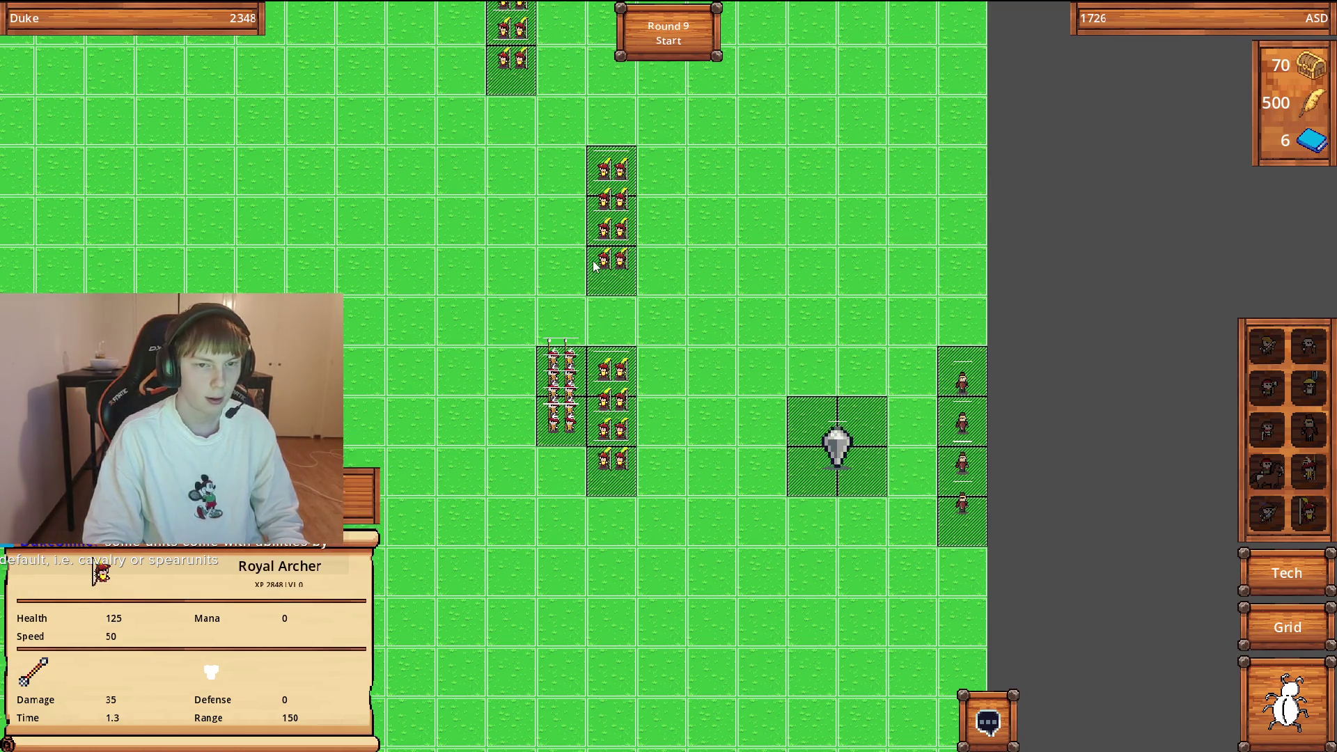
click(549, 399)
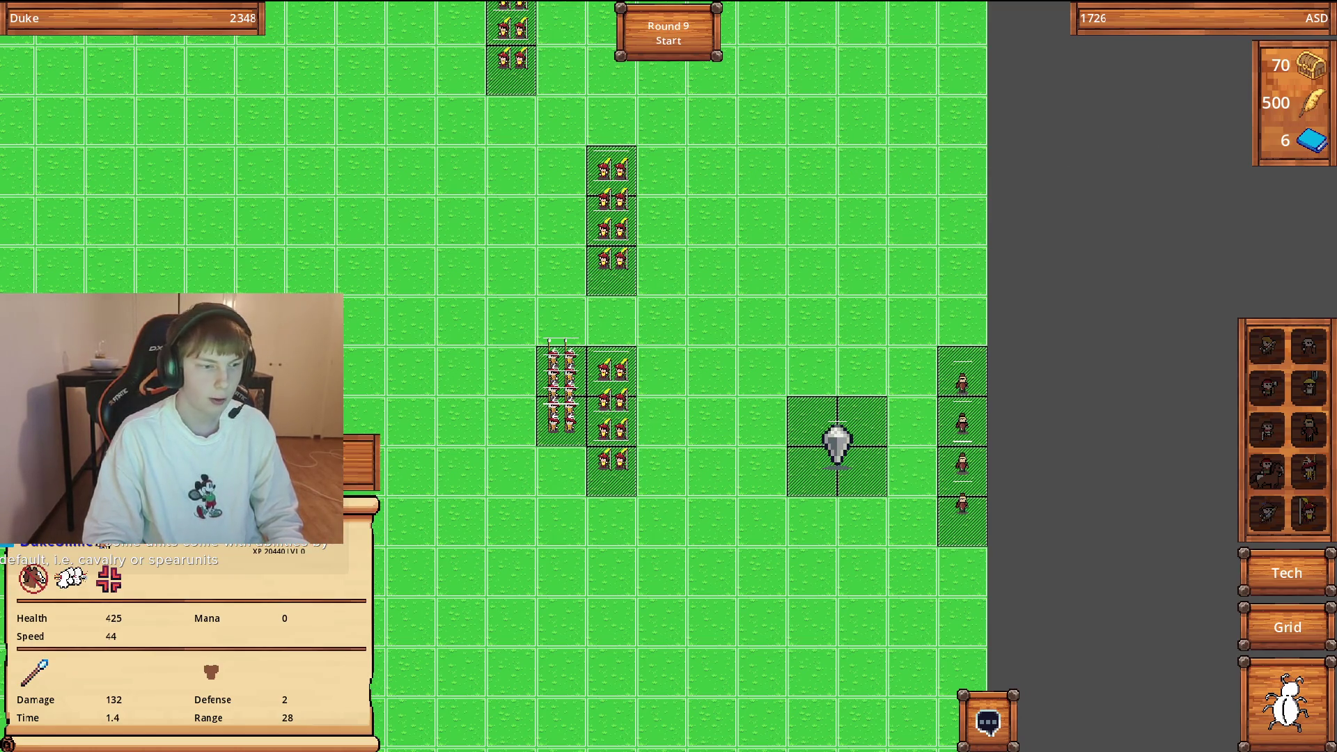
click(619, 395)
click(658, 390)
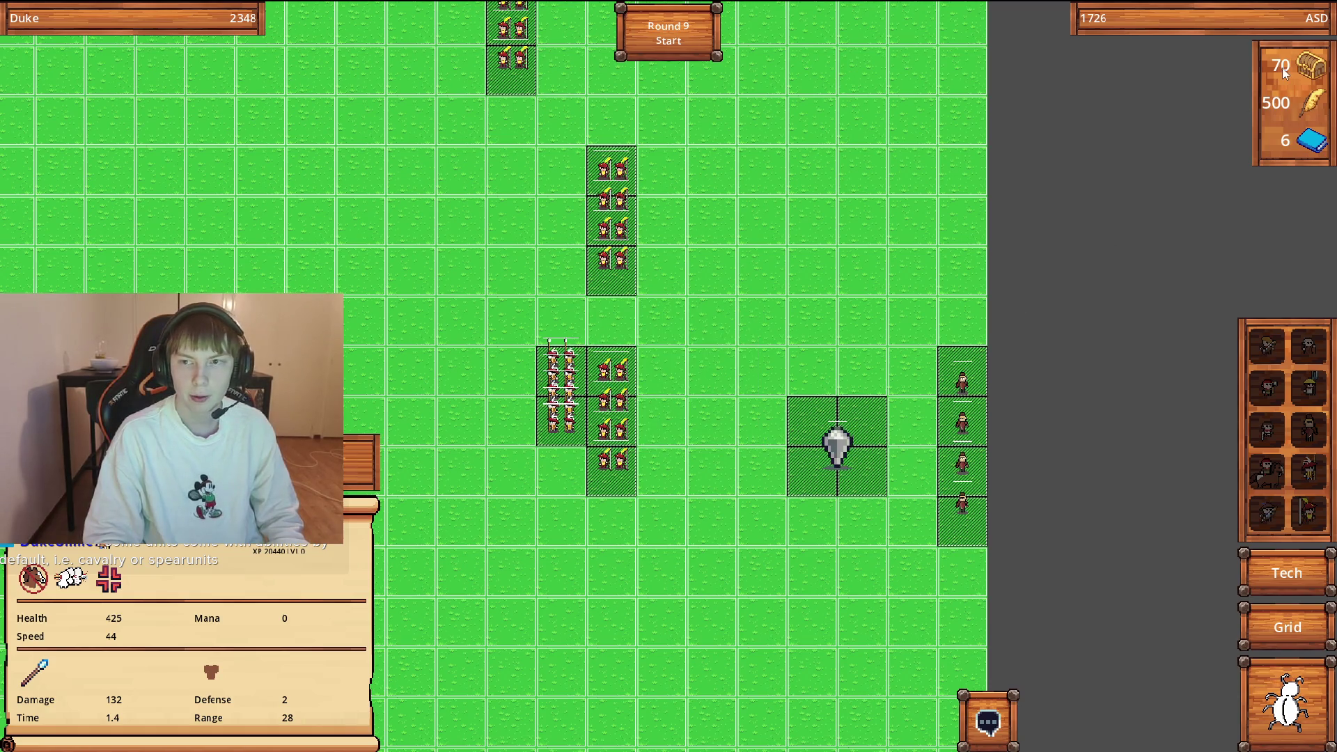
drag(310, 411, 561, 410)
click(560, 411)
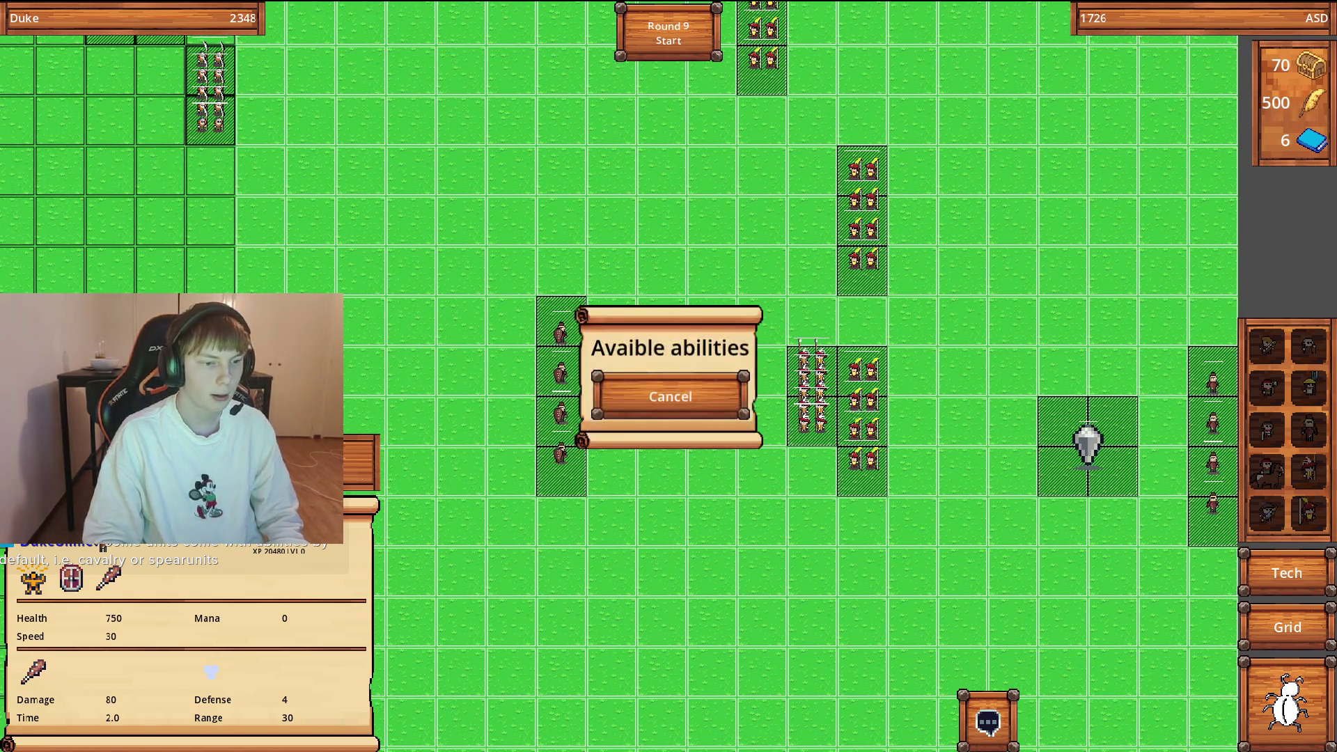
click(667, 398)
click(686, 425)
mouse_move(662, 412)
mouse_down()
mouse_move(685, 424)
mouse_move(591, 458)
mouse_move(808, 382)
mouse_move(852, 395)
mouse_move(846, 240)
mouse_move(886, 258)
mouse_move(891, 186)
mouse_up()
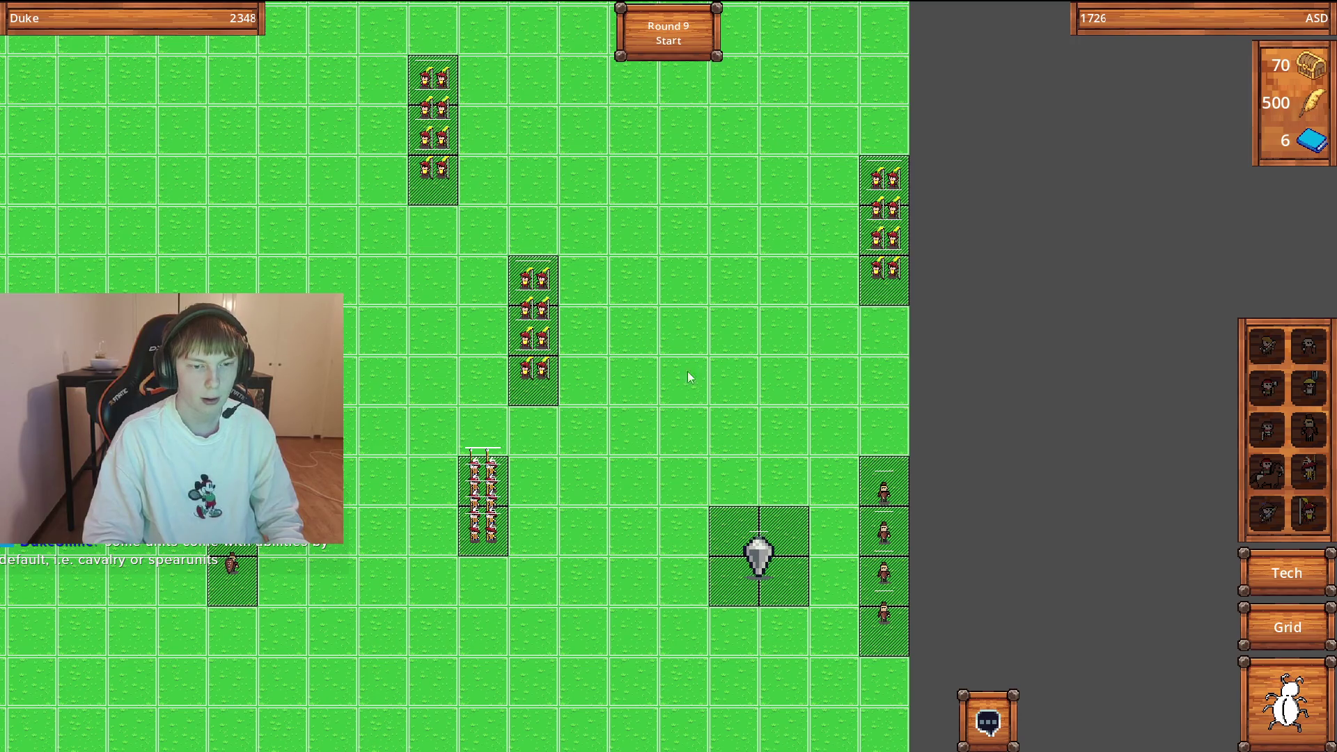
Drop the archer squad in the right column and check the club unit's empty abilities.
click(492, 496)
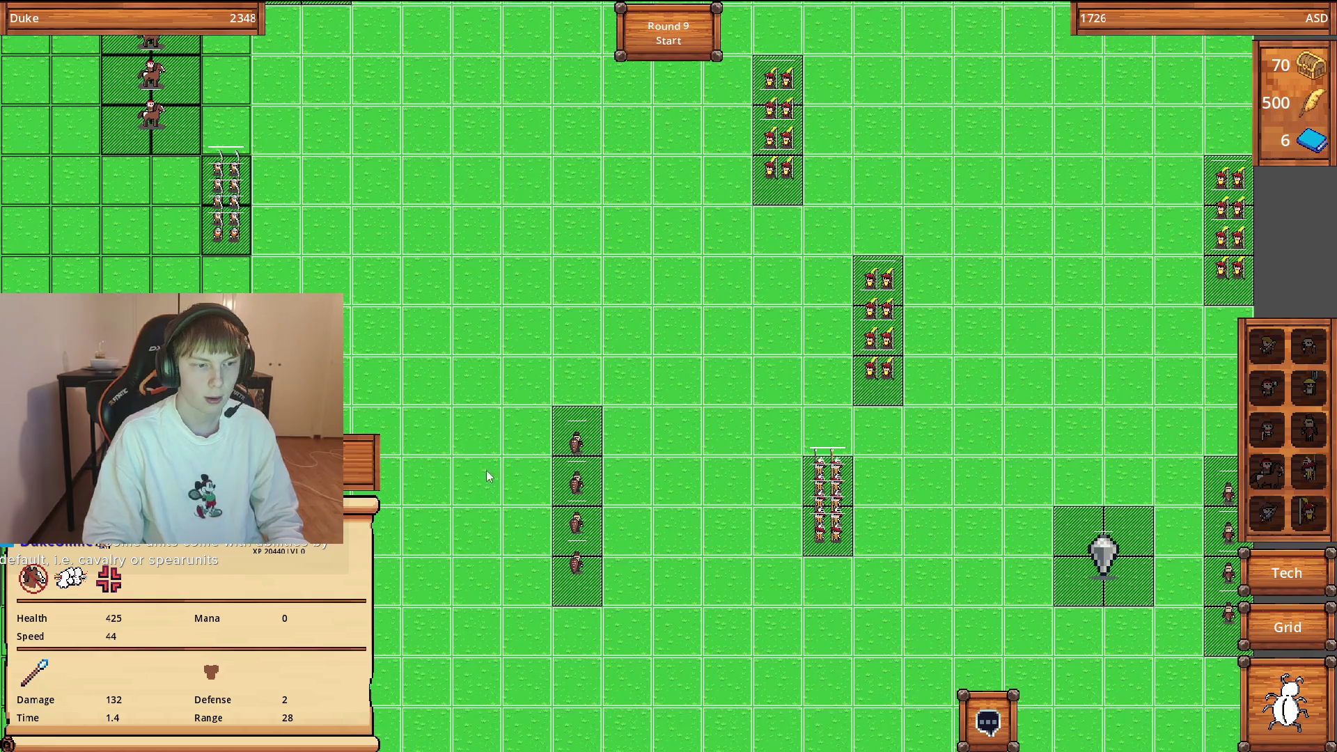
click(577, 482)
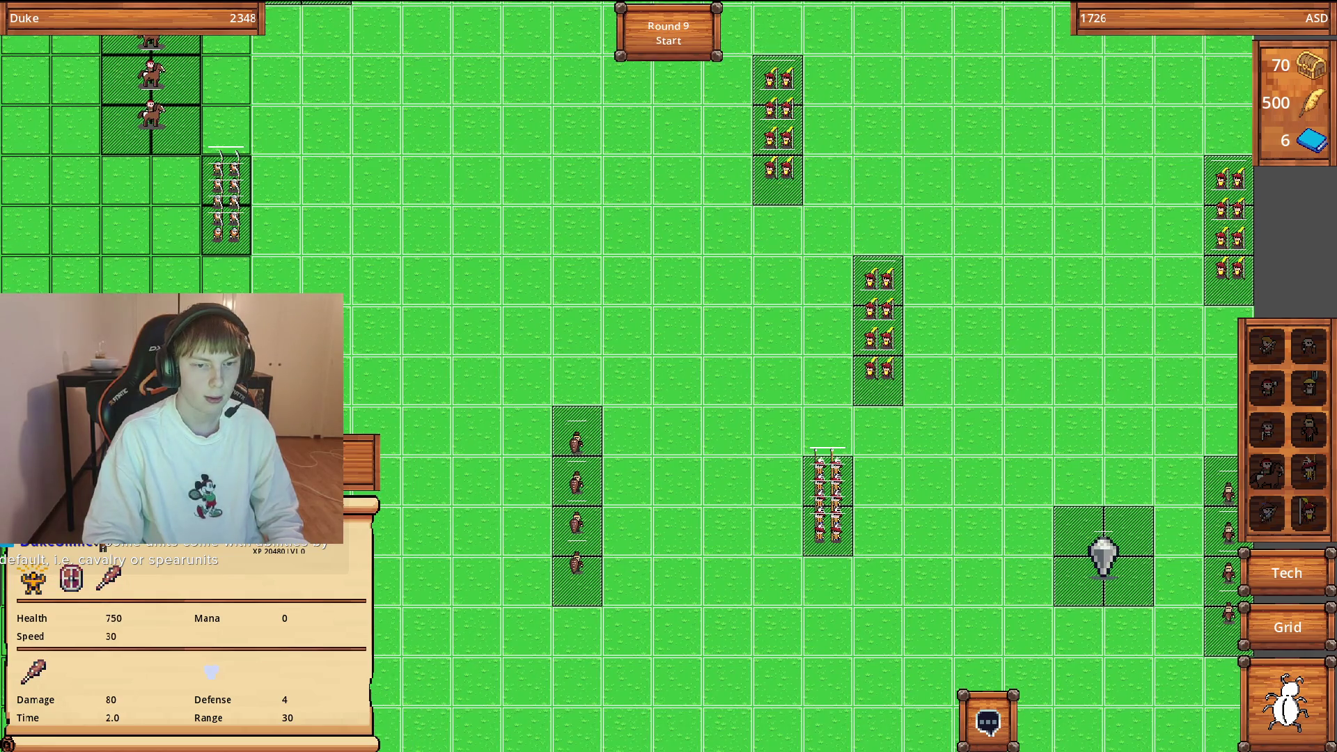
right_click(576, 483)
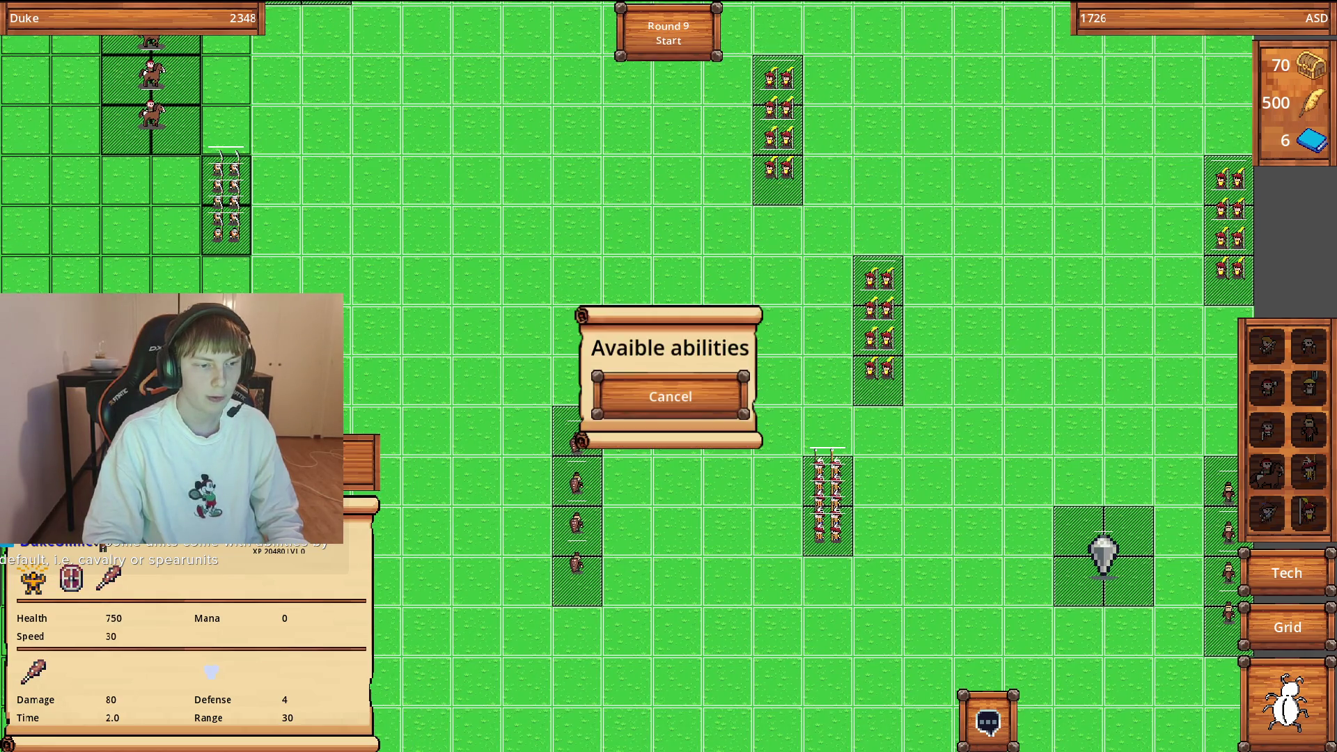
click(630, 456)
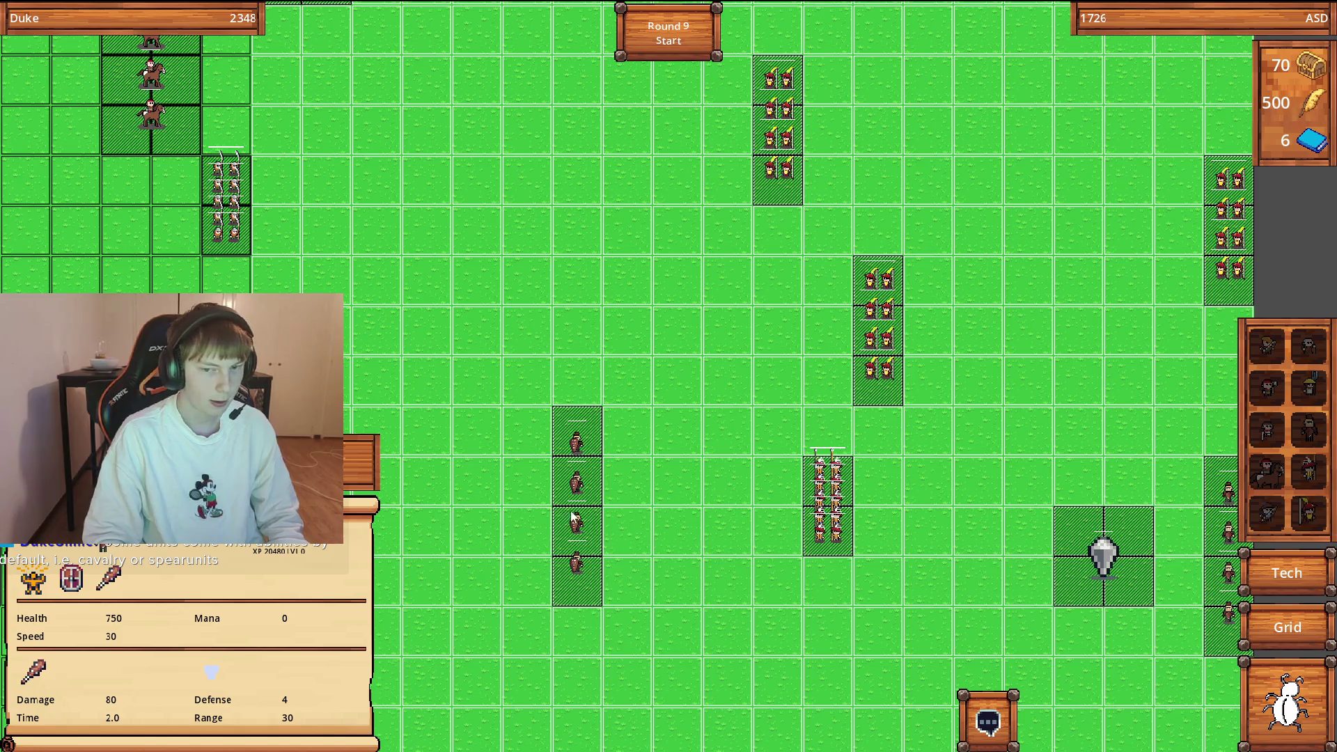
Inspect an archer's stats and the 1600-health cavalry unit's stats.
key(Right)
click(101, 202)
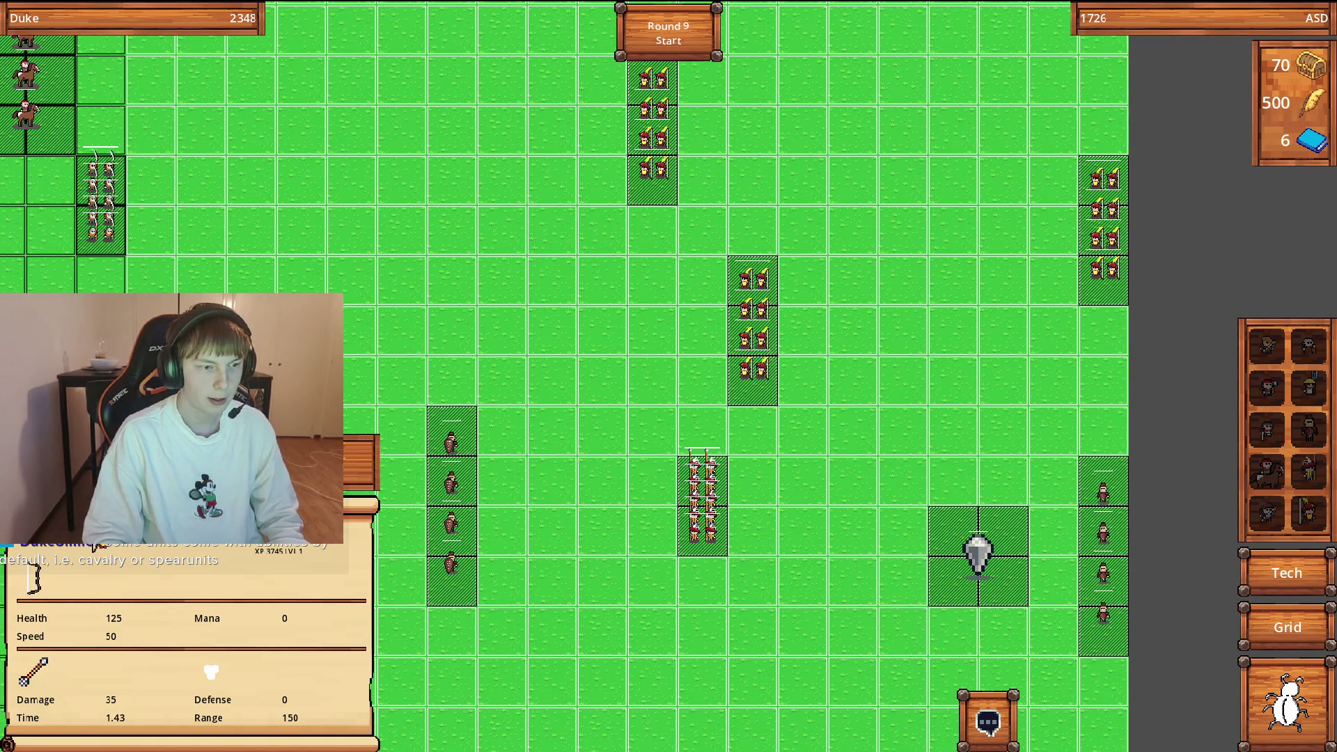
key(Left)
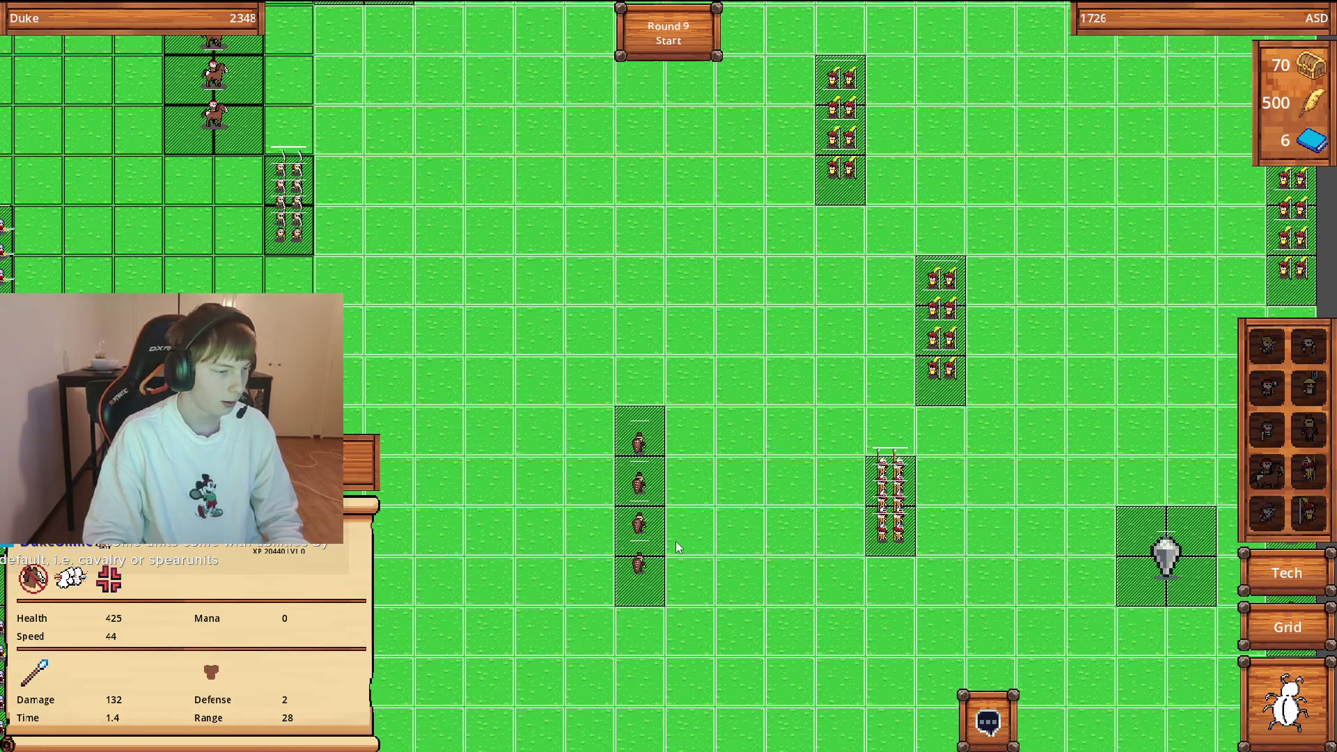
key(Down)
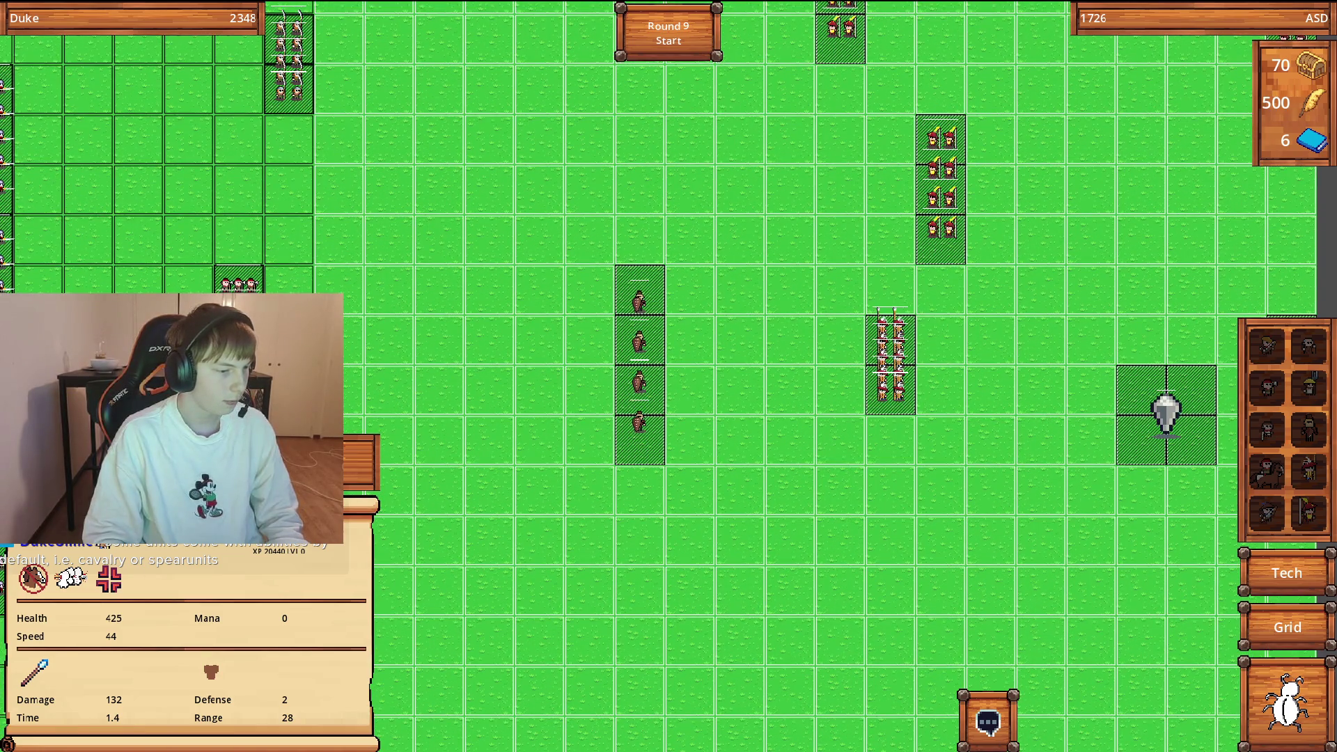
scroll(773, 251, down, 4)
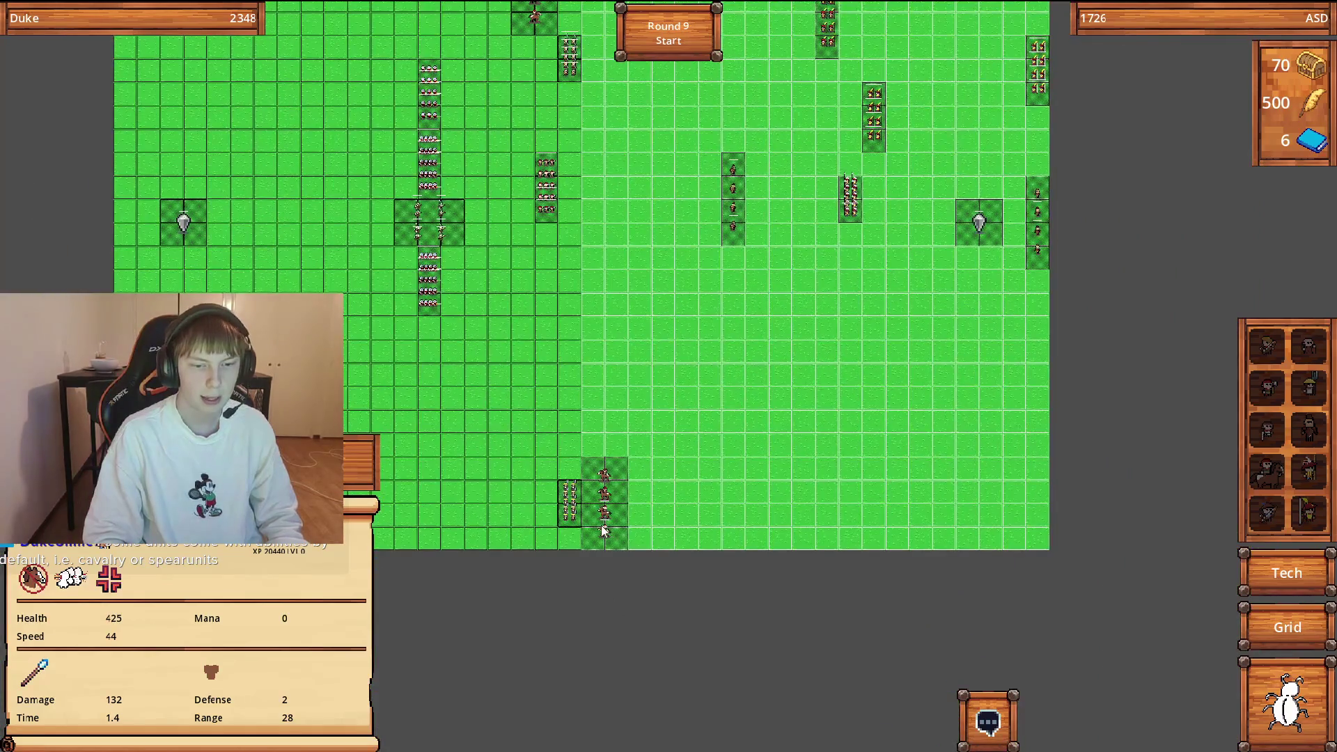
click(604, 533)
scroll(606, 533, up, 3)
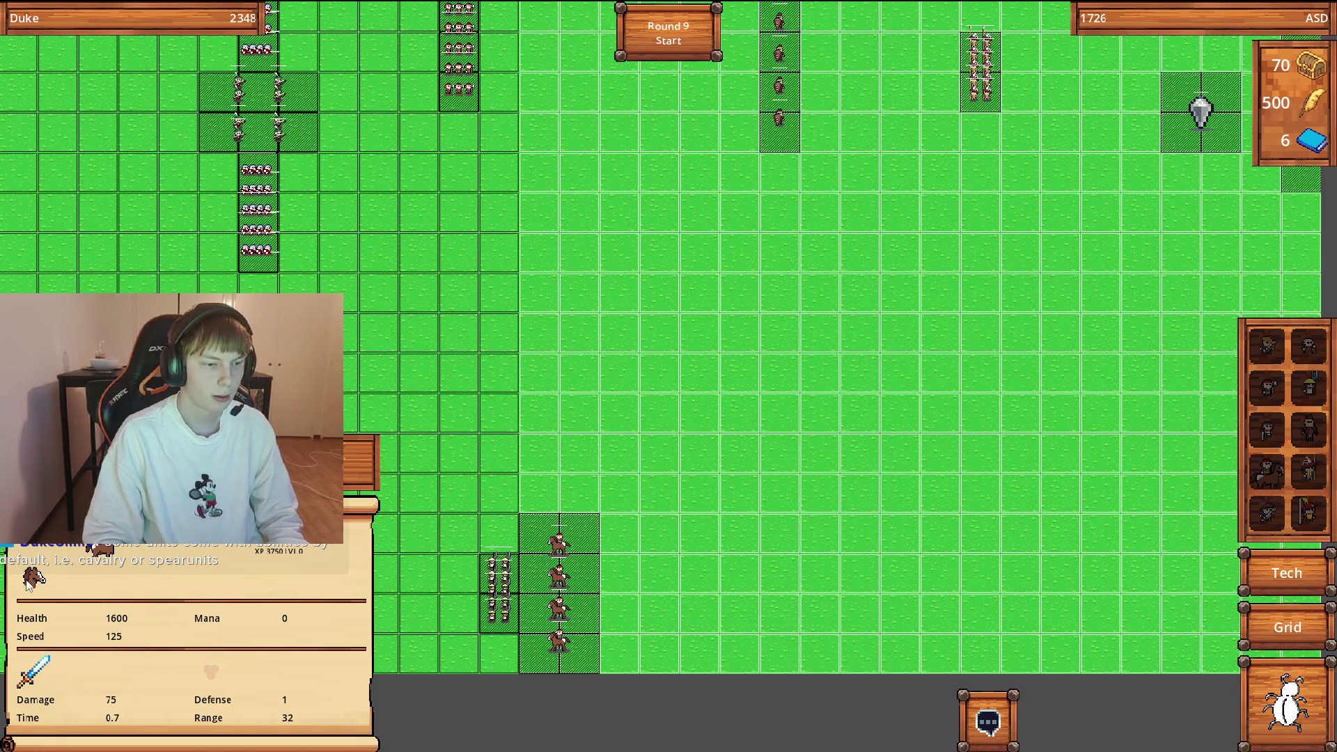
mouse_move(28, 583)
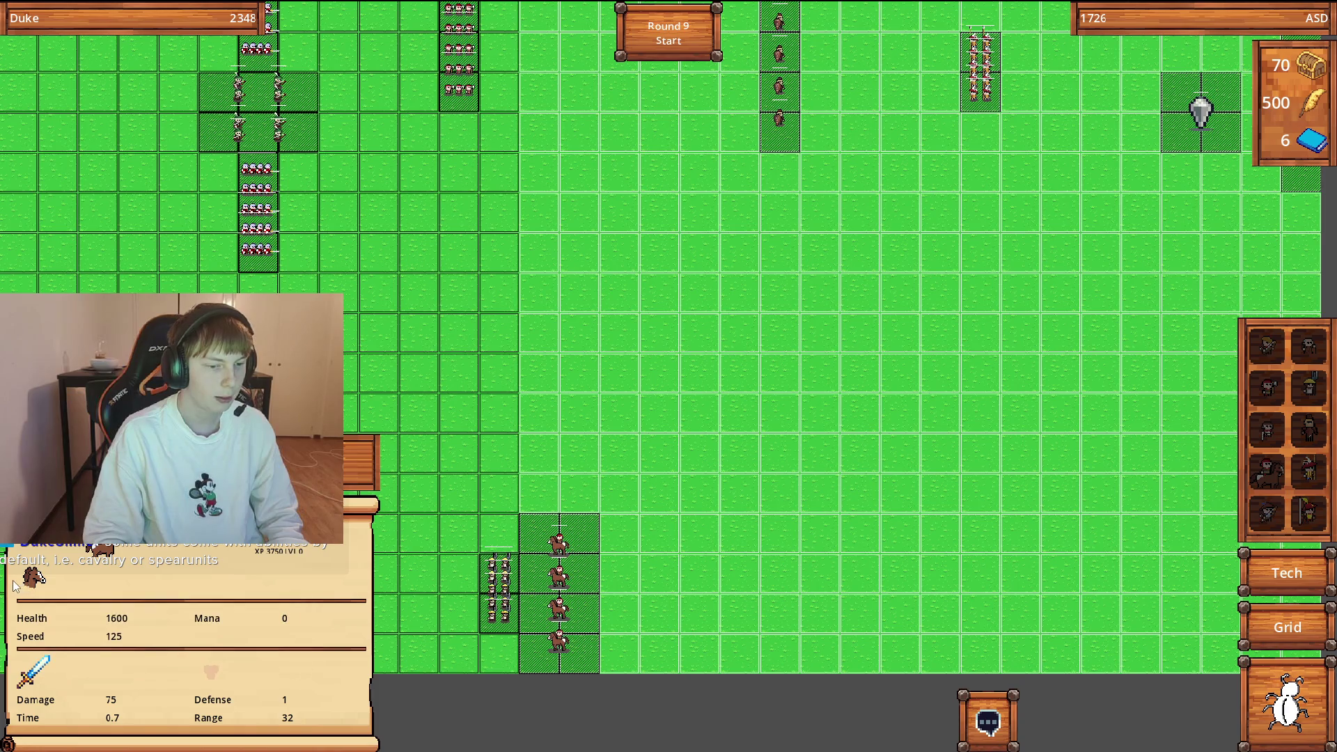
click(677, 46)
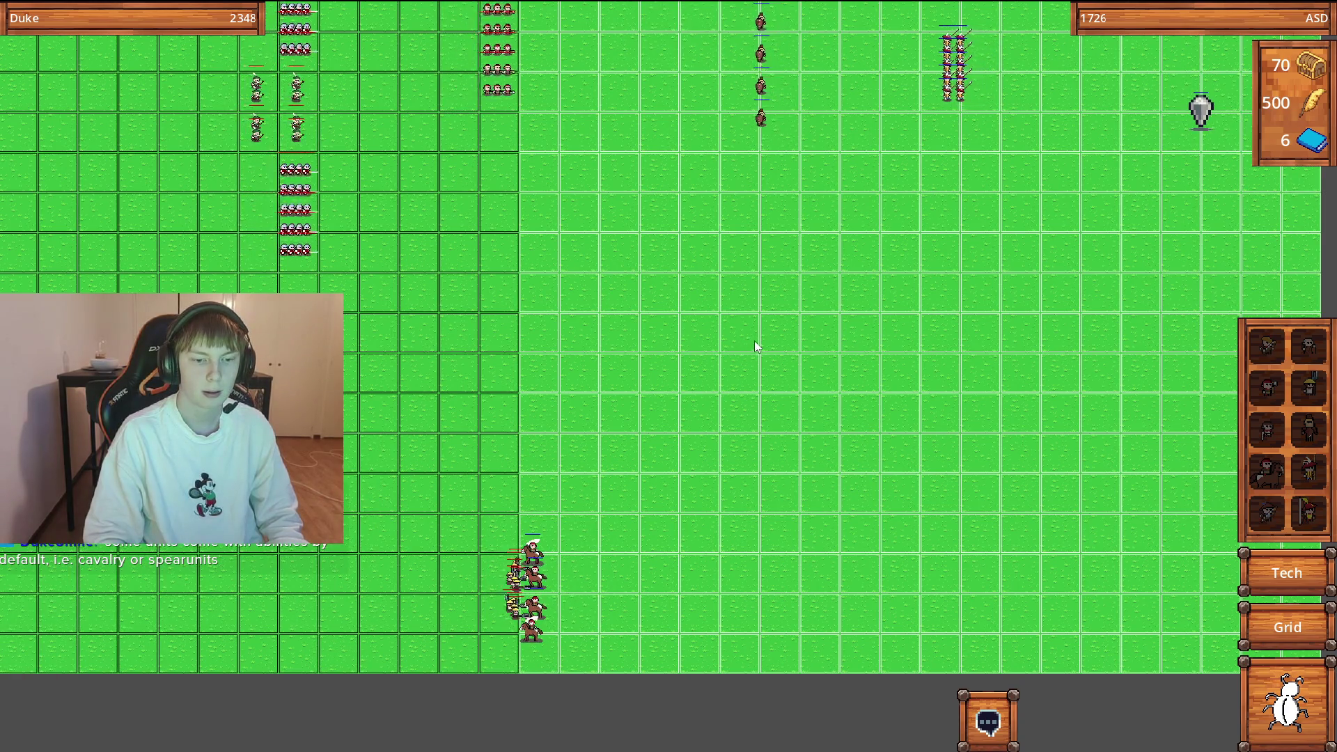
scroll(754, 340, down, 3)
scroll(603, 167, up, 3)
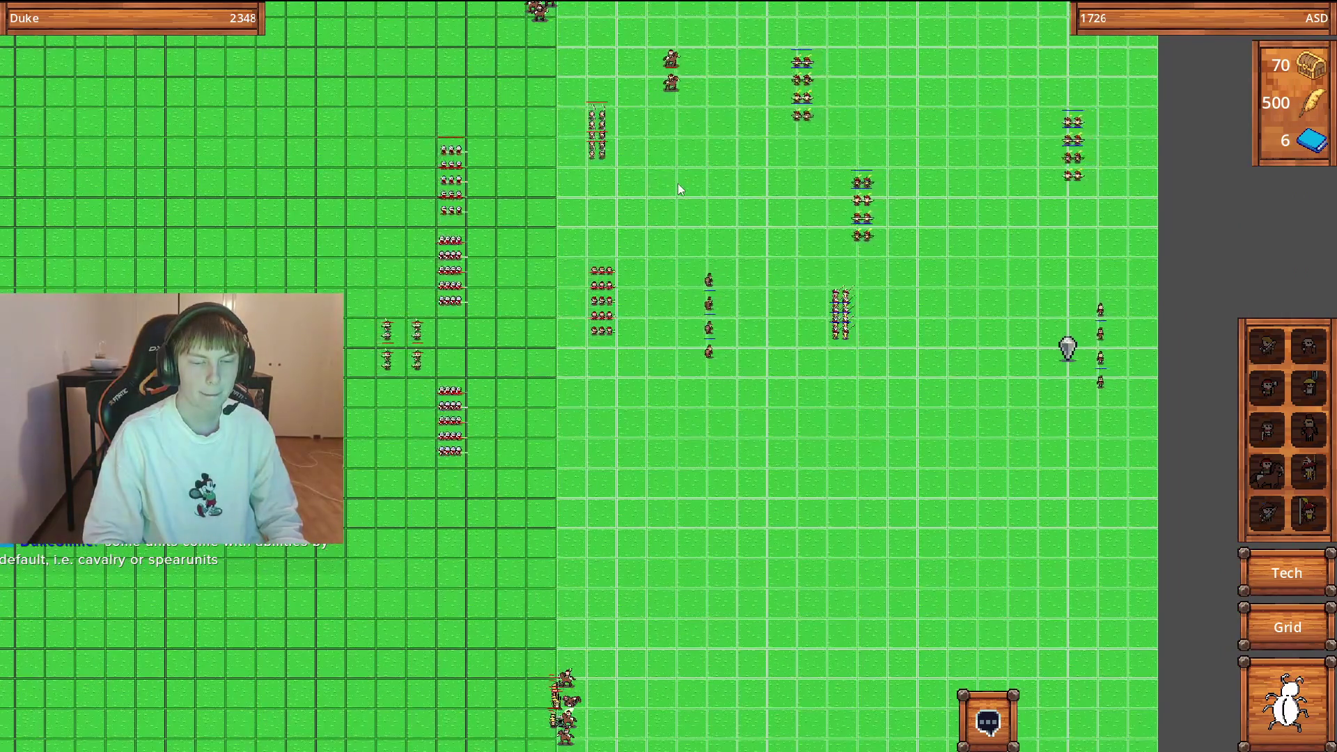
scroll(678, 187, up, 1)
key(Up)
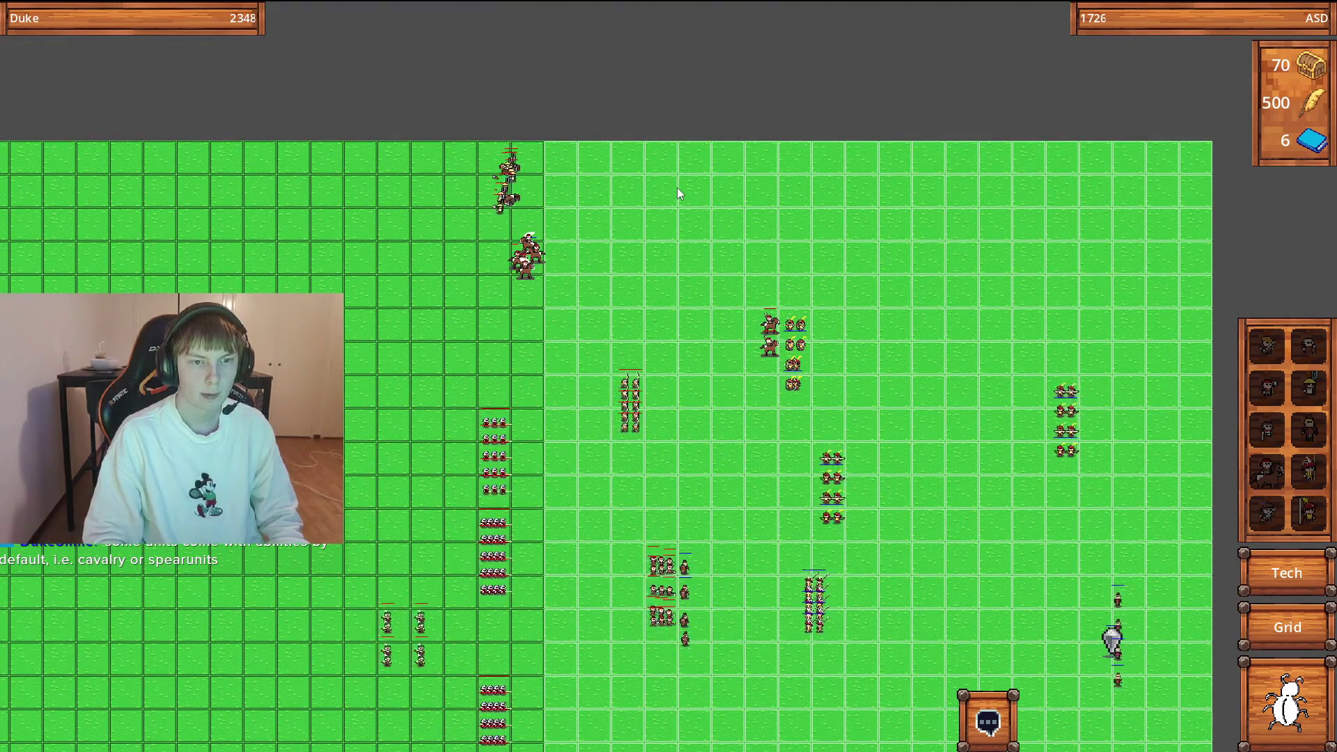
key(Right)
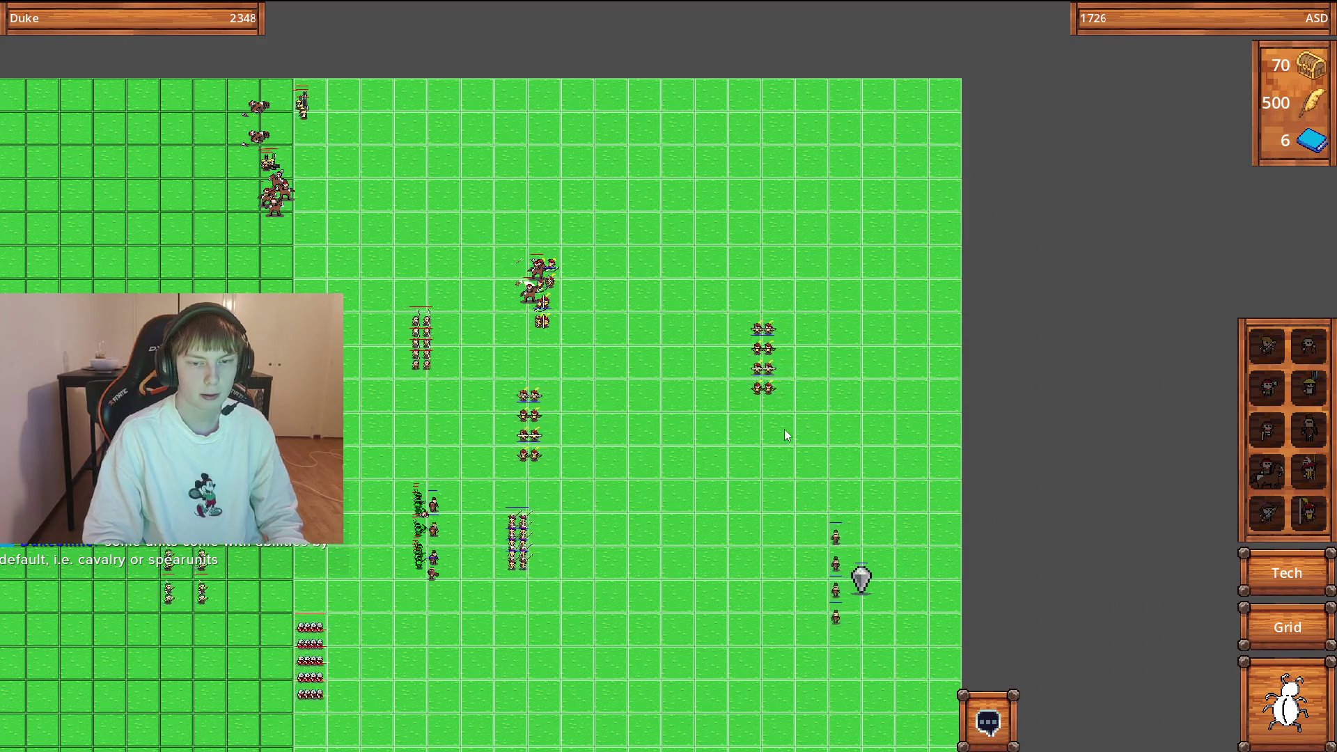
key(Down)
scroll(785, 439, up, 1)
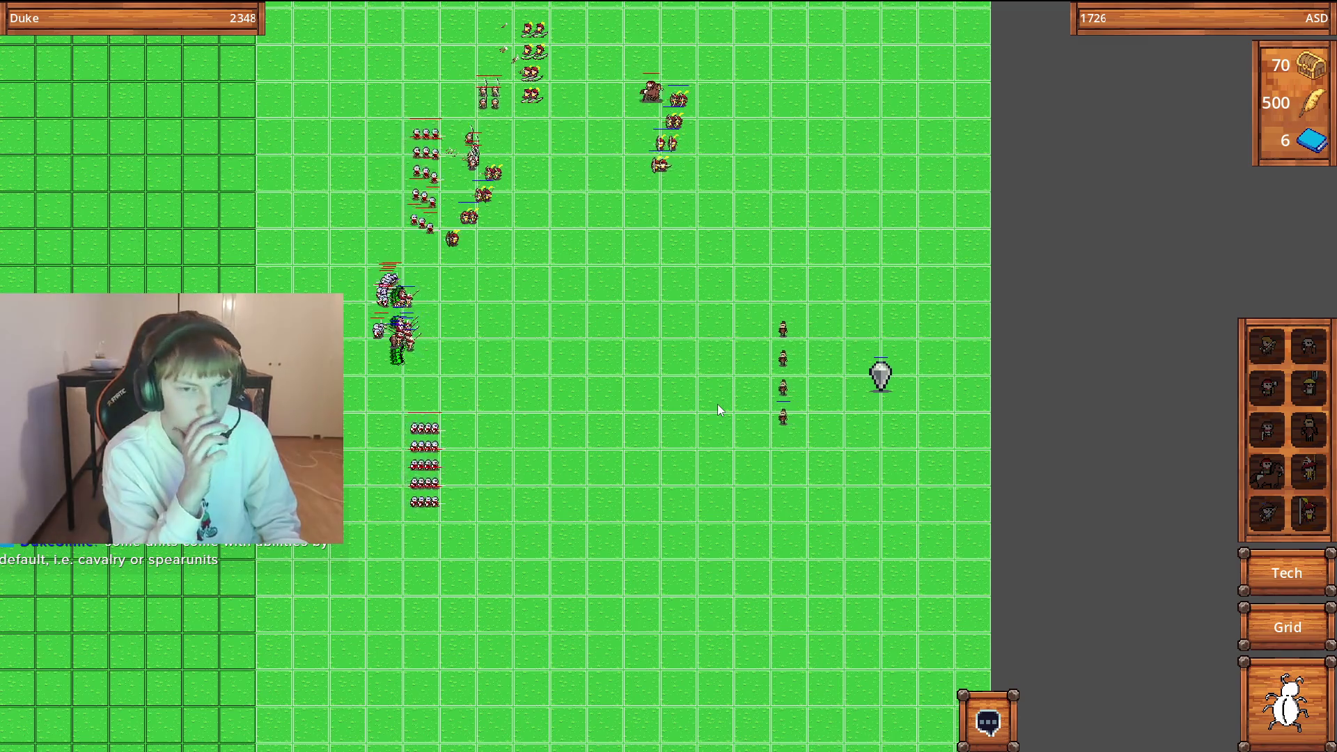
key(Down)
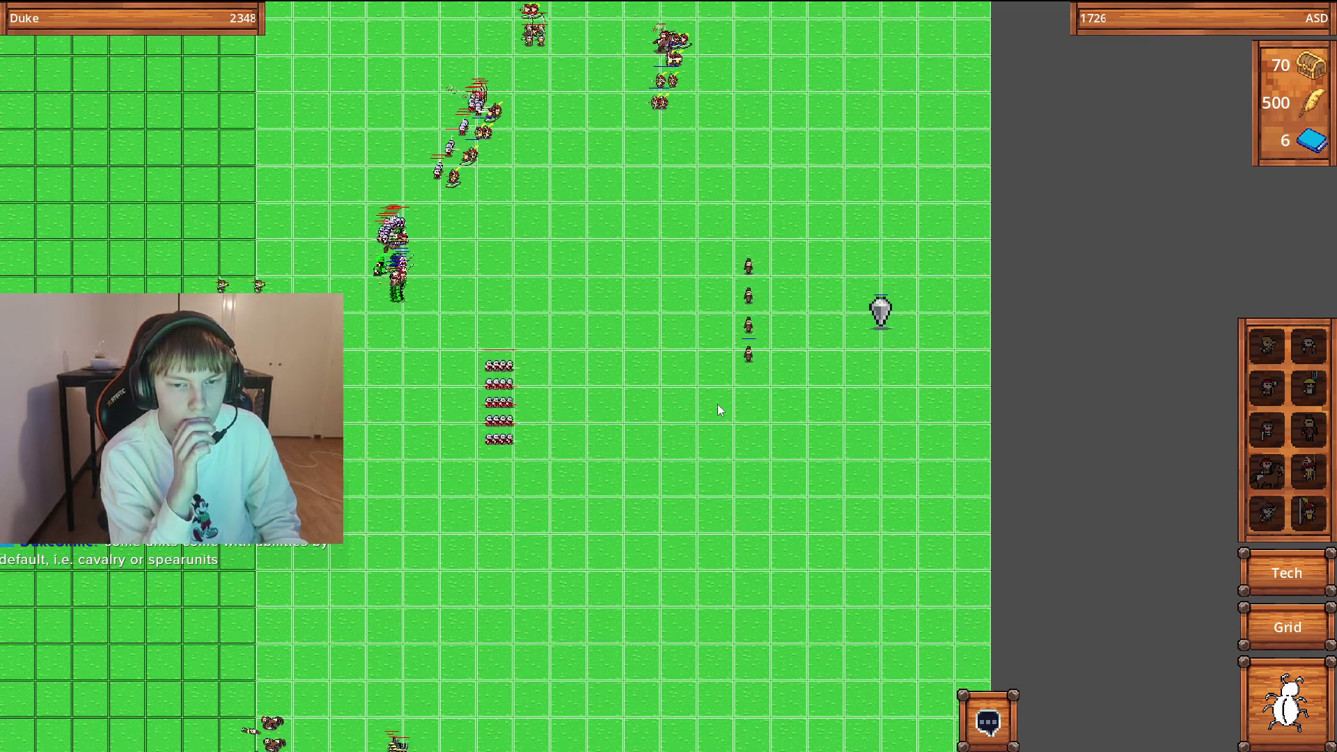
scroll(728, 358, up, 2)
scroll(728, 357, up, 1)
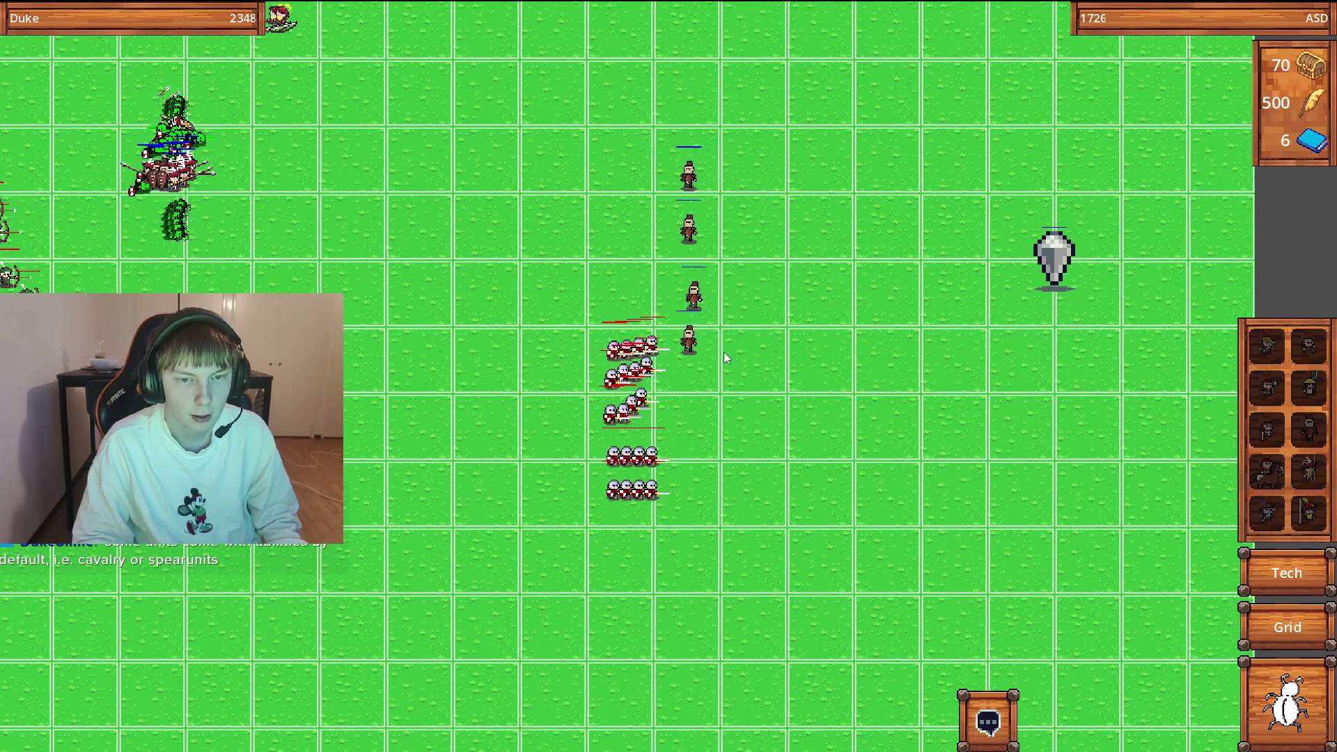
key(Right)
key(Down)
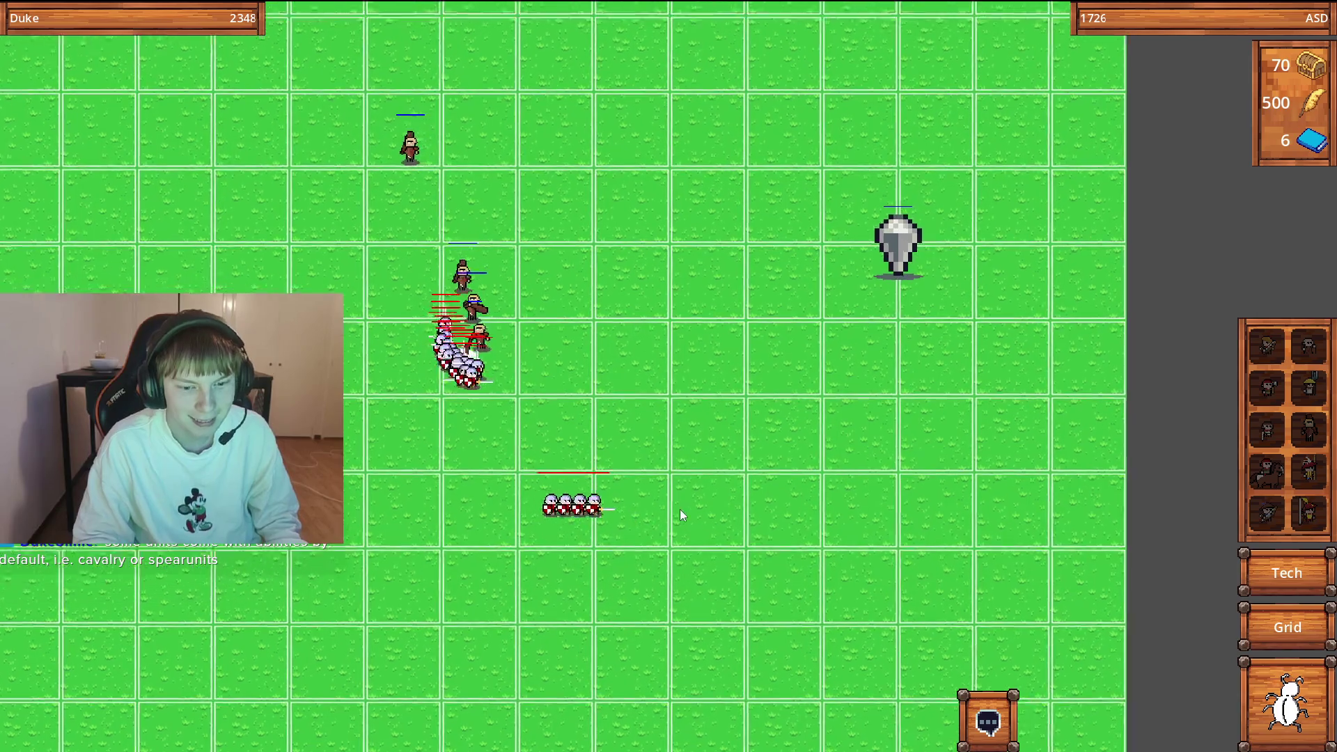
scroll(680, 508, up, 1)
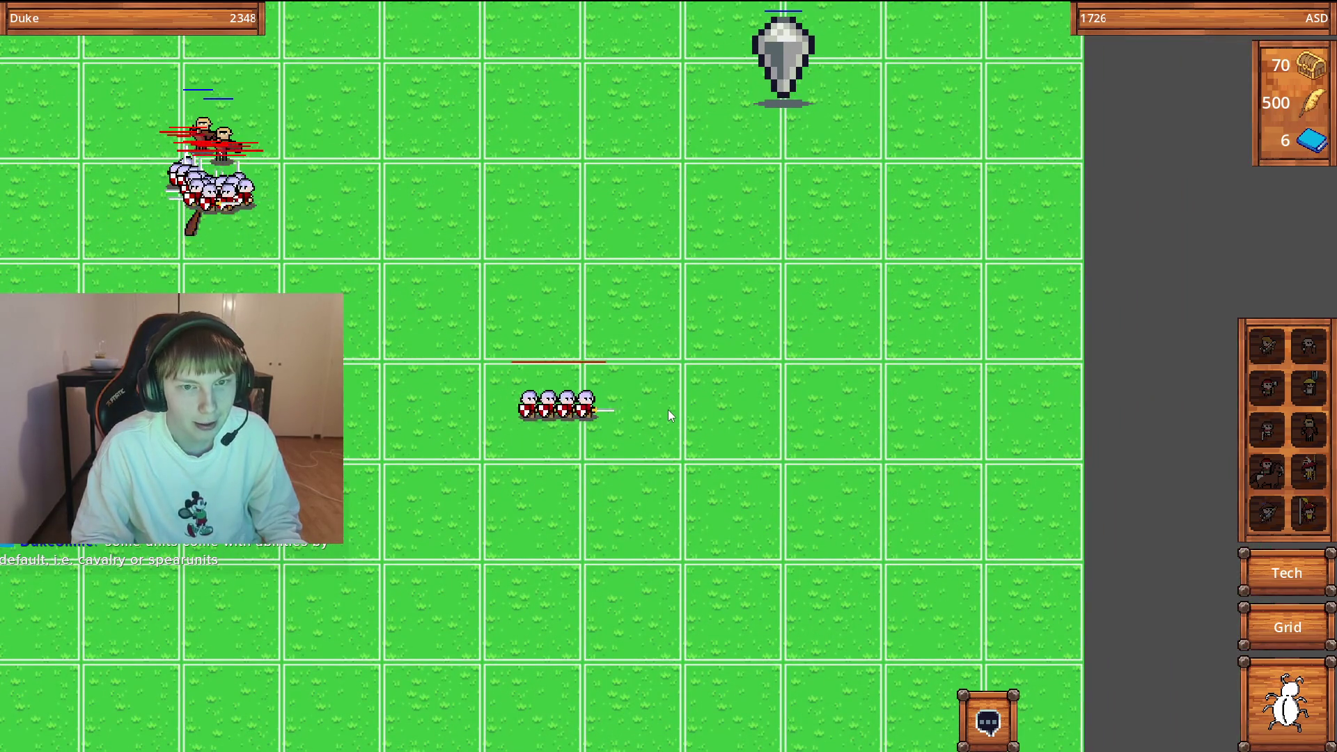
scroll(667, 410, down, 1)
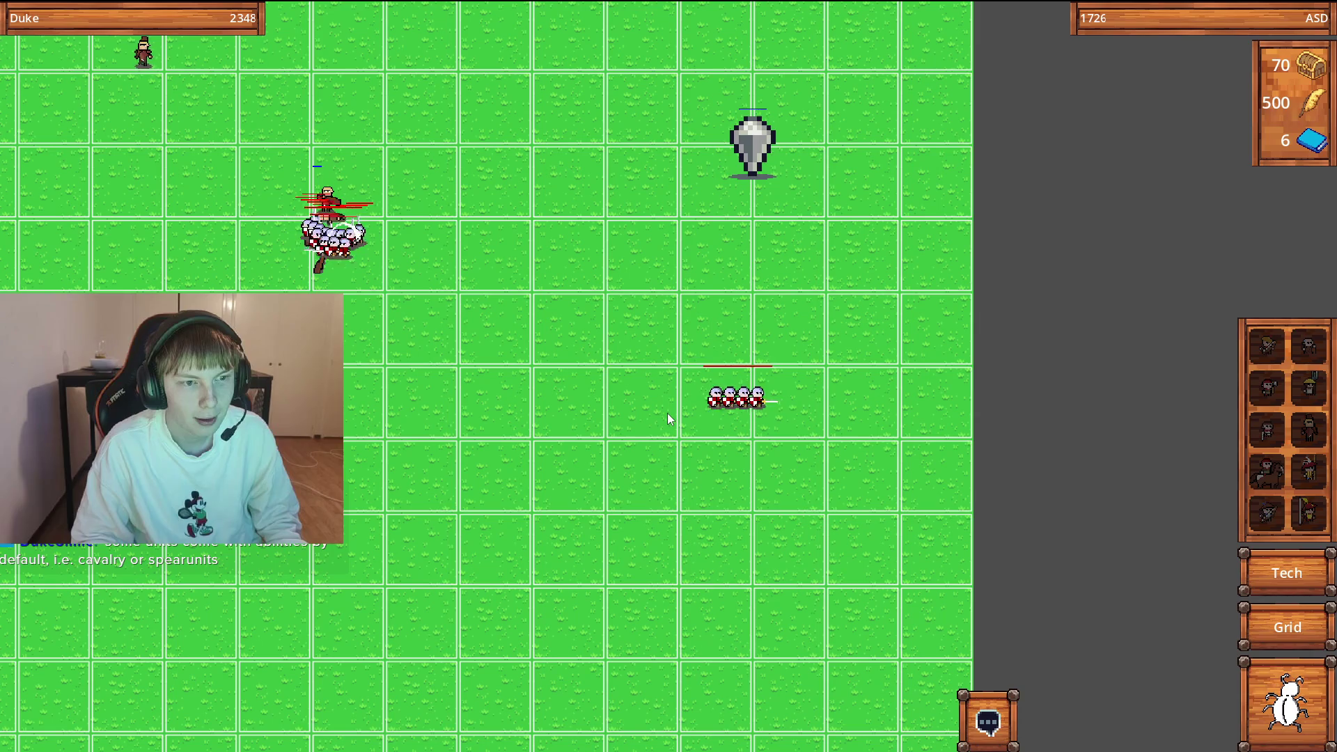
scroll(670, 403, down, 3)
key(Left)
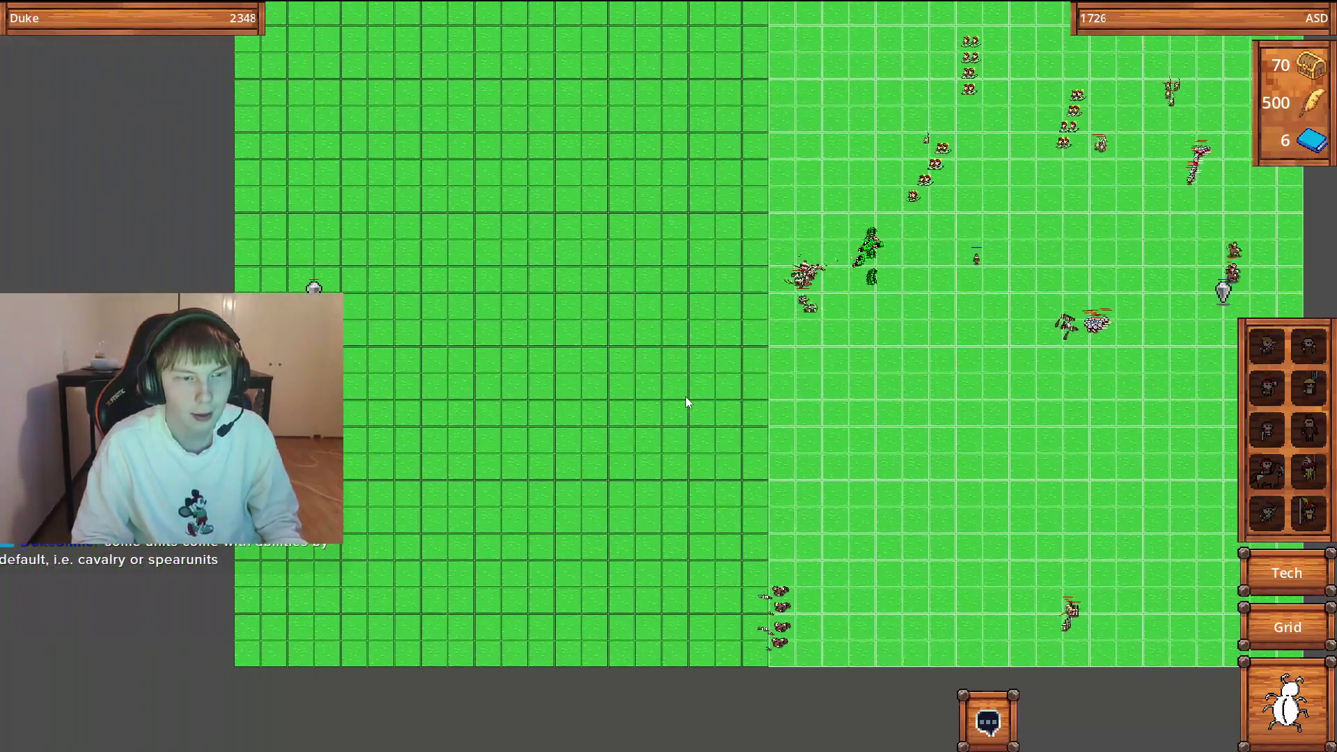
key(Right)
key(Left)
key(Right)
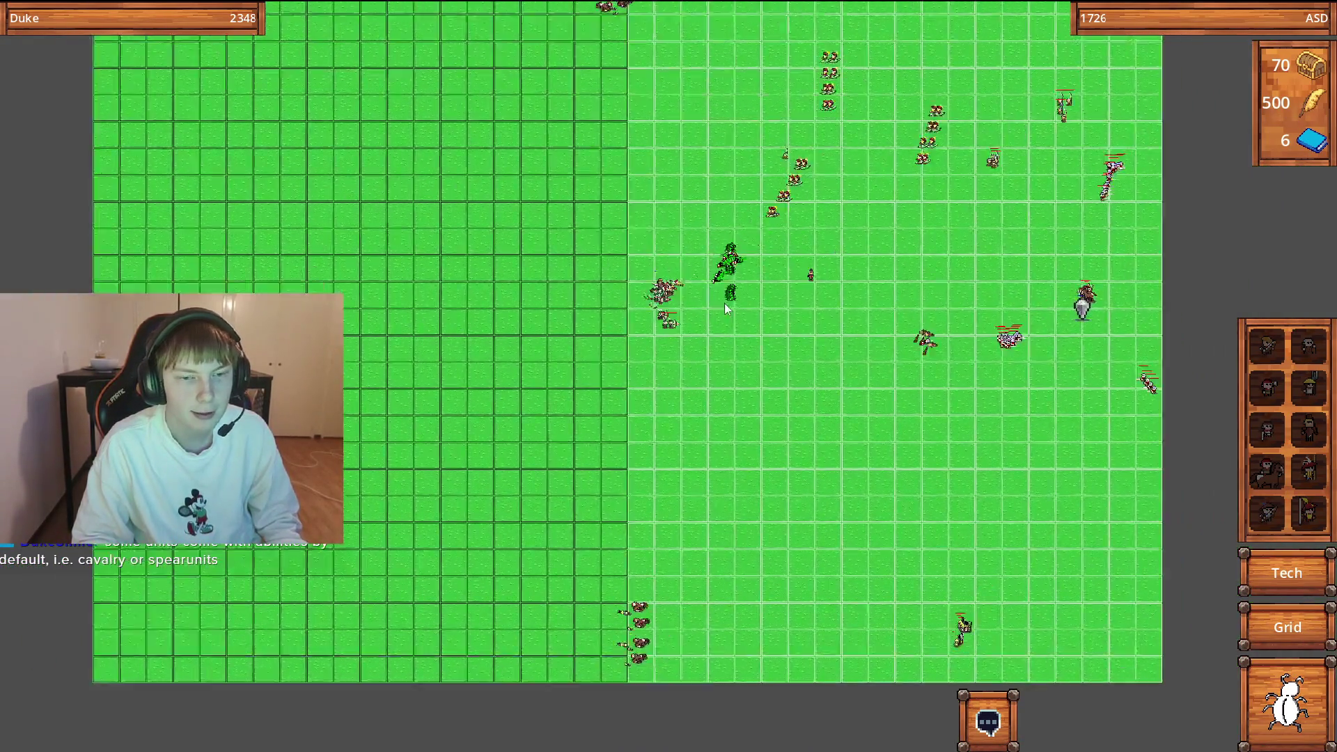
scroll(890, 390, up, 3)
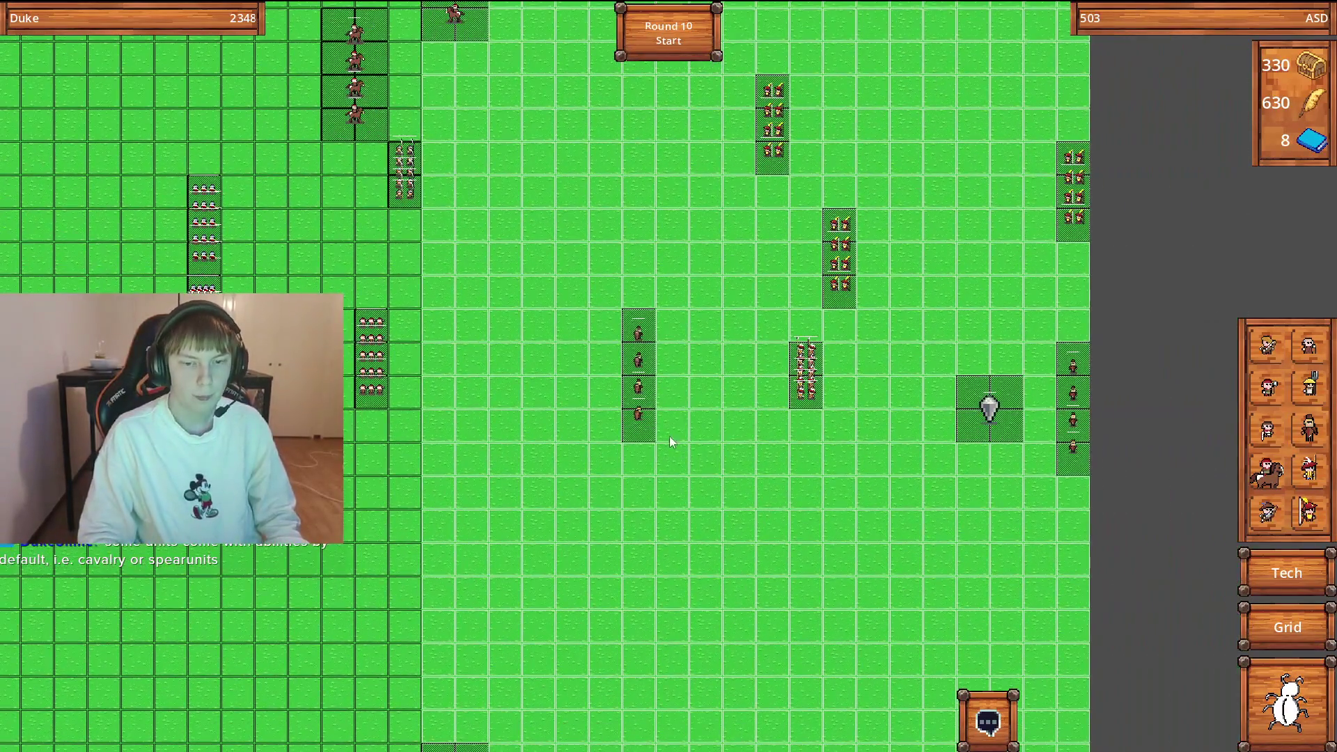
Move the spearman column to the board's right edge.
click(640, 391)
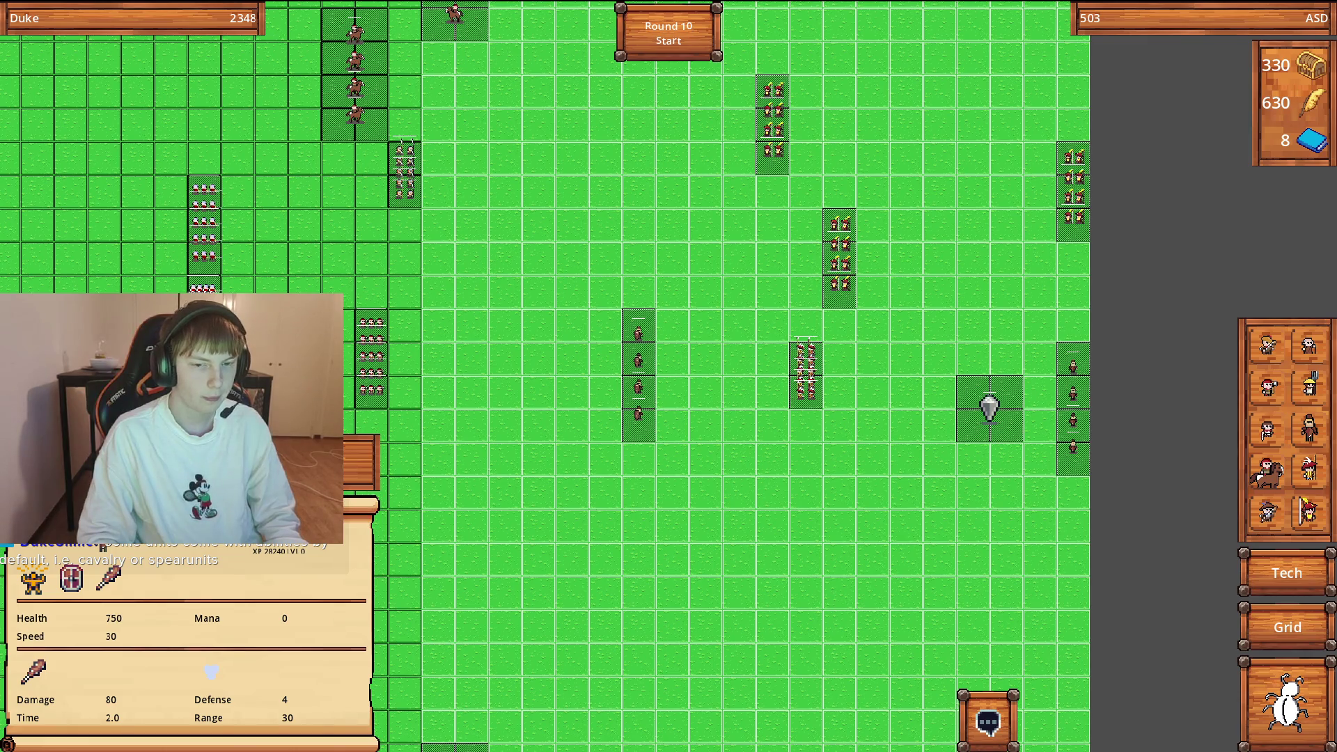
click(640, 392)
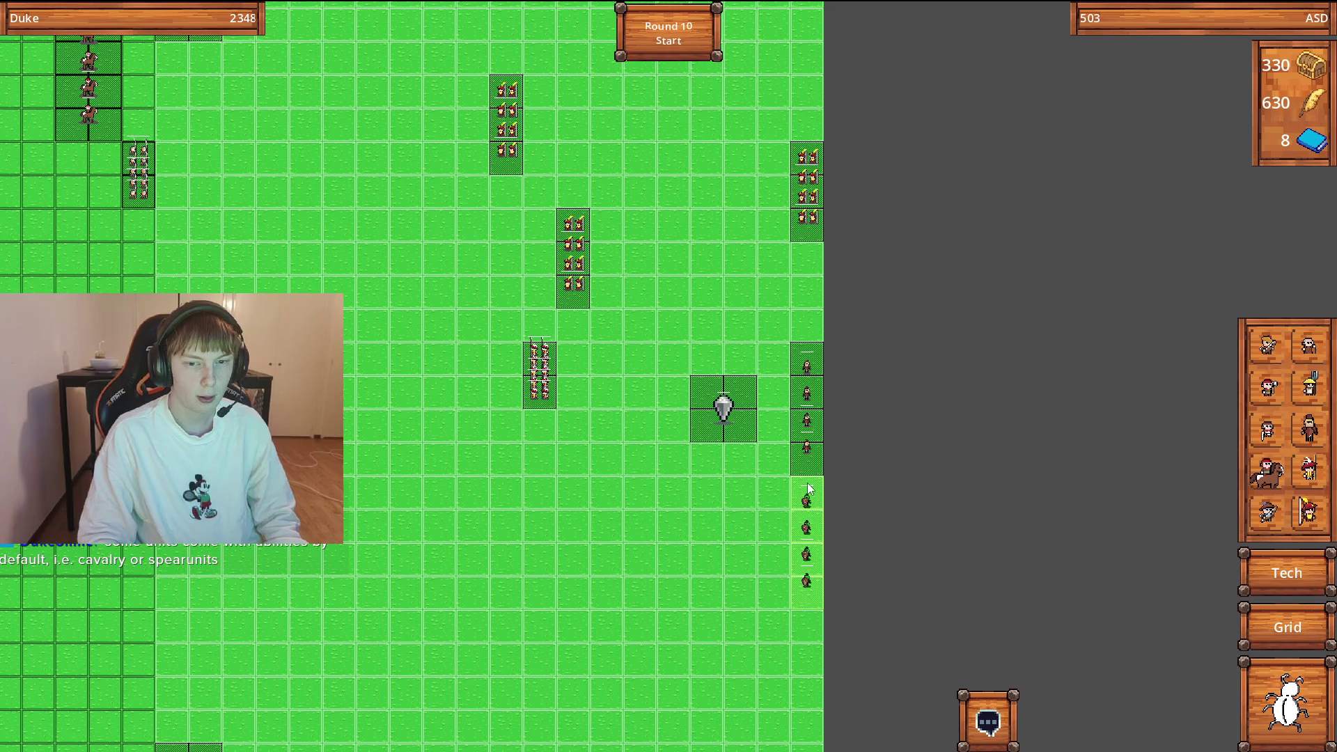
click(808, 487)
click(804, 390)
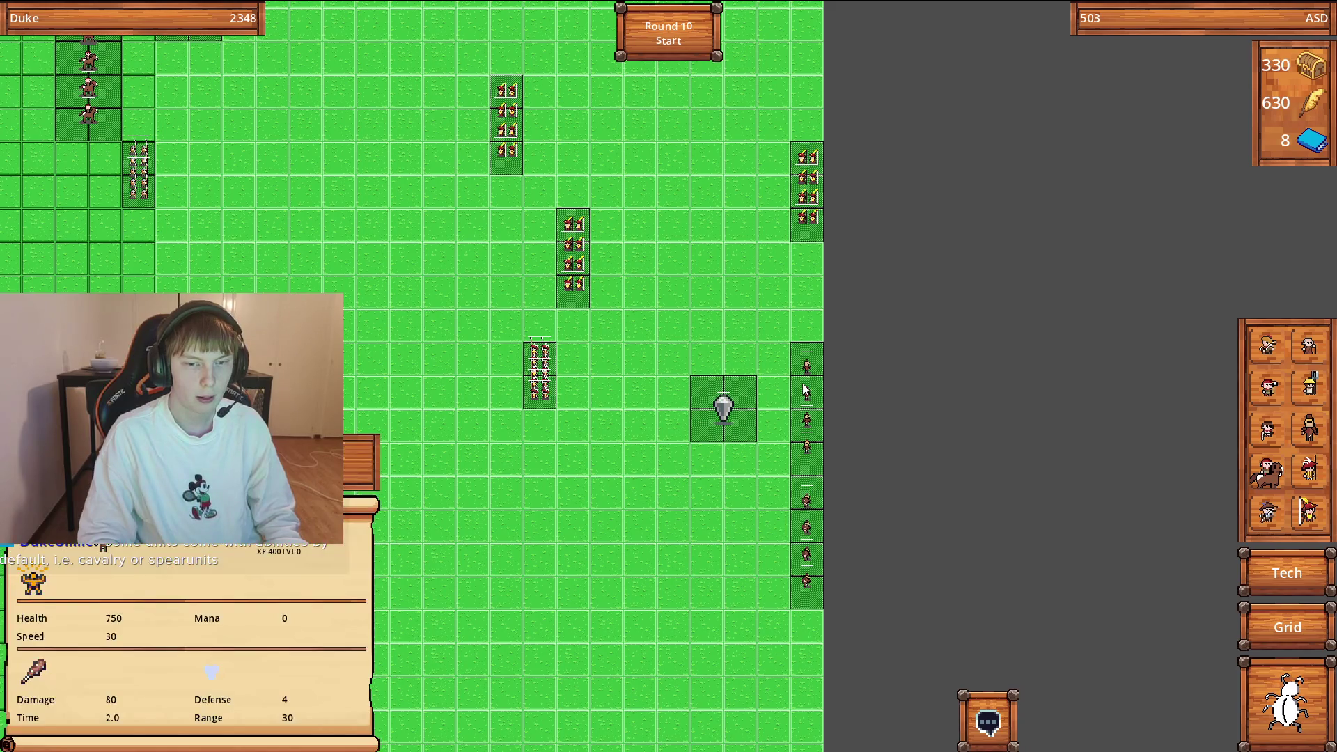
Look over the board and inspect an archer unit's stats on the right side.
key(Up)
key(Right)
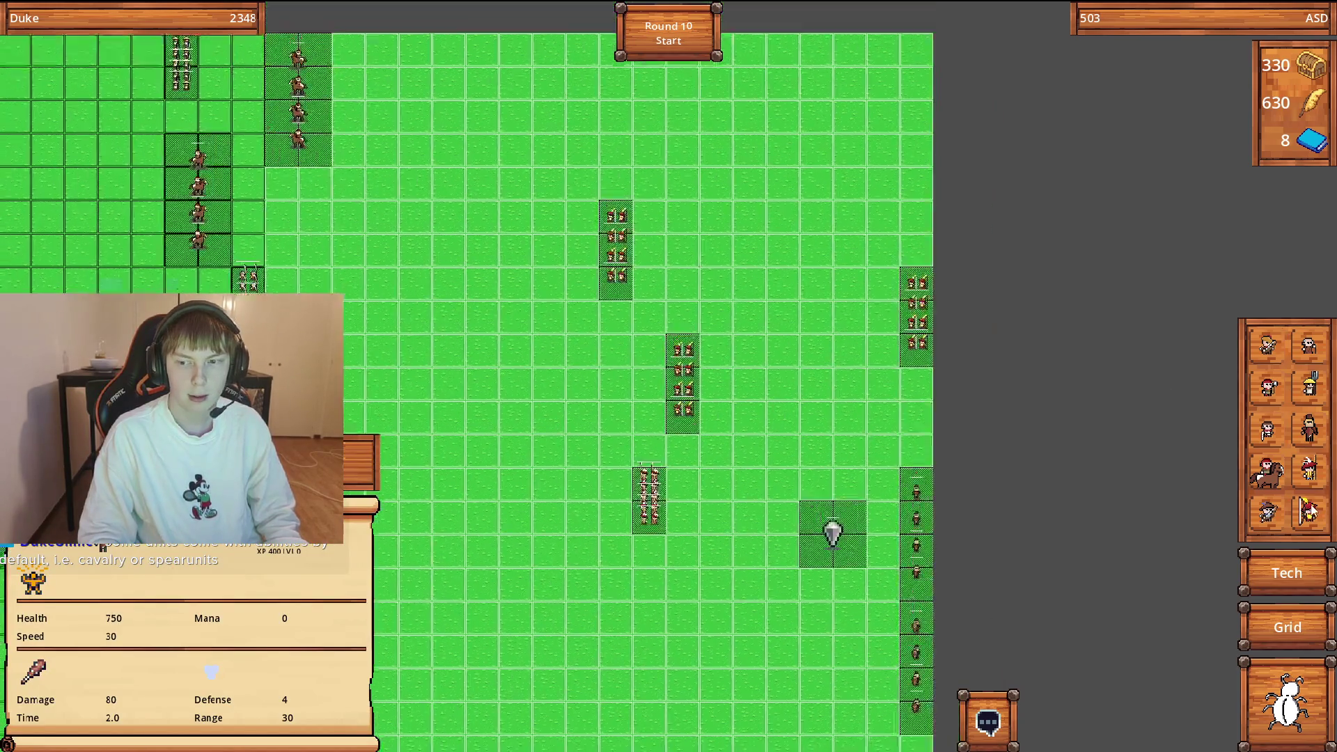
key(Left)
key(Down)
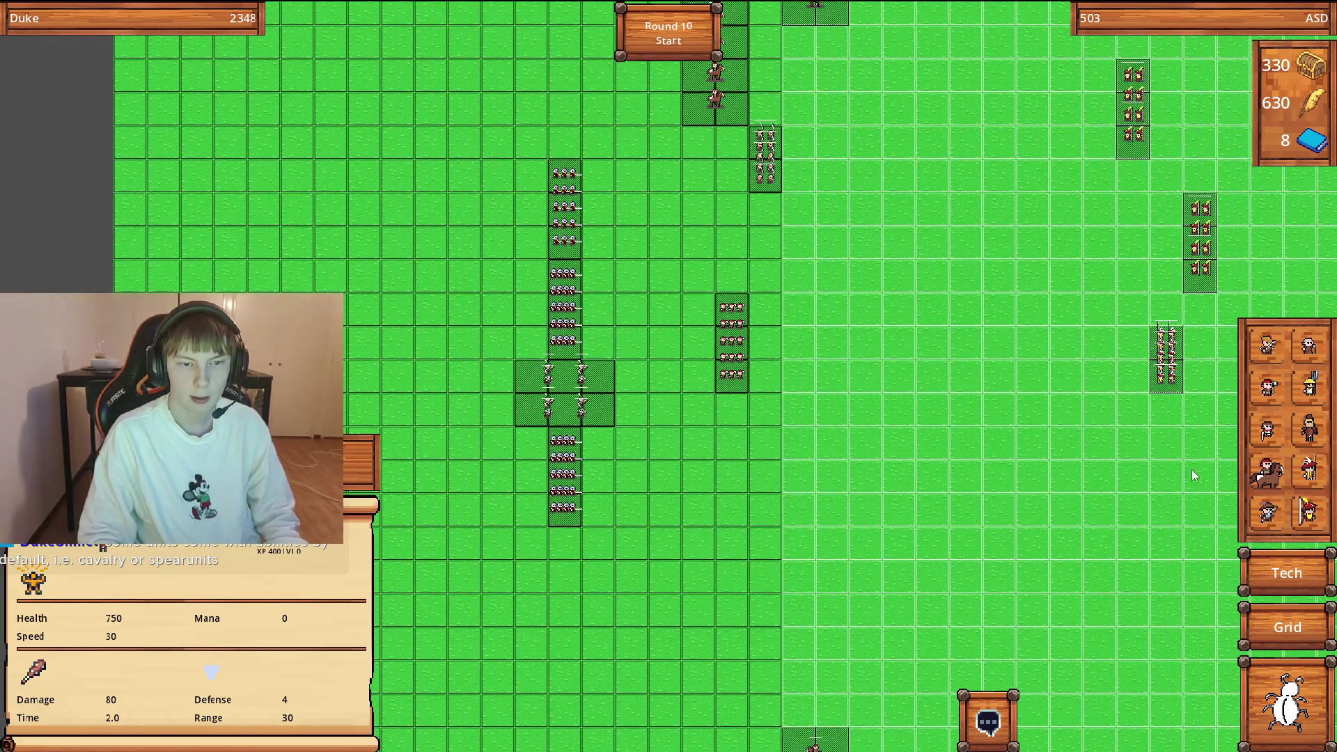
key(Down)
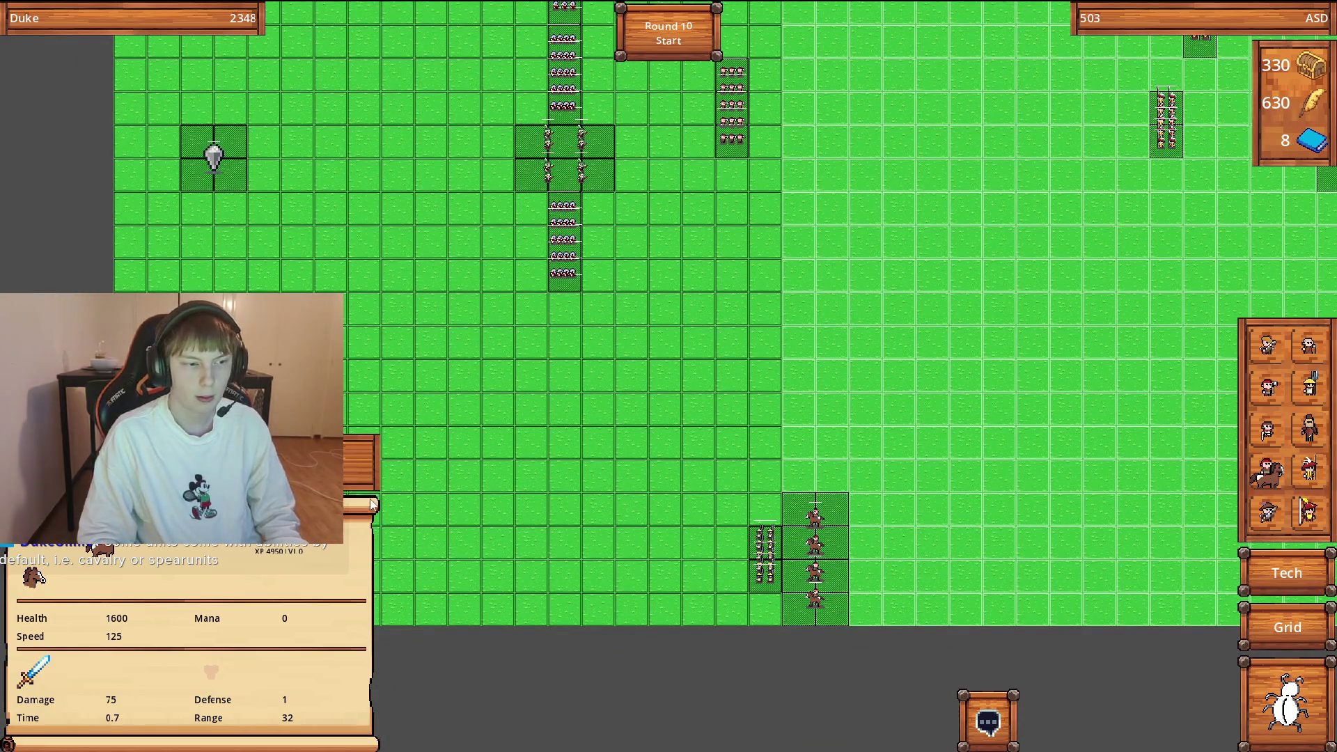
click(660, 413)
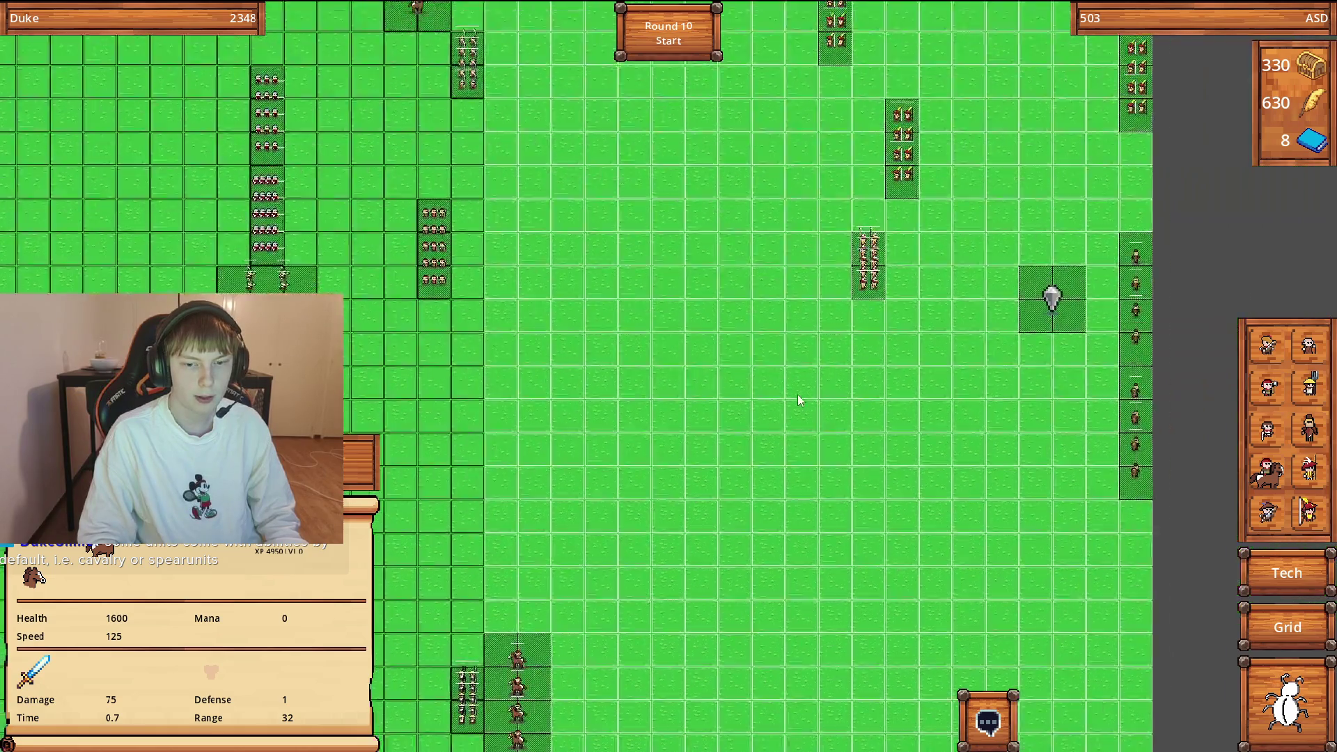
key(Up)
key(Right)
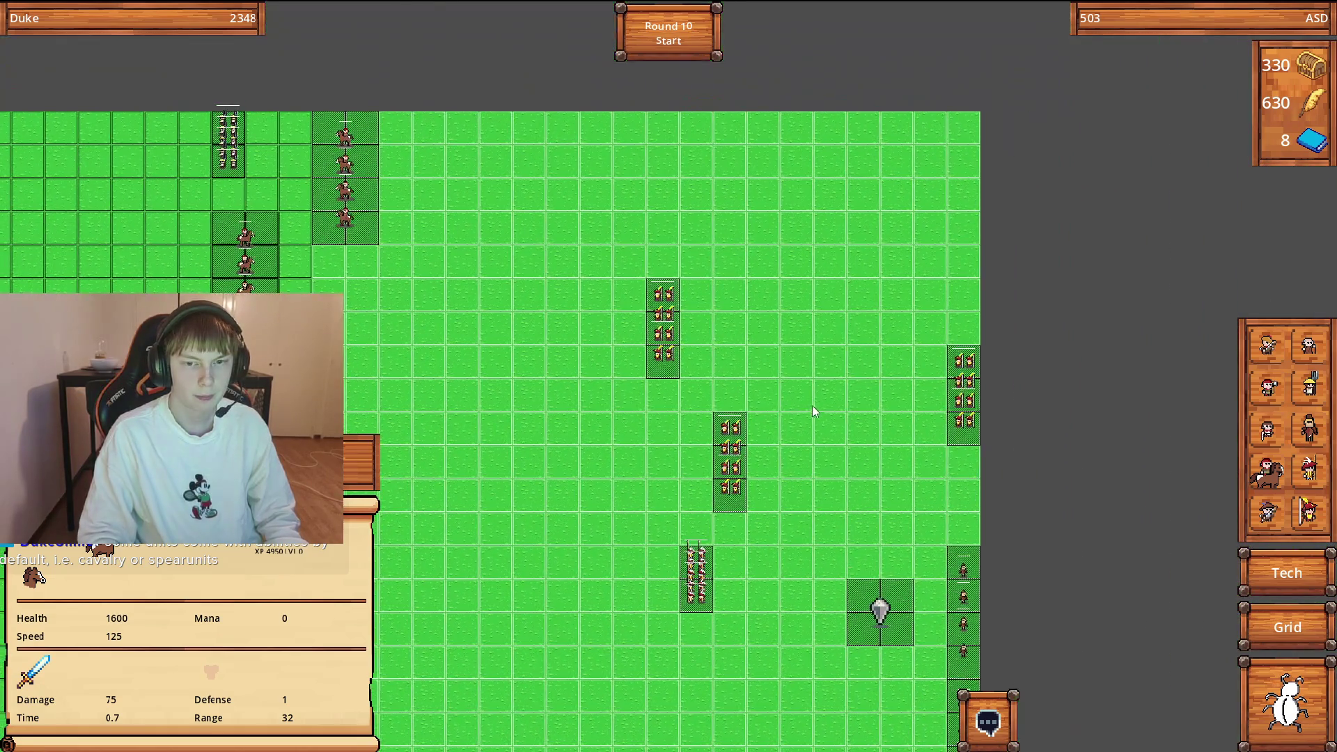
click(728, 465)
key(Right)
key(Down)
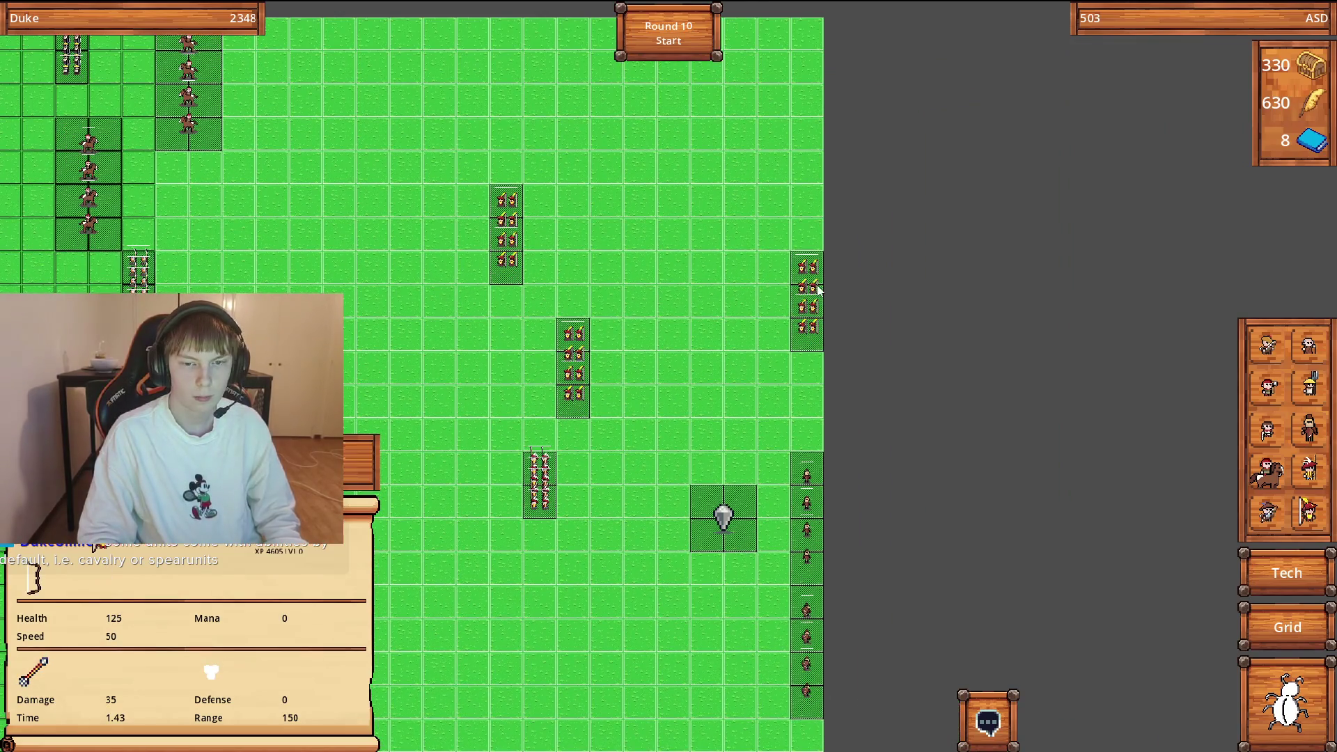
key(Left)
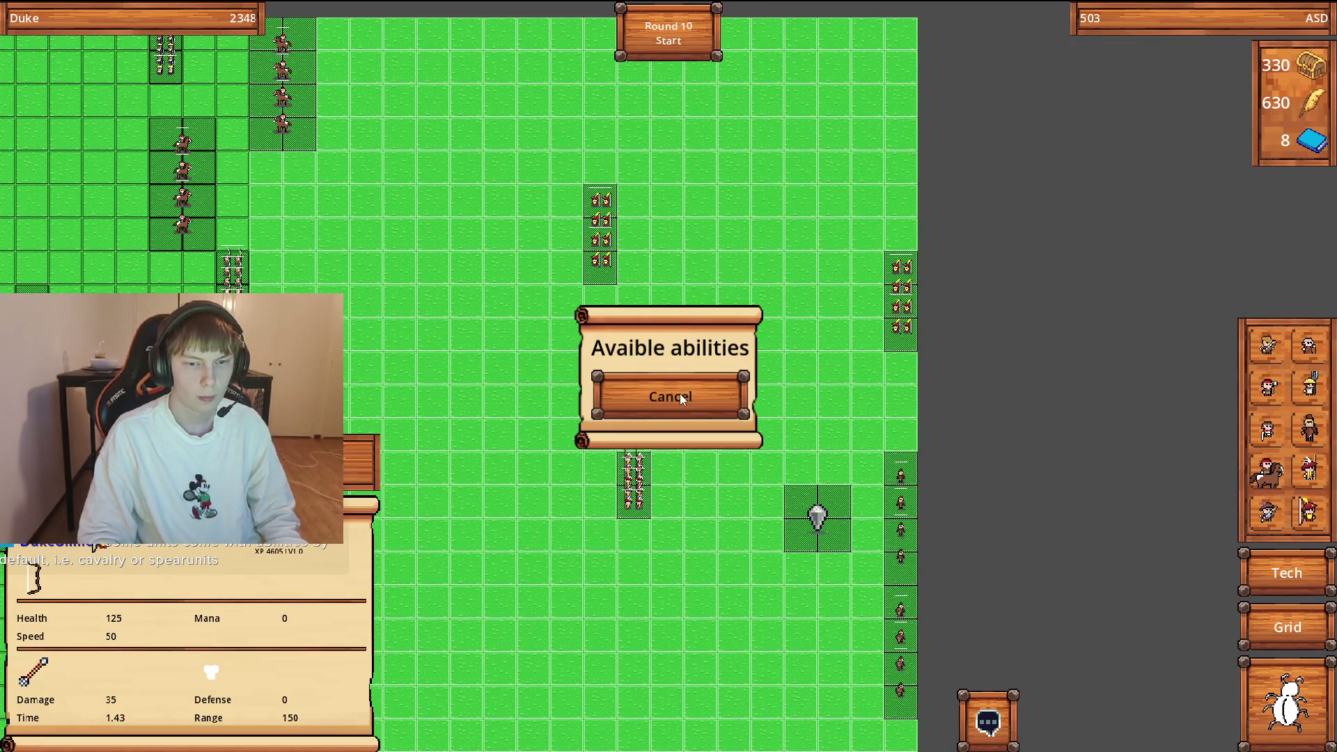
click(681, 398)
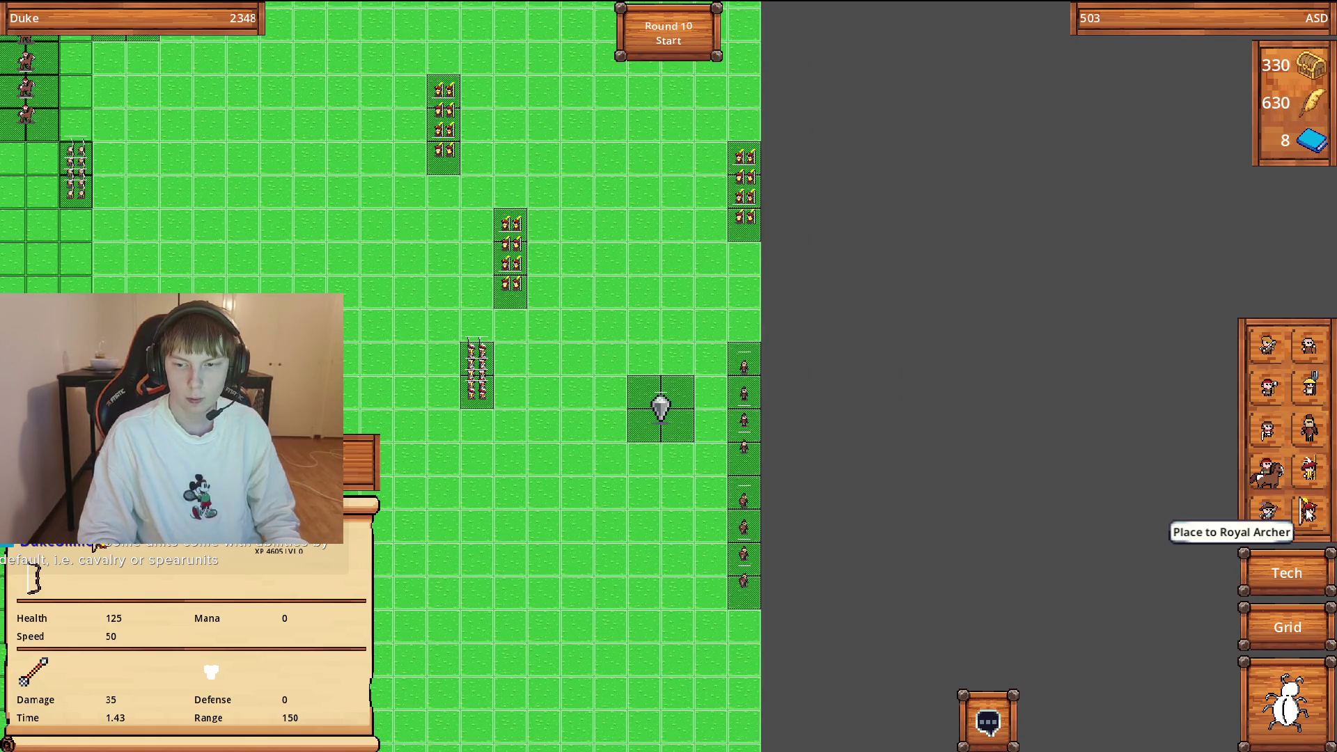
Place a block of Royal Archers at the right edge beside the spearmen.
click(1307, 513)
click(680, 237)
drag(680, 236, 852, 346)
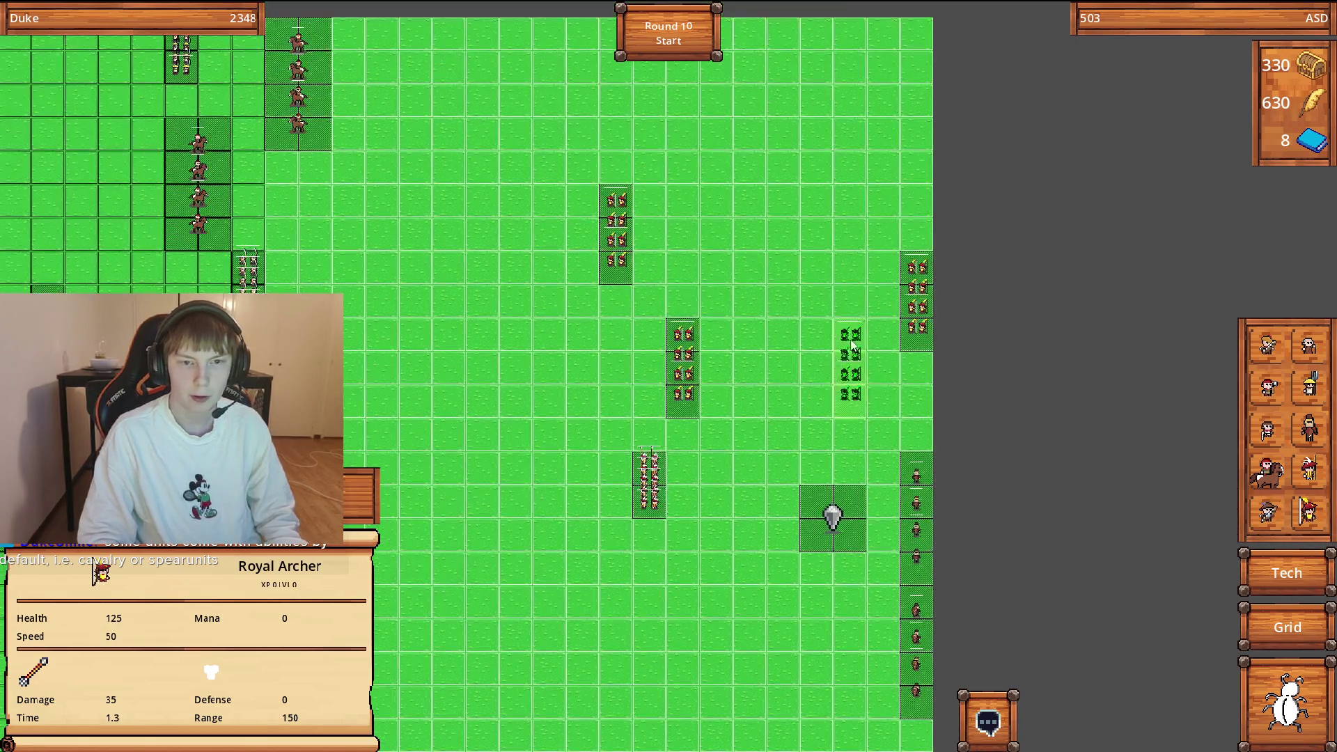
scroll(914, 325, down, 2)
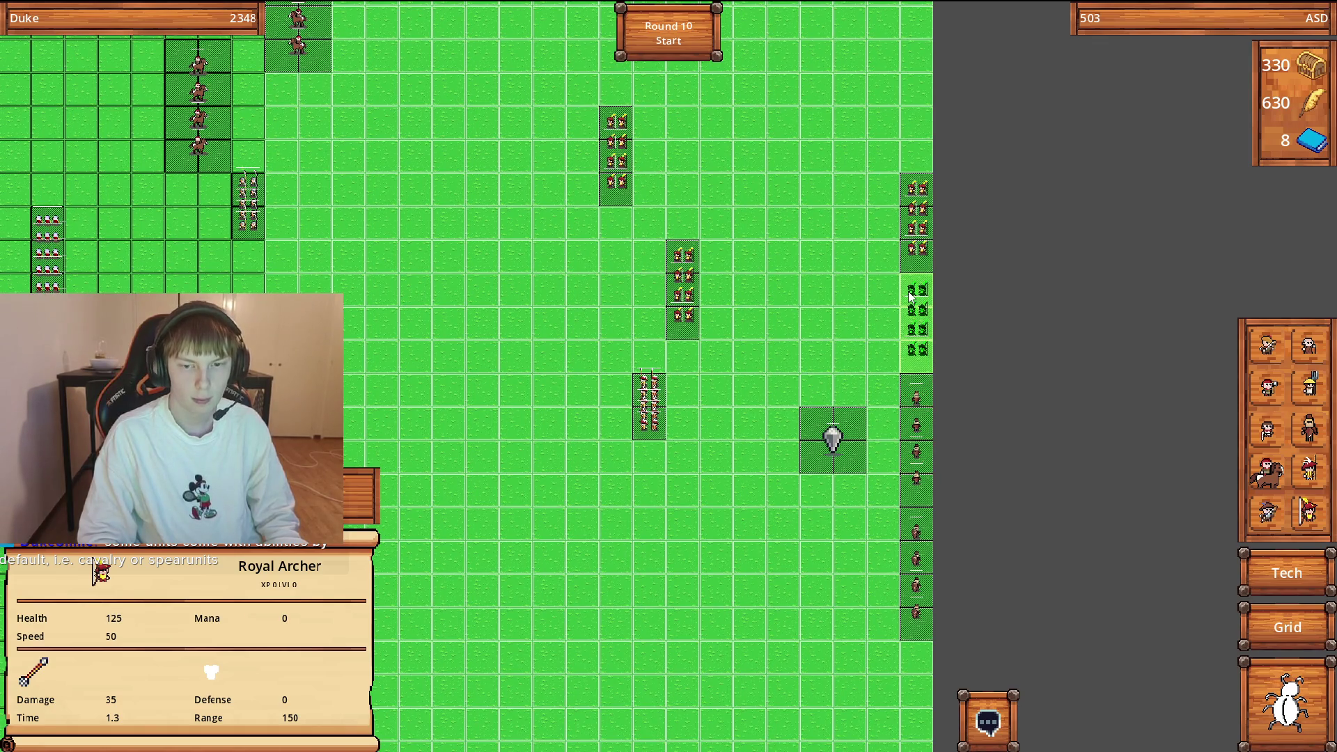
click(910, 295)
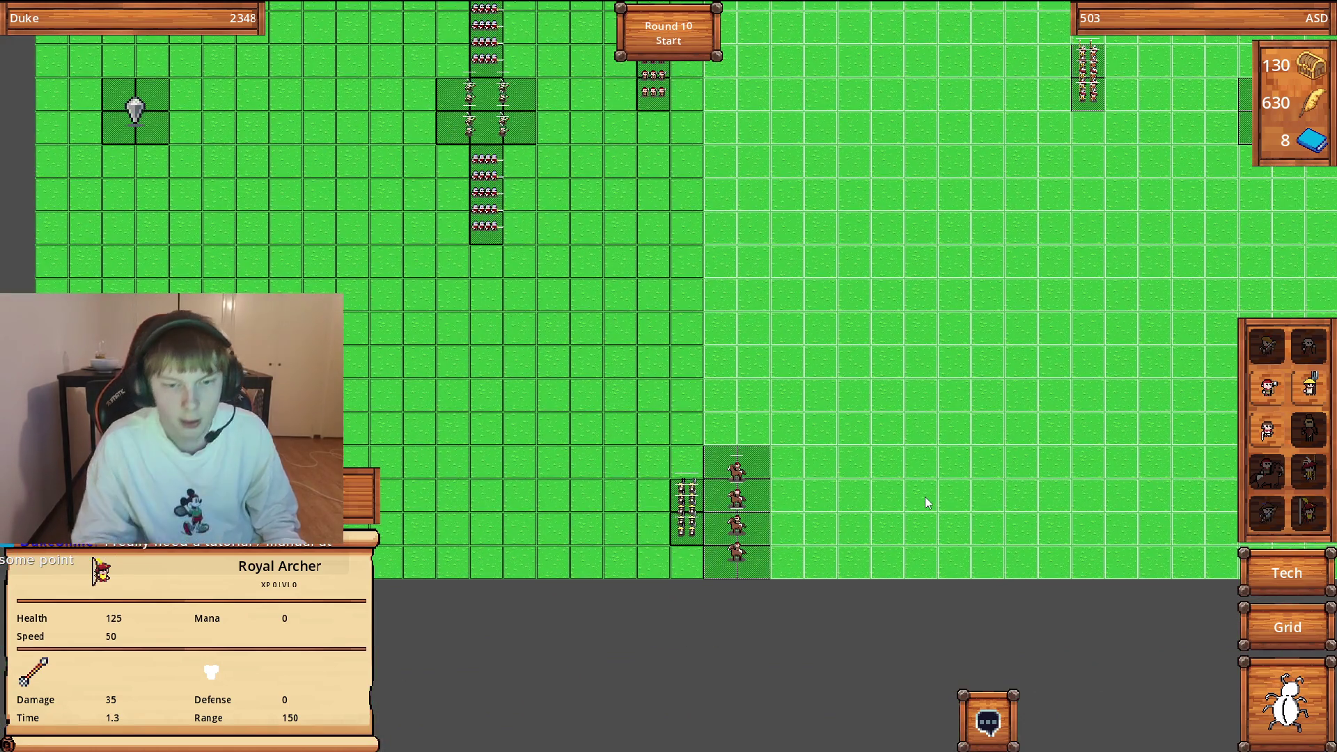
Inspect the horse cavalry's stats, survey both armies, then sell the cavalry column for gold.
click(738, 498)
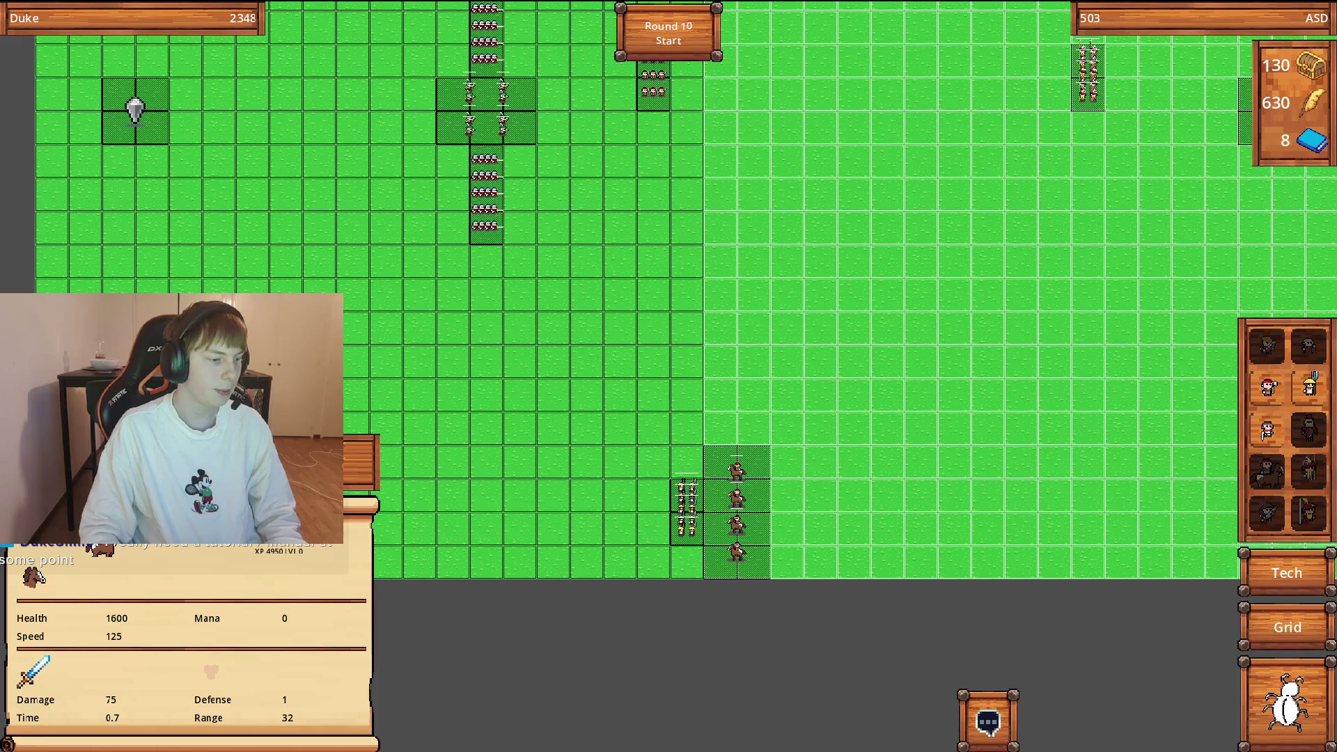
key(Right)
key(Left)
key(Right)
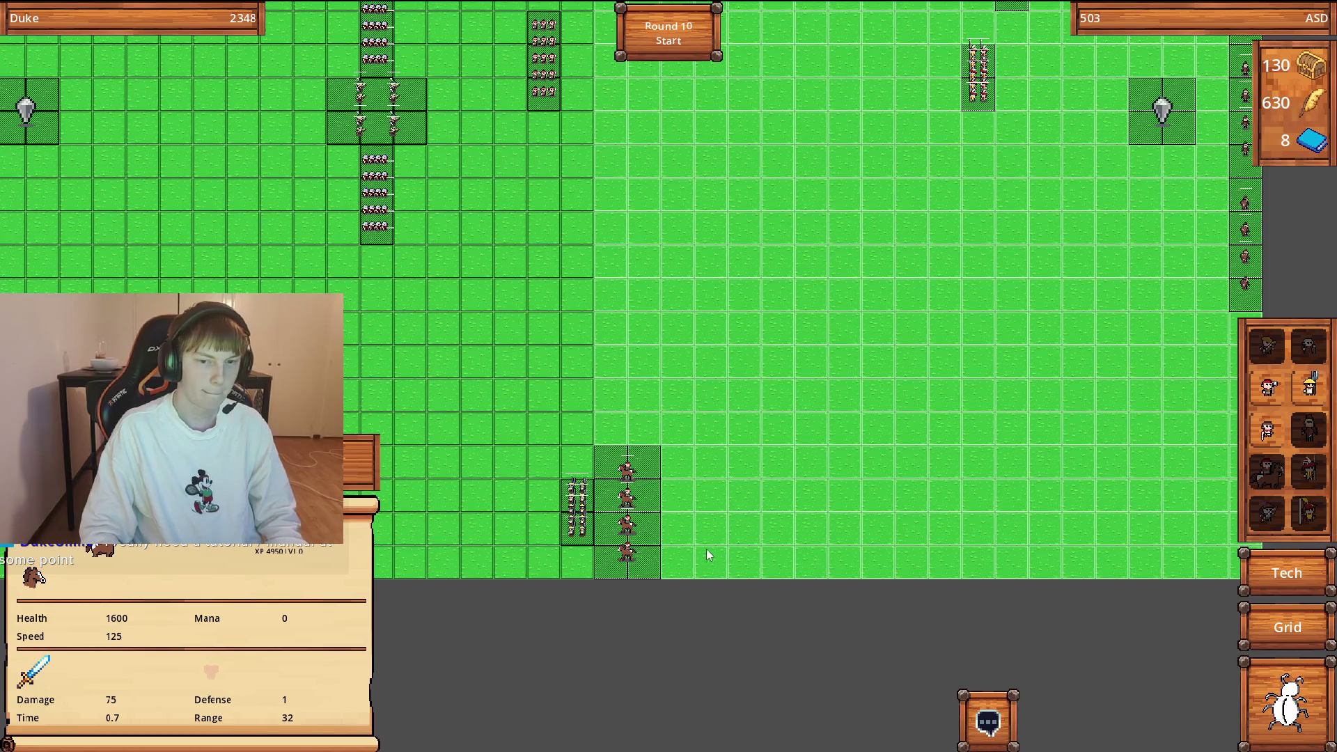
scroll(676, 579, down, 1)
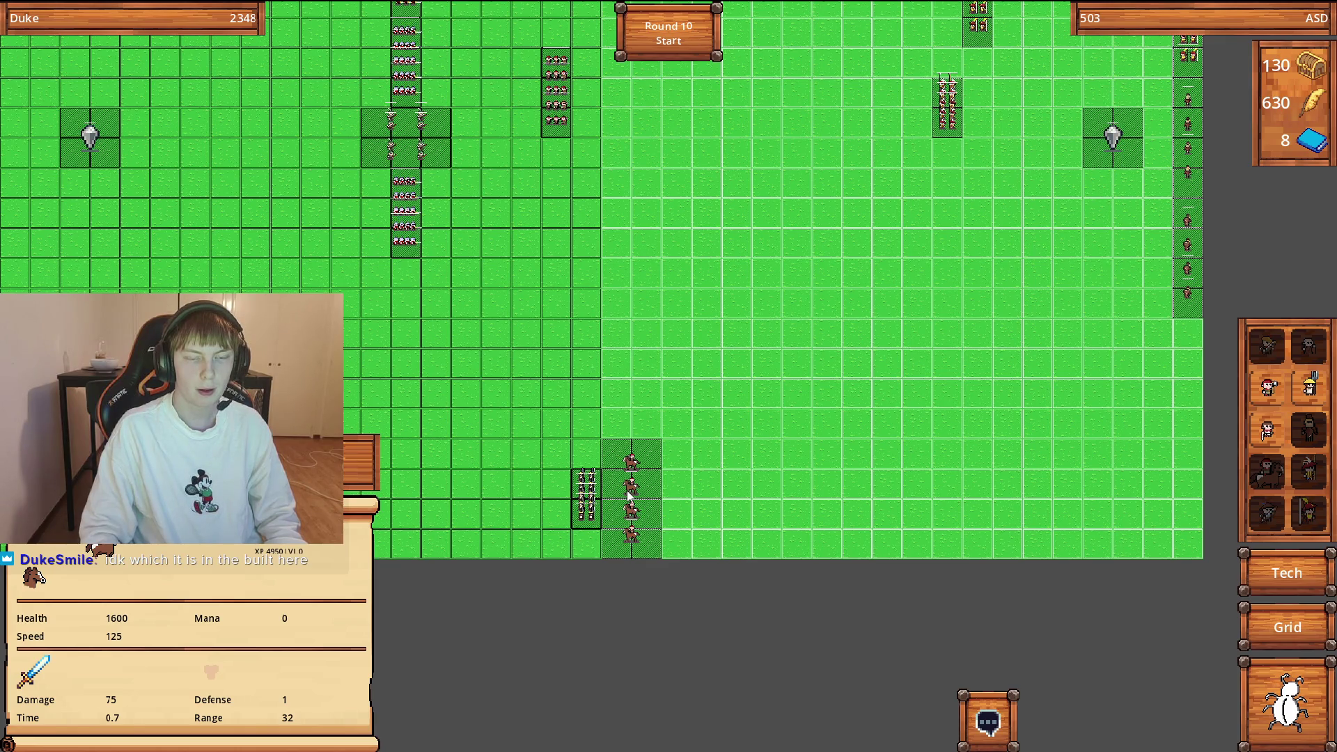
scroll(619, 429, up, 5)
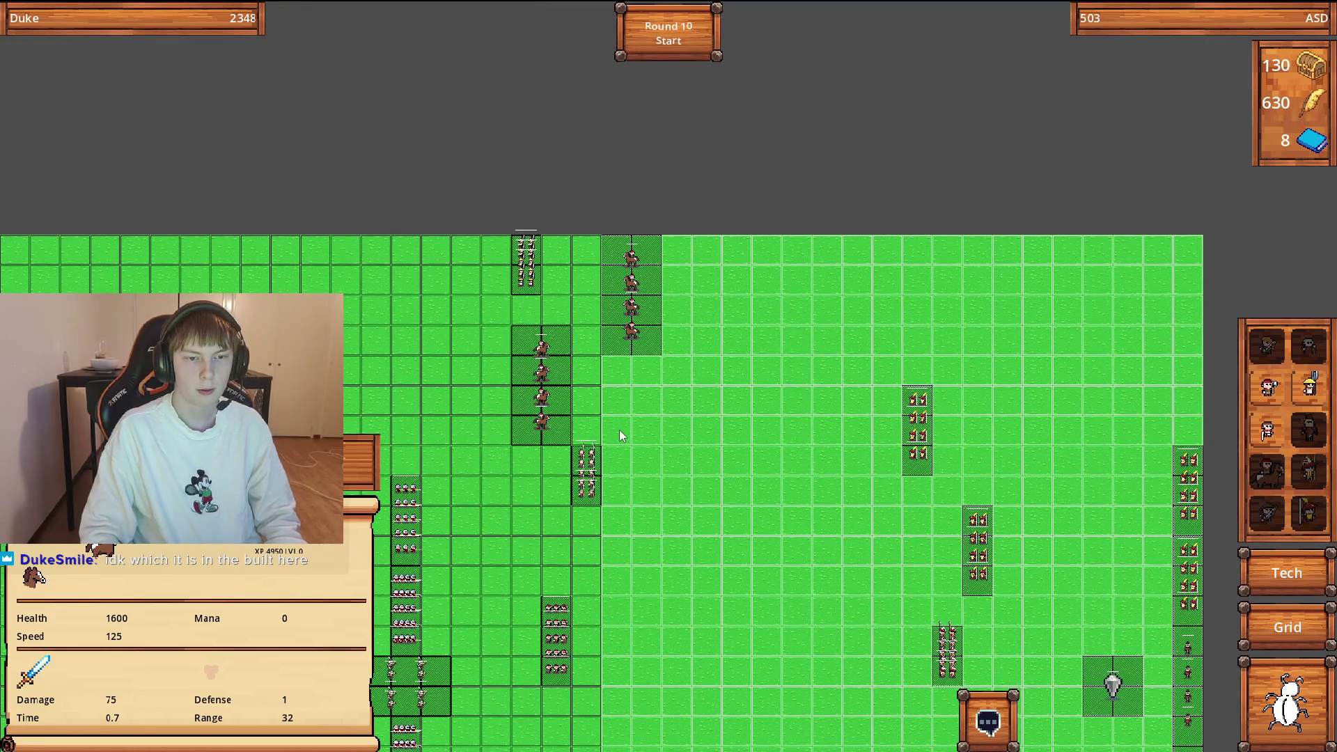
scroll(619, 429, down, 5)
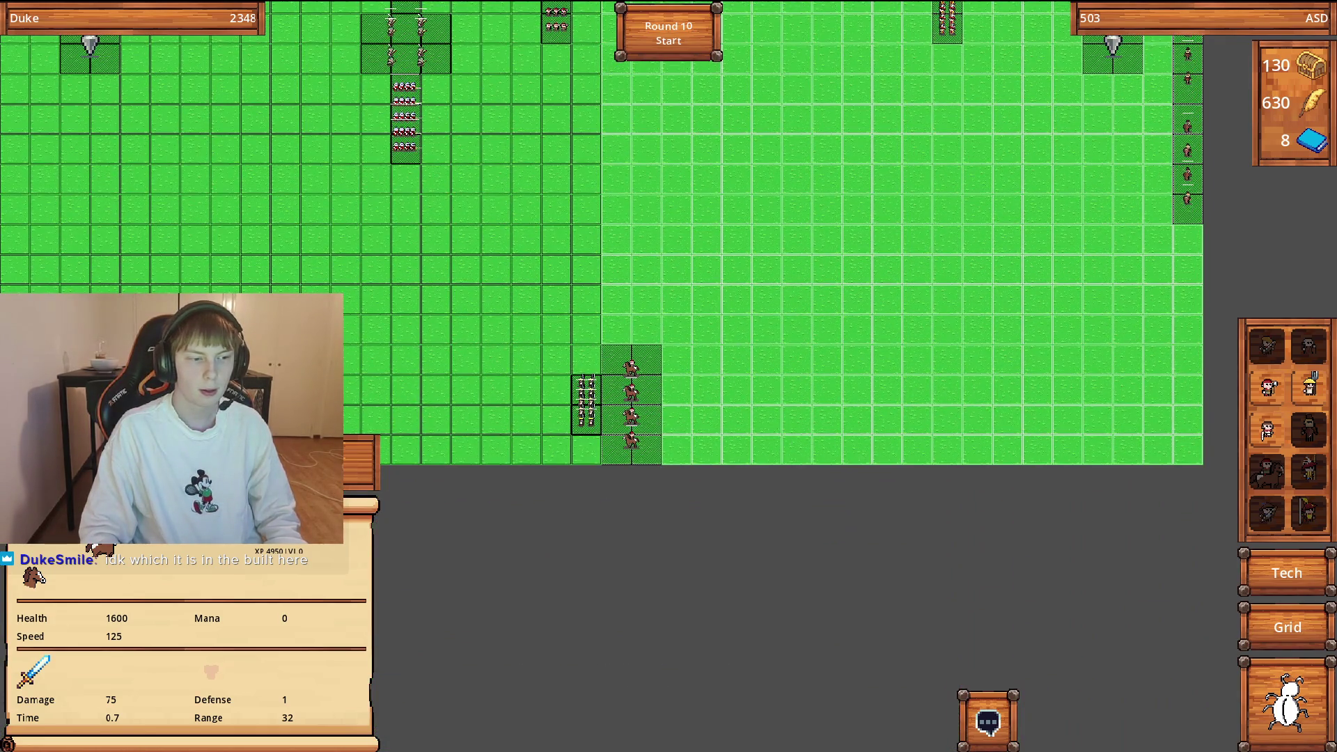
key(Delete)
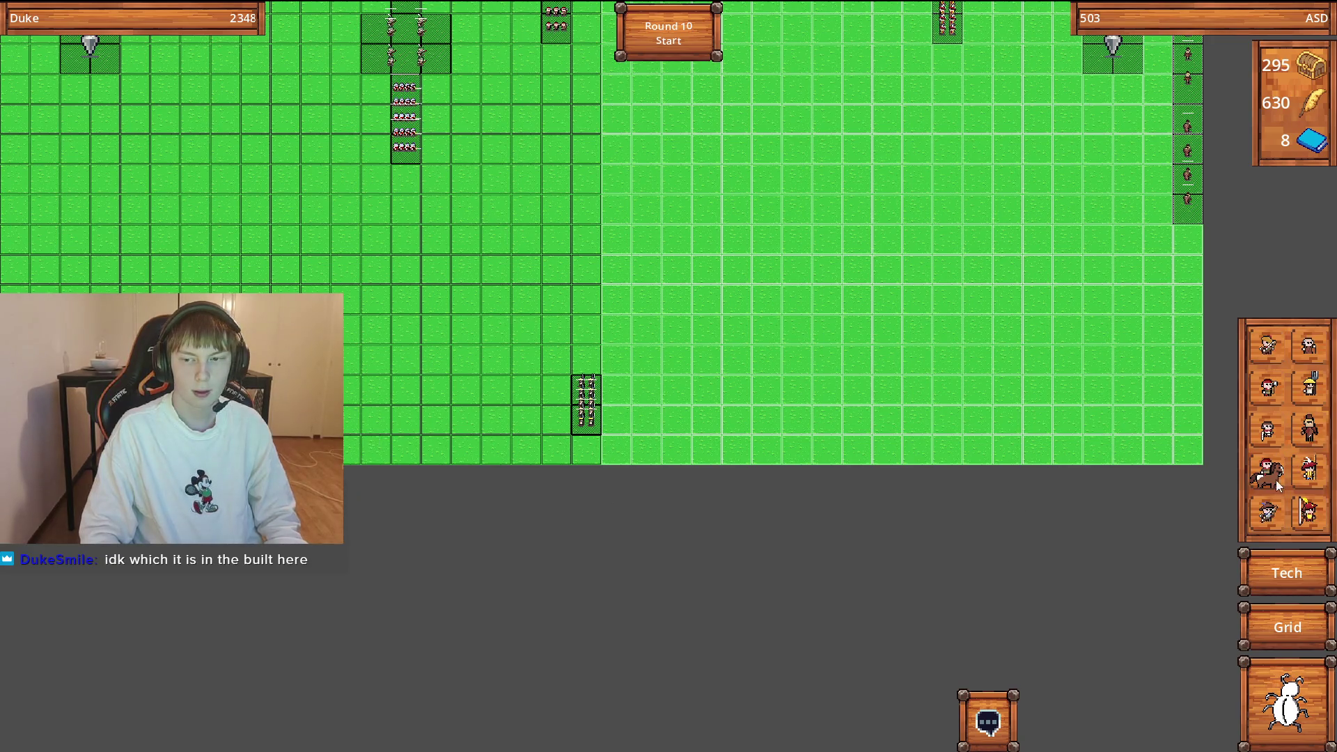
Place a new column of four 1600-health horsemen on the board and check their stats.
click(1260, 468)
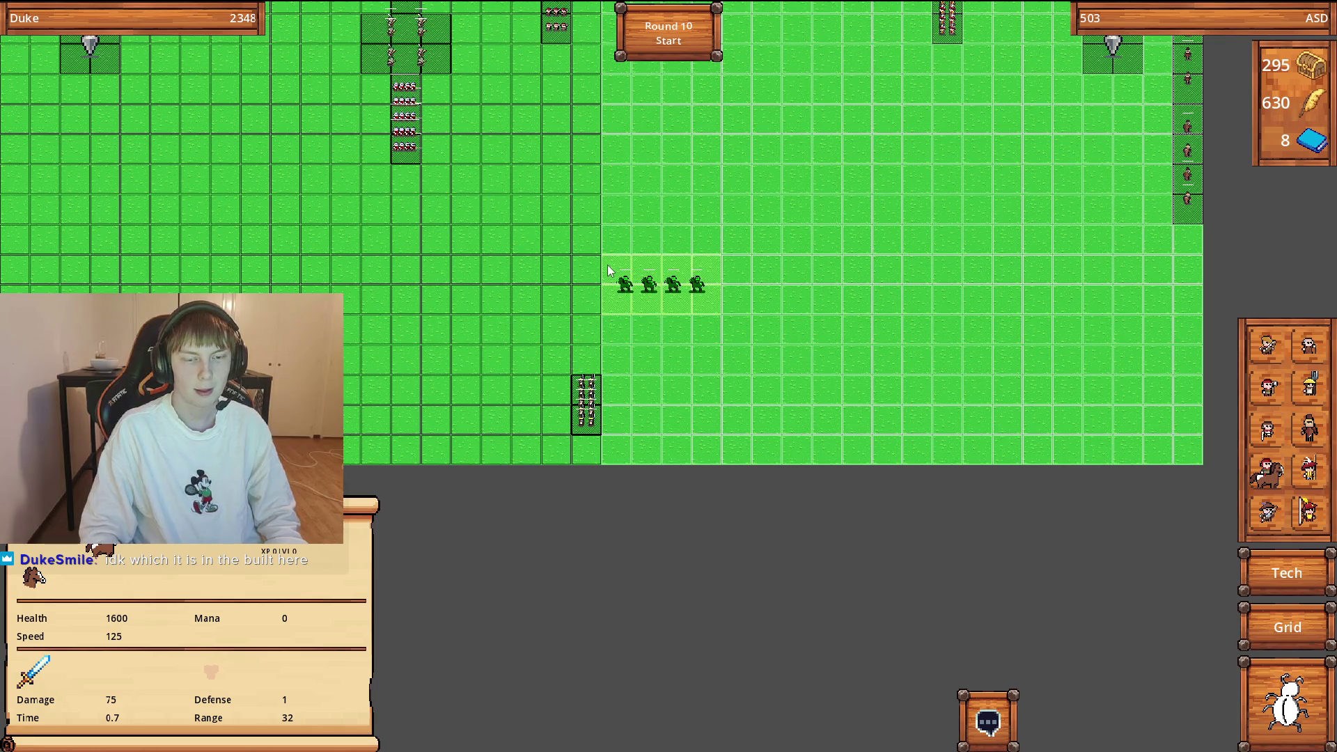
click(608, 271)
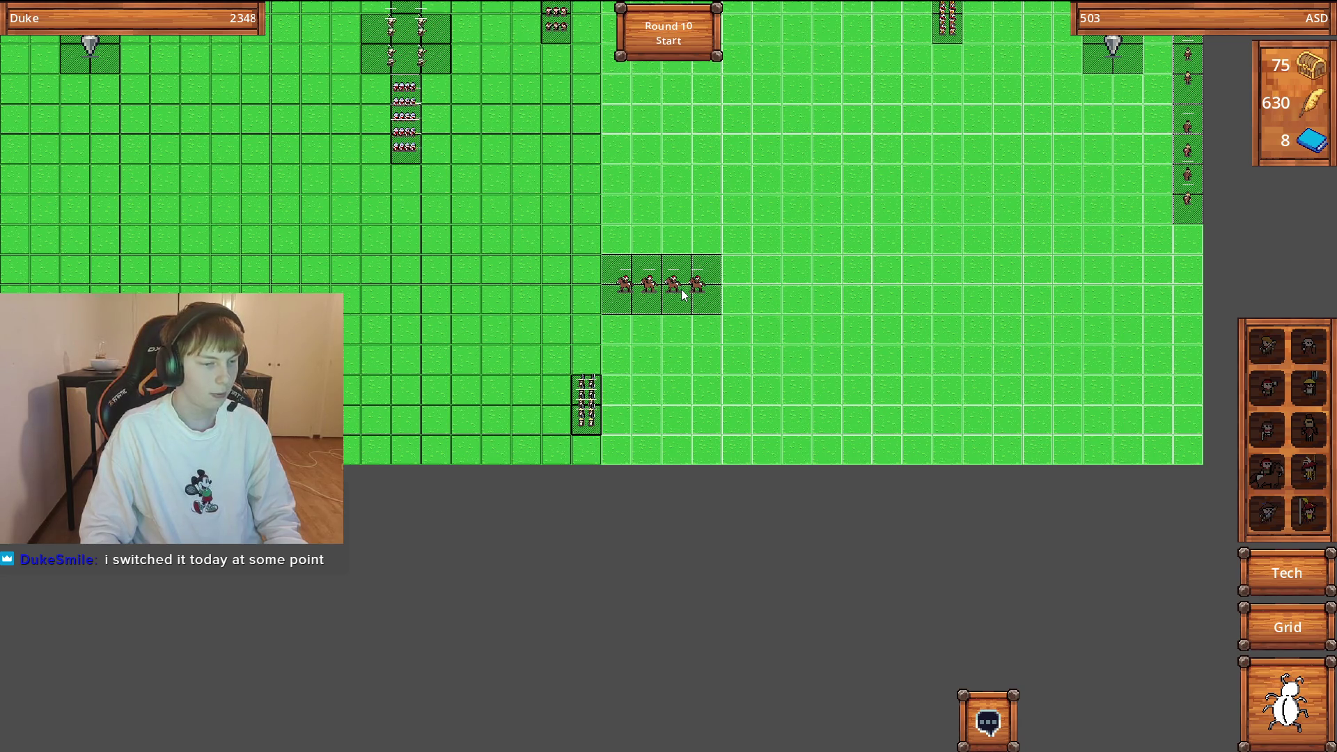
click(682, 295)
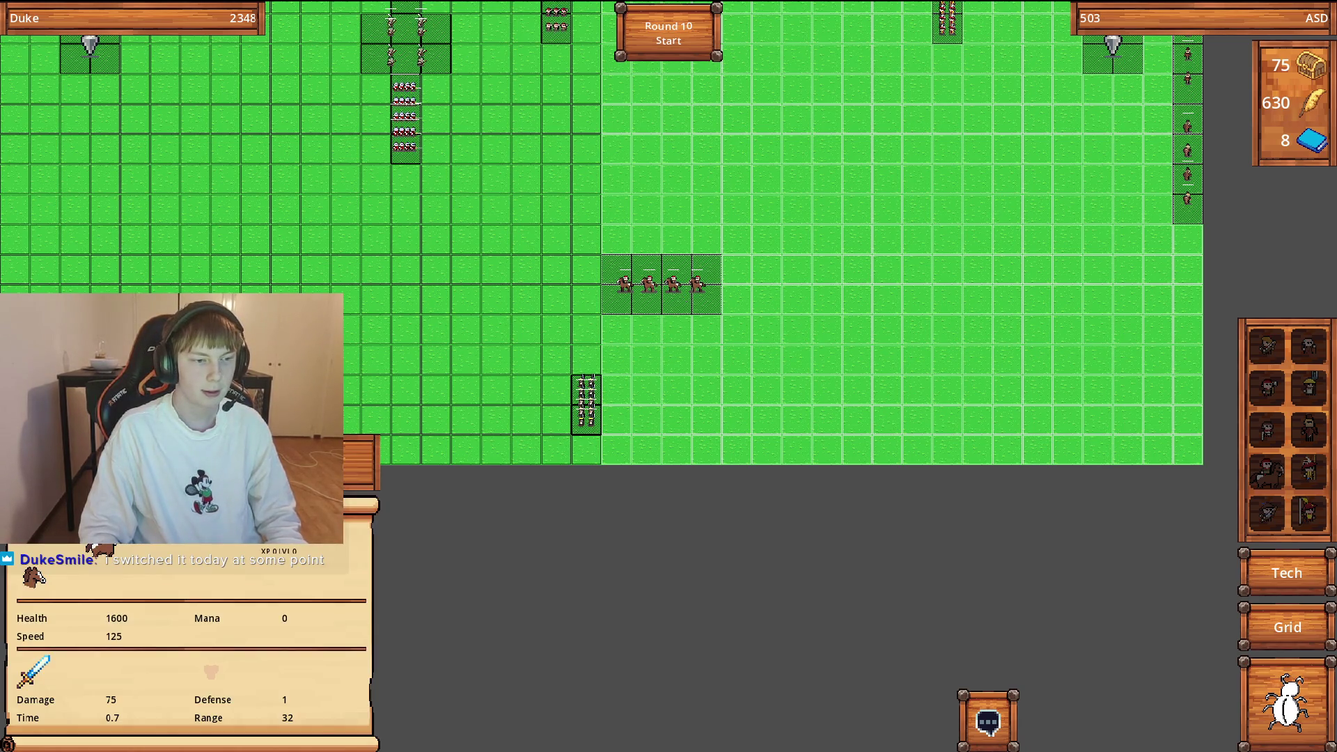
Start round 10 so the armies begin marching.
scroll(909, 540, up, 5)
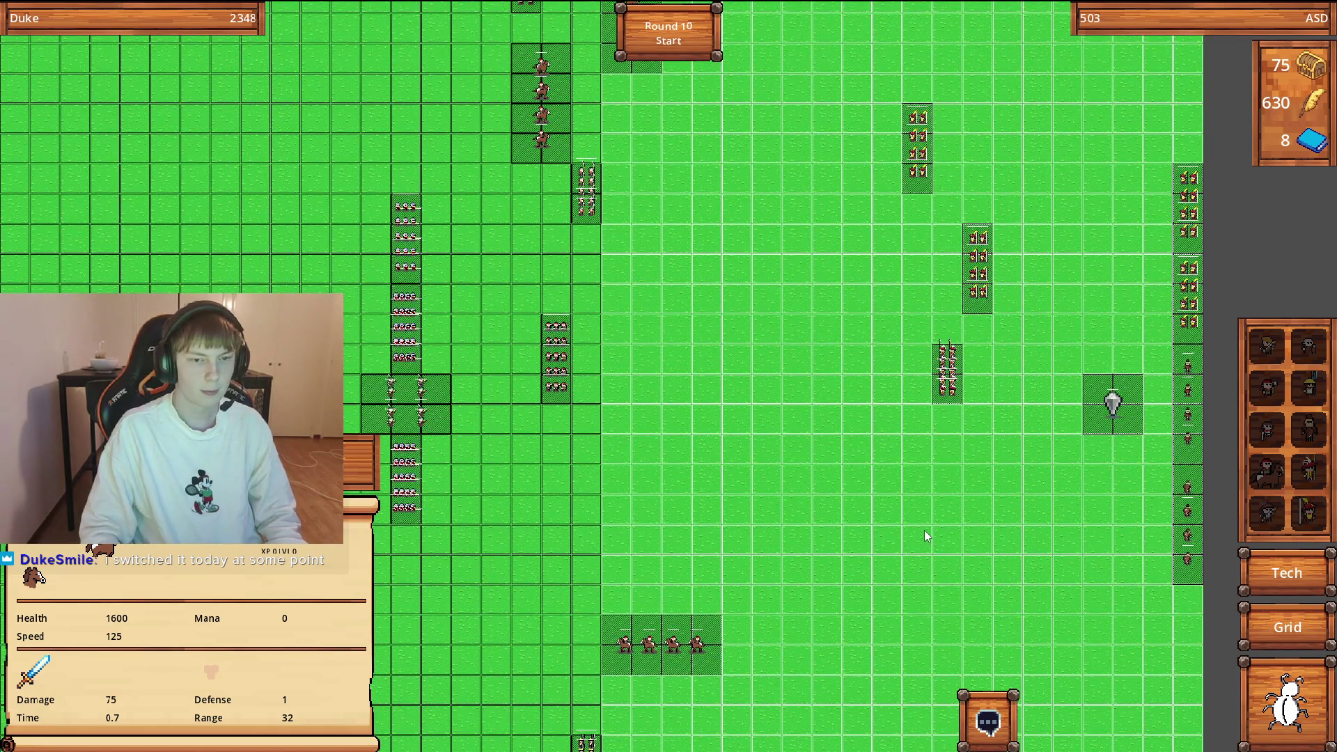
click(689, 52)
scroll(804, 431, up, 3)
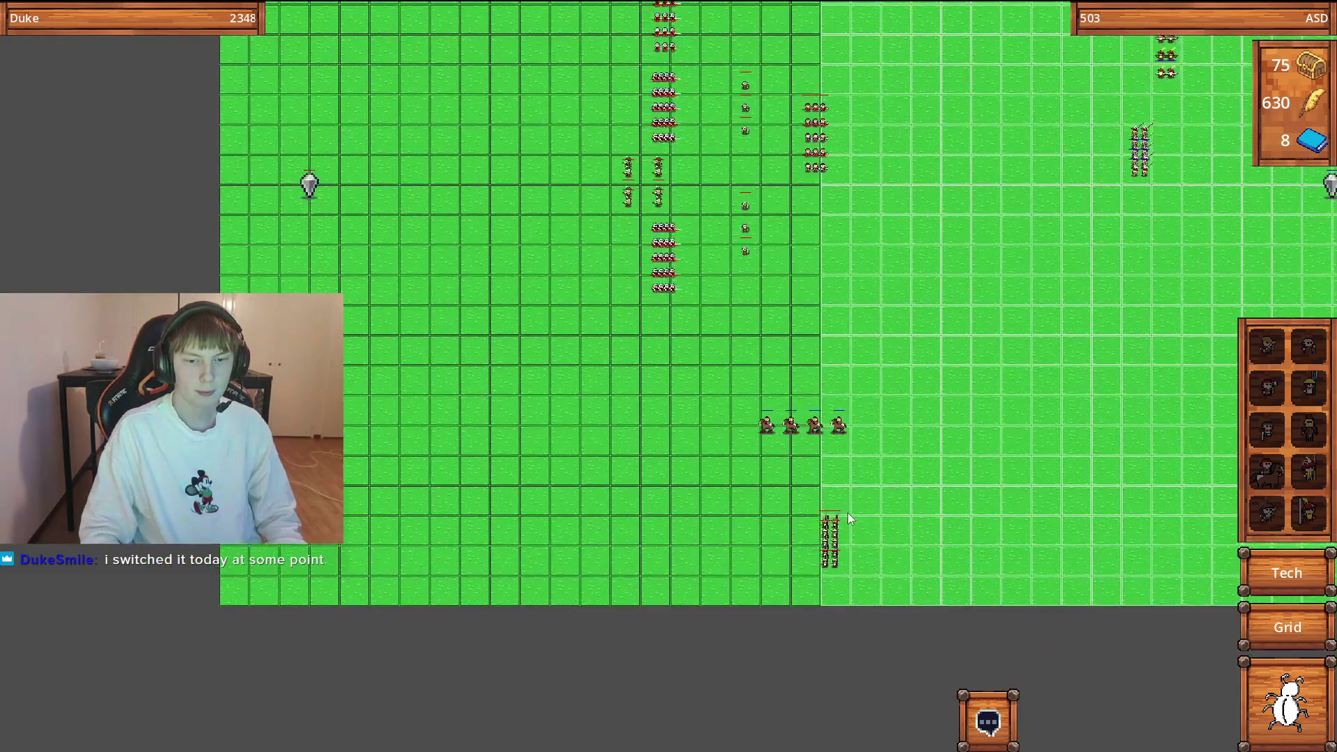
Zoom and pan across the map to follow the round 10 battle until round 11 setup appears.
scroll(779, 480, up, 1)
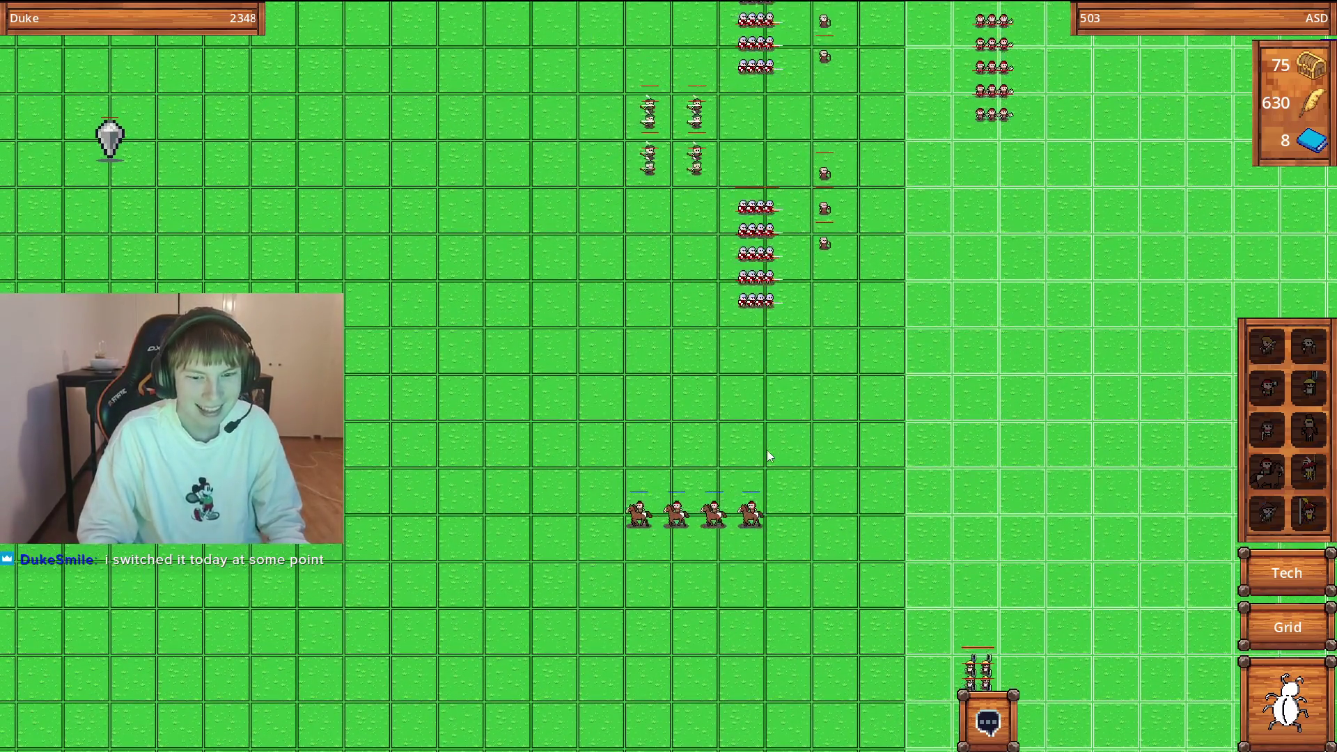
scroll(768, 492, left, 3)
scroll(815, 542, up, 2)
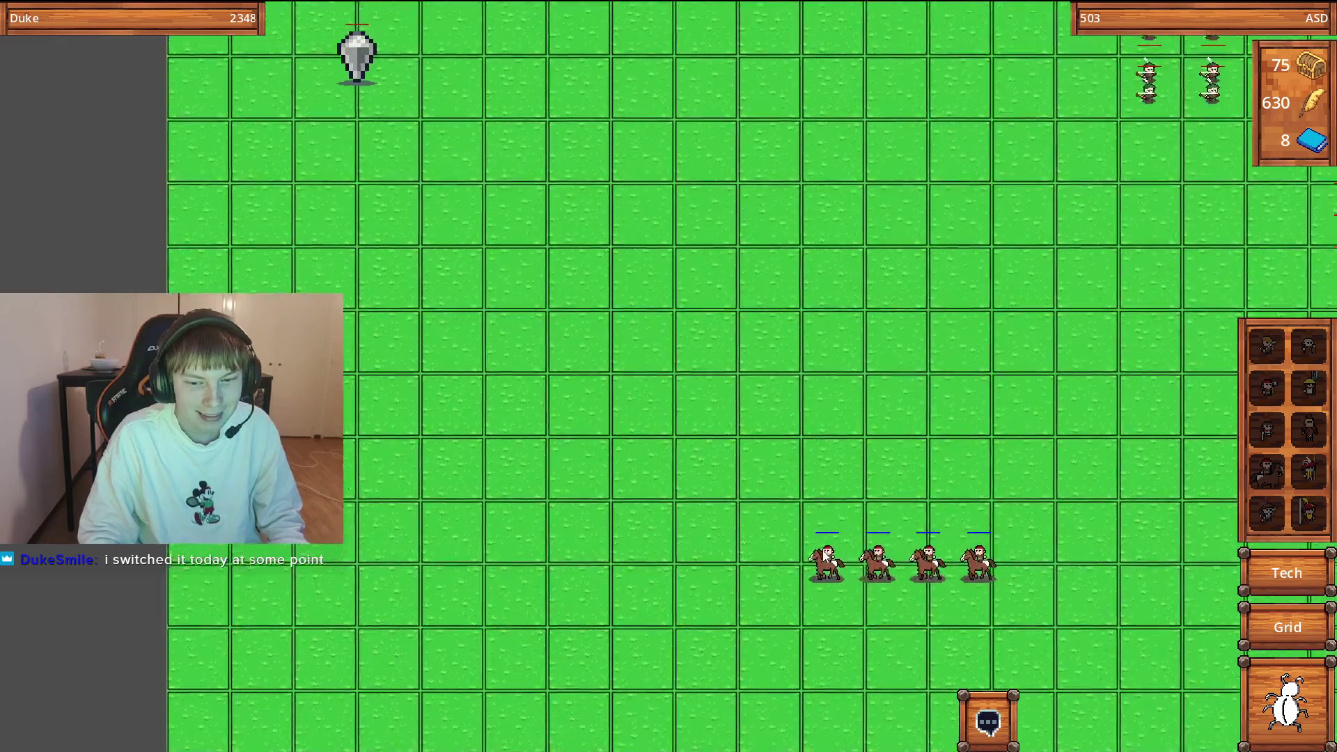
scroll(814, 542, down, 5)
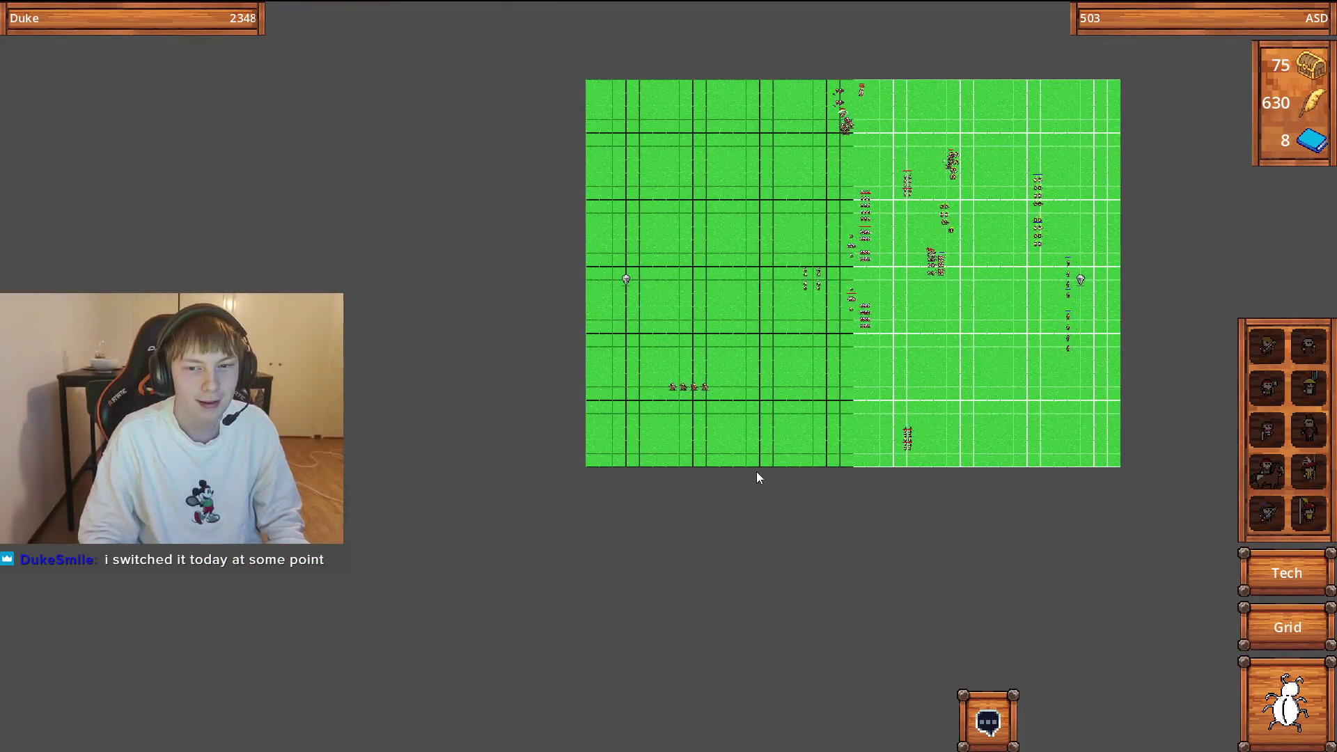
scroll(794, 425, right, 3)
scroll(835, 381, left, 1)
scroll(818, 388, right, 3)
scroll(807, 383, up, 2)
scroll(800, 380, down, 1)
scroll(791, 376, up, 3)
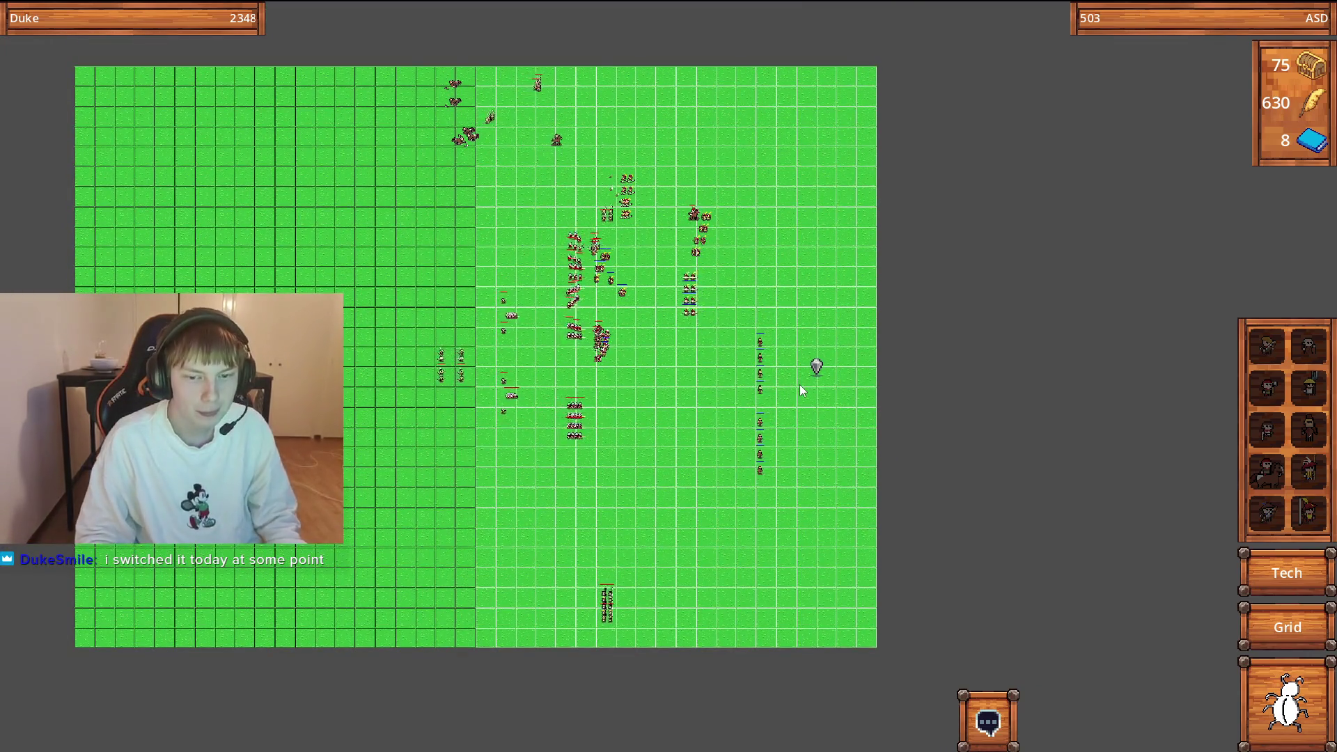
scroll(791, 387, up, 5)
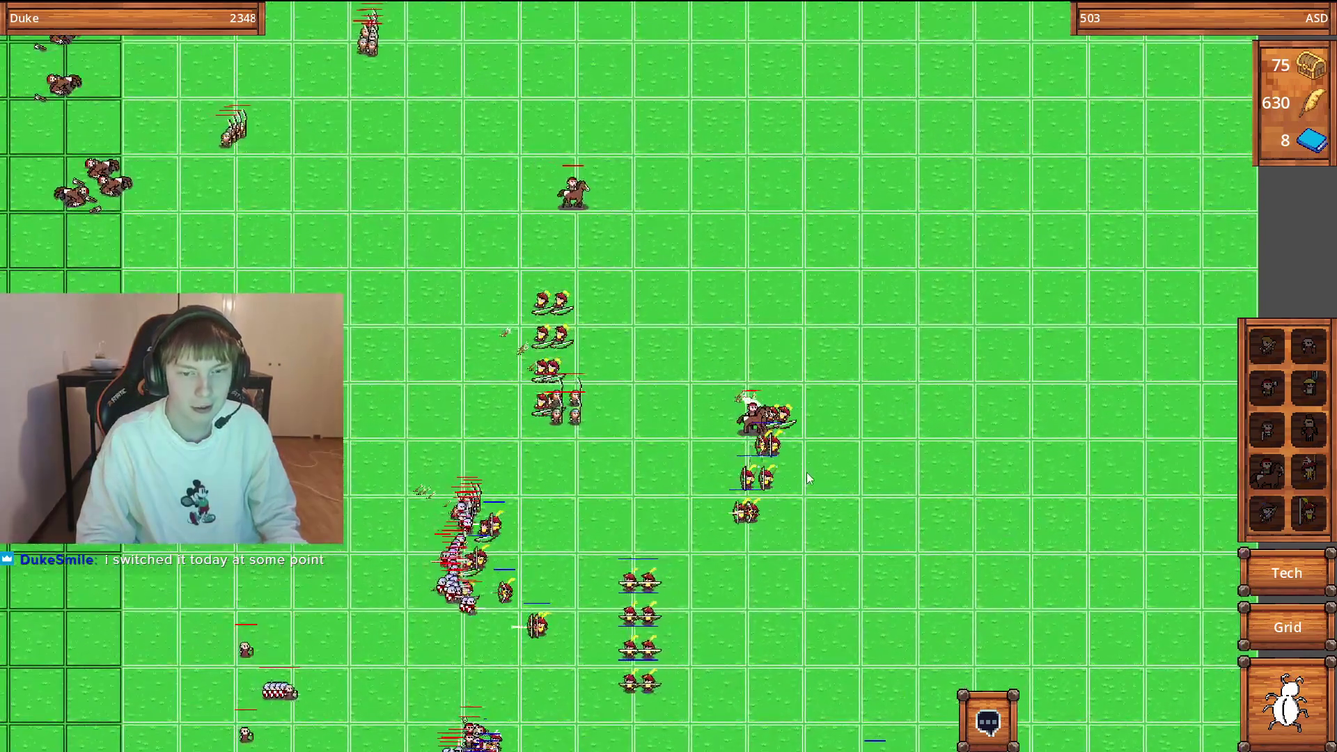
scroll(801, 472, up, 1)
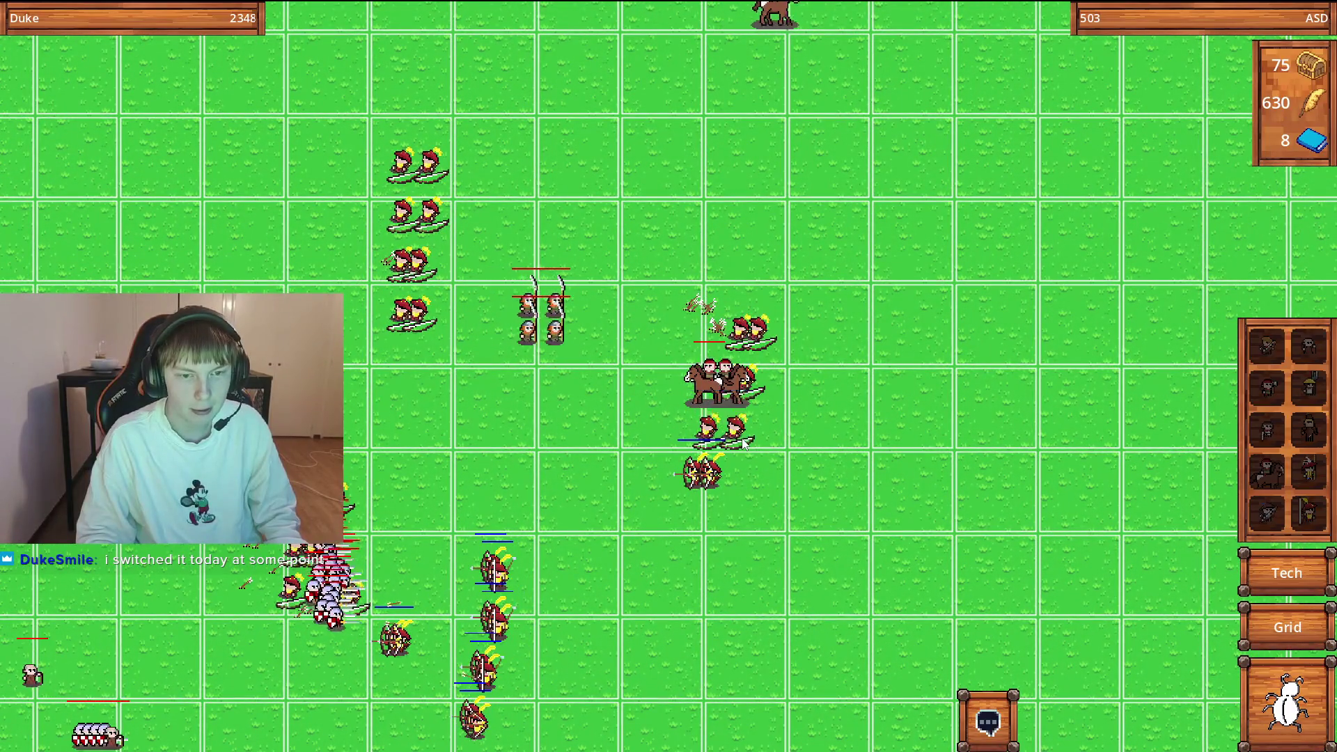
scroll(743, 443, down, 2)
scroll(742, 443, down, 5)
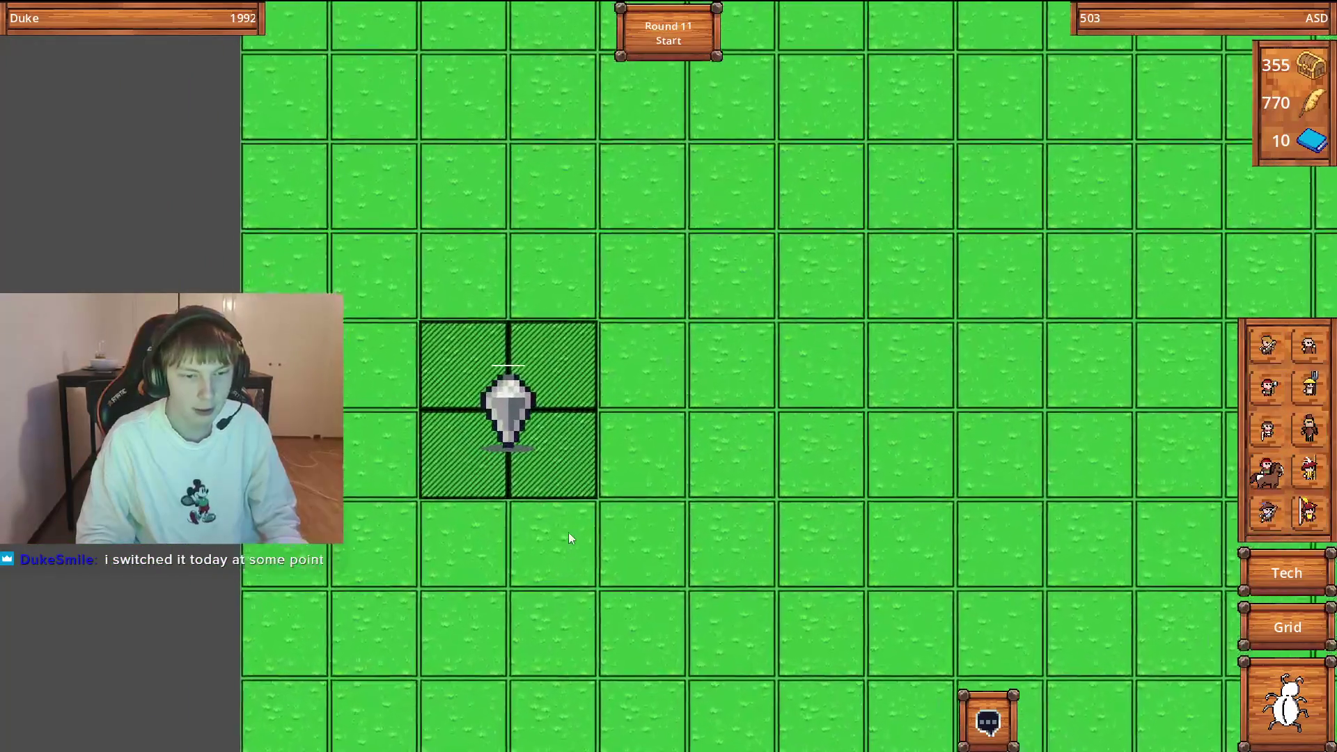
Select the Royal Archer column and carry it down to sit below the horsemen.
scroll(645, 453, down, 3)
scroll(645, 453, up, 3)
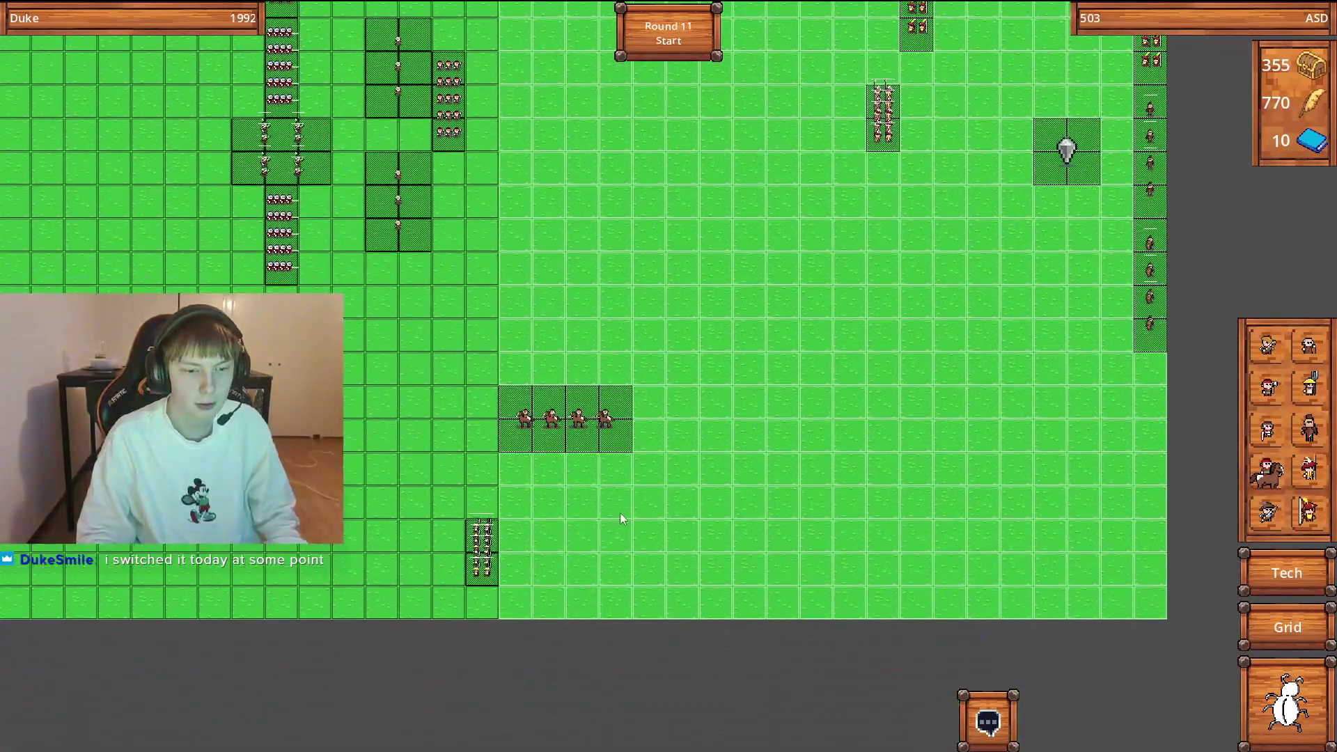
key(d)
key(w)
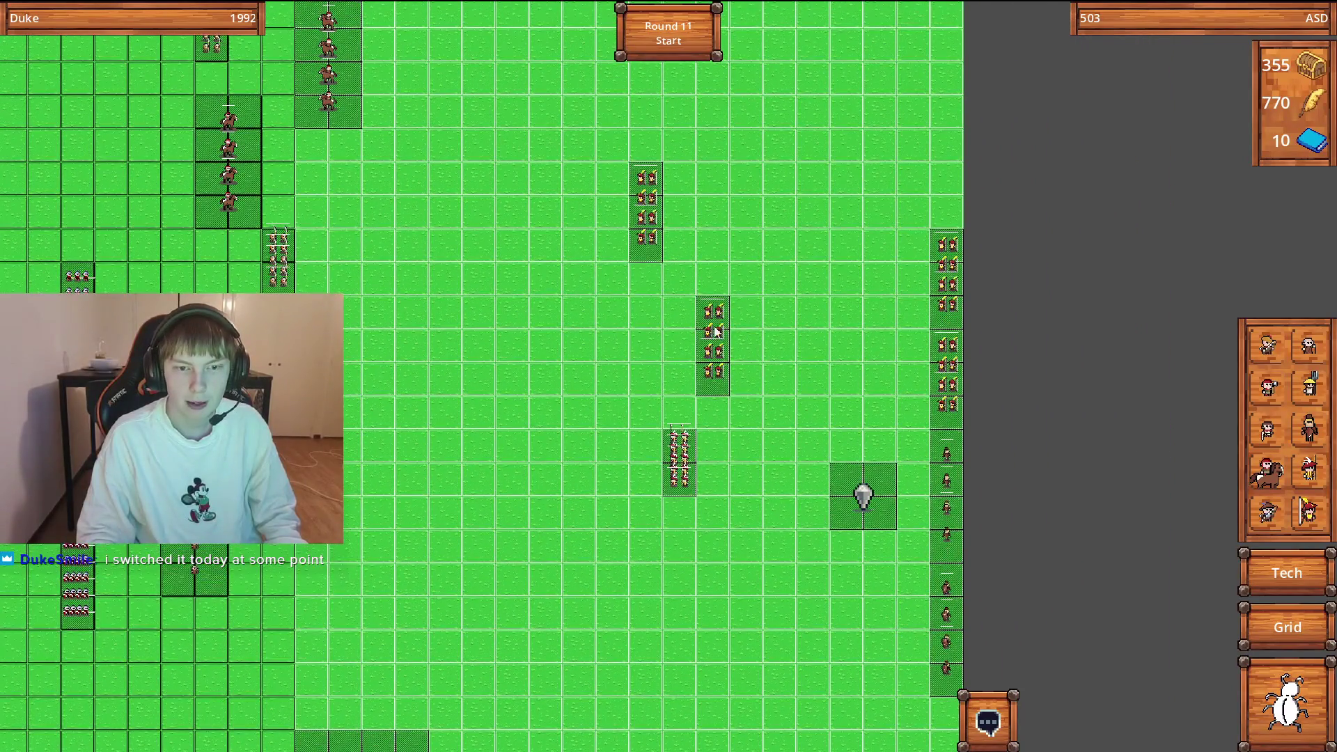
click(717, 332)
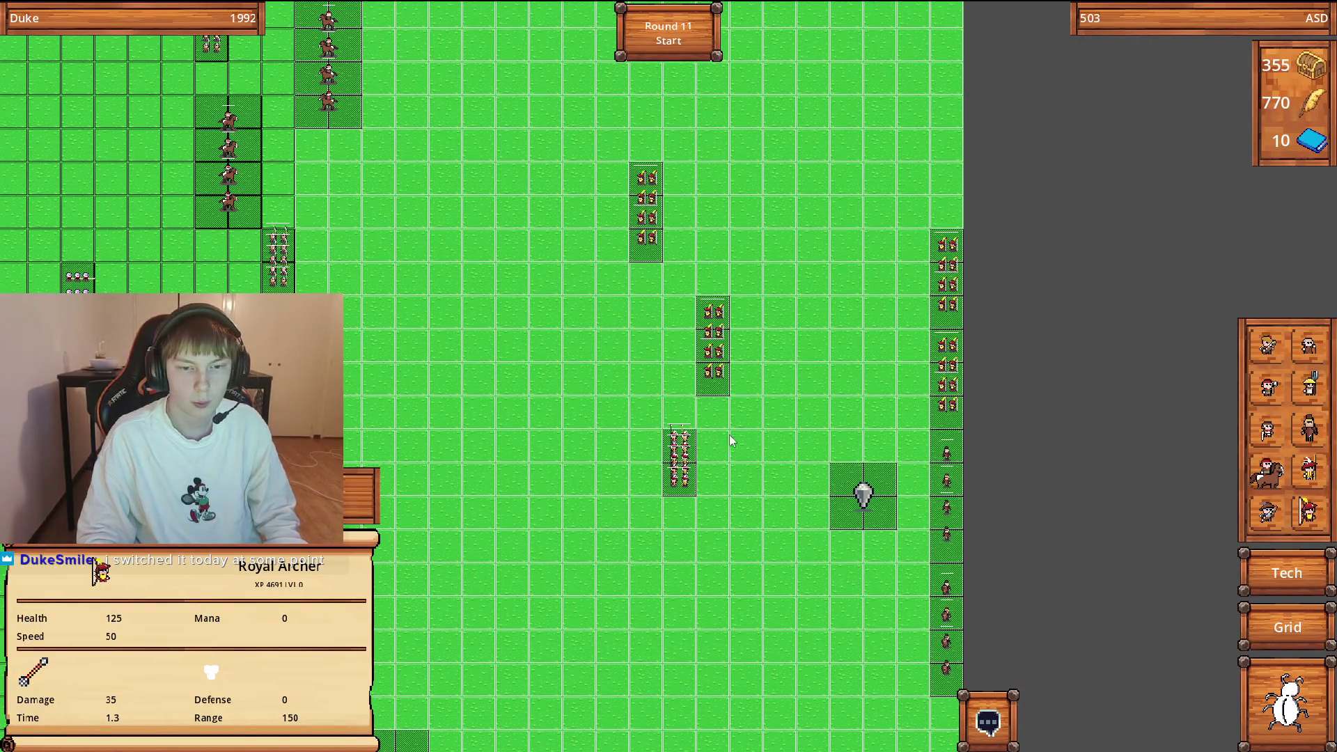
key(d)
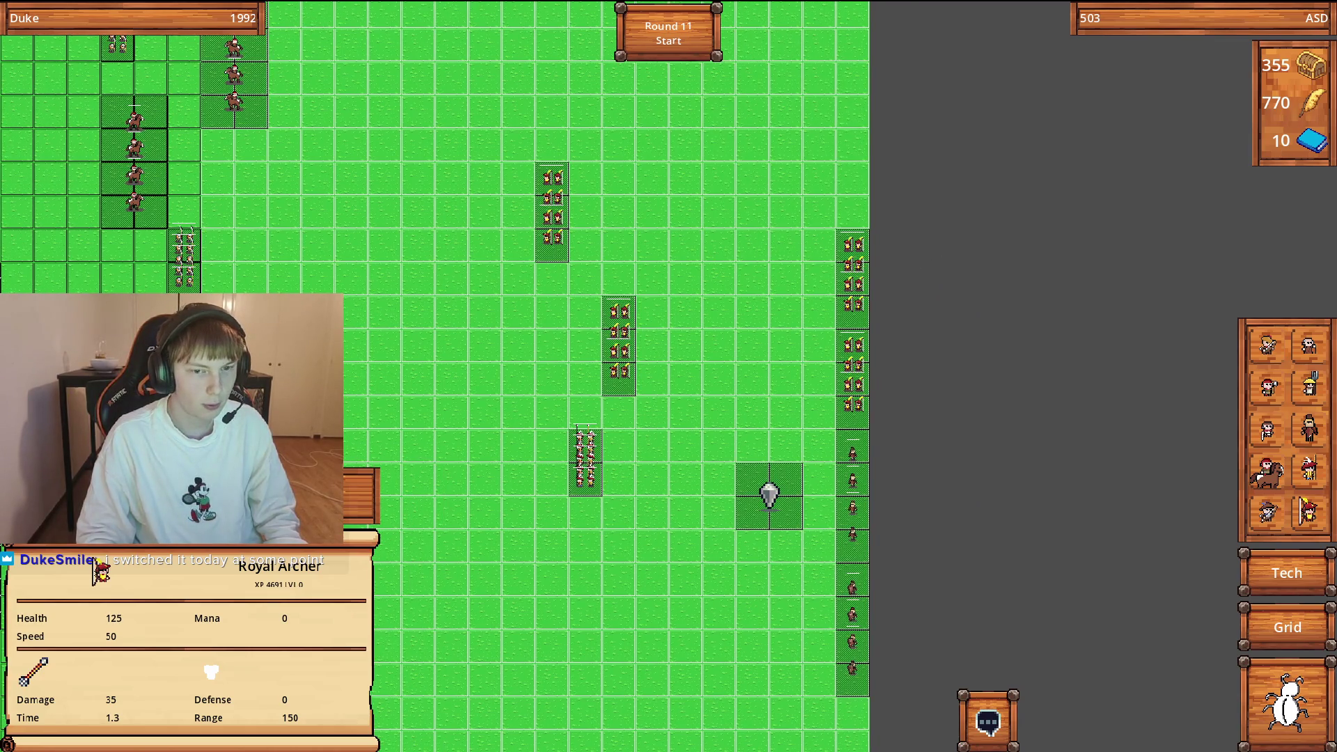
key(s)
key(a)
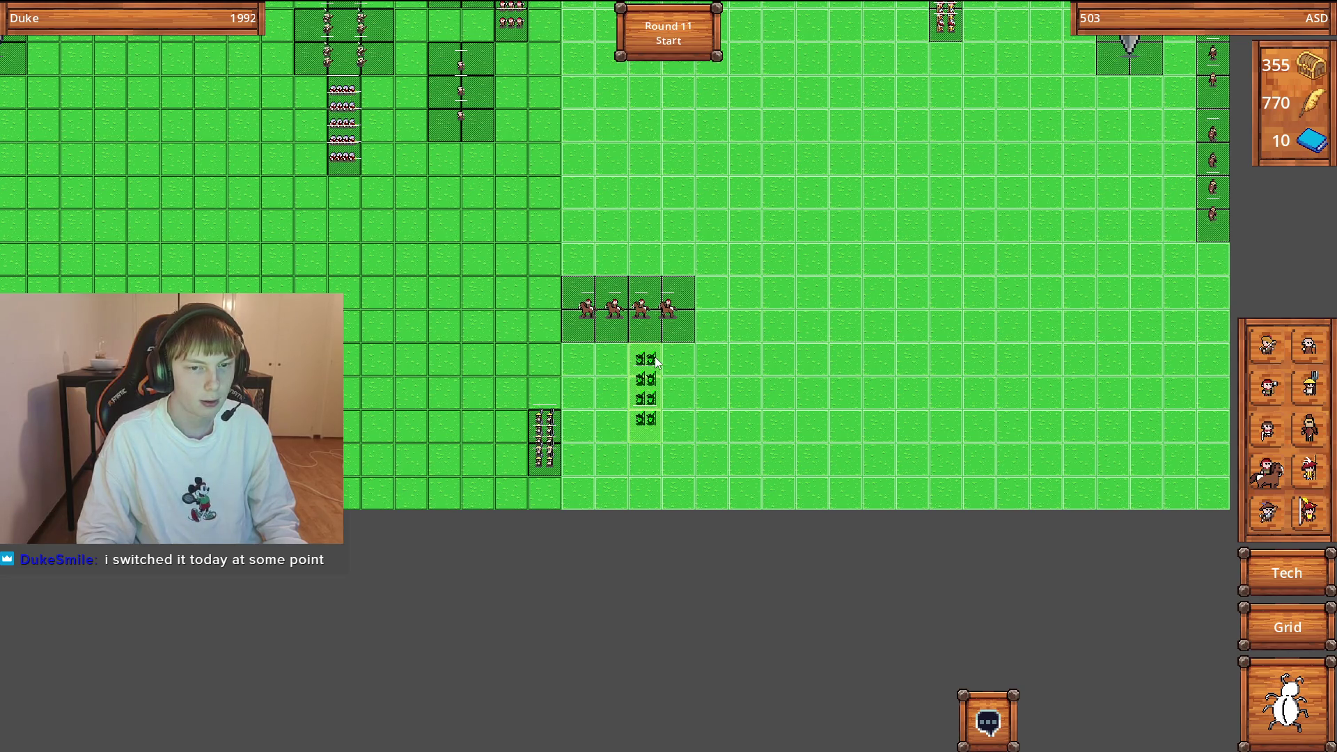
click(648, 378)
Unlock the Royal Archers' Composite Bow for 20 feathers, leaving 750, then check the horsemen.
click(645, 390)
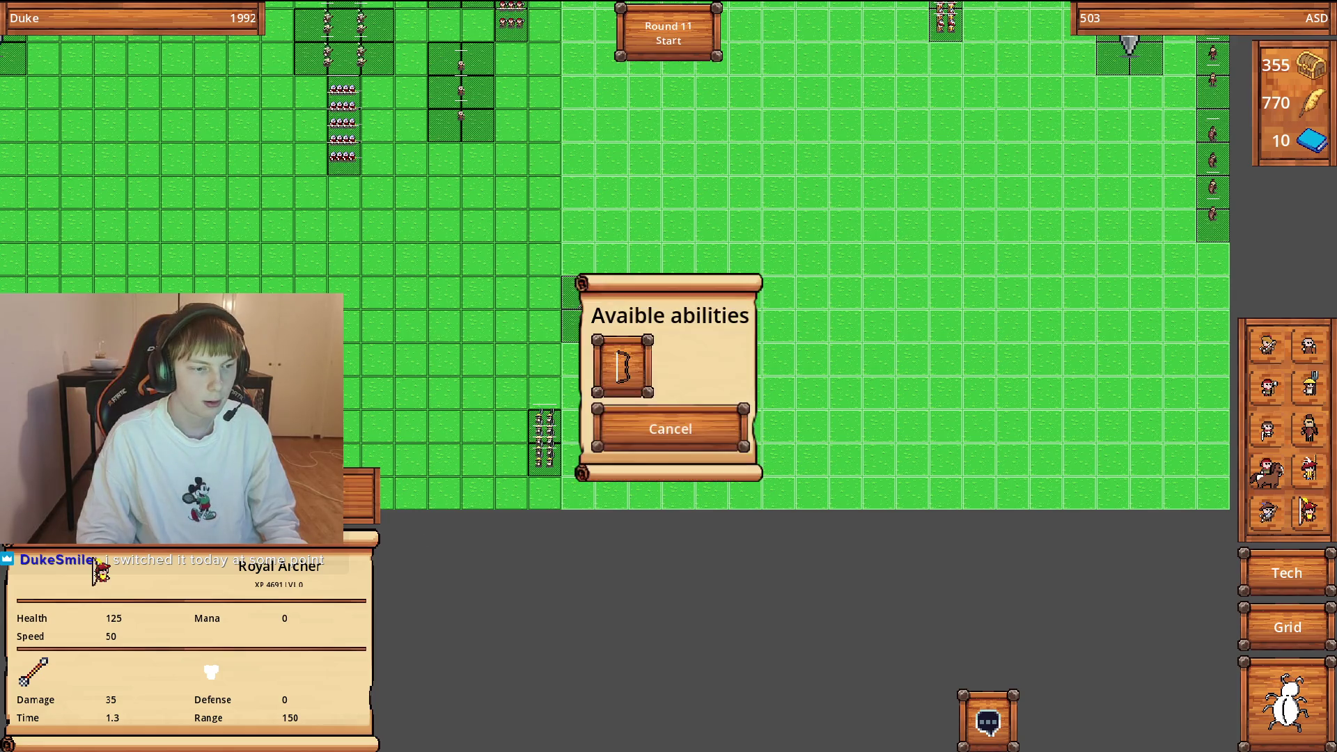
click(625, 374)
click(639, 435)
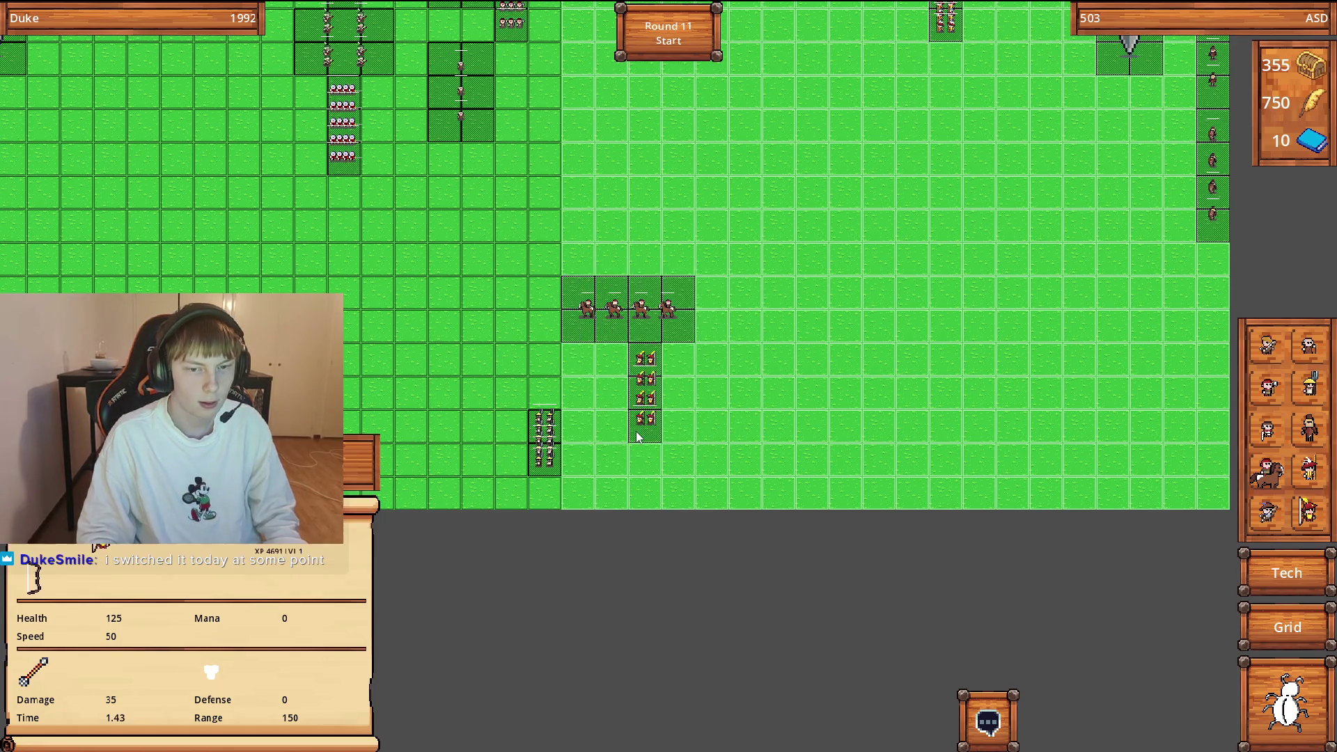
scroll(857, 482, down, 1)
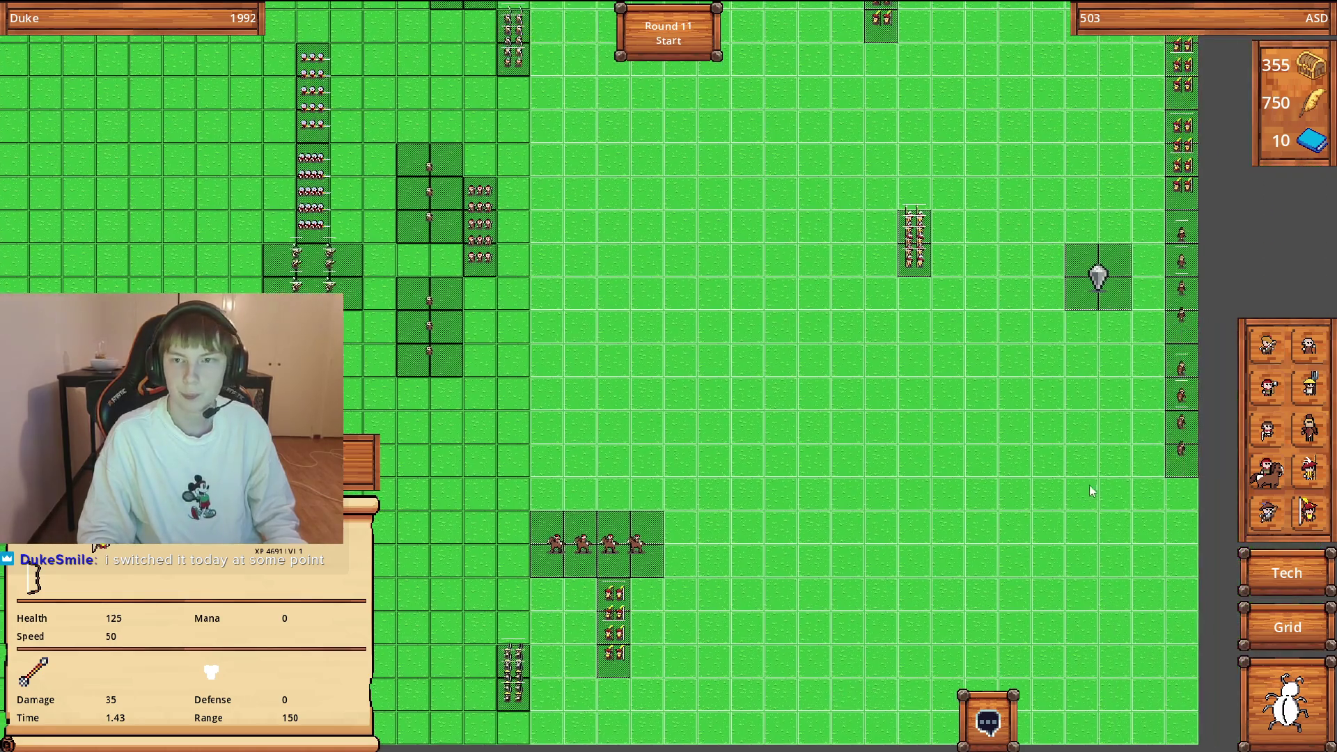
scroll(1295, 344, up, 1)
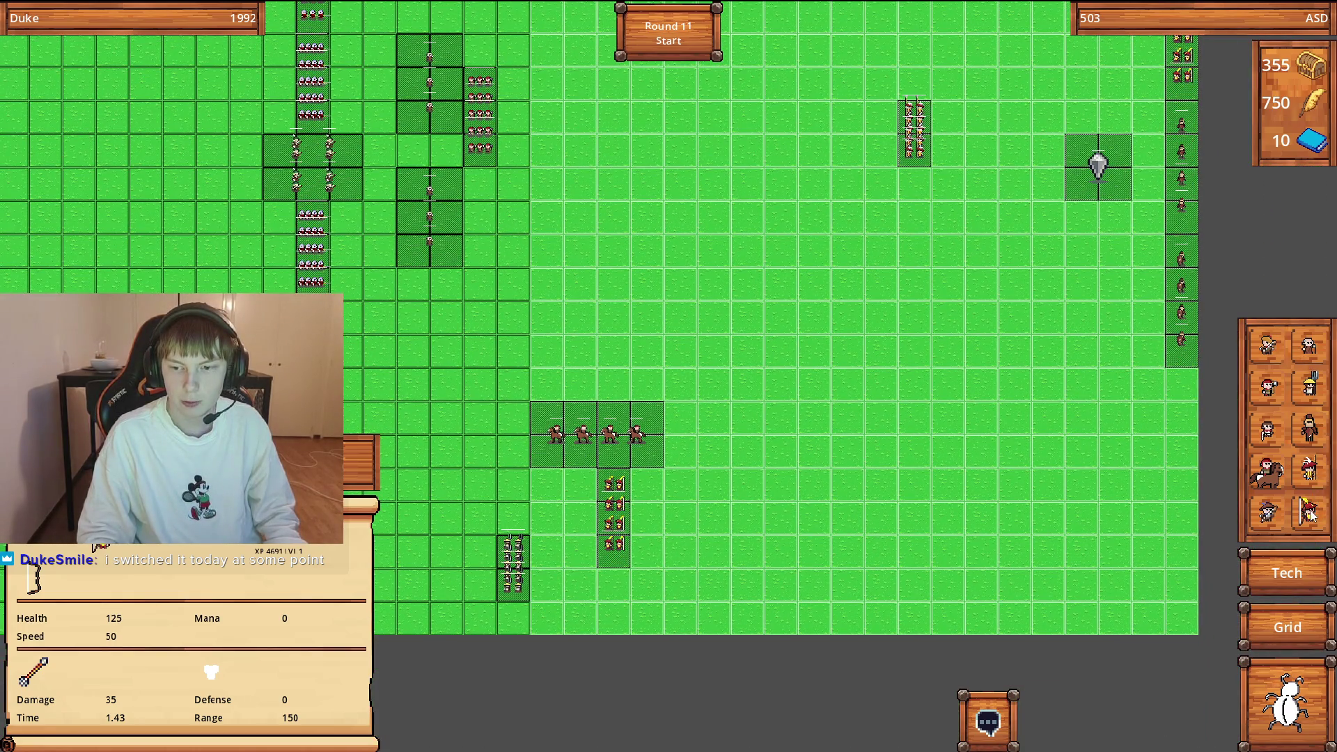
click(625, 454)
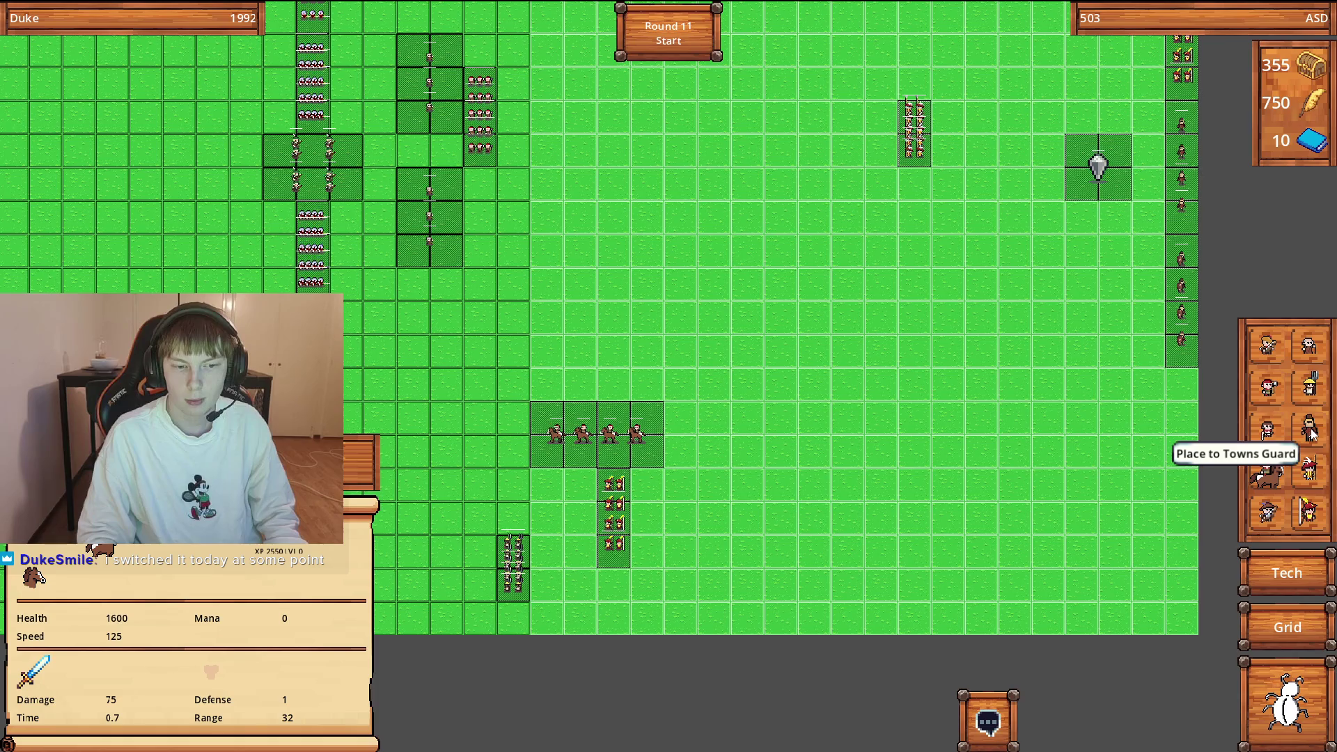
Choose Towns Guard for placement, pause and resume, and open the tech tree at Warband Archer: Tier 3.
click(1310, 433)
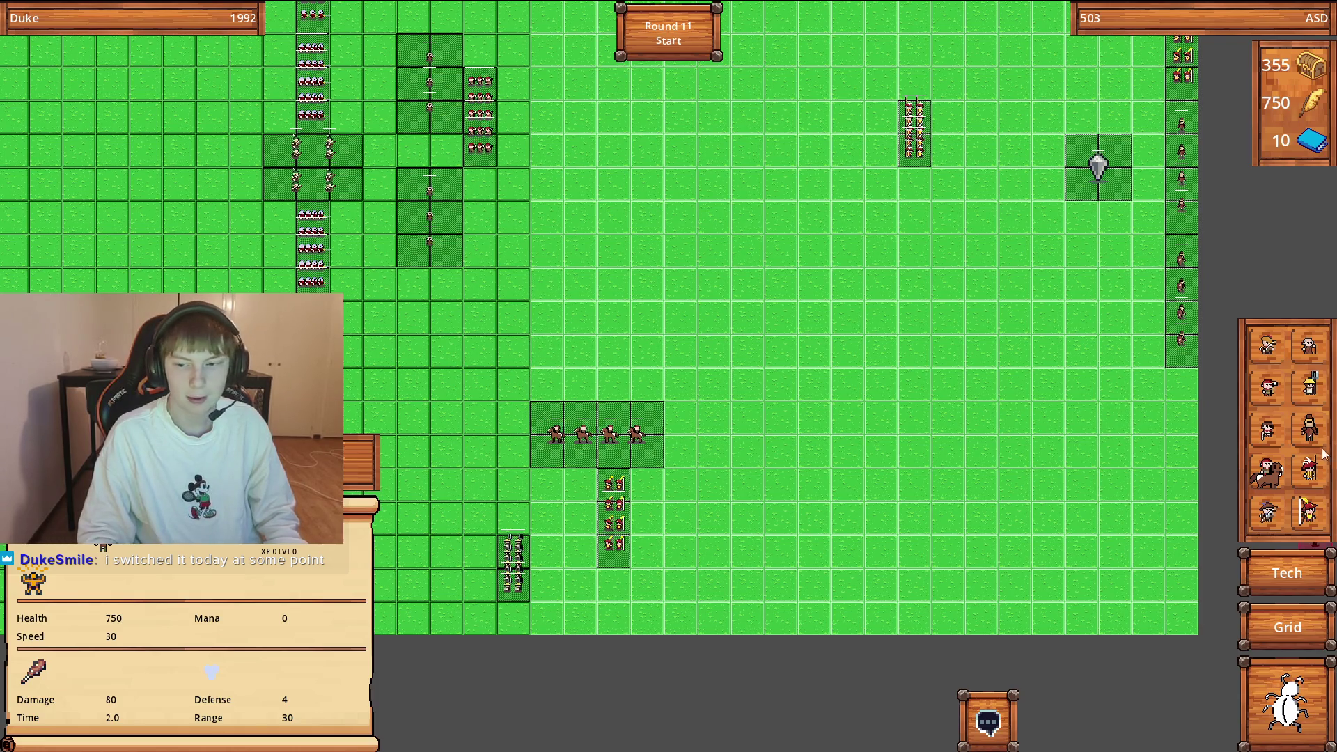
click(1311, 431)
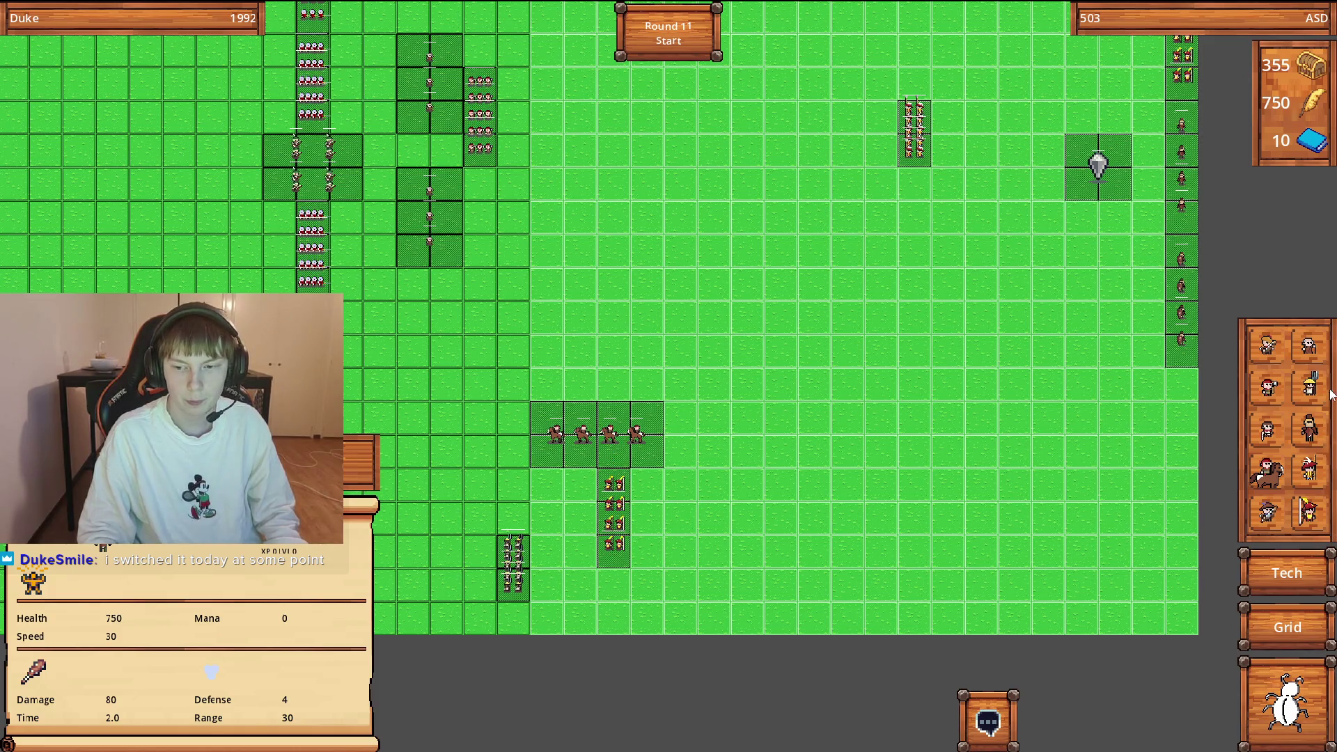
key(Escape)
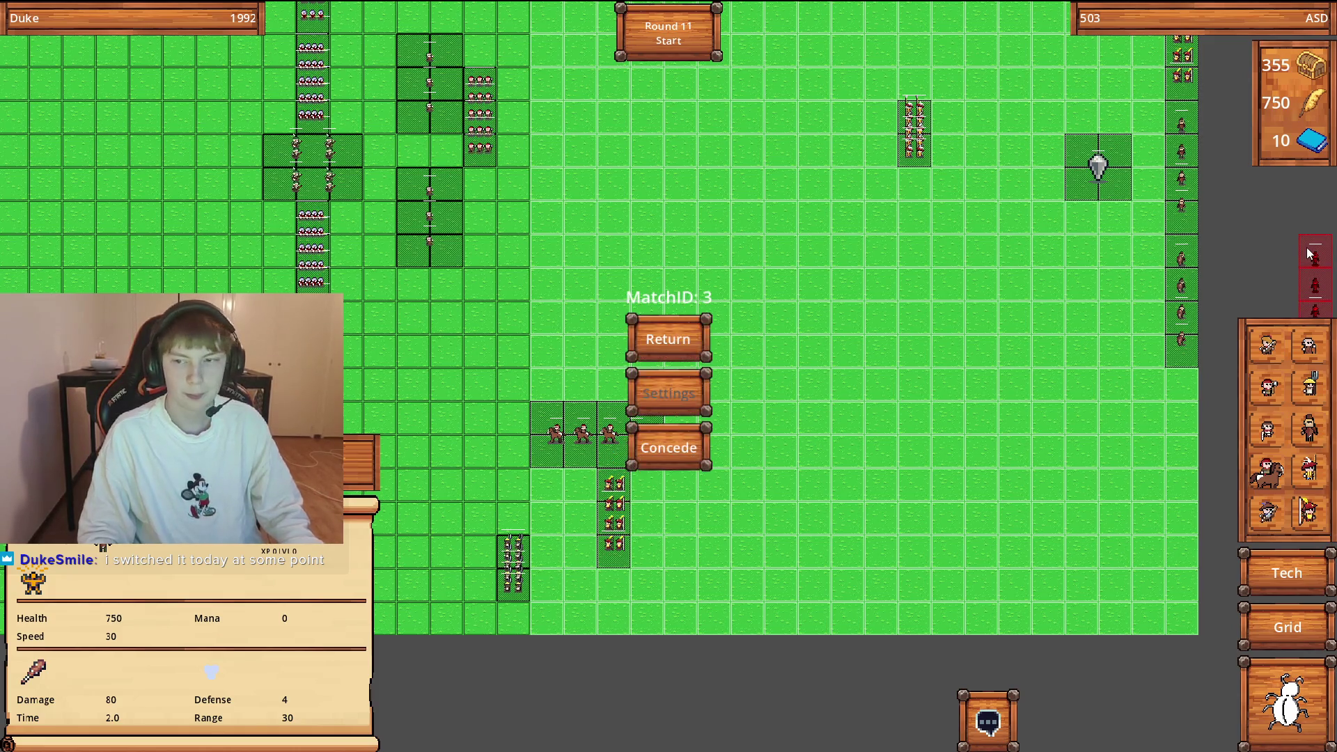
click(698, 339)
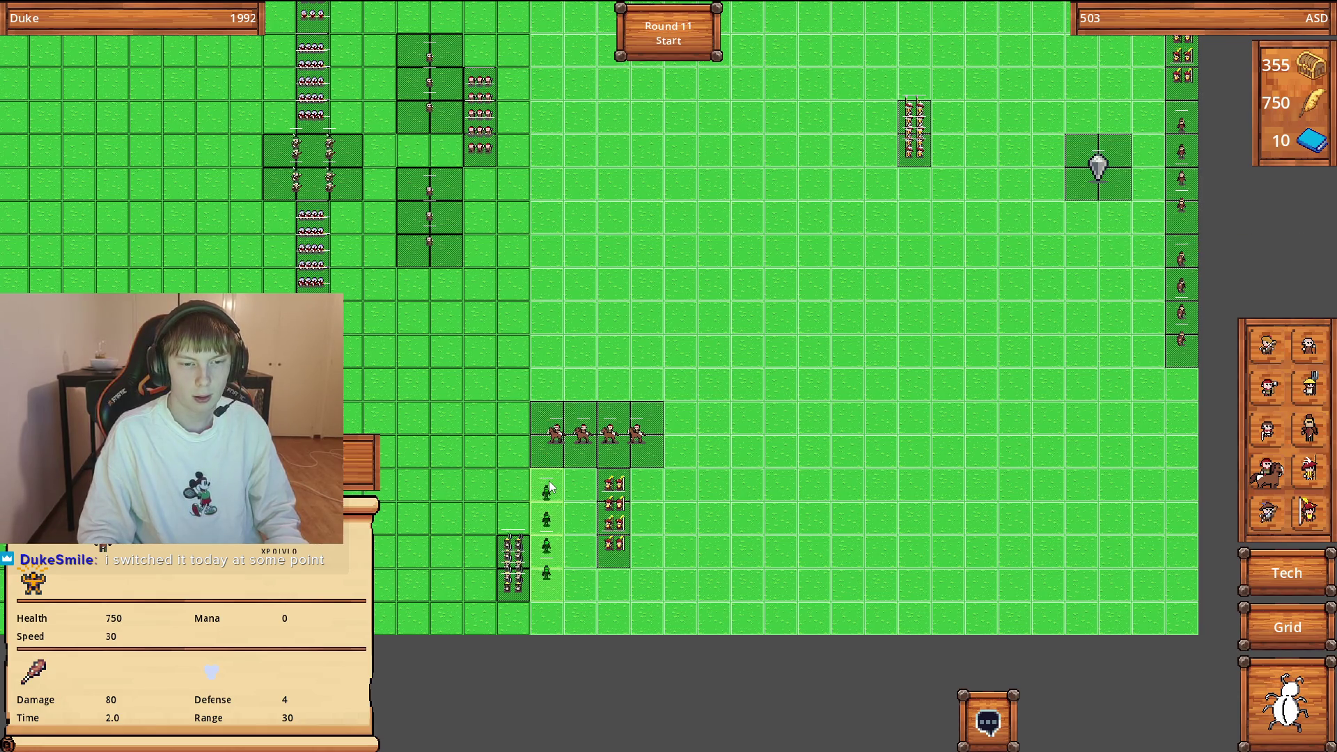
click(1273, 558)
Close the tech tree, sell the four-horse cavalry group, and place a new four-unit column beside the archers.
key(Escape)
key(Escape)
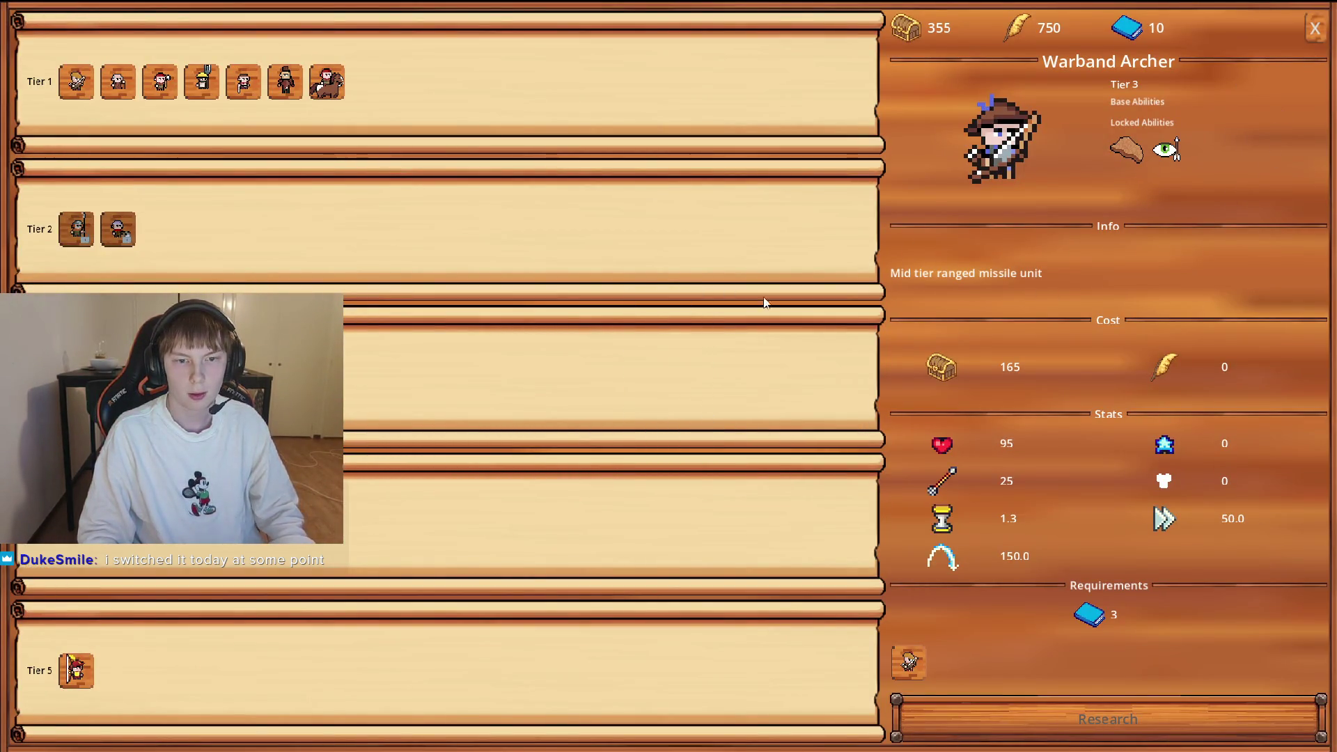
click(1313, 34)
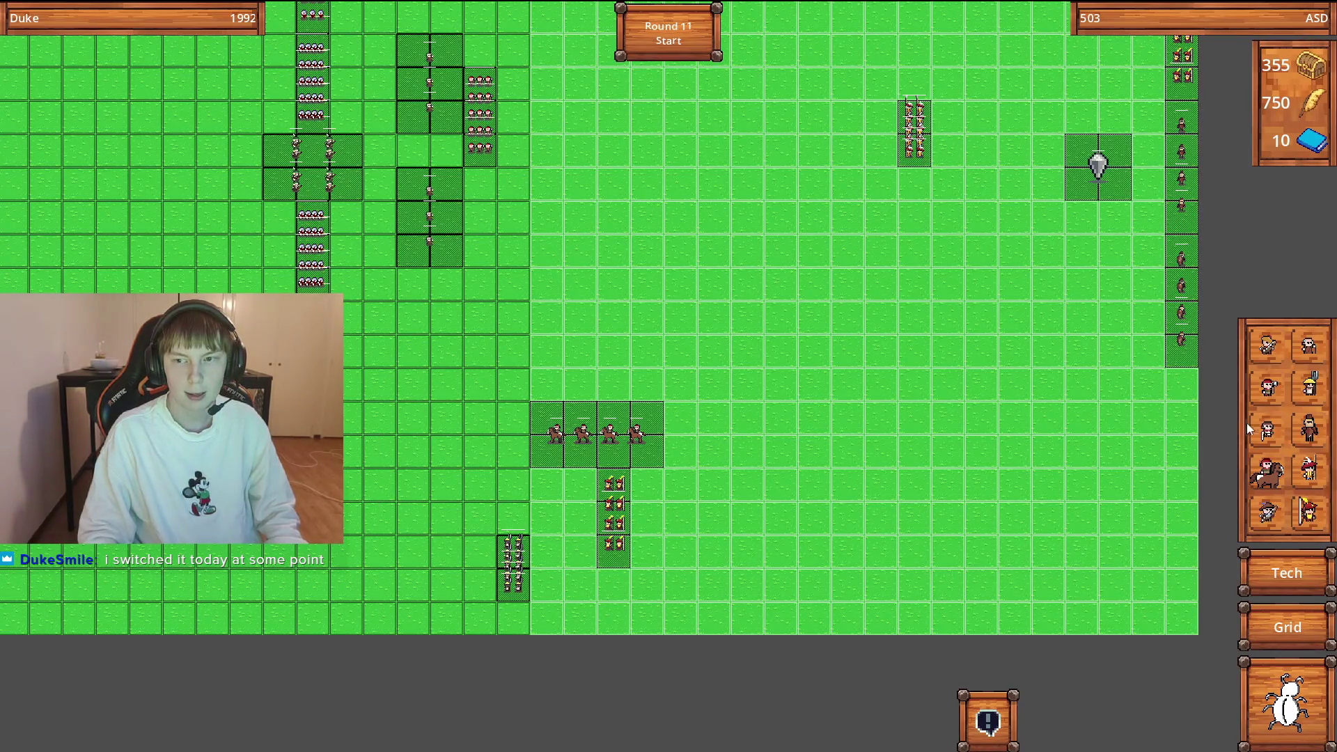
click(555, 466)
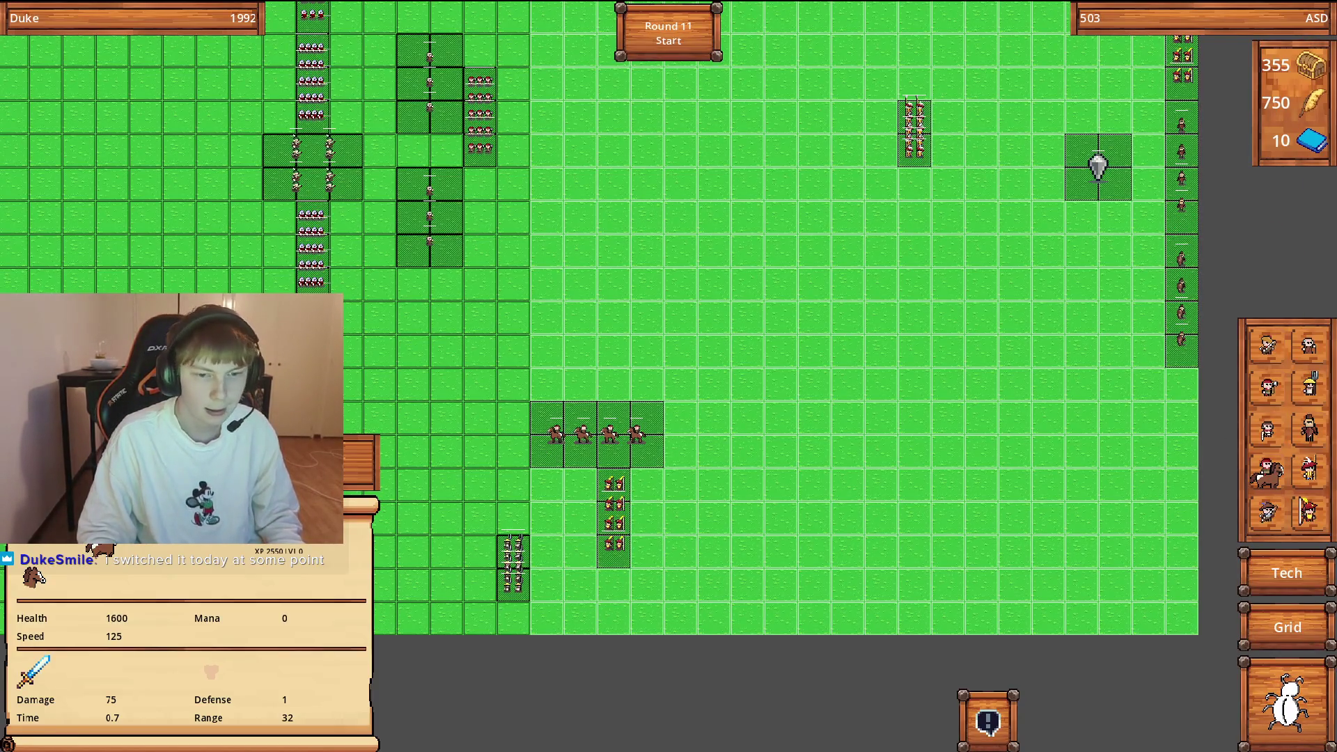
key(Delete)
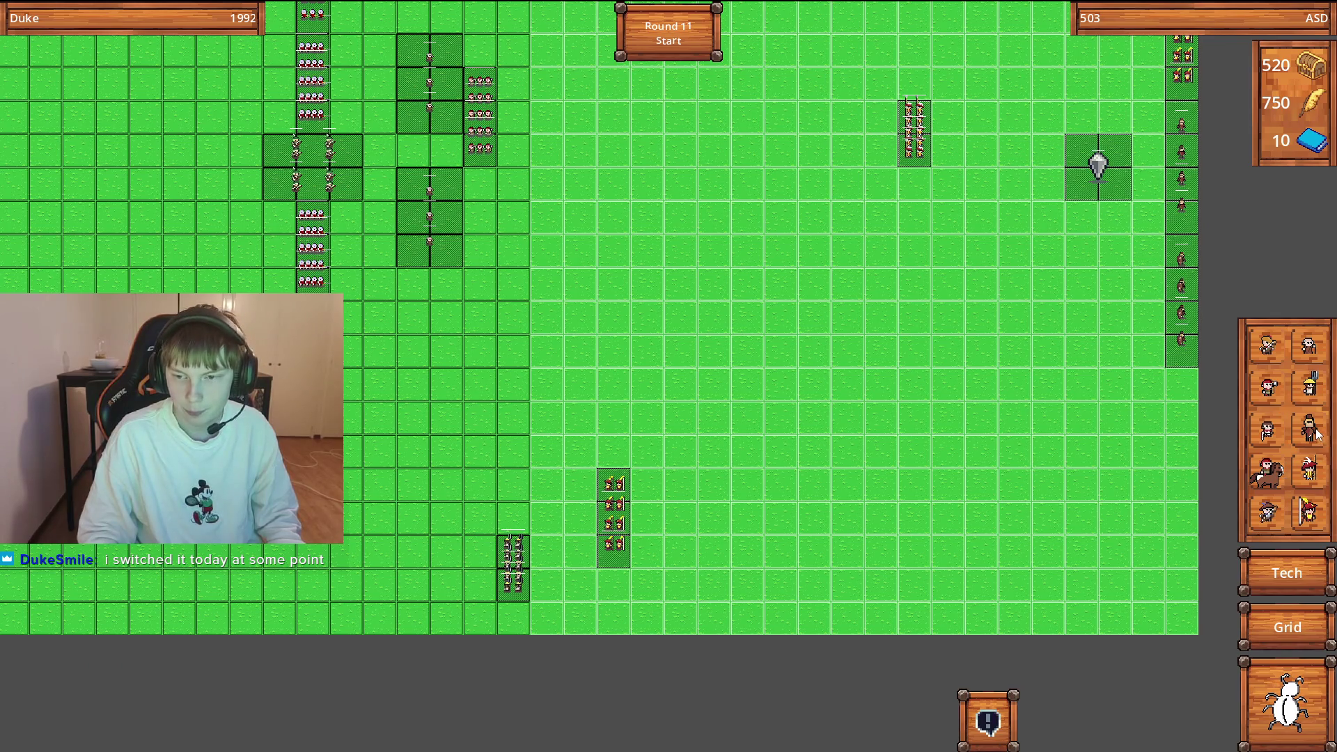
click(1312, 431)
click(552, 396)
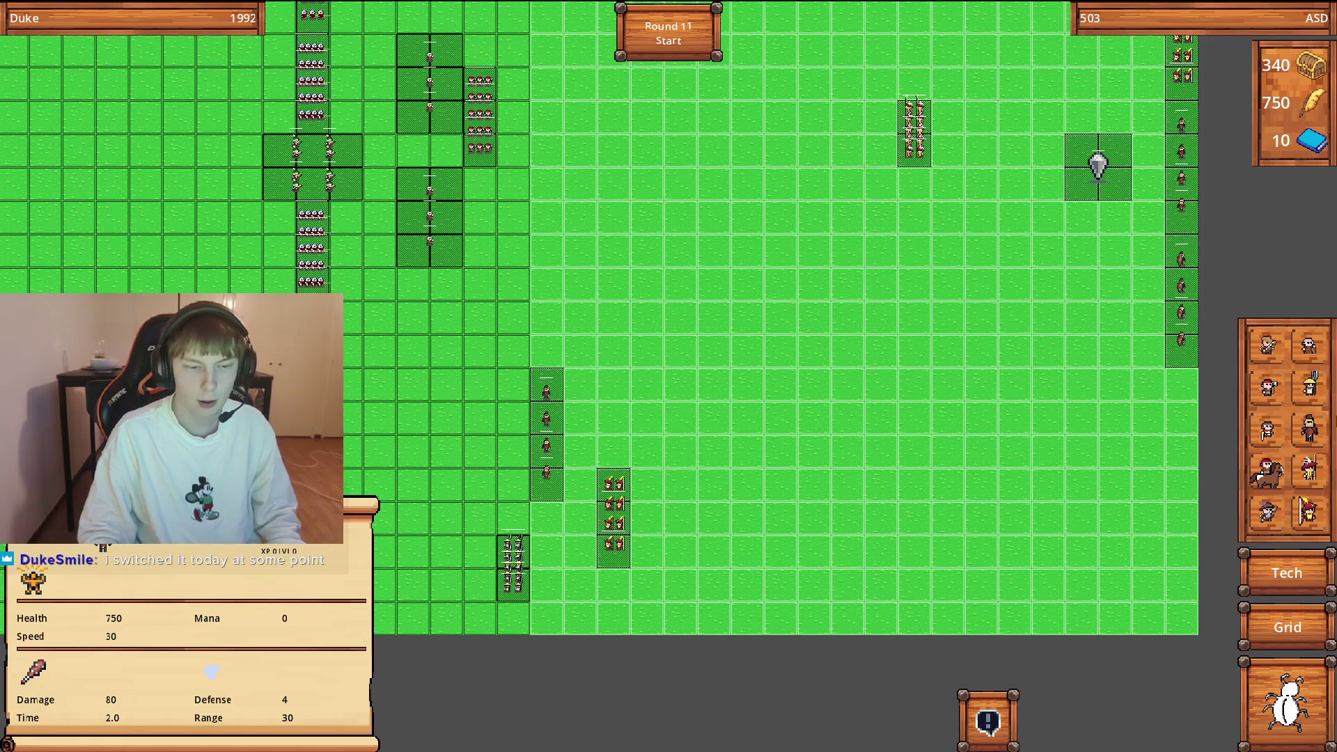
Place four cavalry and a Slinger group, leaving 5 gold, then start Round 11.
click(1278, 476)
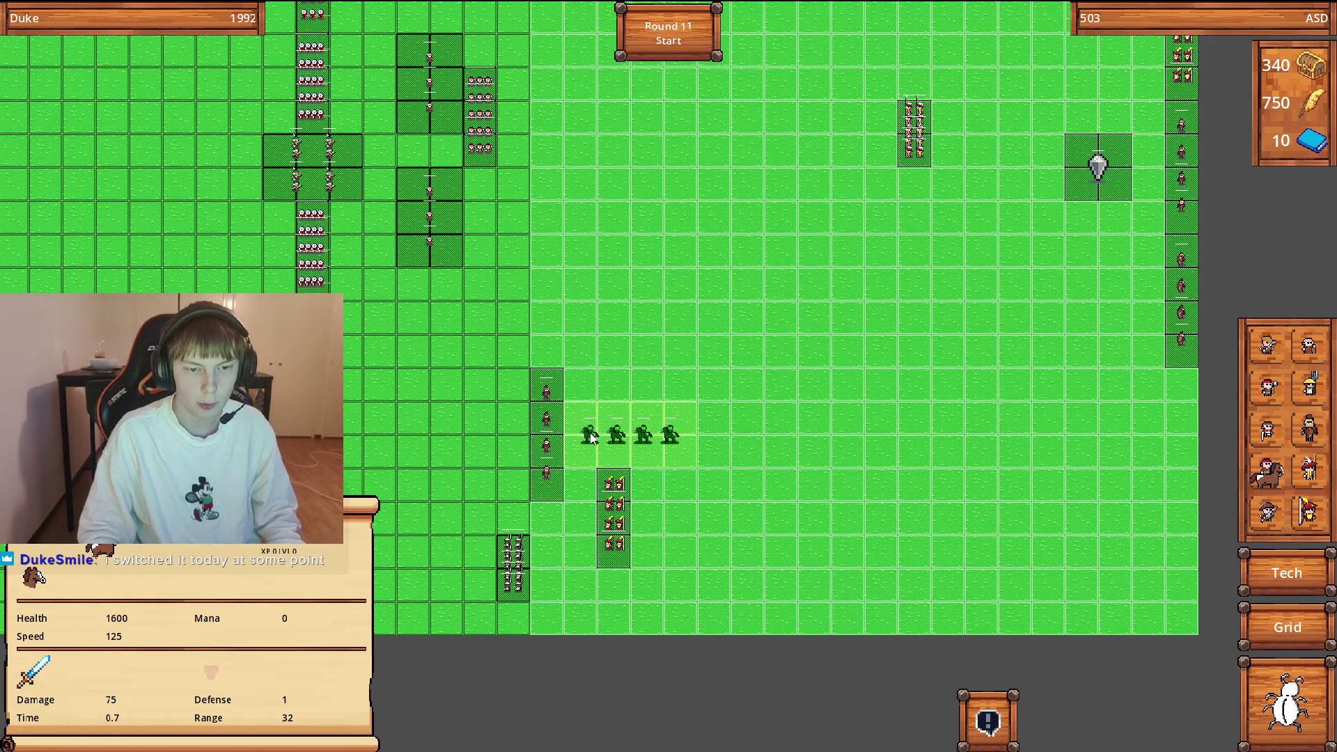
click(588, 435)
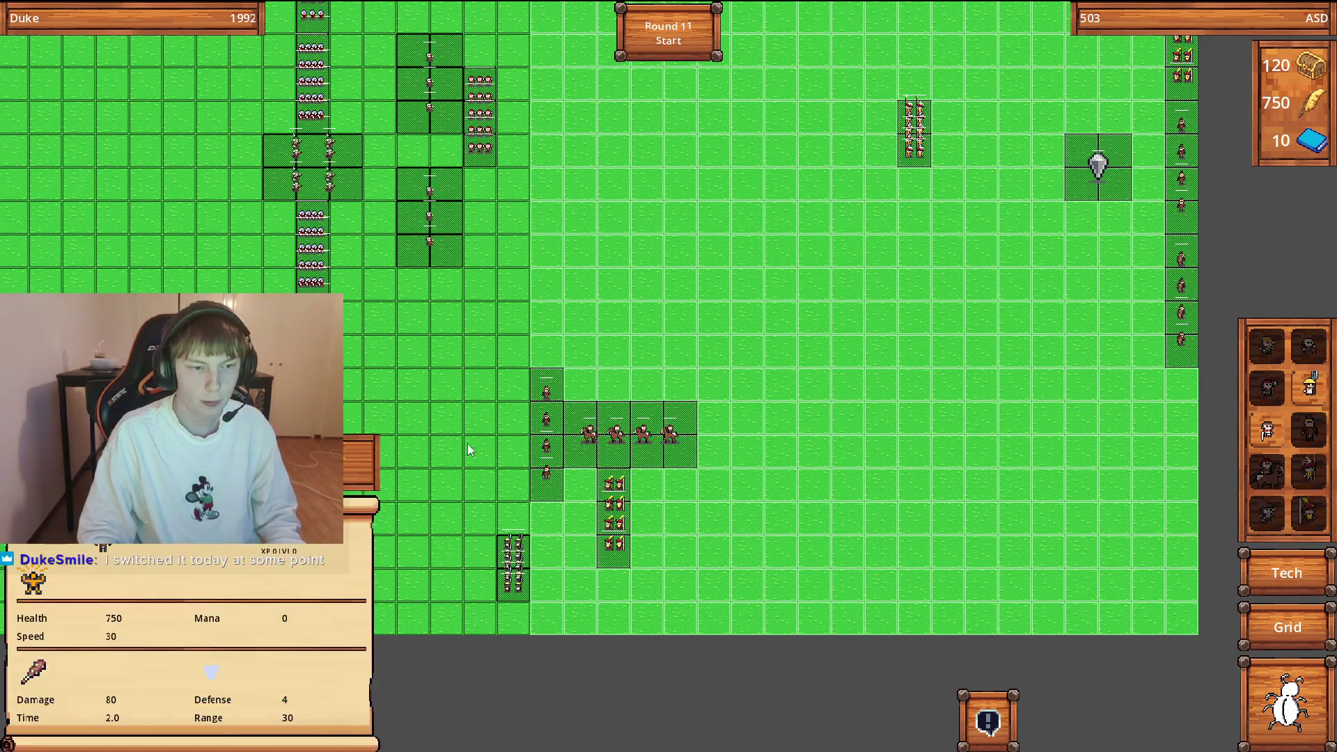
click(630, 448)
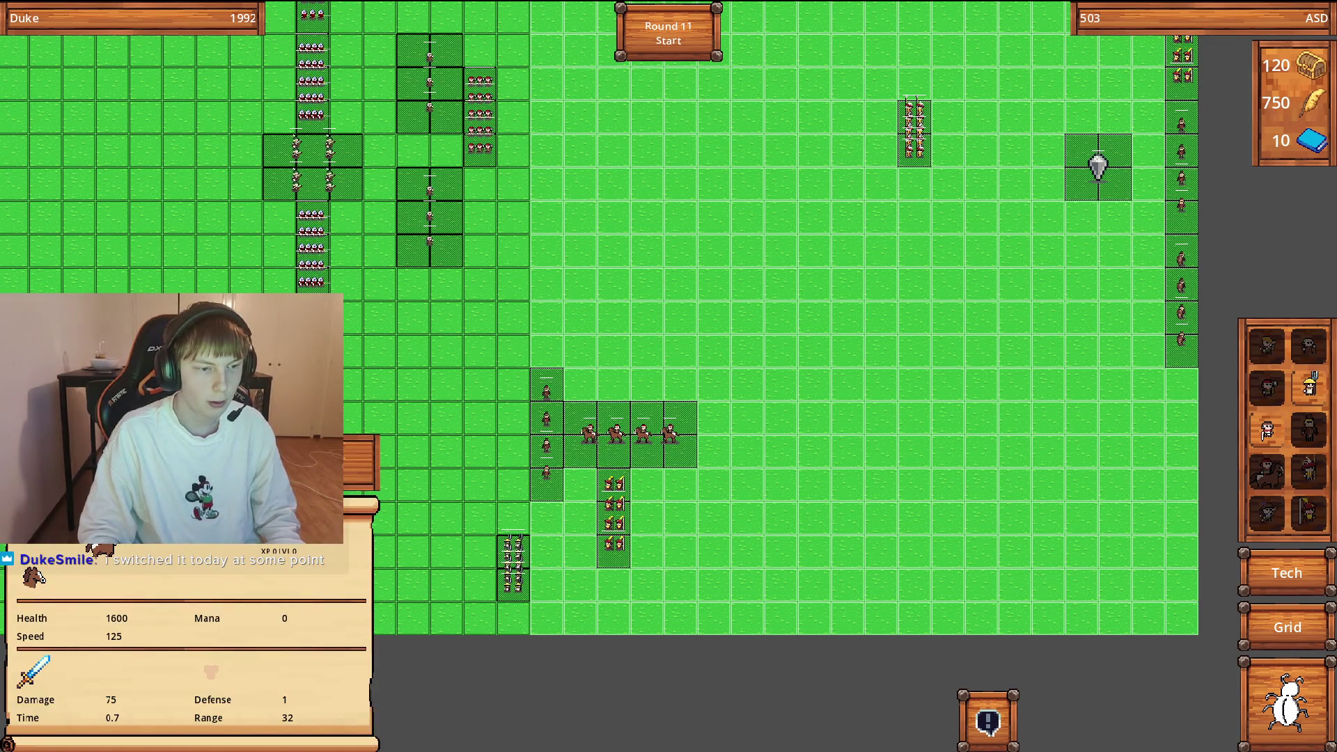
click(554, 434)
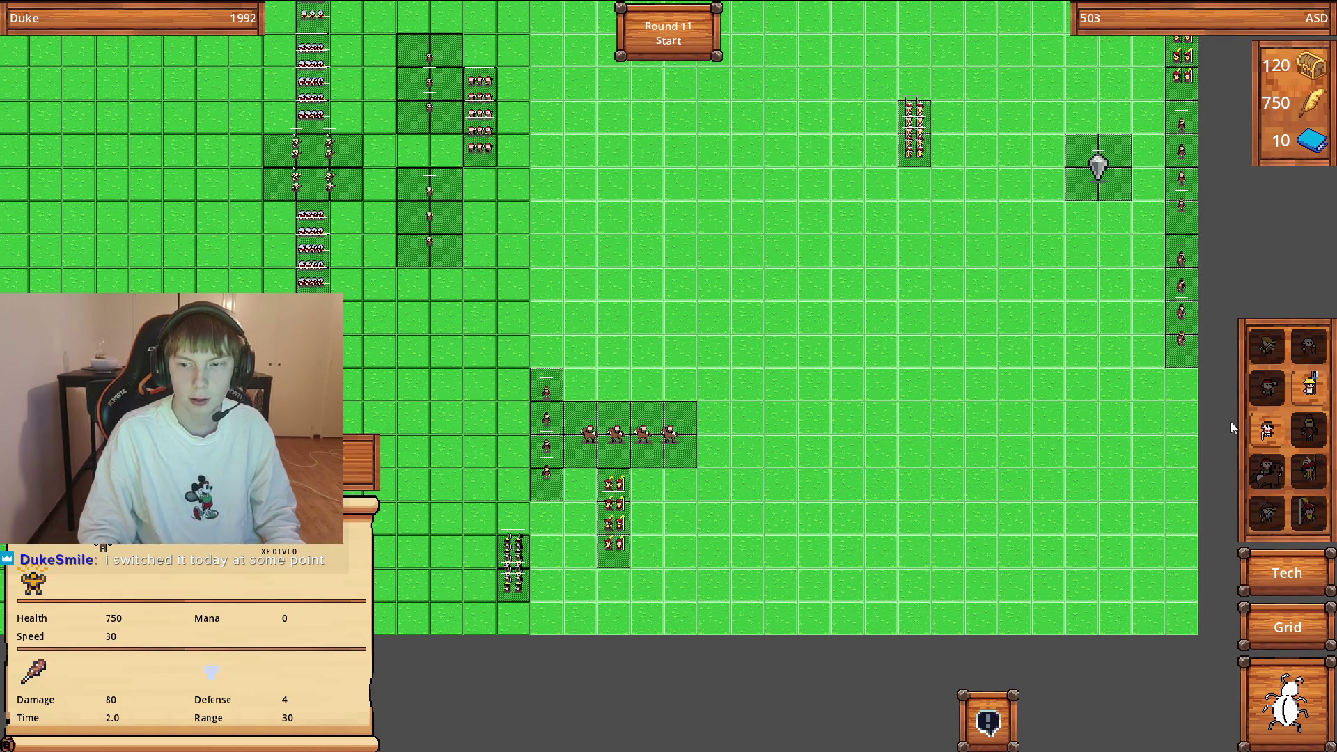
click(1268, 432)
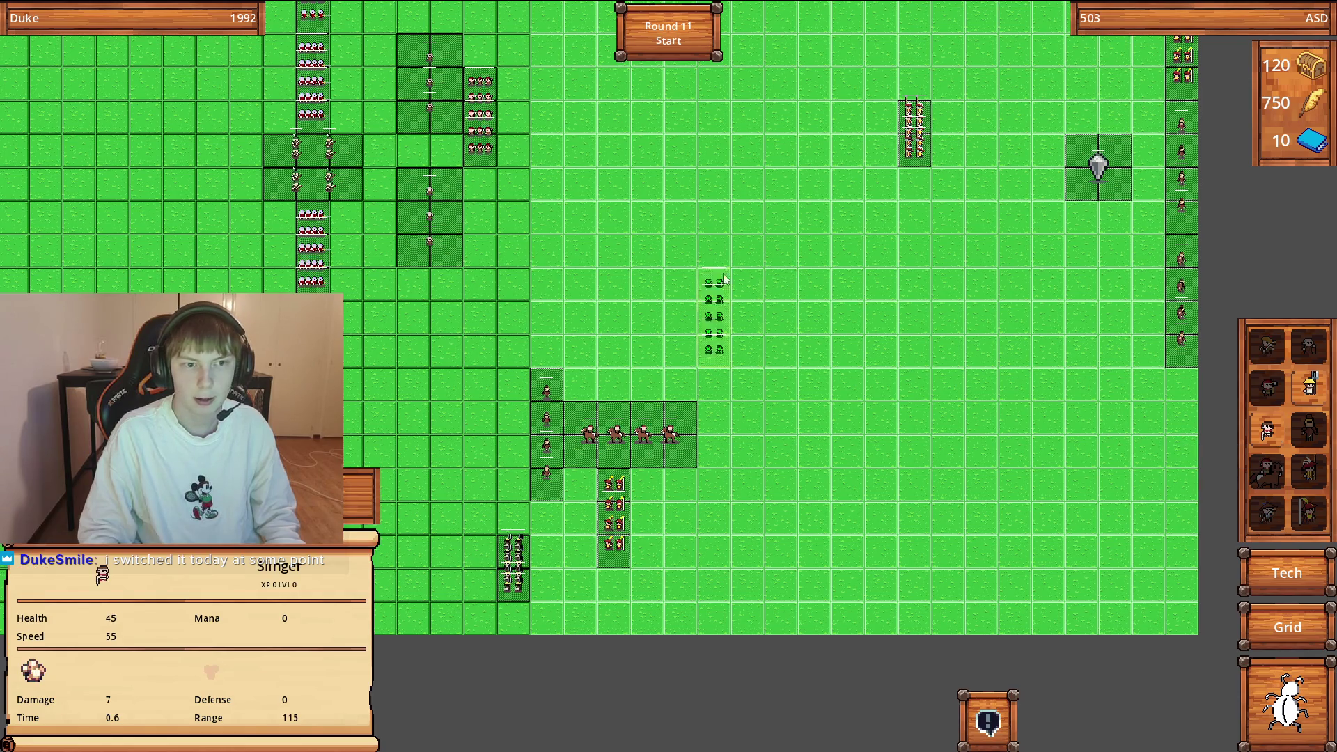
click(574, 327)
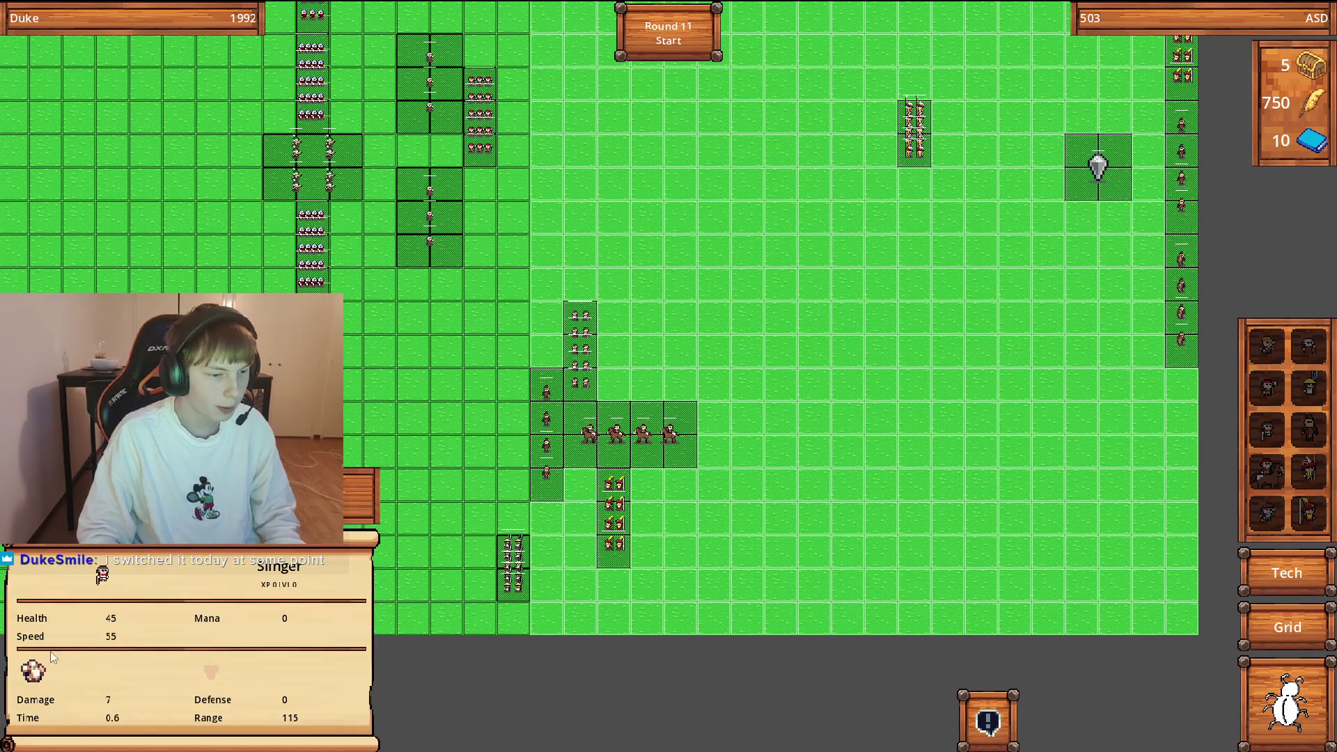
key(space)
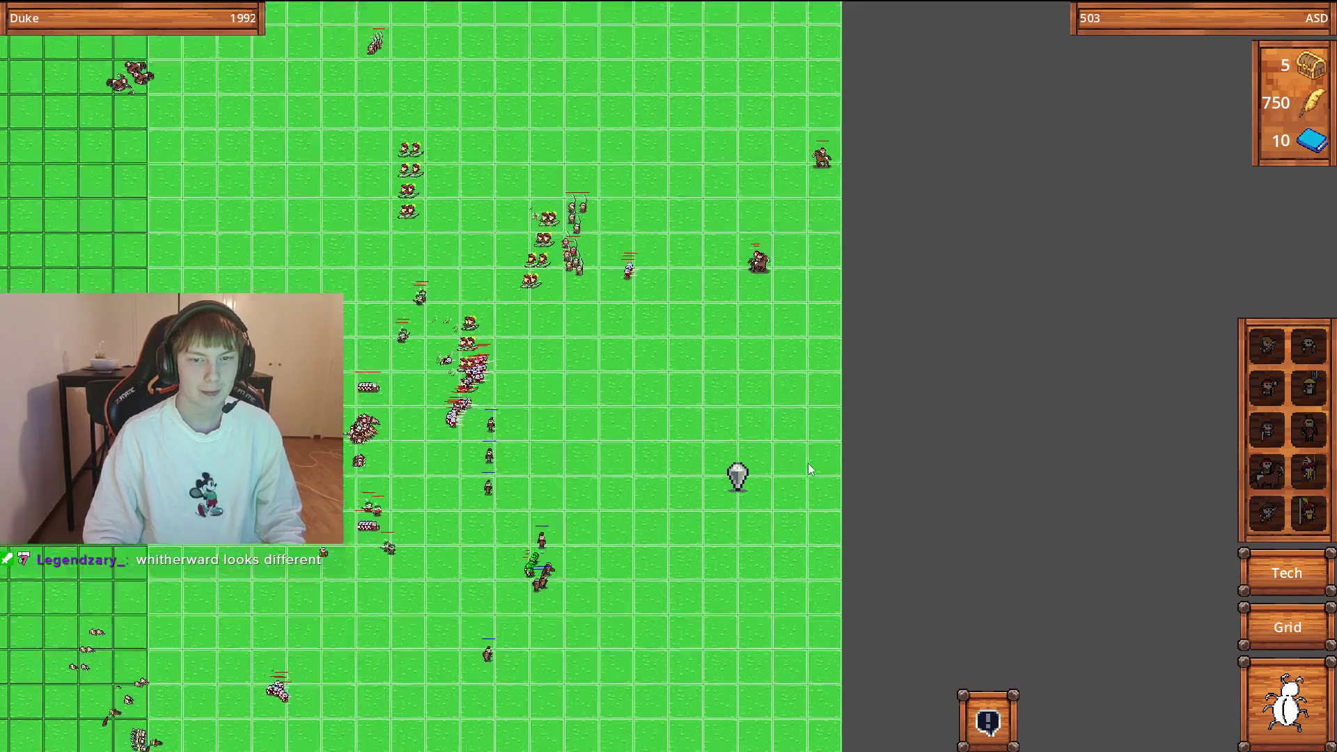
Zoom the map while the Round 11 battle plays out, then close the chat log.
scroll(807, 462, up, 2)
scroll(829, 628, down, 3)
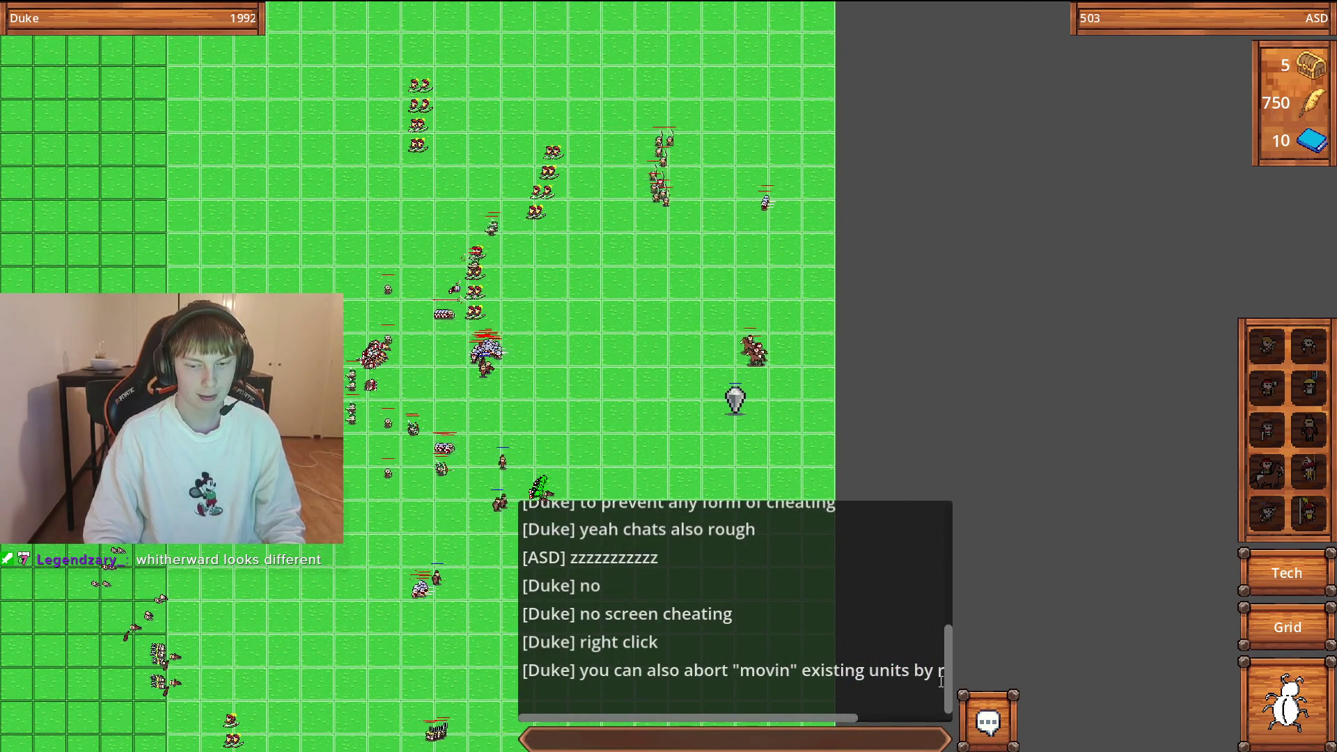
click(983, 720)
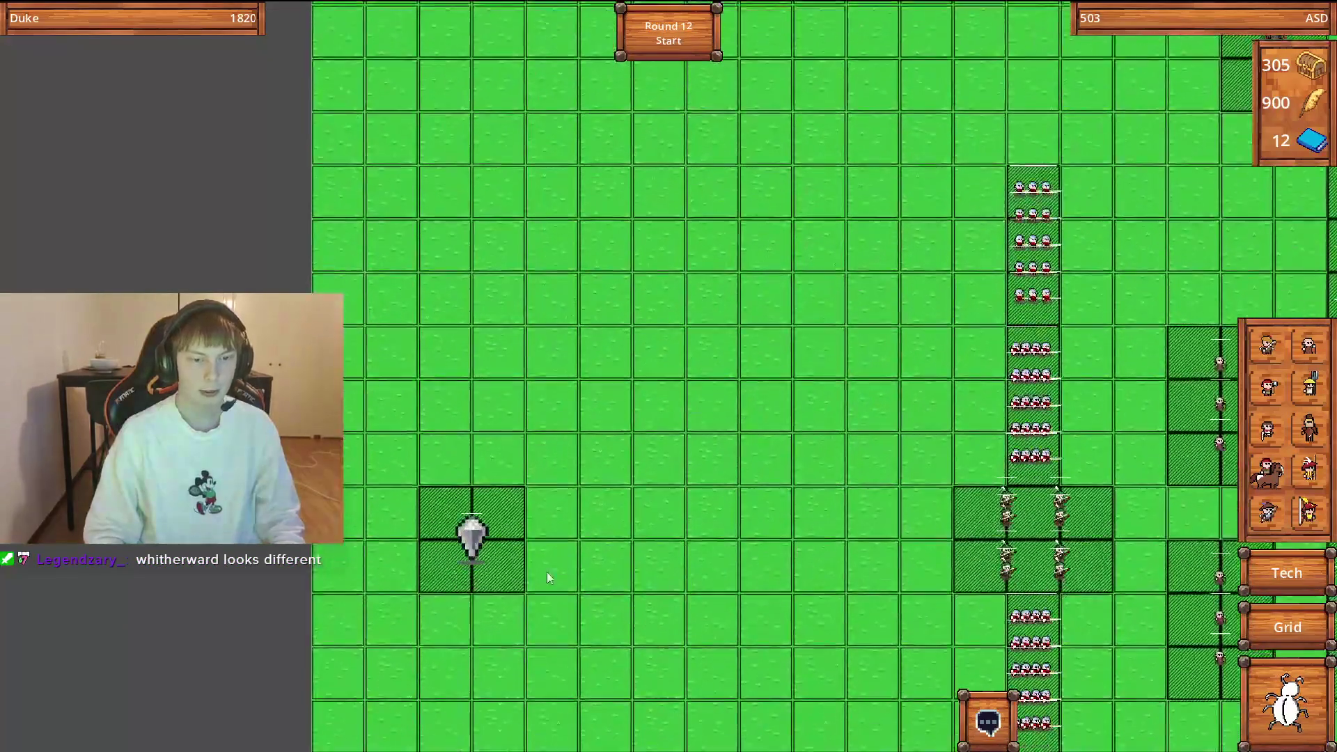
Pan and zoom around the map to inspect the cavalry unit's stats.
scroll(548, 578, down, 3)
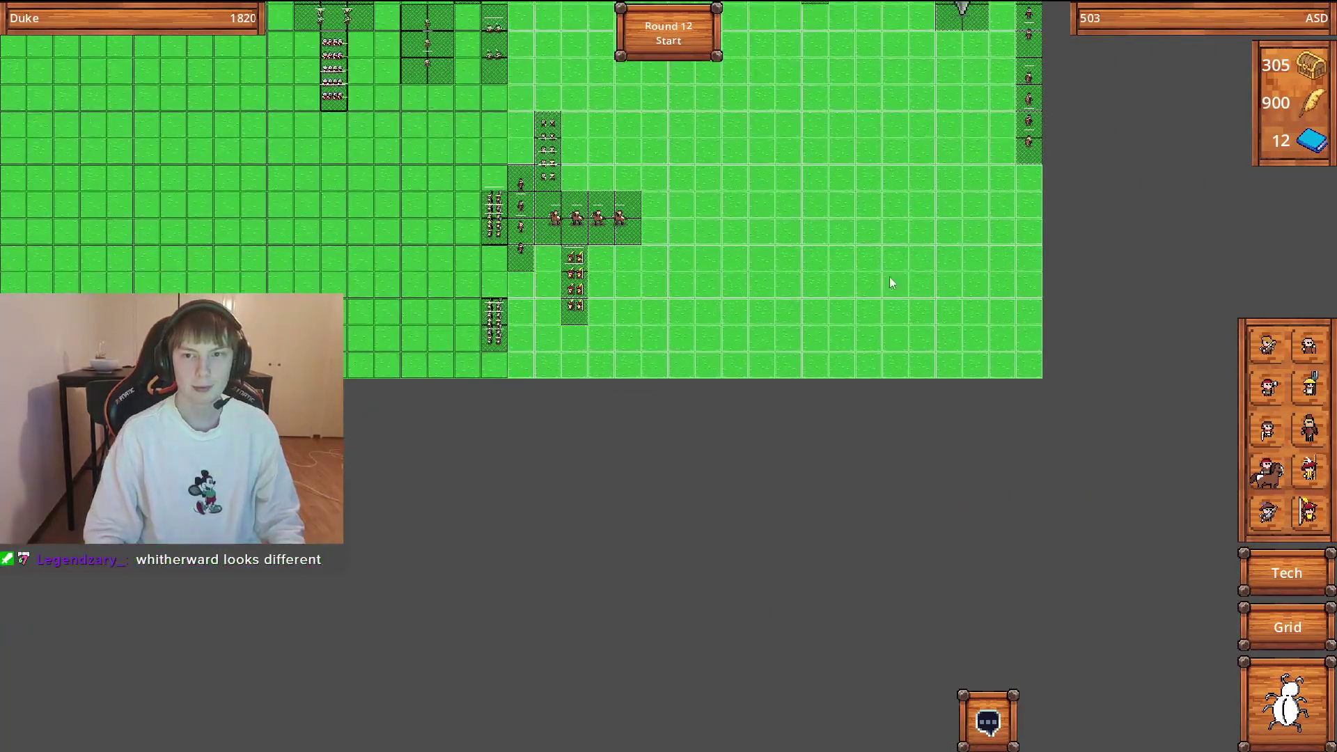
key(w)
key(d)
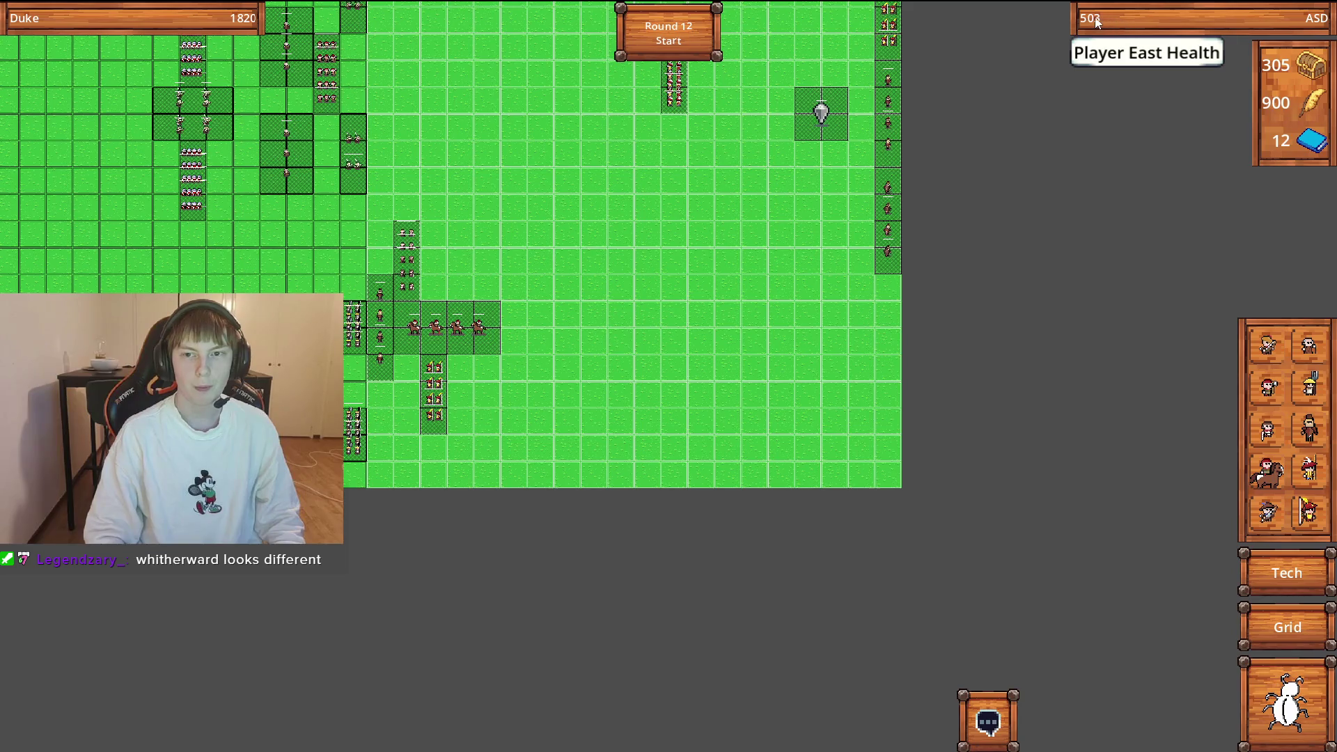
scroll(1094, 21, up, 2)
key(a)
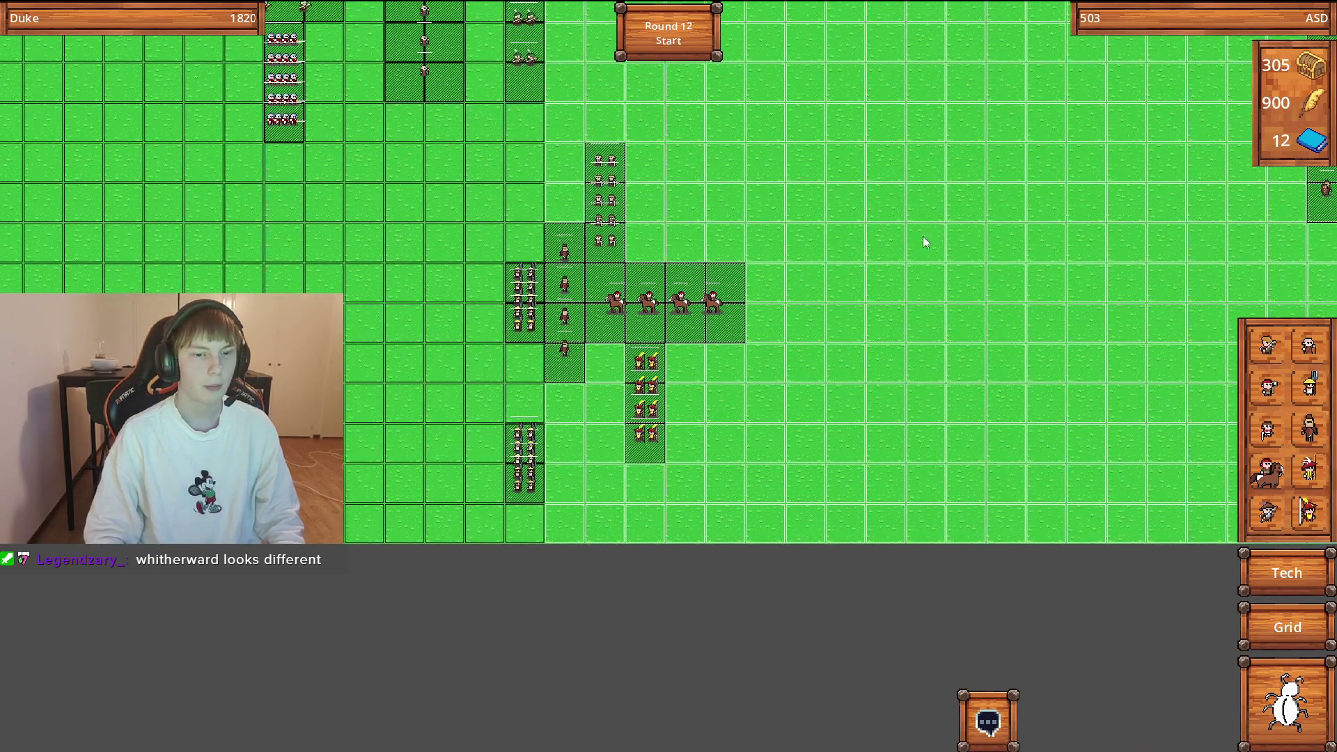
scroll(638, 379, up, 1)
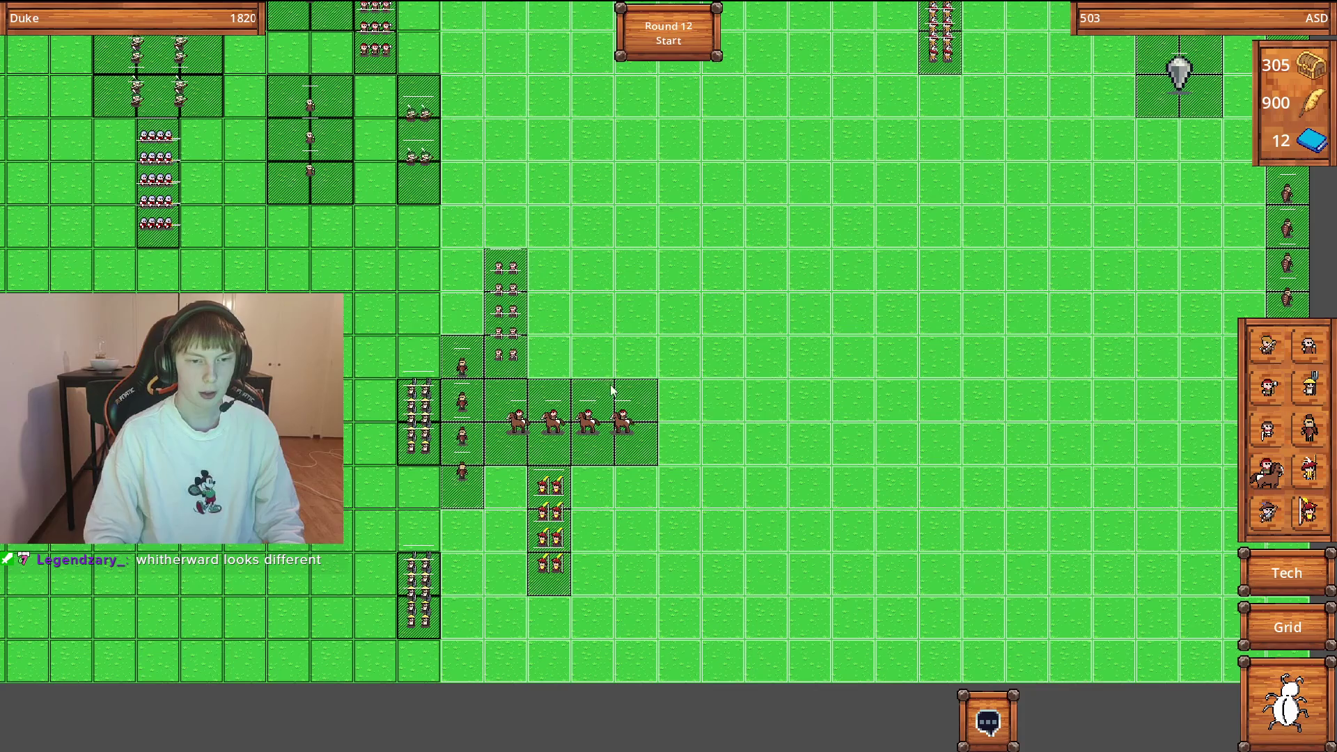
scroll(603, 397, down, 4)
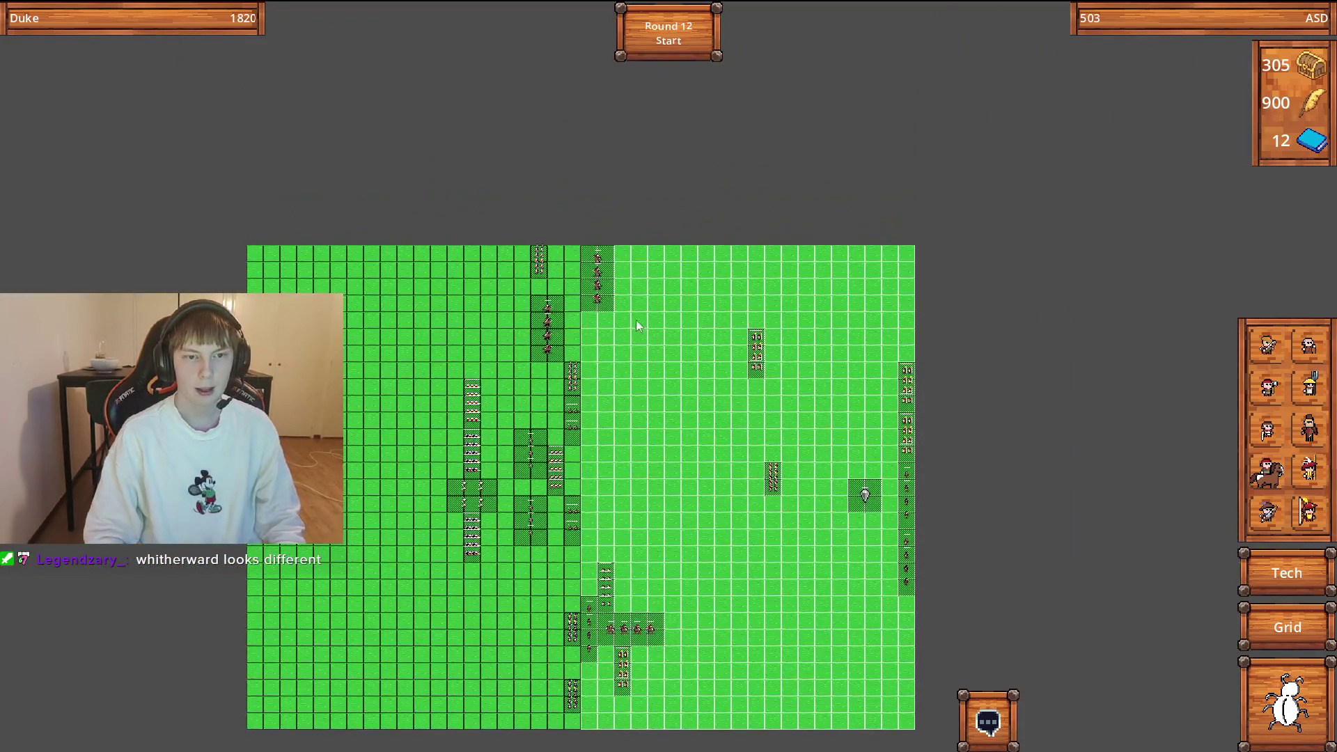
scroll(630, 320, up, 4)
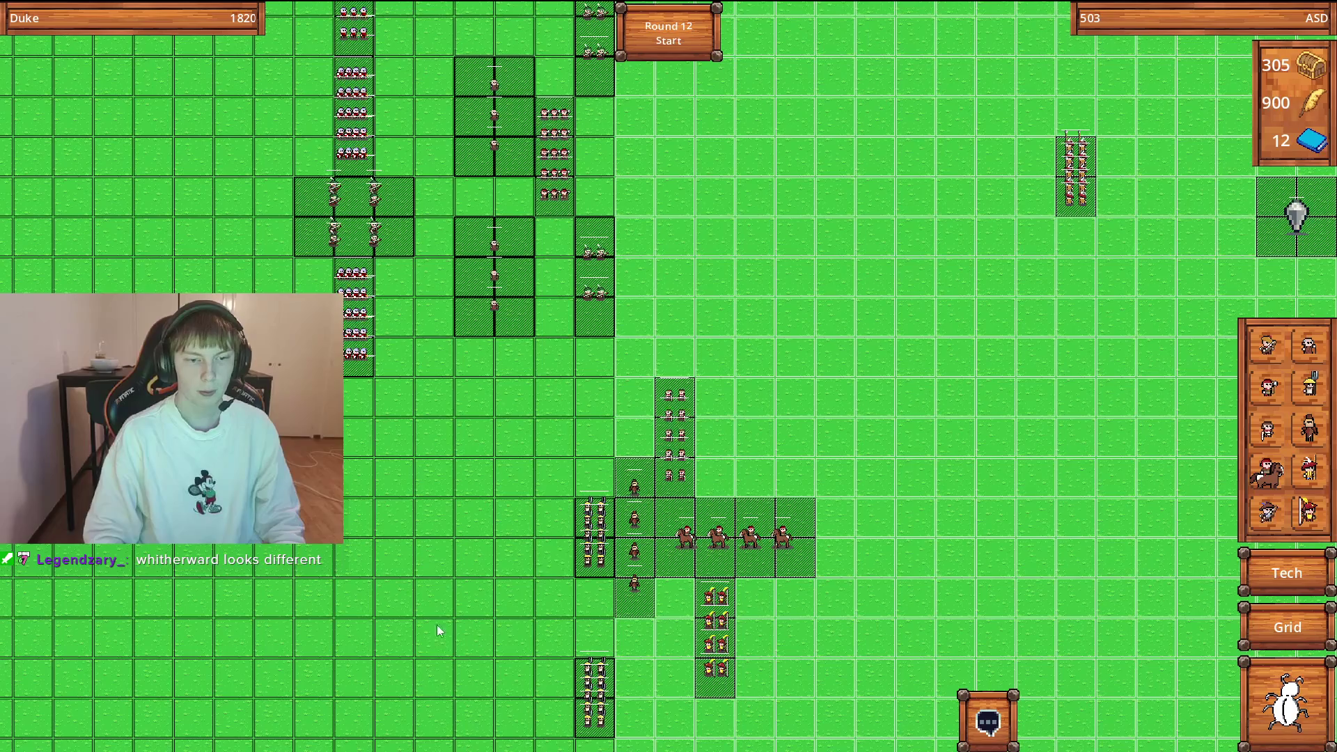
key(w)
key(w)
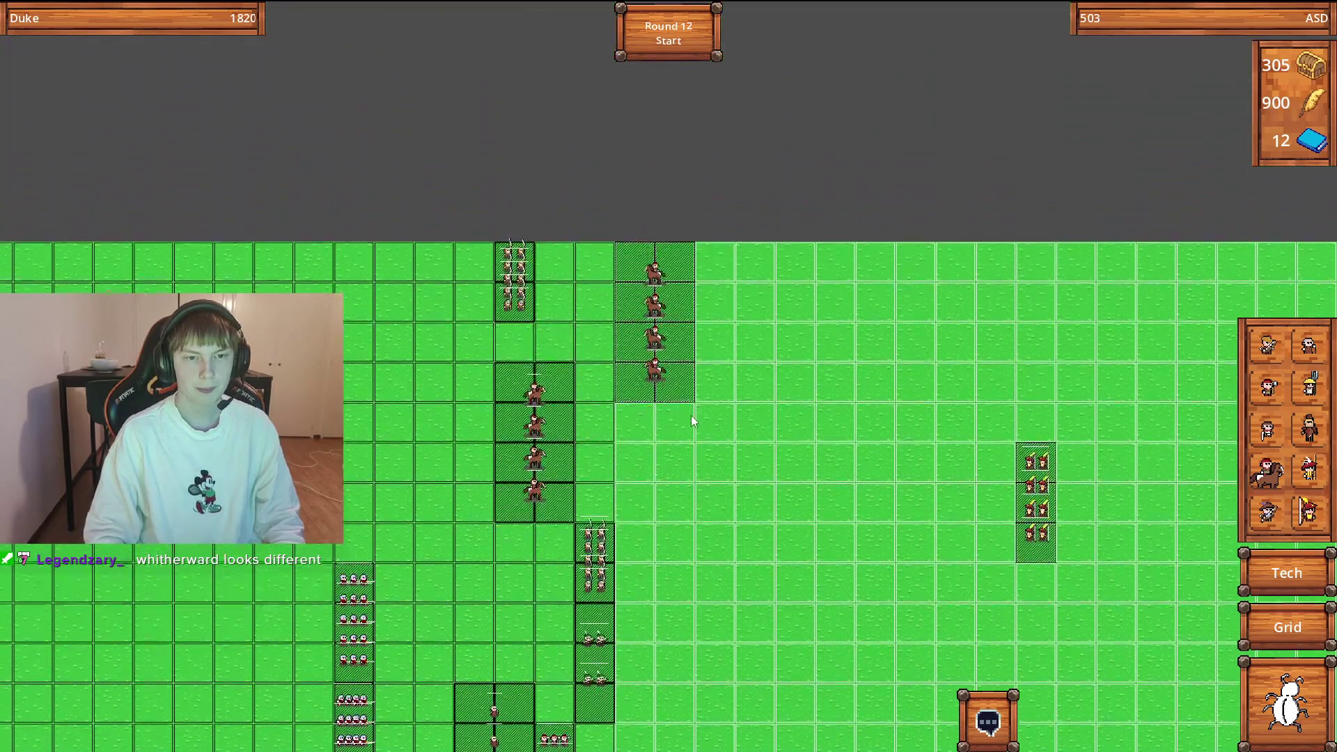
click(653, 340)
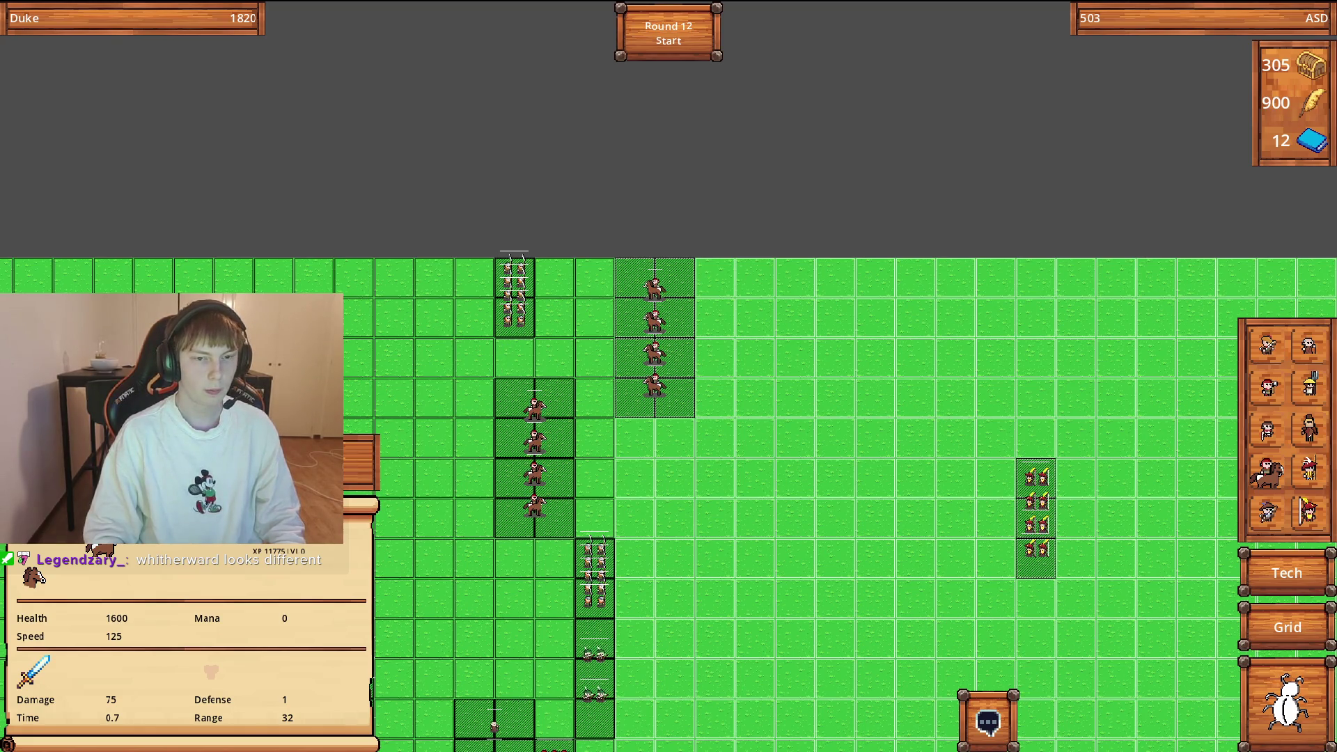
Move the Royal Archers to new tiles and sell a cavalry group, raising gold to 470.
key(s)
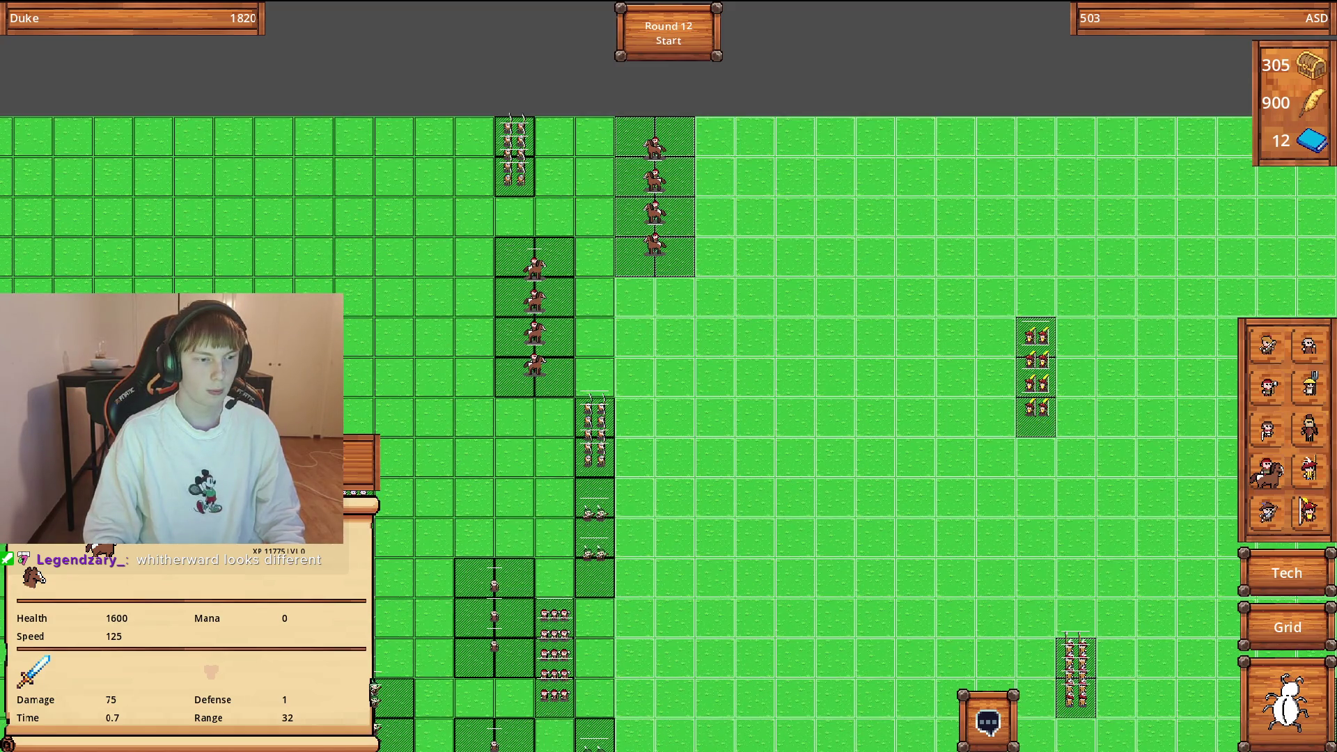
key(d)
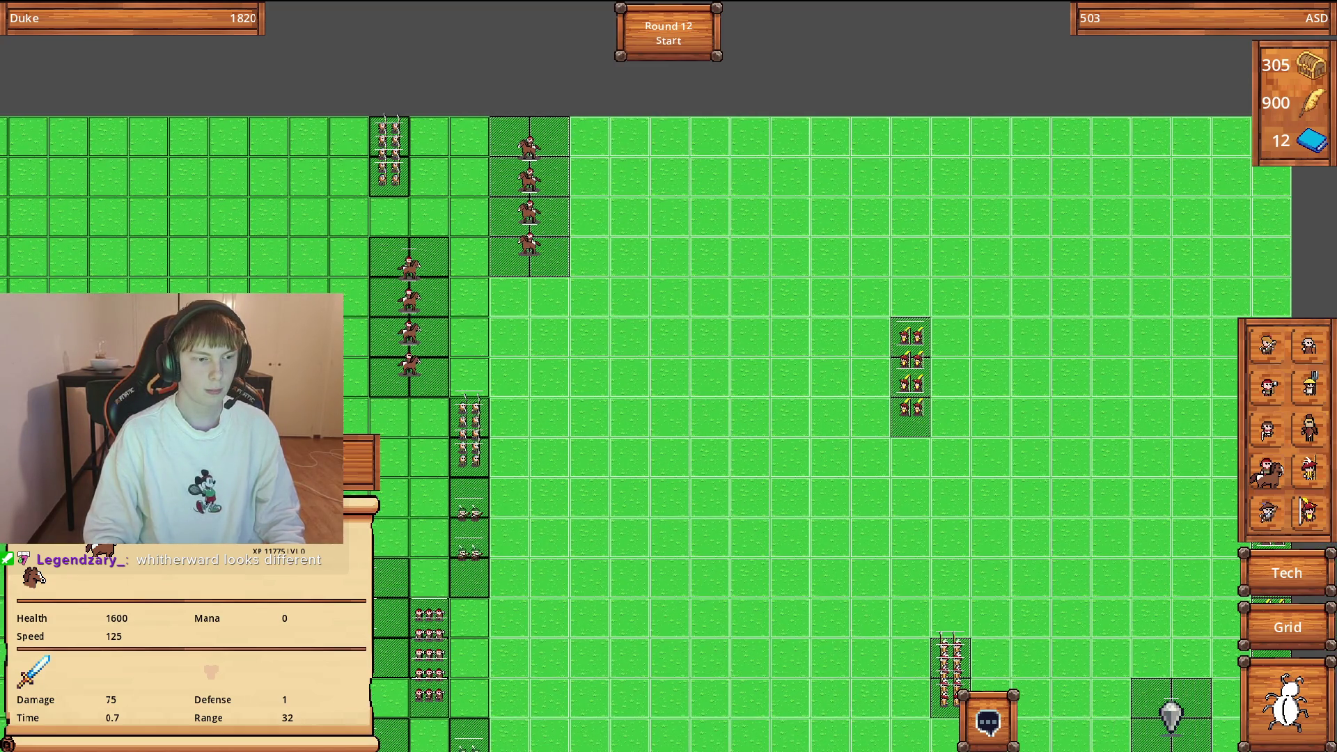
click(472, 472)
mouse_move(919, 348)
mouse_down()
mouse_move(570, 424)
mouse_move(683, 306)
mouse_up()
click(496, 263)
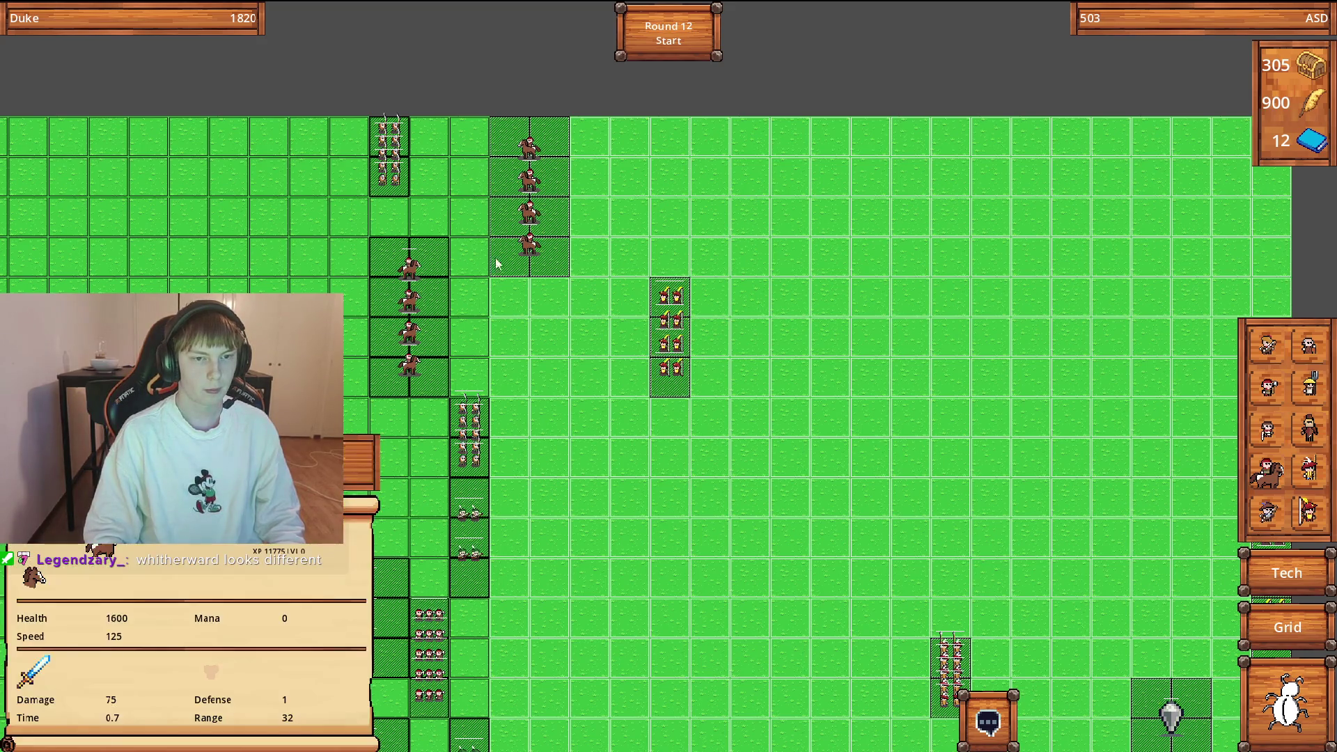
key(Delete)
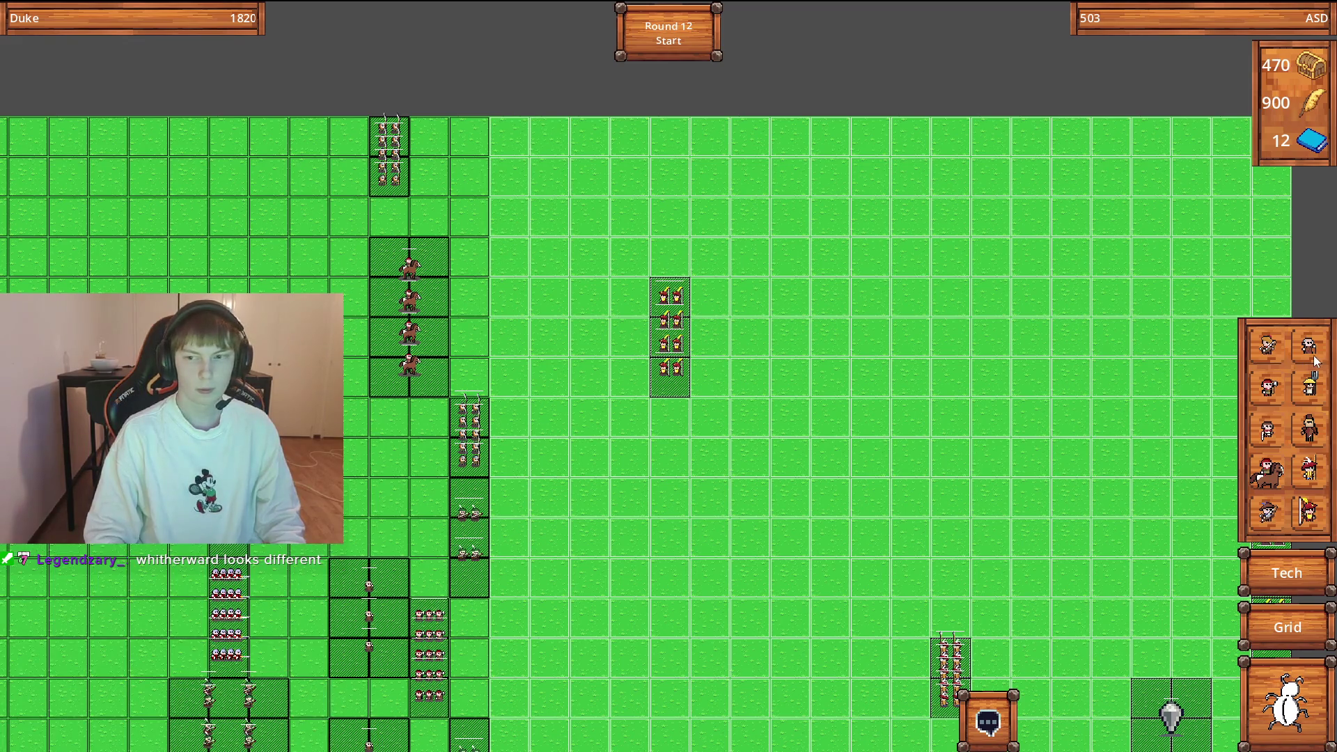
Place a new four-unit group and four horsemen beside the archers, leaving 70 gold.
click(1320, 435)
click(516, 283)
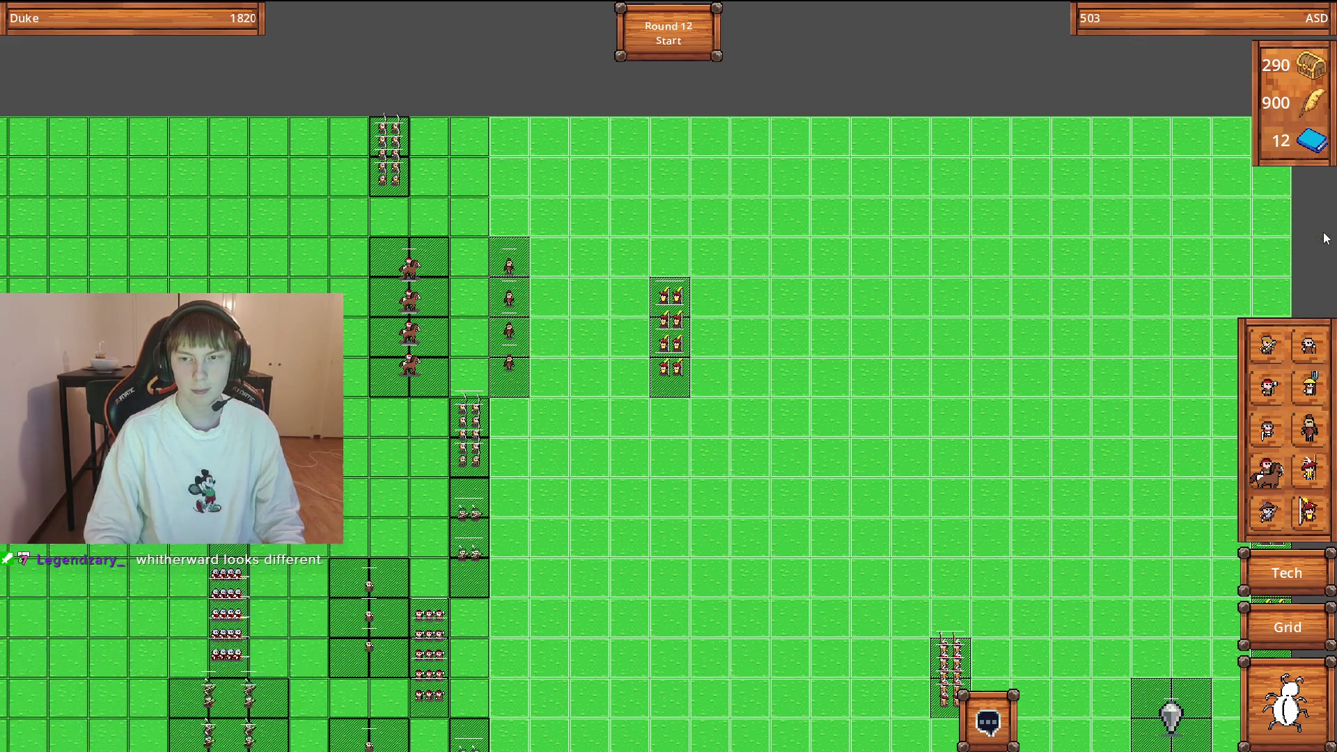
click(1267, 465)
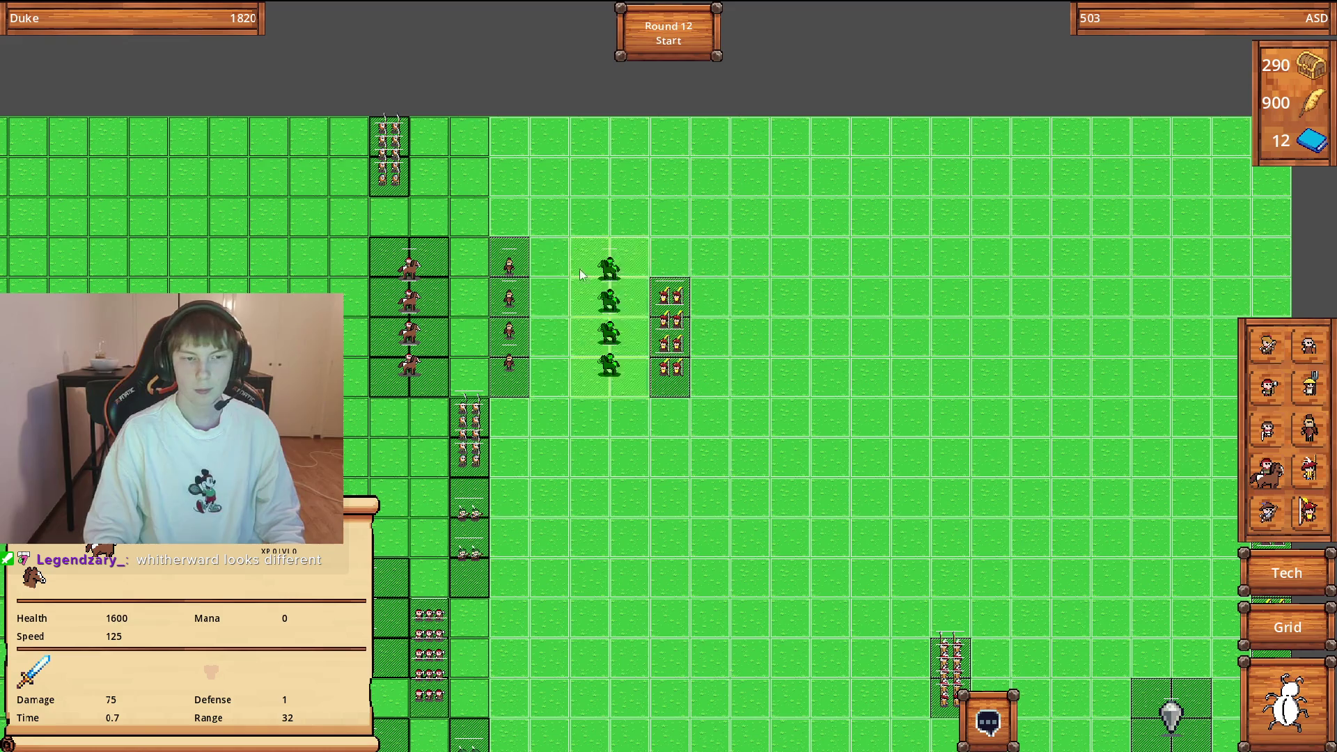
click(565, 237)
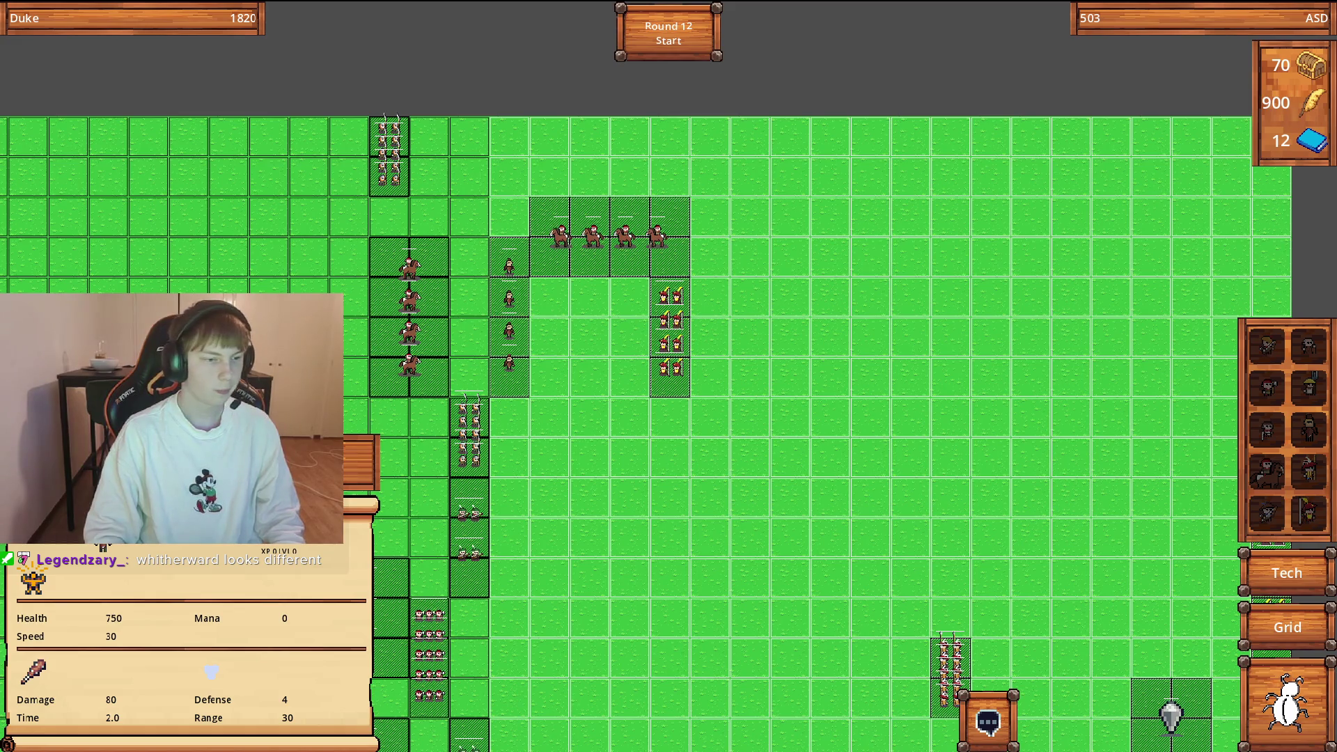
Unlock Composite Bow for the Royal Archers for 20 feathers, dropping feathers to 880.
click(656, 360)
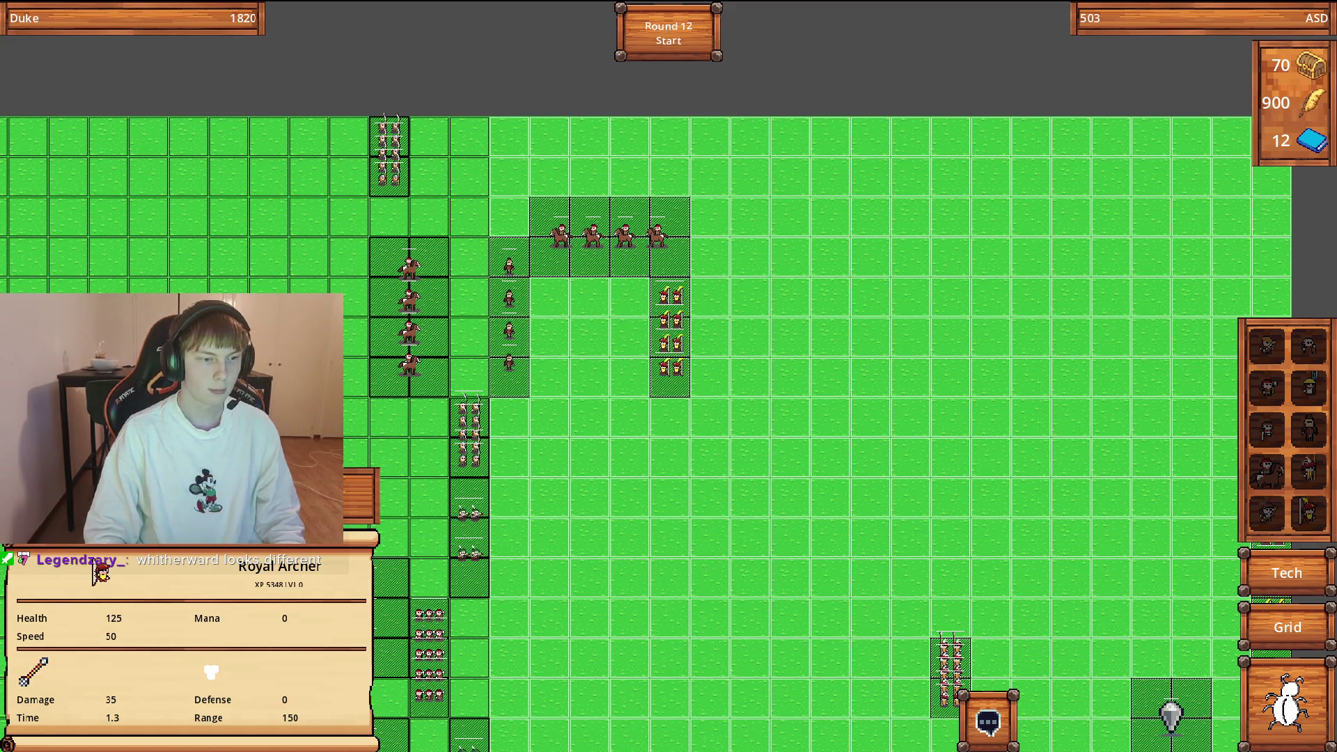
click(658, 359)
click(600, 372)
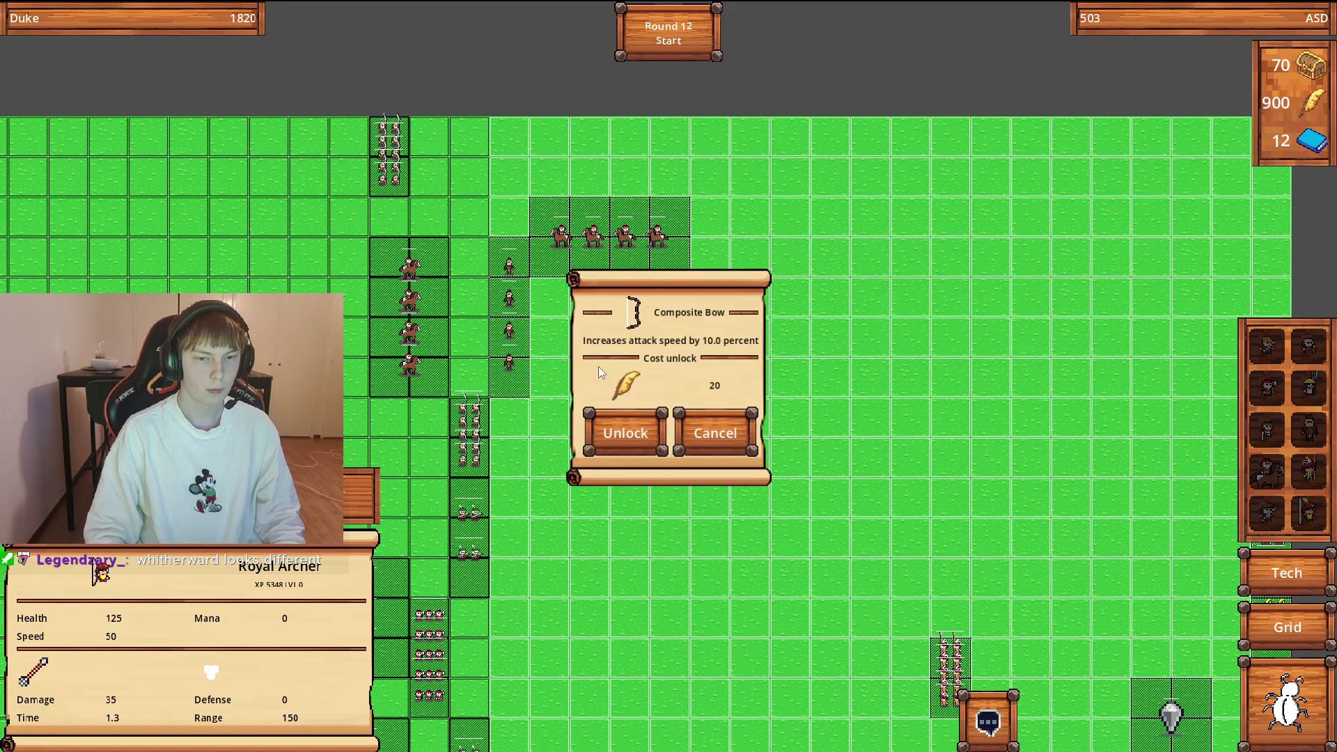
click(628, 437)
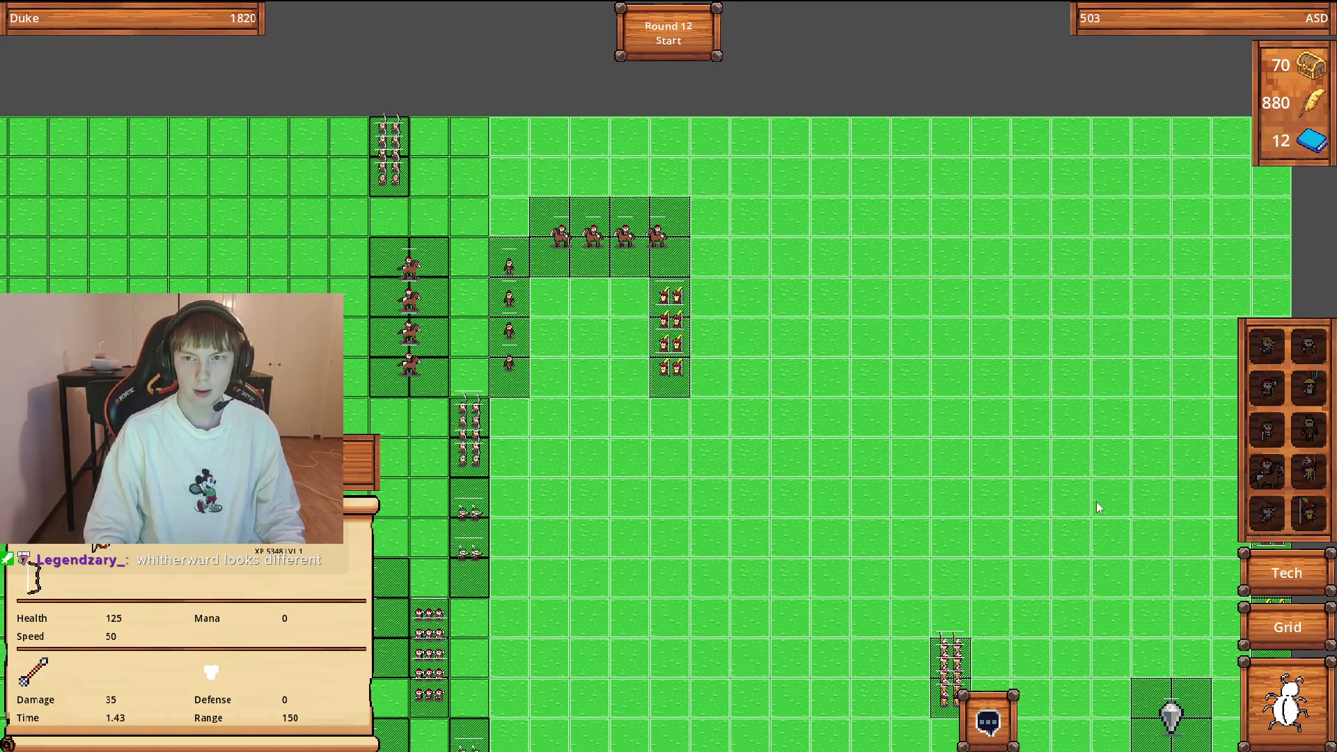
Pan the map and inspect the pikemen's and other units' stats and abilities.
key(Down)
key(Right)
click(854, 432)
key(Down)
key(Right)
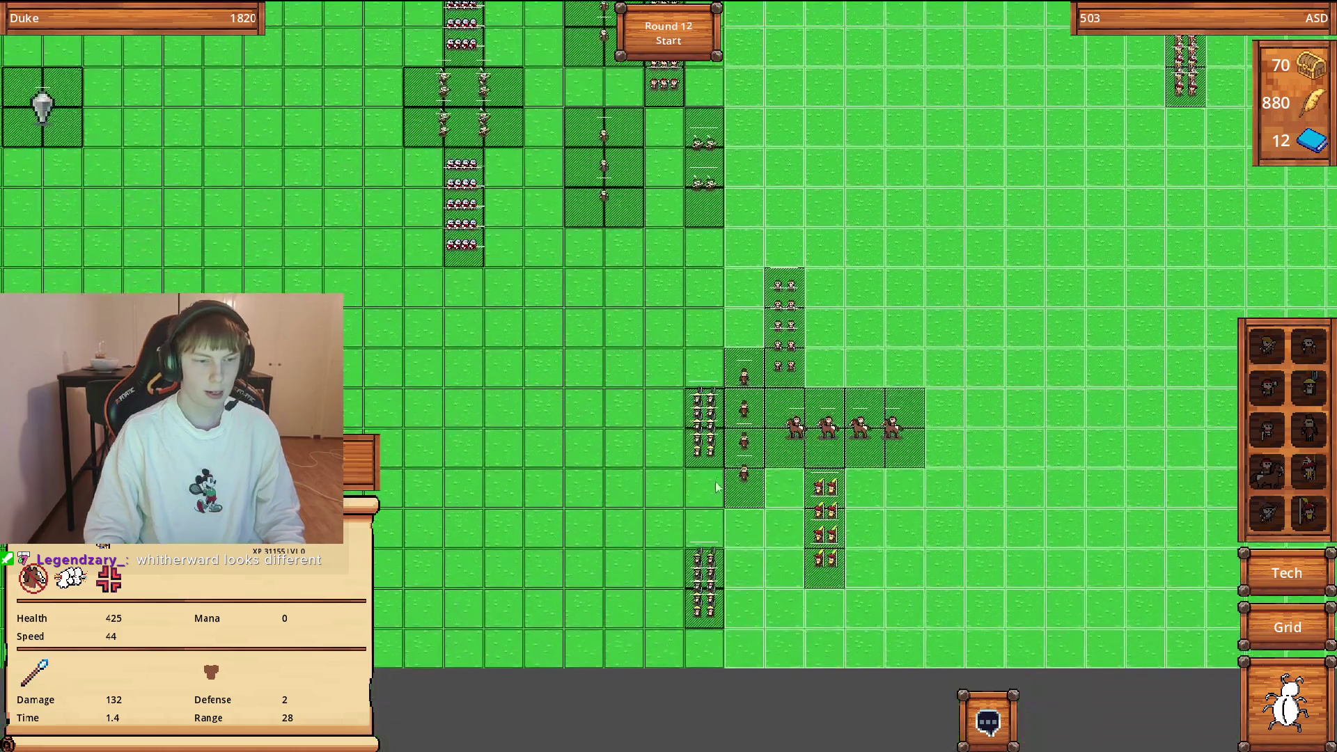
click(708, 415)
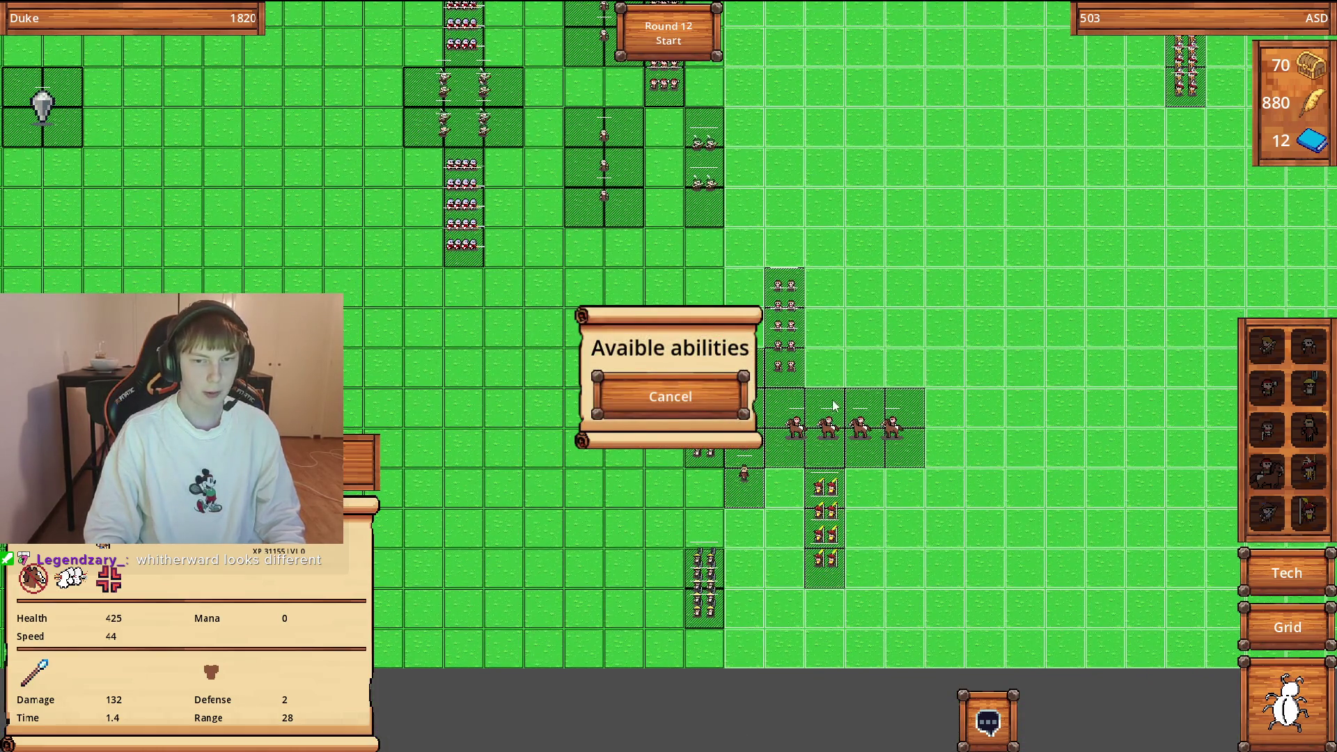
click(708, 414)
click(707, 442)
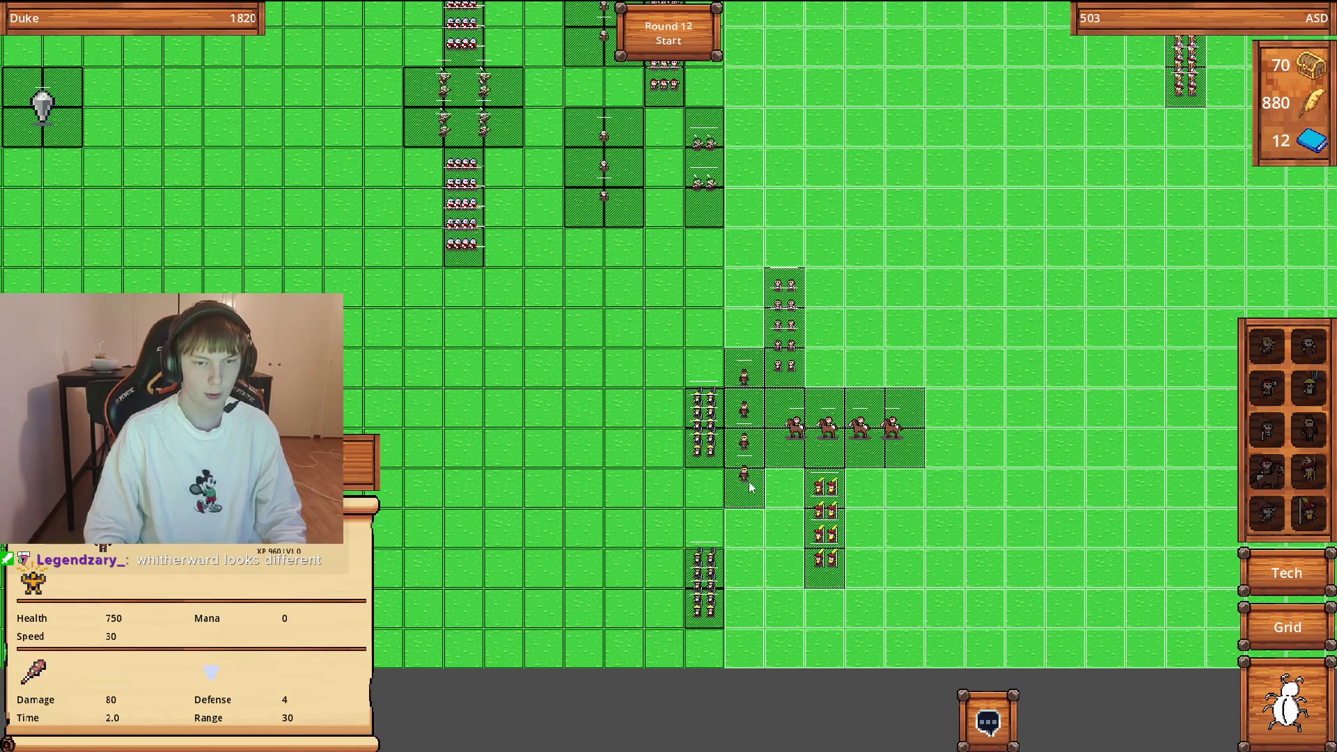
click(706, 442)
Dismiss the abilities popup and start the round 12 battle.
click(670, 396)
scroll(883, 546, down, 5)
scroll(847, 481, up, 5)
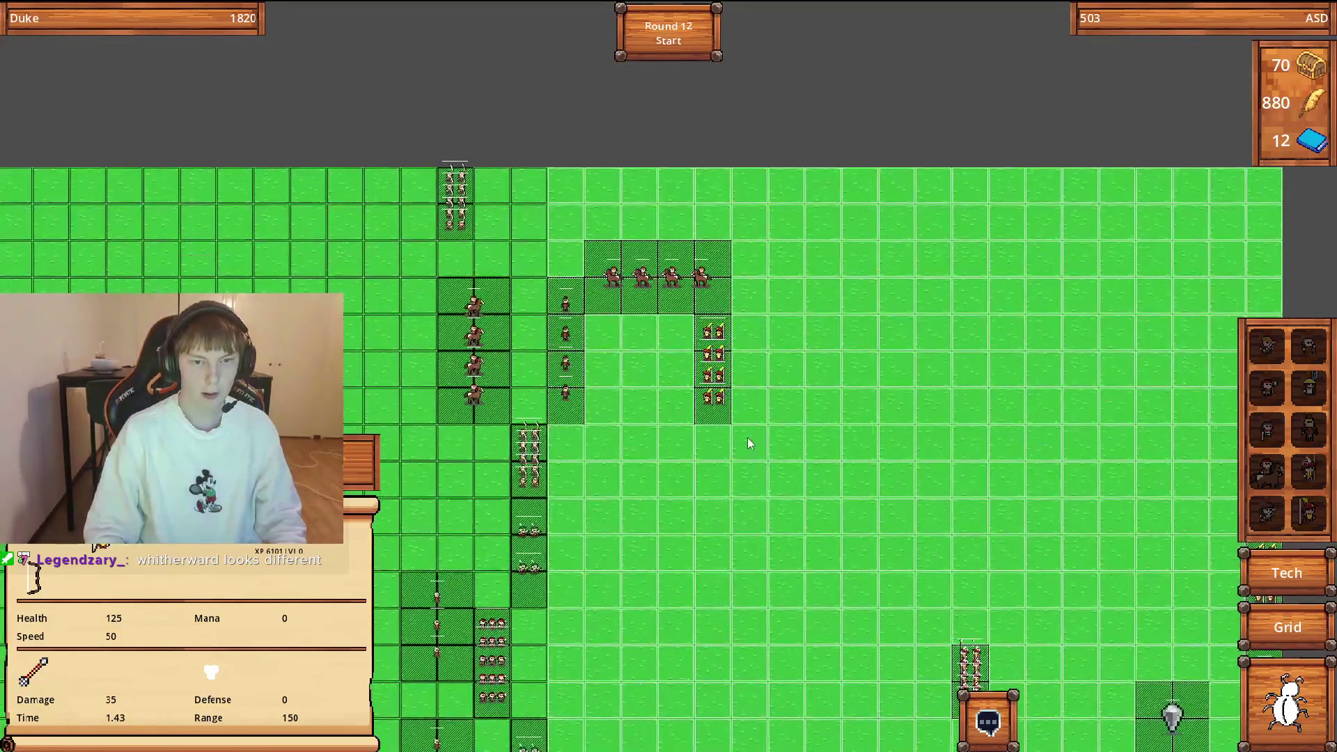
click(668, 33)
Zoom and pan the map to follow the round 12 battle until round 13 setup opens.
scroll(818, 307, down, 3)
scroll(673, 563, up, 5)
scroll(674, 562, up, 1)
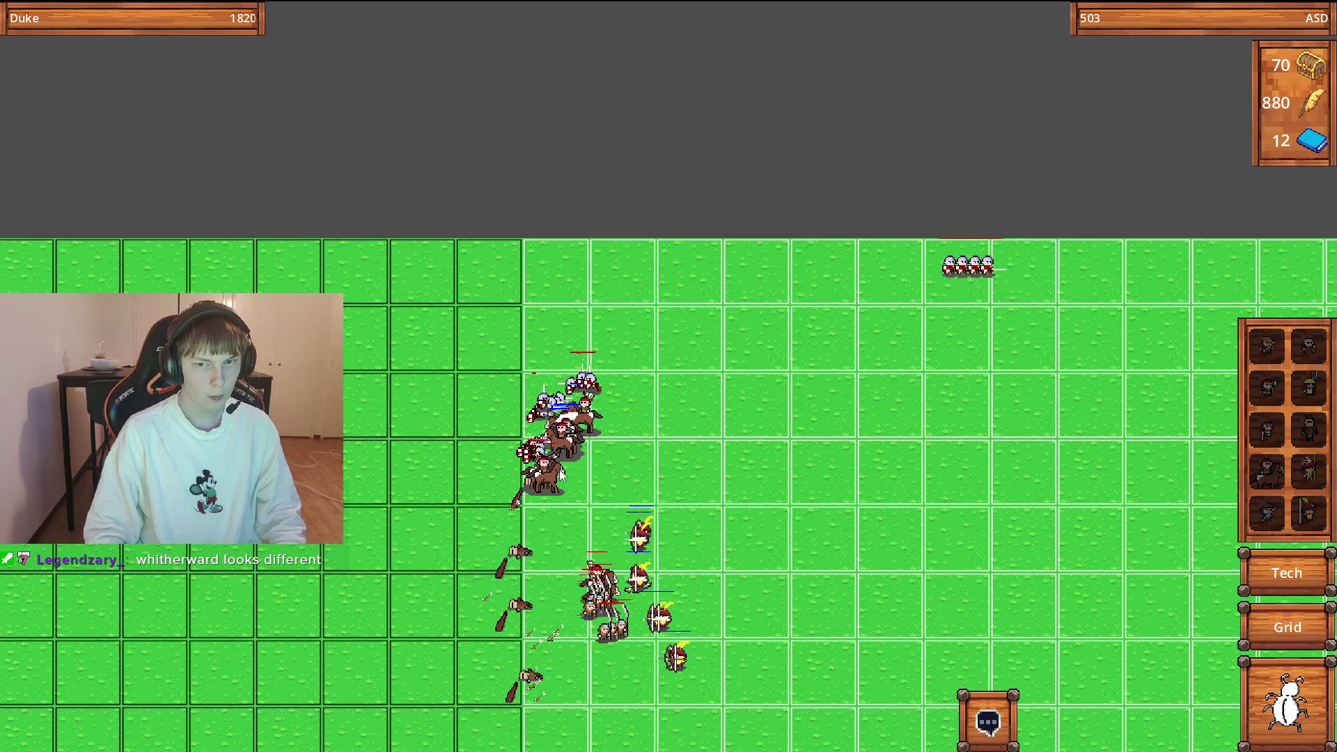
scroll(550, 473, down, 4)
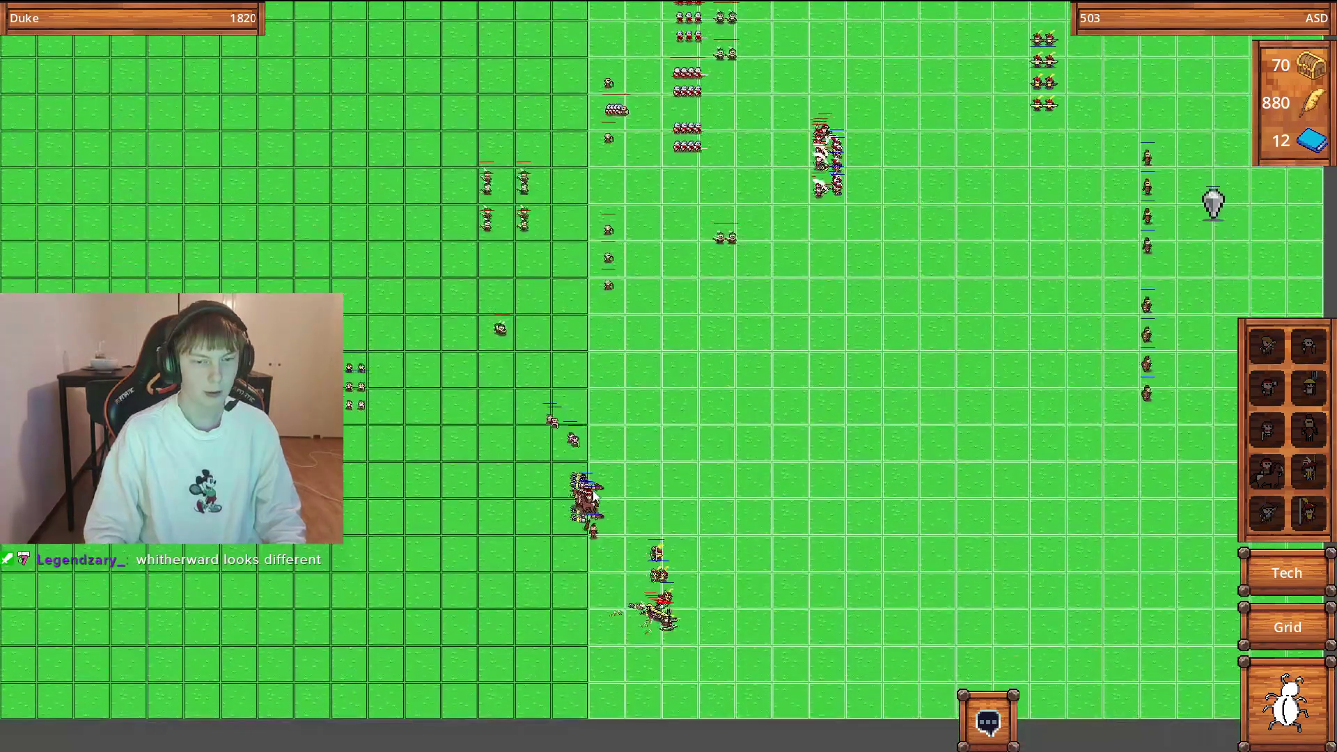
scroll(504, 457, up, 4)
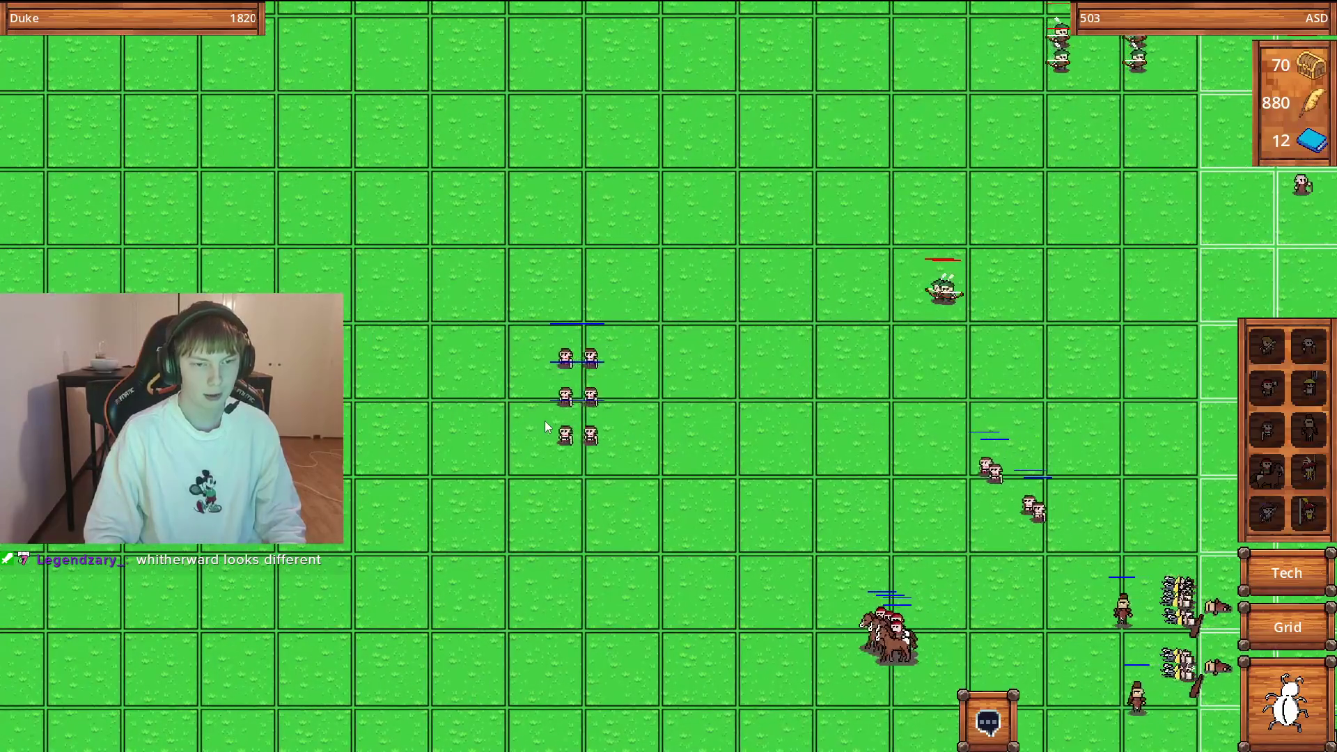
scroll(812, 608, down, 1)
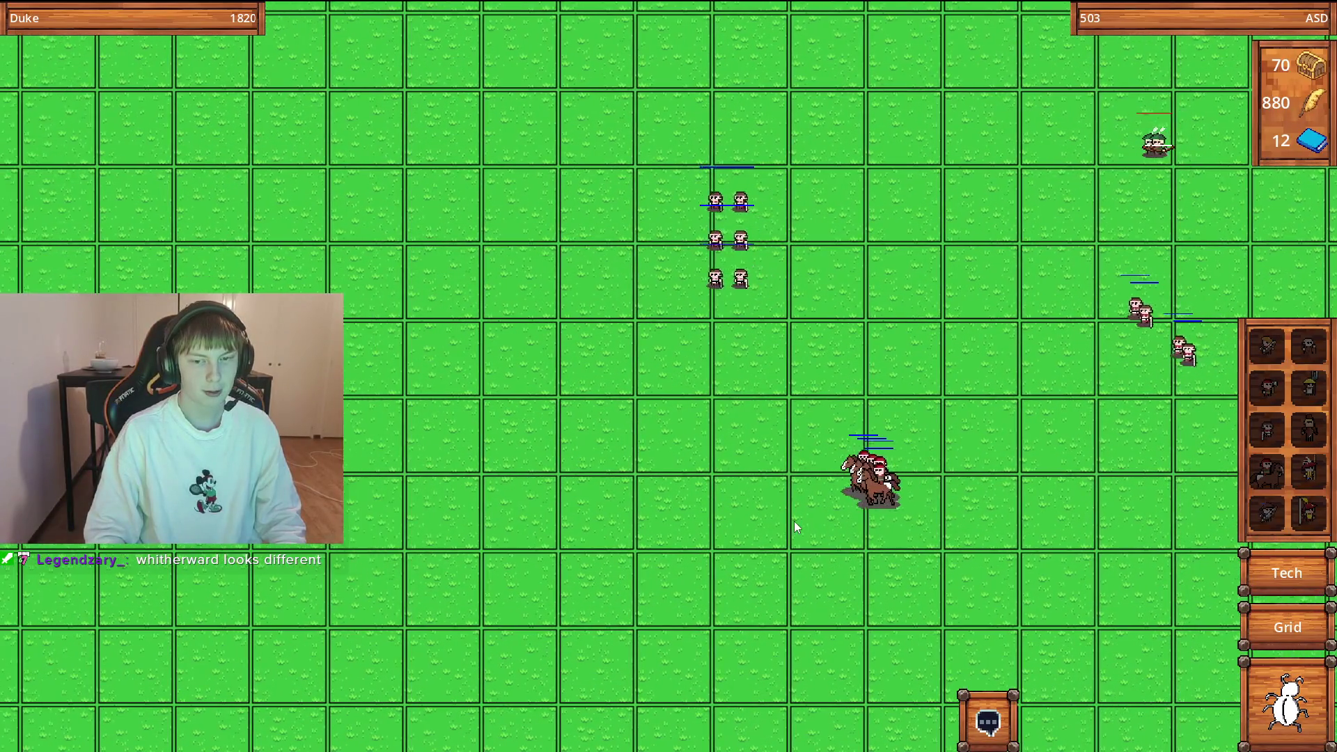
scroll(800, 512, down, 5)
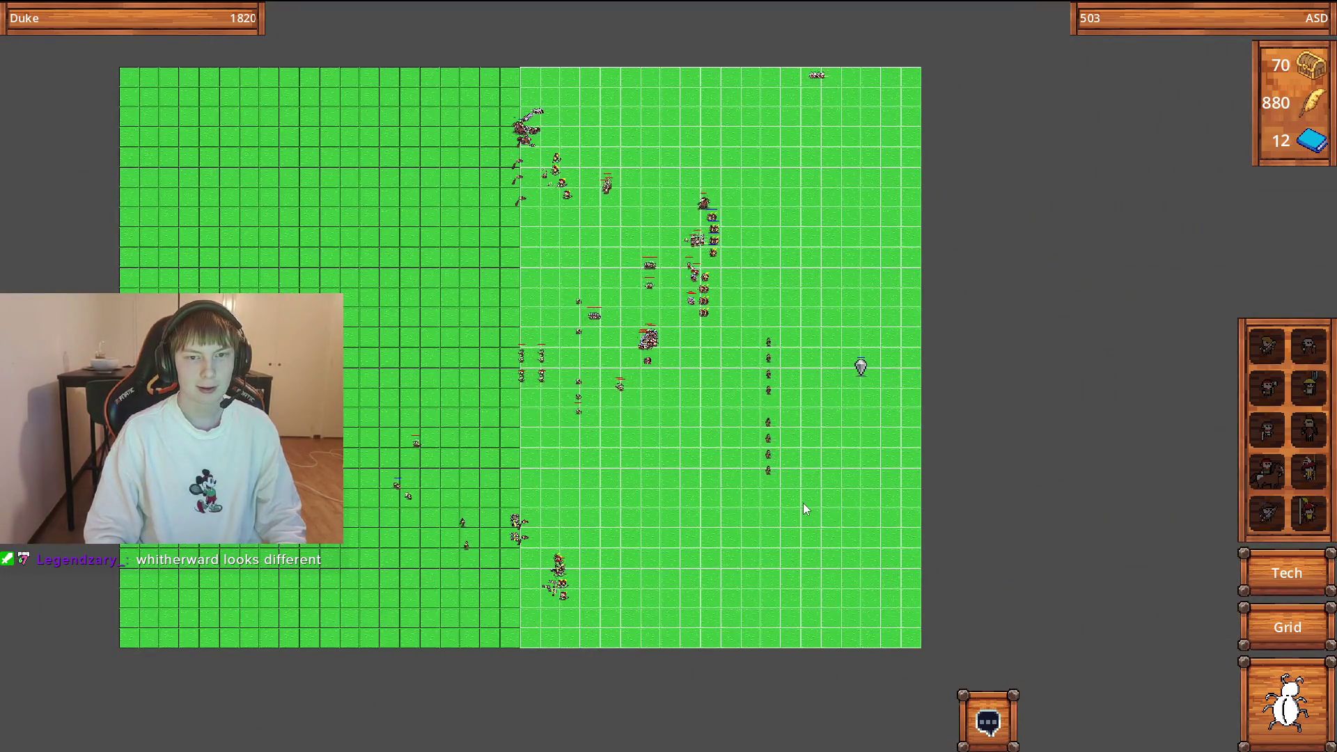
key(a)
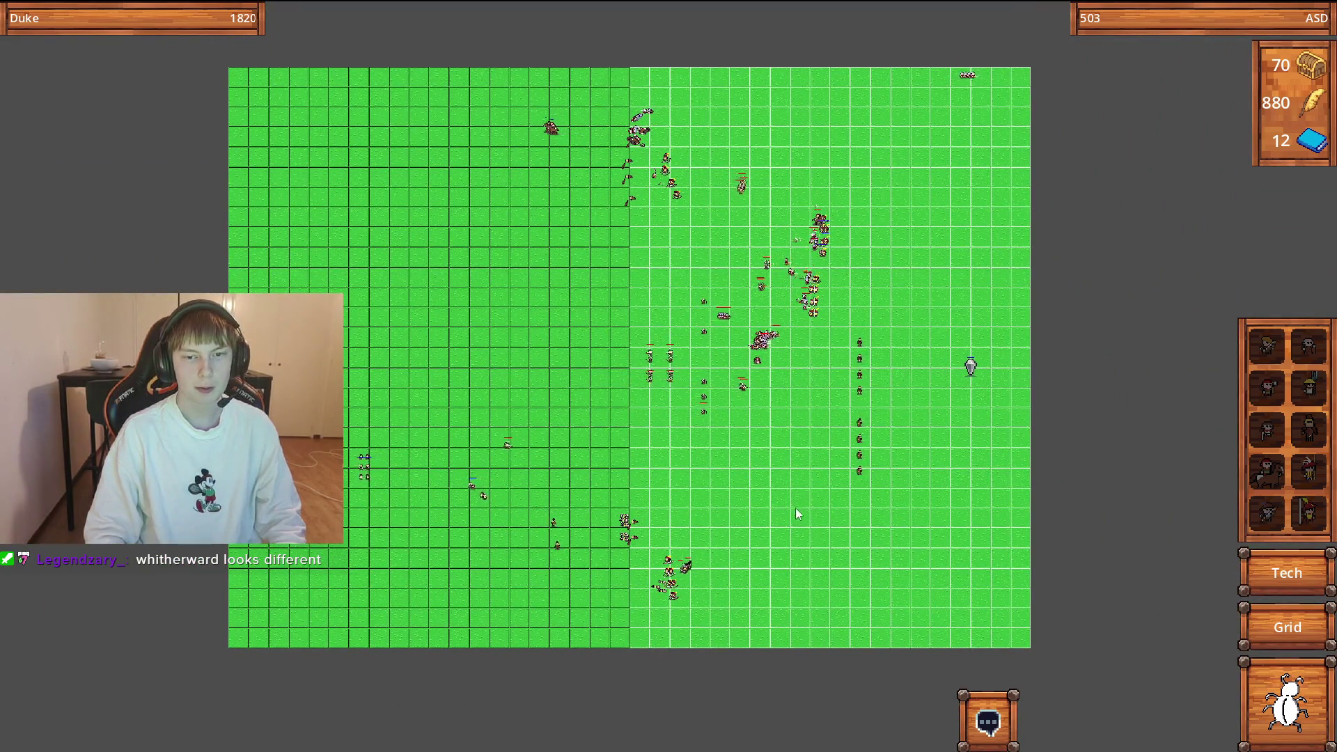
key(a)
scroll(533, 507, up, 4)
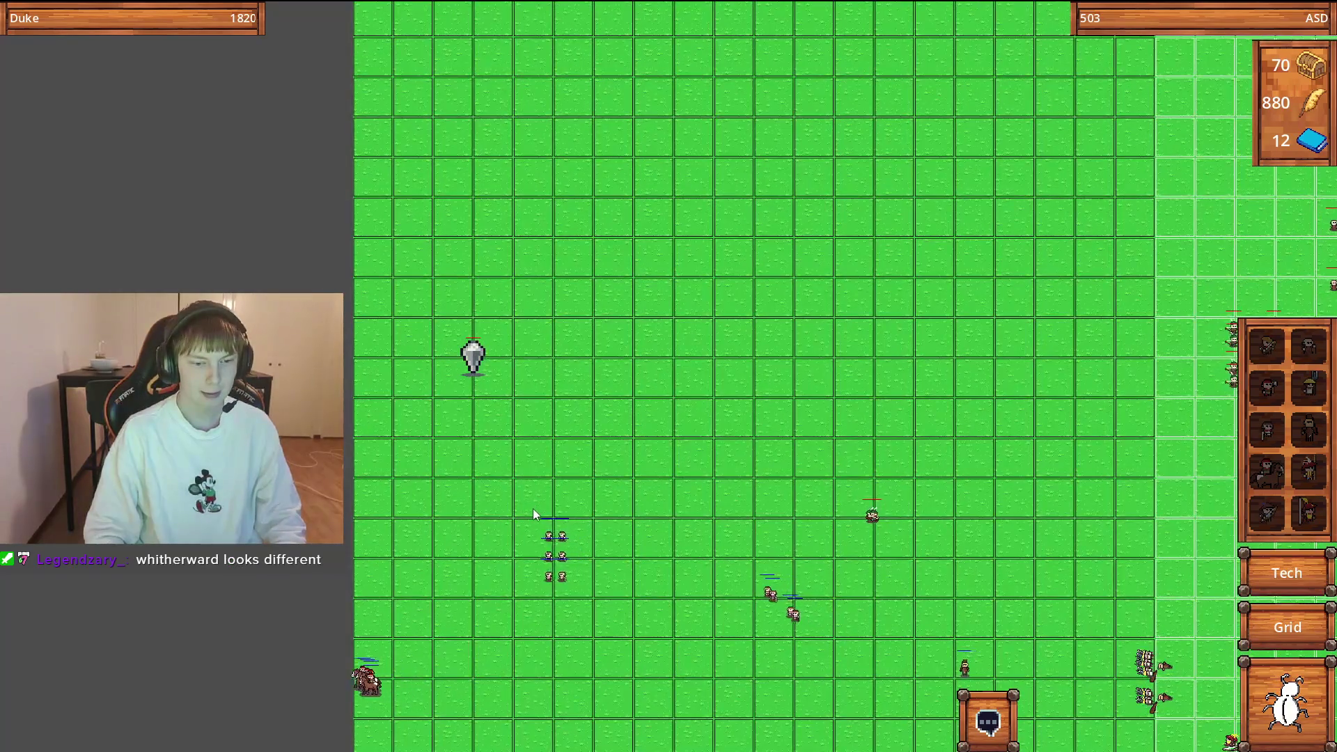
scroll(533, 509, up, 2)
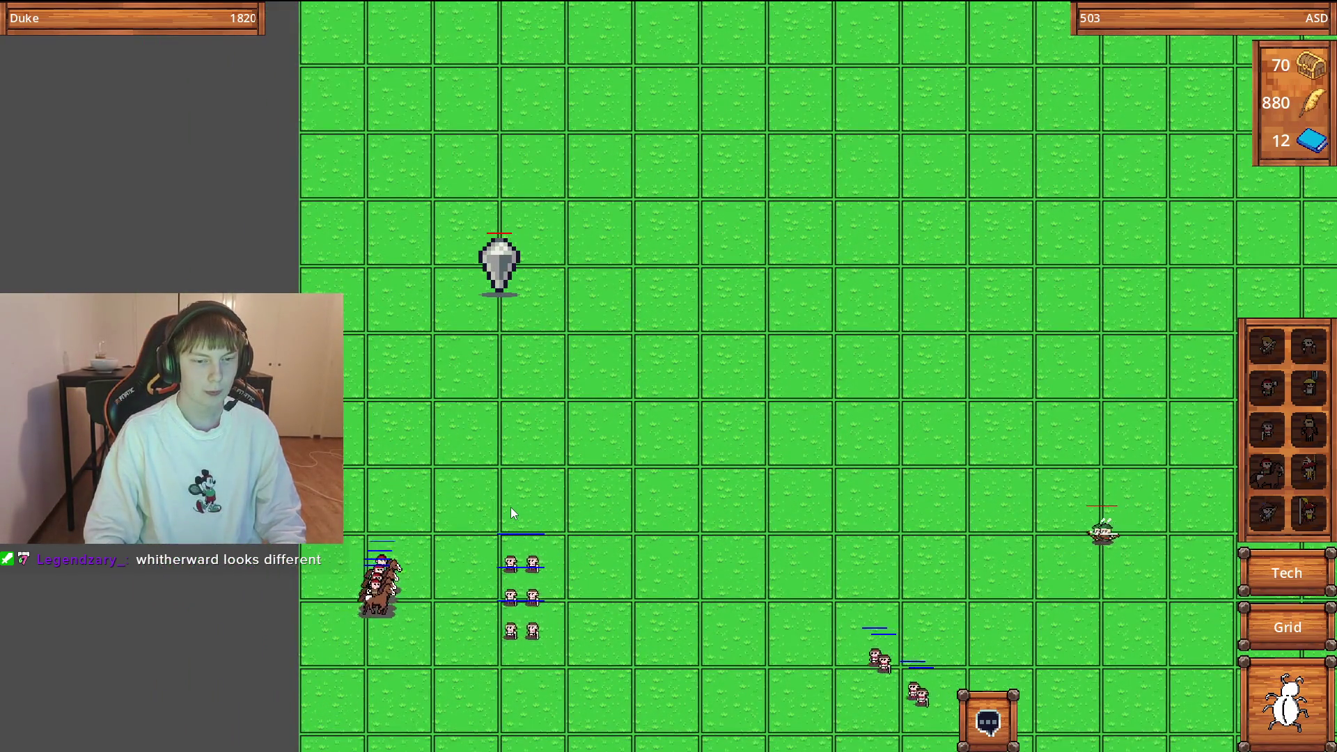
scroll(511, 504, down, 4)
scroll(548, 498, up, 3)
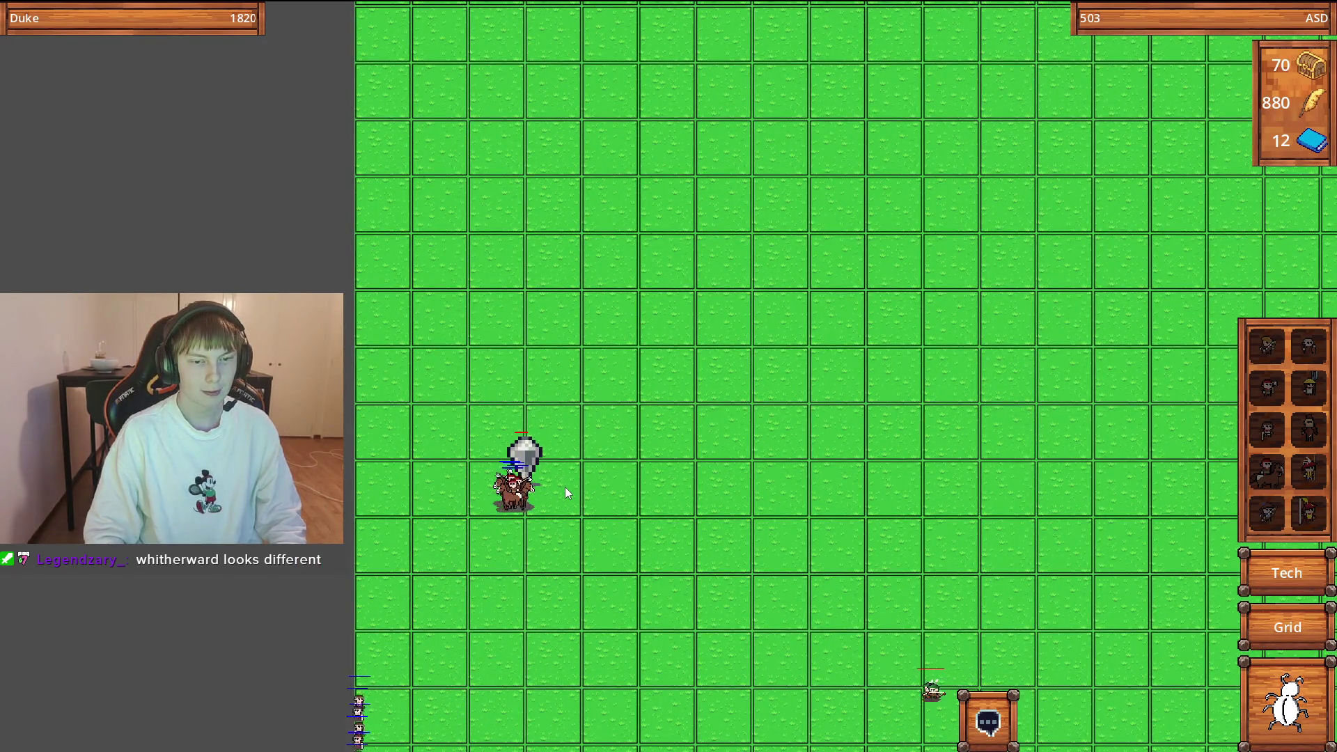
scroll(570, 491, down, 4)
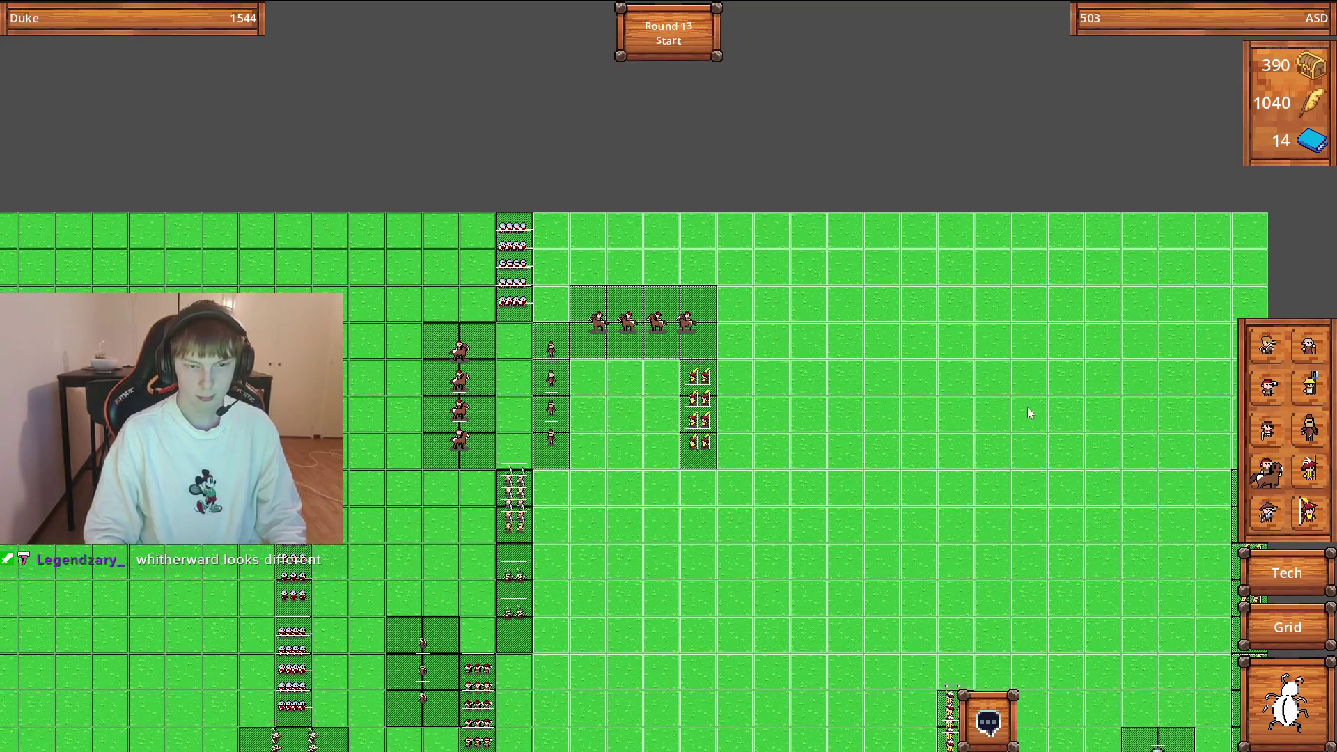
Place a column of Royal Archers between the two existing unit columns.
click(1319, 427)
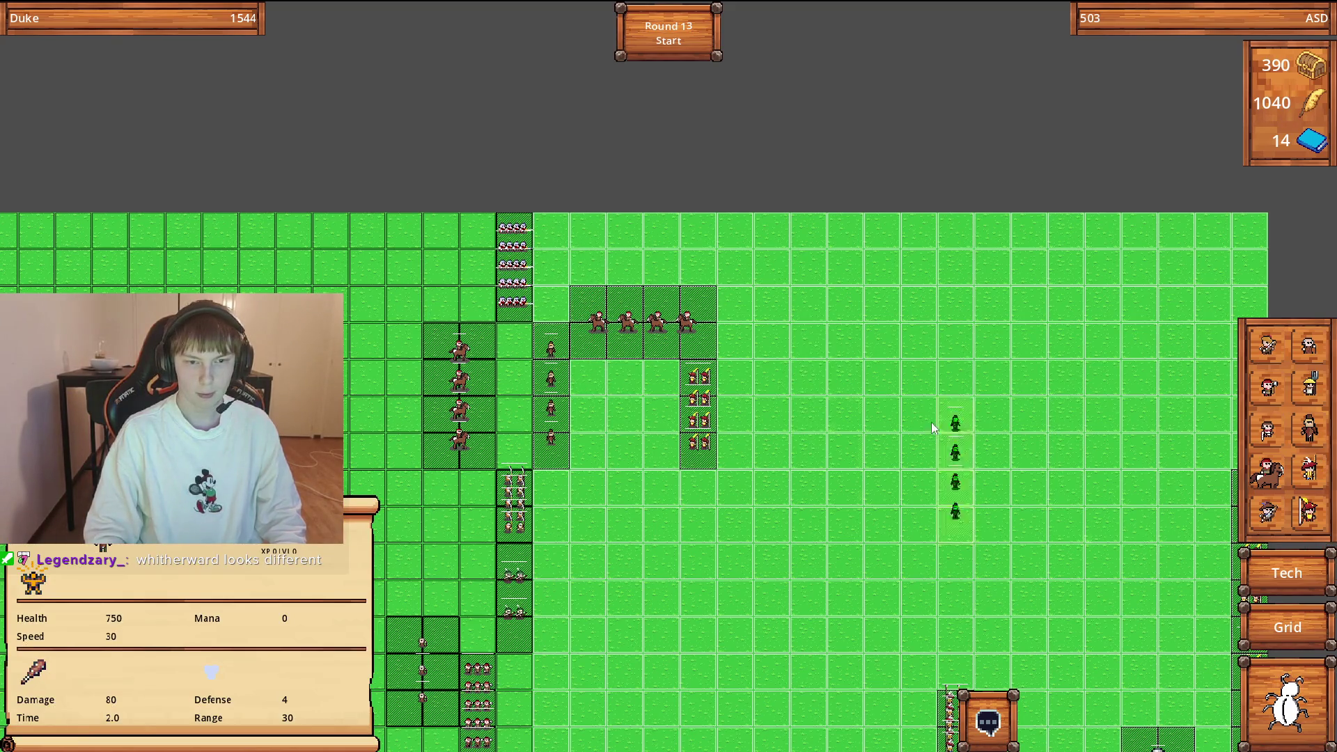
scroll(550, 287, down, 2)
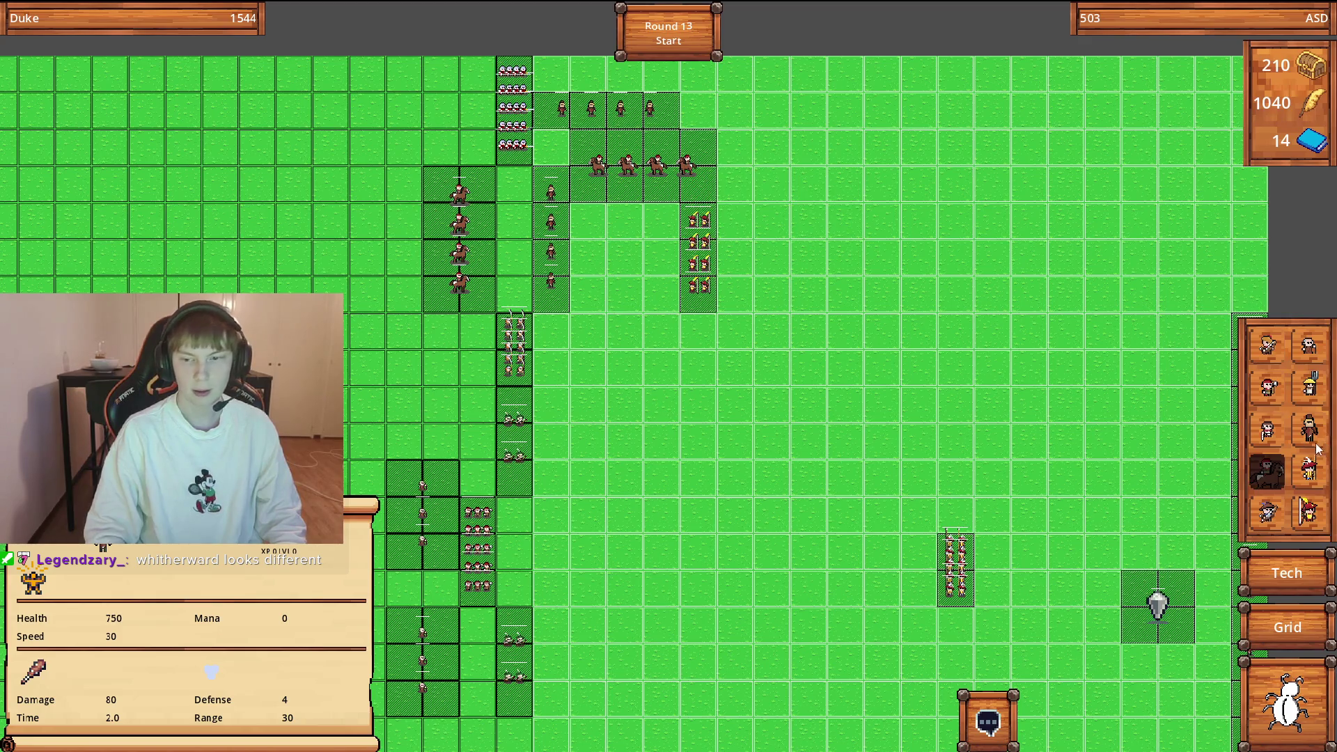
click(1310, 505)
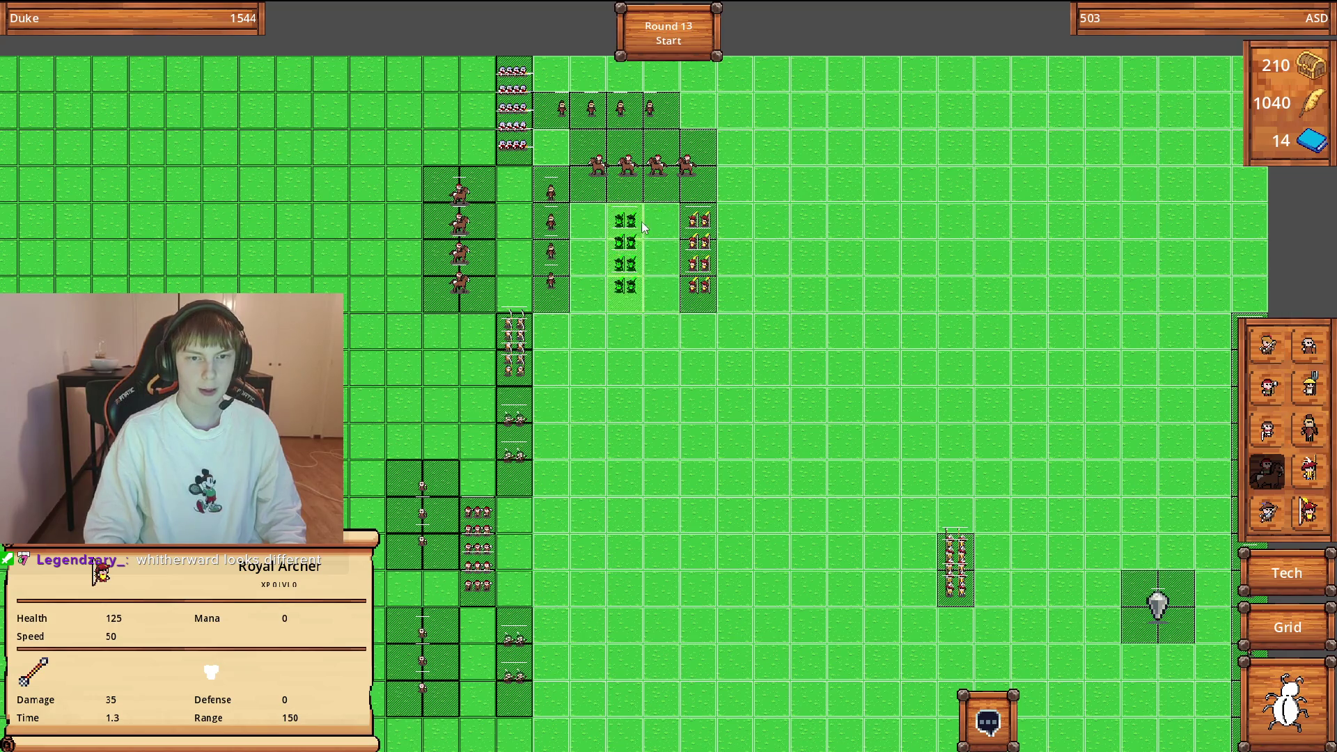
click(640, 227)
Check the new archers' abilities, then start the round 13 battle.
click(694, 261)
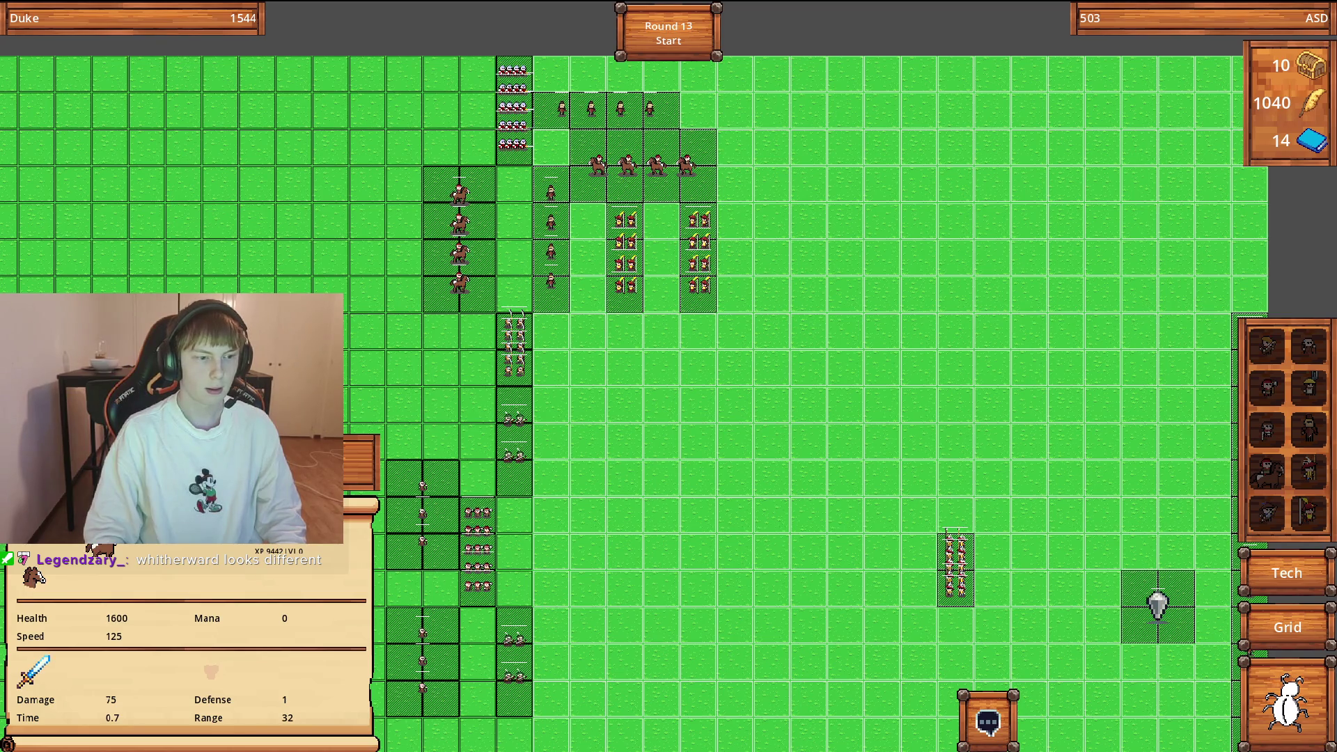
click(633, 402)
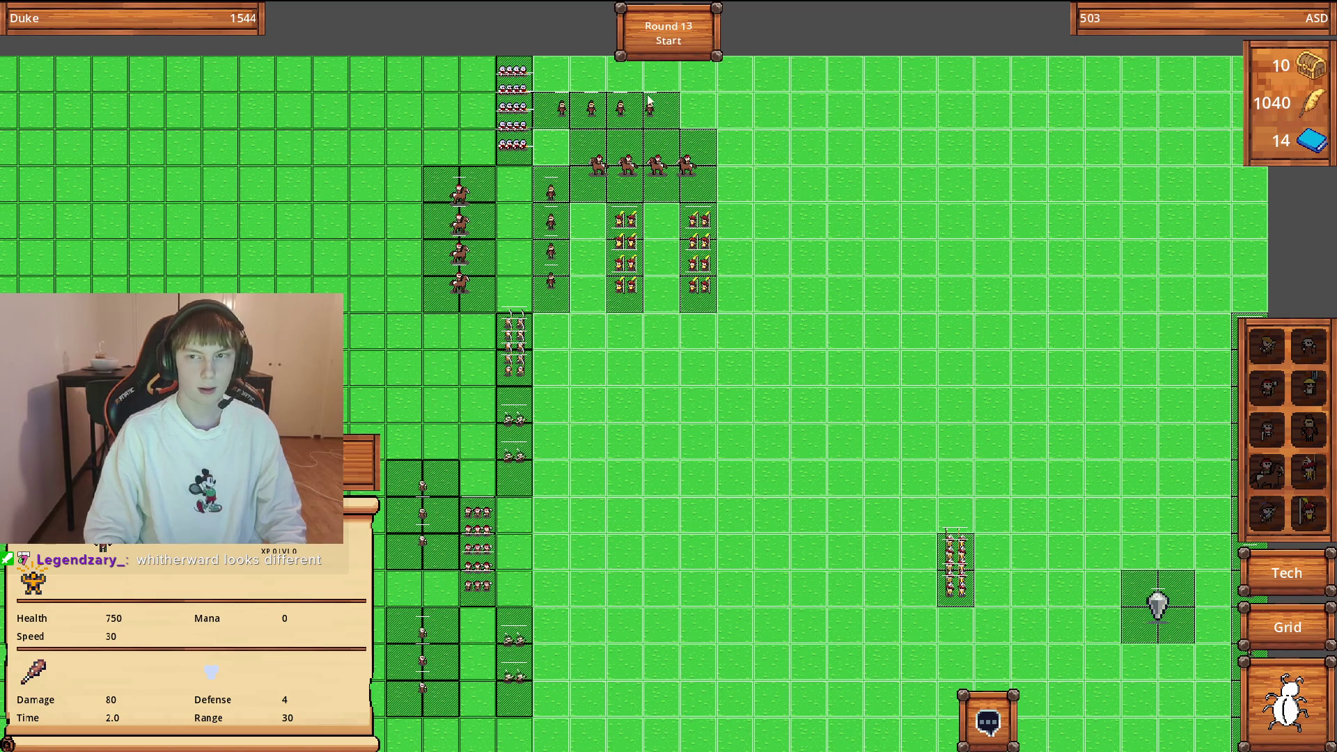
click(689, 33)
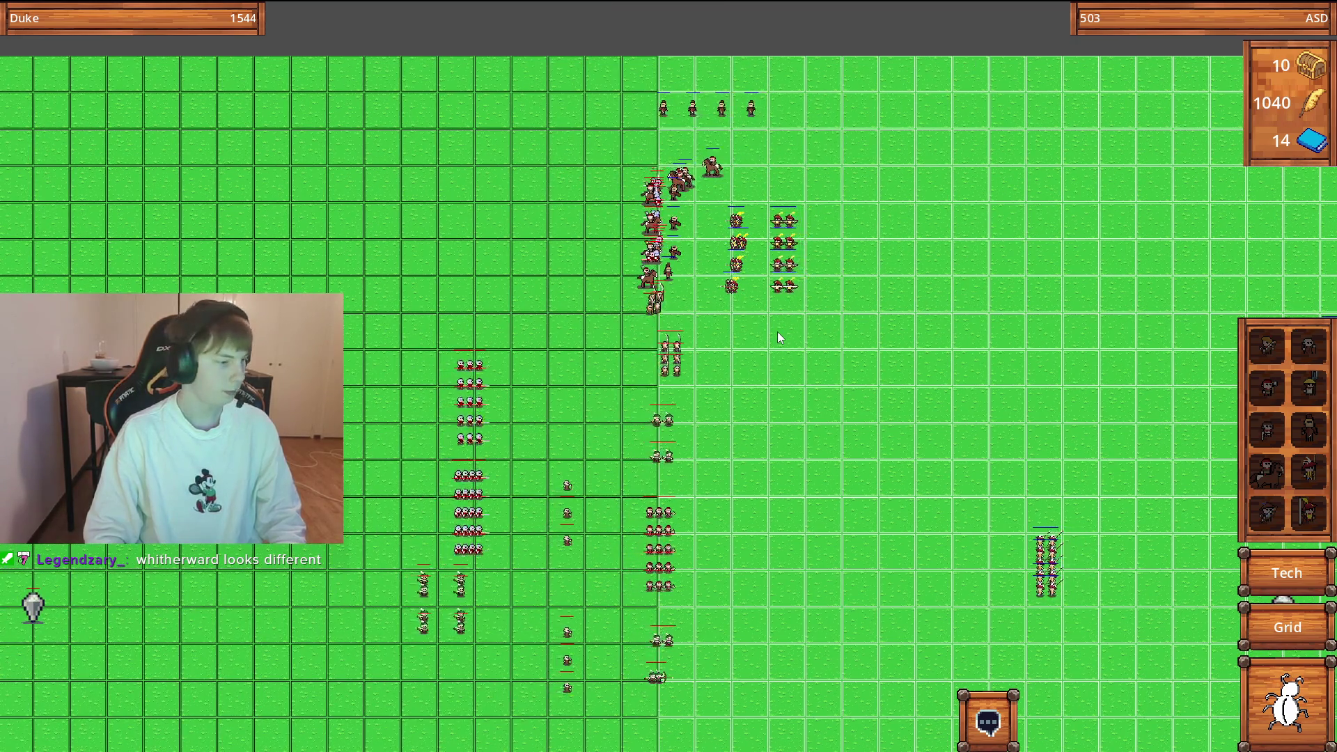
Zoom out and pan the camera up and right toward the fighting armies.
scroll(742, 291, up, 2)
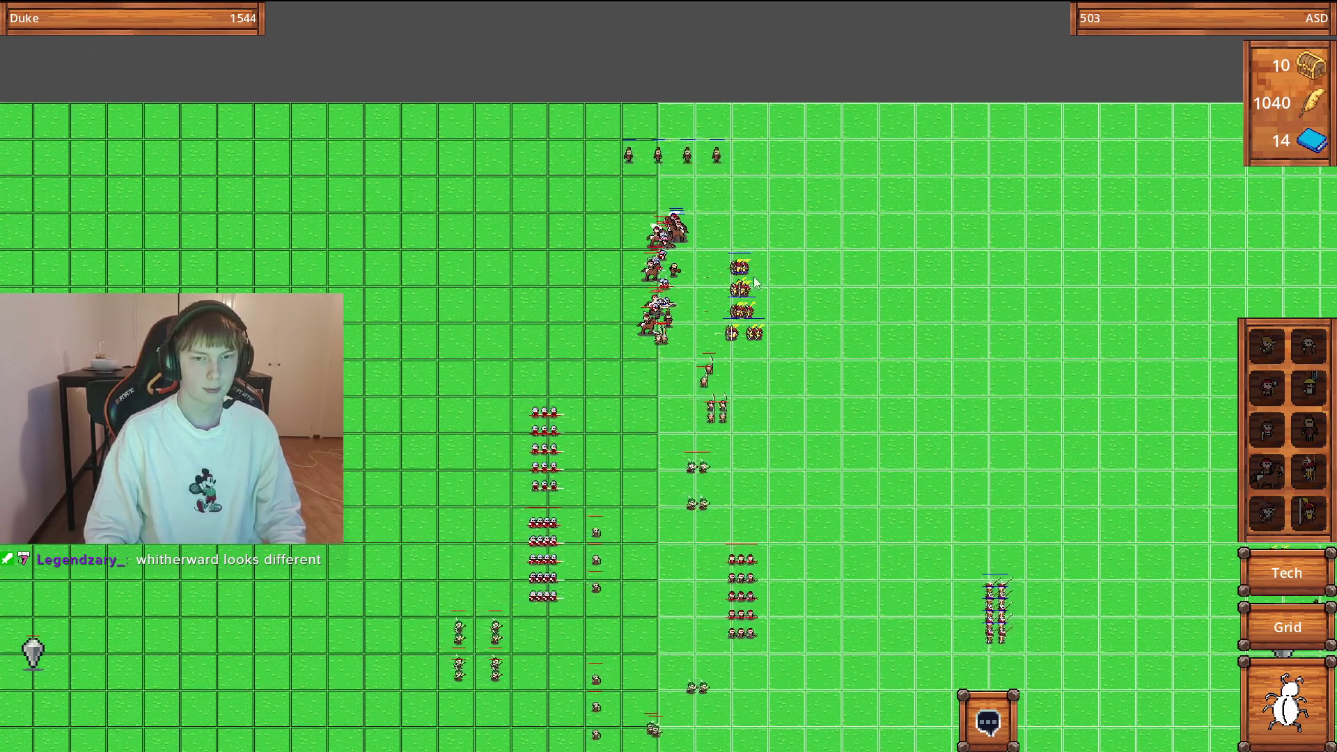
scroll(742, 290, down, 5)
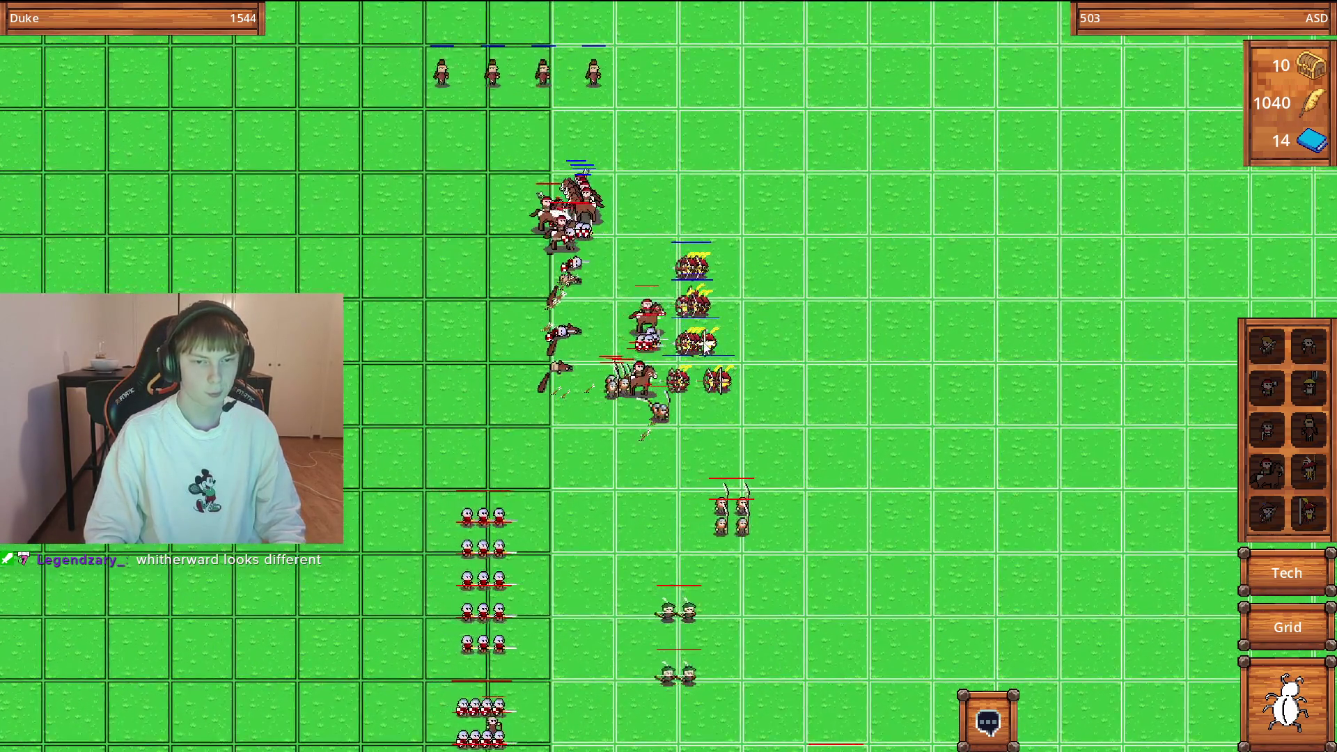
key(s)
key(w)
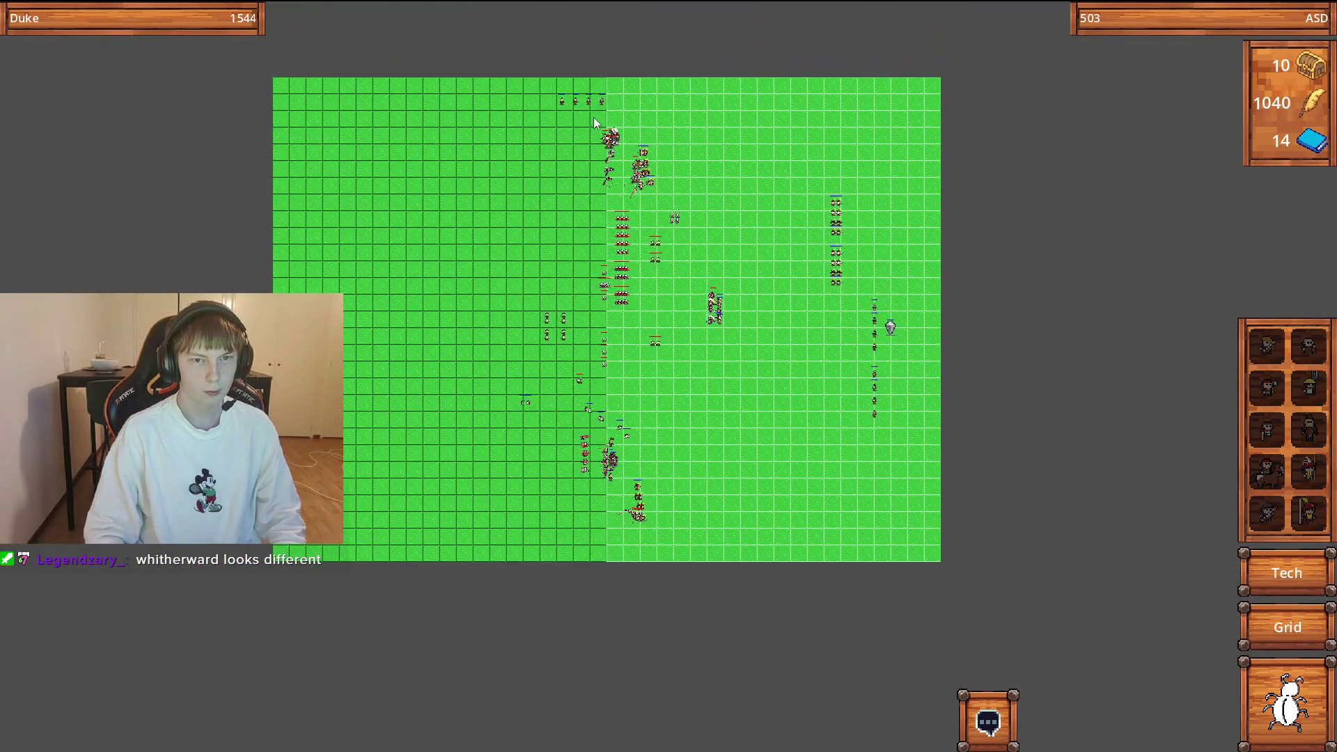
scroll(696, 279, up, 2)
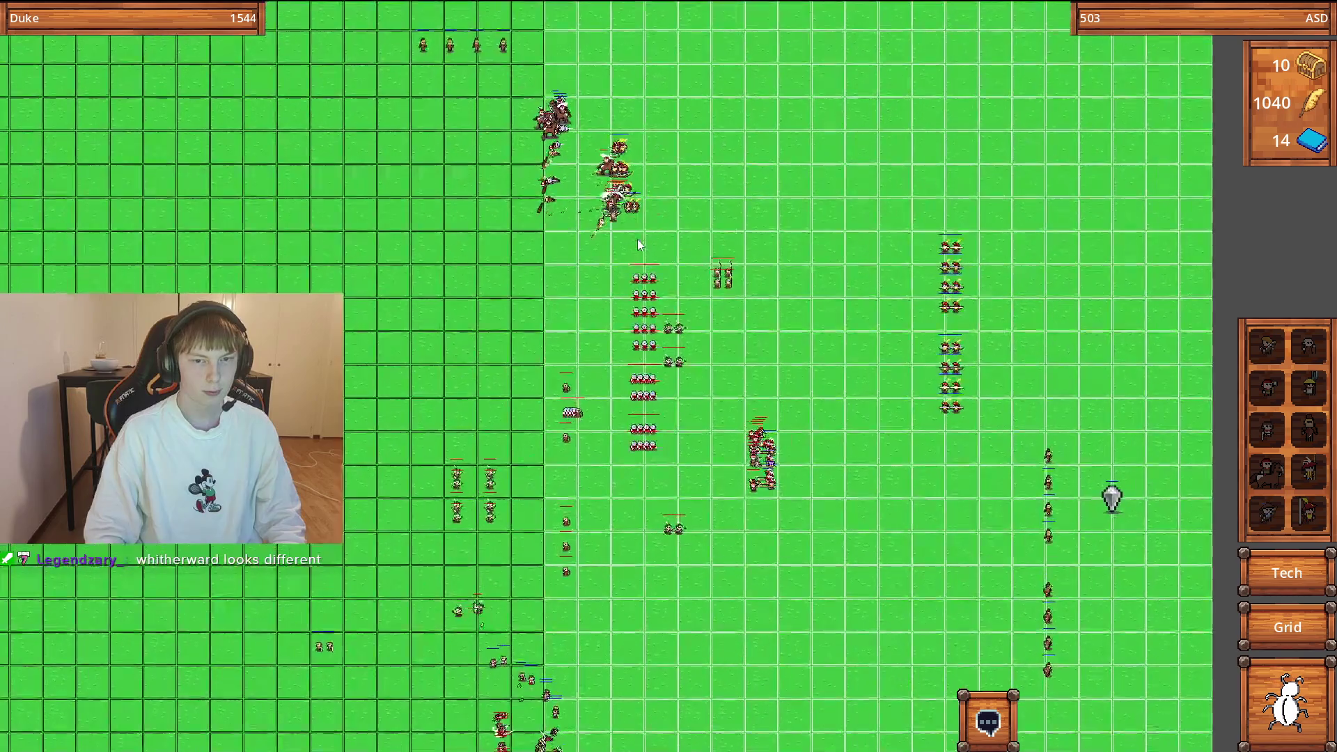
key(w)
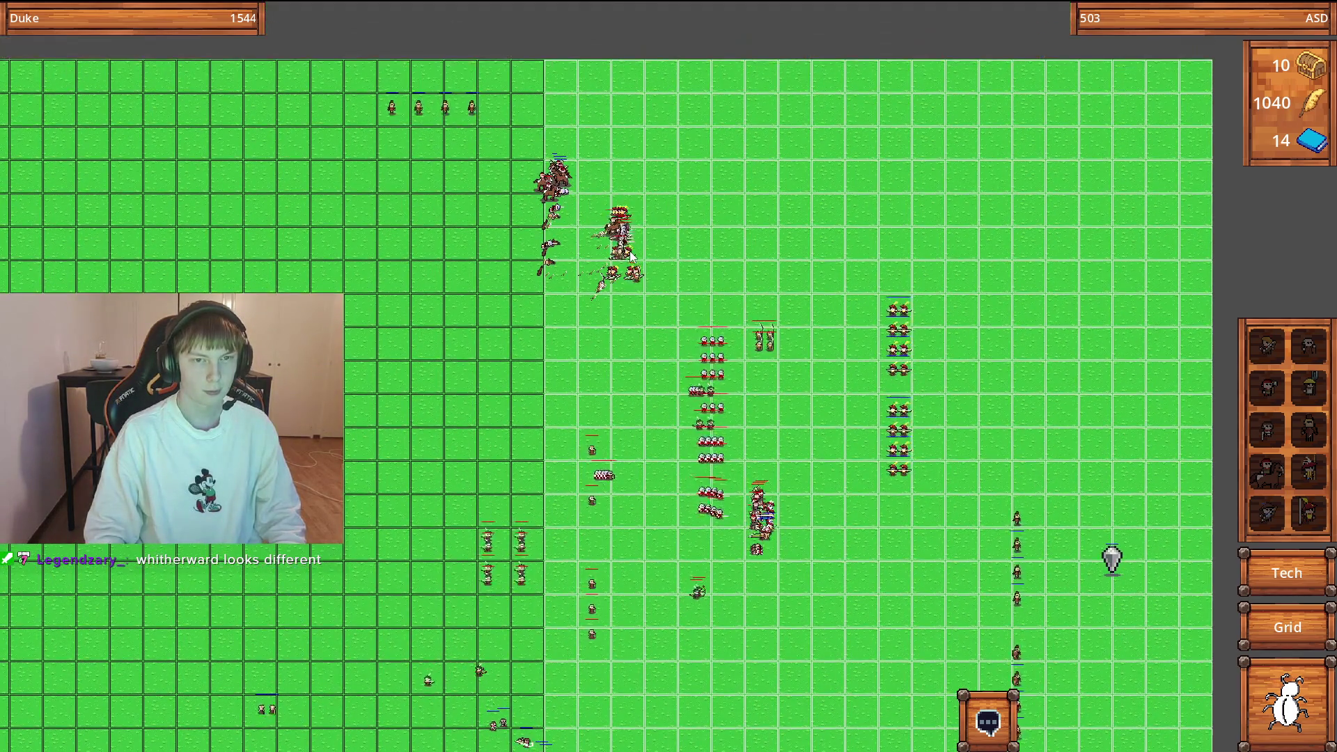
key(d)
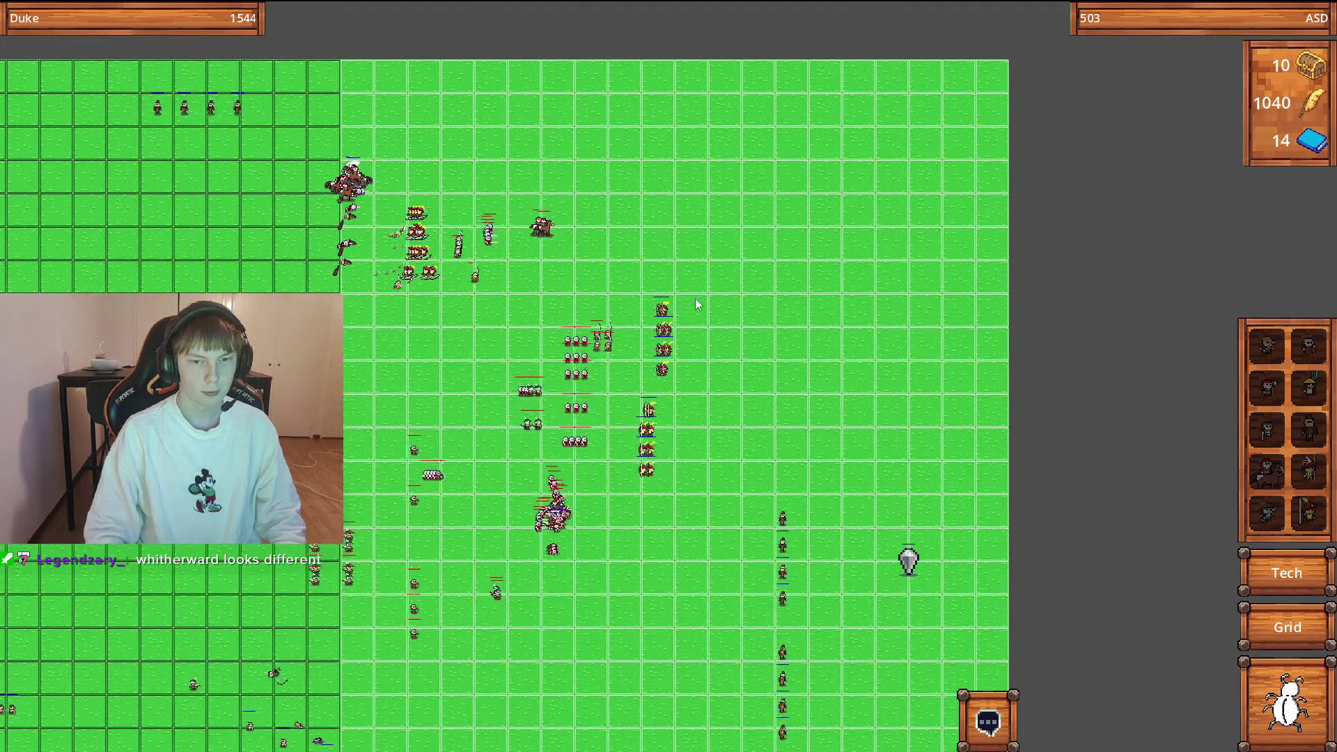
scroll(642, 327, up, 1)
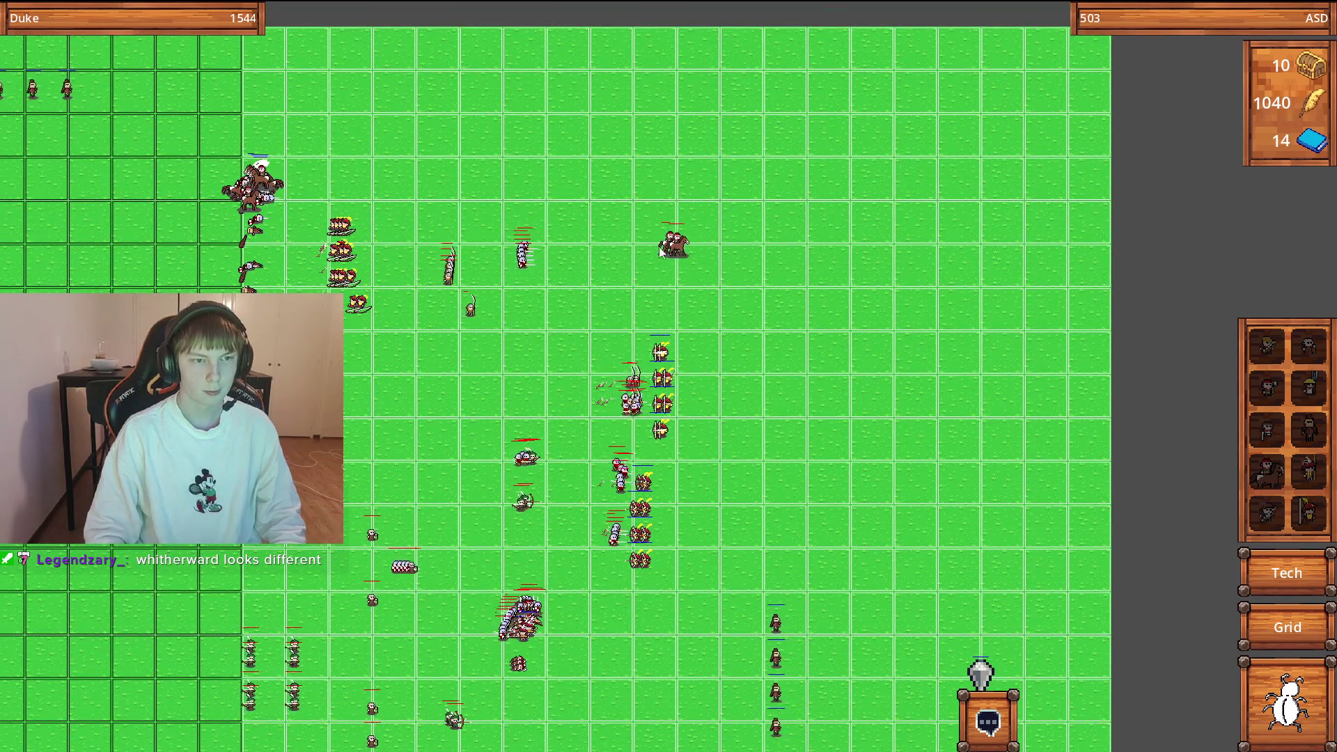
key(d)
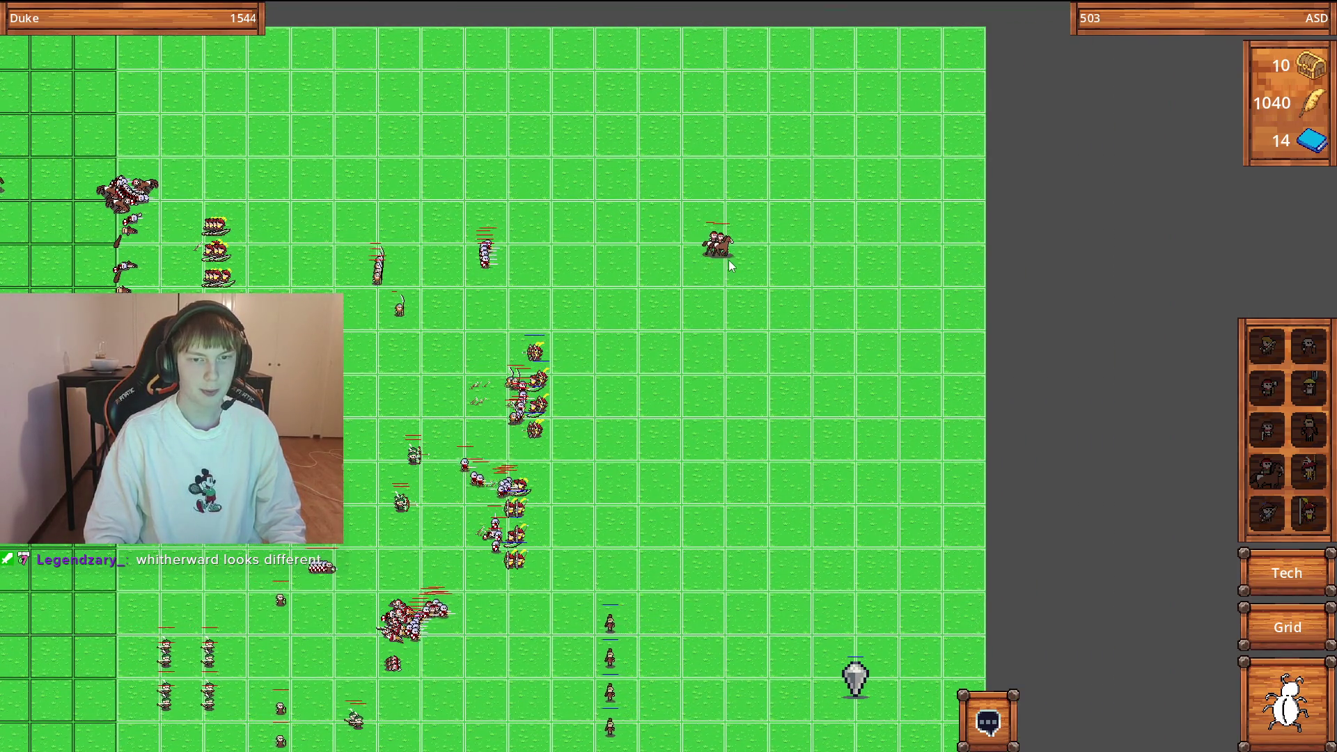
scroll(782, 270, down, 2)
Pan the zoomed-out view left until the map's left edge is visible.
key(a)
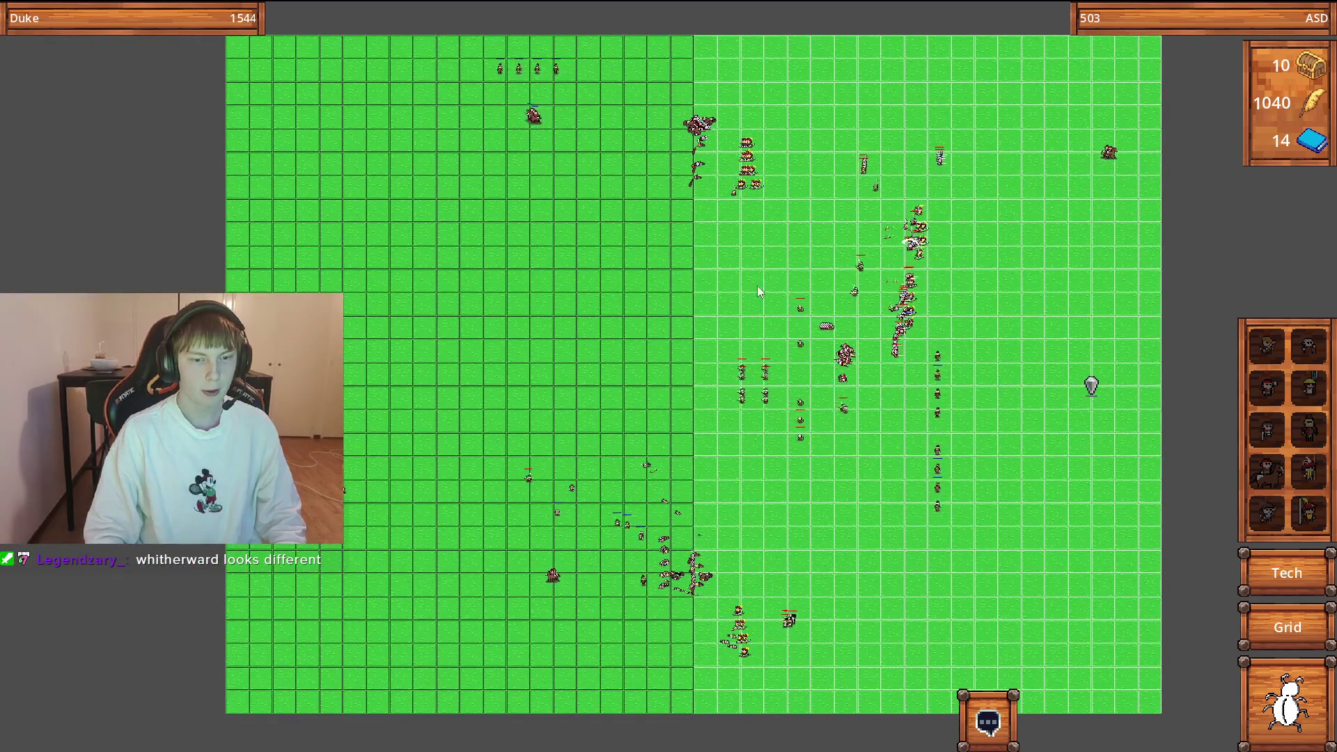
key(a)
scroll(631, 569, up, 3)
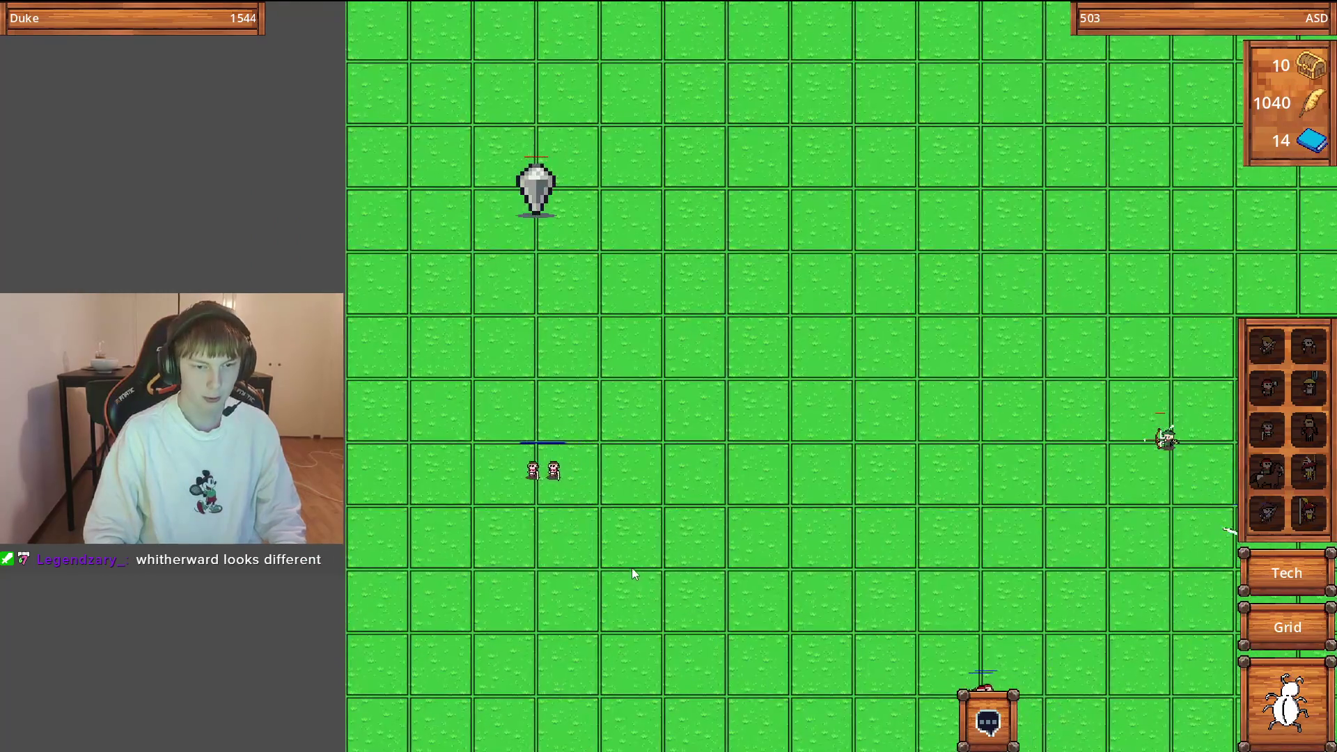
scroll(632, 566, down, 5)
scroll(711, 446, up, 2)
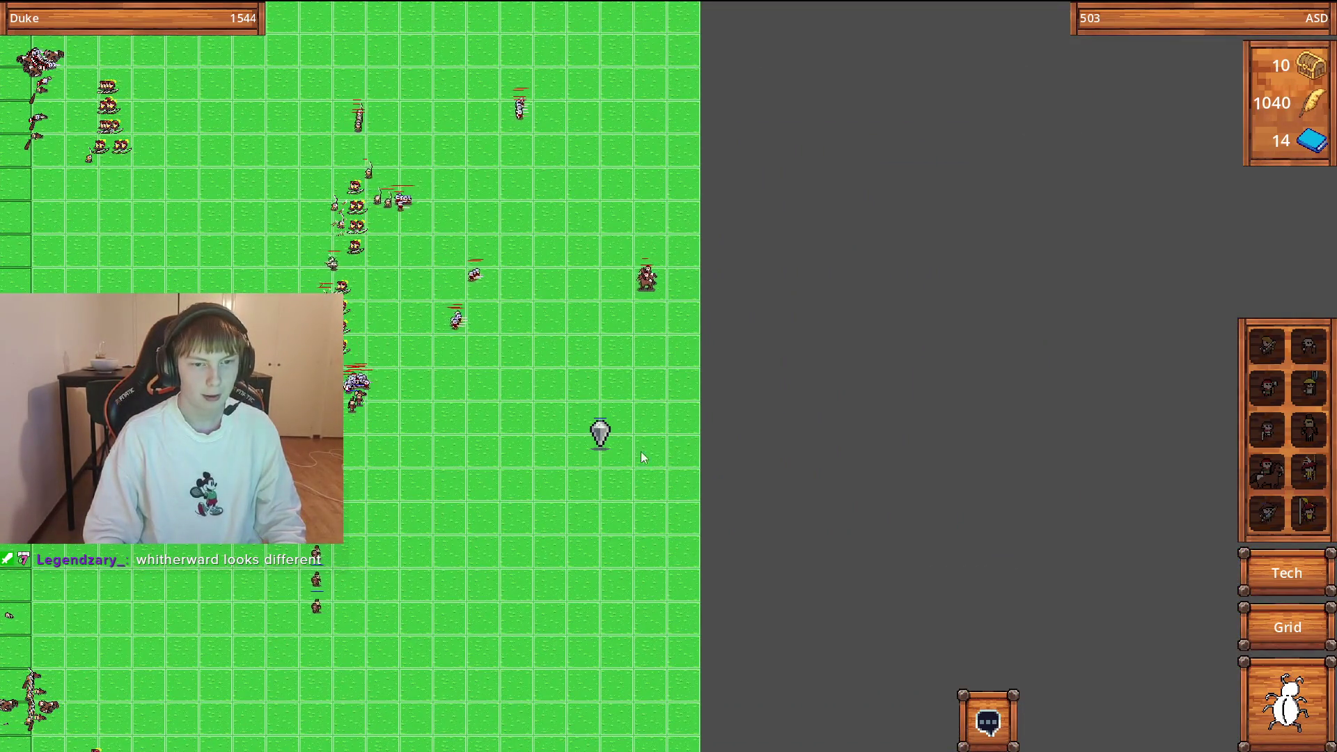
scroll(622, 451, up, 2)
key(s)
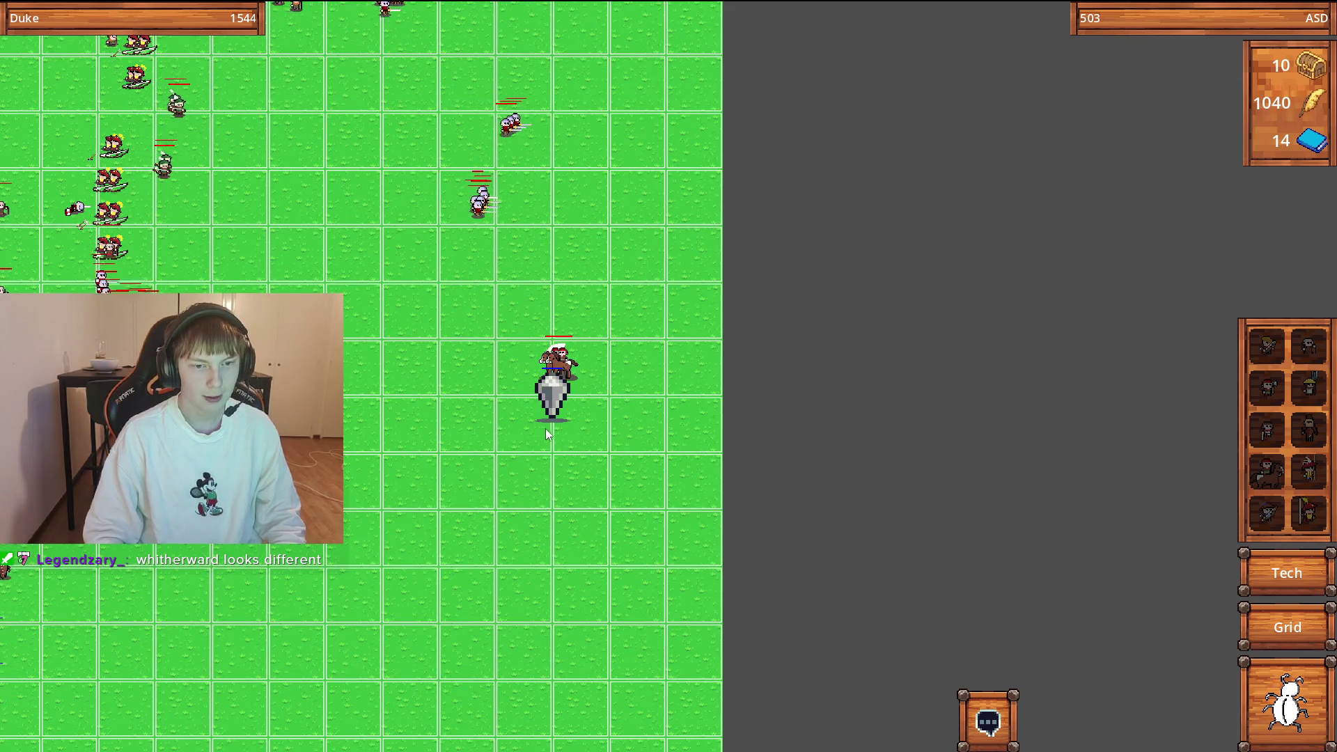
scroll(546, 430, up, 2)
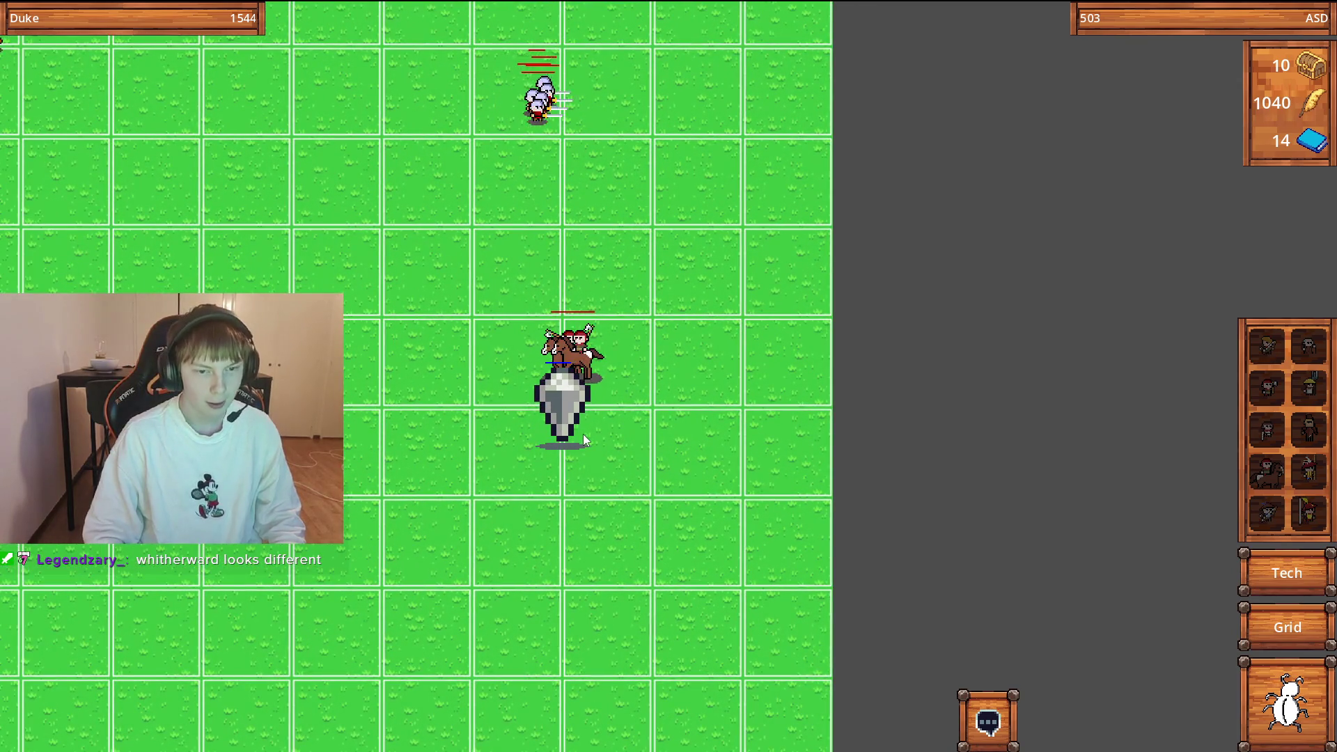
scroll(578, 426, down, 2)
scroll(578, 422, down, 2)
key(d)
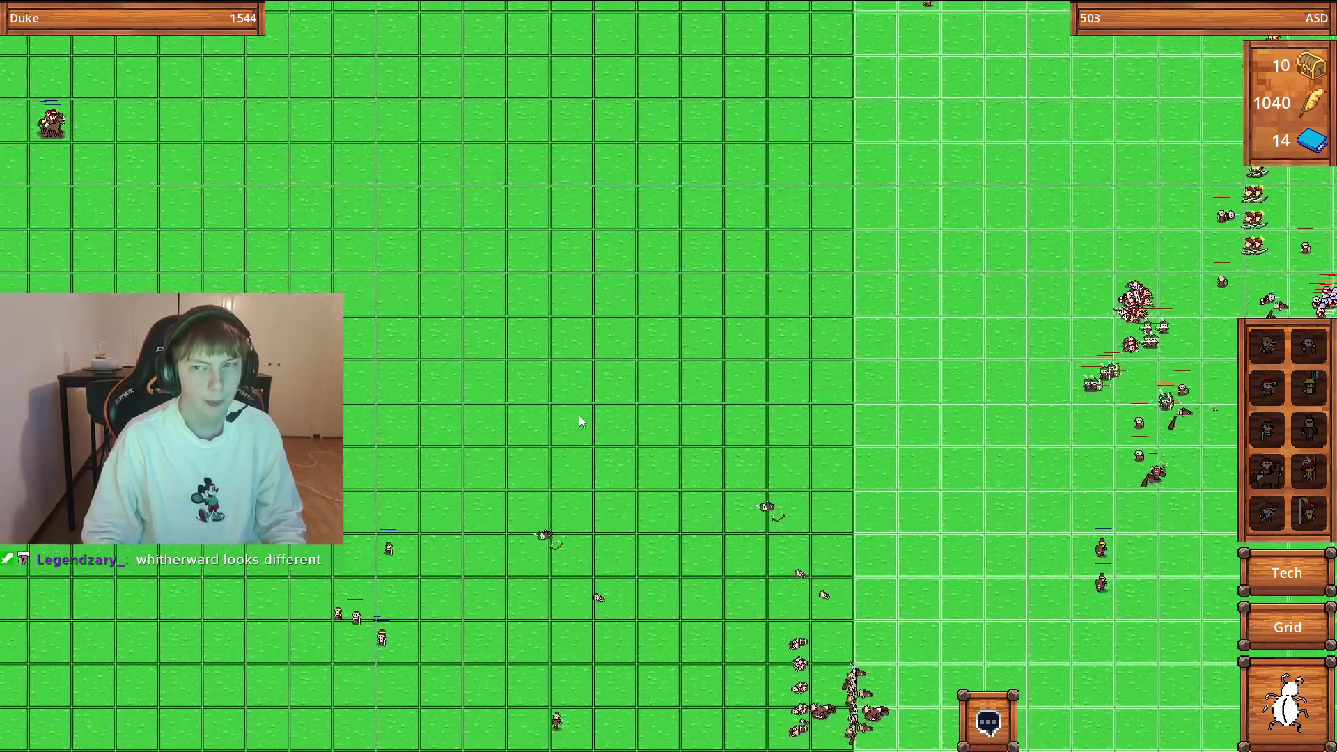
key(a)
scroll(529, 420, up, 2)
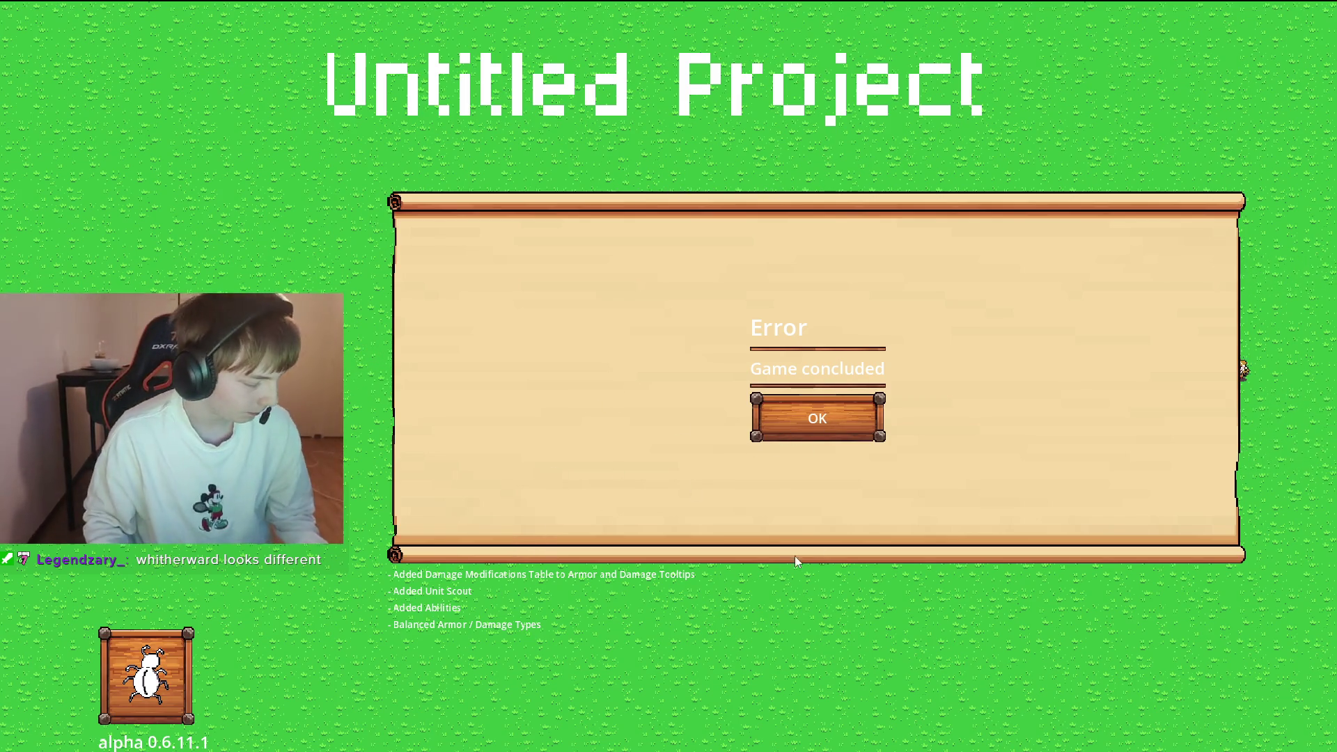
Dismiss the Game concluded notice and go back to the game's main menu.
click(797, 416)
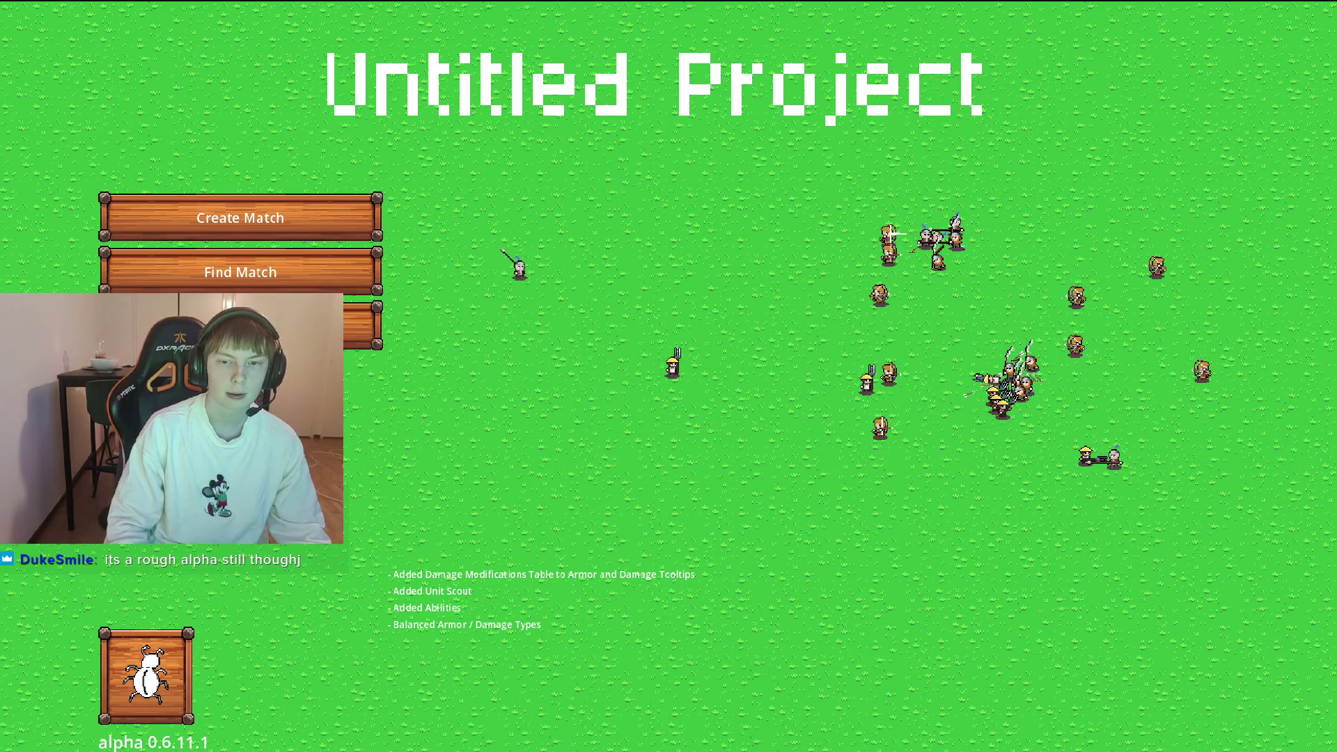
key(Escape)
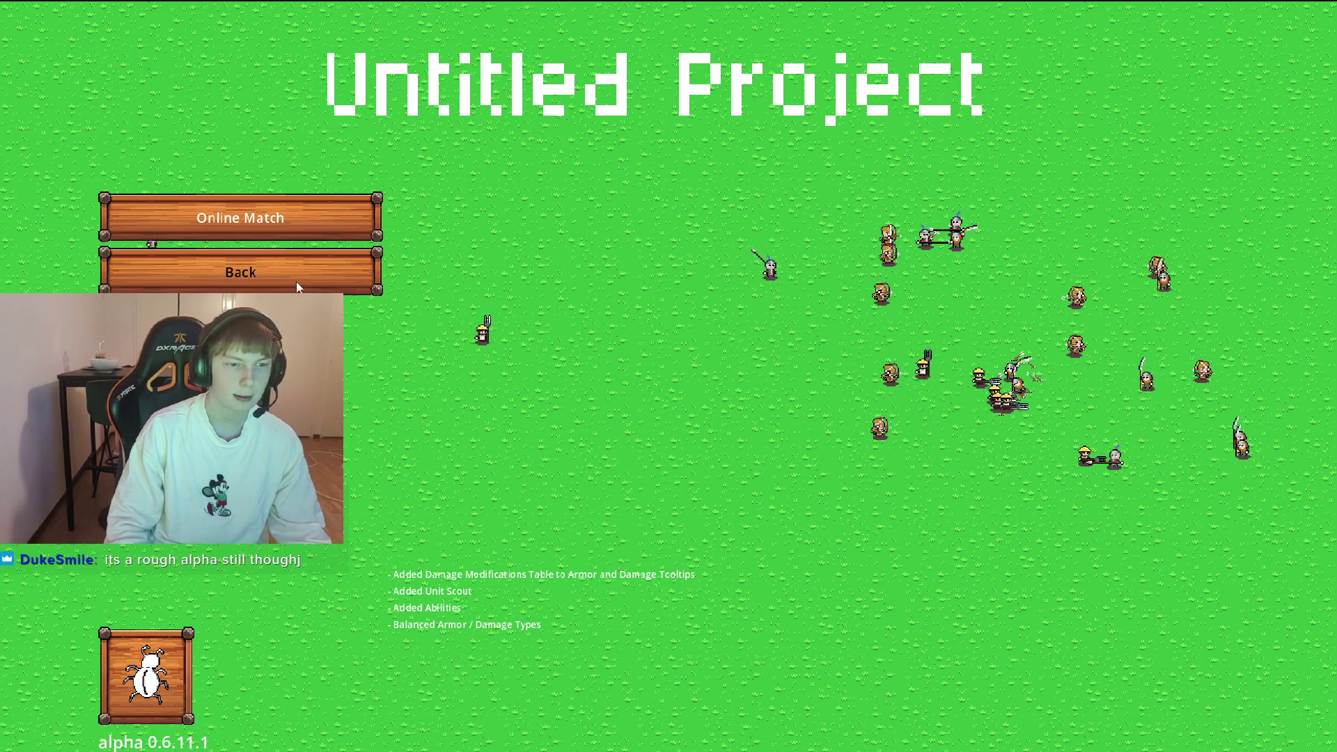
click(298, 274)
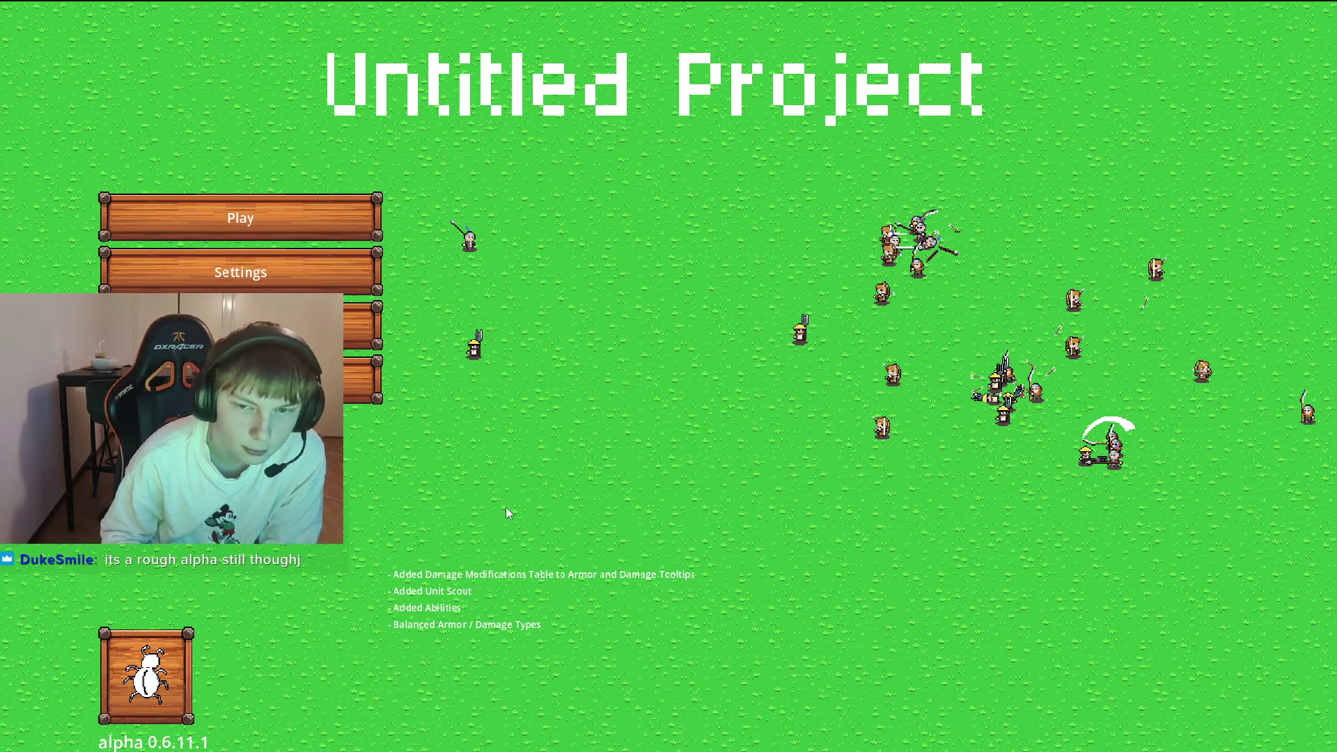
Quit the game, close its File Explorer folder, and bring the Godot editor forward.
key(alt+F4)
click(1313, 13)
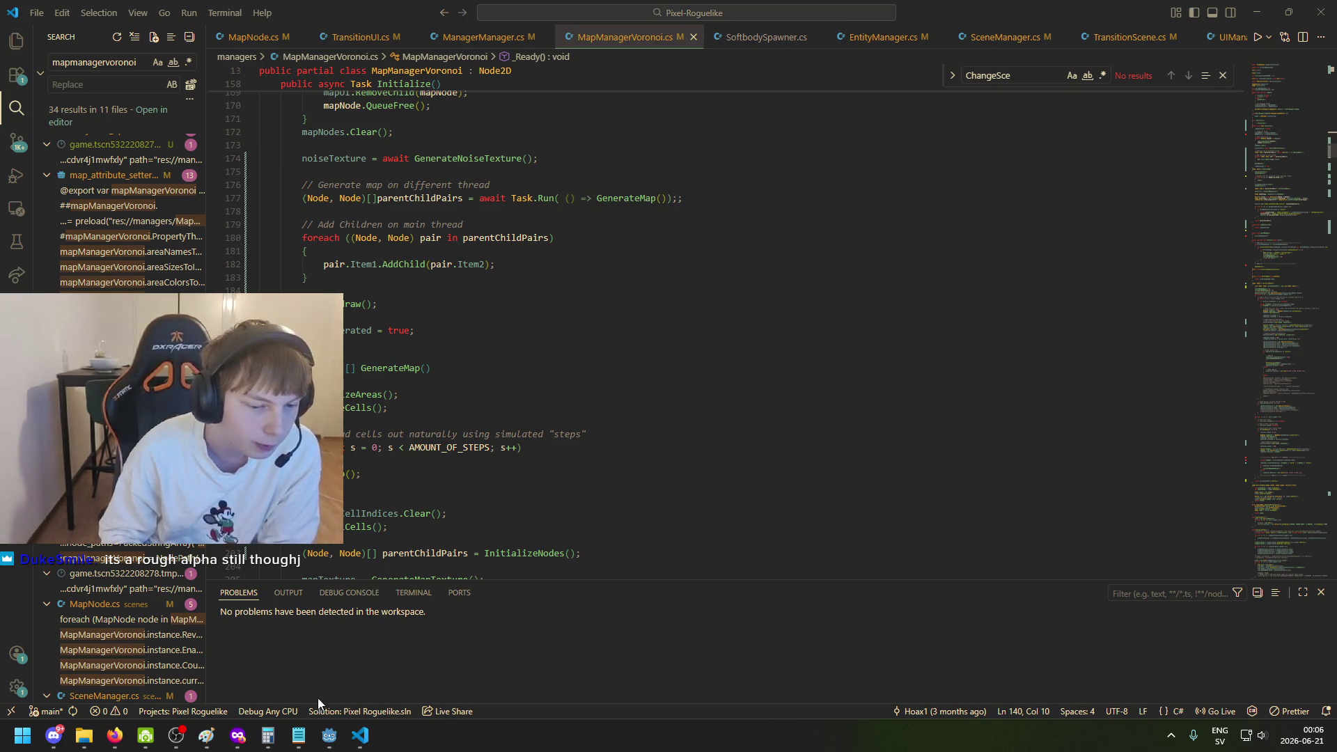
click(329, 736)
scroll(498, 259, down, 3)
scroll(499, 272, up, 3)
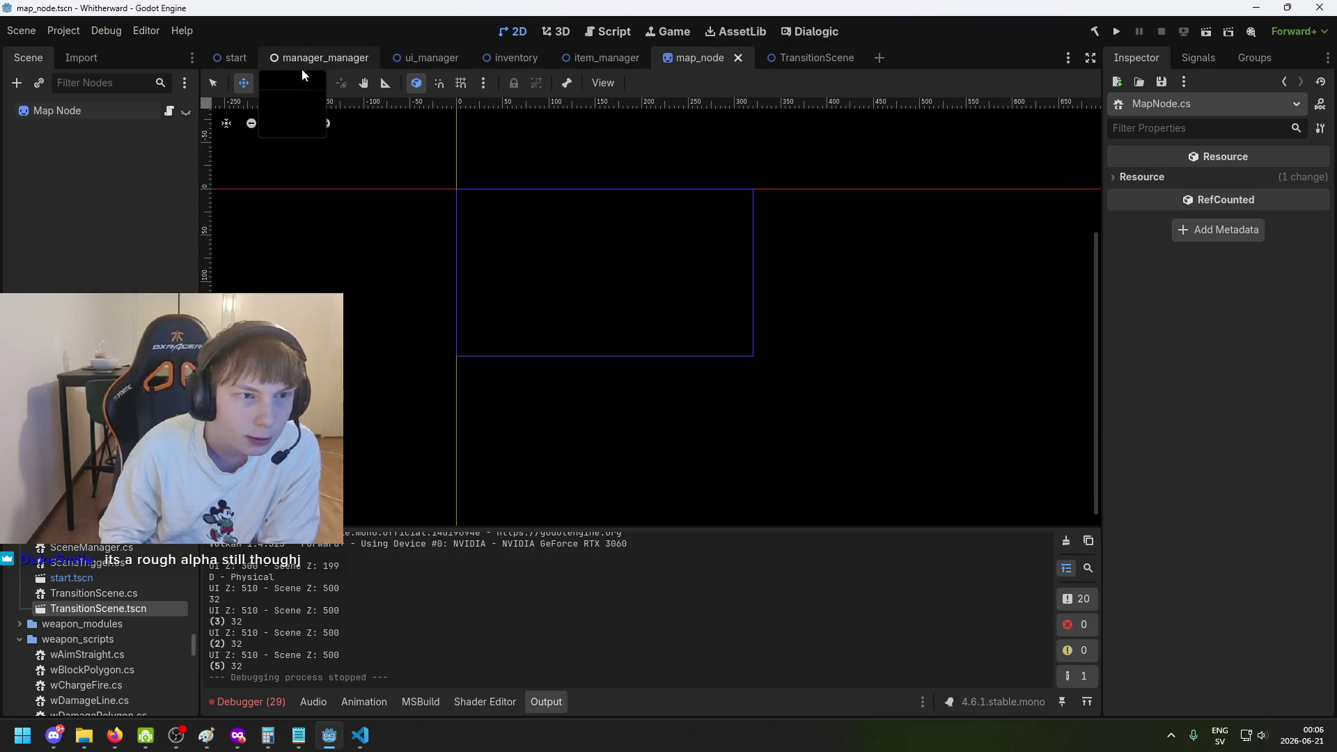
Flip through the start and manager_manager scenes, then frame the inventory scene's character panel.
click(237, 59)
scroll(417, 254, down, 3)
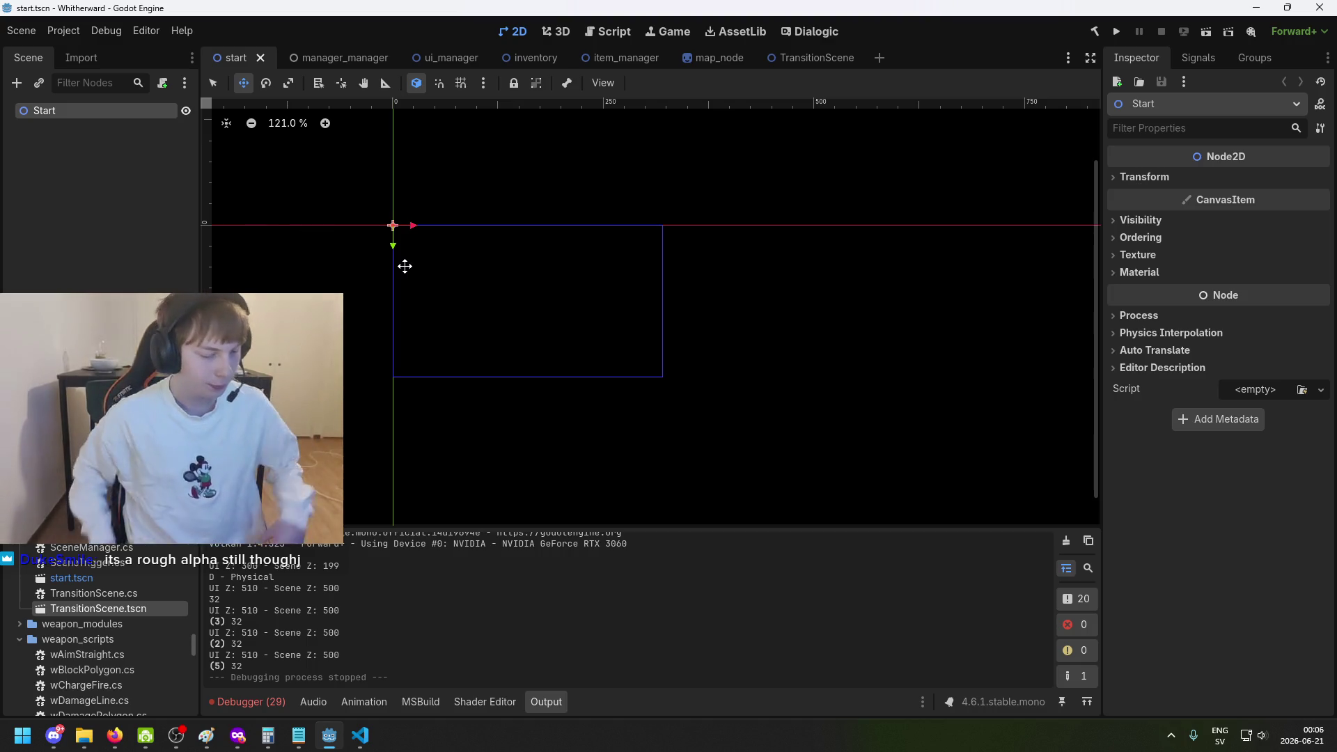
click(360, 60)
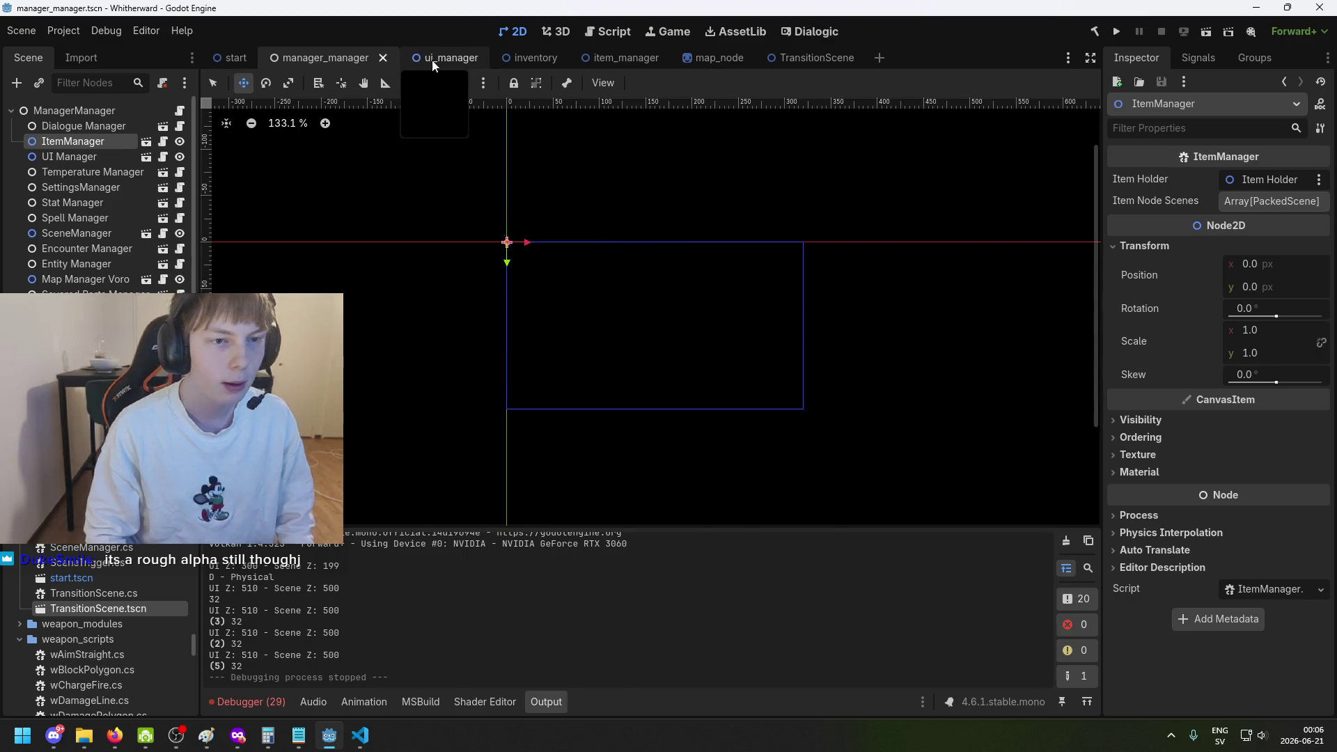
click(529, 58)
mouse_move(531, 181)
mouse_down()
mouse_move(669, 214)
mouse_move(616, 218)
mouse_up()
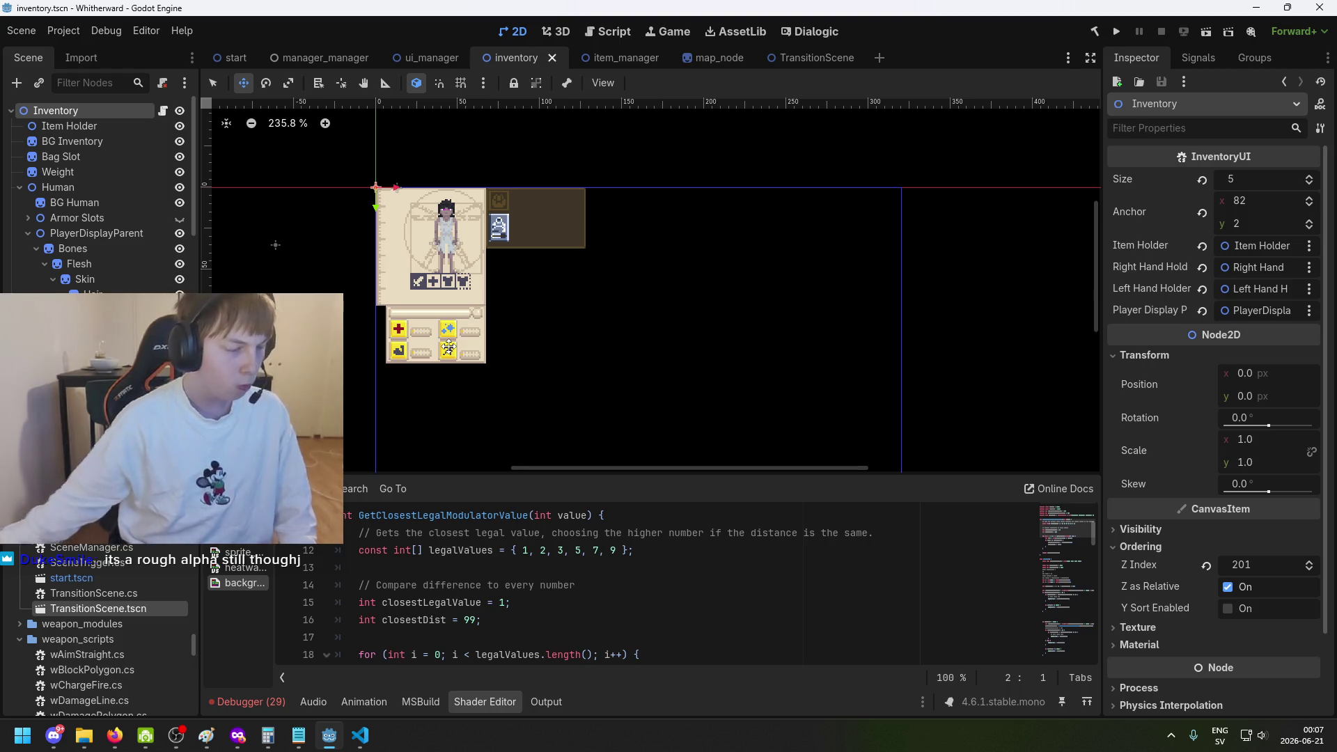
Browse the start, manager_manager and ui_manager scenes, saving manager_manager.
click(236, 58)
click(298, 57)
click(450, 57)
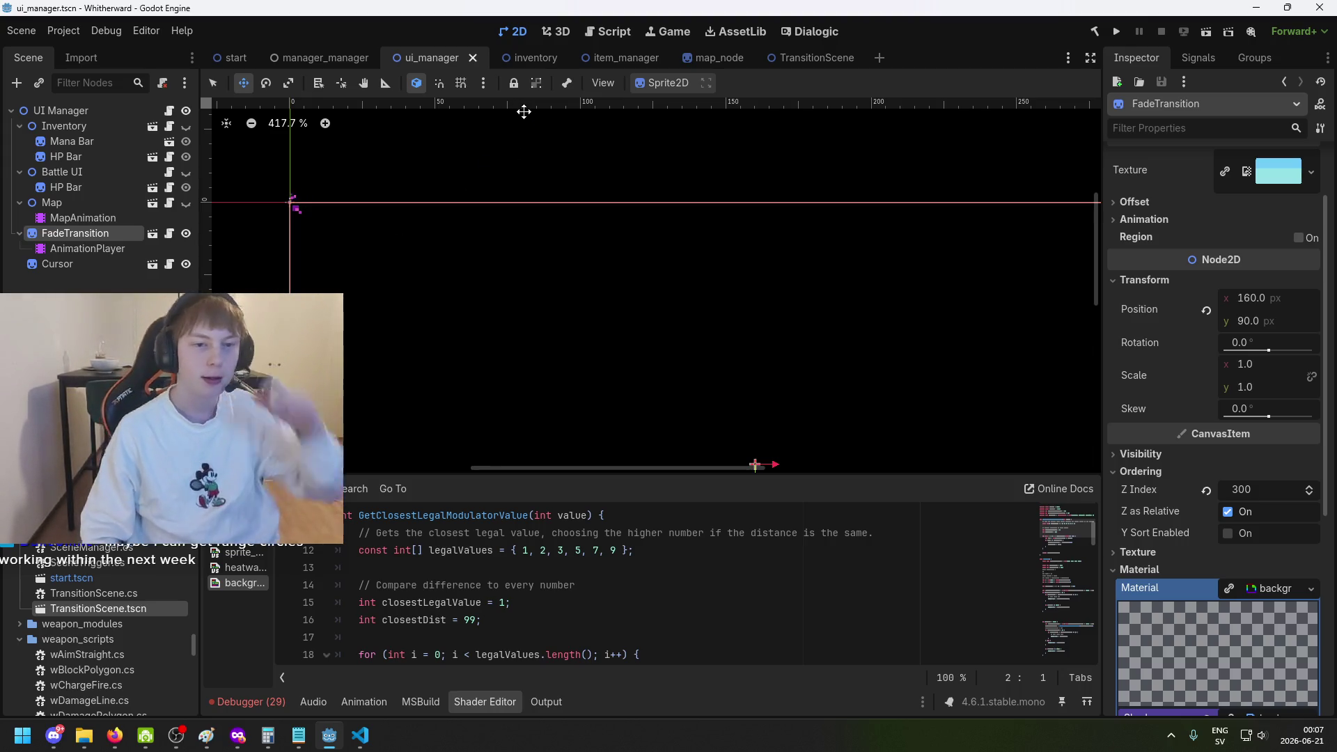
scroll(606, 253, down, 3)
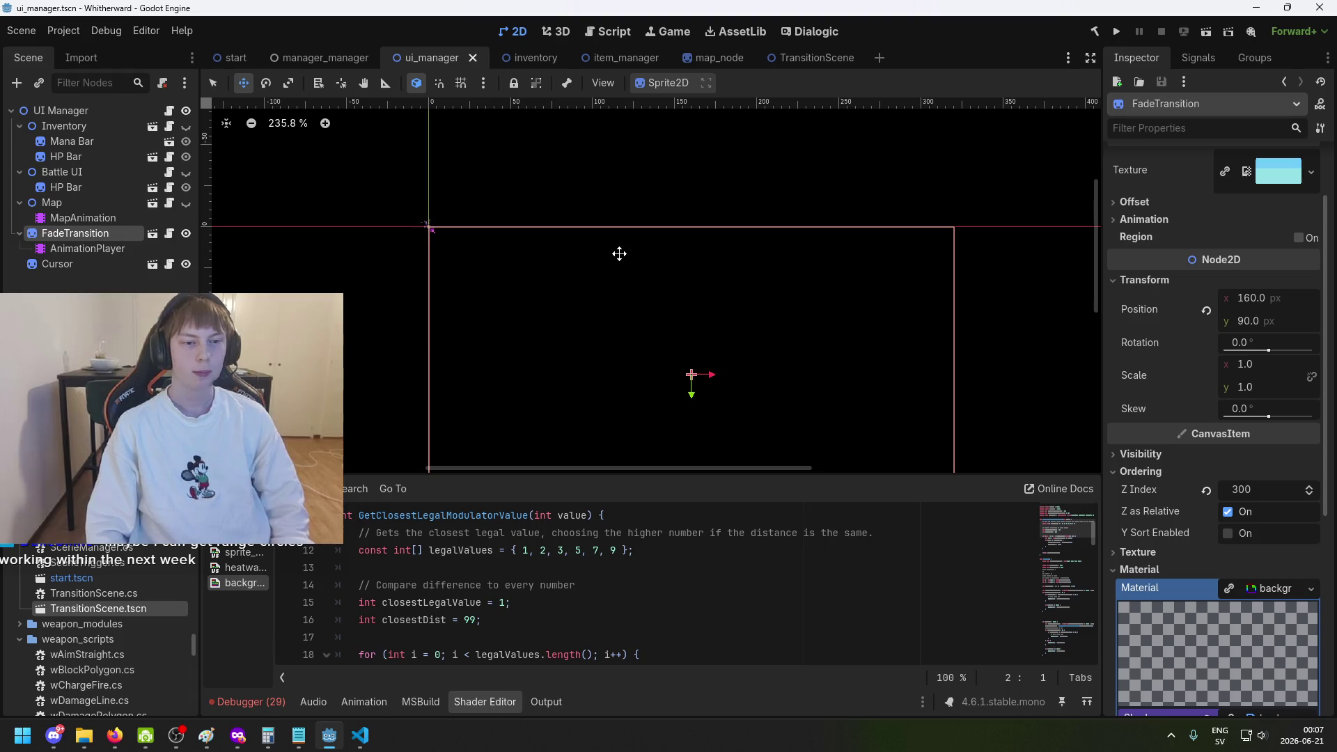
click(279, 65)
key(ctrl+s)
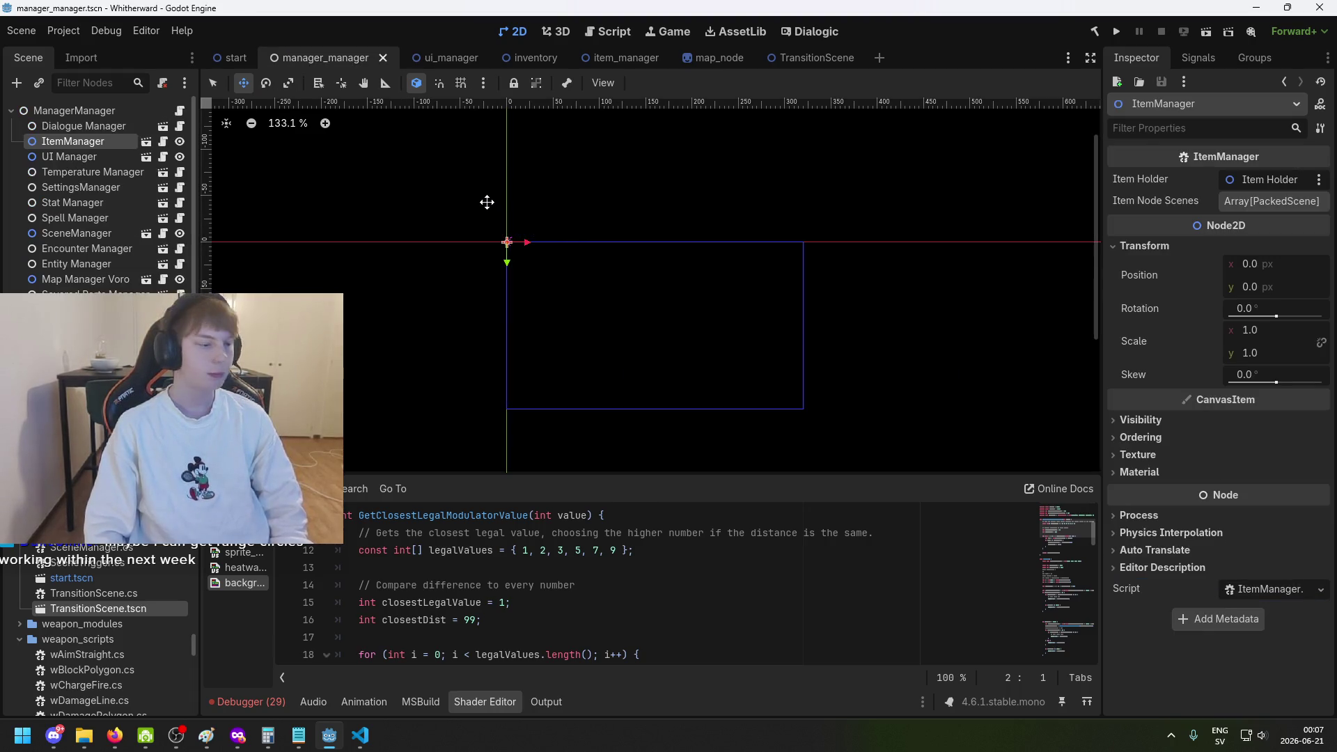
scroll(564, 216, up, 6)
scroll(480, 125, down, 6)
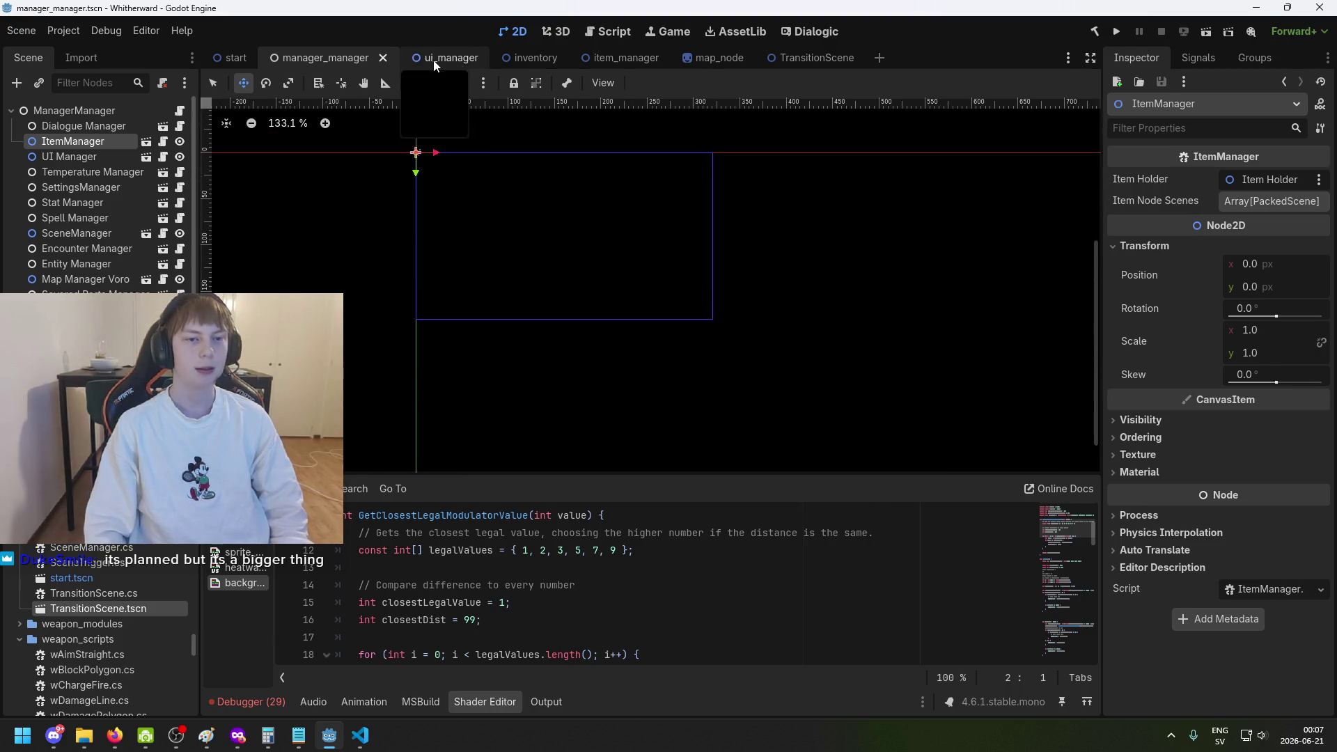
Frame the inventory layout, then open the item_manager scene and save it.
click(434, 61)
click(516, 58)
scroll(582, 268, down, 2)
drag(561, 284, 613, 249)
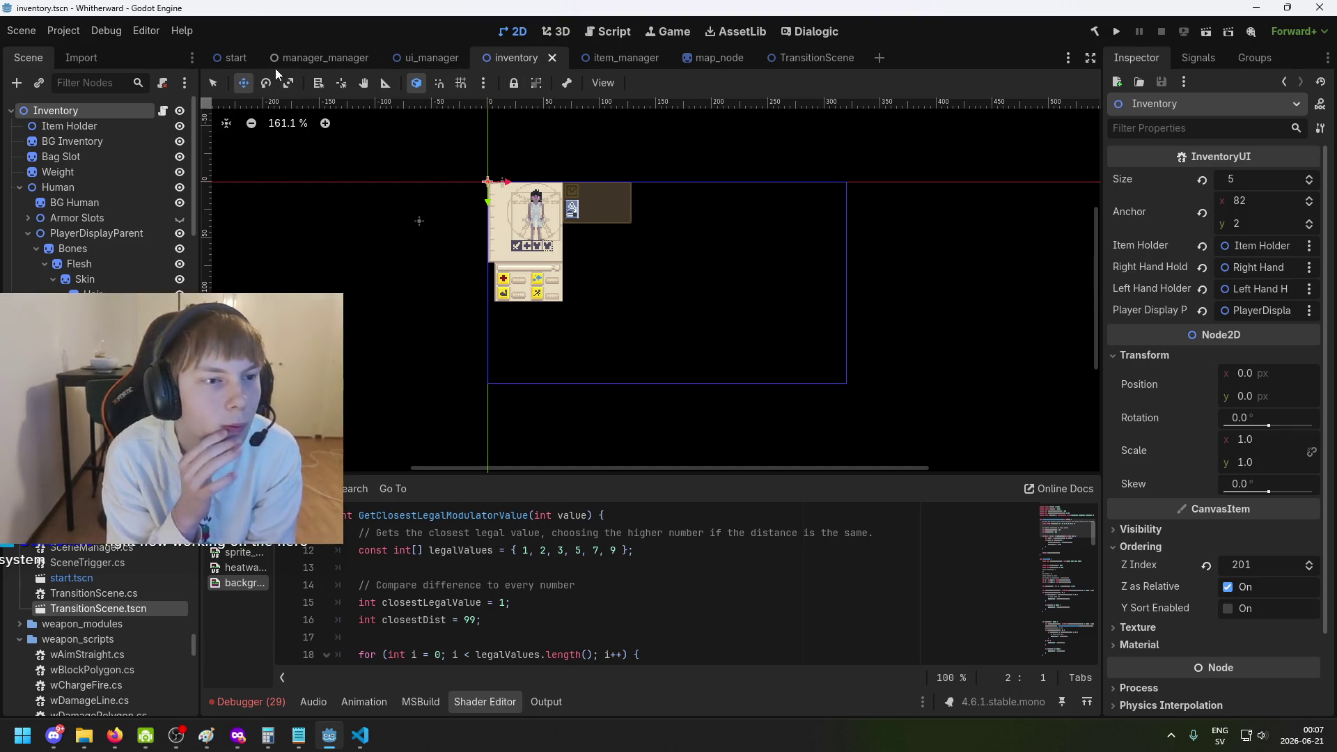
click(341, 61)
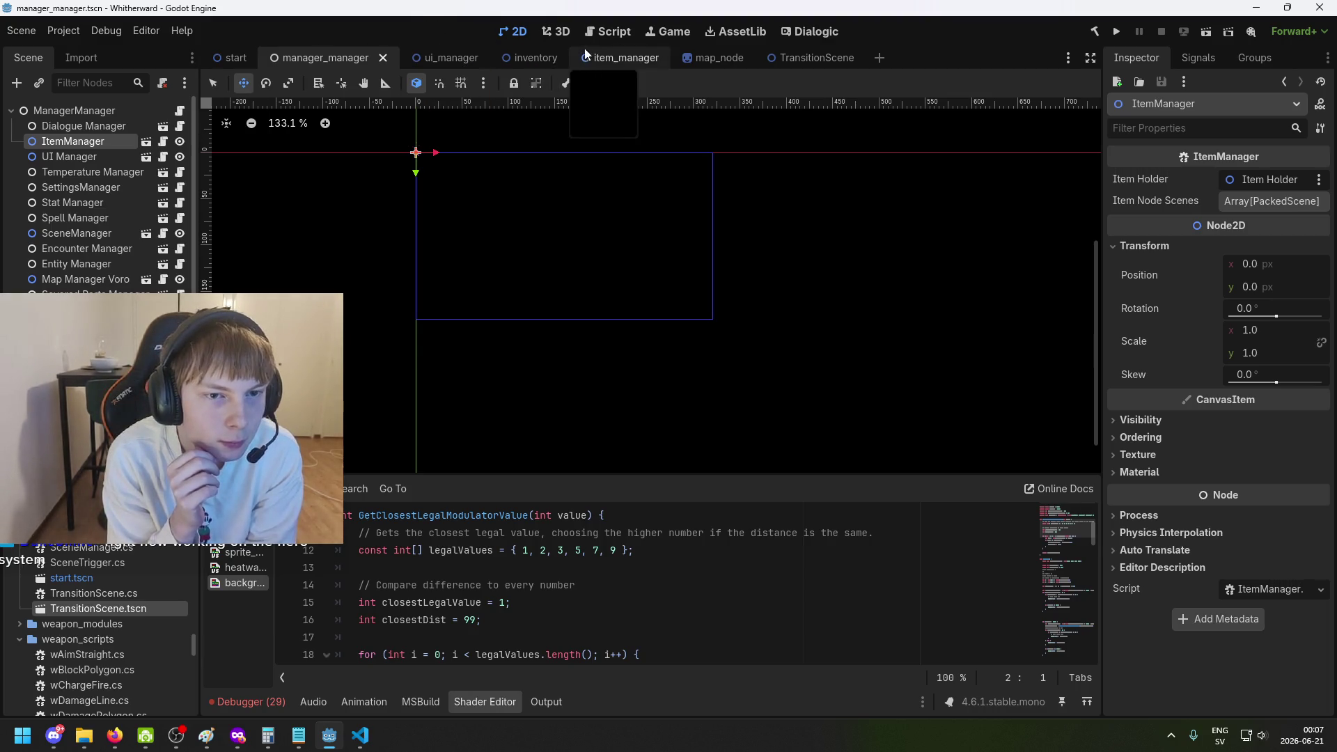
click(646, 66)
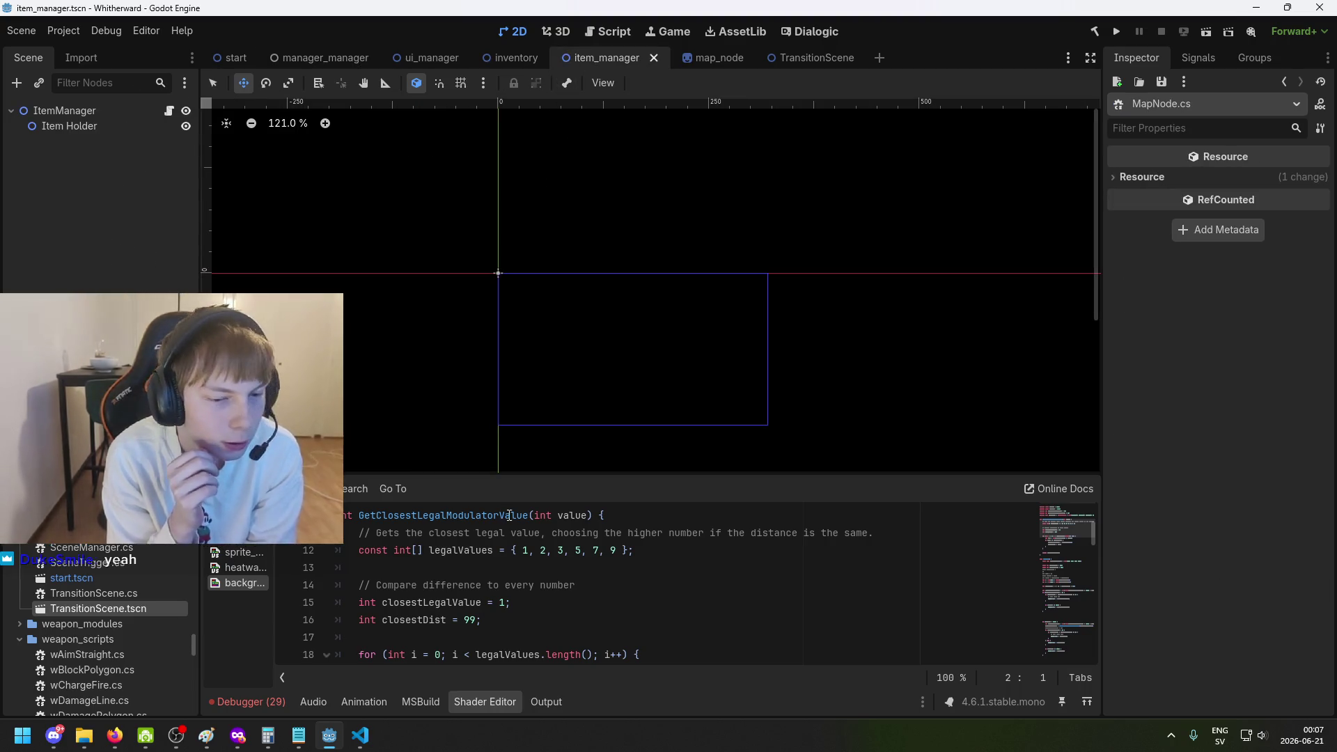
key(ctrl+s)
Review the map code in VS Code, then save and run the project to start the .NET build.
click(360, 738)
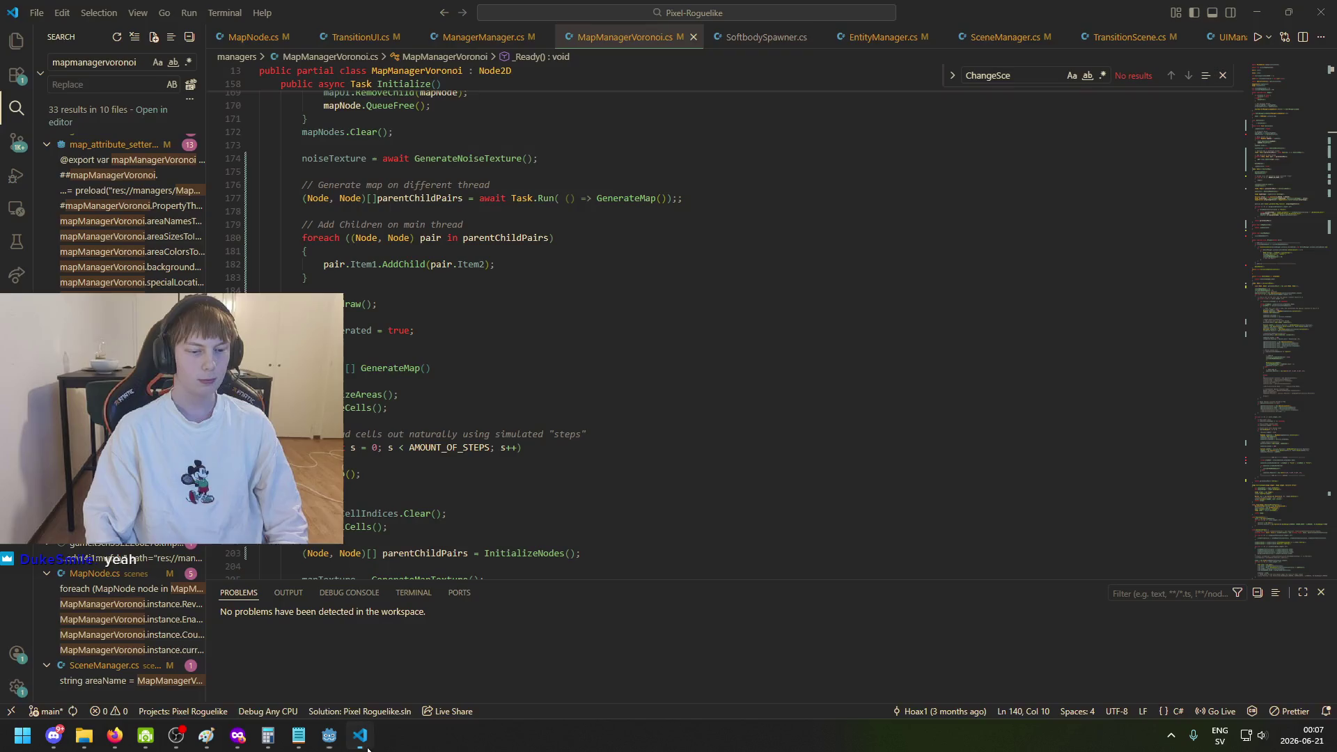
scroll(363, 506, down, 13)
scroll(362, 506, down, 10)
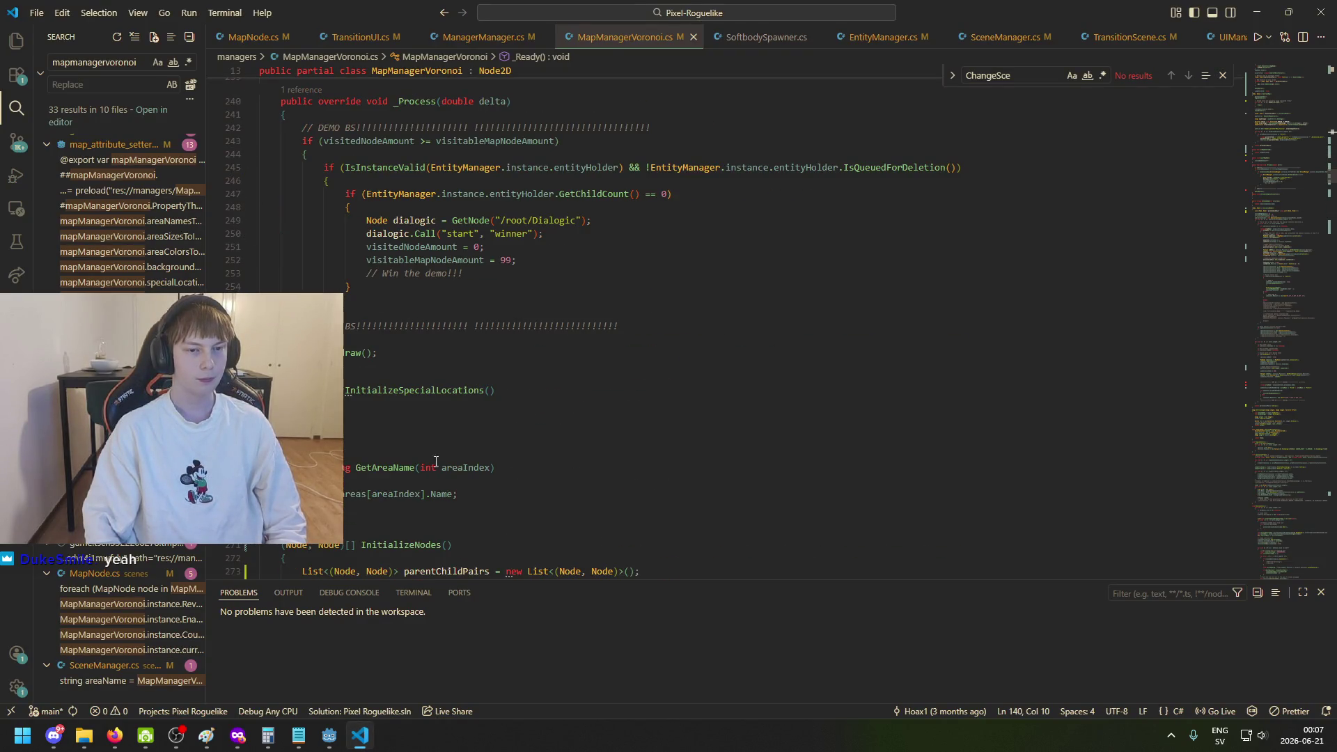
click(325, 732)
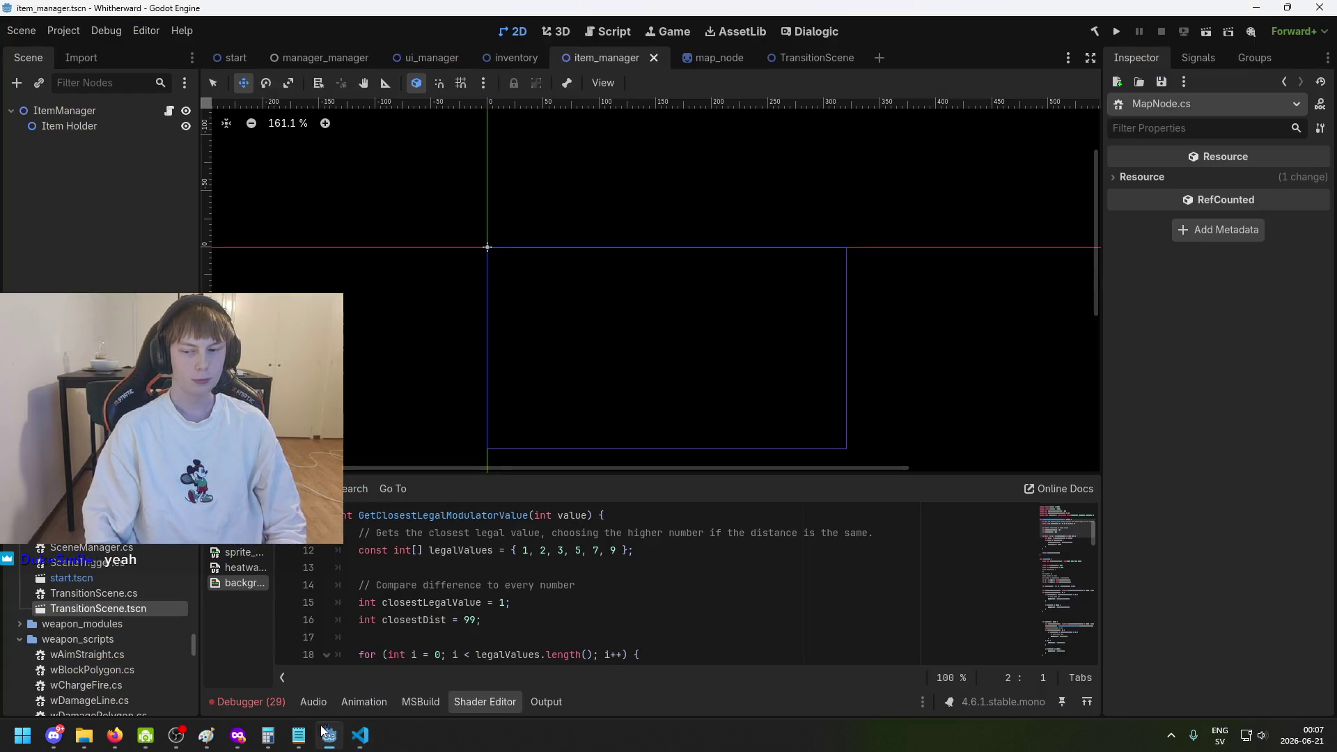
key(ctrl+s)
click(1116, 32)
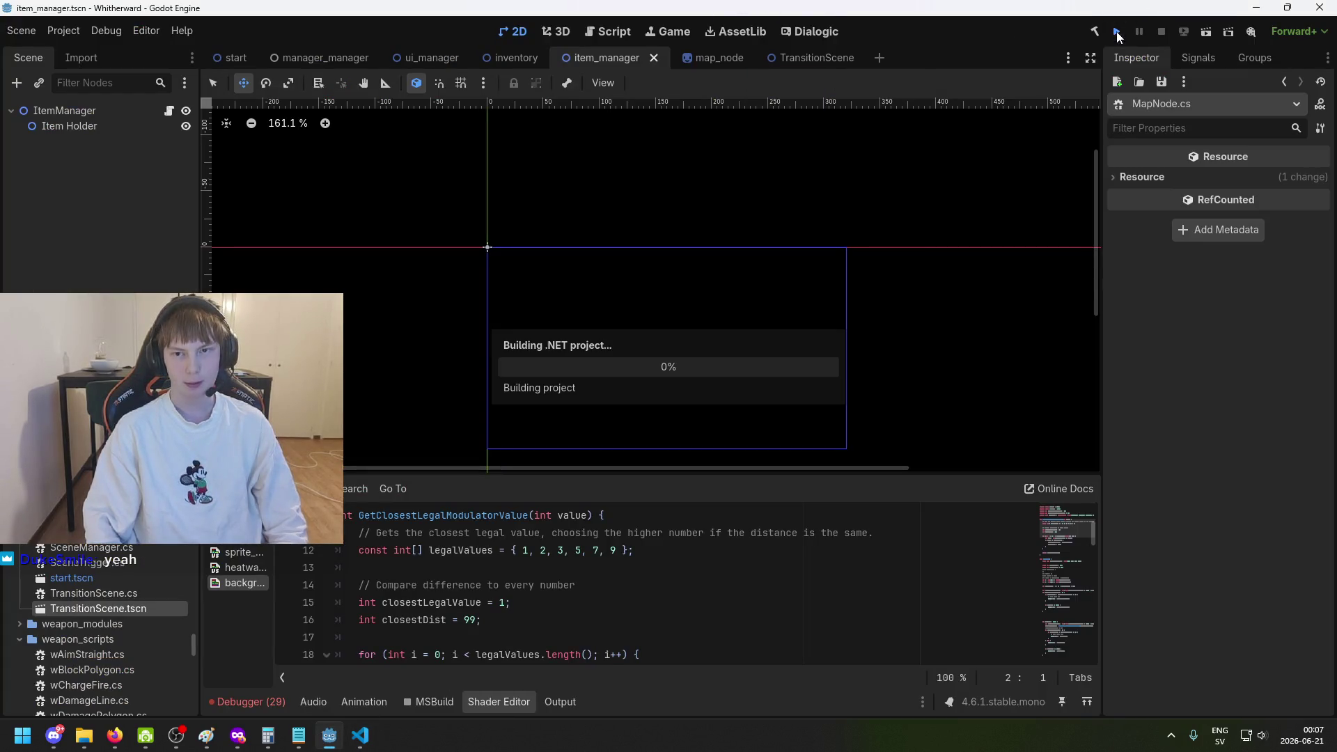
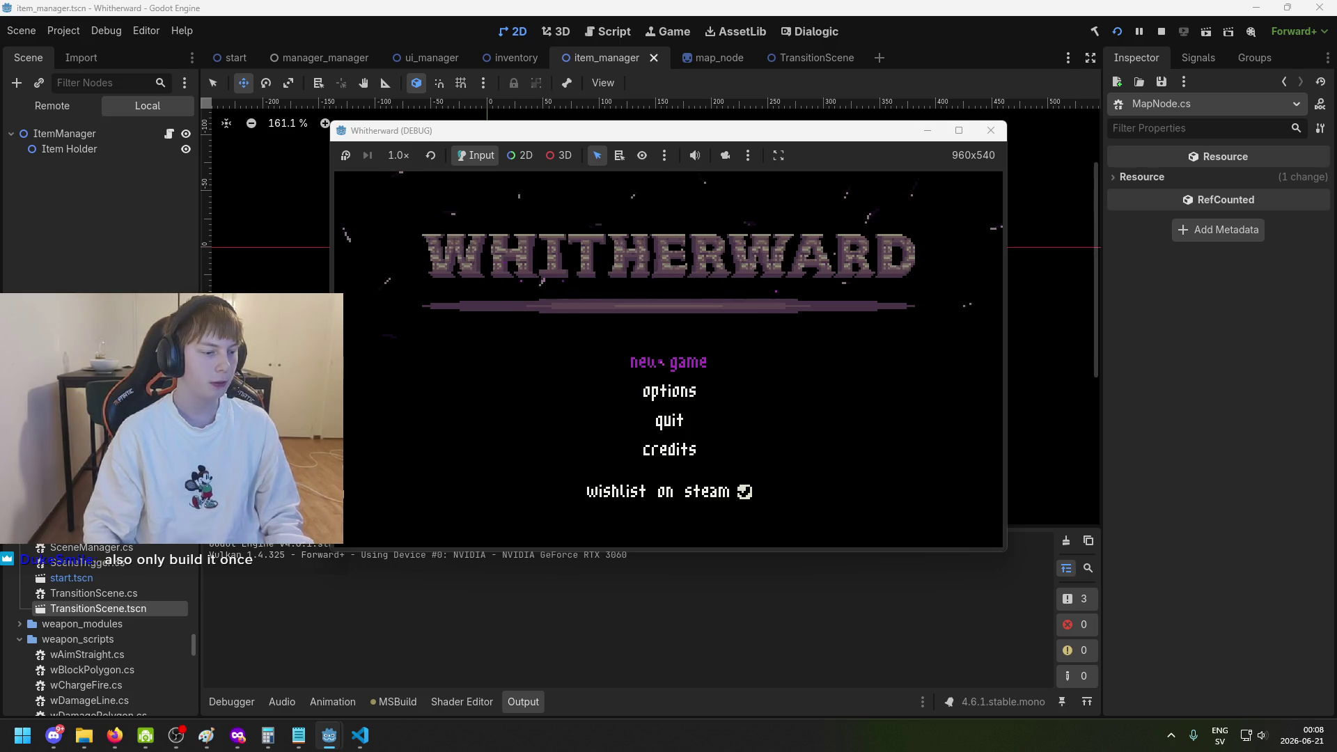
Start a new Whitherward game, check the inventory, and walk the character around with WASD.
click(662, 362)
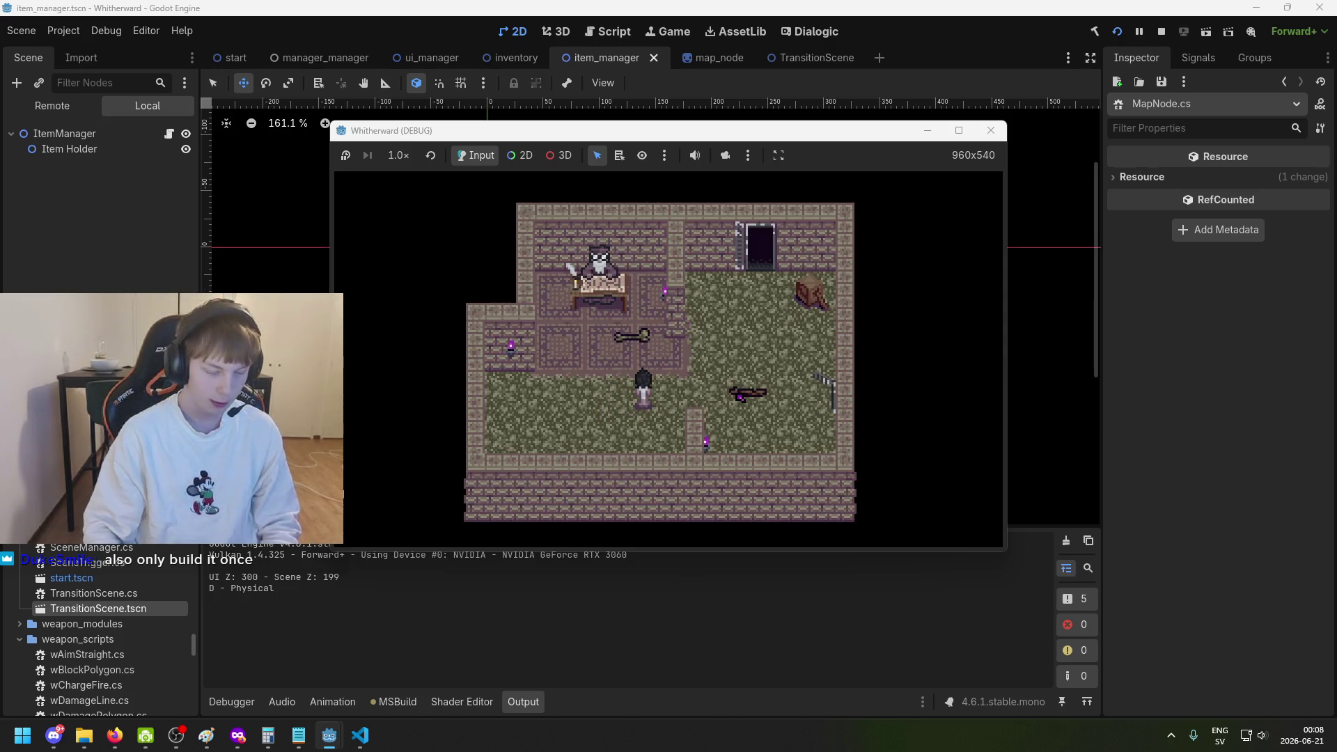
key(Tab)
key(Tab)
key(d)
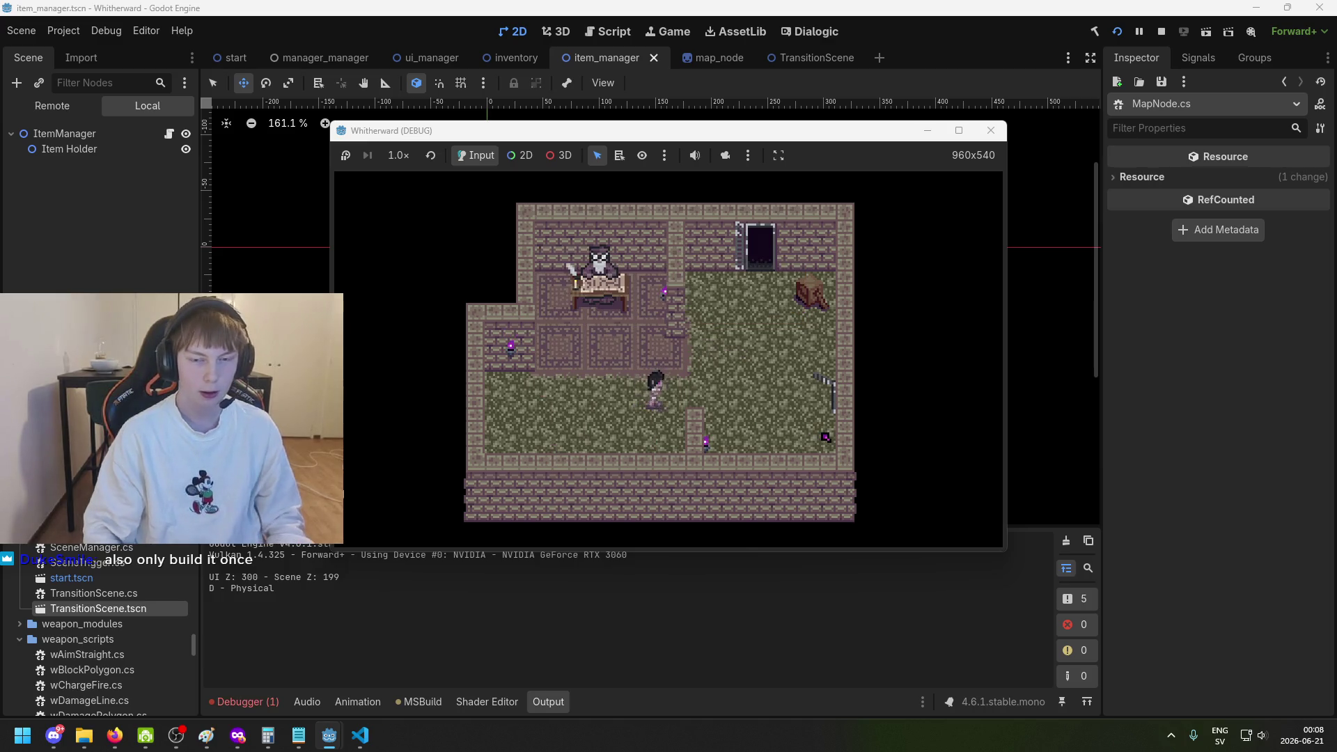
key(d)
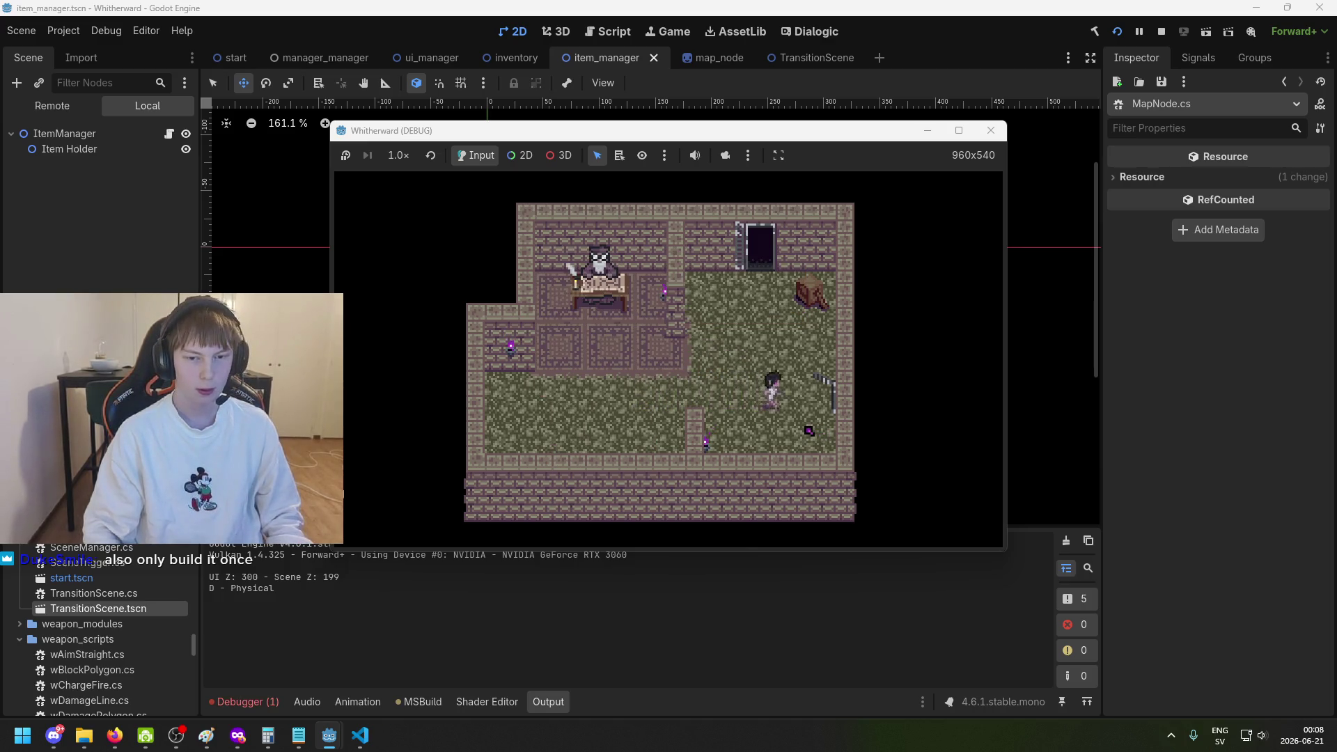
key(a)
key(w)
key(s)
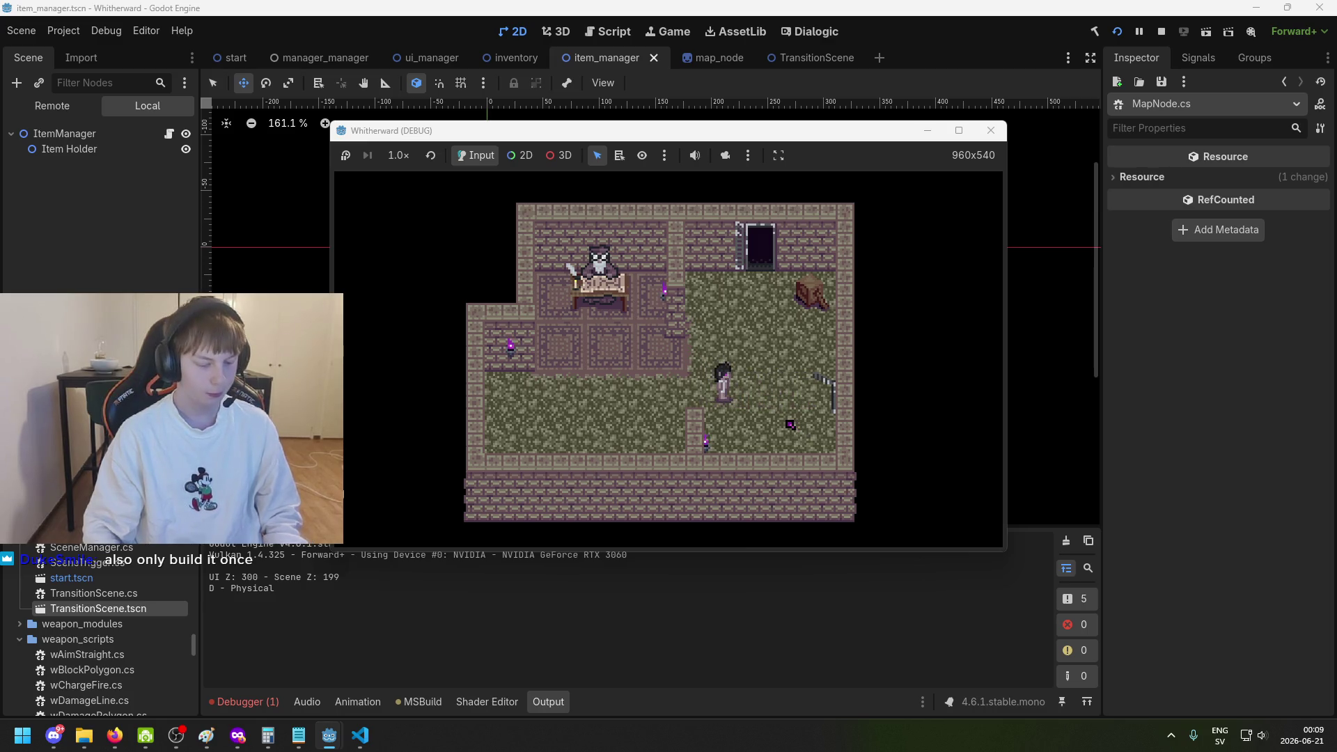
Travel into the forest, attack the goblin, and bring up the parchment map.
key(m)
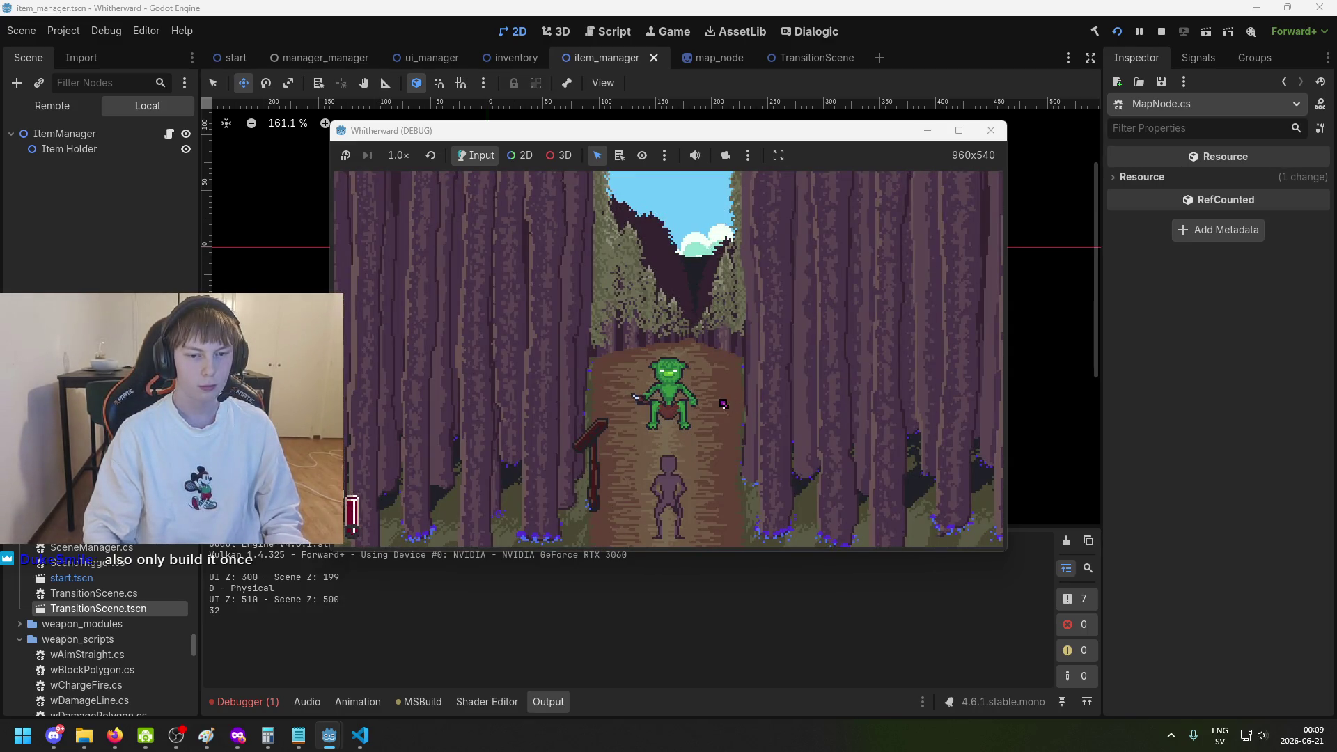
key(s)
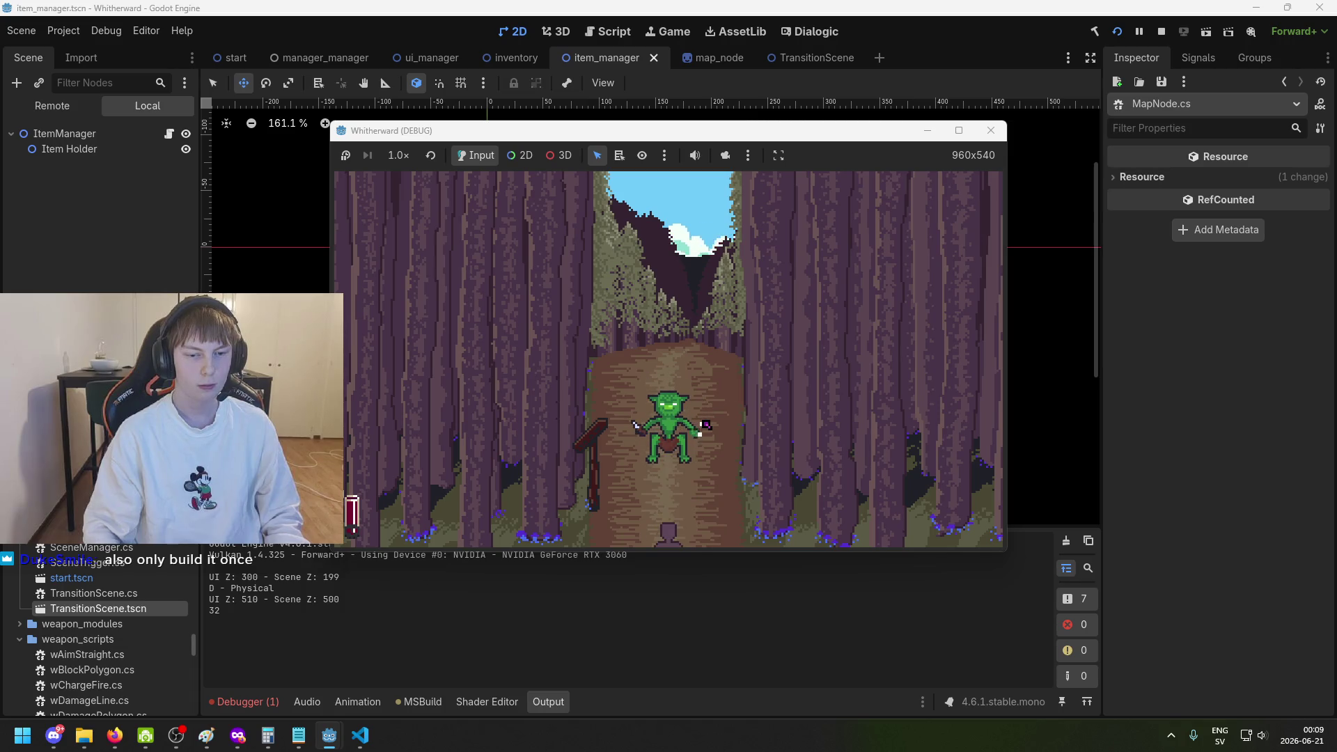
click(679, 442)
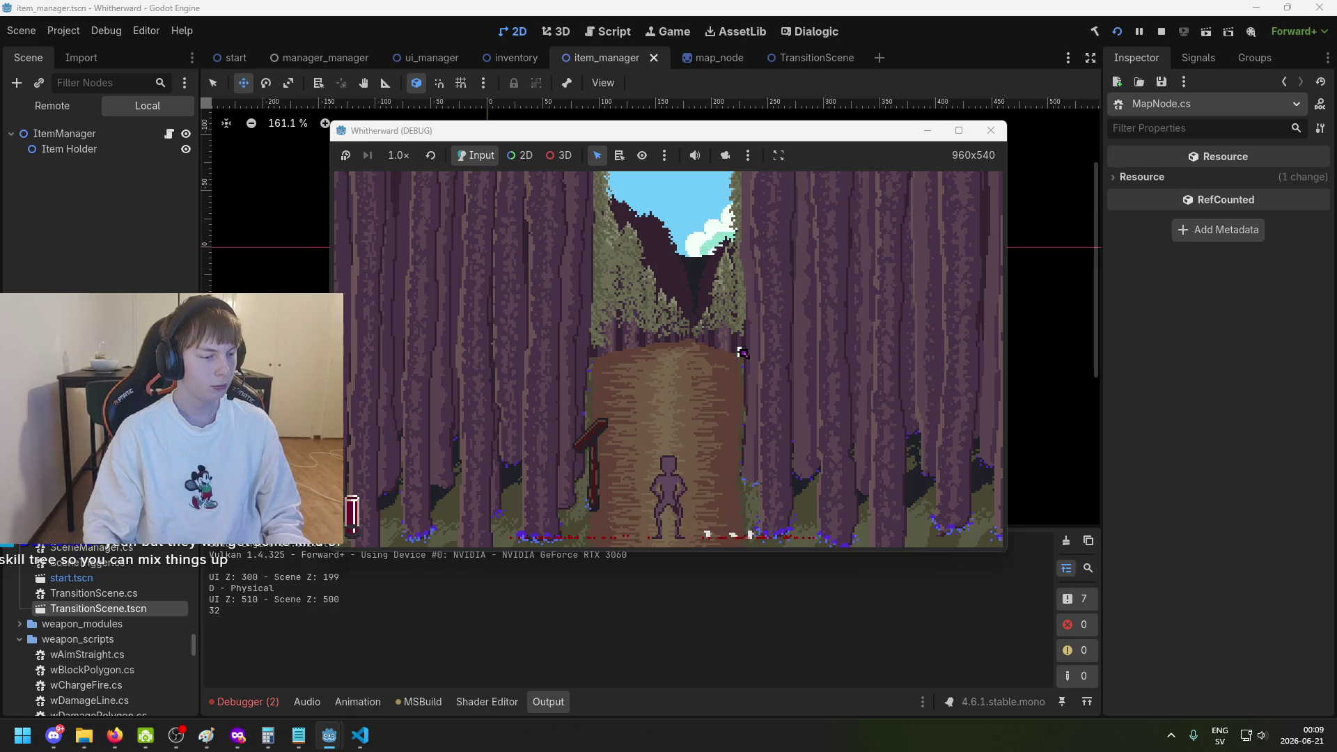
key(m)
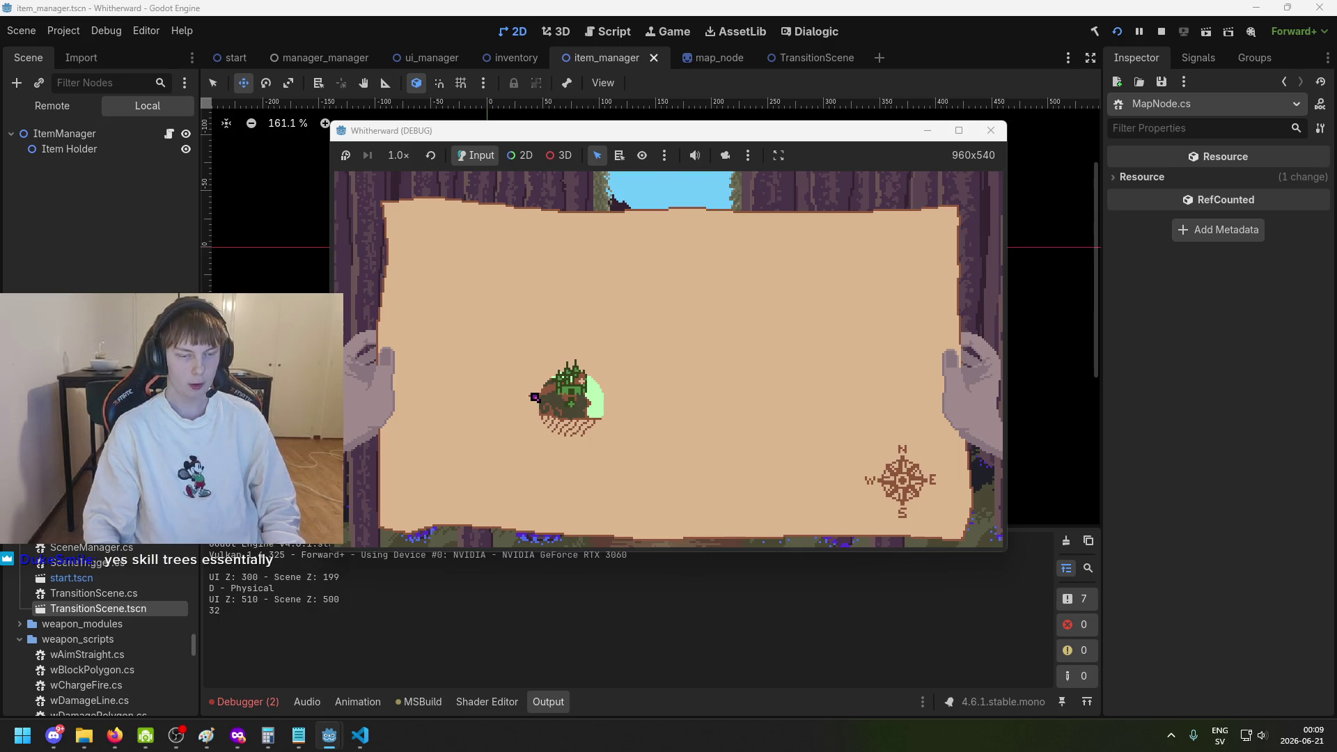
Enter battles from map locations, including the tree location, then close the debug game window.
click(535, 397)
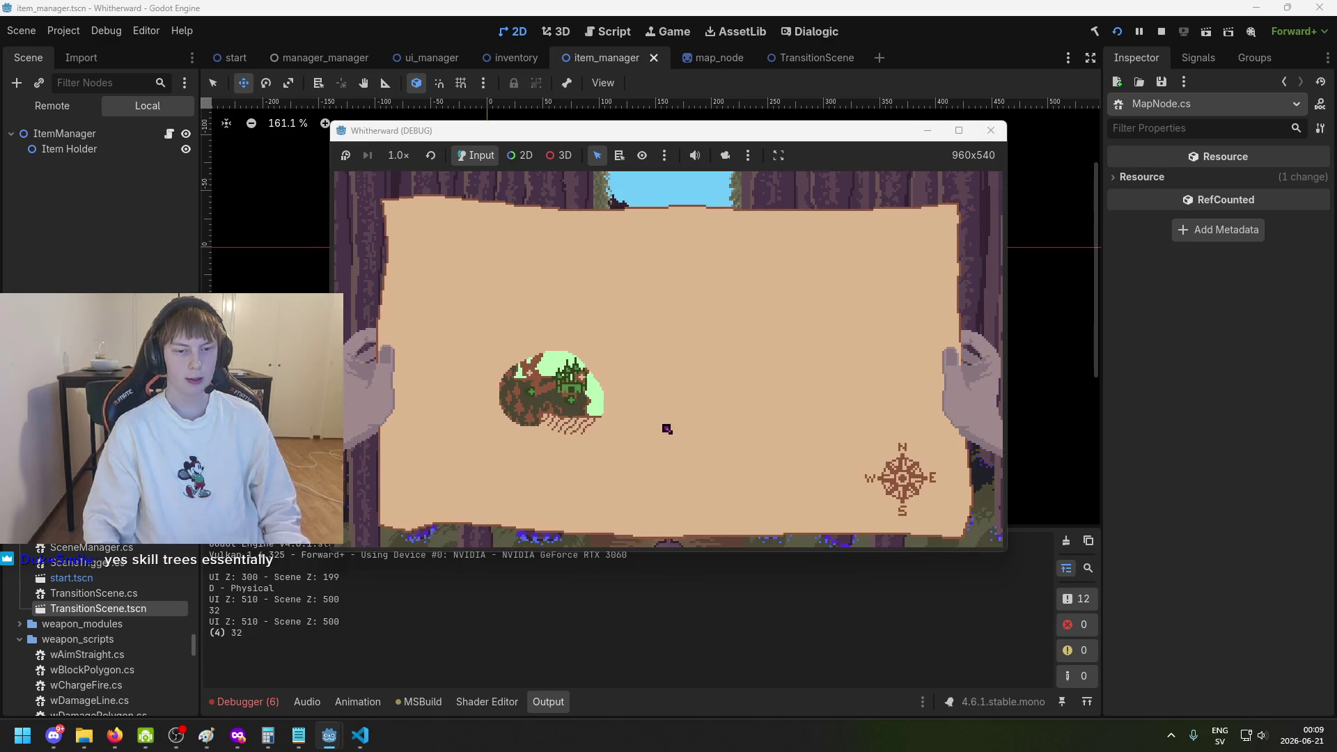
click(529, 381)
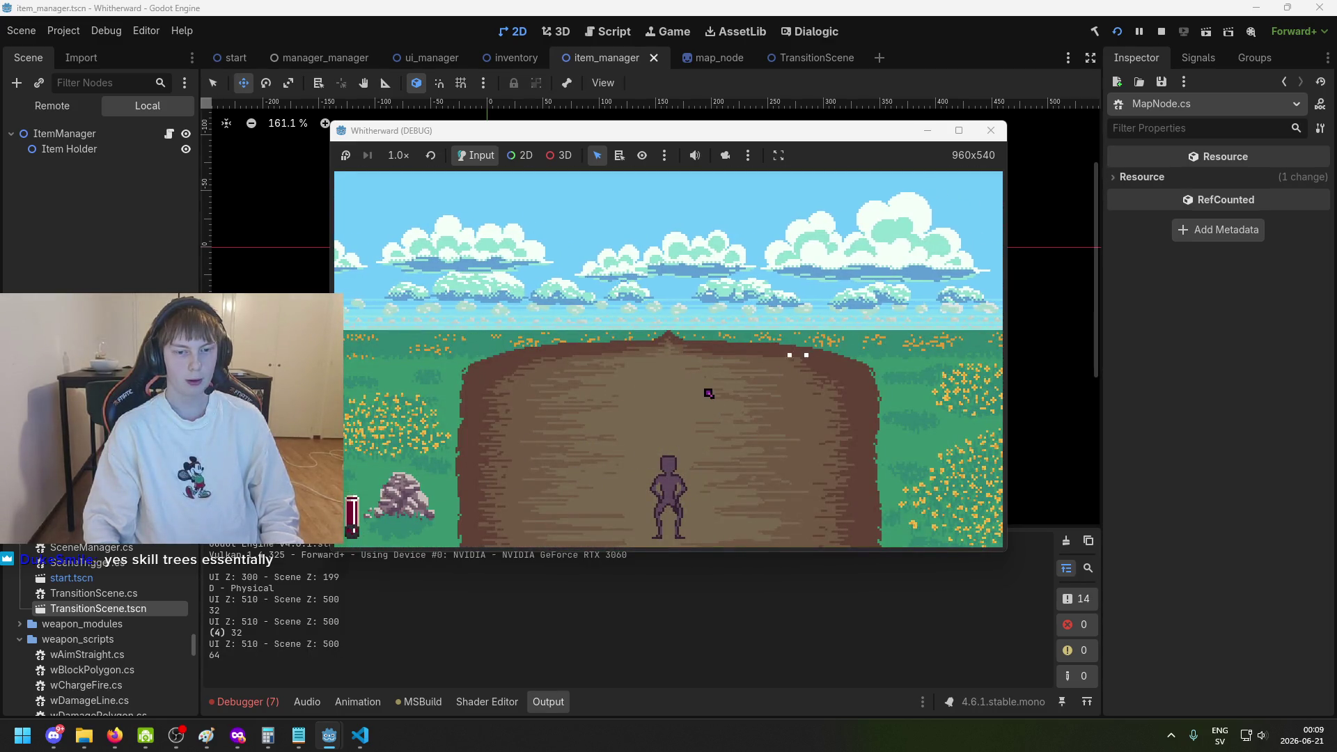
click(577, 394)
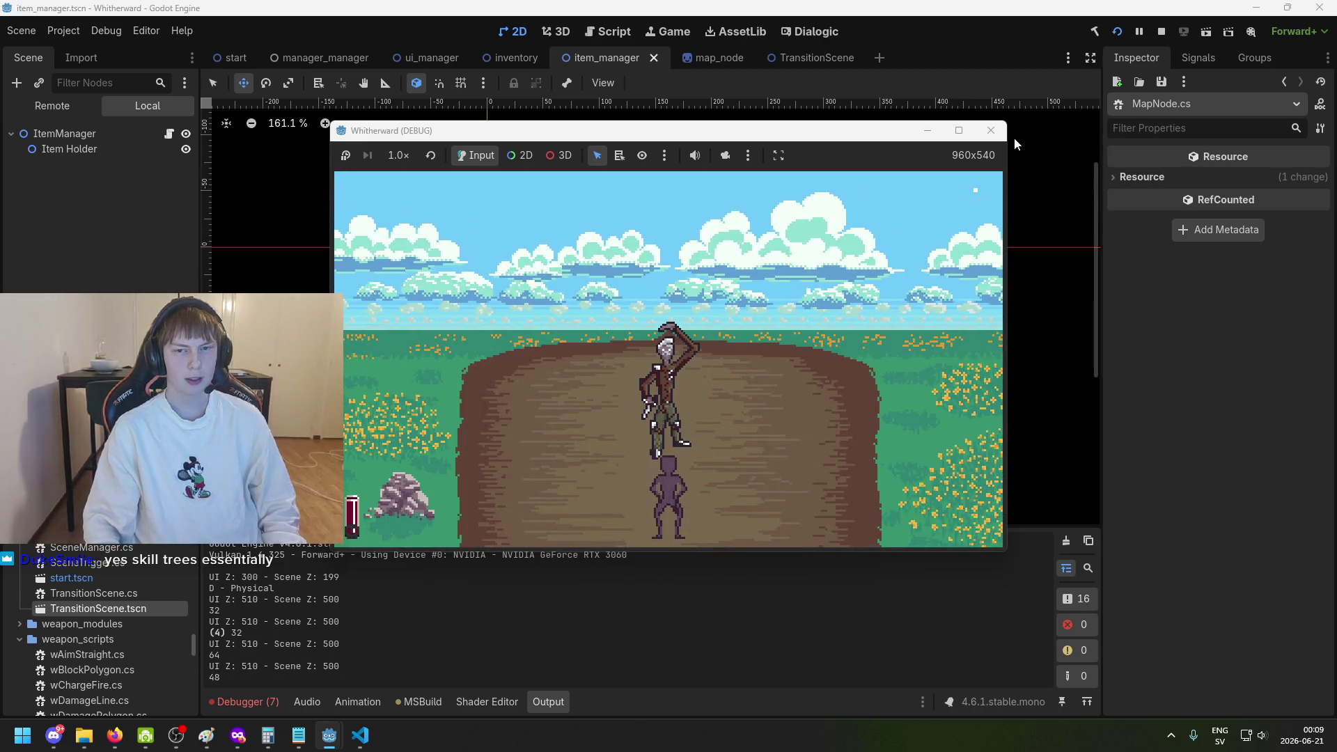
click(990, 131)
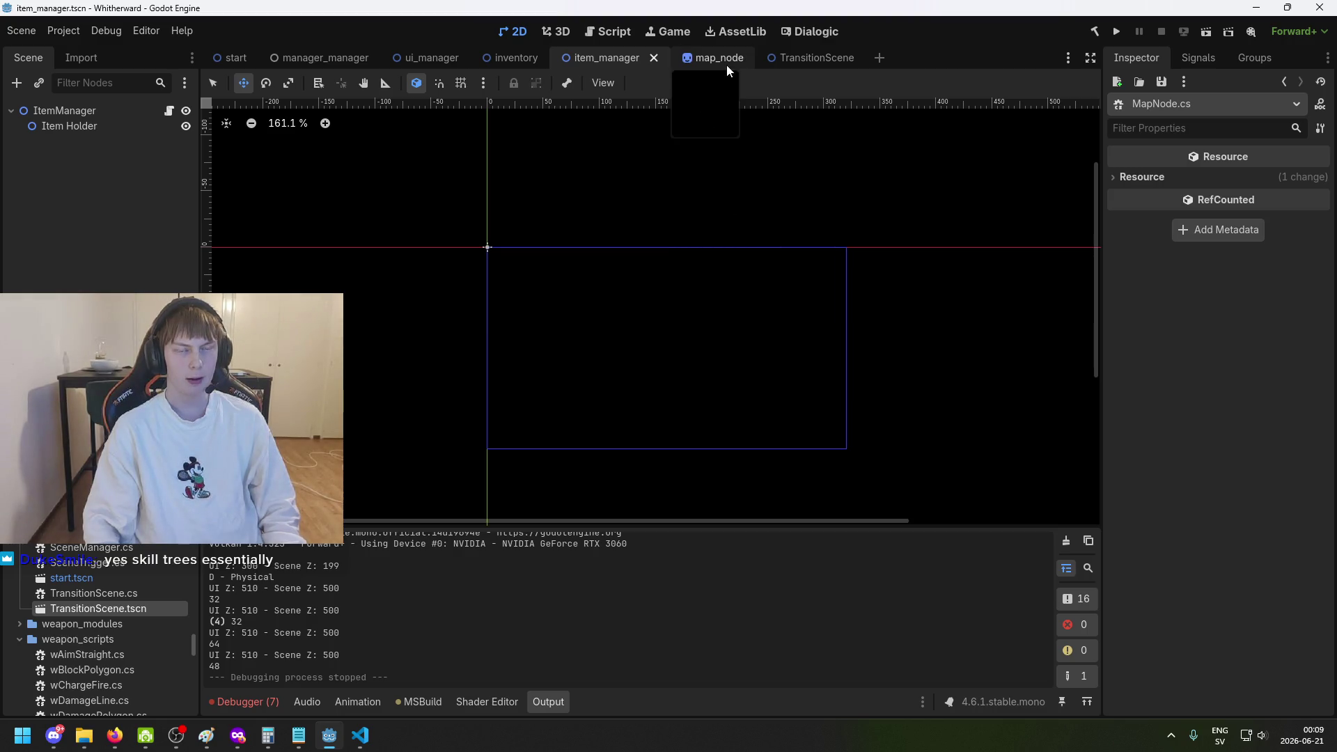
In Visual Studio Code, search MapManagerVoronoi.cs for 'Instantiate' to find the node-creation code.
click(360, 735)
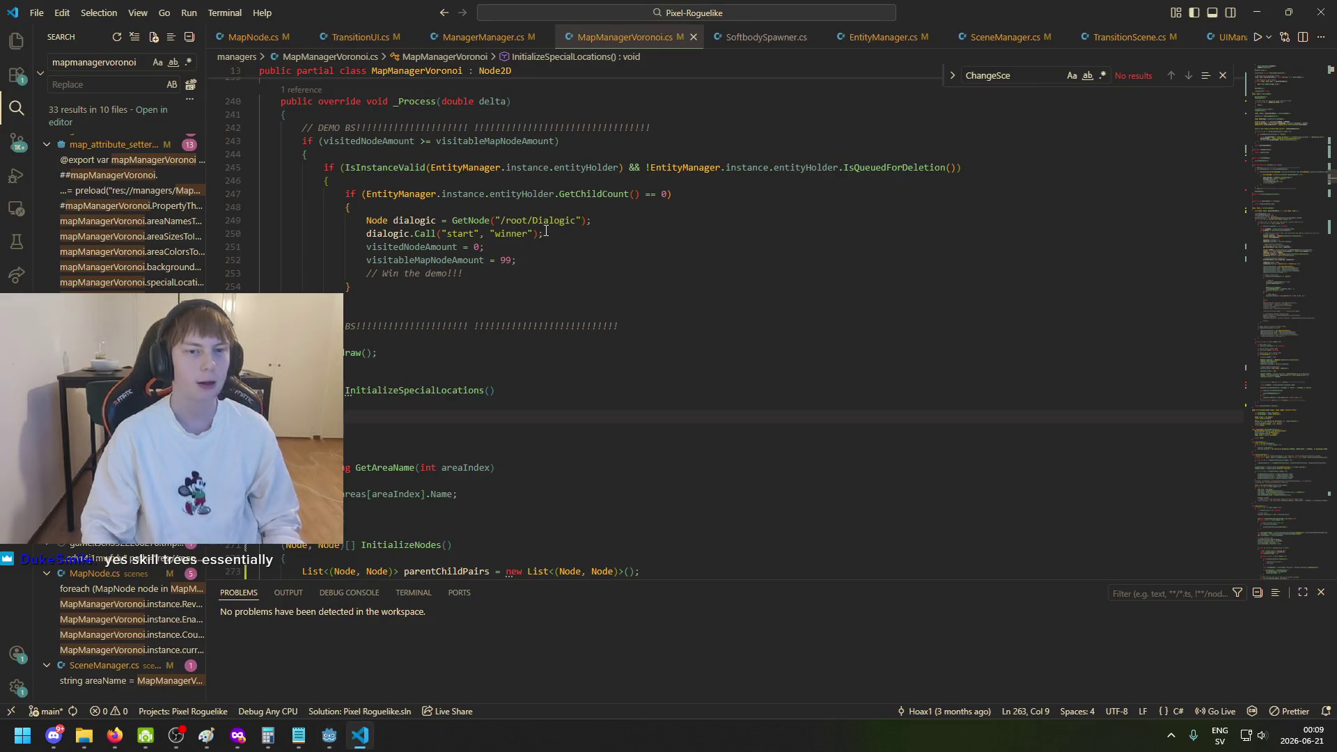
click(620, 380)
key(ctrl+f)
text(I)
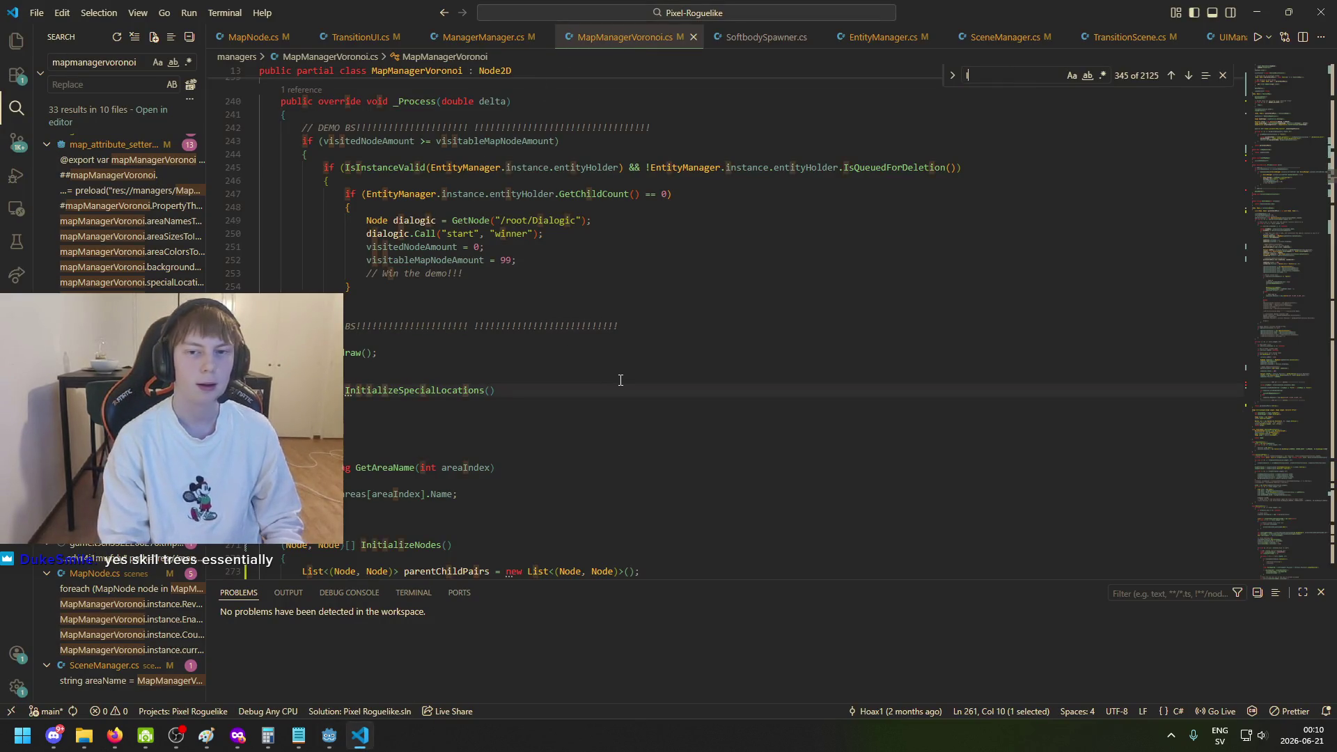
text(nstantiate)
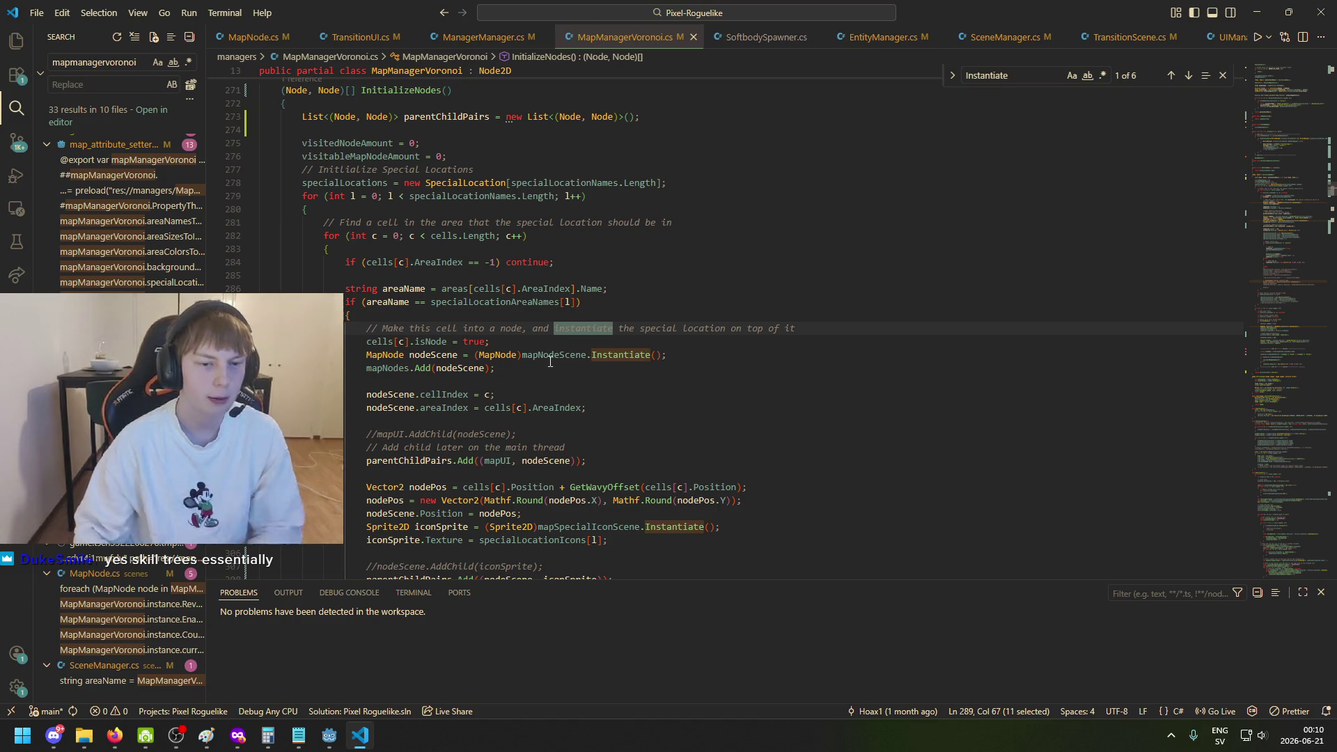
click(617, 368)
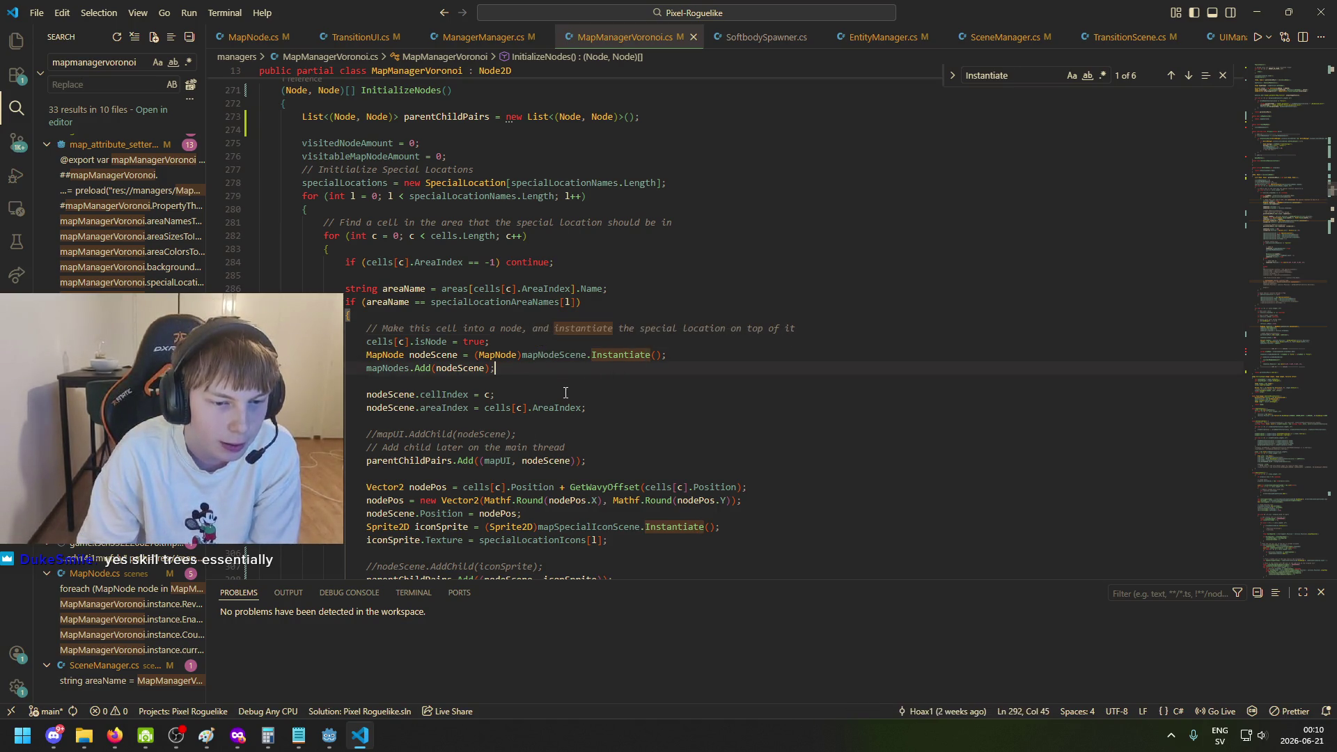
scroll(556, 418, down, 4)
Delete line 310 'nodeScene.ZIndex = 200;' and return to Godot.
double_click(453, 467)
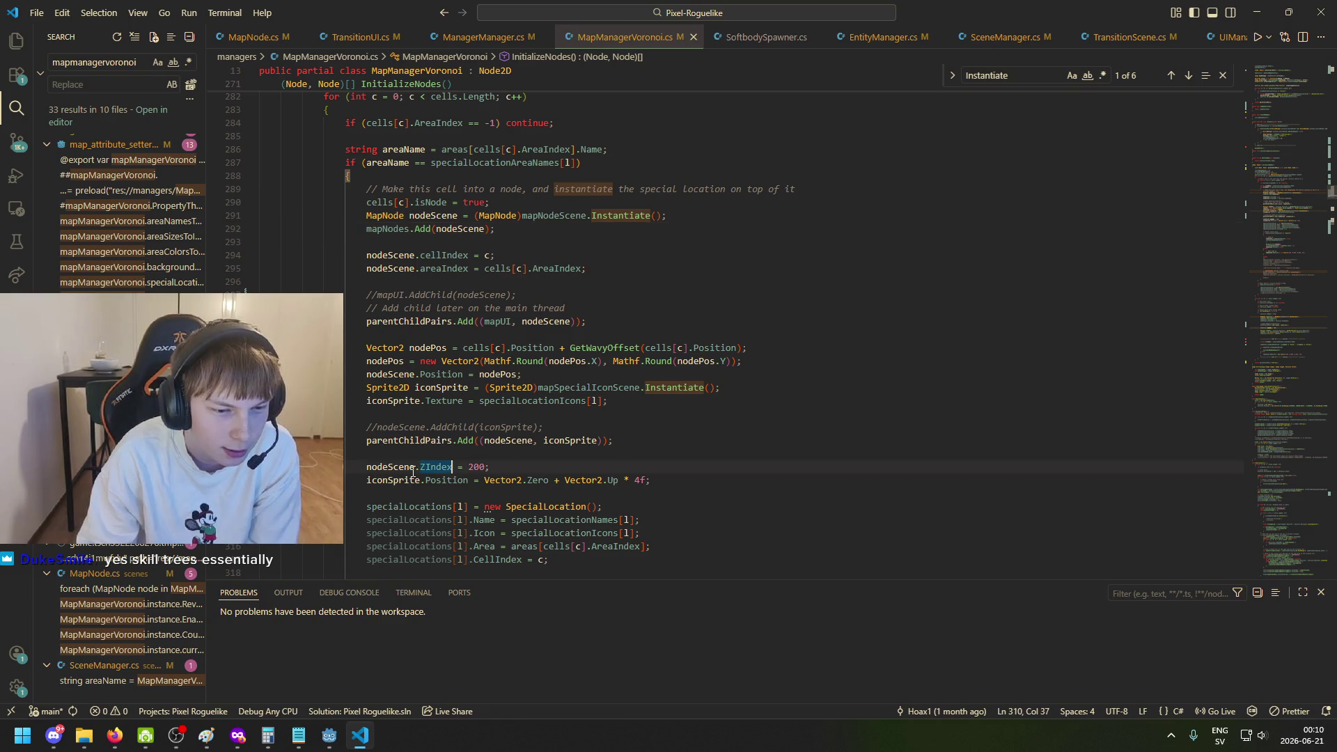
drag(357, 471, 479, 467)
click(487, 467)
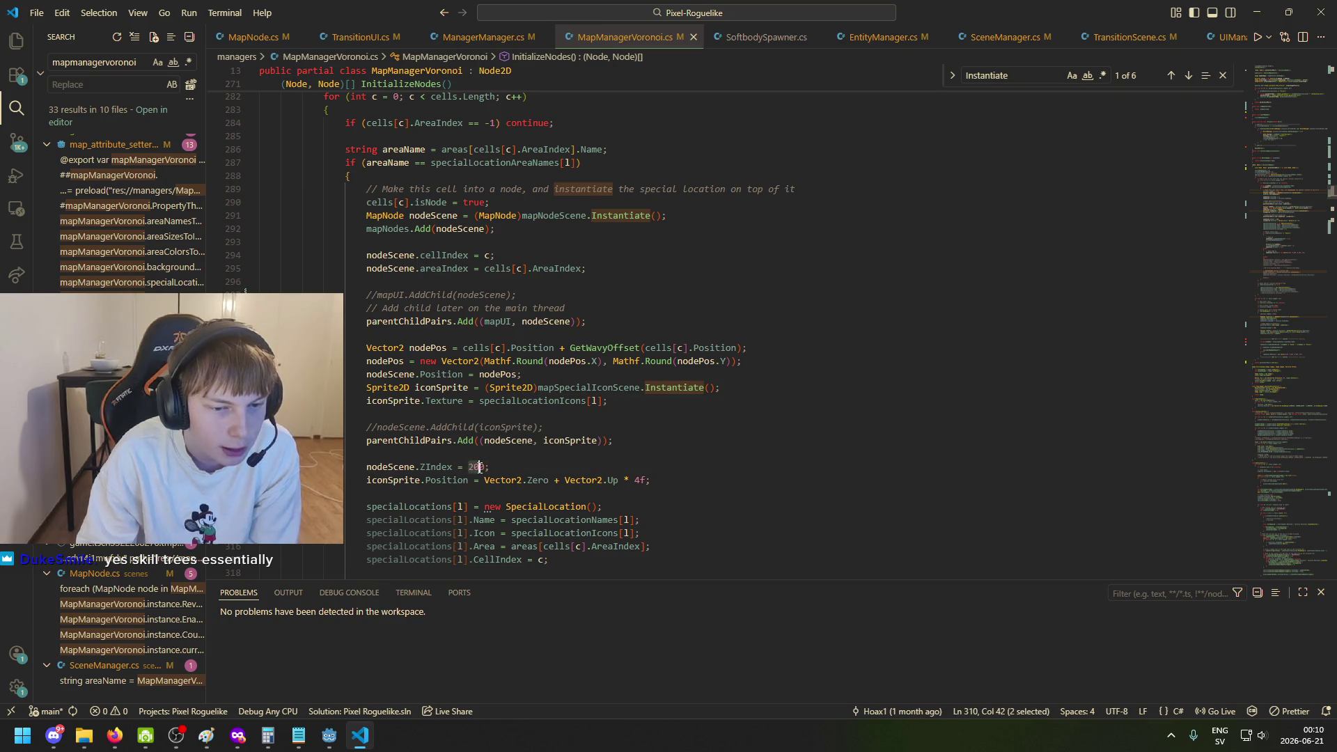
text(3)
click(480, 467)
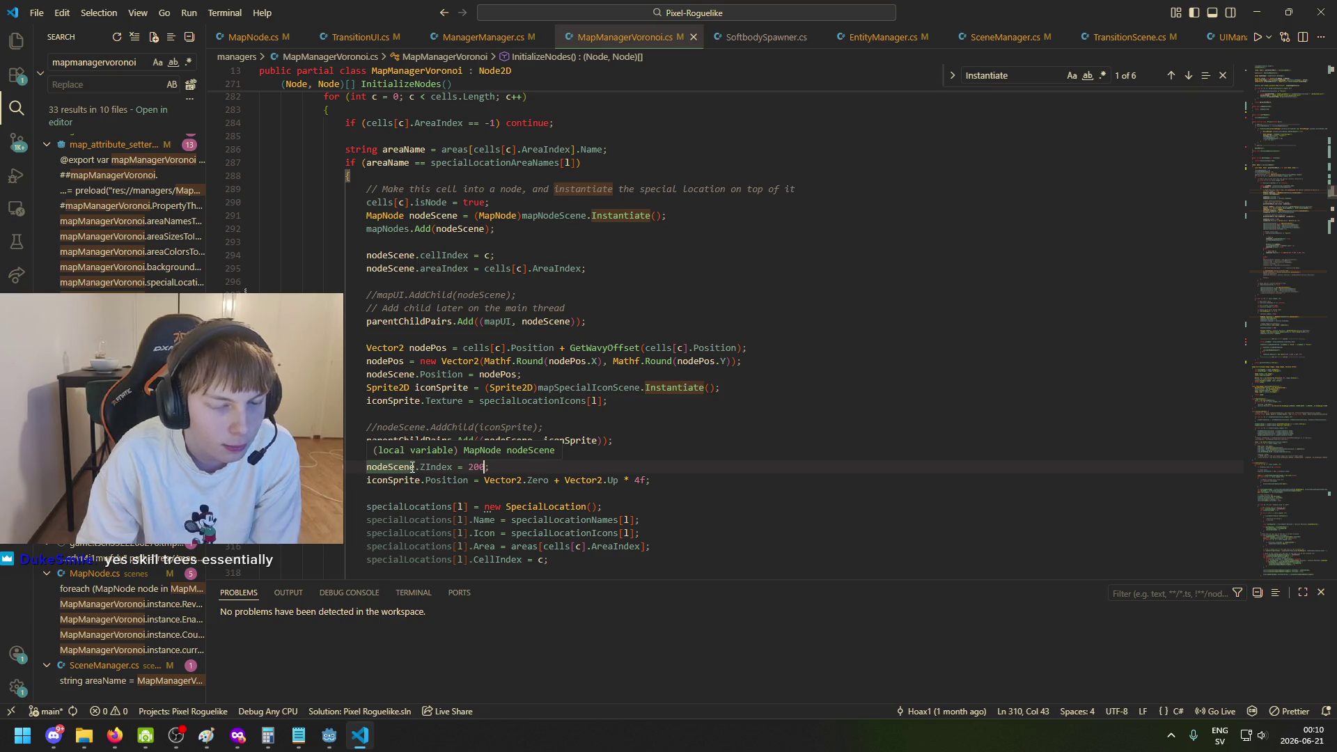
key(End)
key(shift+Home)
key(shift+Home)
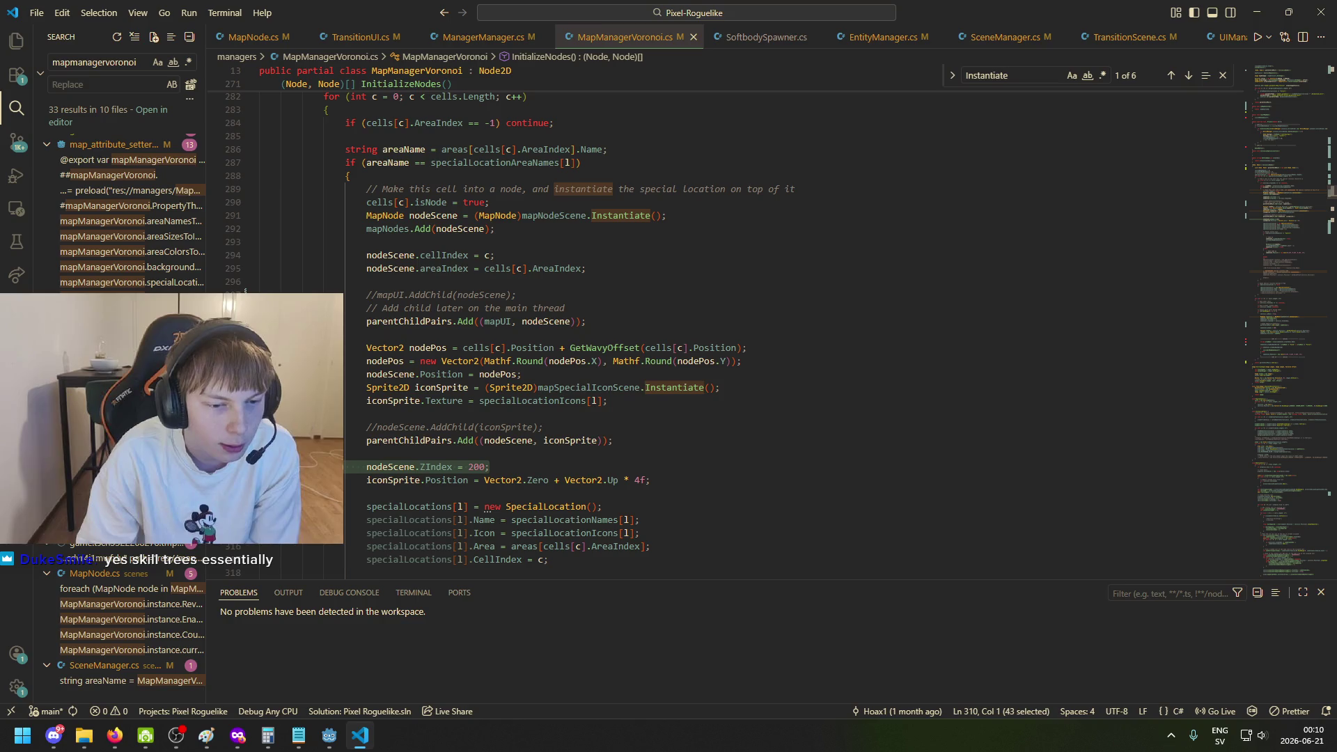
key(BackSpace)
key(BackSpace)
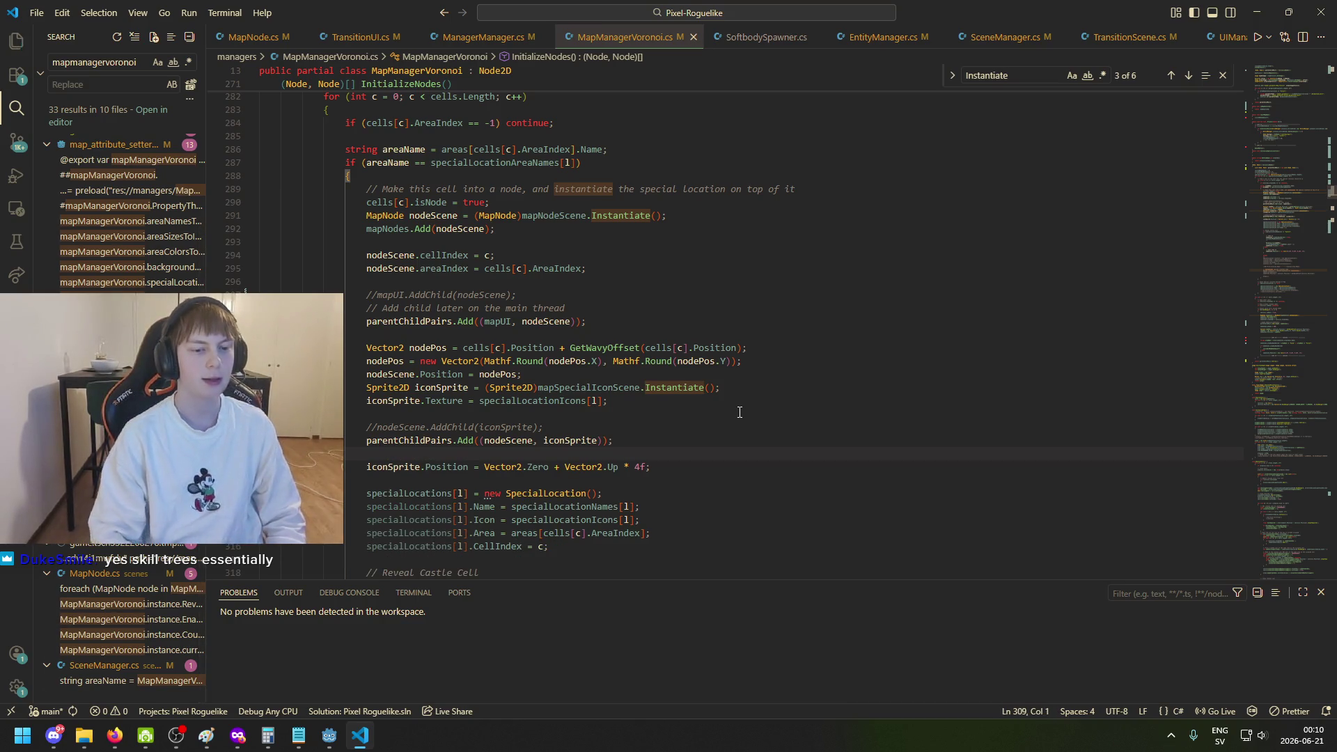
key(alt+Tab)
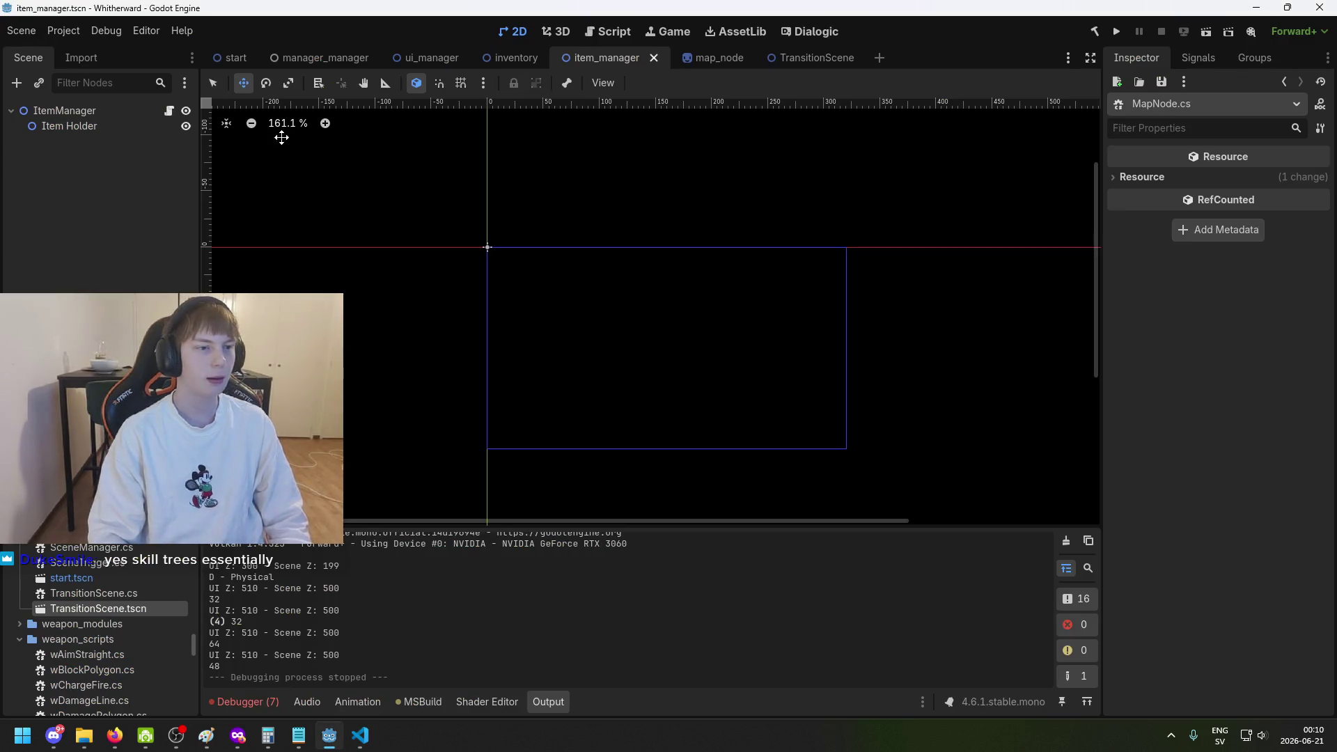
Set the map_node scene's Map Node Z Index to 200 and save the scene.
click(710, 58)
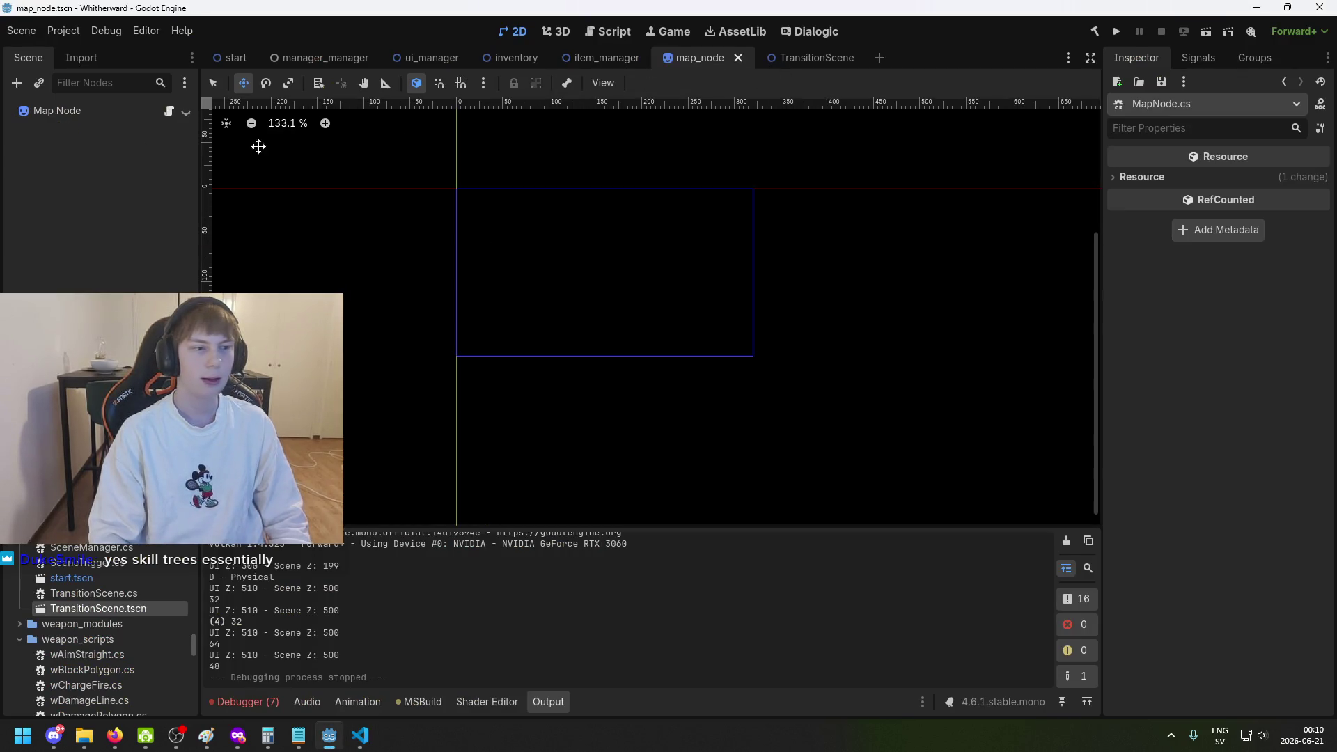
click(85, 111)
click(1243, 470)
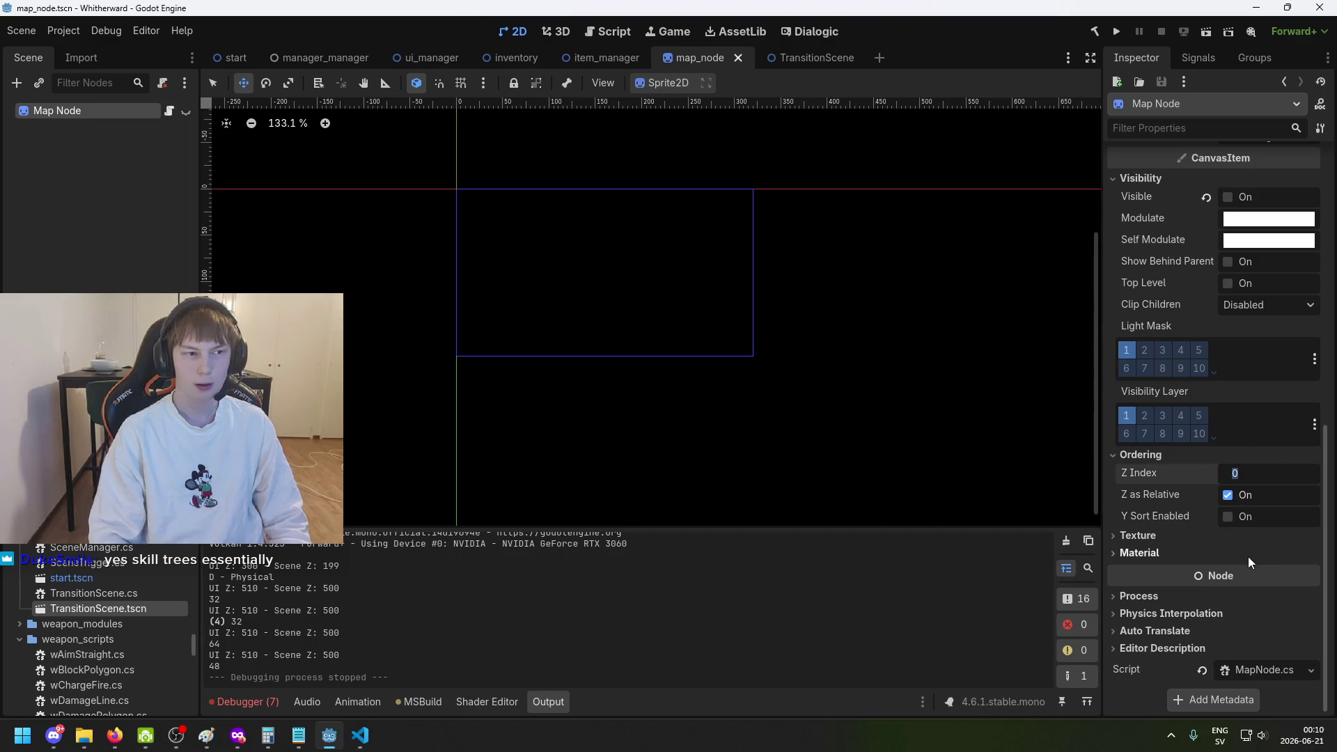
text(200)
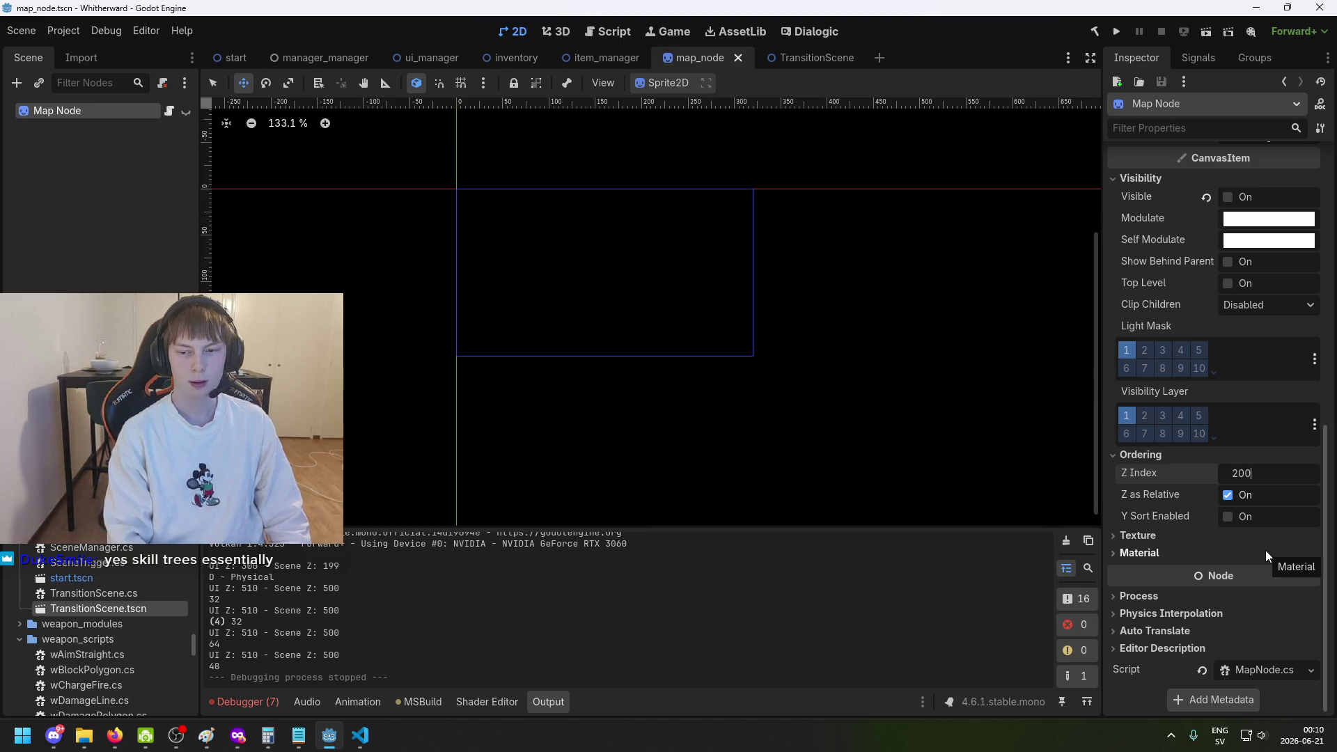
key(Return)
key(ctrl+s)
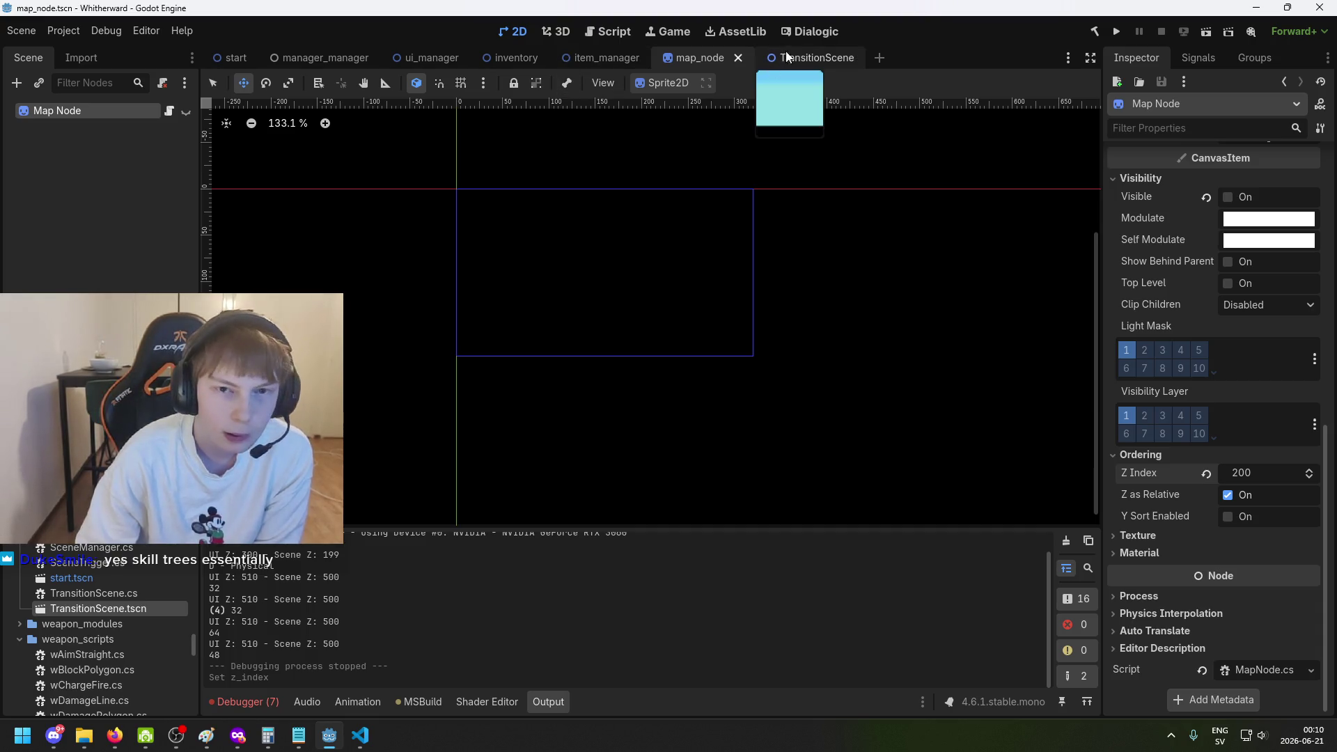
click(587, 64)
click(706, 64)
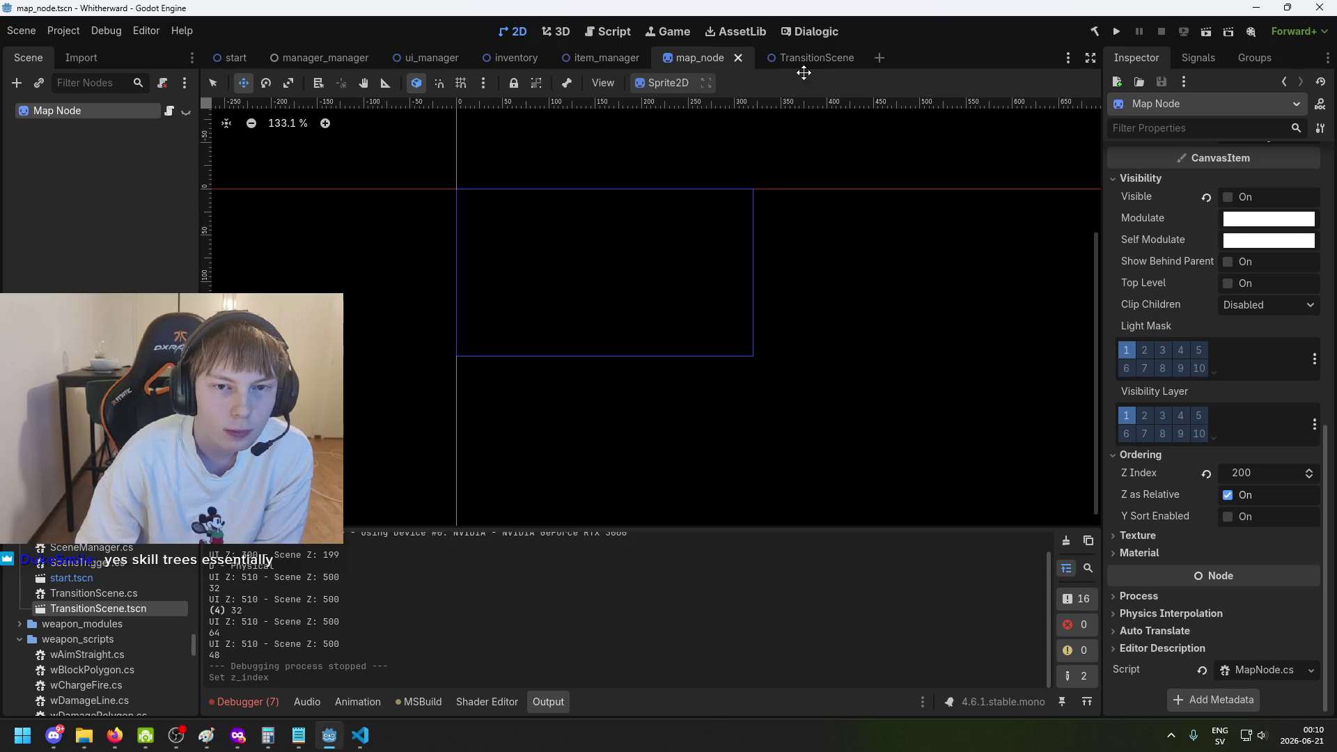
Inspect the ordering of the TransitionScene's PreviousFrame sprite.
click(804, 64)
click(37, 254)
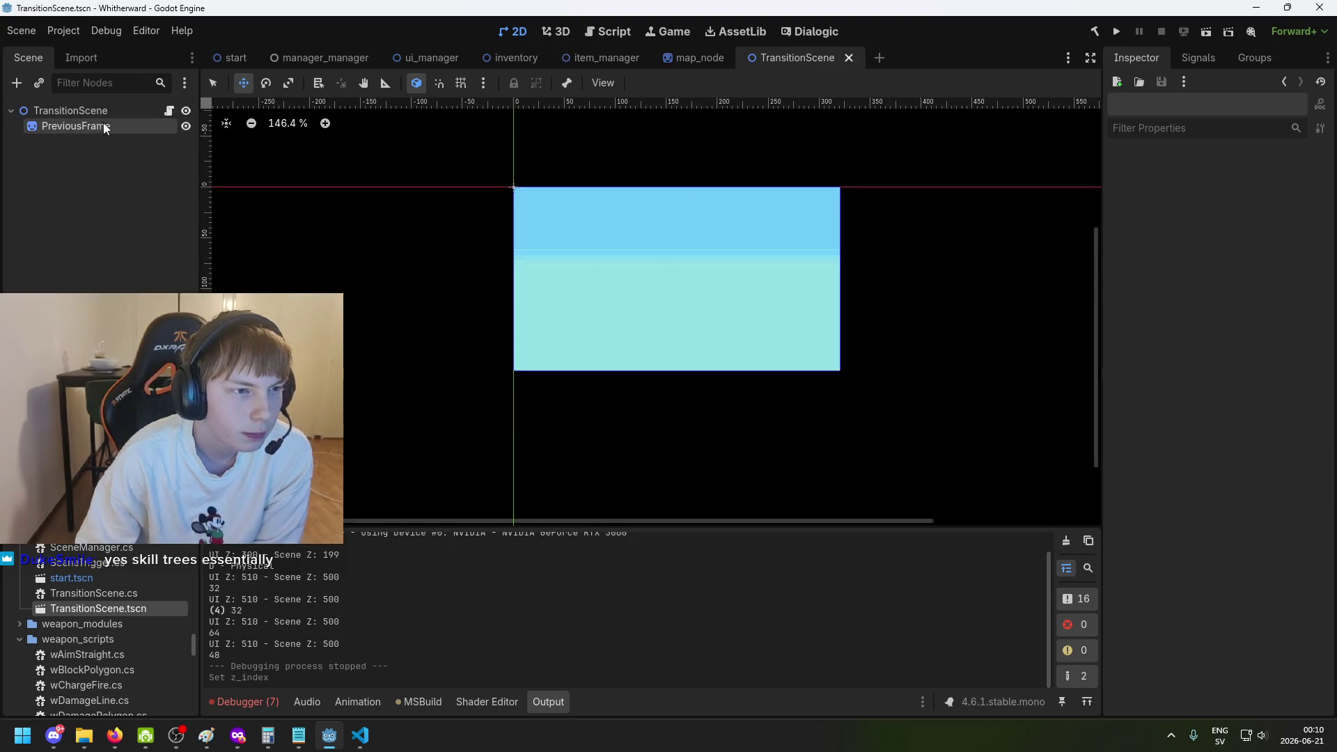
click(513, 233)
scroll(1281, 599, down, 10)
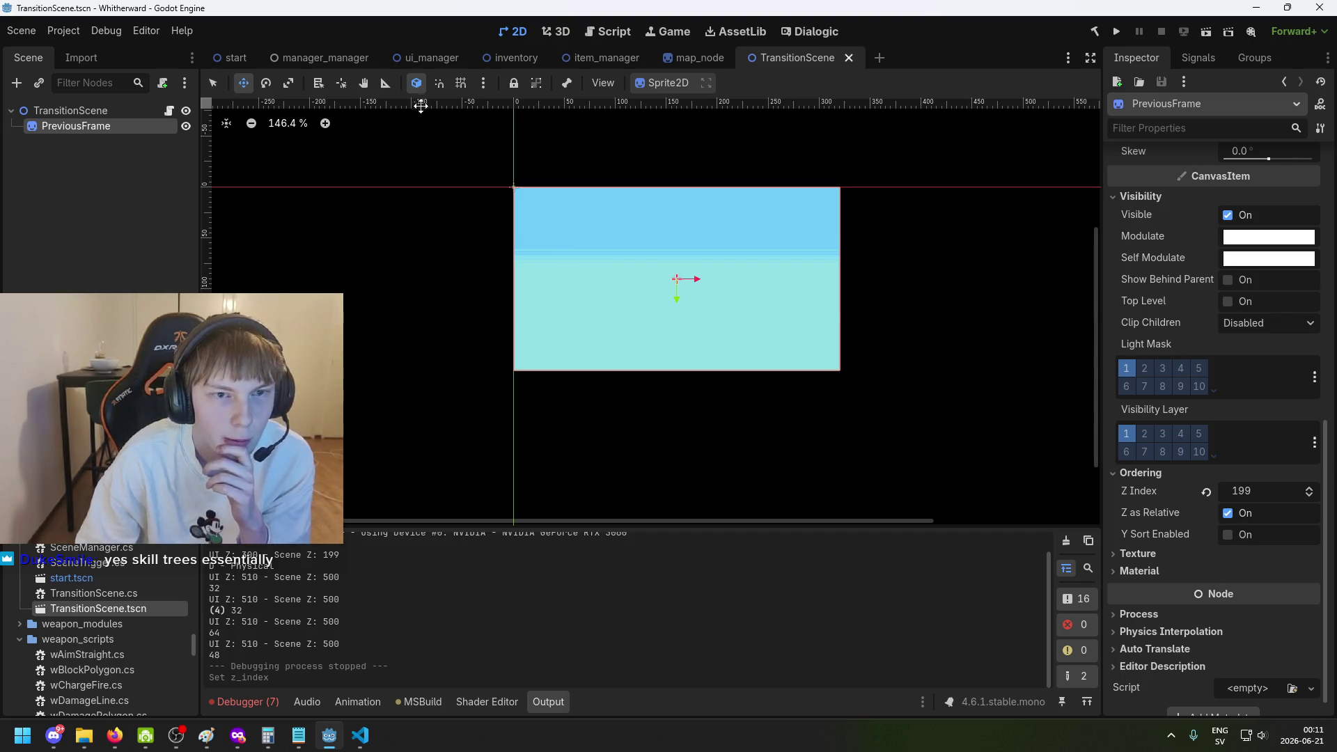
Compare Z Index values in manager_manager and ui_manager, check VS Code, then return to map_node.
mouse_move(538, 66)
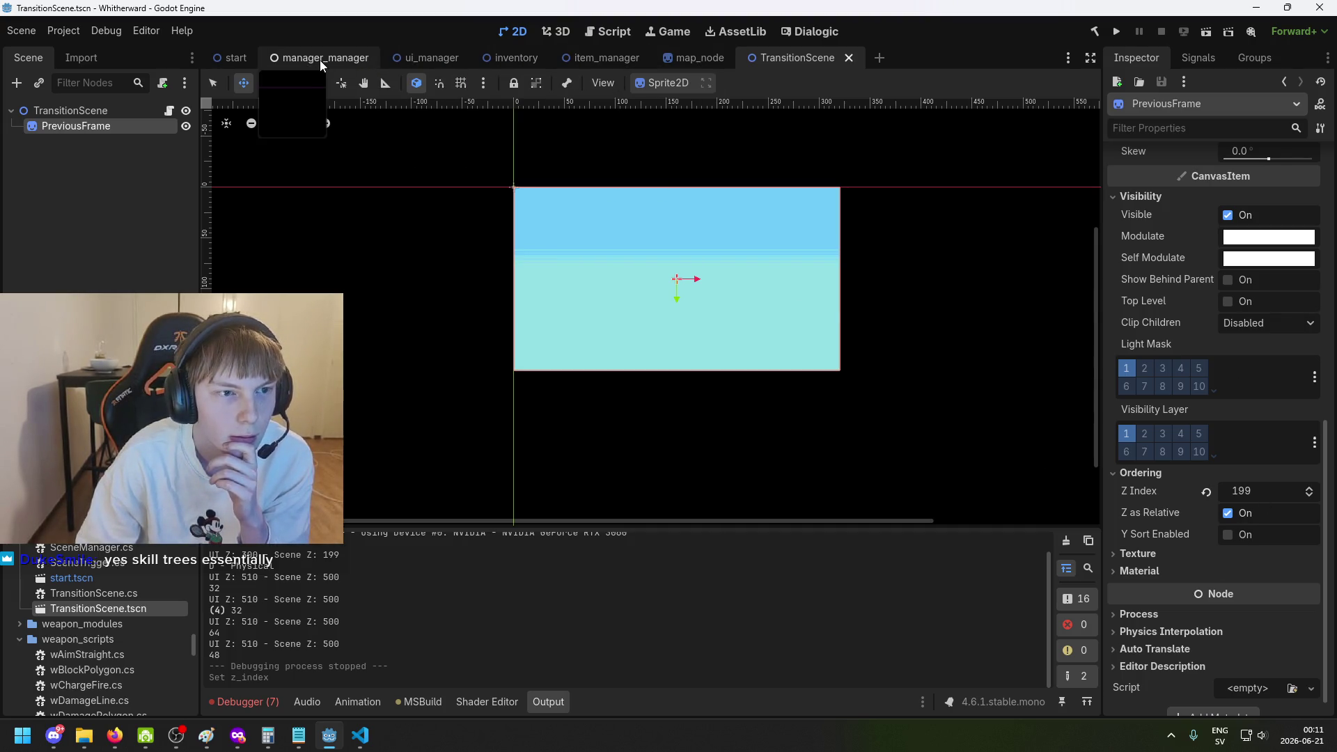
click(317, 60)
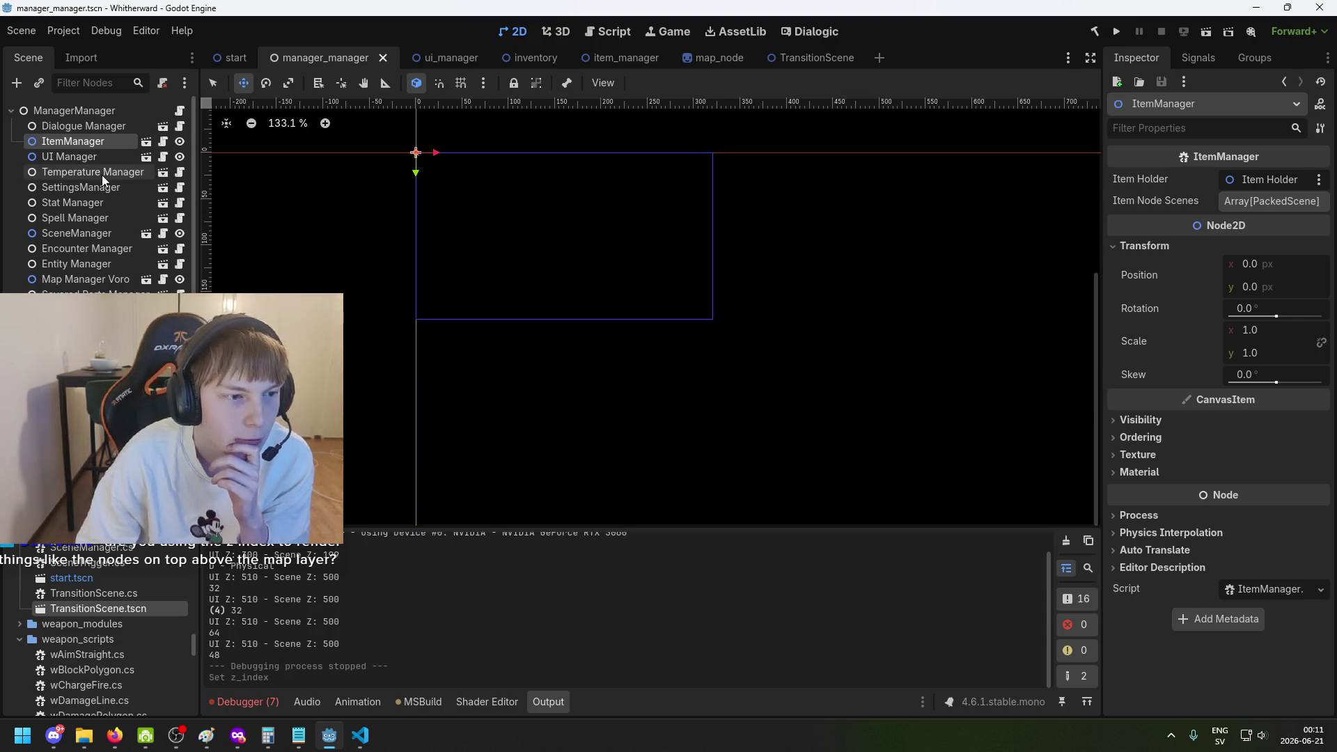
click(449, 61)
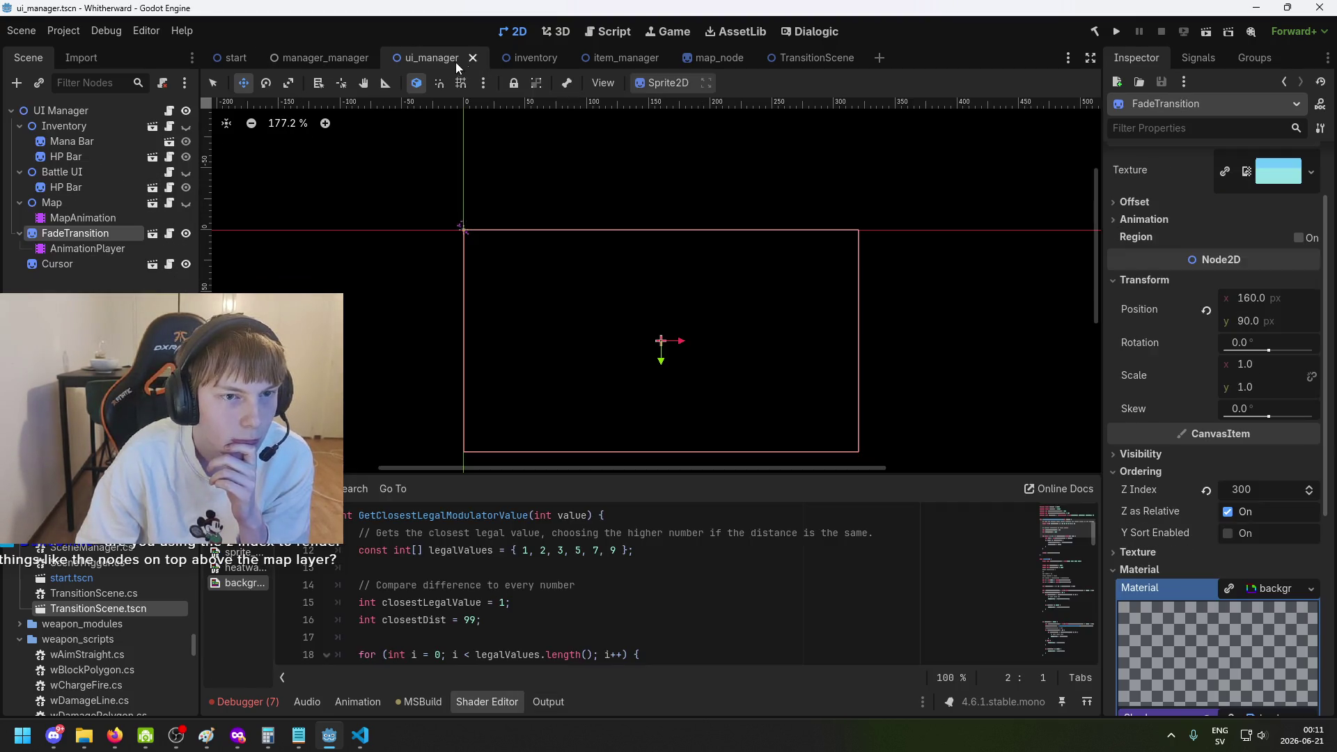
click(87, 263)
click(75, 233)
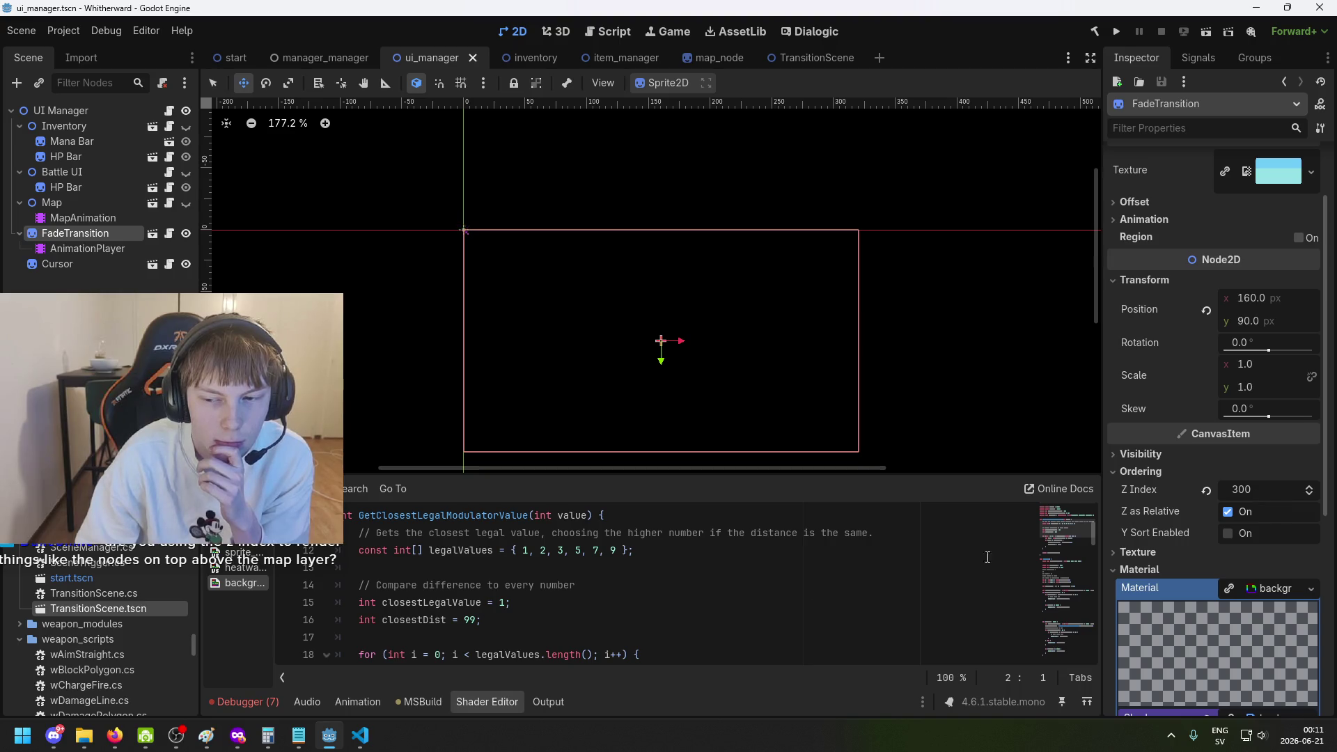
click(363, 739)
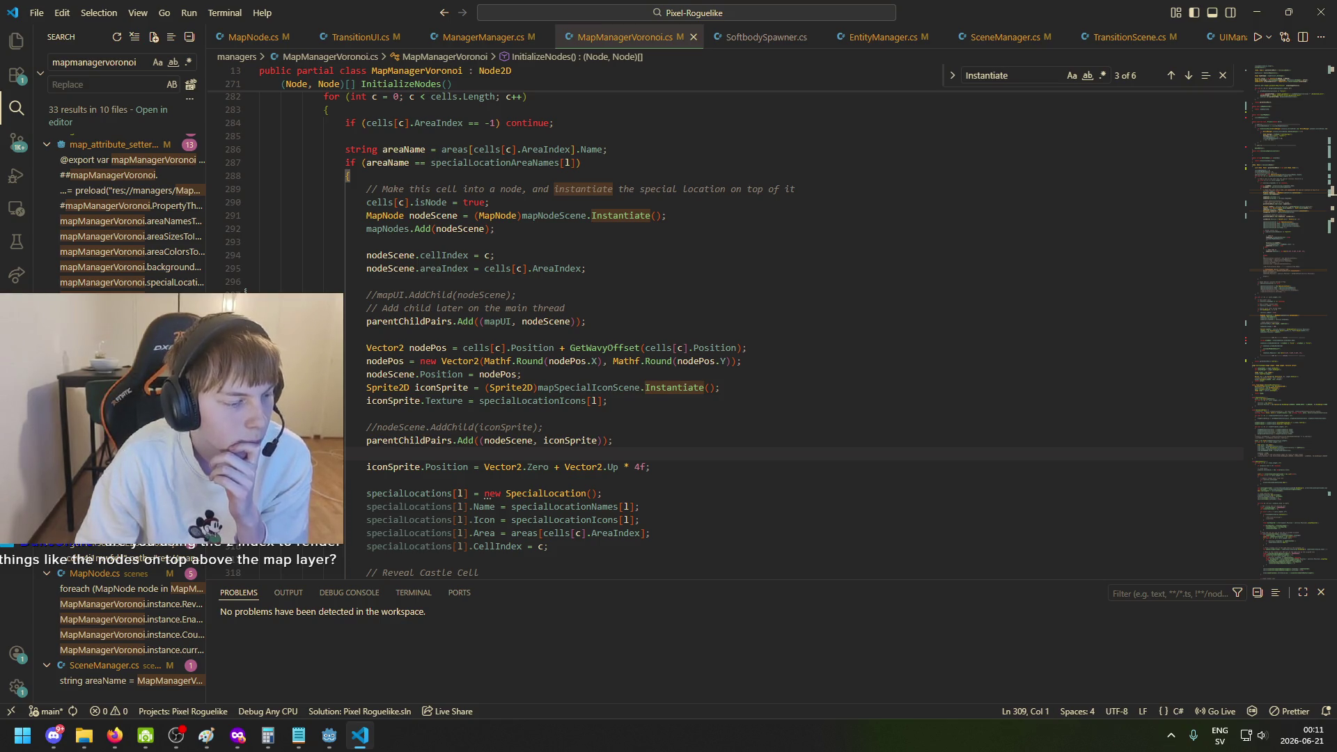
click(329, 735)
click(717, 58)
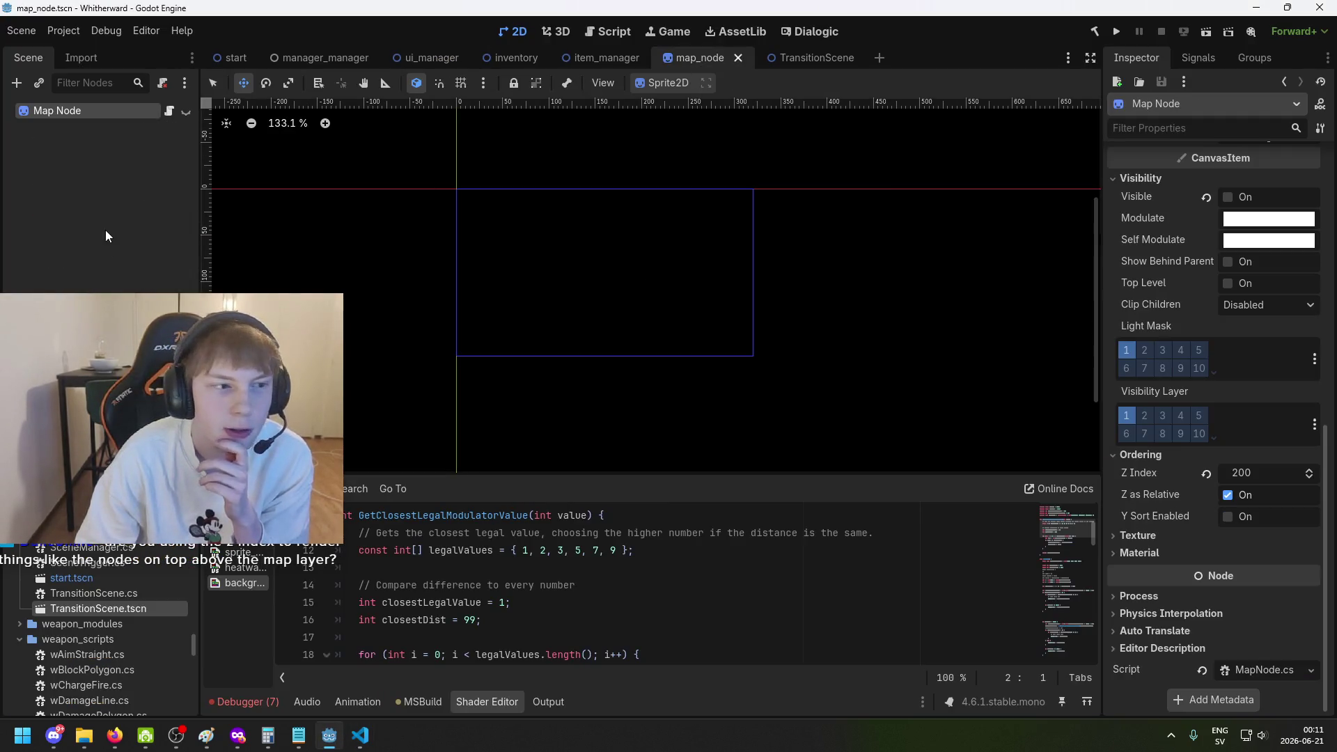
Reset the Map Node's Z Index, set it to 1, and save the map_node scene.
click(96, 110)
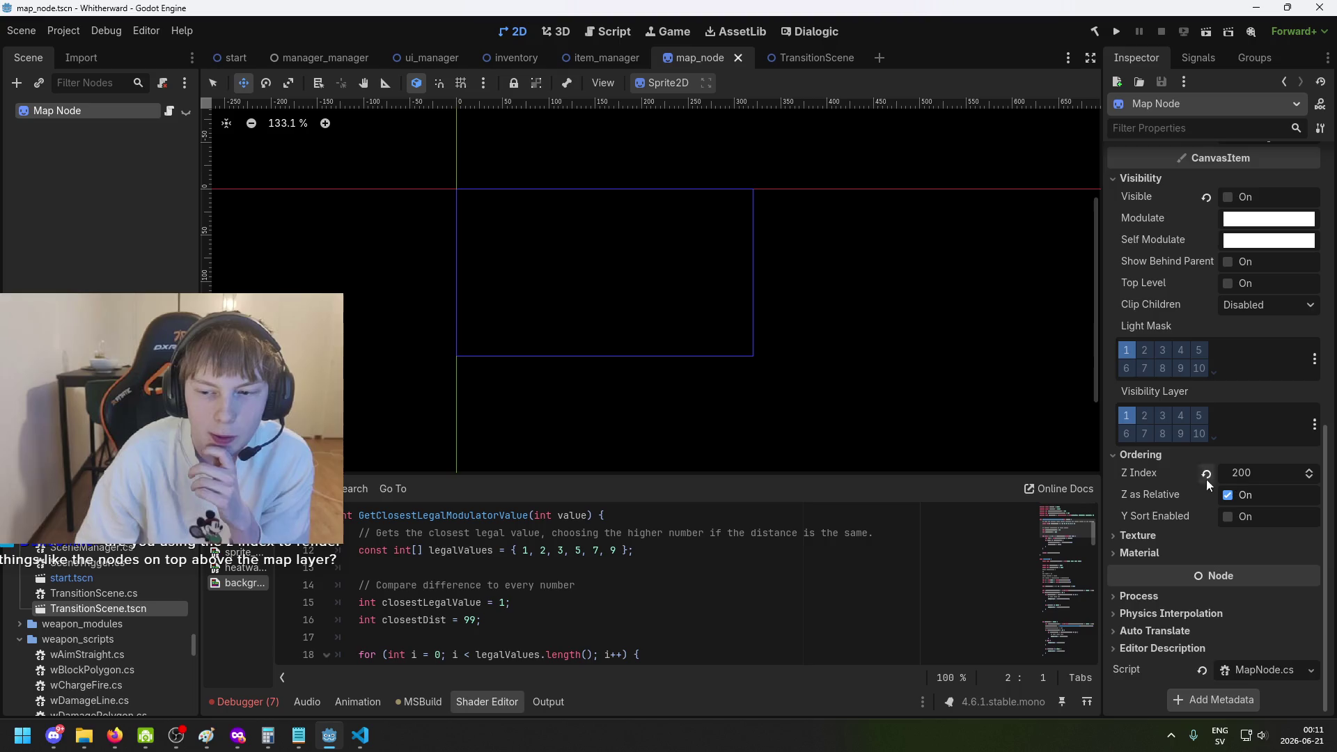
mouse_move(1167, 474)
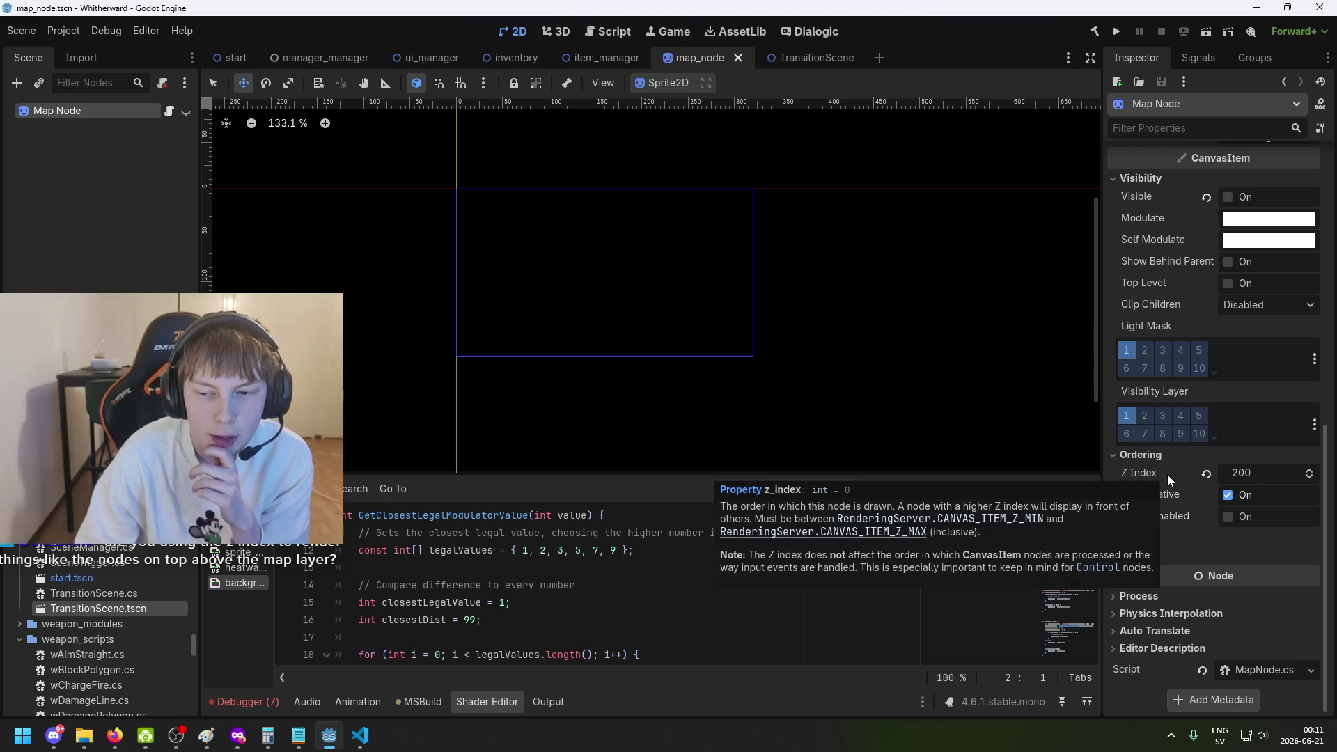
click(1208, 475)
click(1237, 472)
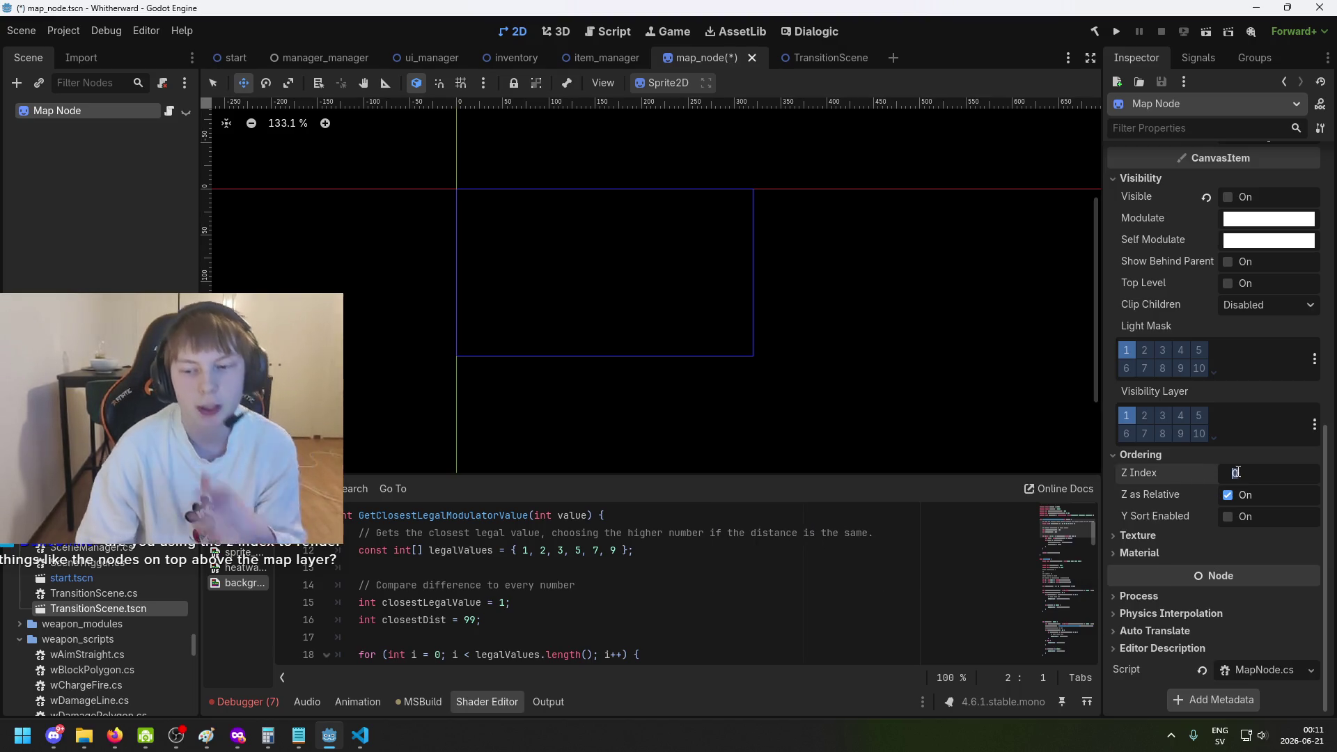
text(1)
key(Return)
key(ctrl+s)
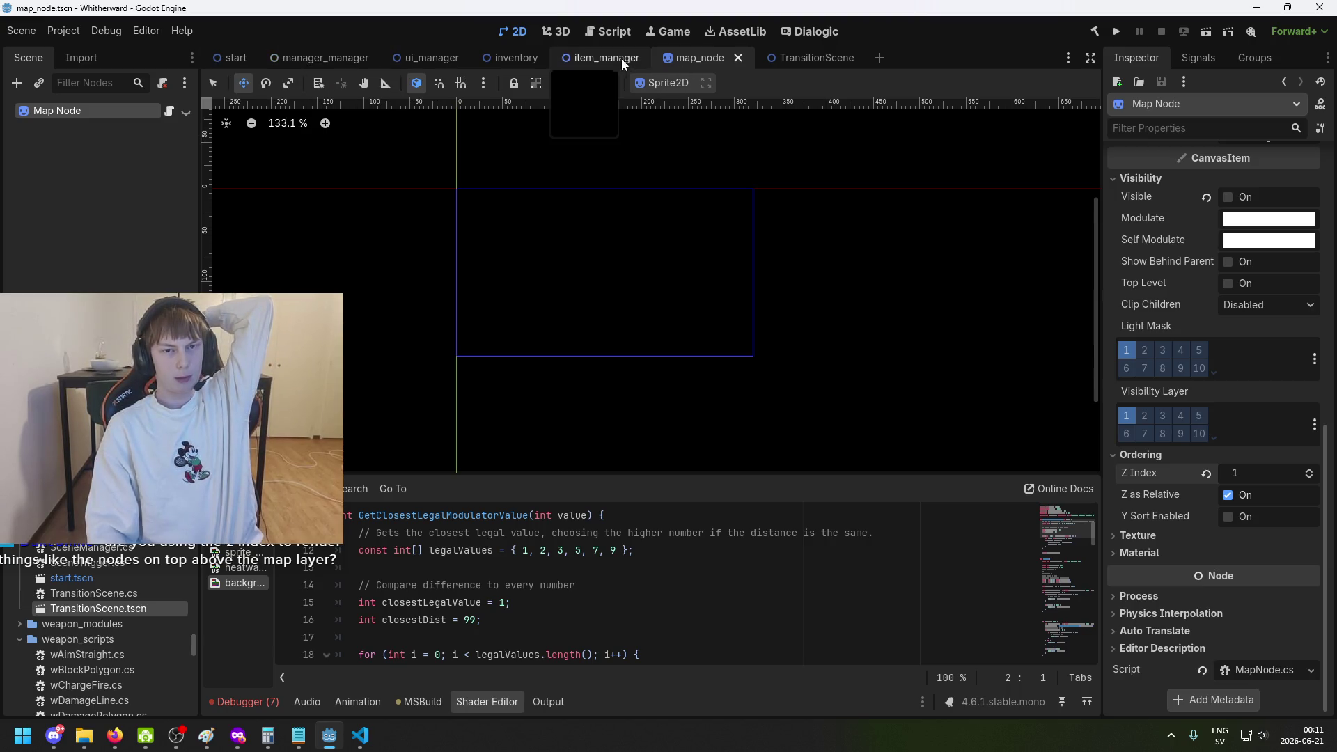
click(608, 57)
Compare the inventory scene's Z Index of 201 against map_node, then run the project.
click(490, 58)
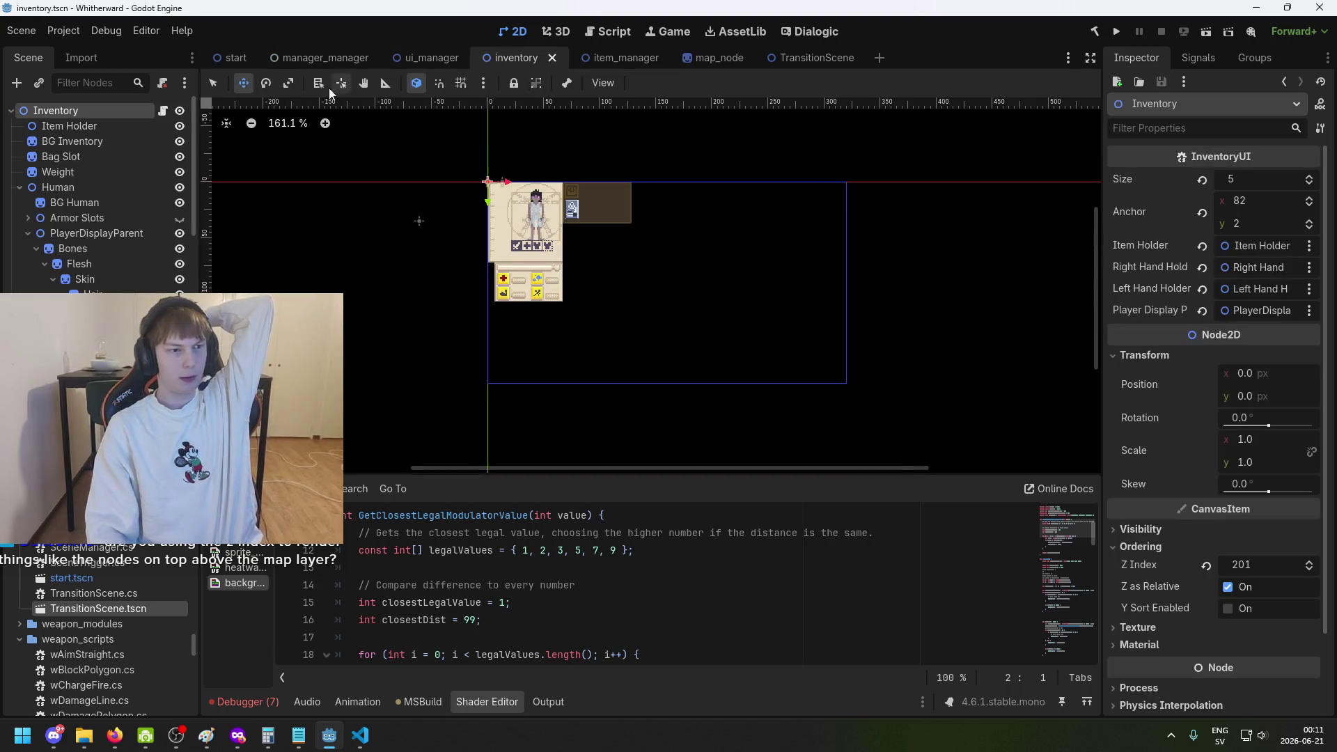
click(716, 60)
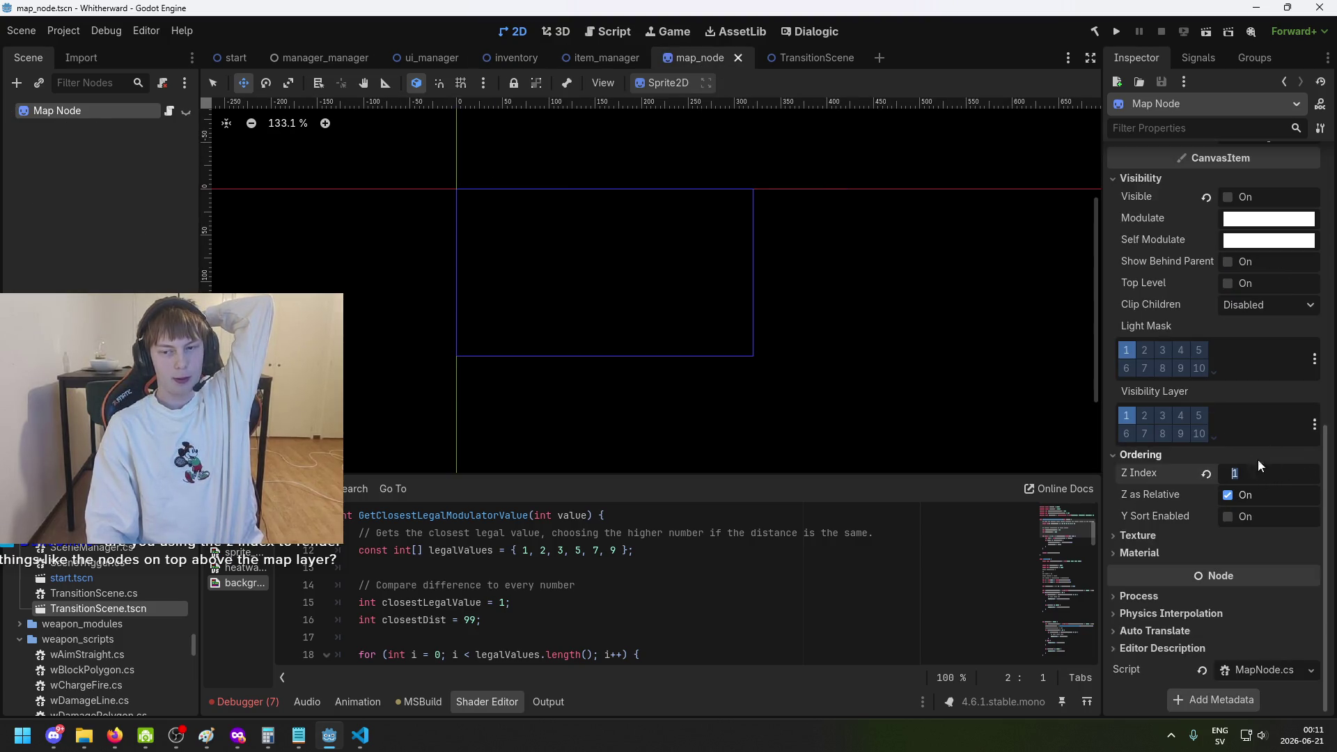
click(496, 60)
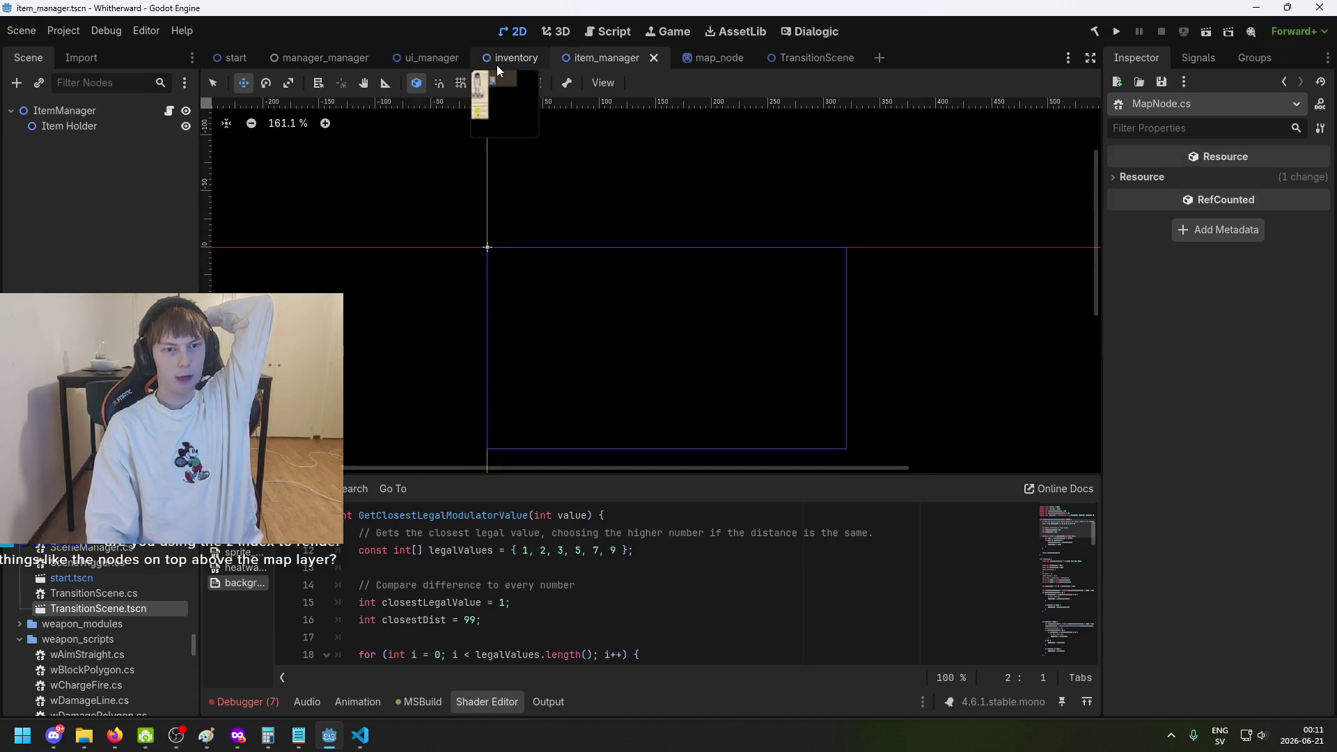
scroll(91, 209, down, 3)
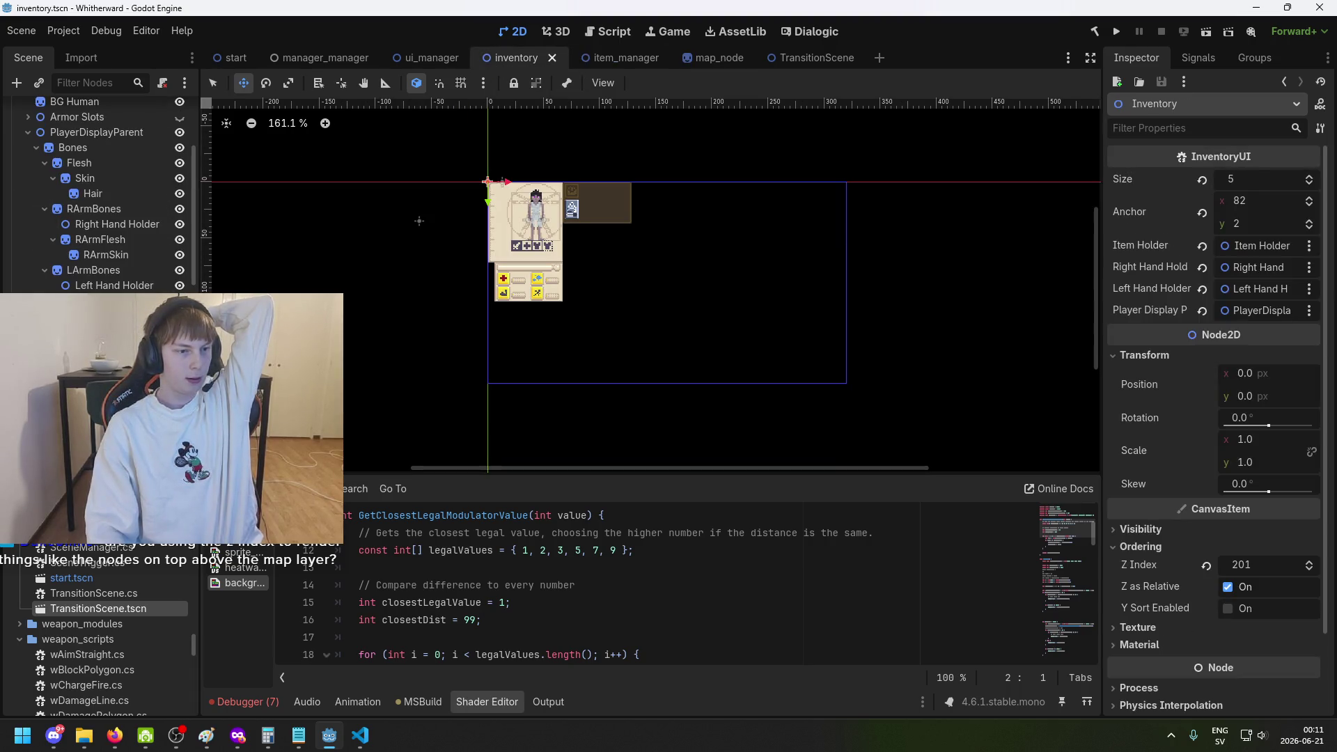
scroll(105, 209, up, 3)
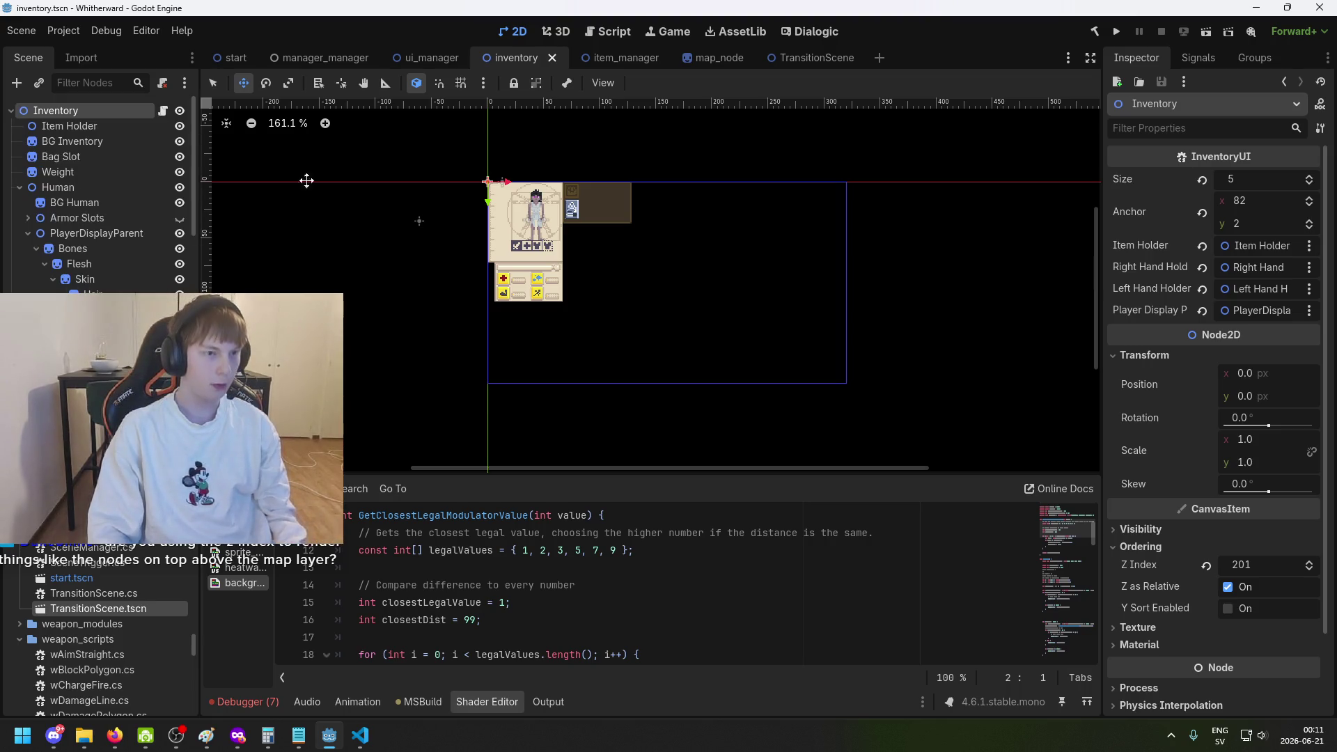
click(720, 61)
scroll(960, 355, up, 1)
click(1118, 29)
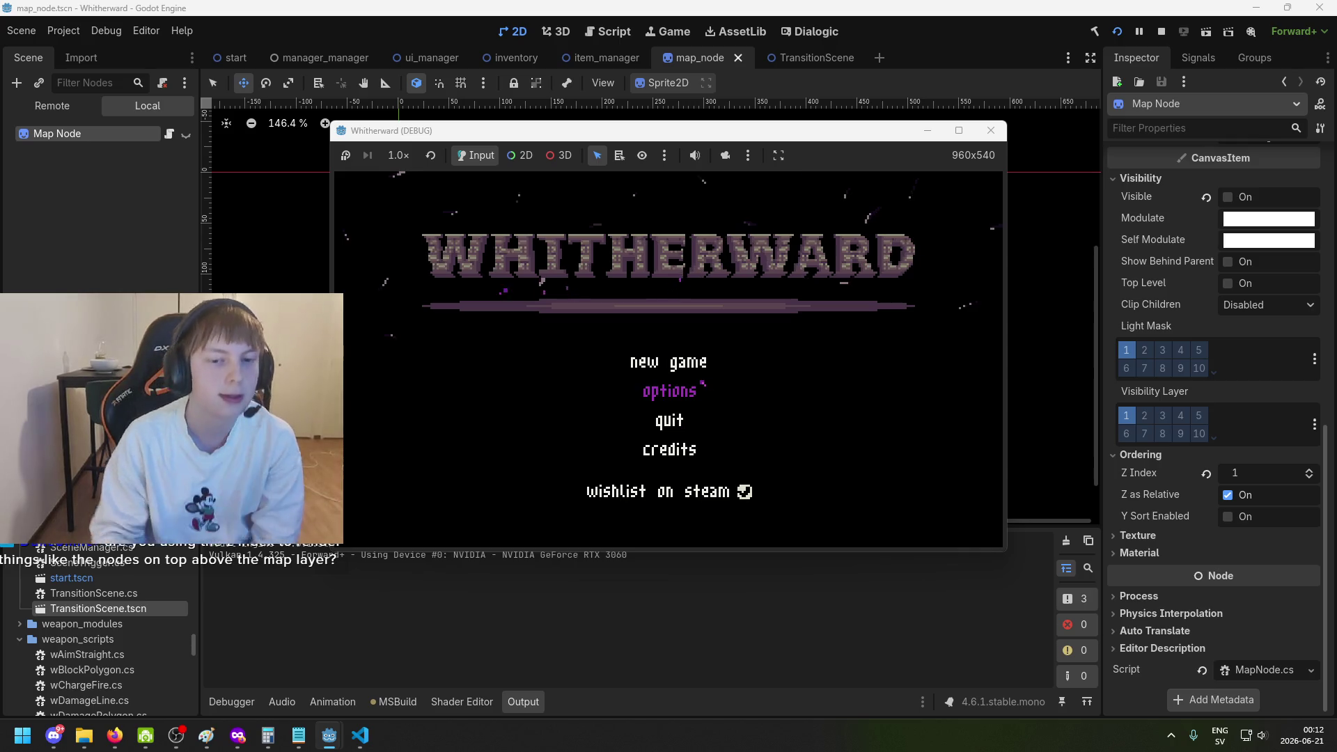
Start the game, walk around the stone room, and toggle the inventory panel open and closed.
key(d)
key(w)
key(i)
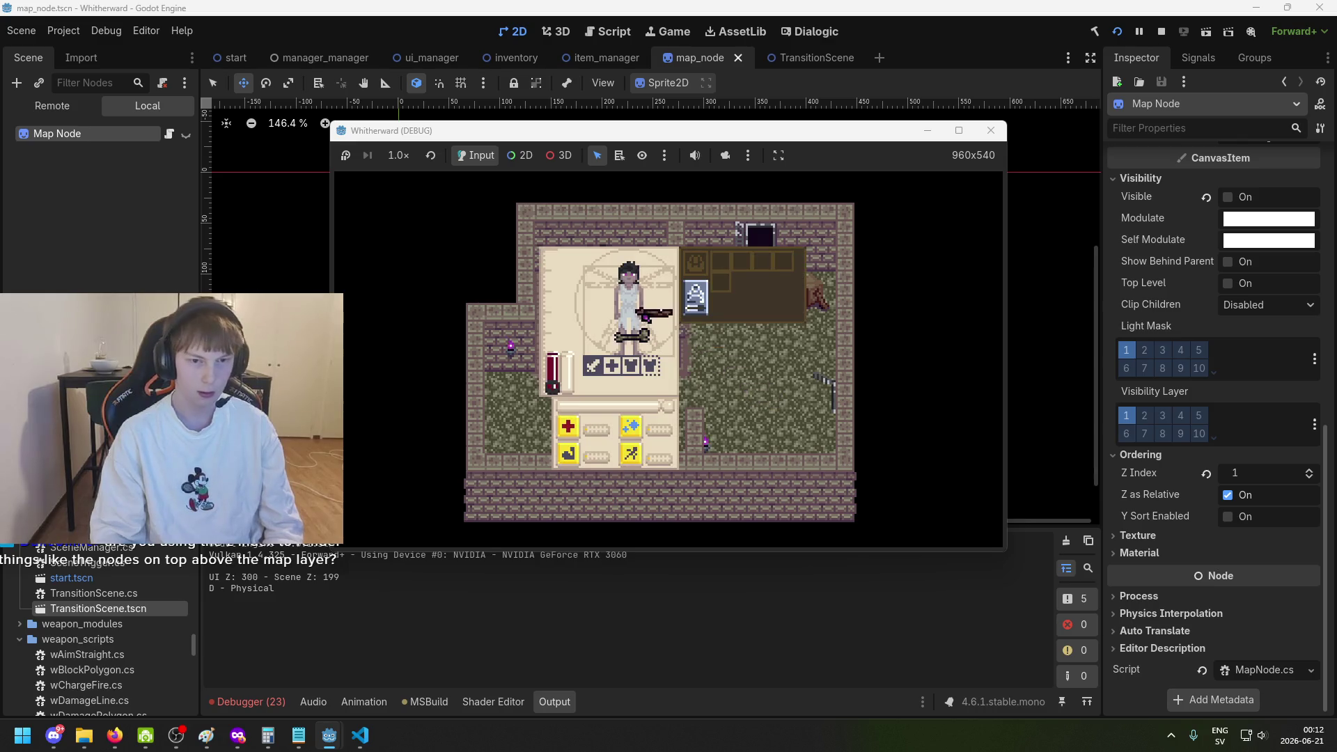
key(i)
key(w)
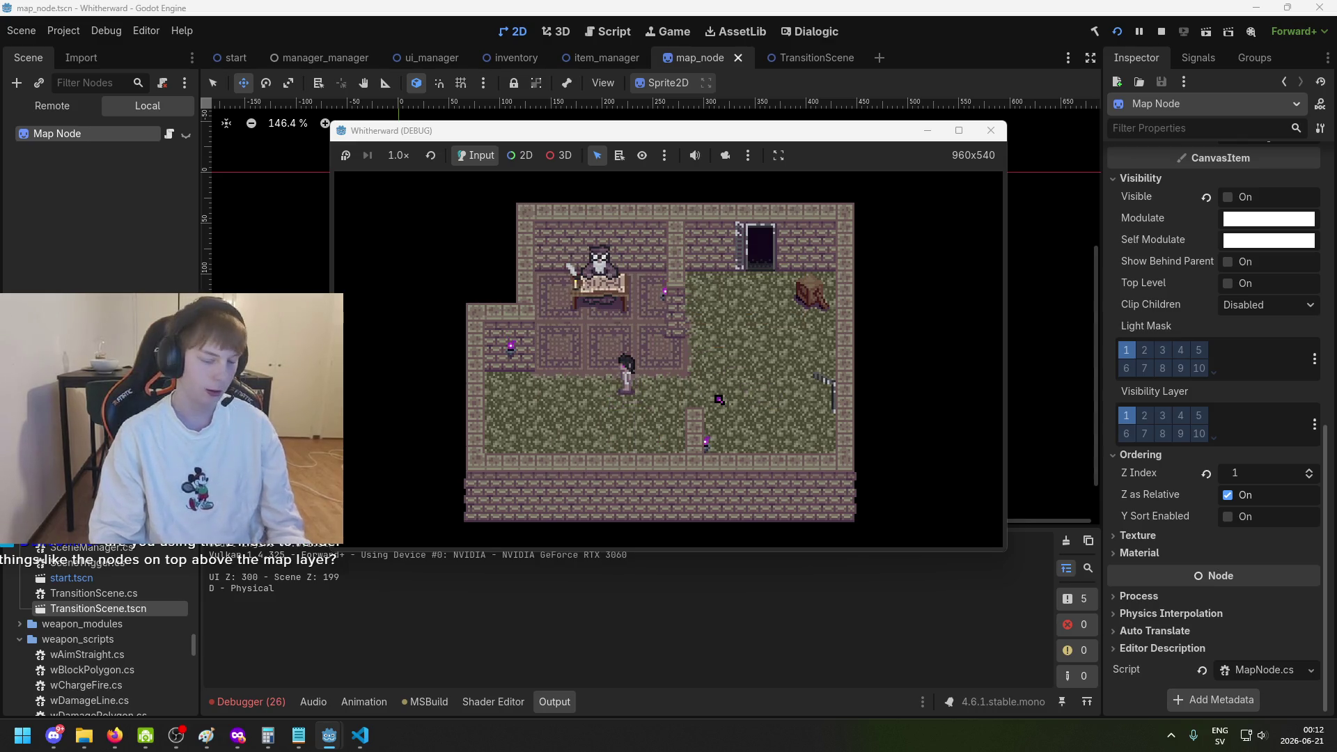
key(d)
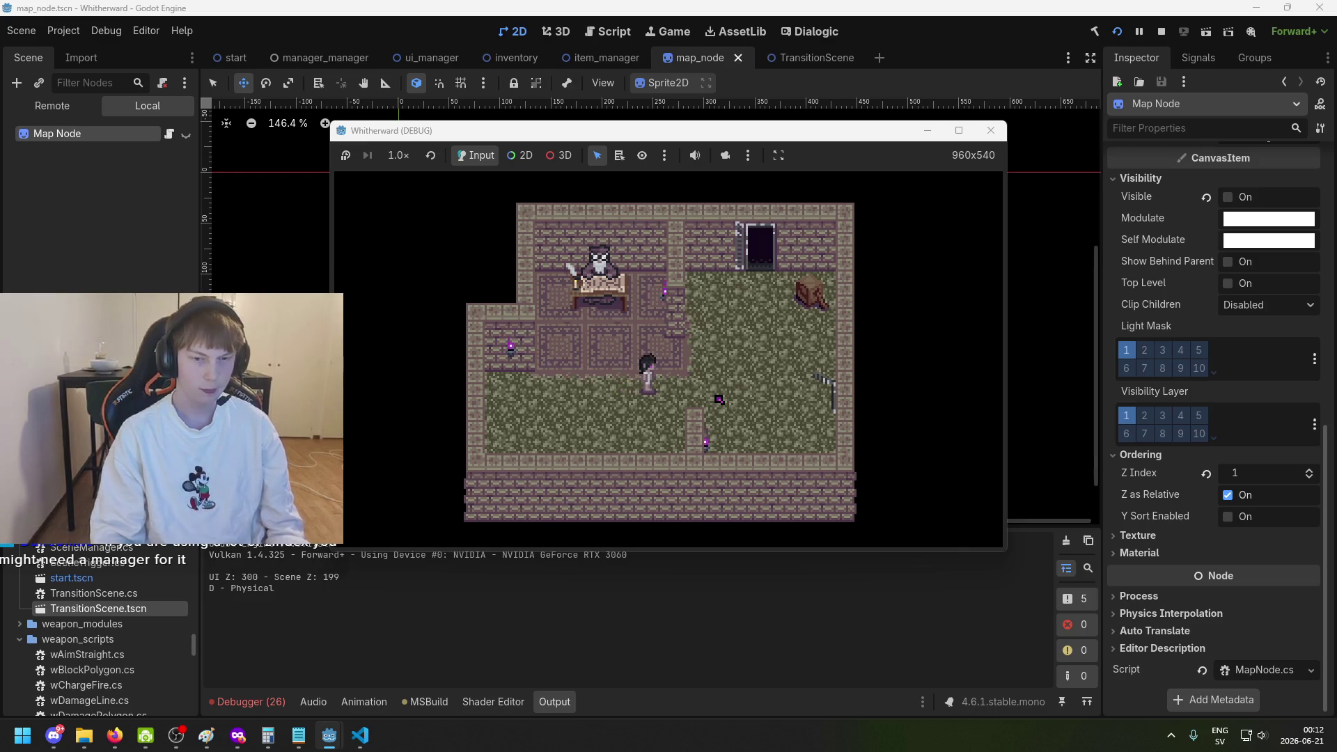
Enter the forest battle, travel via the map globe to the field, then stop the game.
key(e)
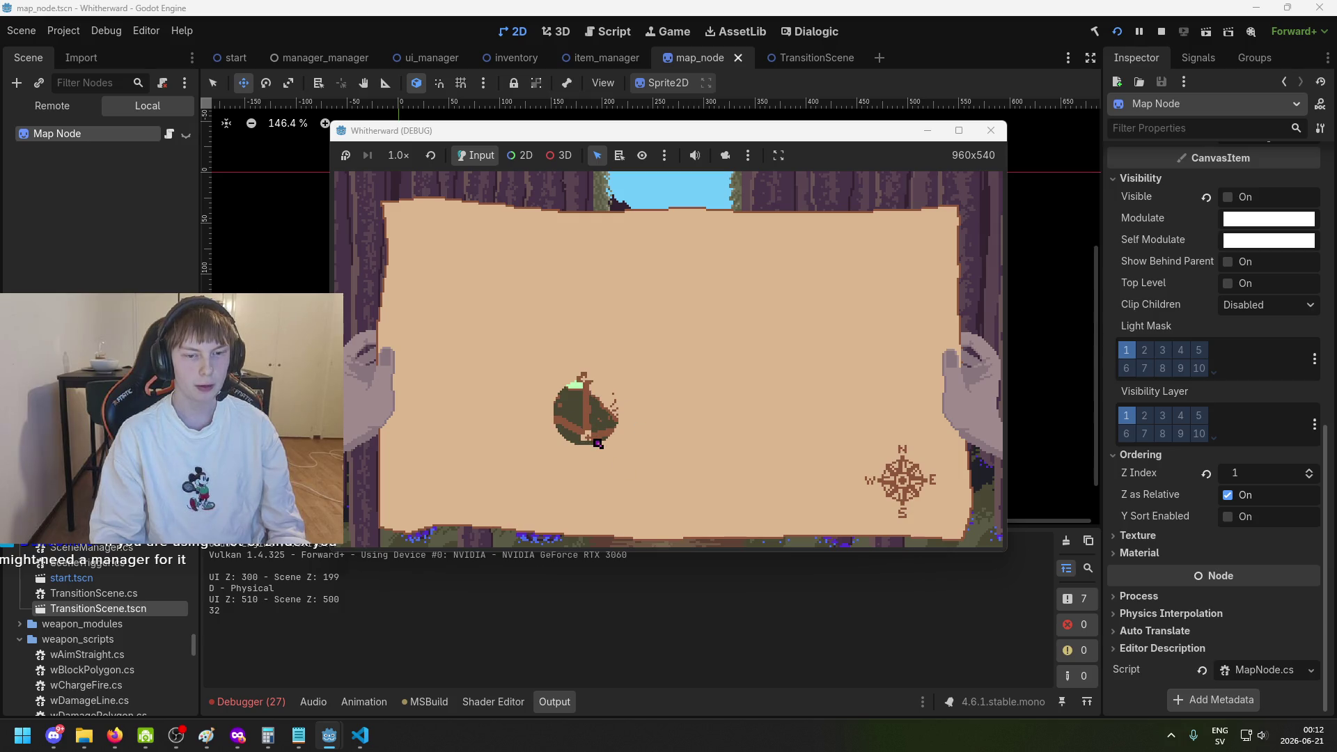
key(m)
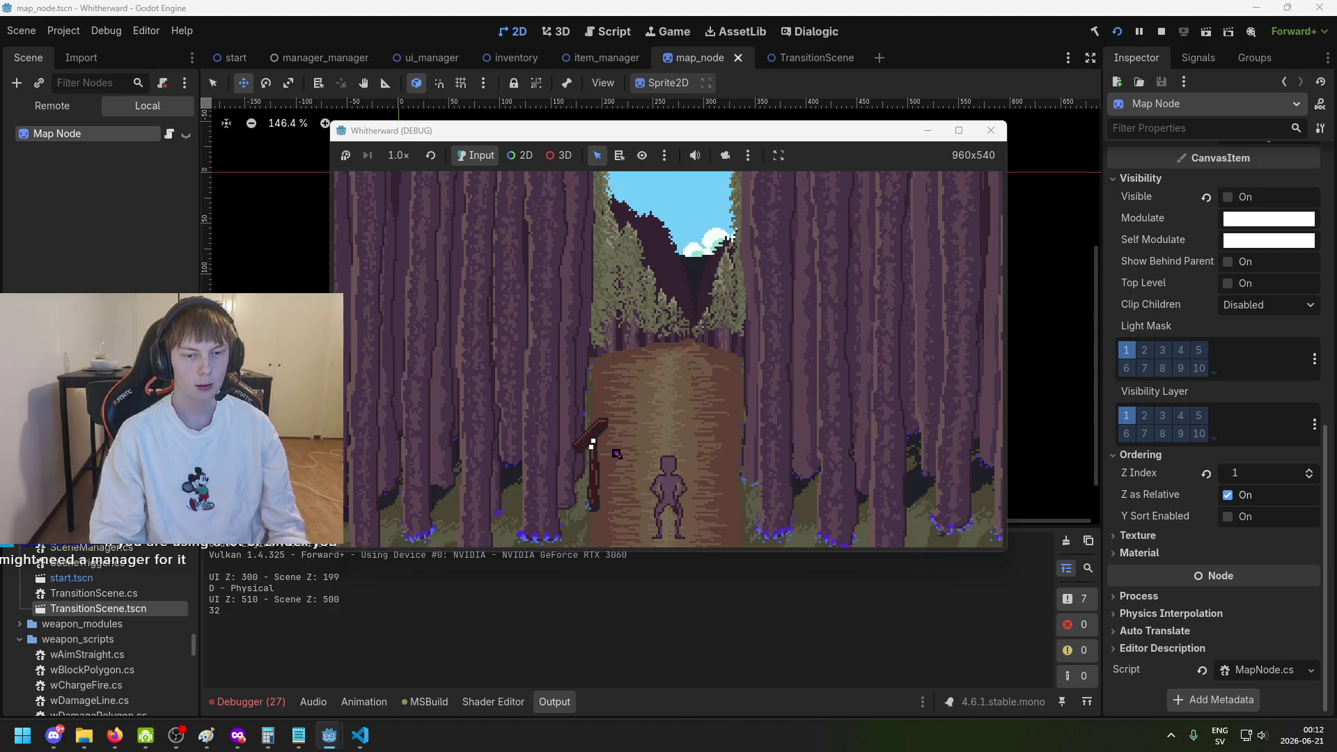
key(m)
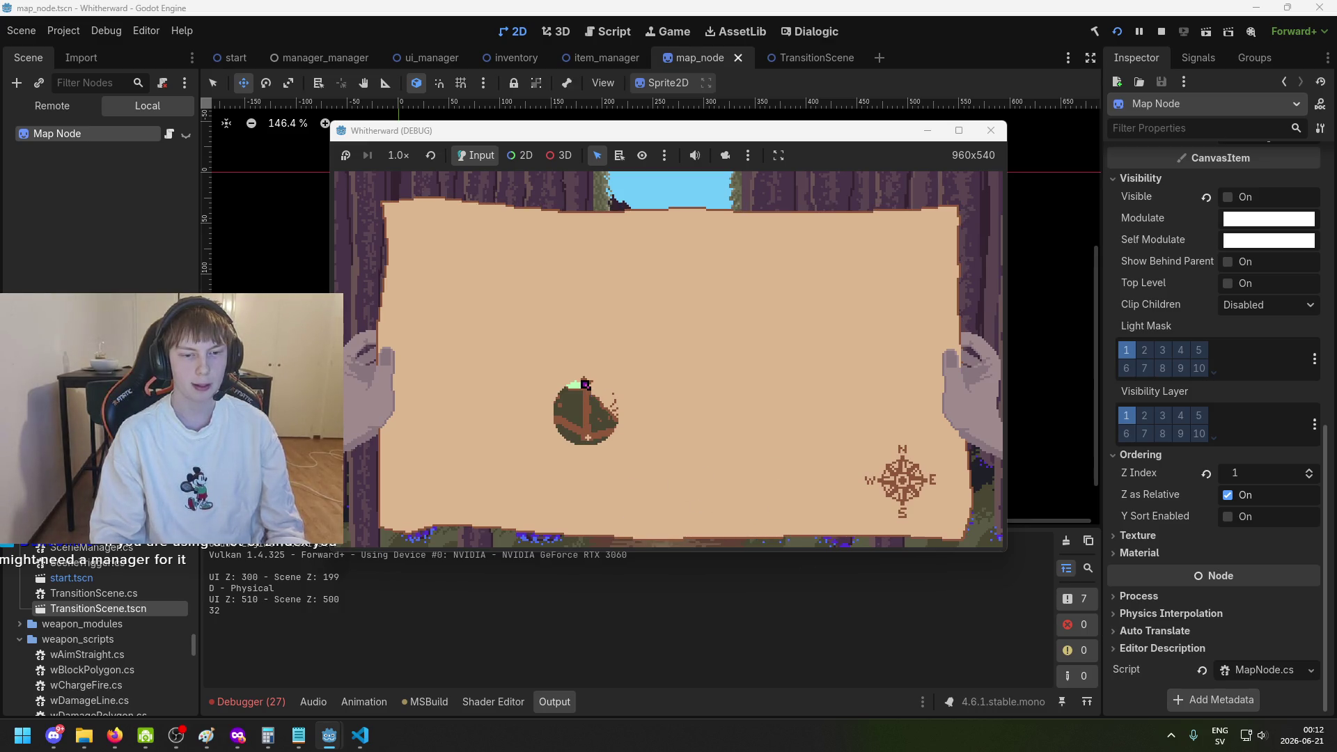
click(589, 376)
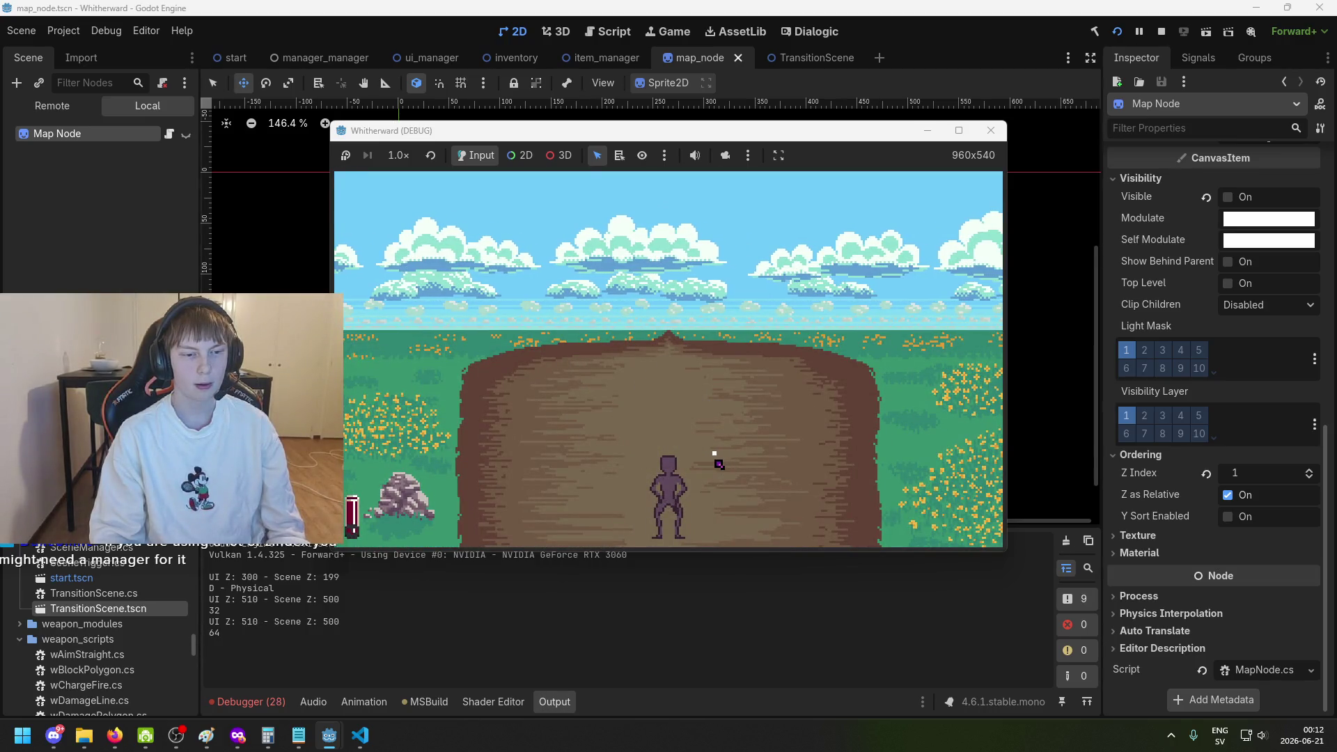
key(m)
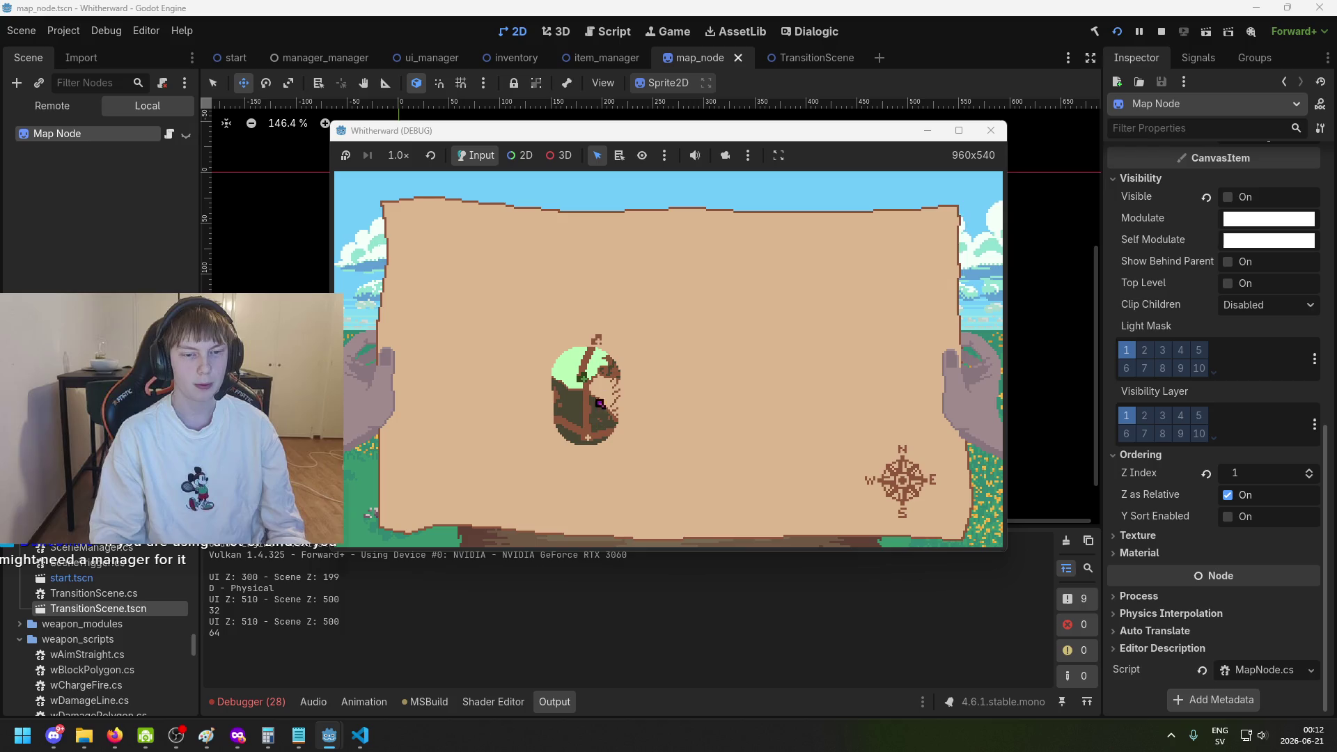
click(599, 344)
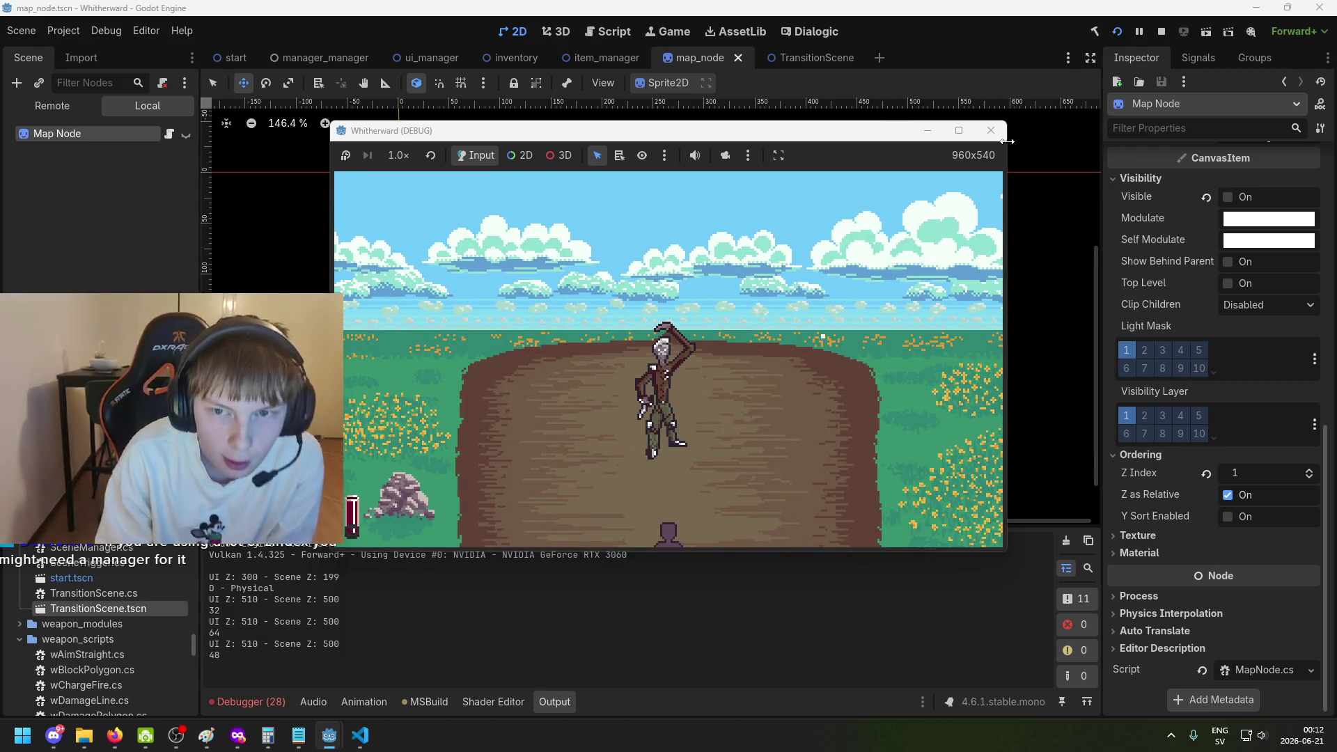
click(990, 130)
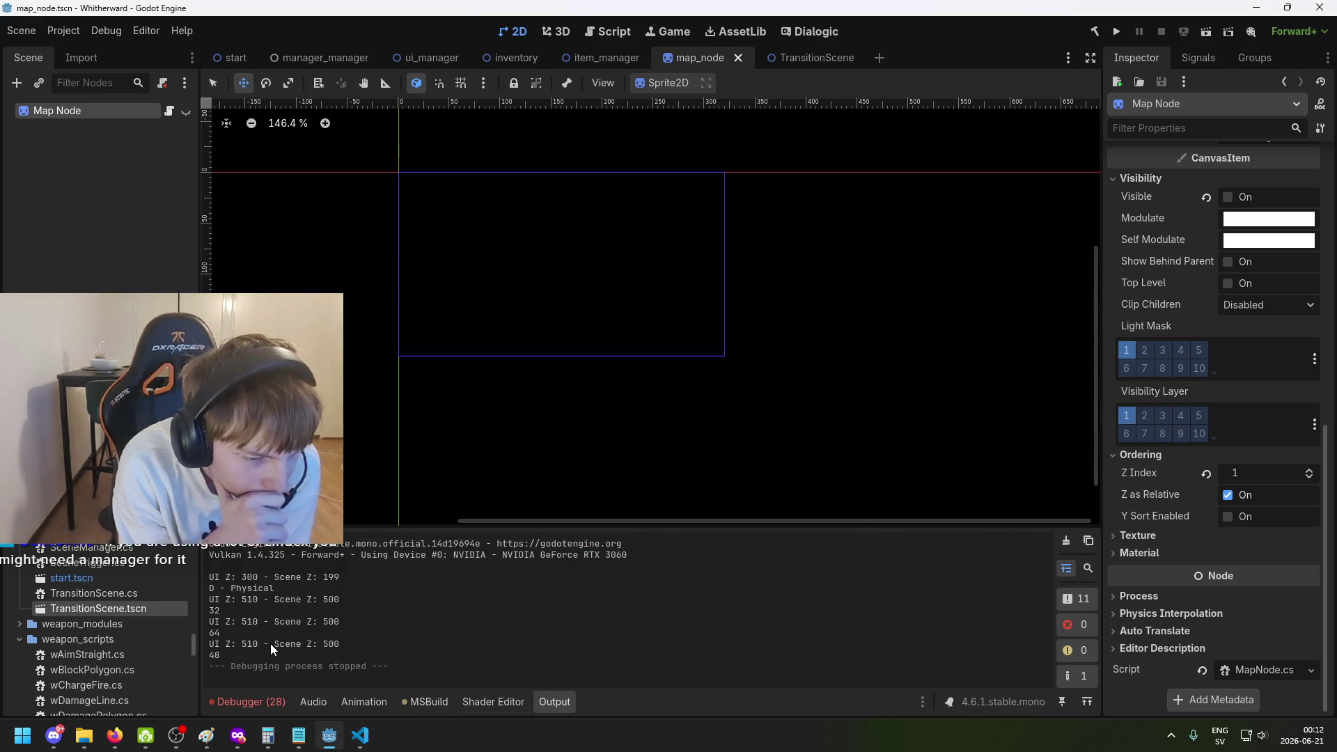
Highlight the logged UI Z value 510 in Output, then switch to Visual Studio Code.
double_click(244, 622)
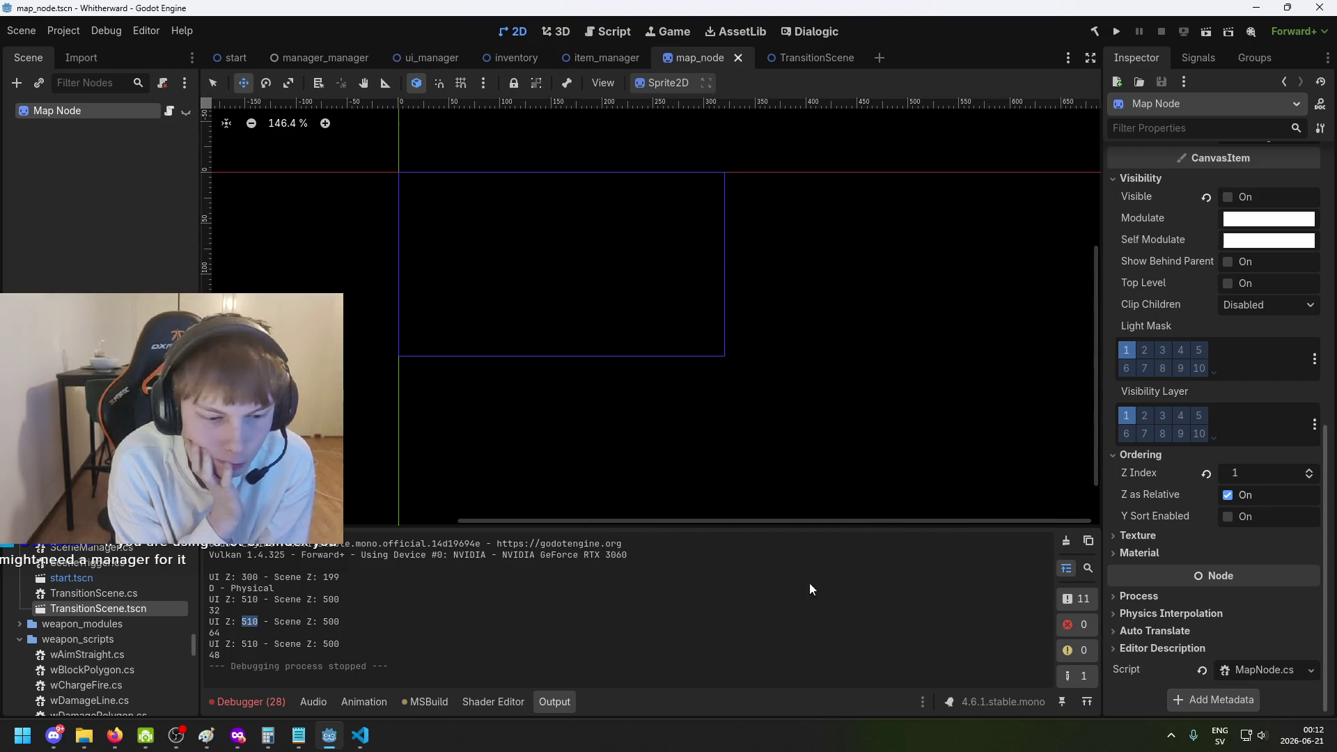
click(358, 738)
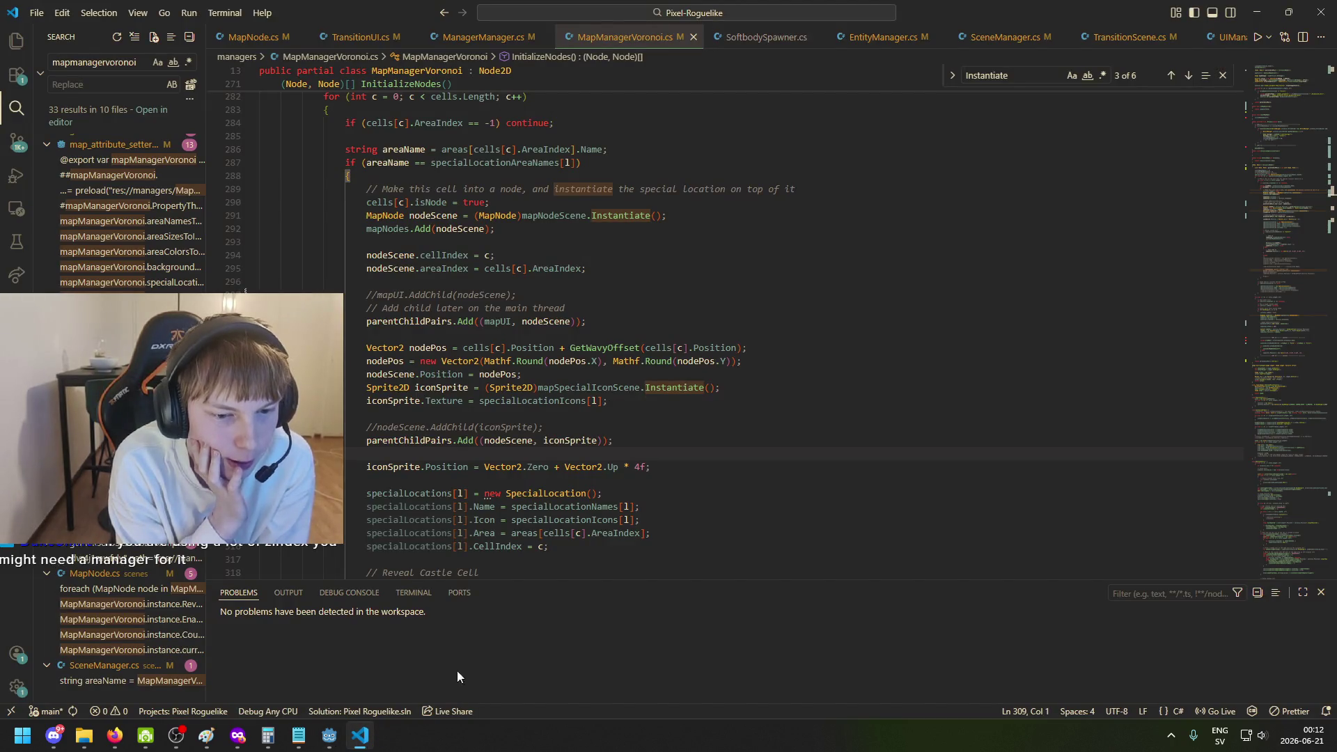